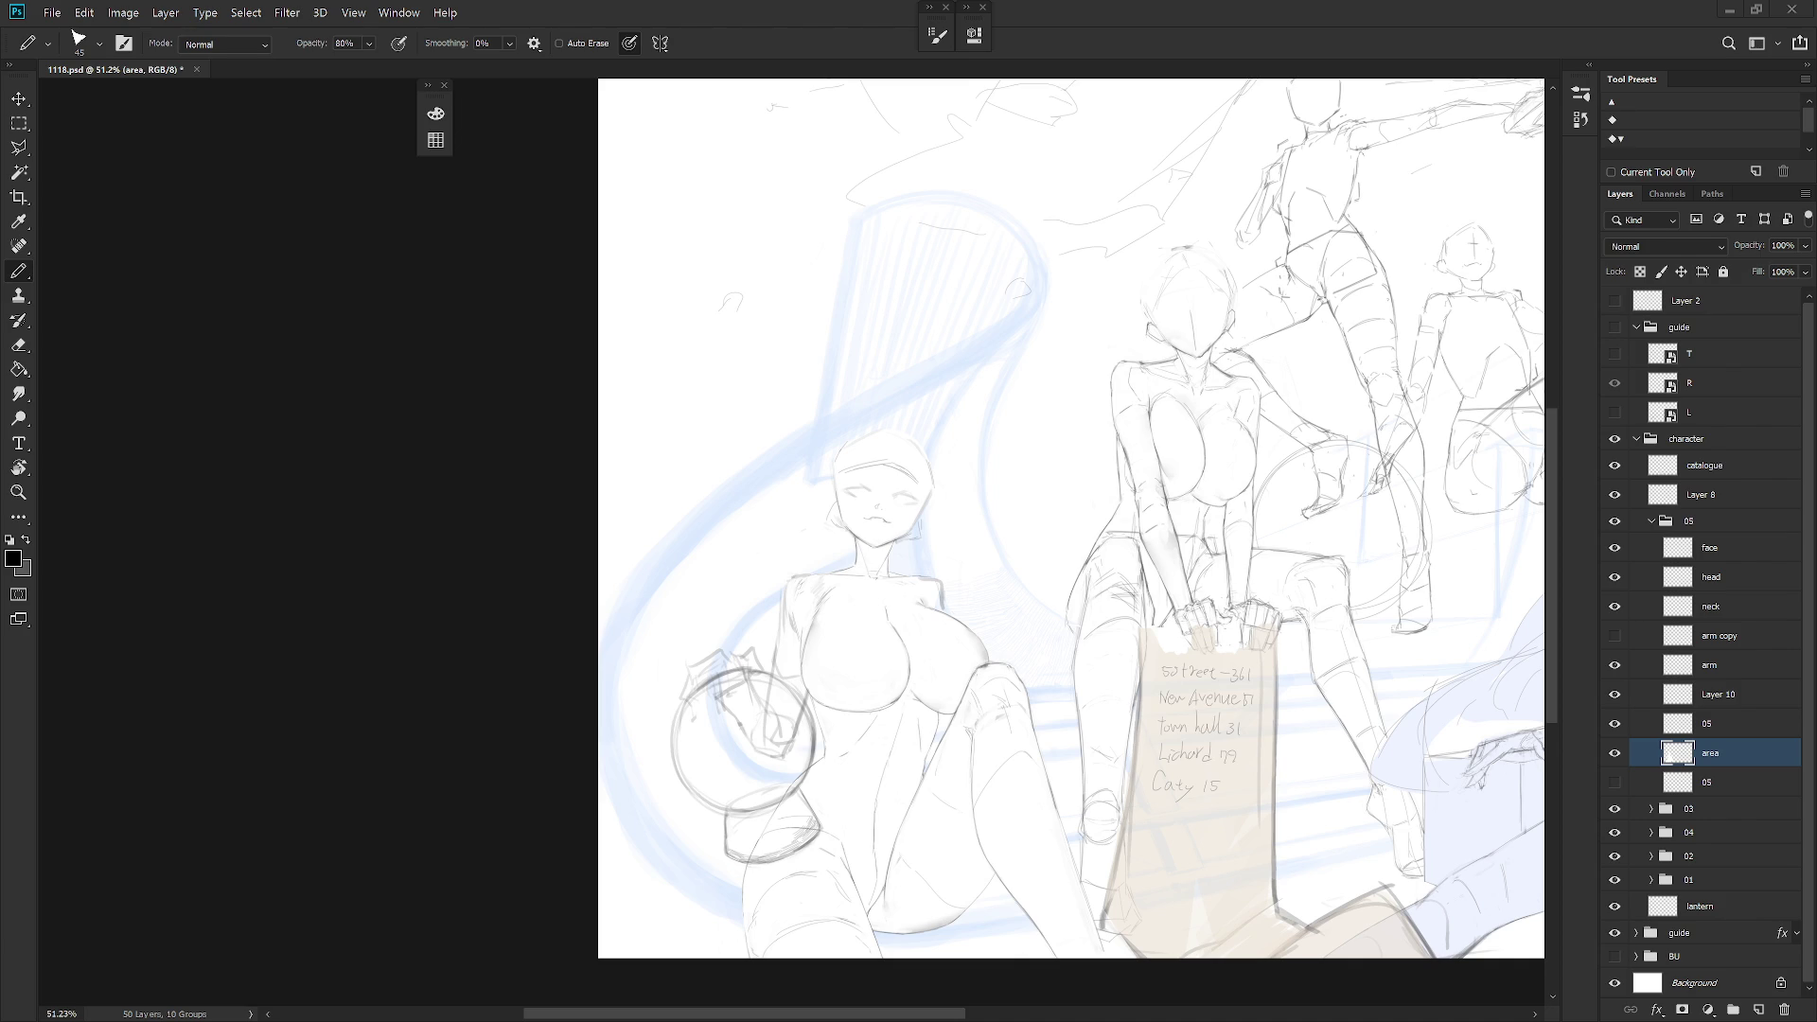
Lasso an area around the left girl's face, then switch to the brush with swapped colours
drag(1298, 801, 1270, 741)
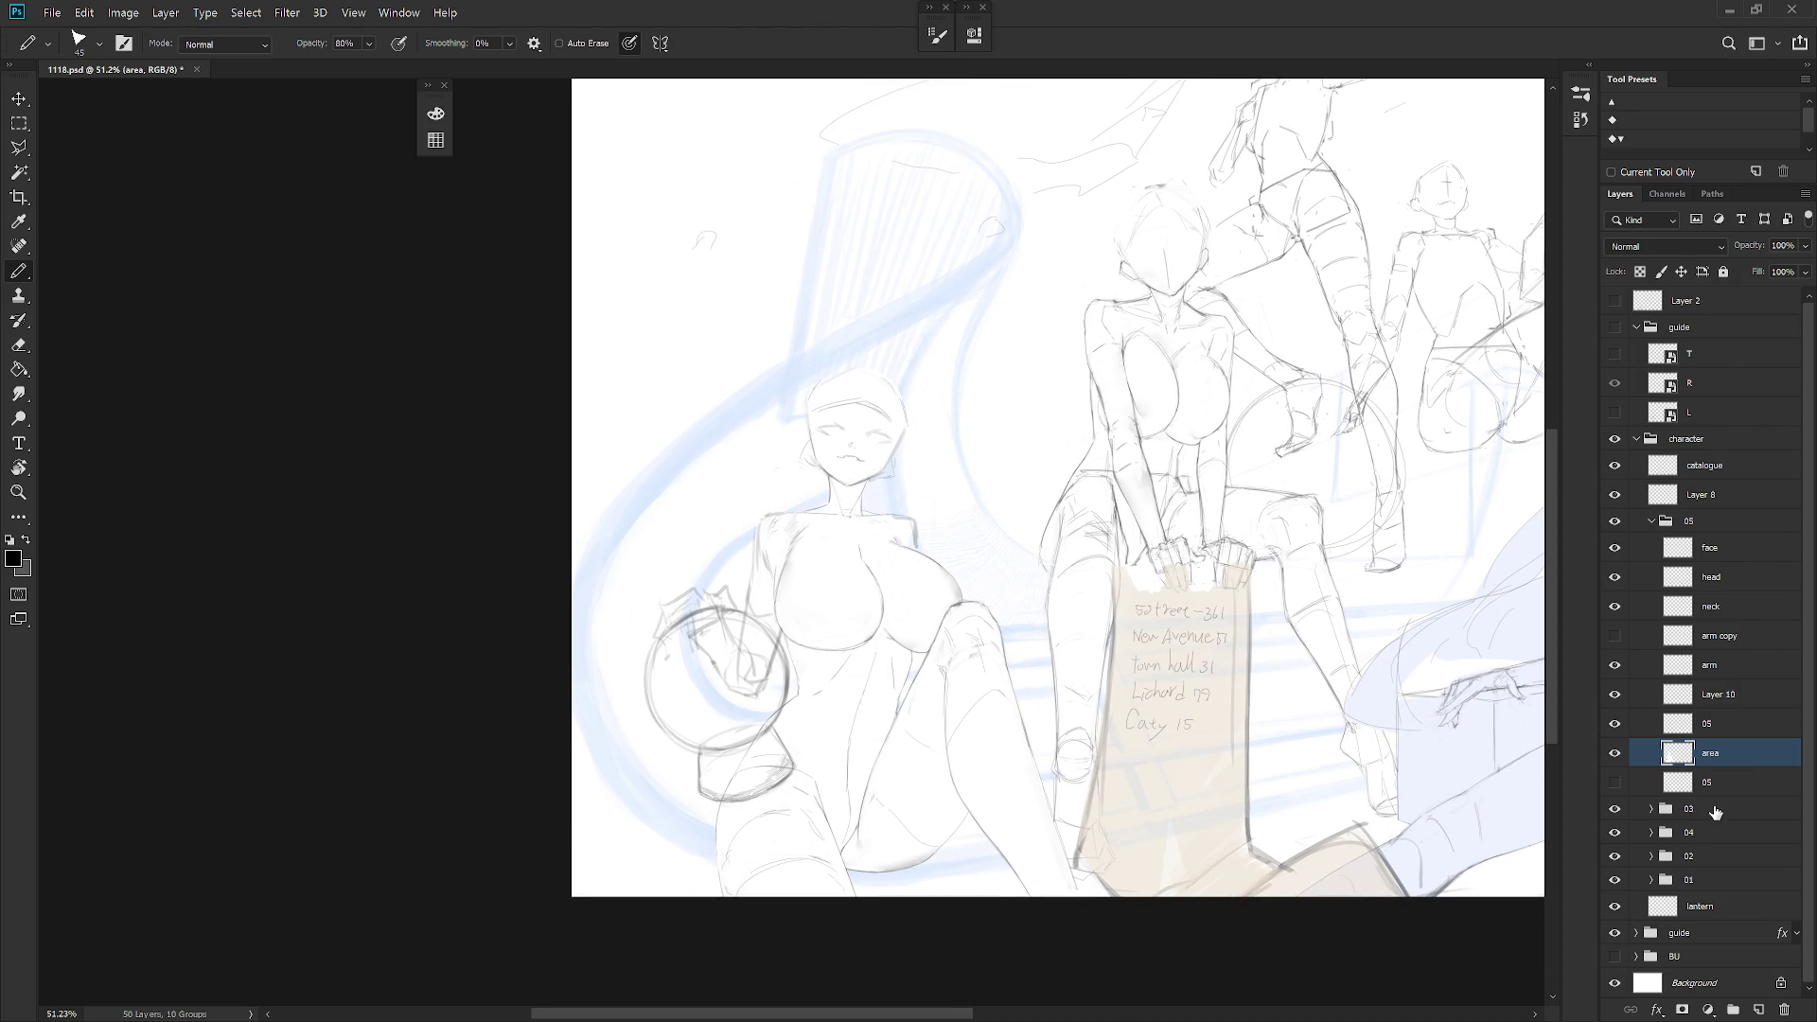
key(l)
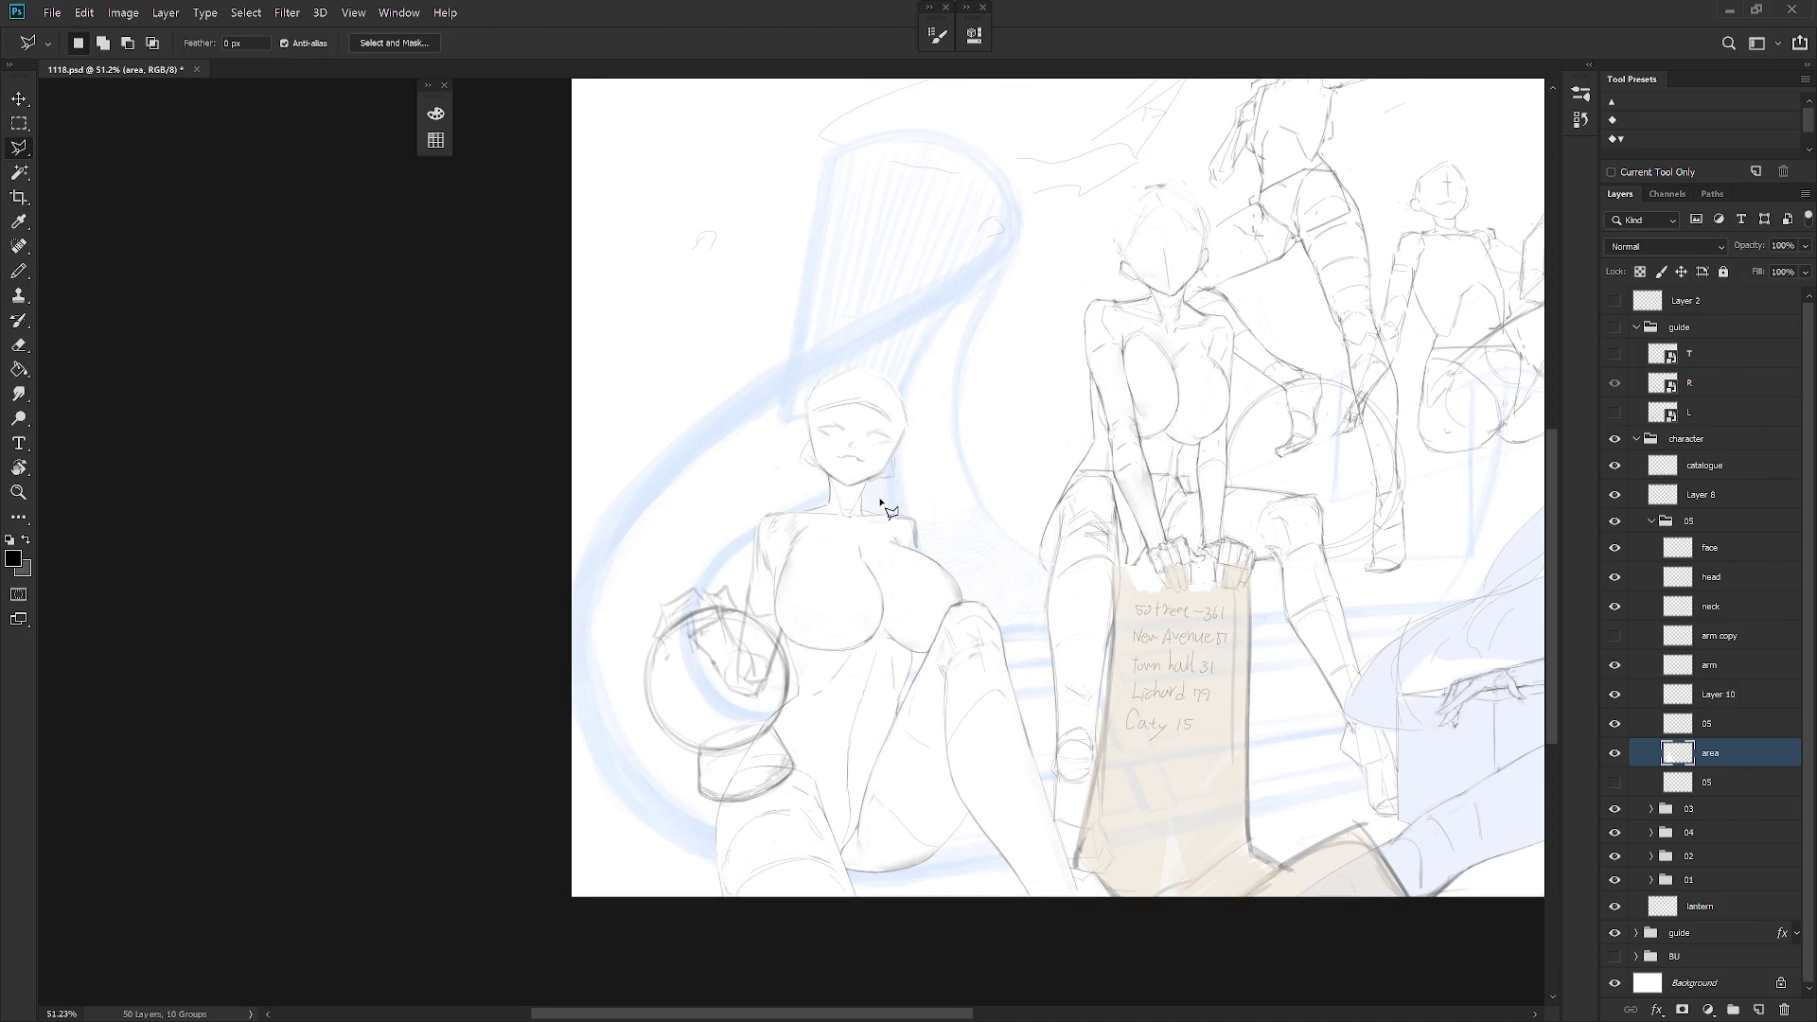
key(shift+l)
key(shift+l)
scroll(885, 502, up, 2)
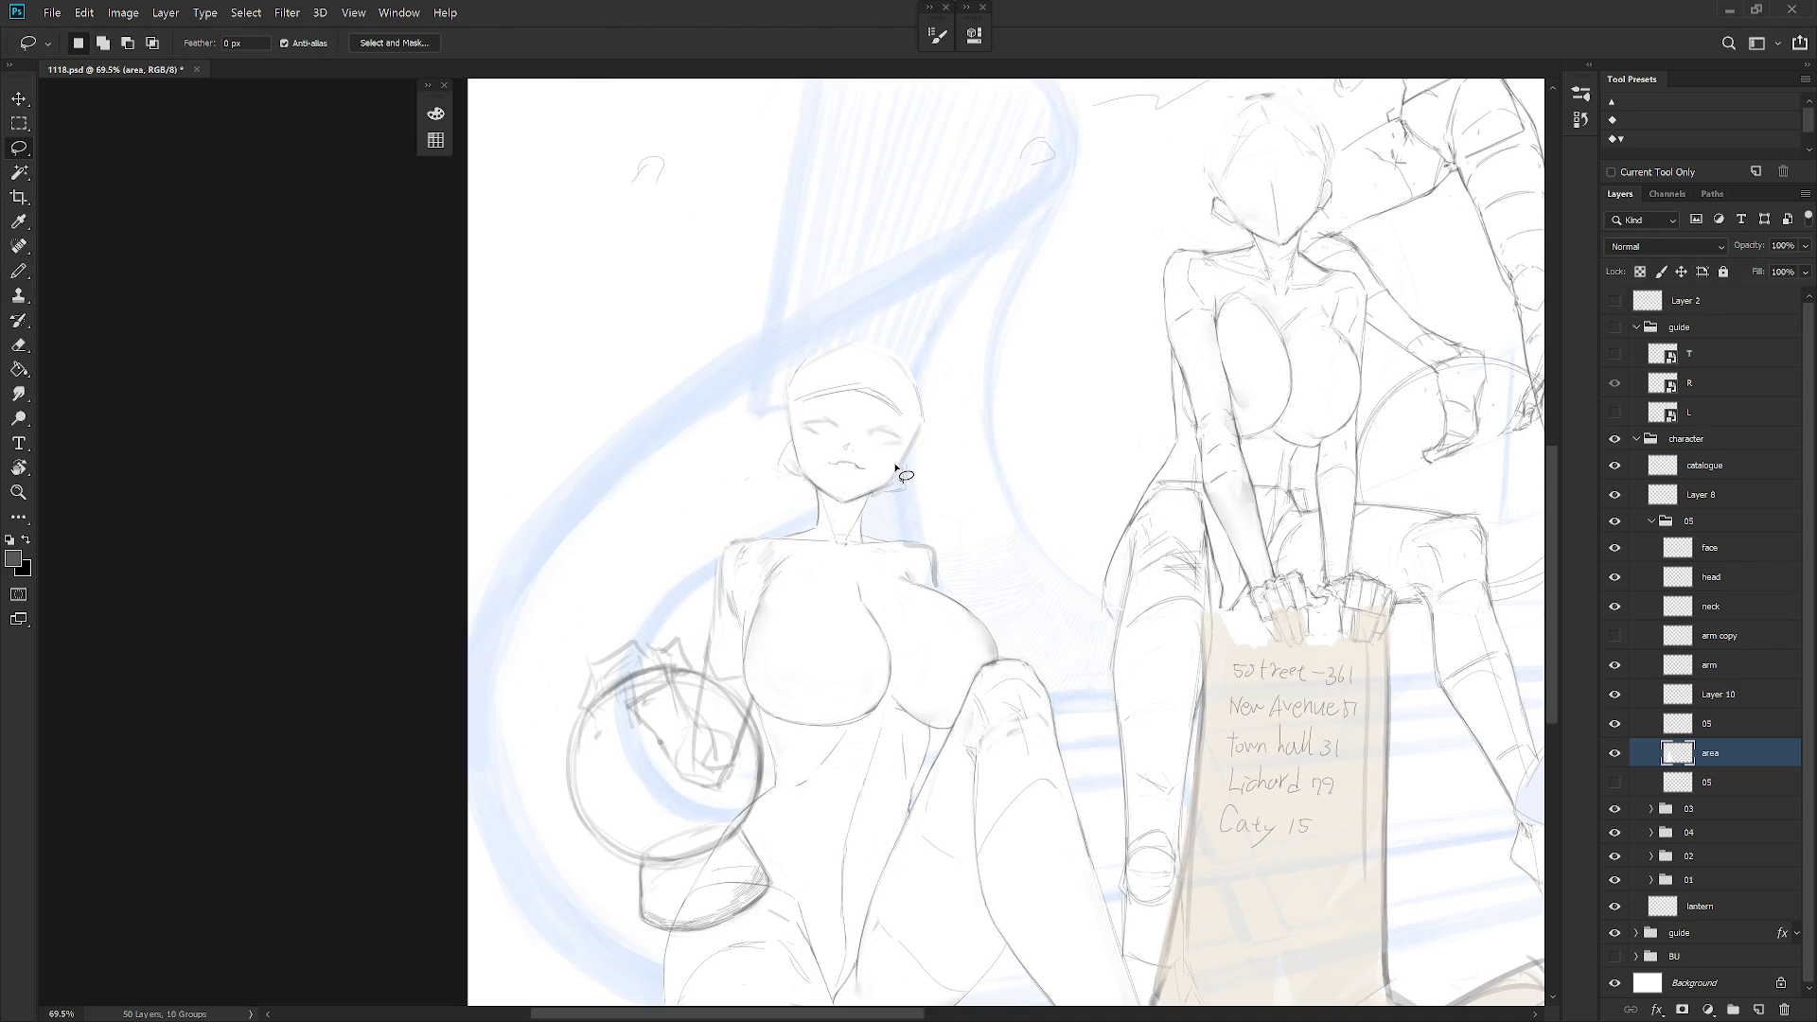
key(F6)
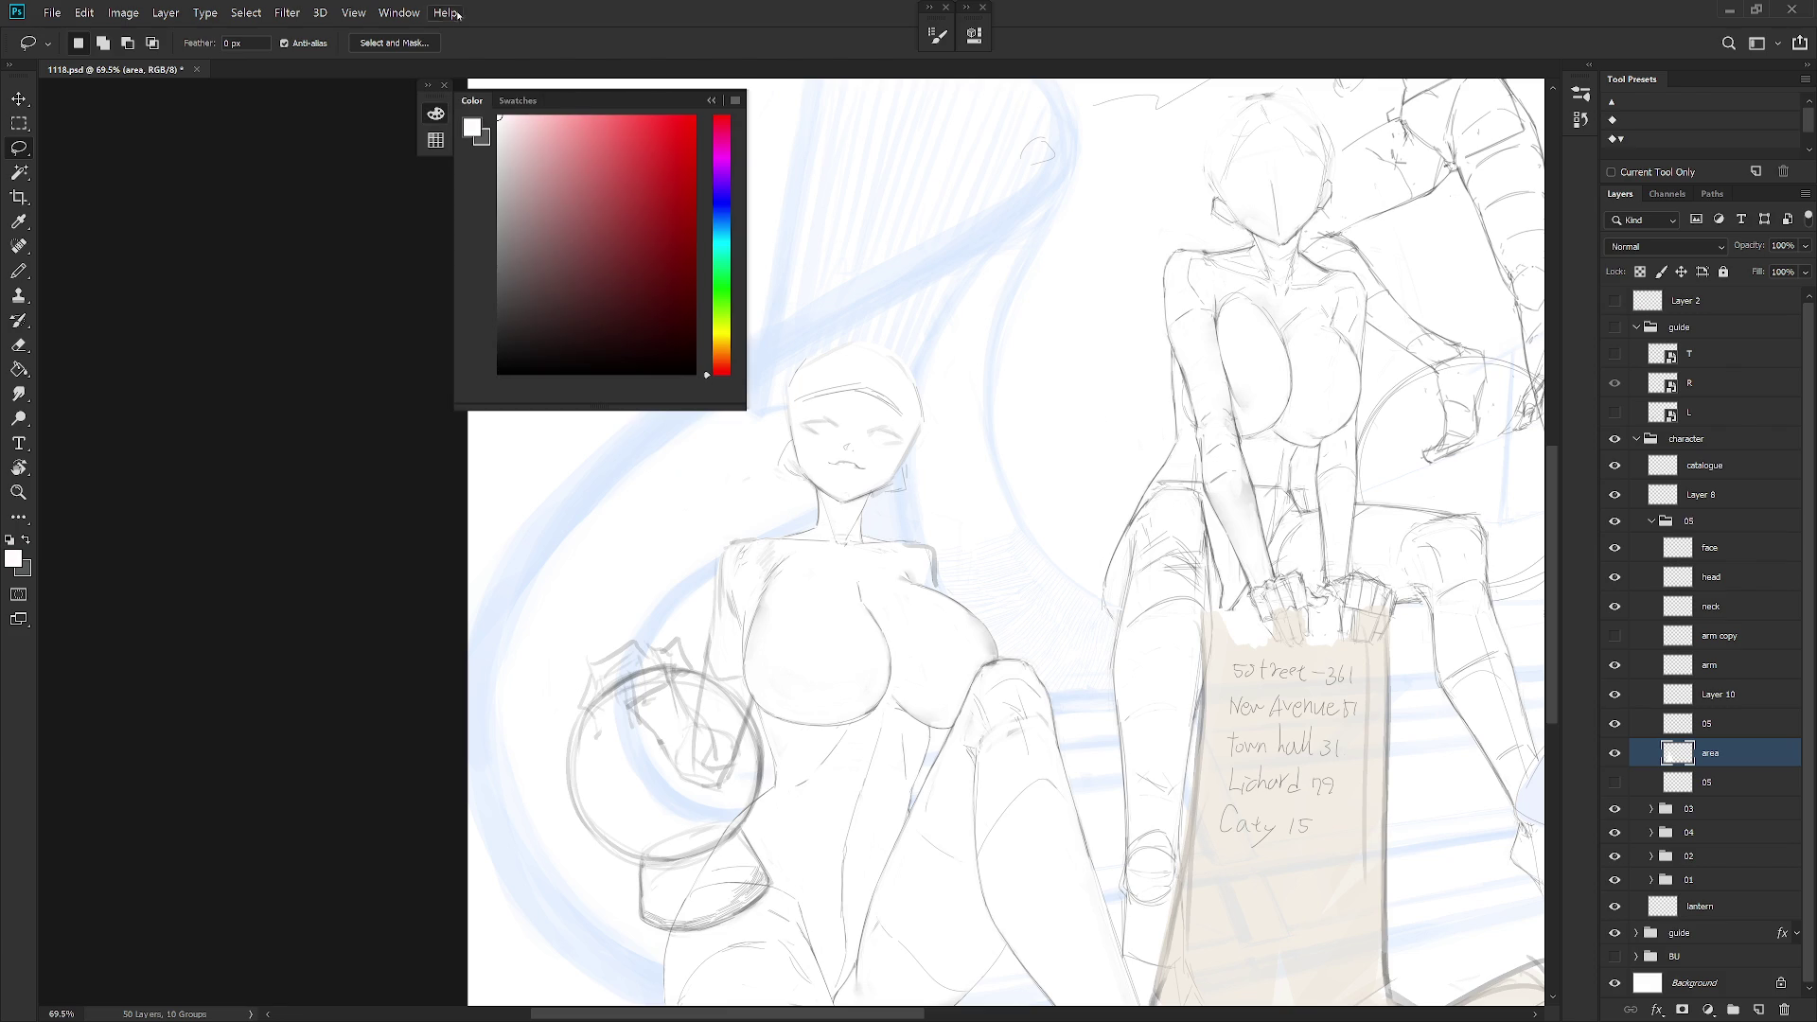
key(F6)
mouse_move(873, 492)
mouse_down()
mouse_move(904, 496)
mouse_move(916, 417)
mouse_up()
scroll(1067, 708, down, 2)
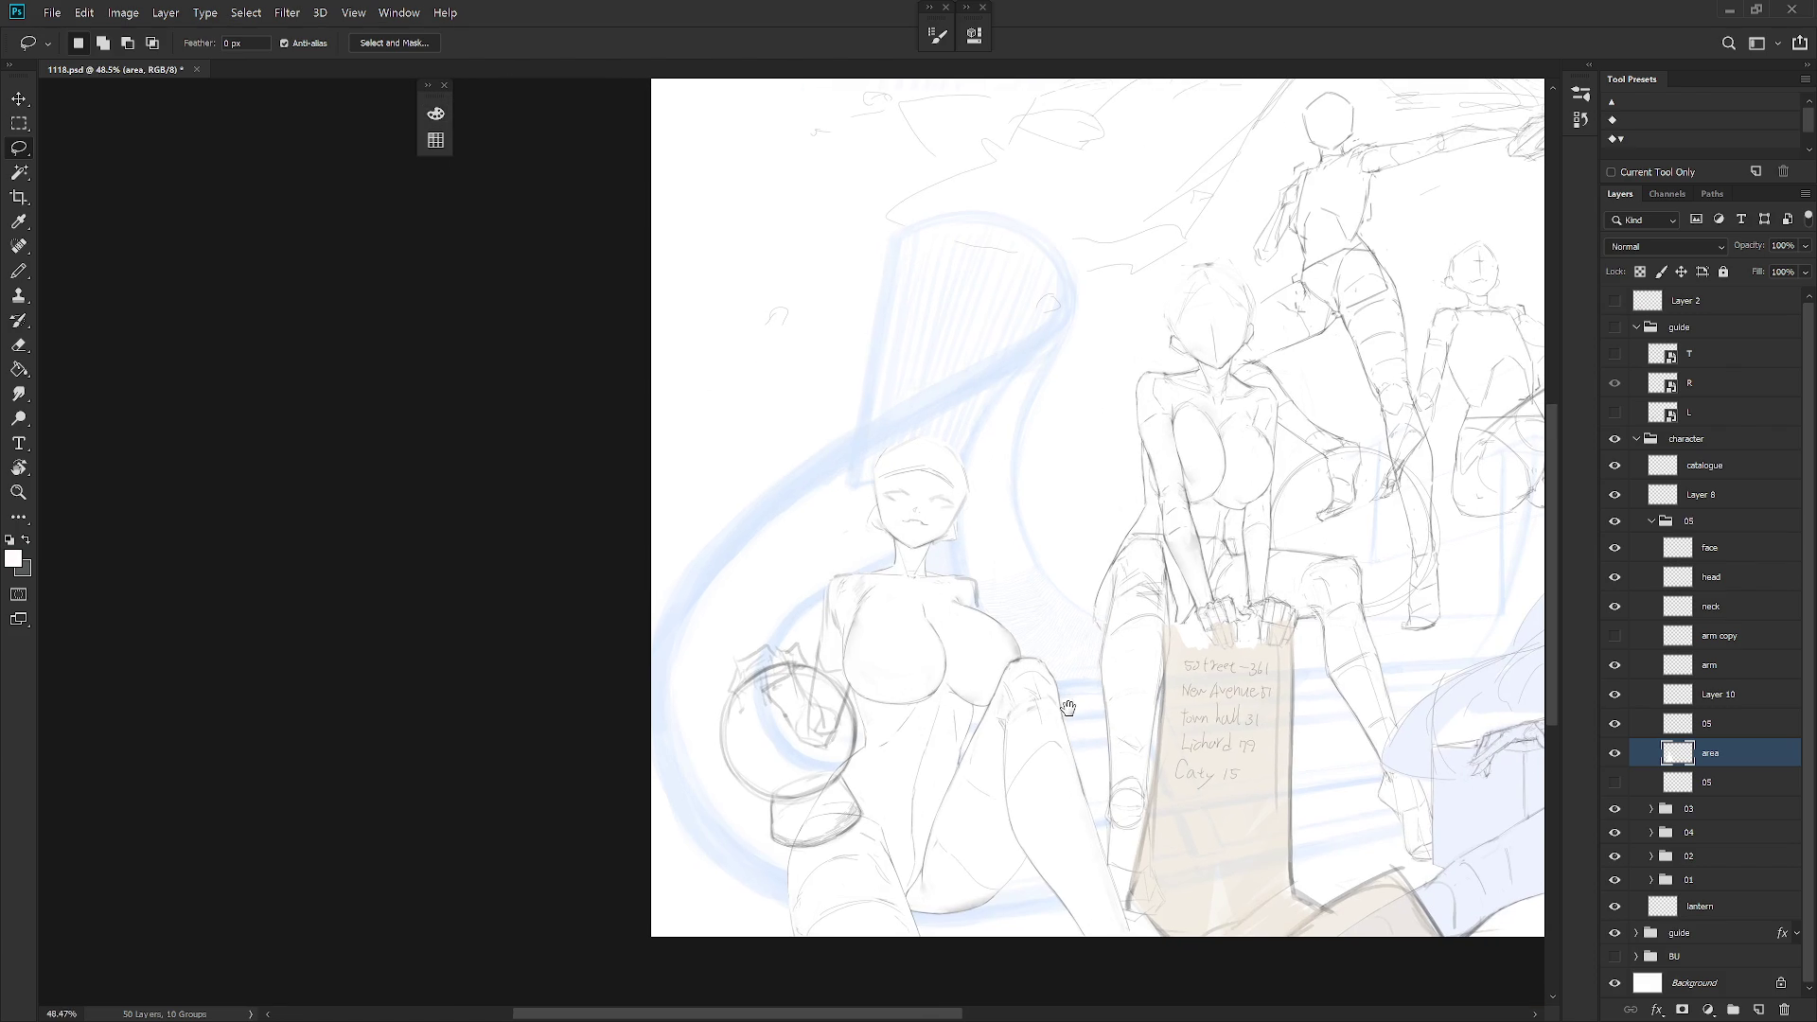
key(b)
key(x)
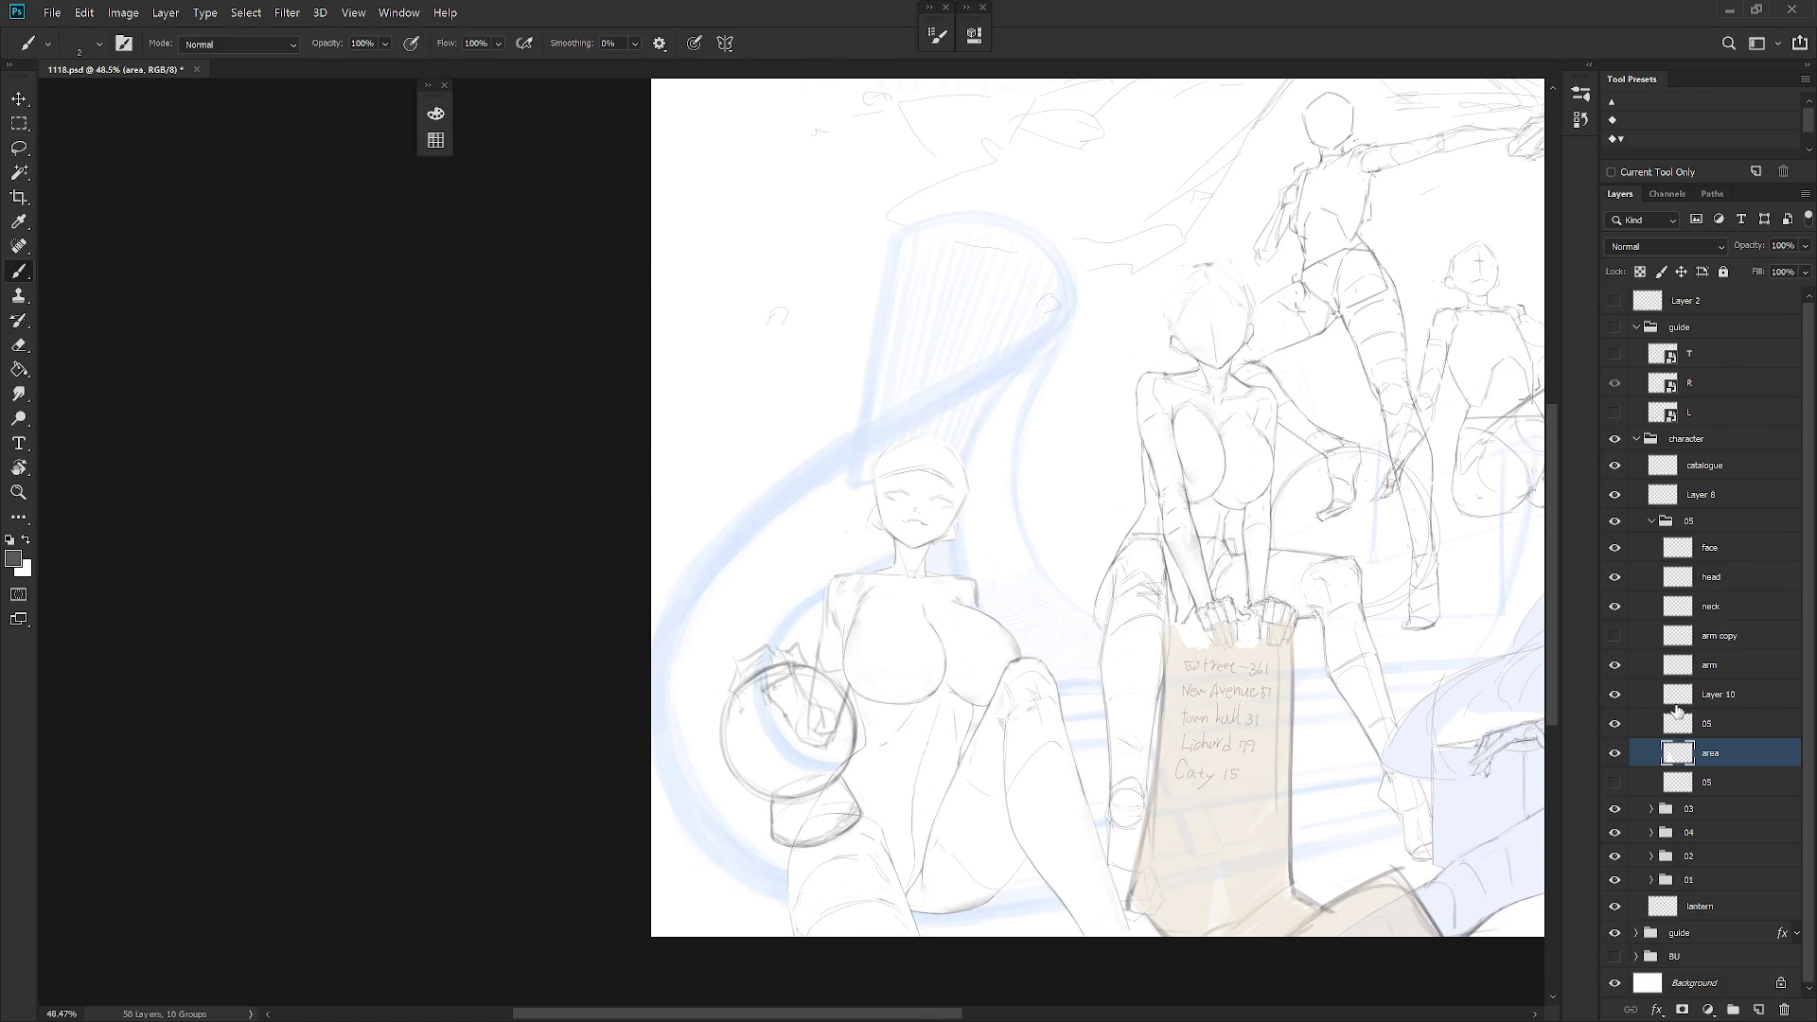
Toggle Layer 10's visibility to check its contents, then rename it 'snowball'
click(1614, 695)
click(1614, 694)
double_click(1717, 698)
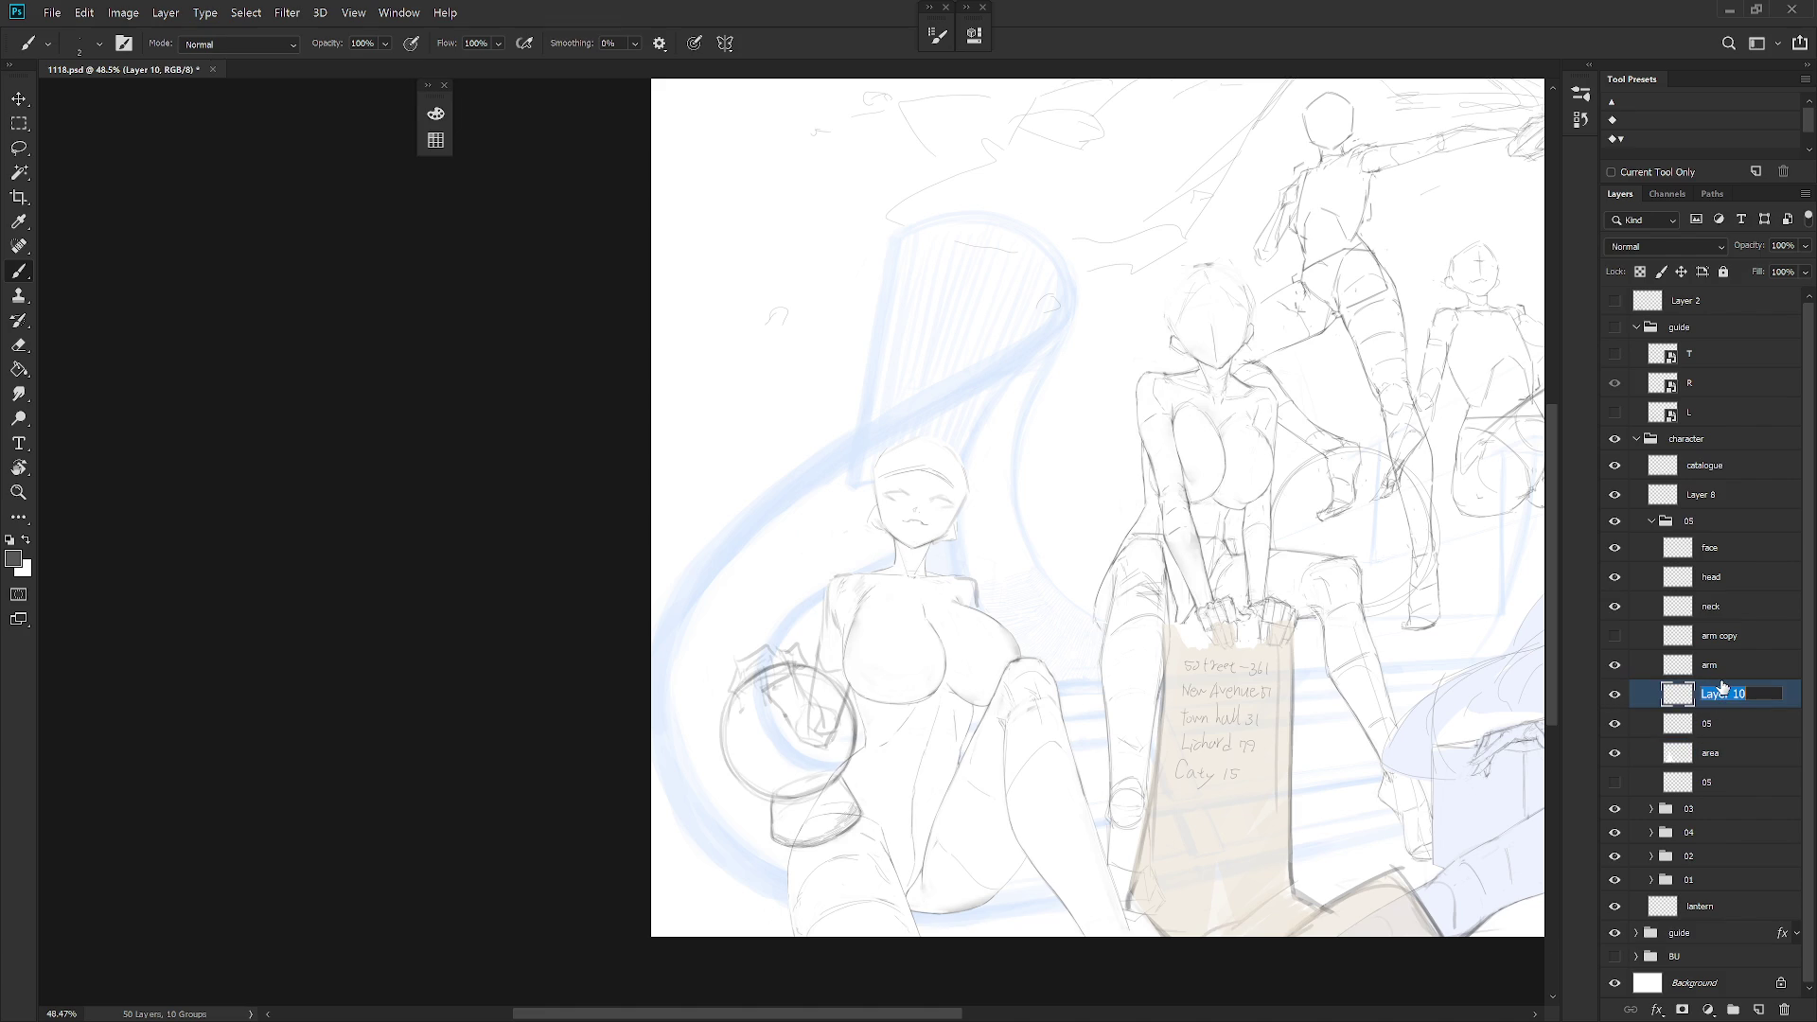
text(snowball)
key(Return)
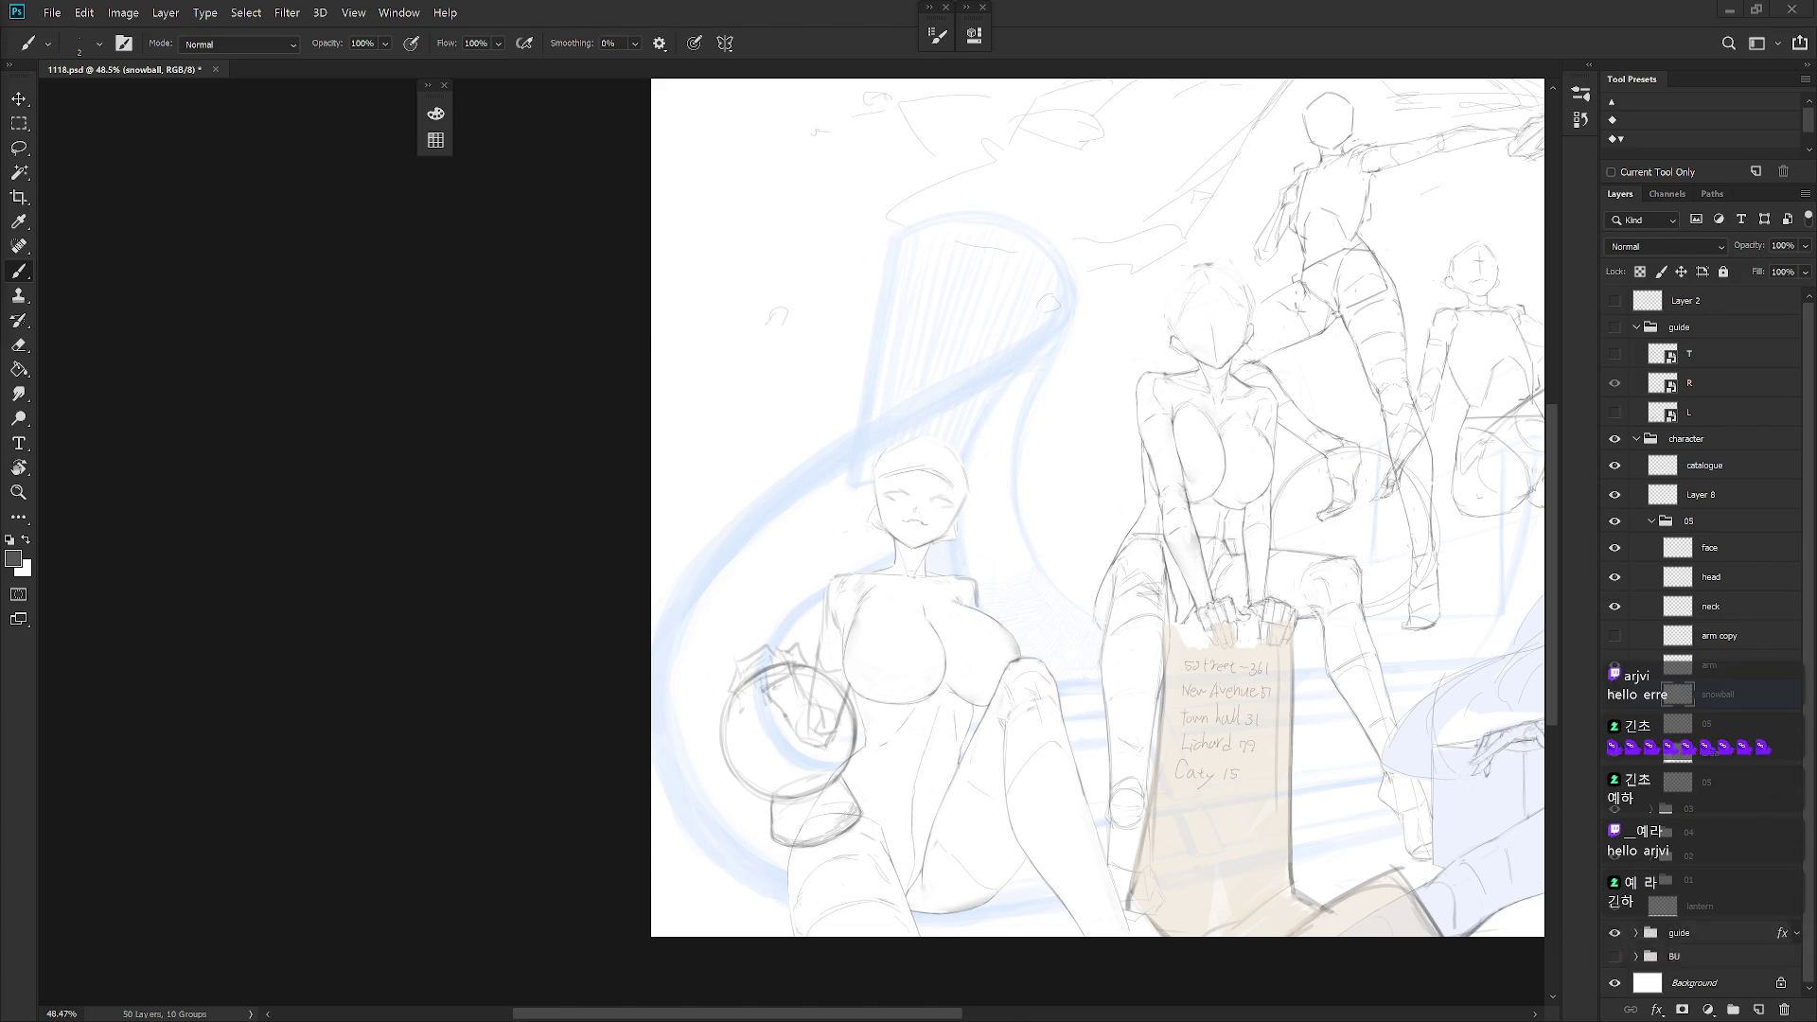
Unhide the left girl's body and 'arm copy' layers, then delete 'arm copy'
scroll(1097, 508, down, 2)
key(shift+b)
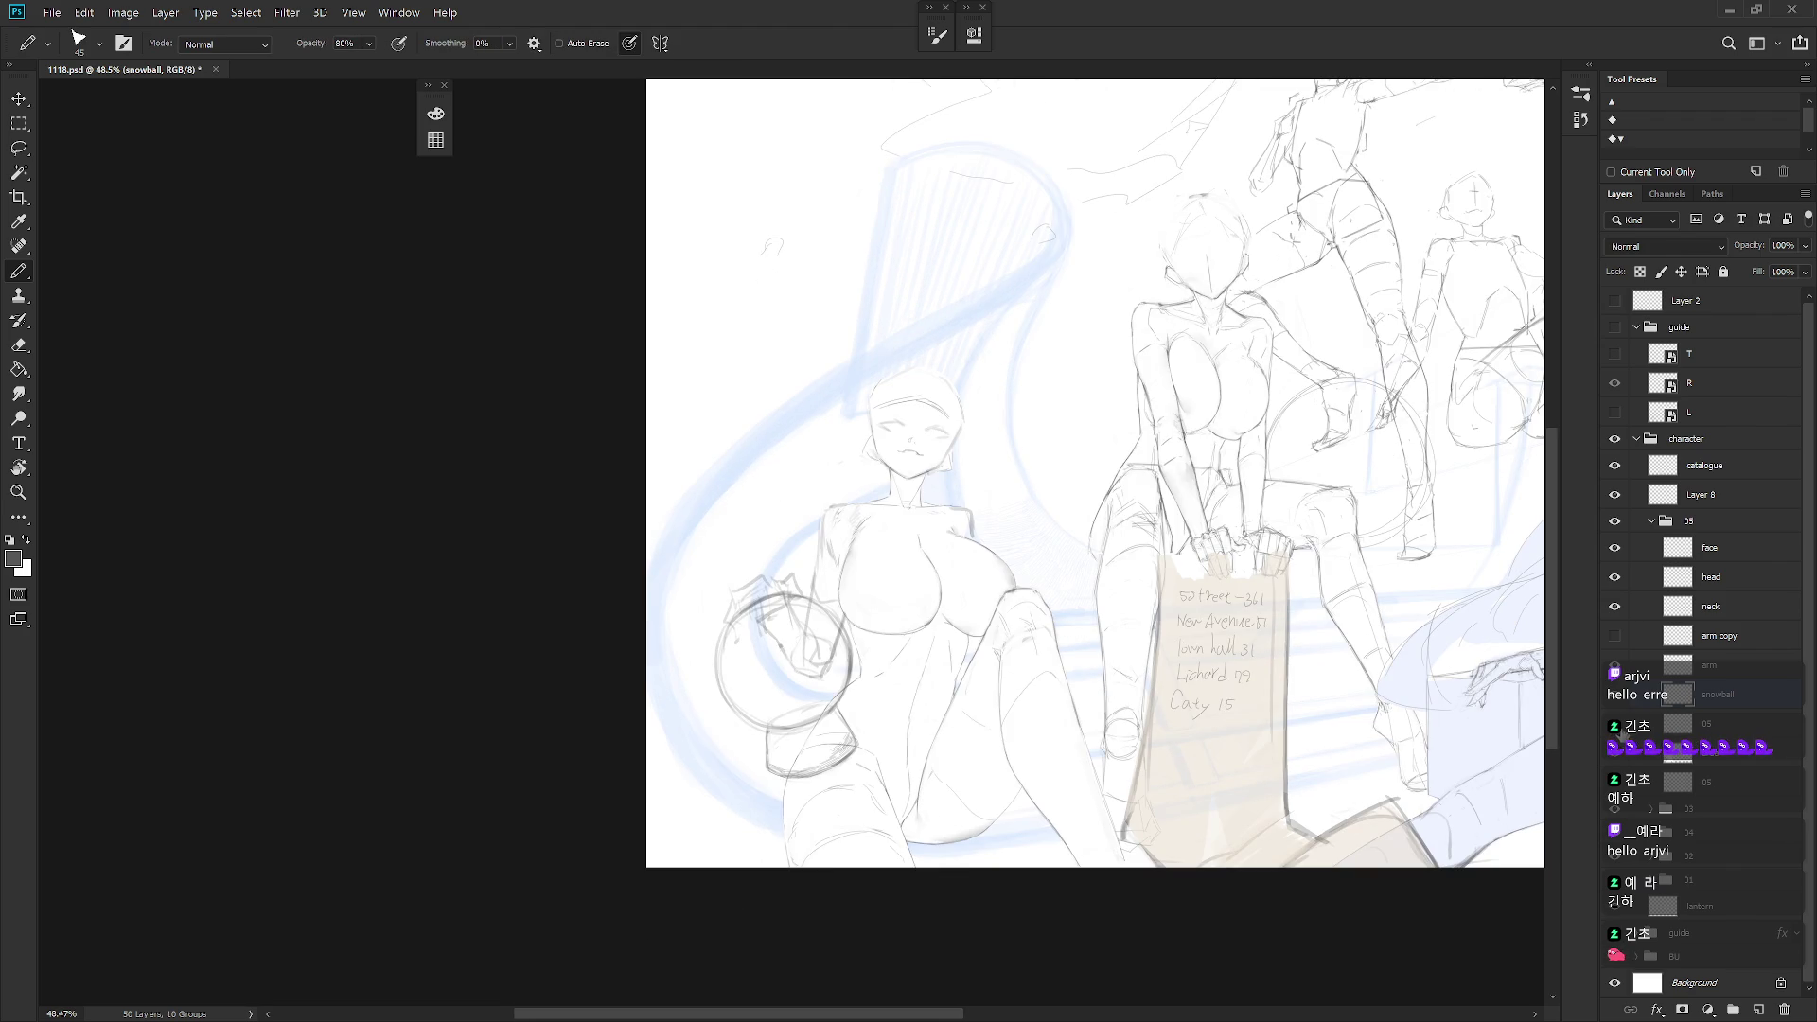
click(1614, 665)
click(1614, 636)
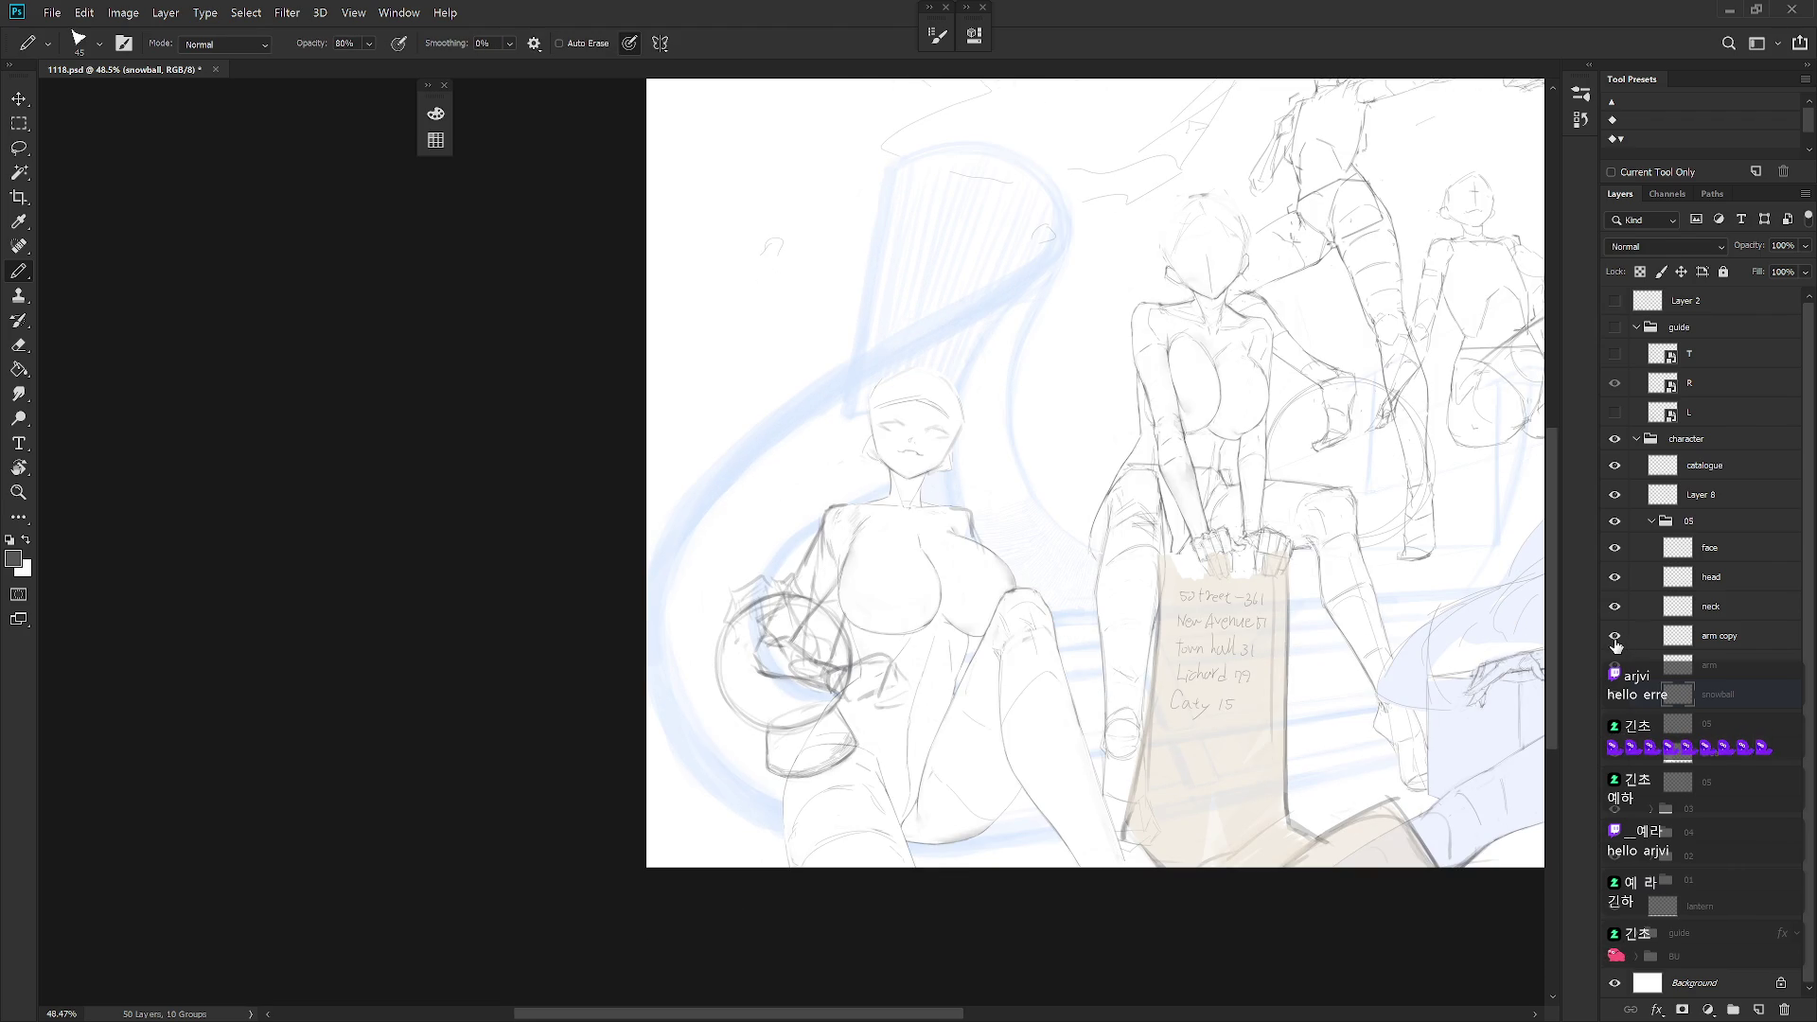
click(1709, 648)
key(Delete)
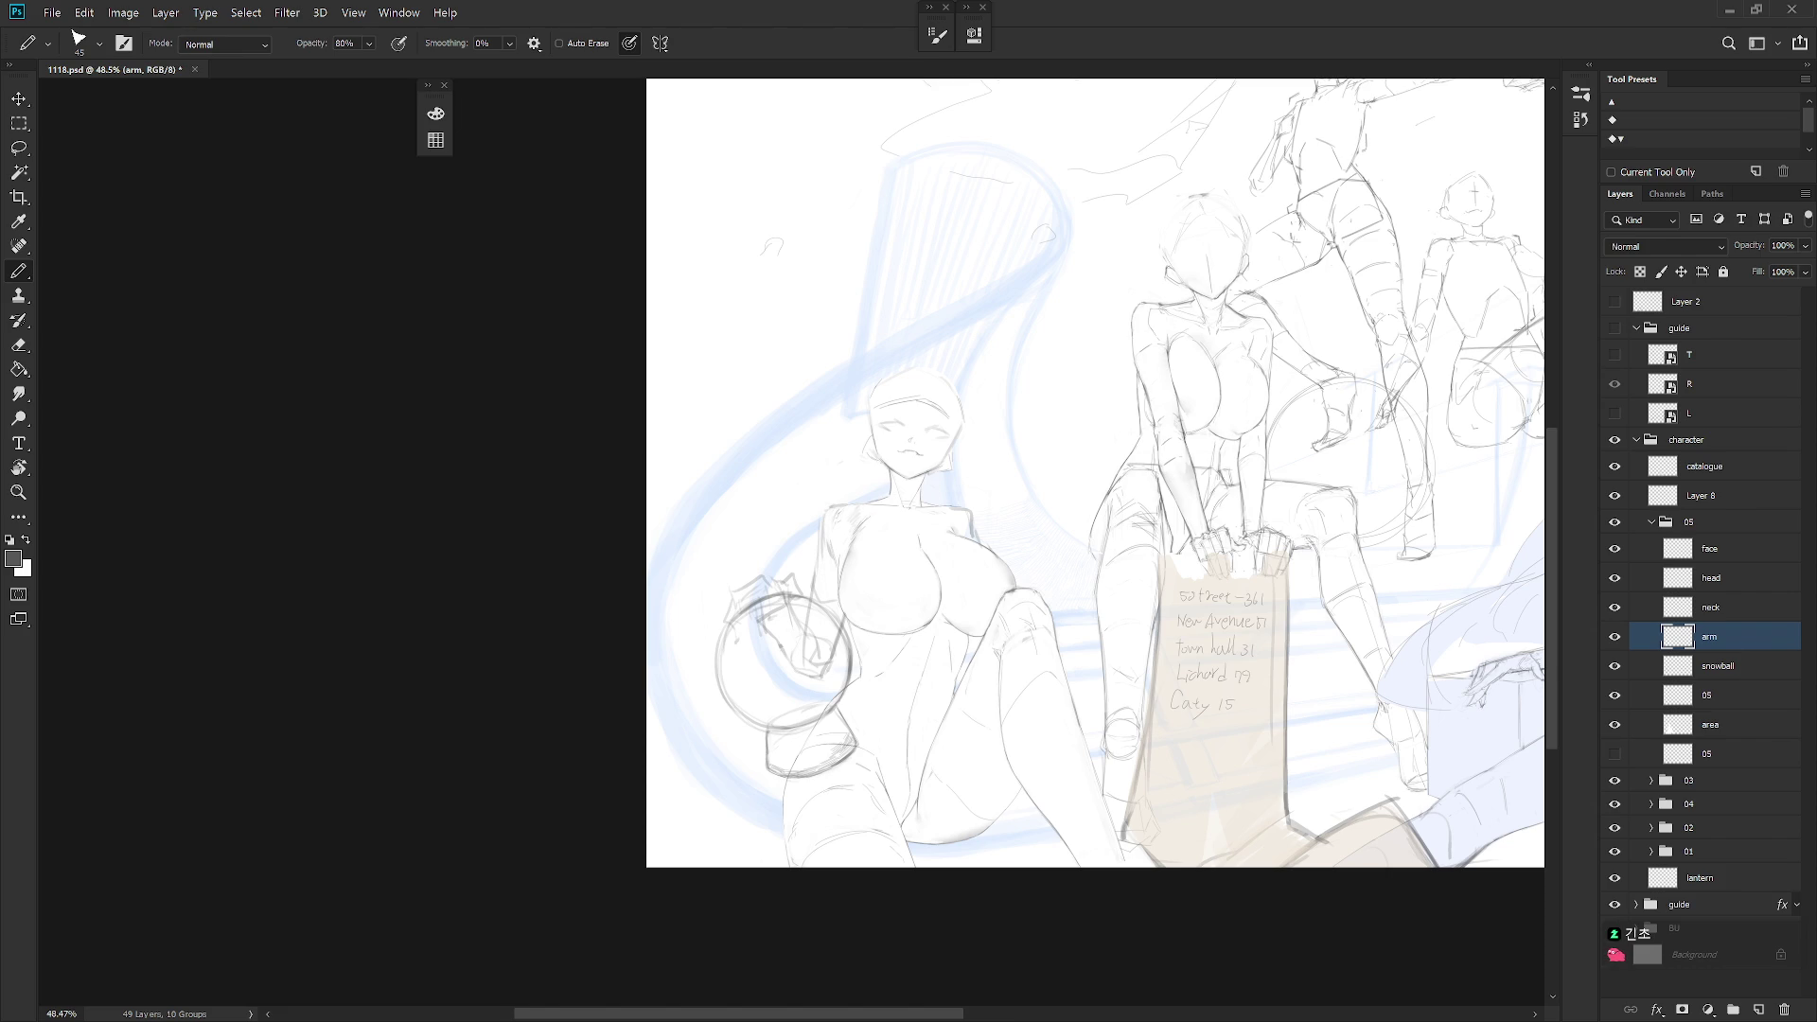
Add faint strokes beside the left girl's shoulder and clear a small patch there
drag(1024, 526, 1050, 532)
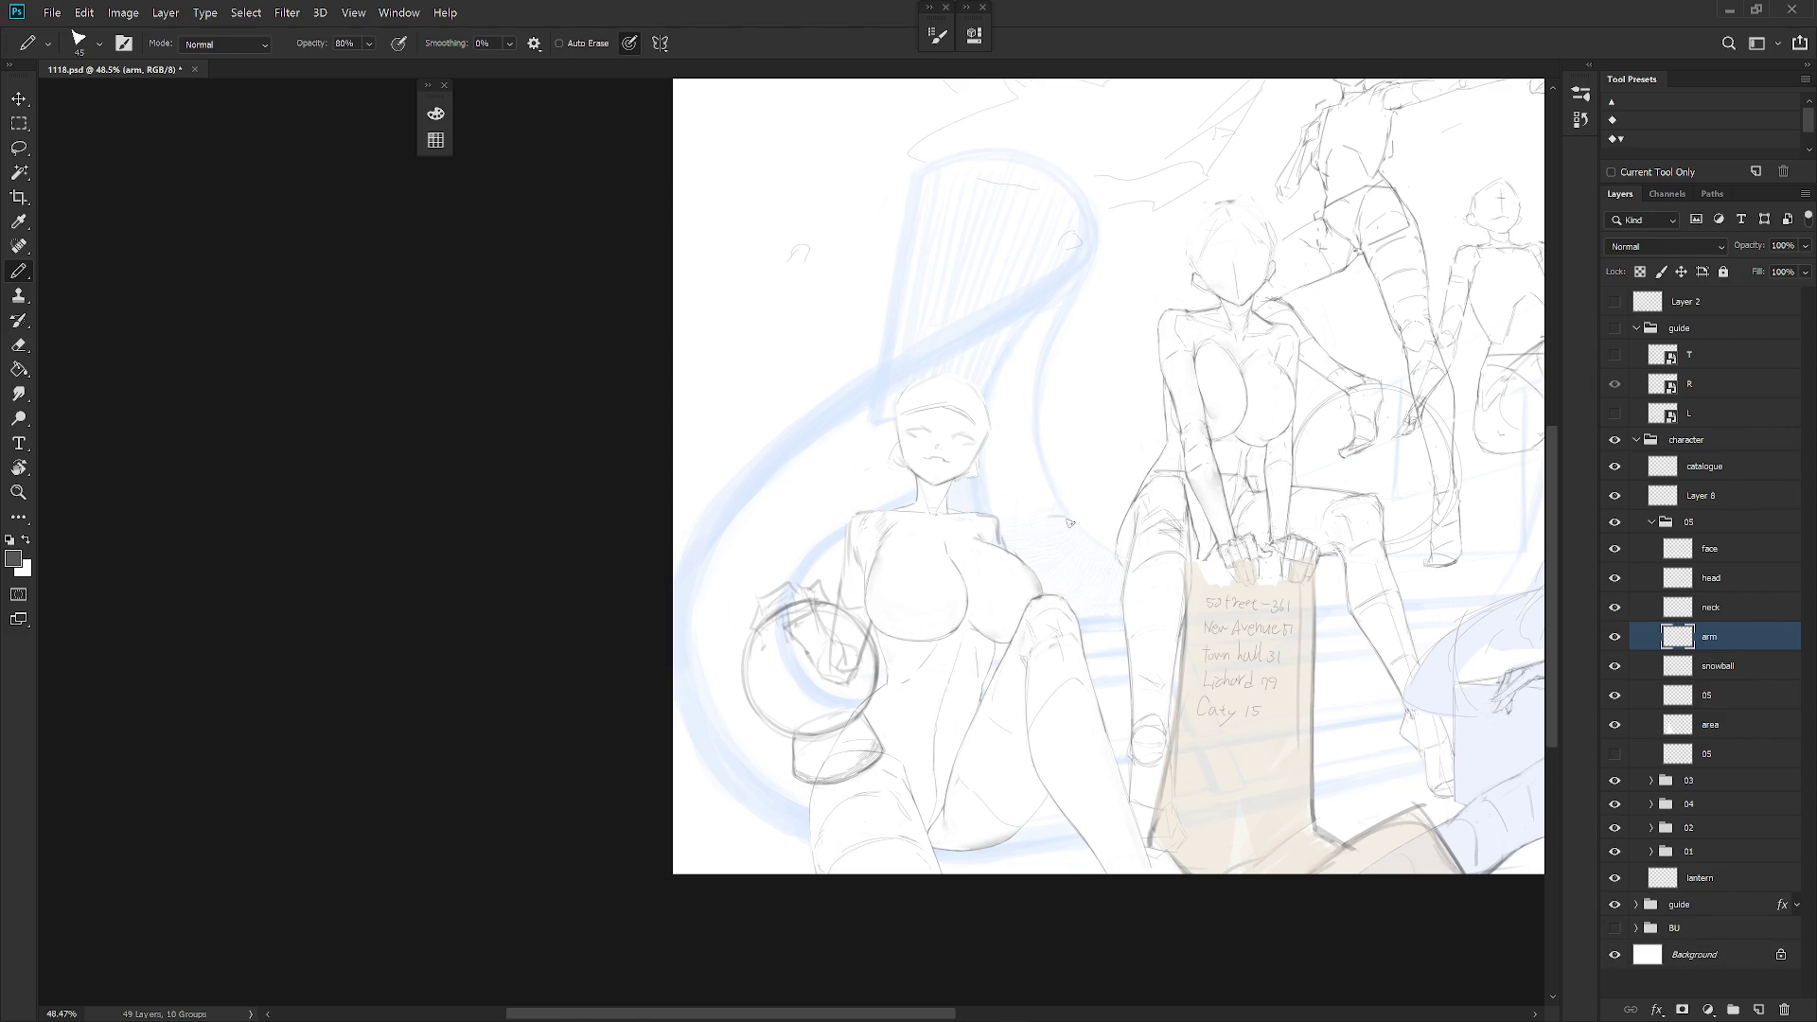
mouse_move(1053, 526)
mouse_down()
mouse_move(1058, 556)
mouse_move(1080, 558)
mouse_move(1082, 521)
mouse_up()
key(l)
drag(1041, 506, 1026, 568)
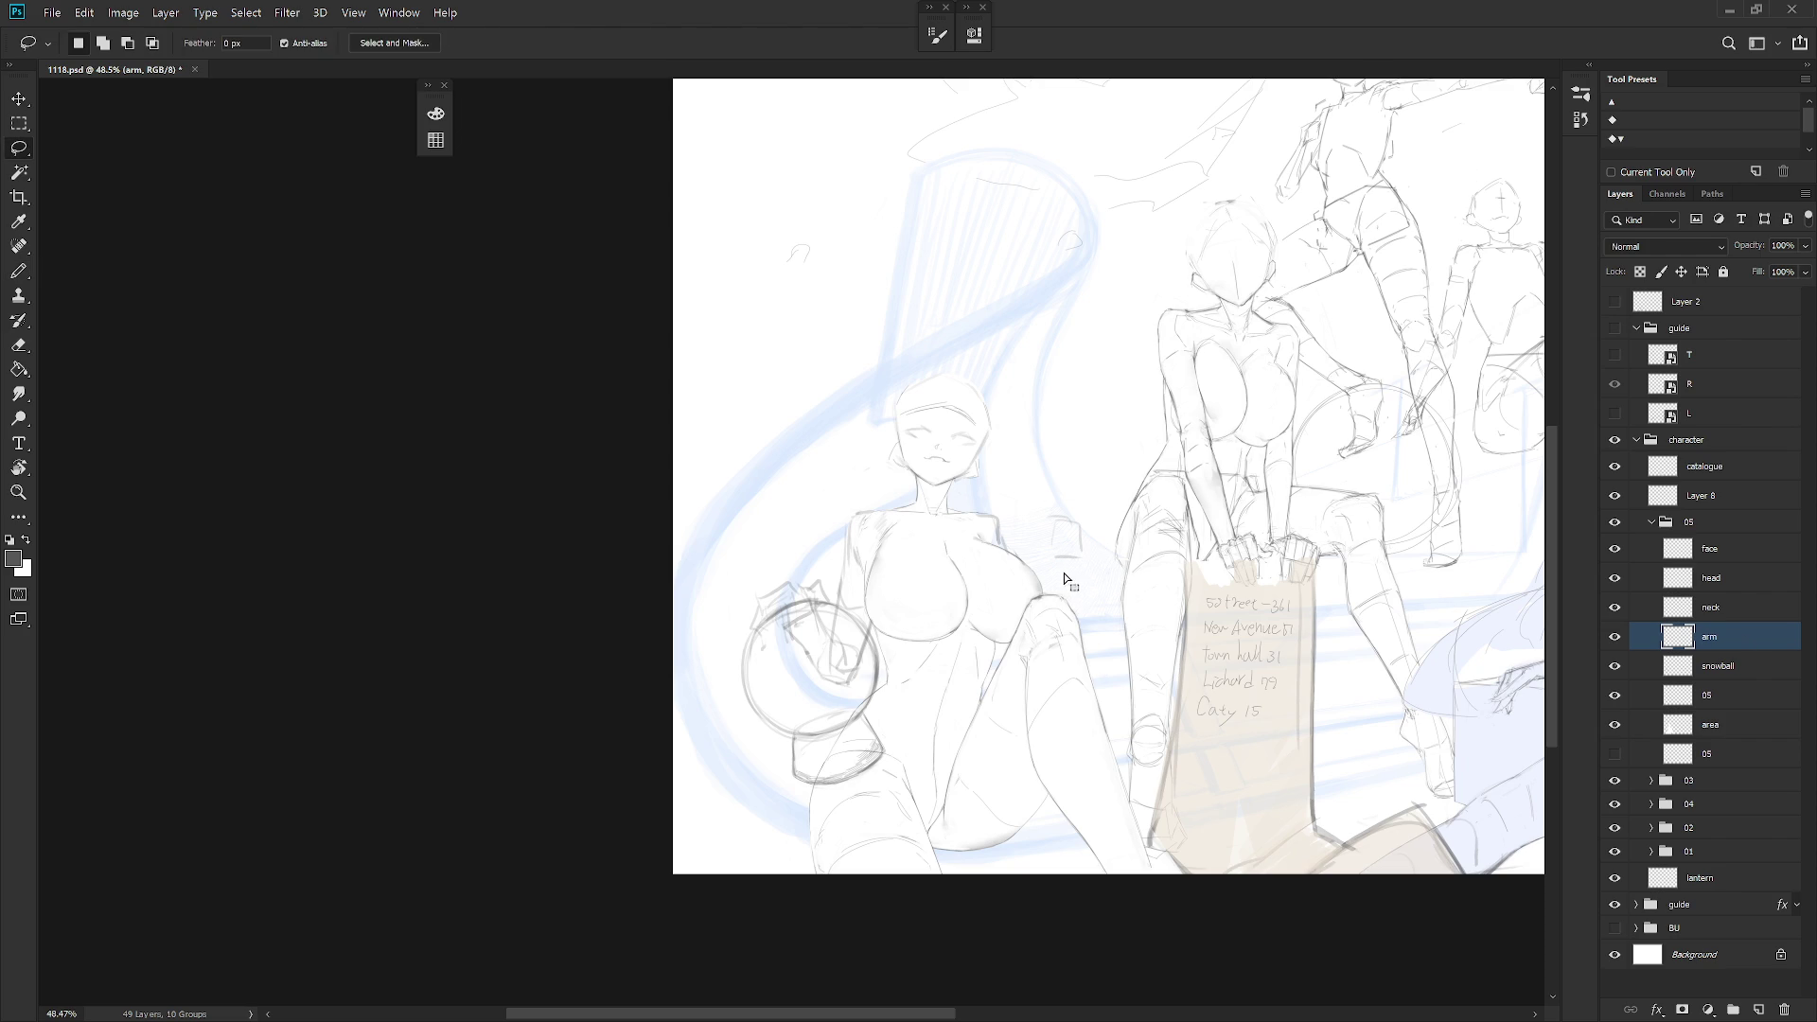
key(ctrl+d)
key(b)
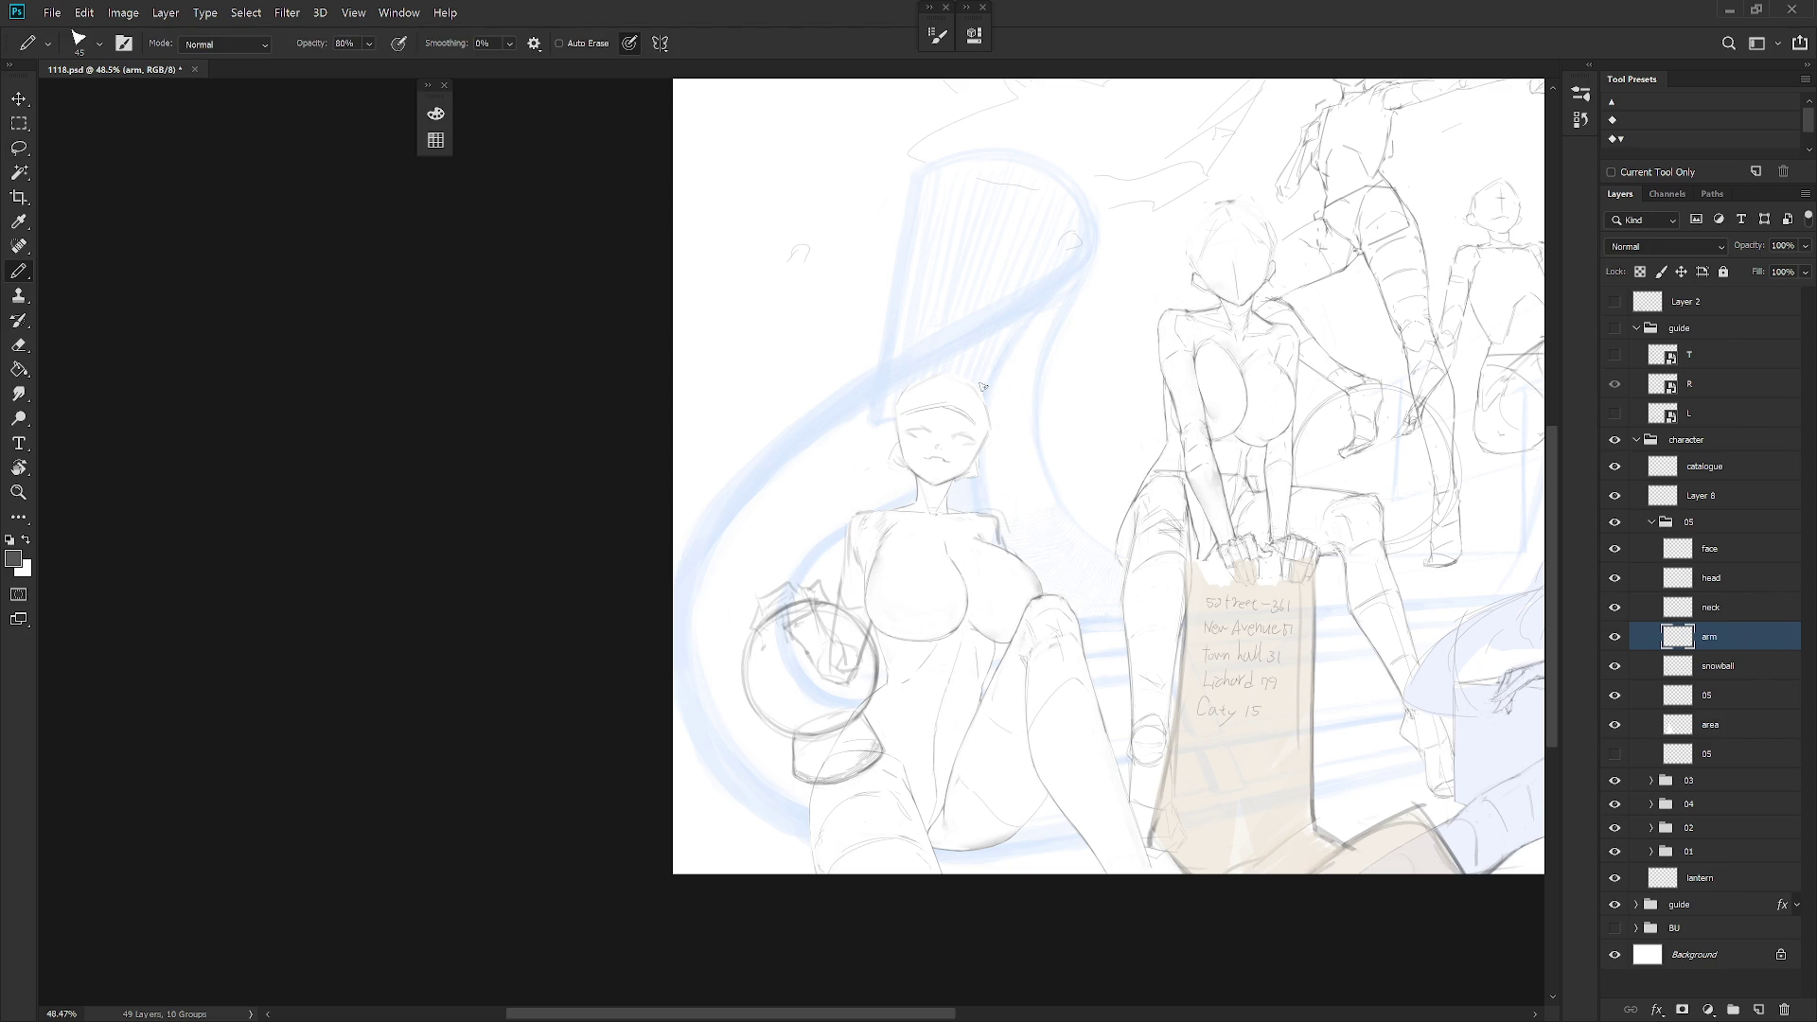
Draw the raised arm's lines from the shoulder up along the head and hood
drag(1050, 448, 1078, 479)
drag(1075, 496, 1012, 542)
mouse_move(996, 523)
mouse_down()
mouse_move(1048, 480)
mouse_move(1049, 505)
mouse_move(1079, 500)
mouse_up()
key(ctrl+z)
drag(999, 413, 1048, 489)
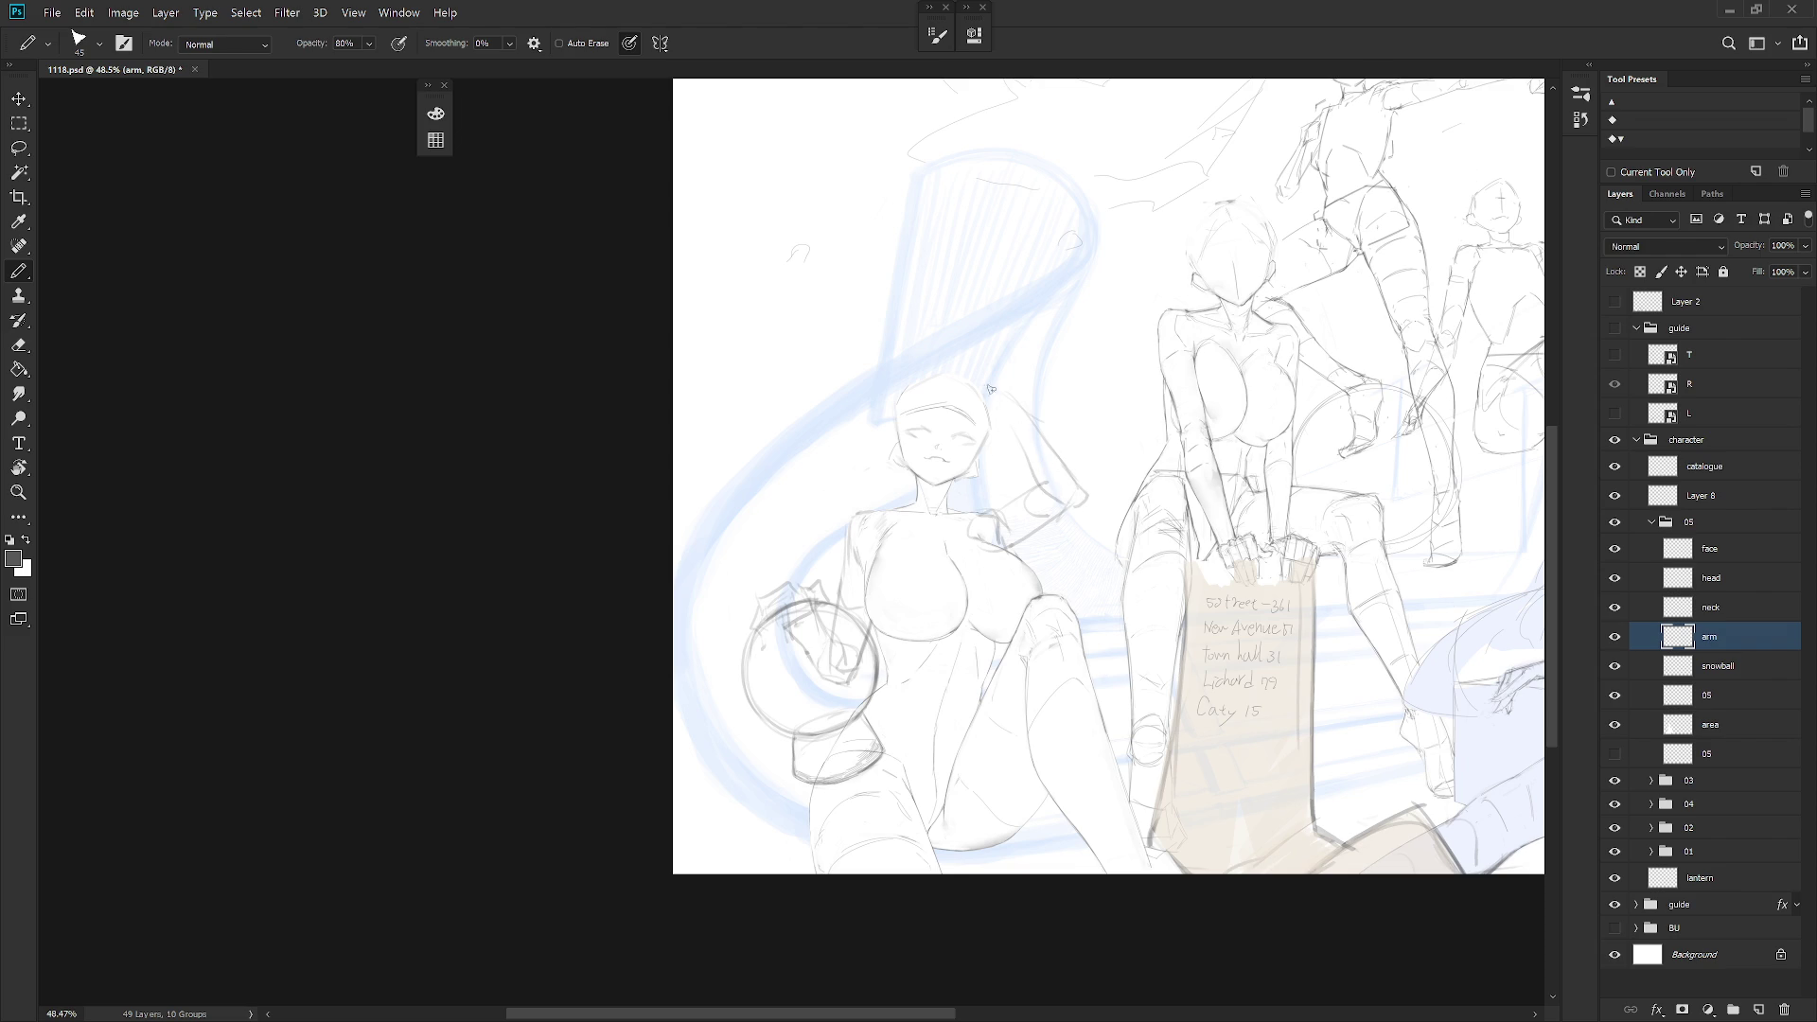
drag(985, 383, 1048, 486)
Pick the Hard Round M40 brush preset and add a stroke along the head's top-right
key(shift+b)
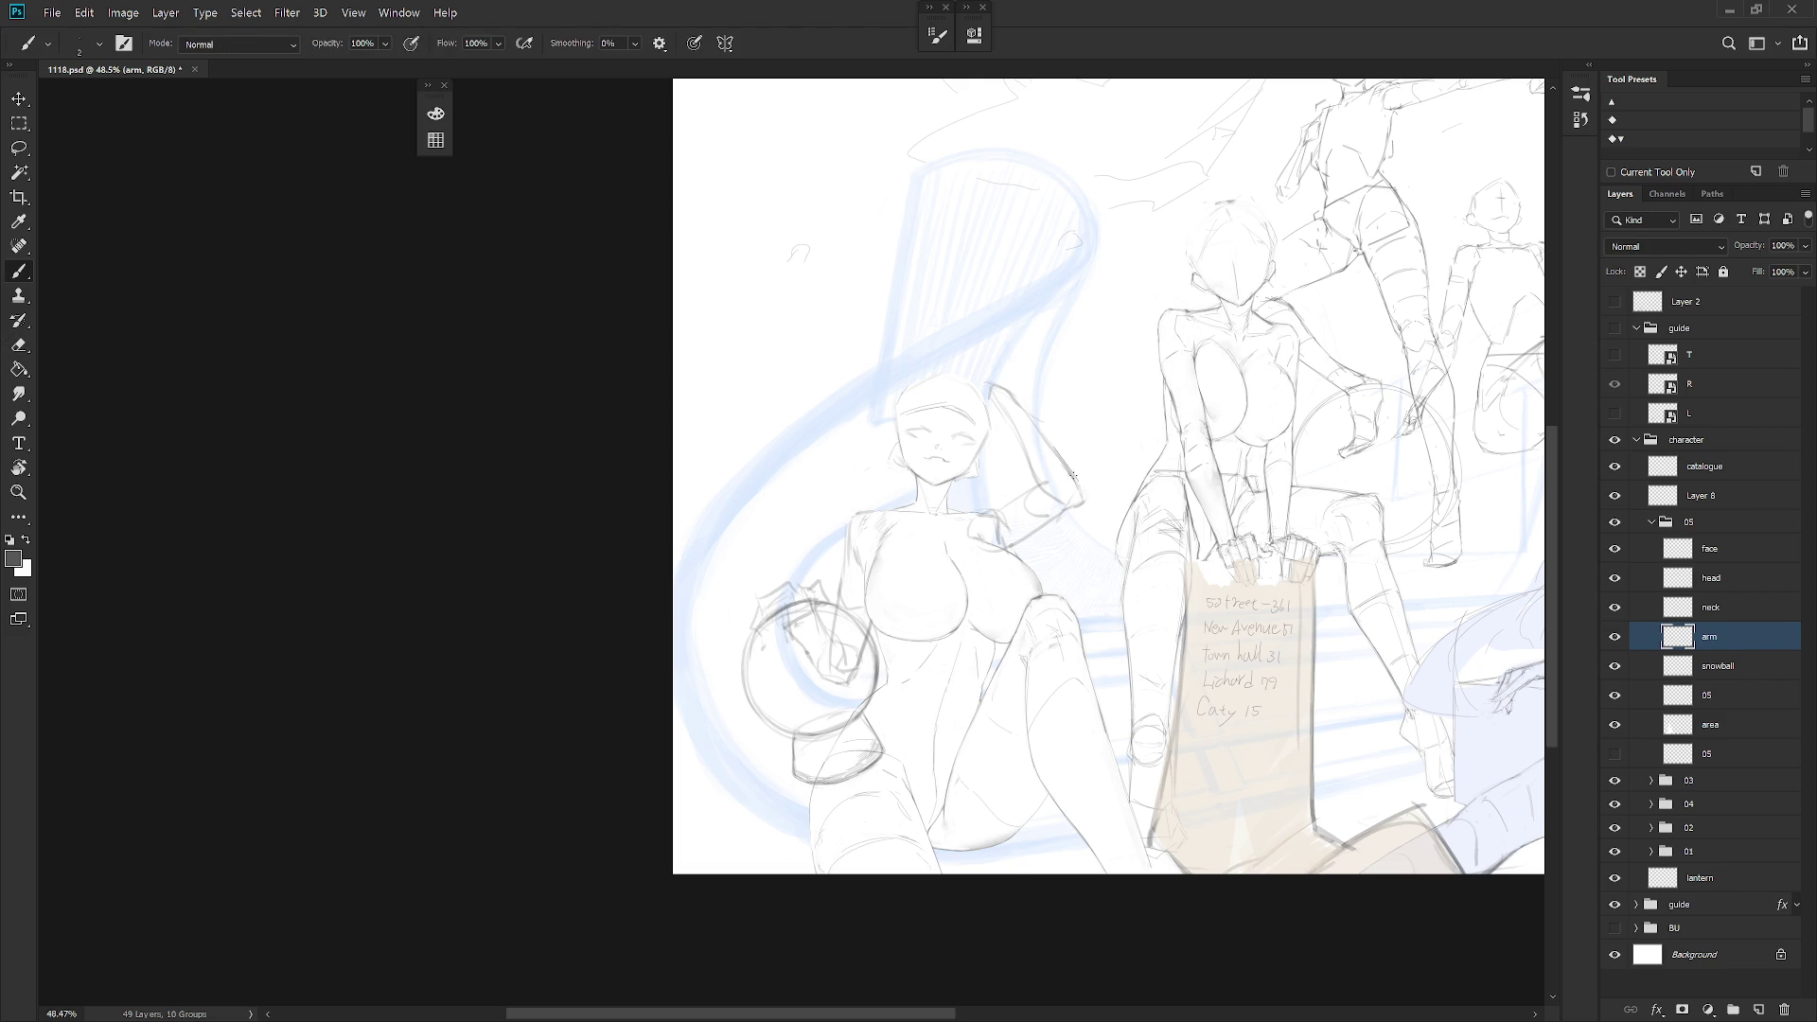
right_click(1143, 390)
double_click(1259, 852)
key(shift+b)
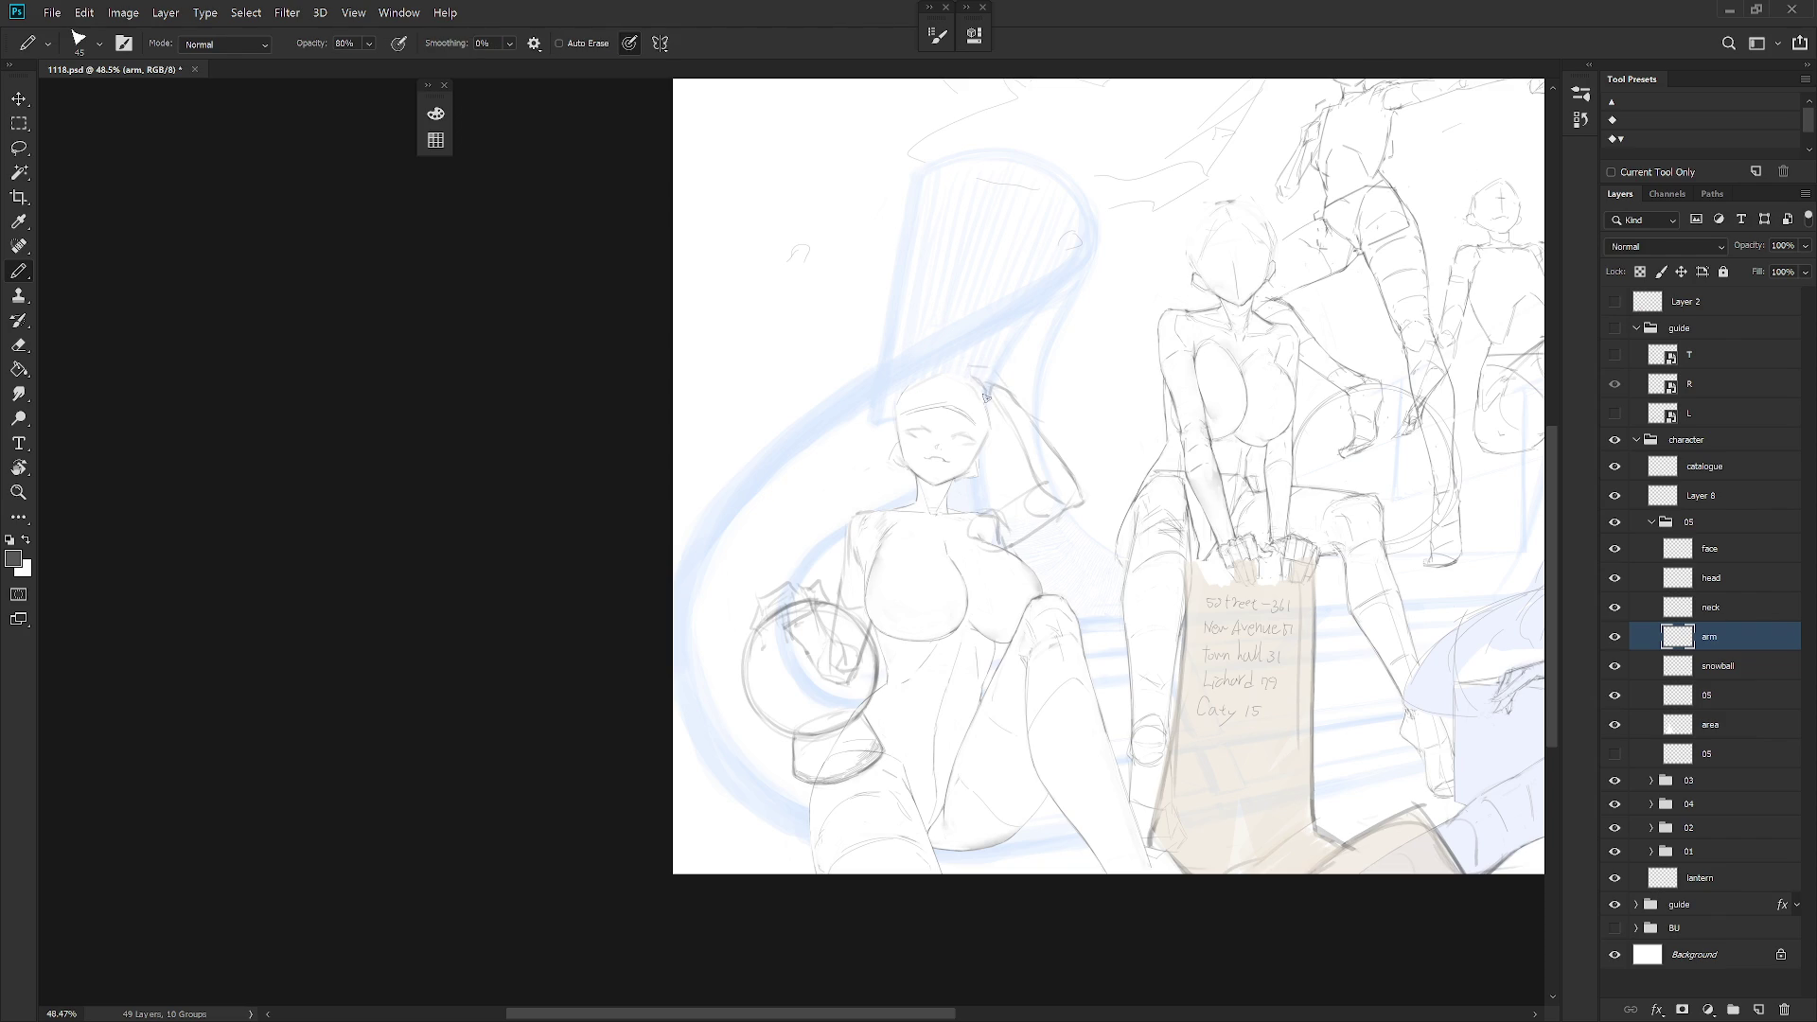
drag(984, 379, 1008, 390)
Lasso the raised arm strokes beside the head, delete them, and return to the pencil
key(l)
drag(987, 565, 1035, 594)
key(Delete)
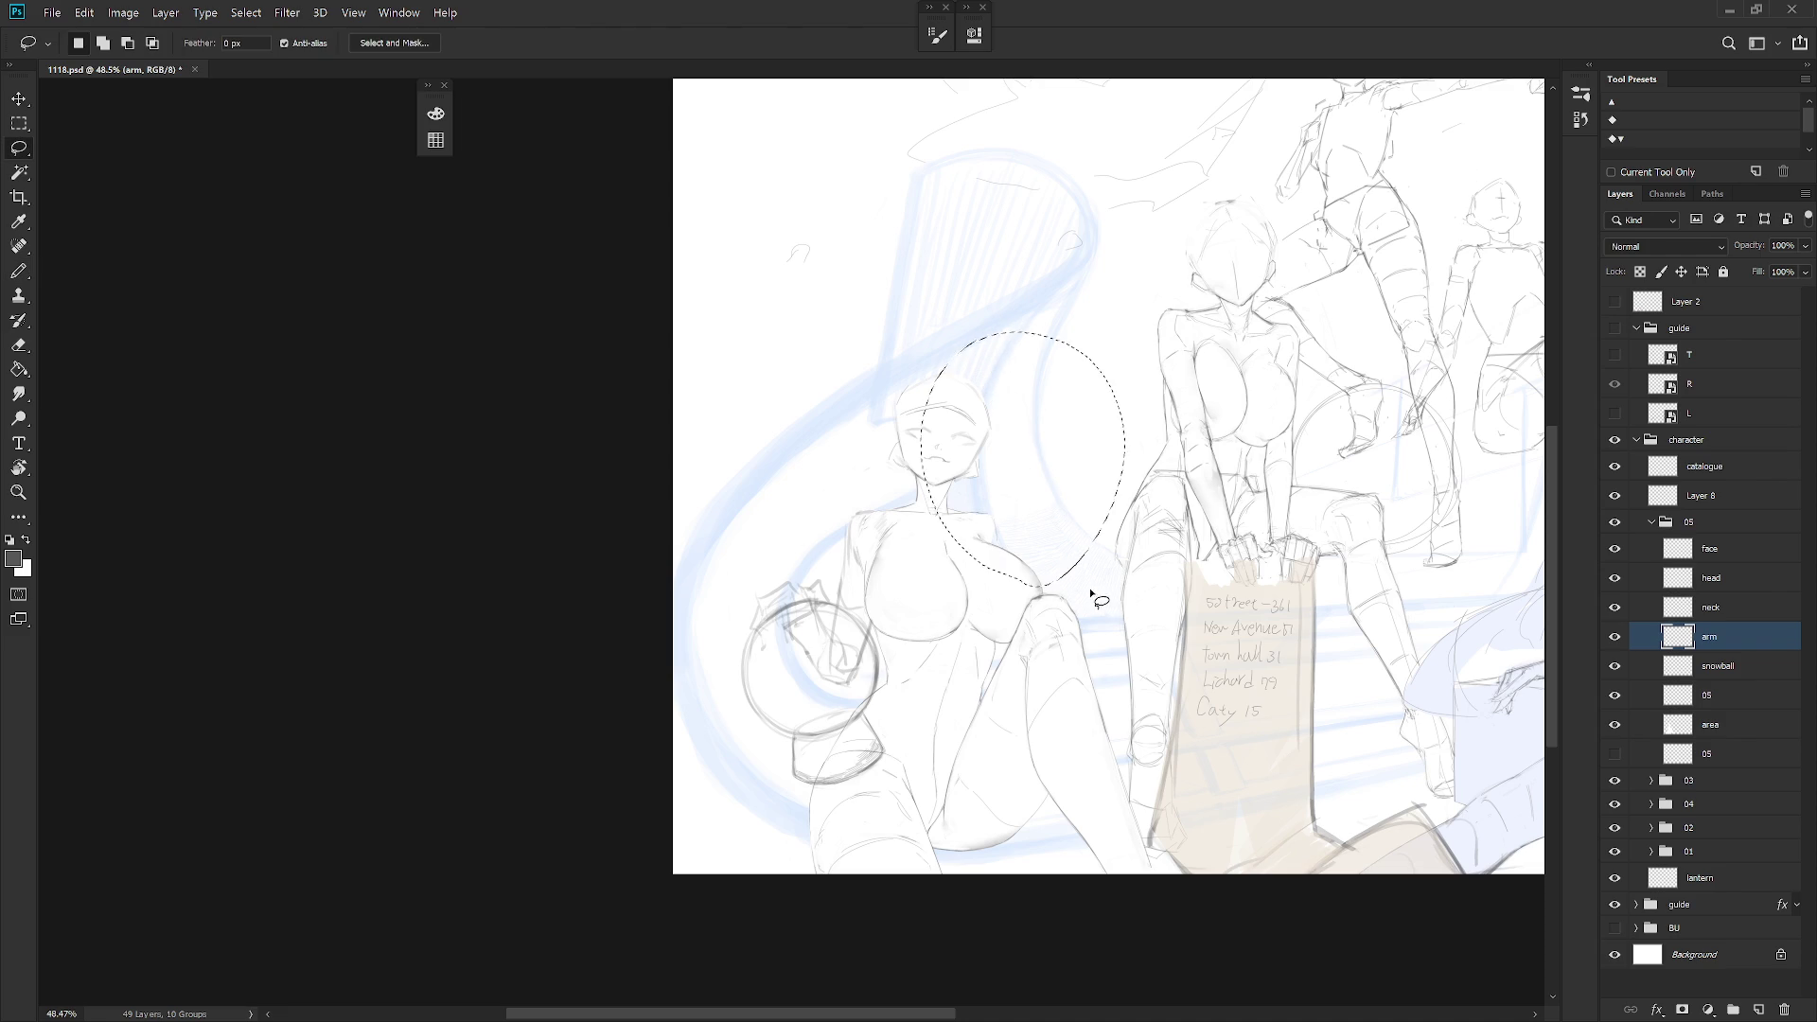
key(ctrl+d)
scroll(1041, 567, down, 2)
key(b)
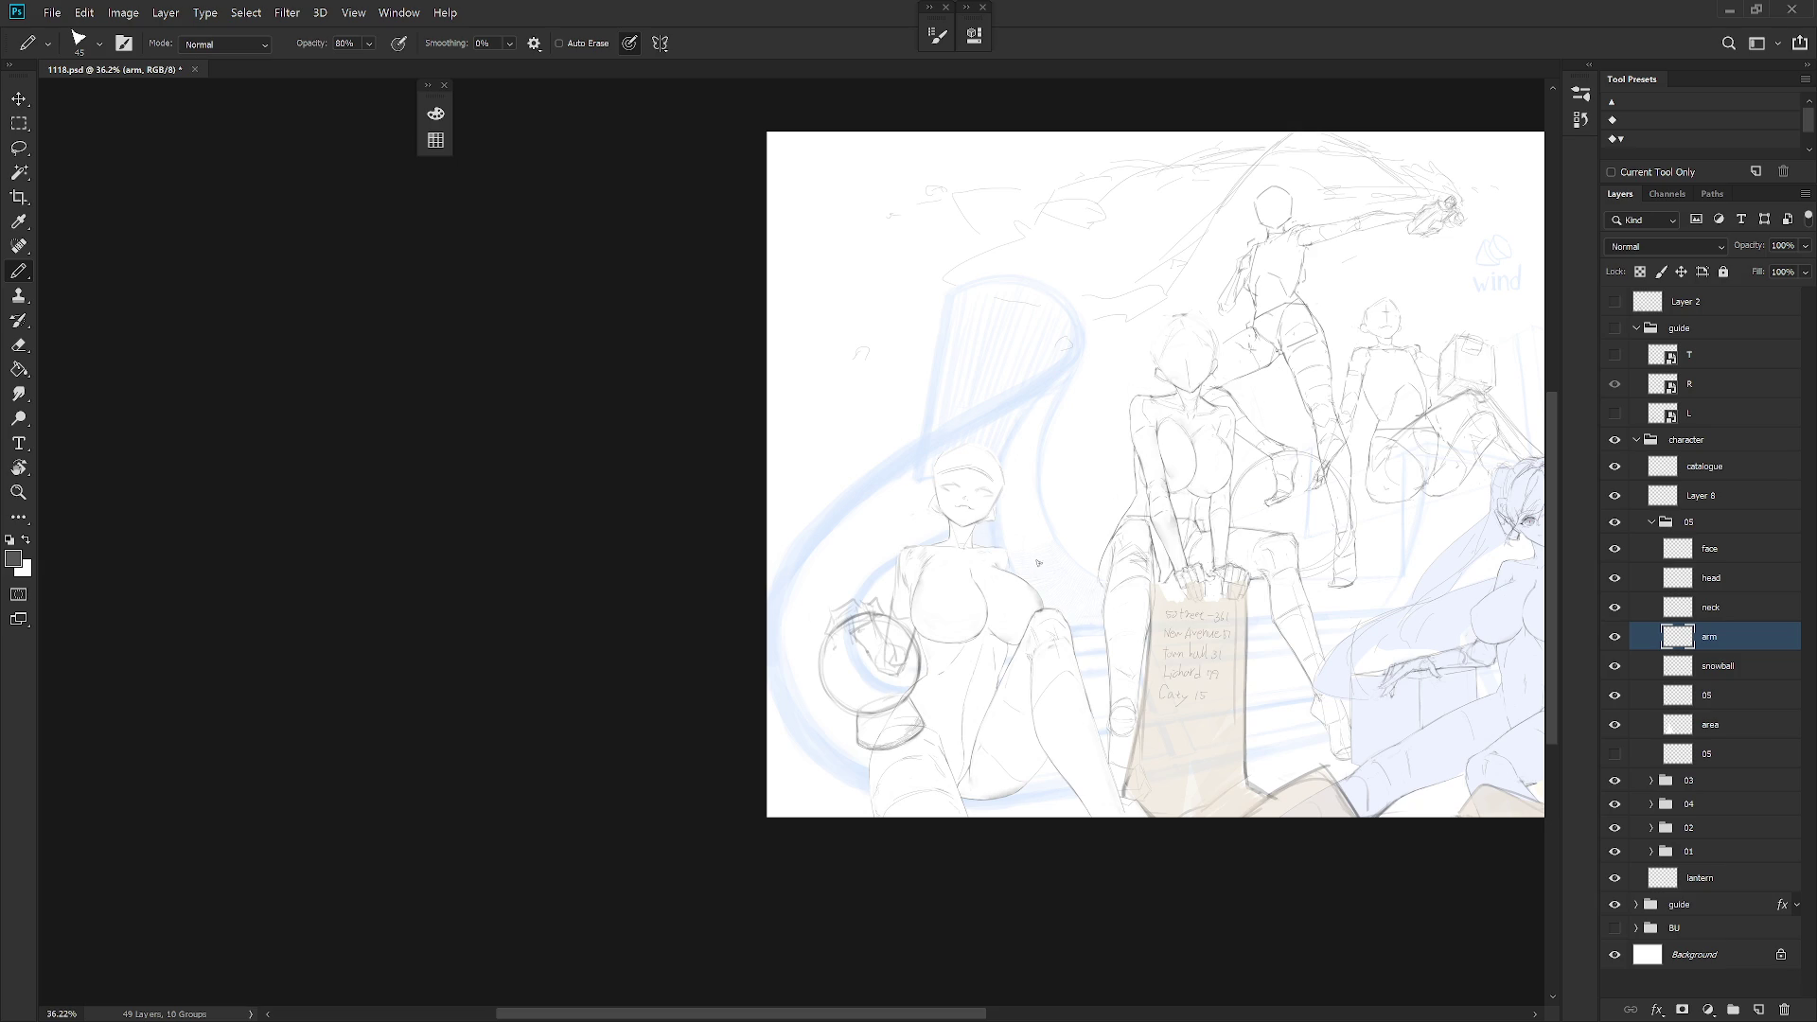
scroll(1038, 537, up, 3)
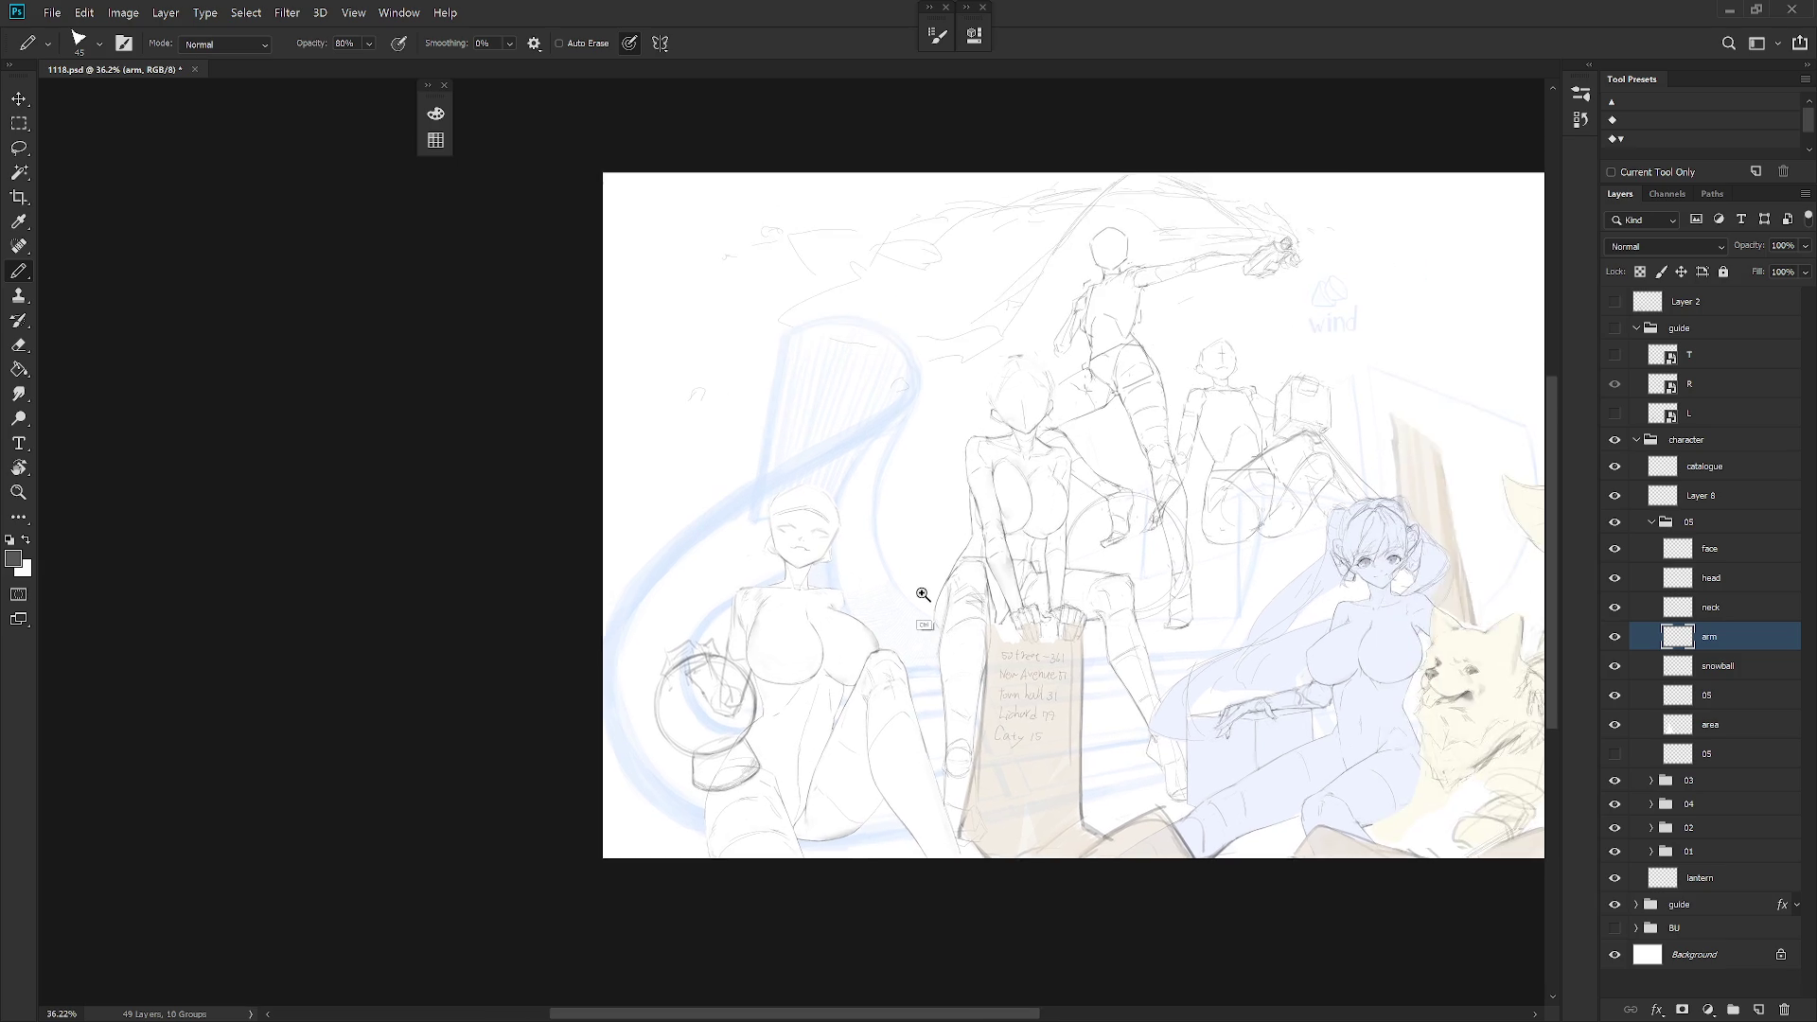
key(f)
key(f)
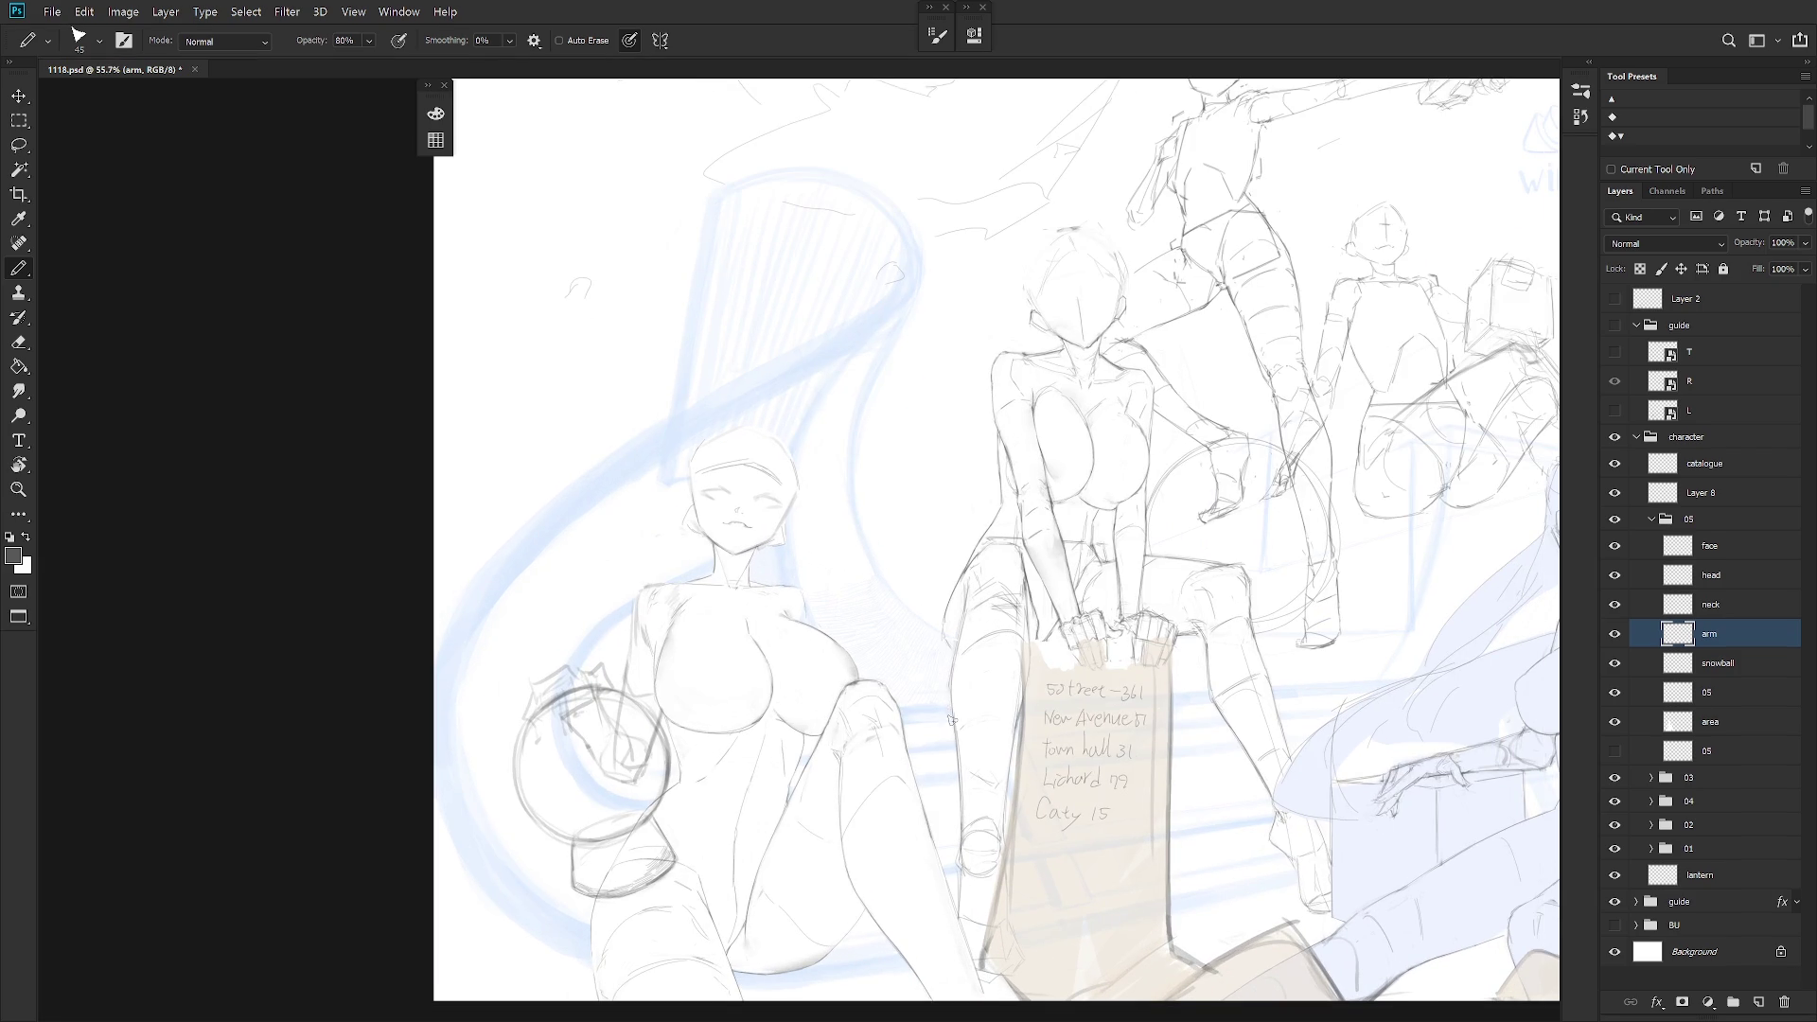
key(shift+Tab)
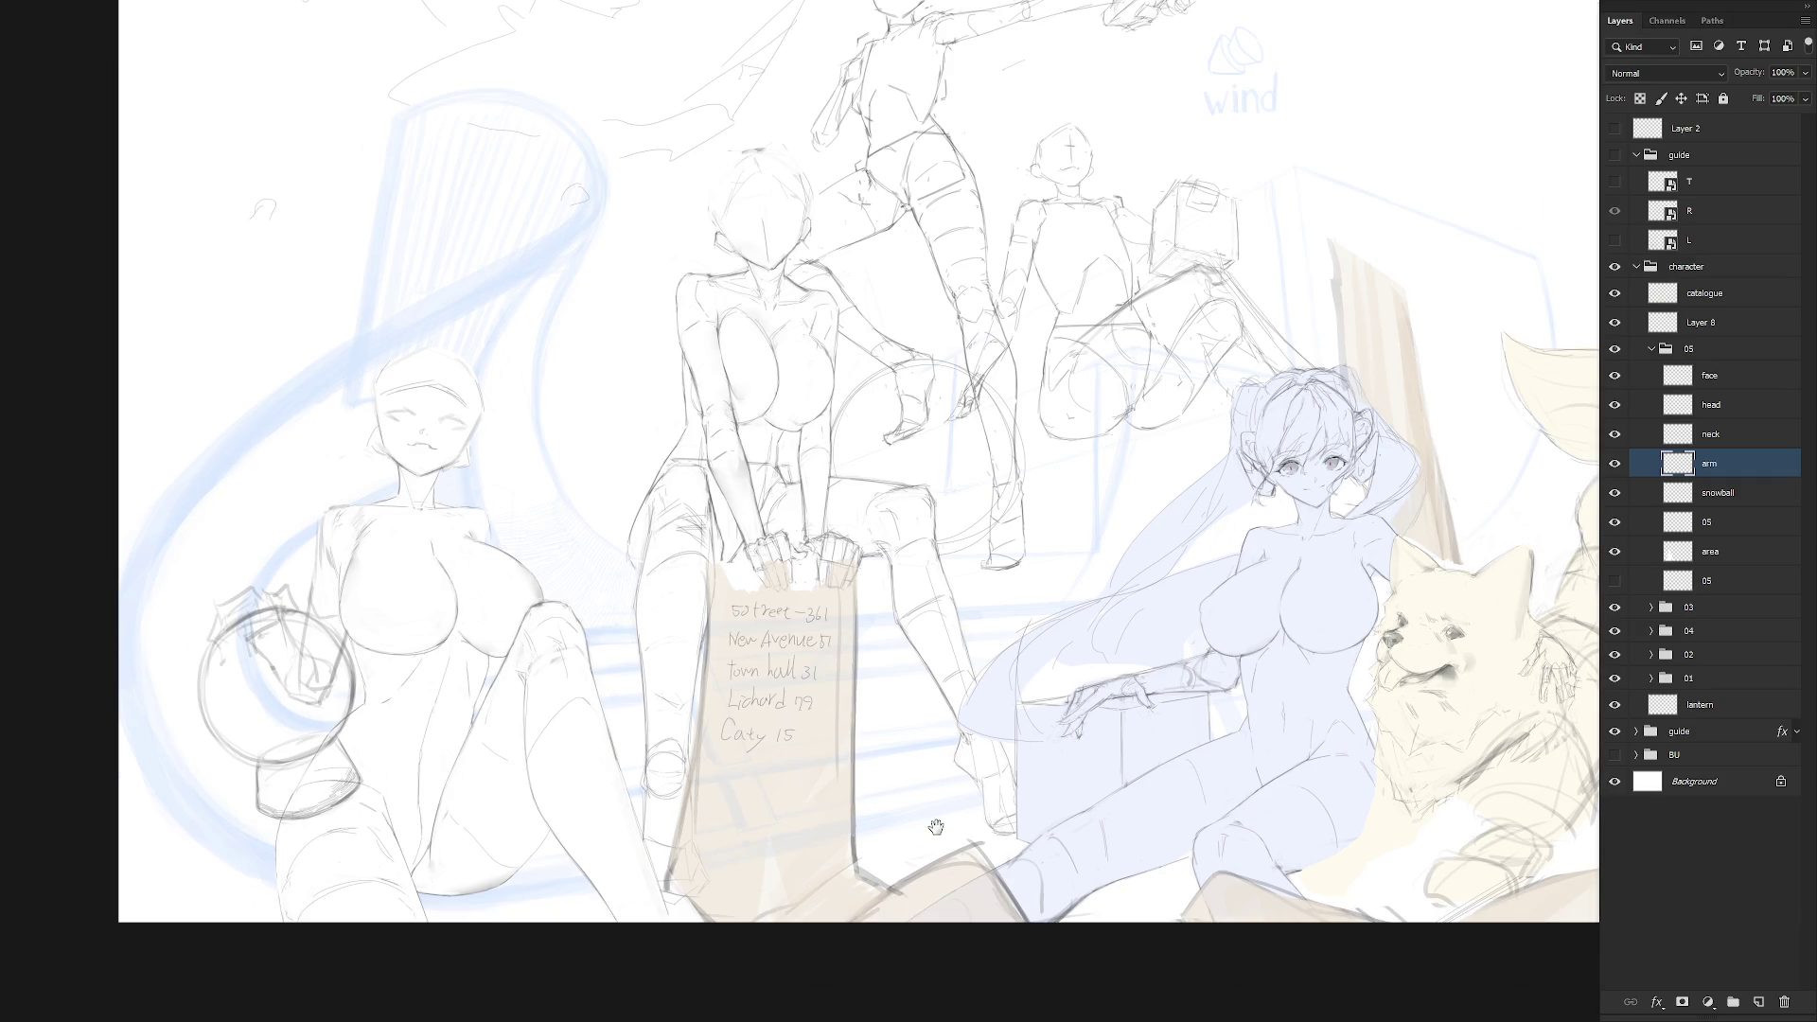
scroll(913, 691, up, 2)
right_click(85, 834)
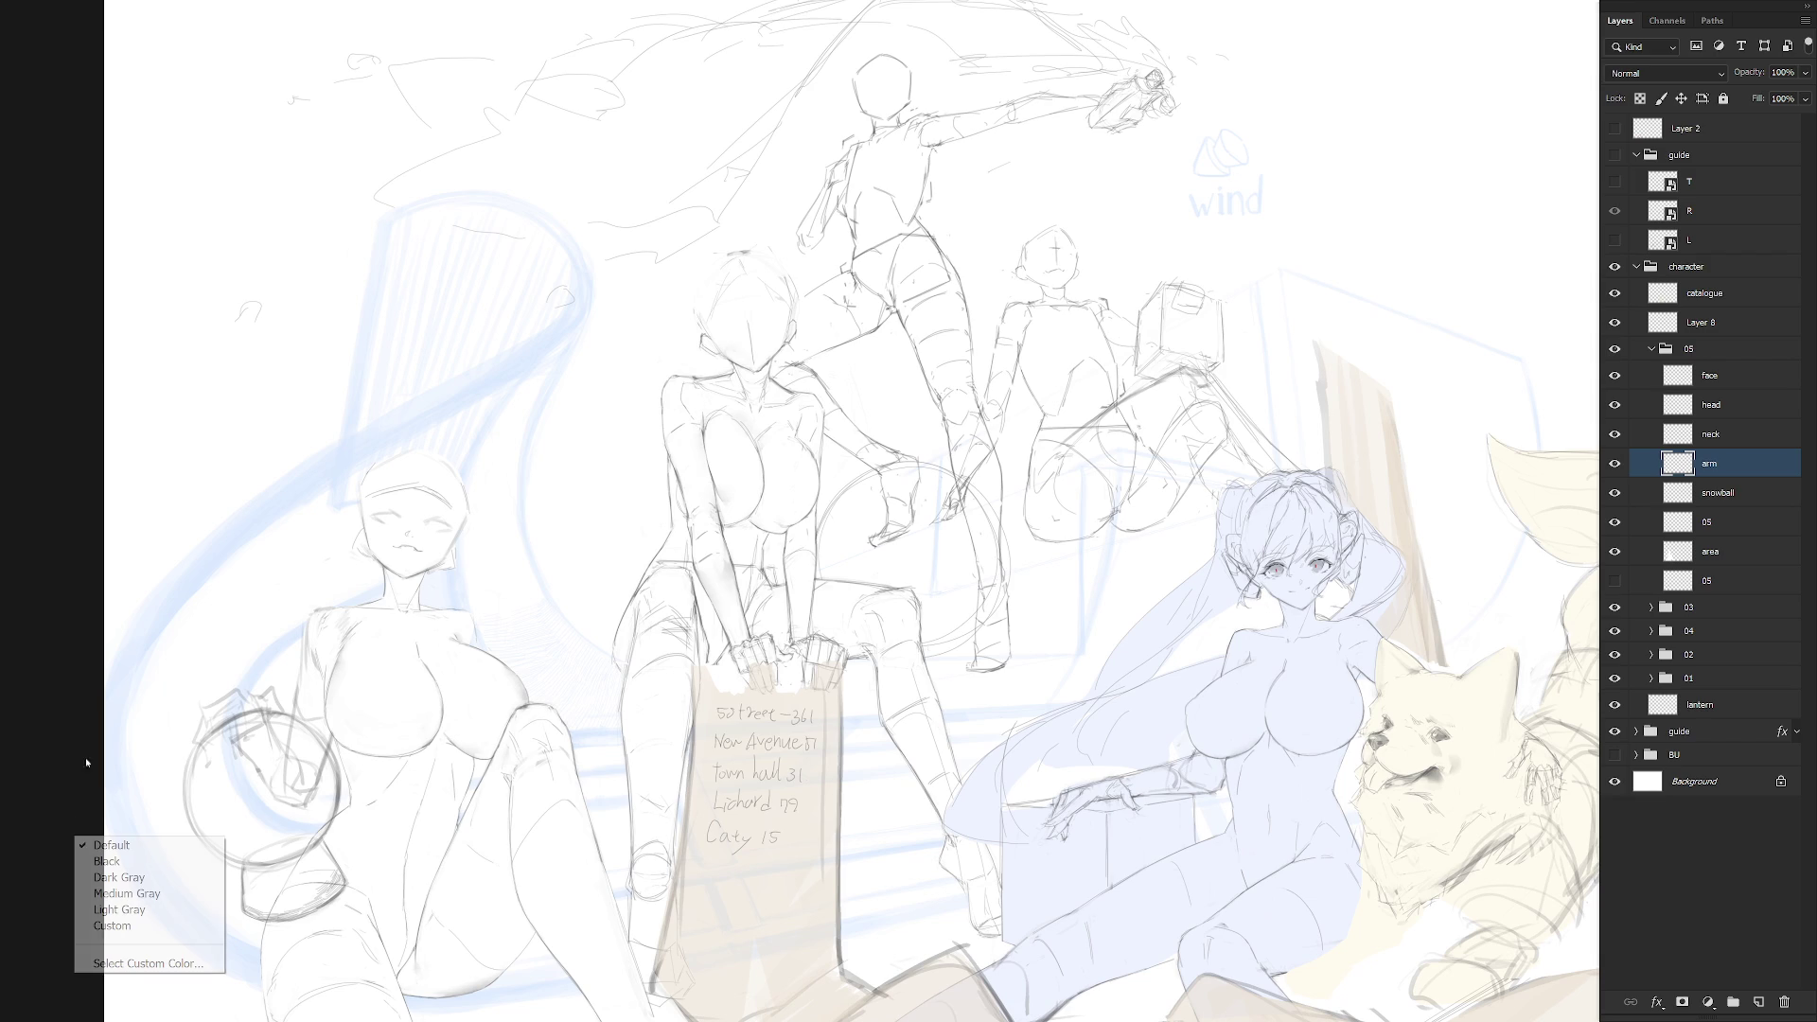
click(151, 907)
drag(679, 812, 730, 763)
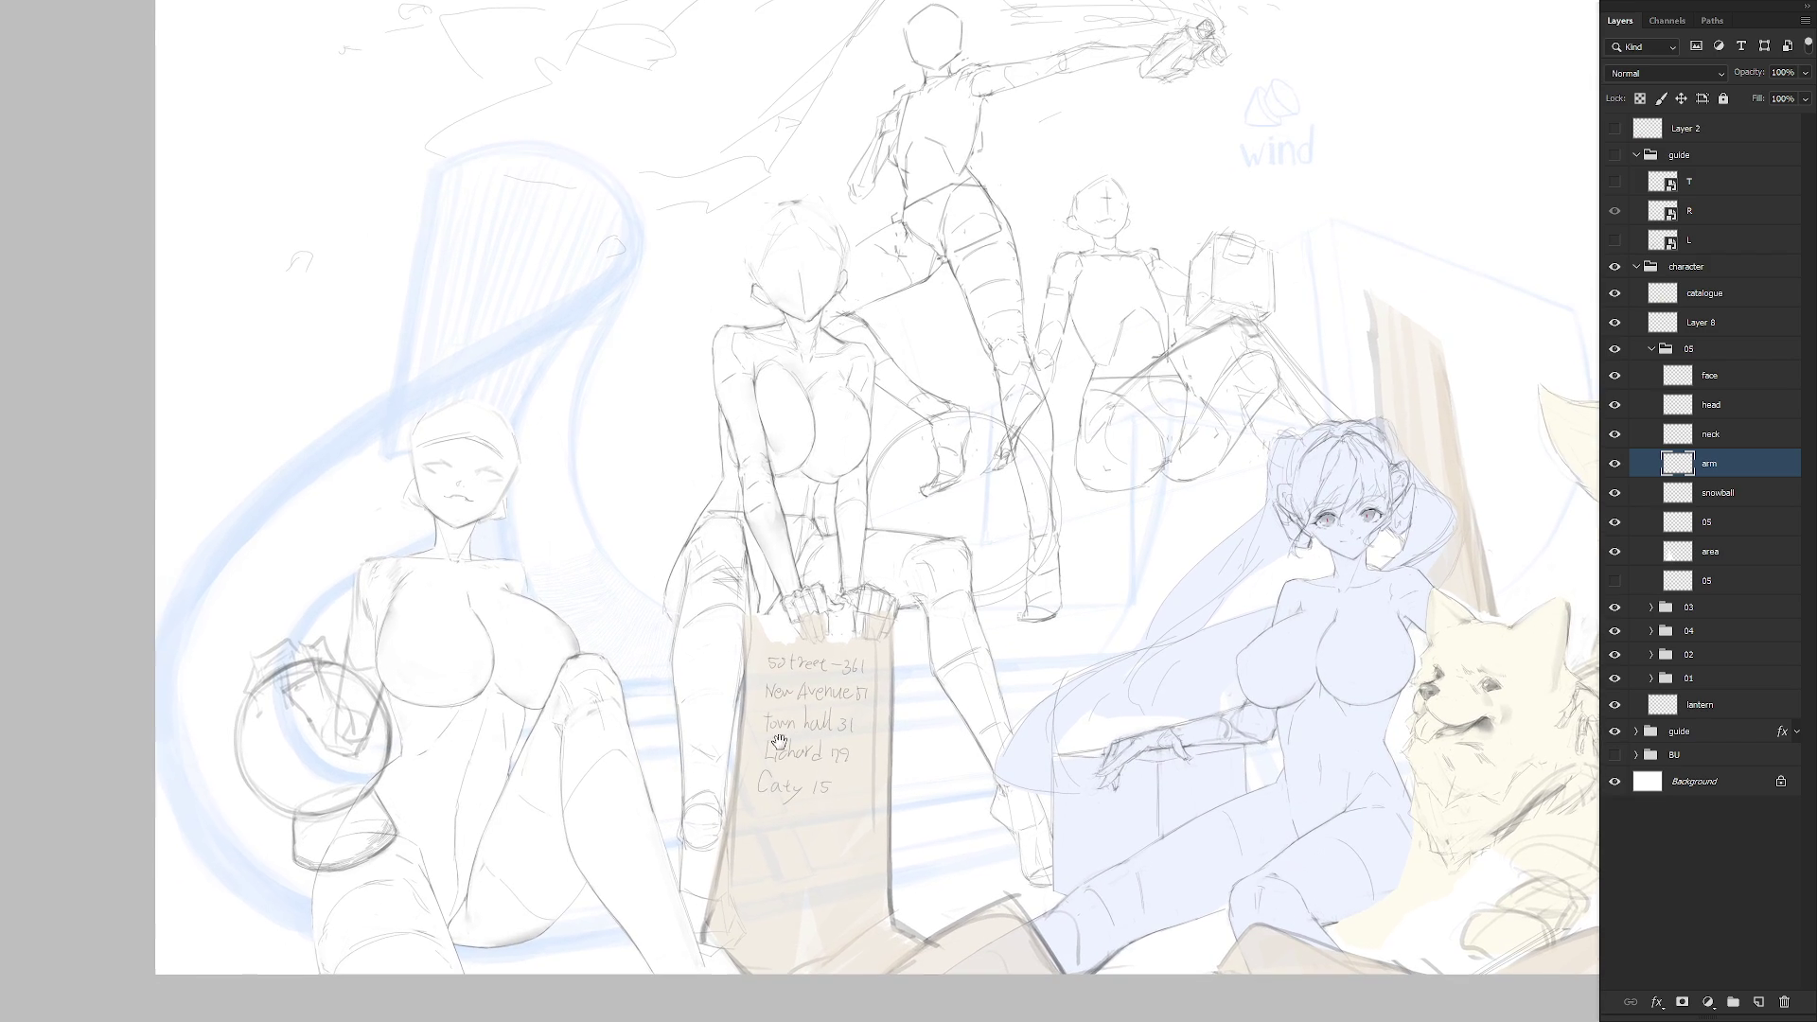
right_click(106, 881)
click(213, 924)
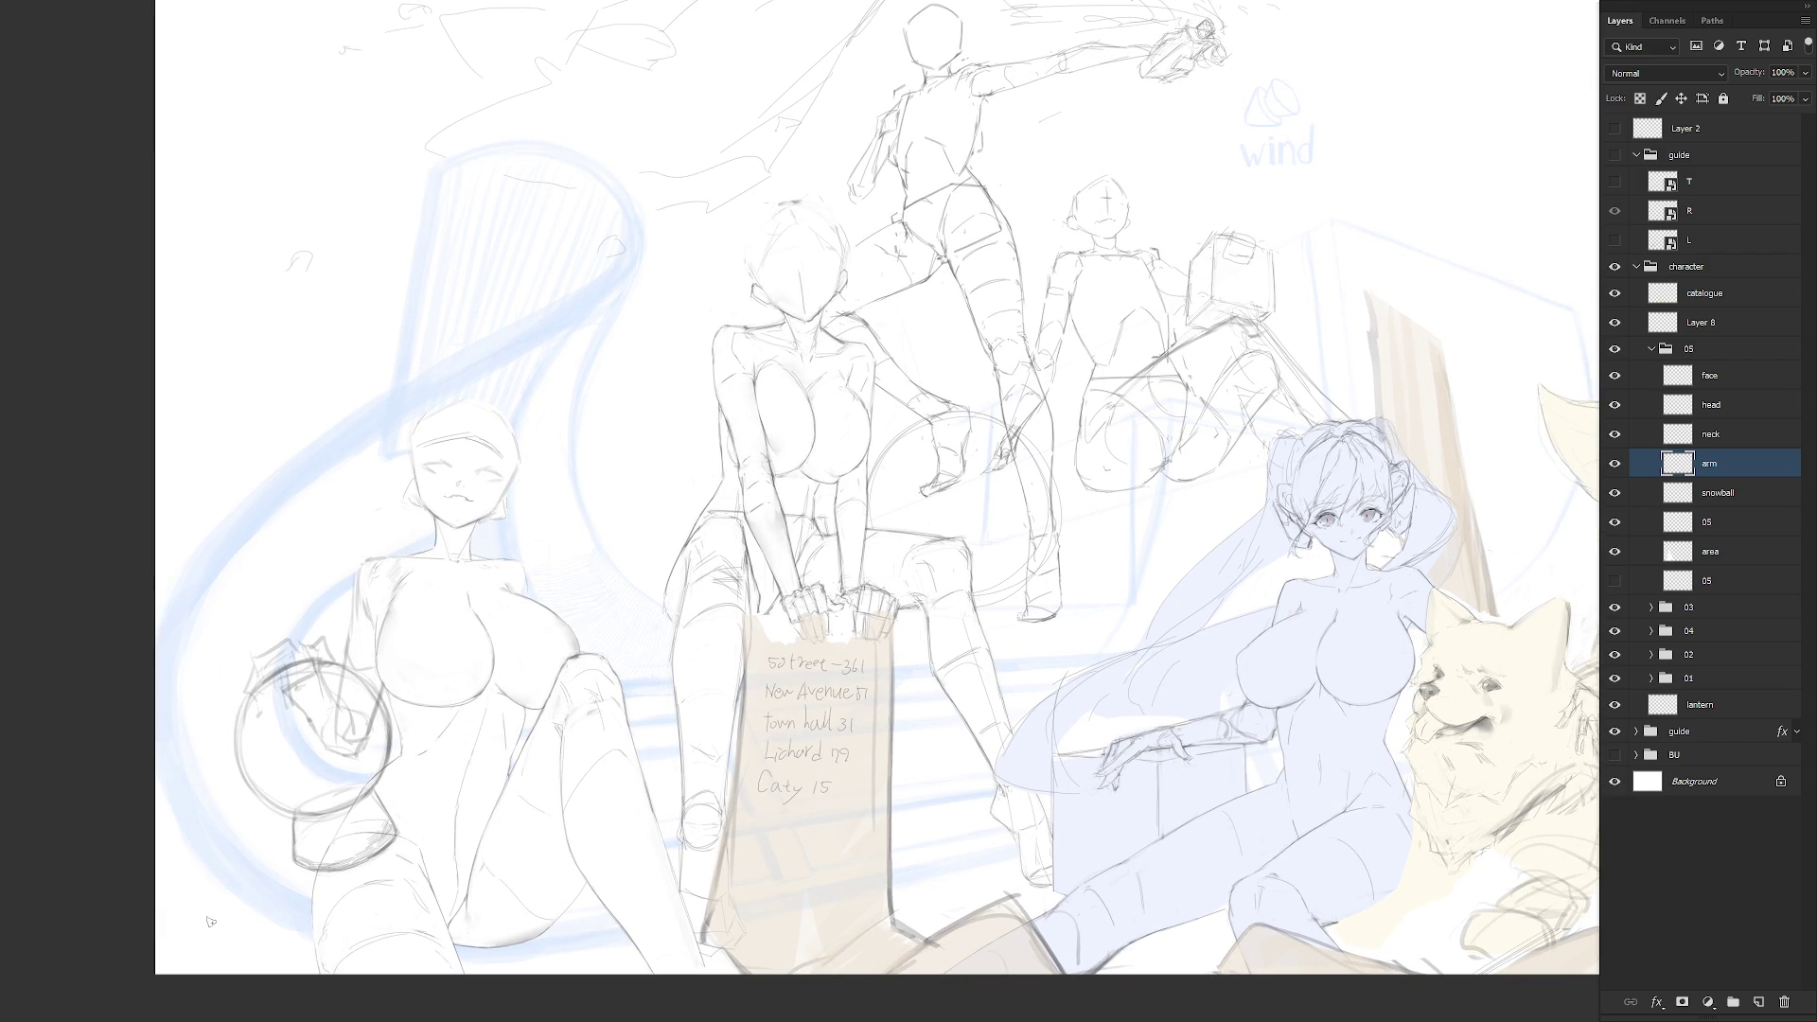
right_click(129, 754)
click(166, 763)
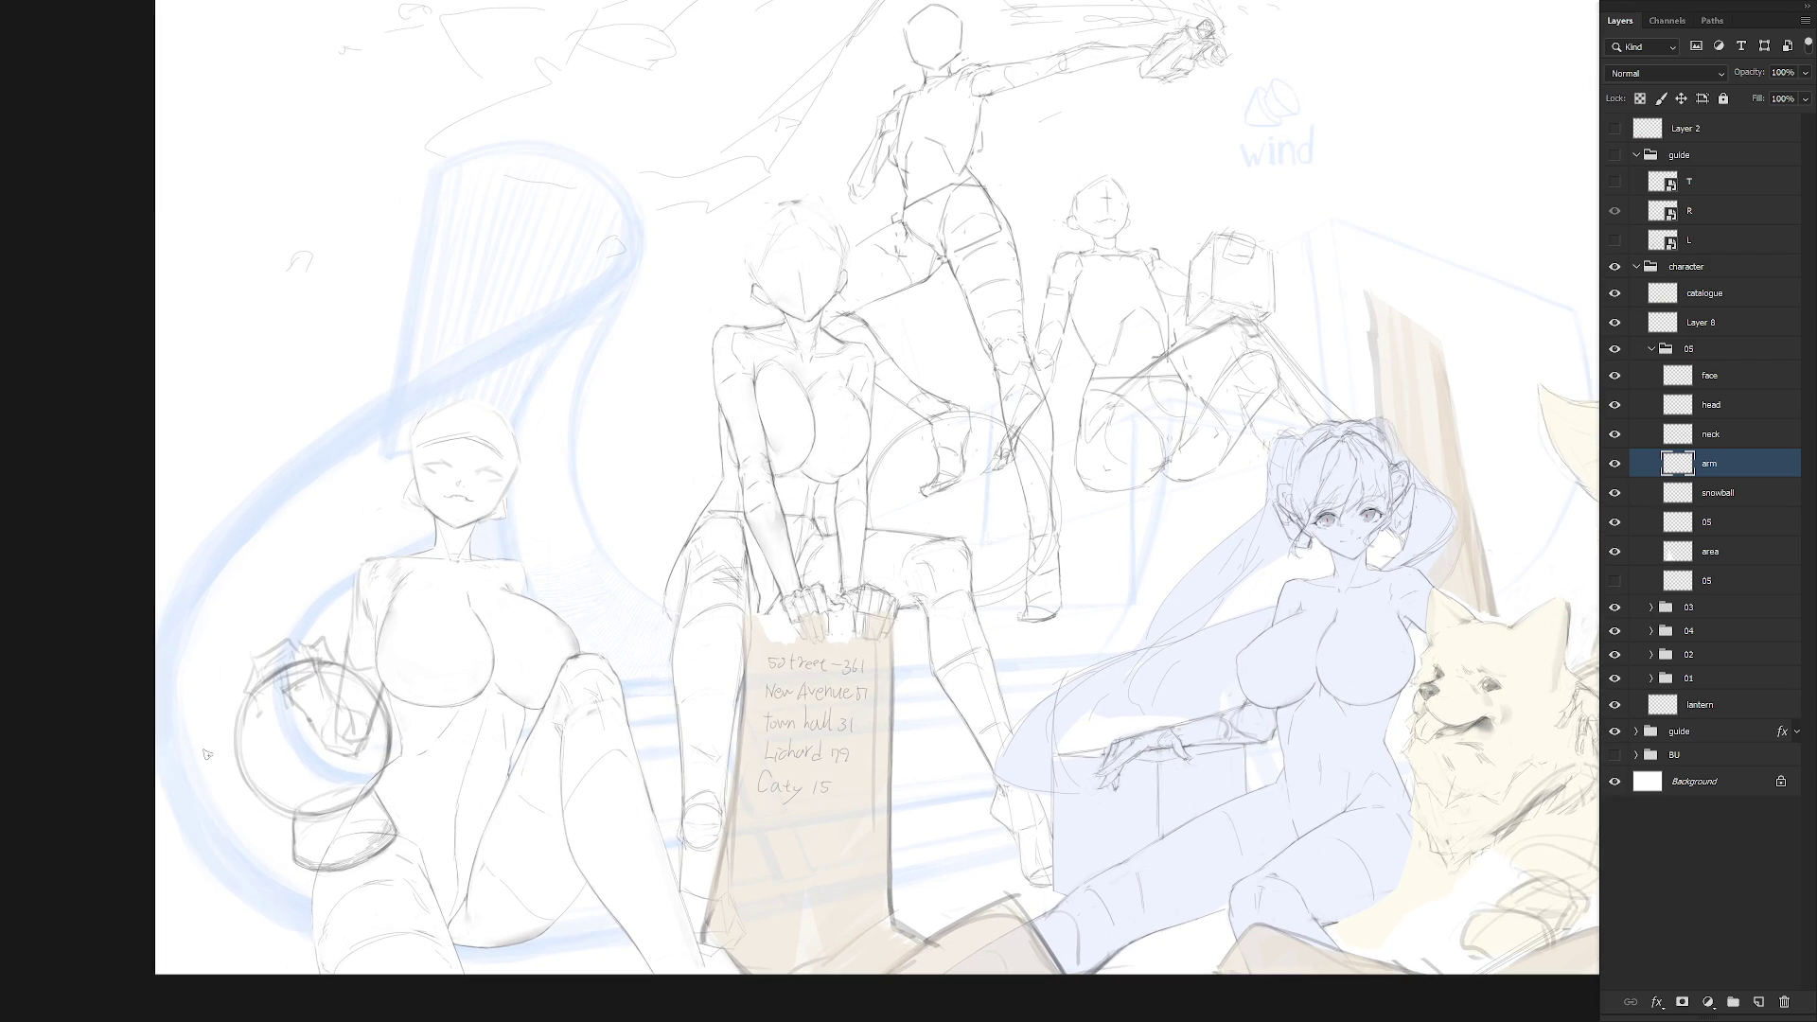
mouse_move(514, 702)
mouse_down()
mouse_move(502, 748)
mouse_move(579, 626)
mouse_up()
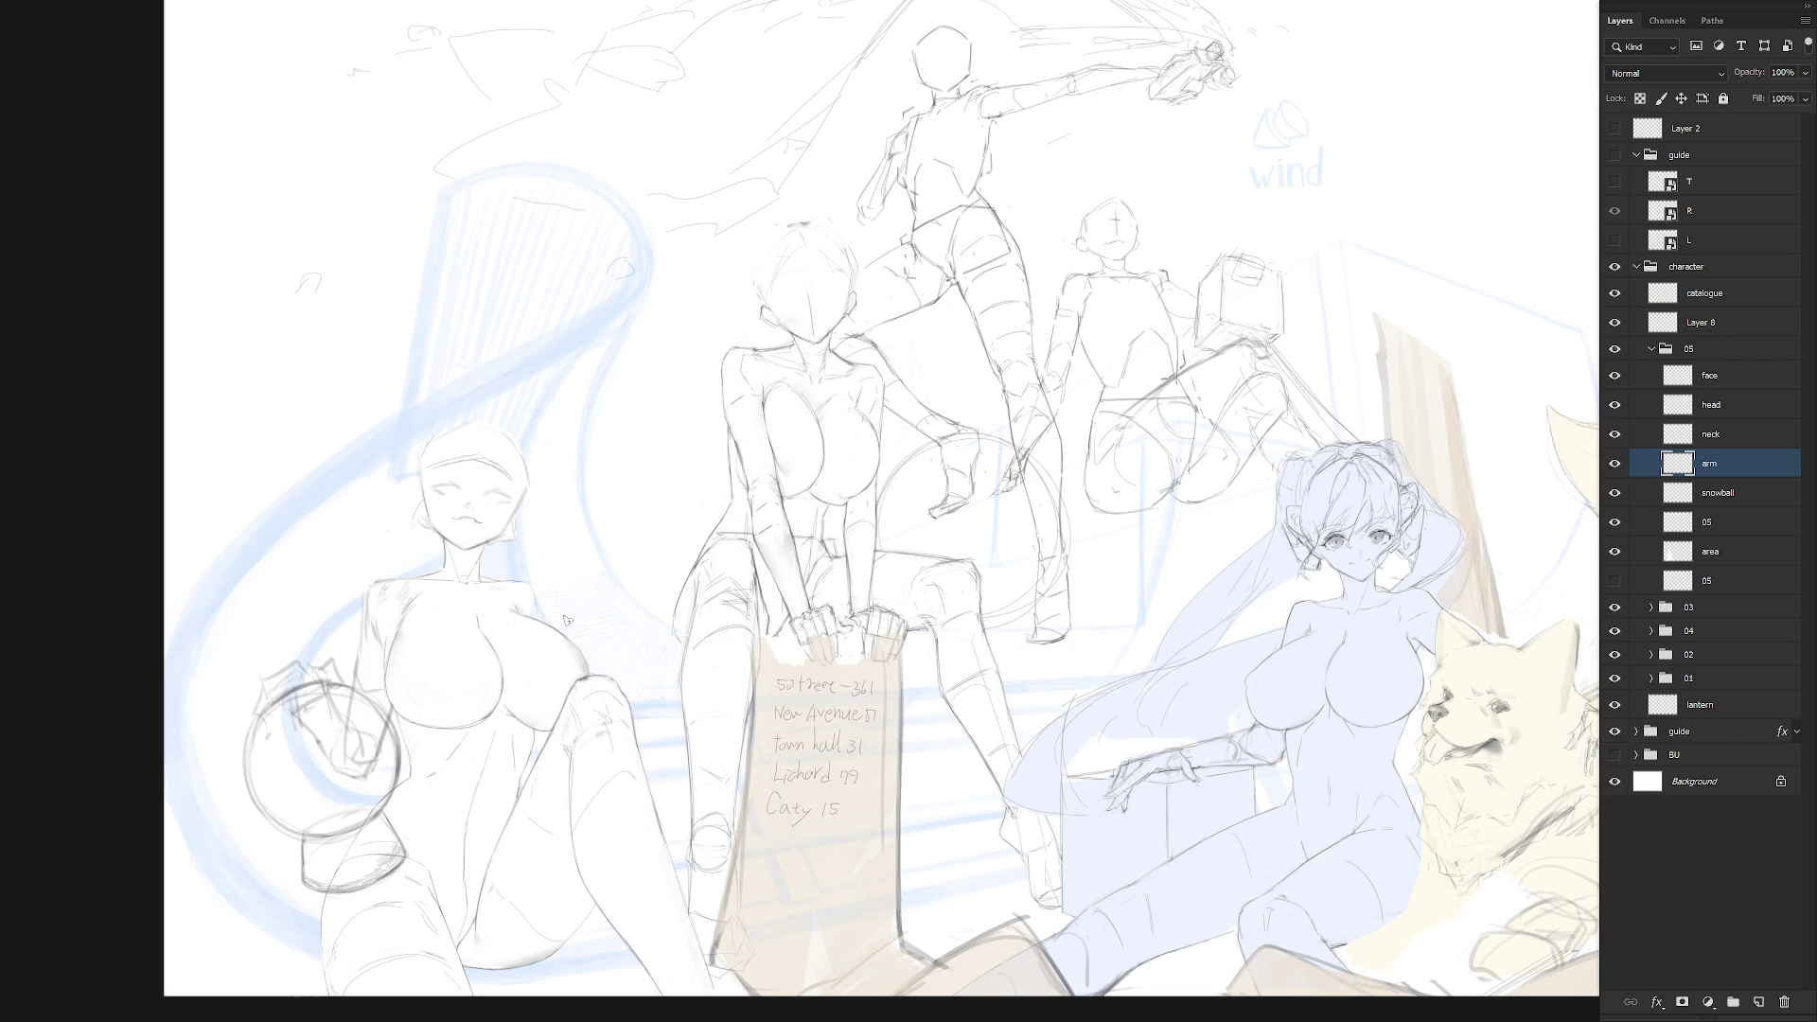
Sketch strokes on the left girl's knee, then lasso and clear a knee selection
drag(627, 705, 647, 746)
mouse_move(608, 704)
mouse_down()
mouse_move(616, 748)
mouse_move(648, 719)
mouse_move(653, 759)
mouse_move(605, 720)
mouse_move(602, 754)
mouse_move(577, 725)
mouse_move(623, 762)
mouse_up()
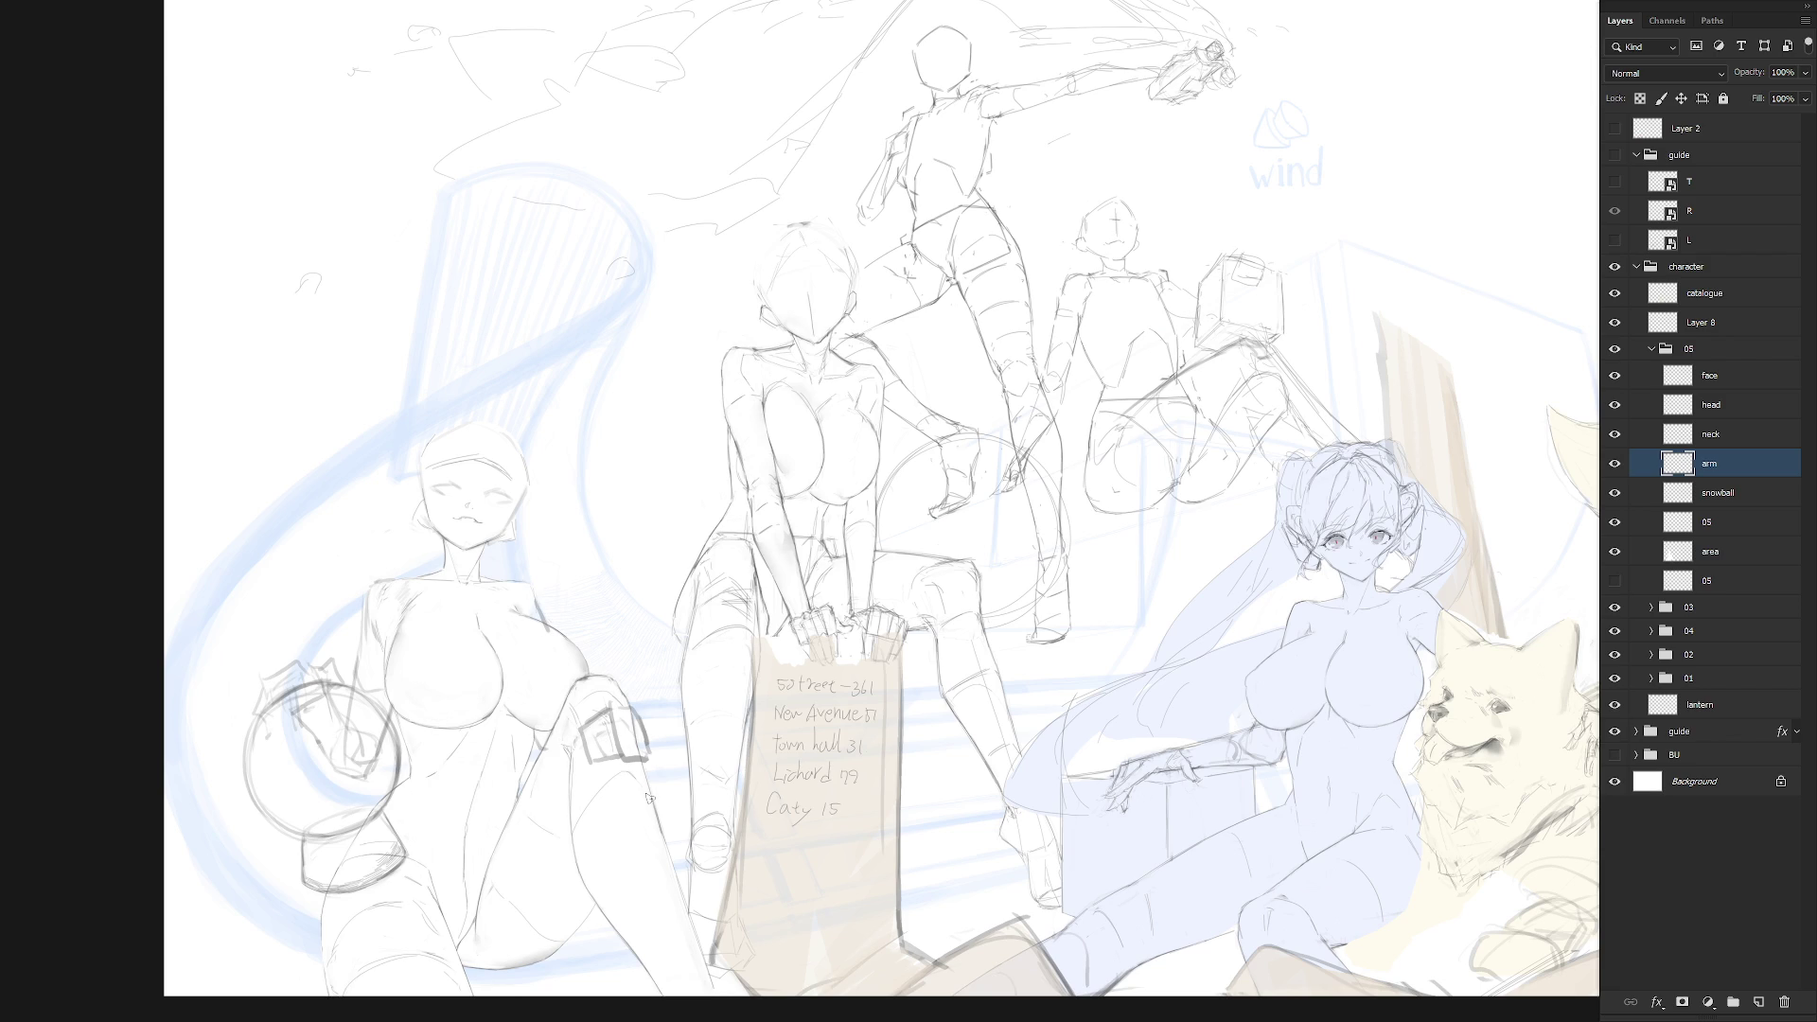
mouse_move(648, 798)
mouse_down()
mouse_move(661, 686)
mouse_move(592, 656)
mouse_move(534, 818)
mouse_up()
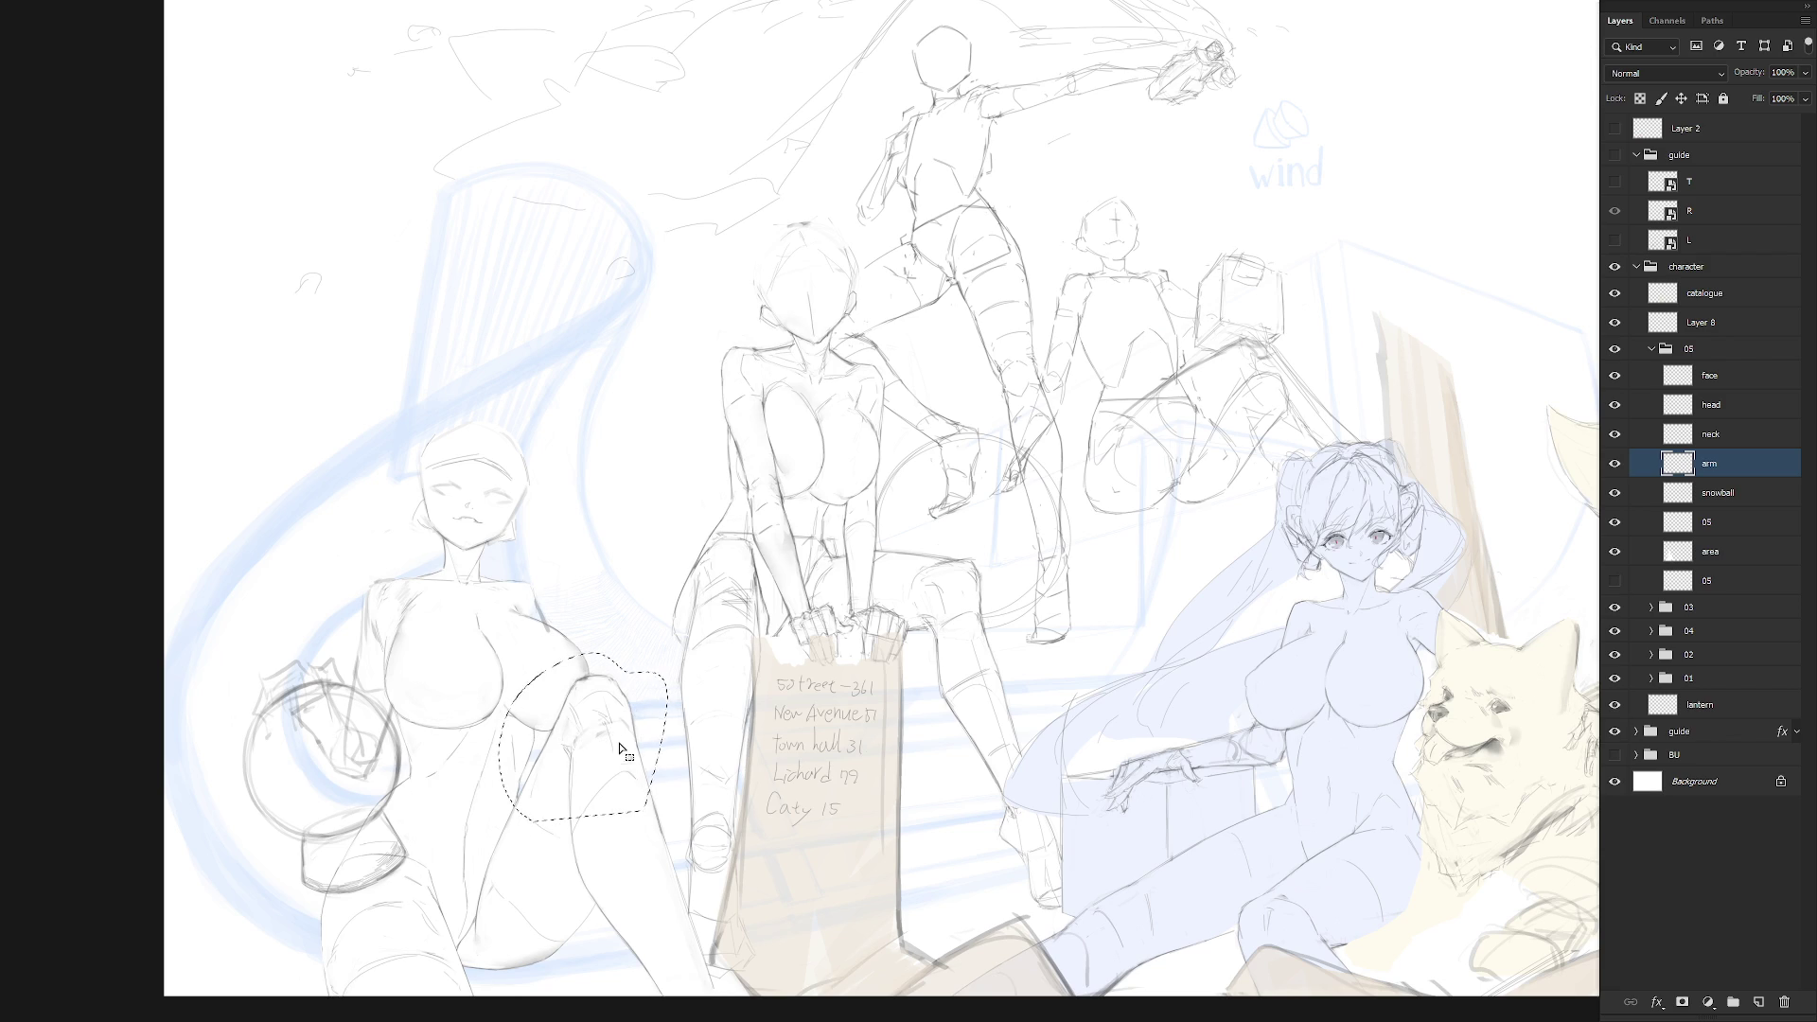
key(ctrl+d)
Draw a short vertical line above the knee capped with a small horizontal stroke
drag(613, 588, 629, 609)
key(ctrl+z)
drag(592, 574, 593, 607)
drag(625, 653, 764, 649)
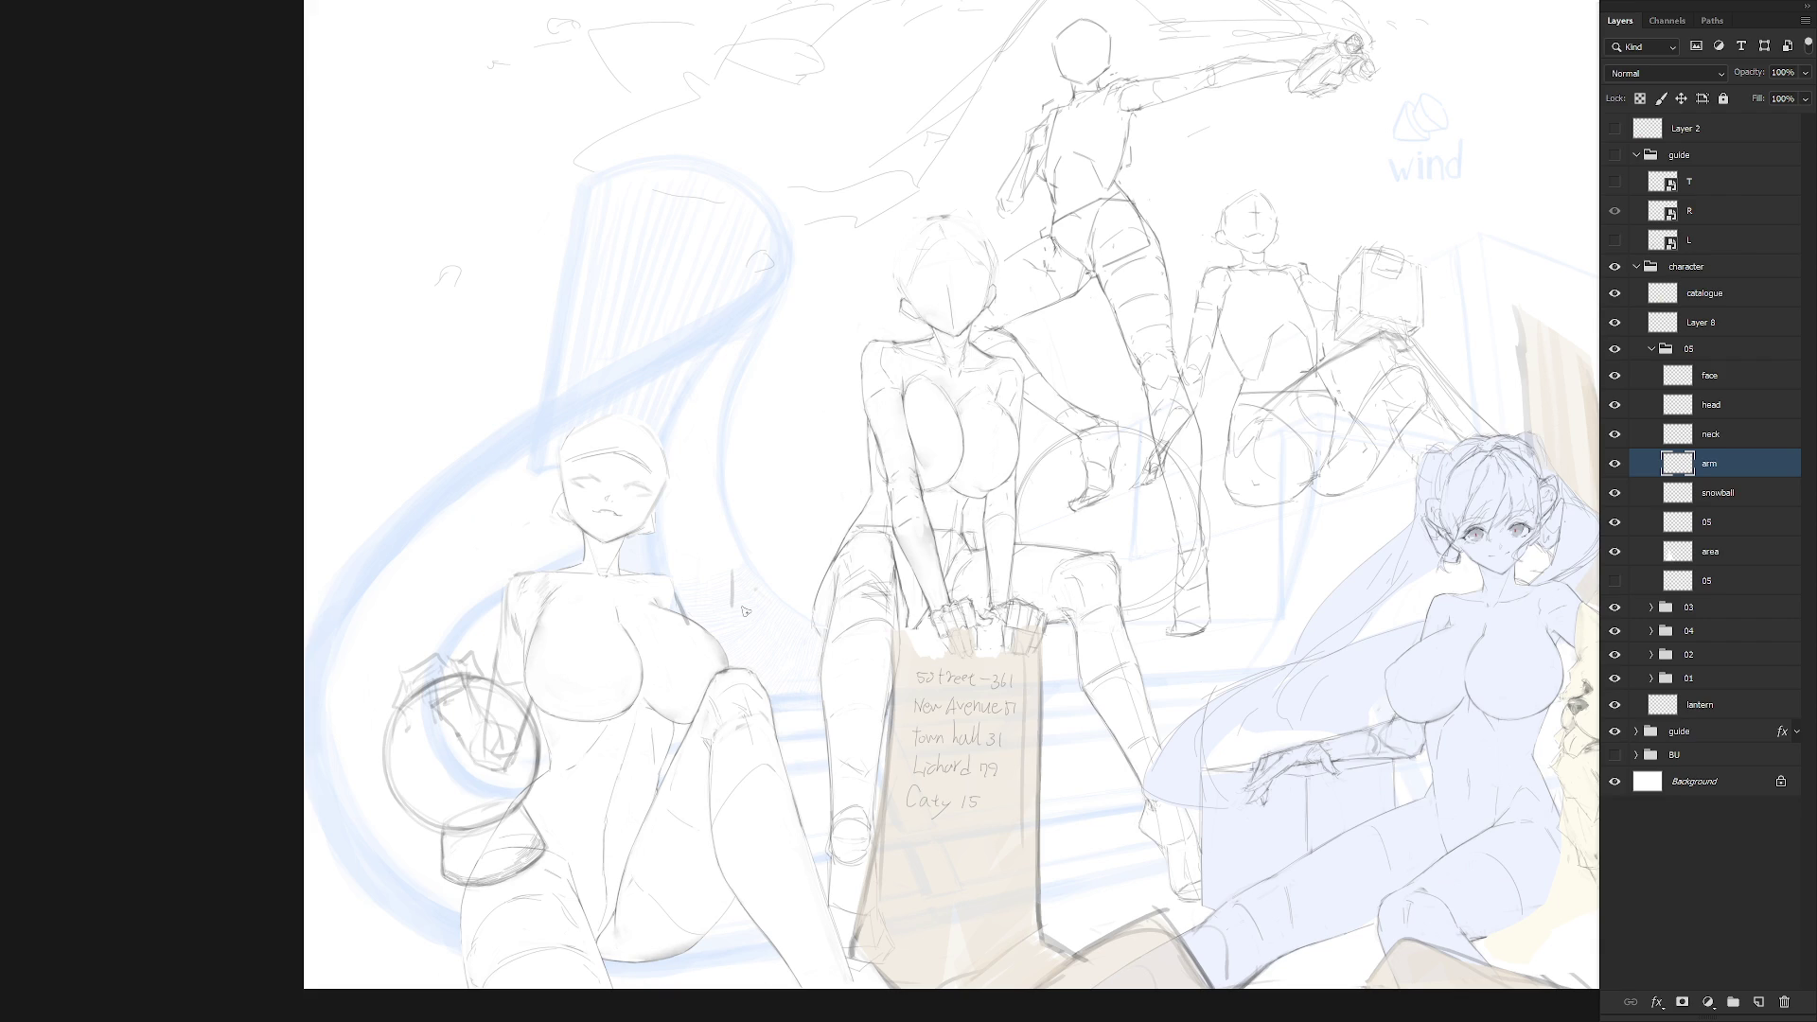
drag(732, 566, 747, 564)
Zoom out to the whole canvas, then zoom back in on the left and middle girls
scroll(811, 567, down, 2)
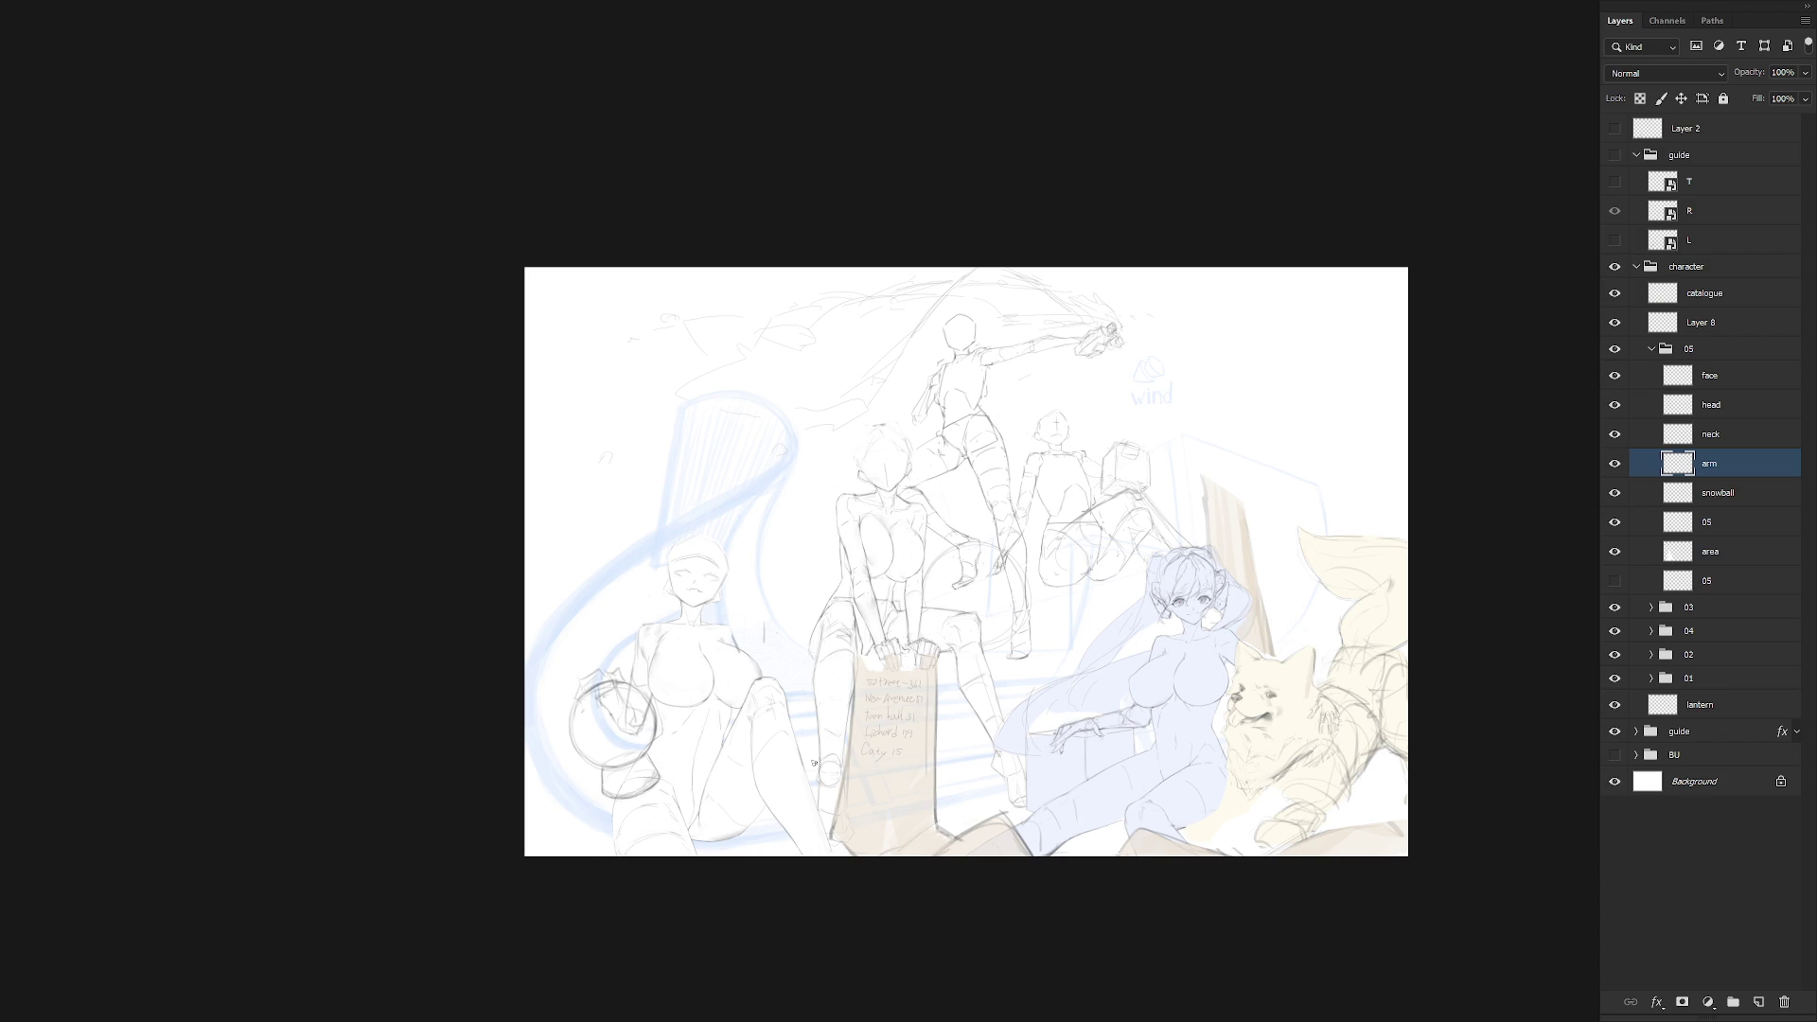
scroll(812, 763, up, 3)
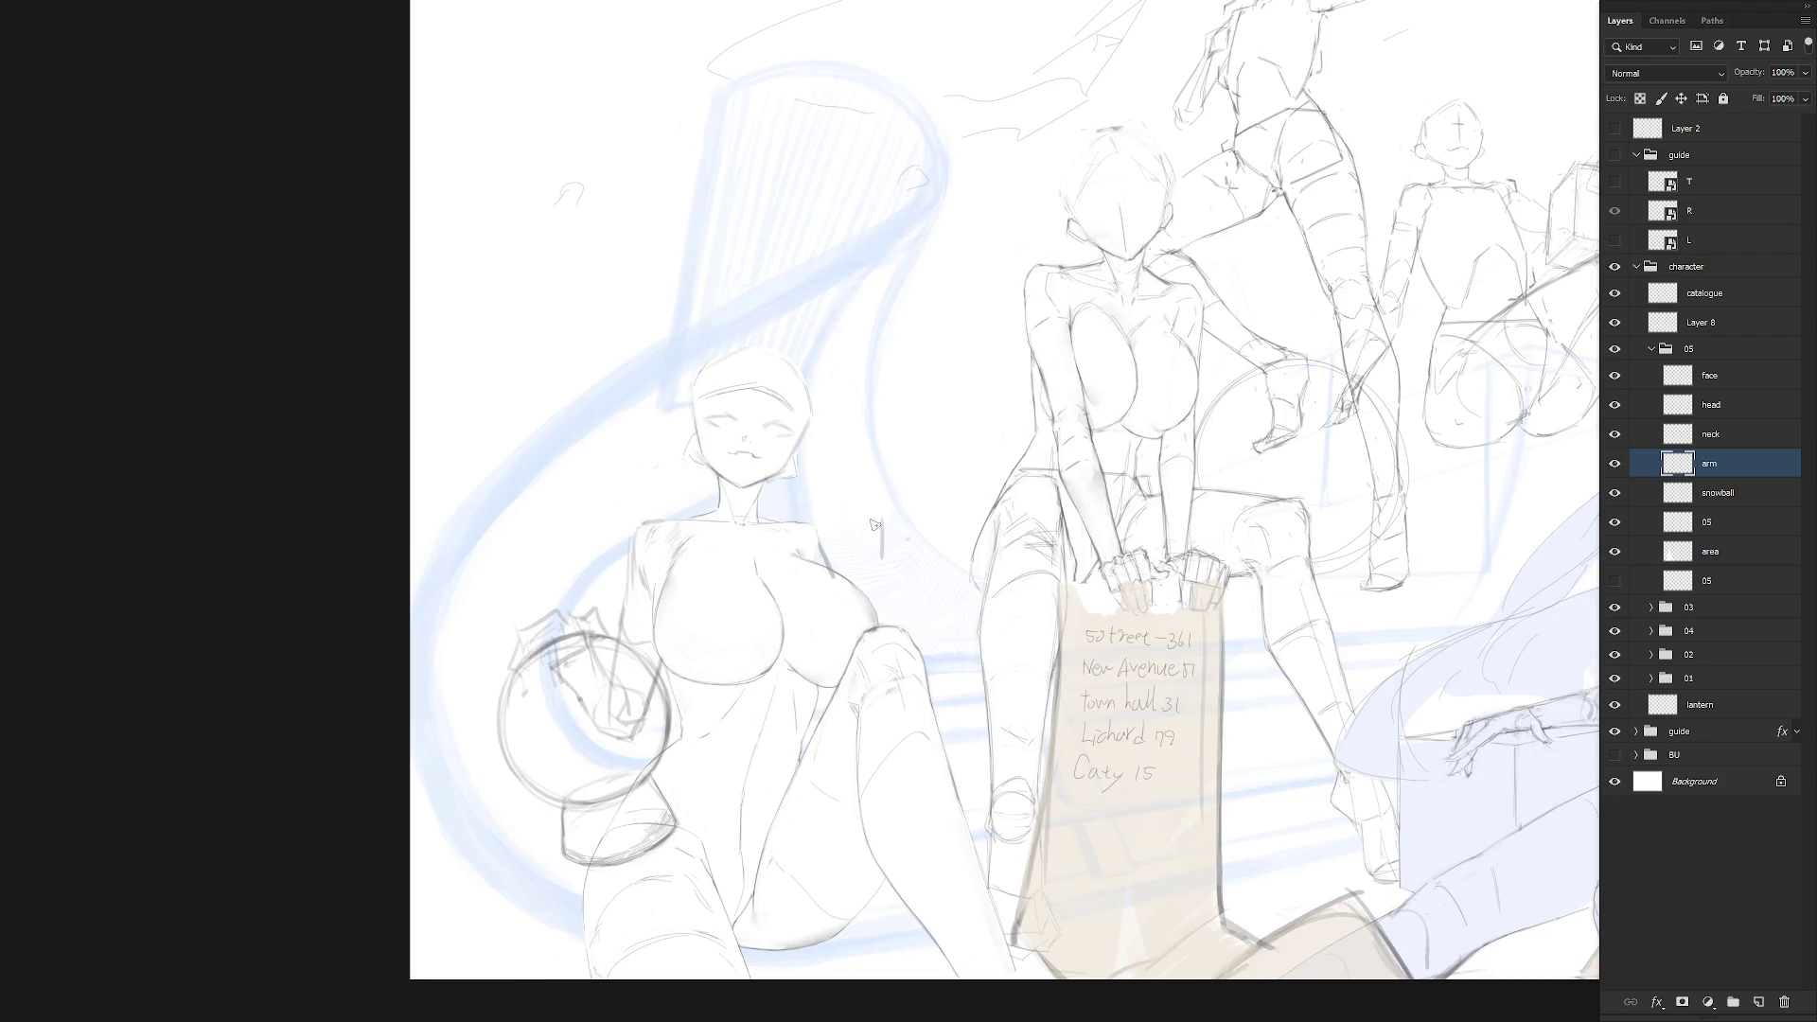
Join a horizontal line to the vertical line's top and redraw the arm strokes below
drag(878, 518, 924, 525)
drag(913, 586, 946, 565)
key(ctrl+z)
key(ctrl+z)
key(ctrl+z)
mouse_move(849, 535)
mouse_down()
mouse_move(882, 524)
mouse_move(889, 561)
mouse_move(915, 557)
mouse_move(897, 623)
mouse_up()
key(ctrl+z)
Redraw the near-vertical arm edge down from the box corner until it sits right
key(ctrl+z)
drag(916, 559, 912, 634)
drag(886, 556, 890, 619)
key(ctrl+z)
drag(888, 554, 890, 624)
key(ctrl+z)
drag(887, 560, 889, 622)
key(ctrl+z)
mouse_move(888, 555)
mouse_down()
mouse_move(890, 629)
mouse_move(917, 636)
mouse_up()
key(ctrl+z)
key(ctrl+z)
drag(890, 566, 888, 617)
Refine the left girl's knee contour with short diagonal strokes
drag(851, 711, 878, 736)
drag(886, 645, 849, 714)
key(l)
Lasso the arm block and use Free Transform to move and rotate it up beside the shoulder
mouse_move(911, 733)
mouse_down()
mouse_move(864, 494)
mouse_move(859, 655)
mouse_move(872, 722)
mouse_move(911, 734)
mouse_up()
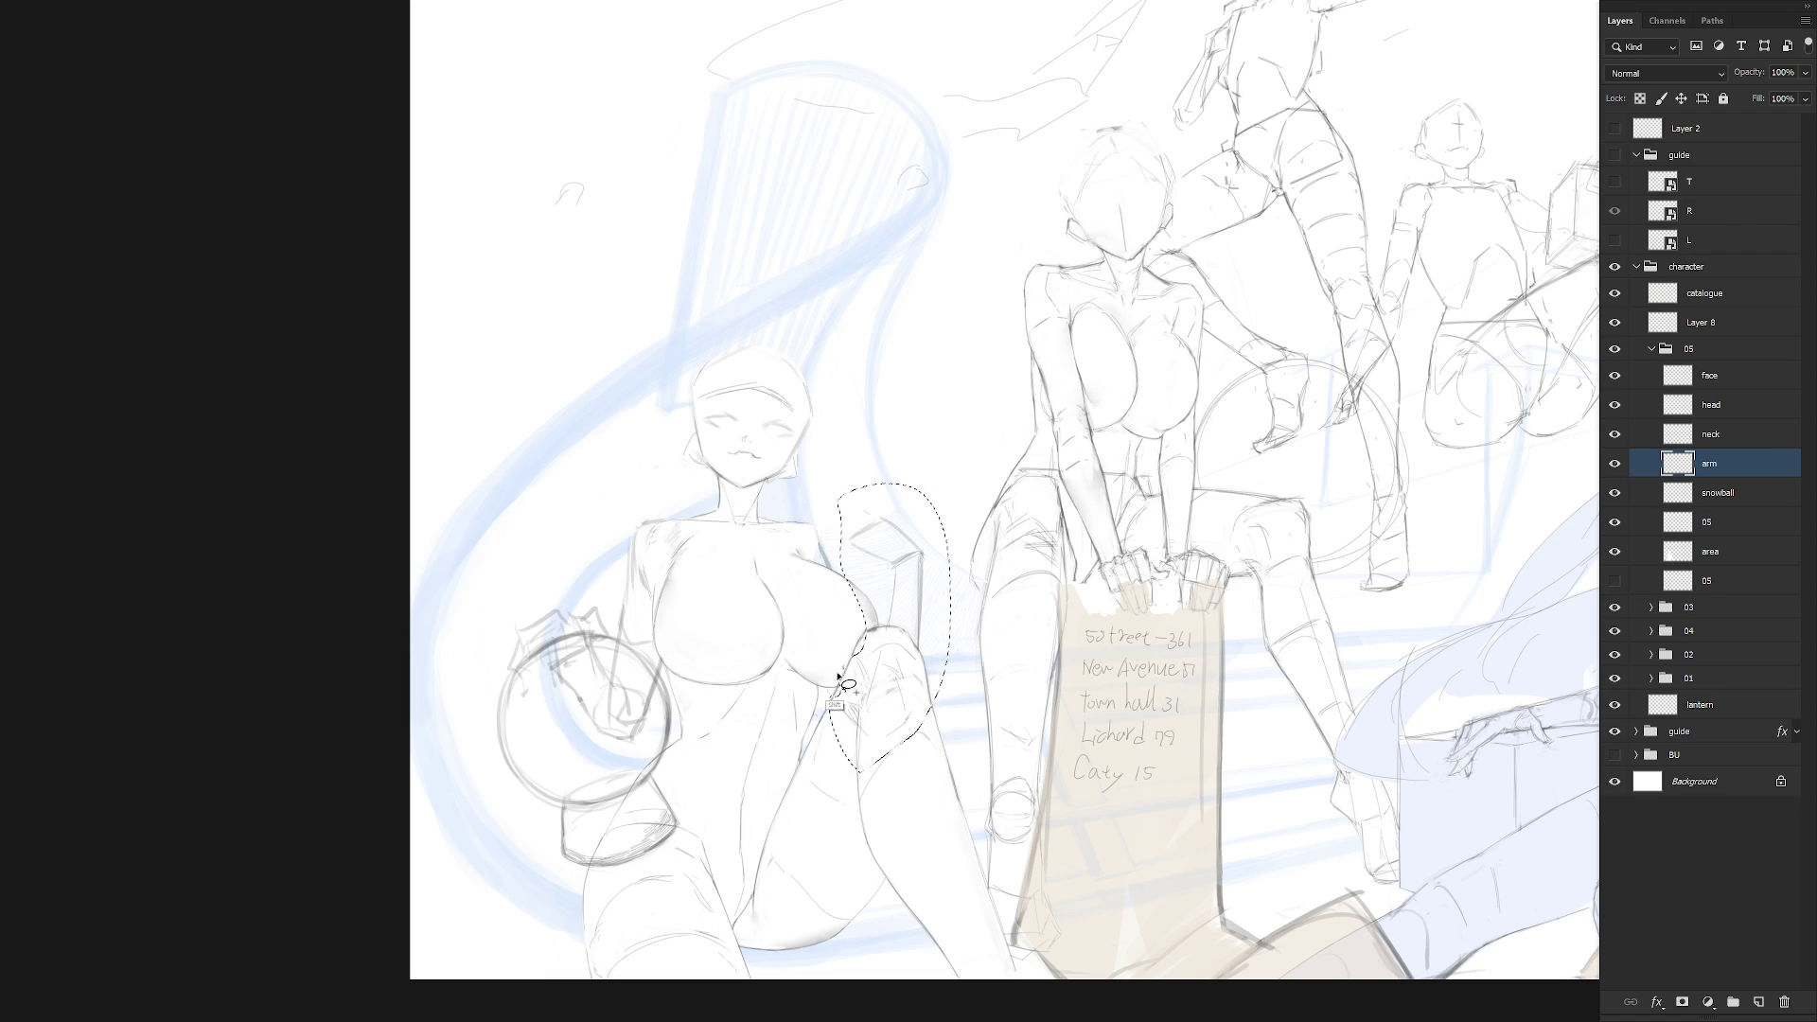
key(ctrl+t)
drag(852, 680, 864, 653)
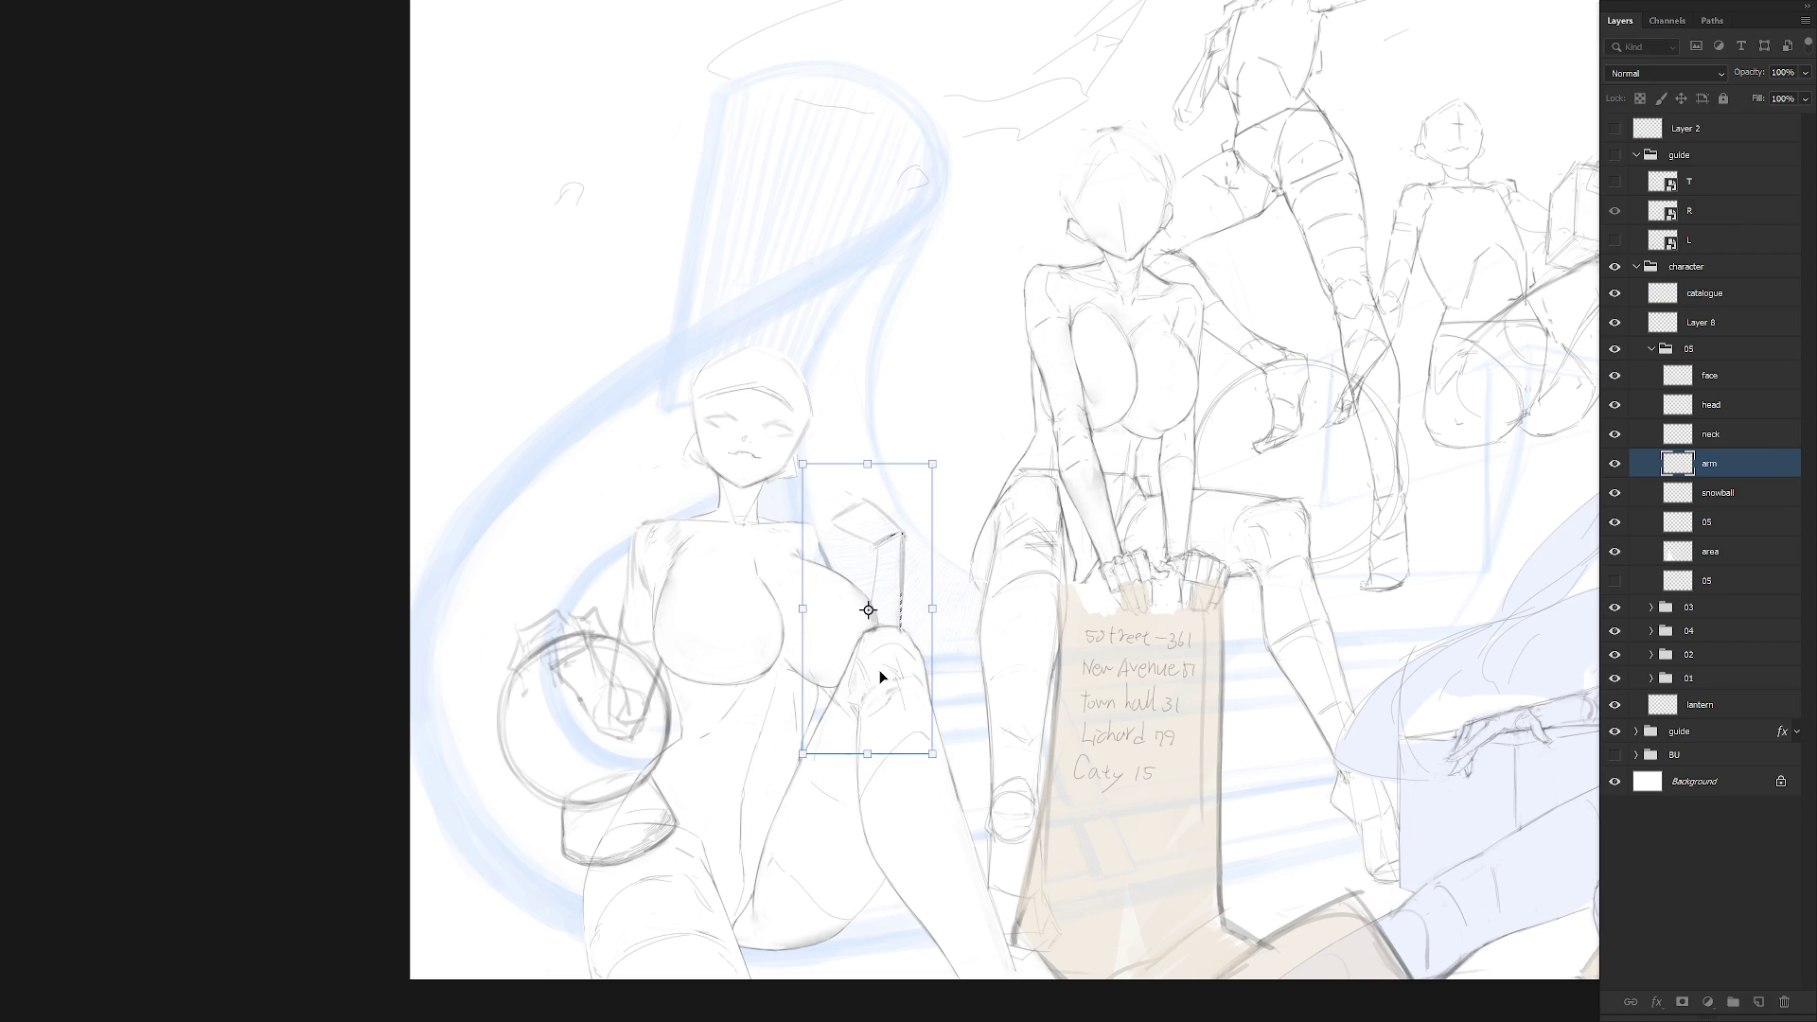
key(Return)
mouse_move(866, 740)
mouse_down()
mouse_move(863, 677)
mouse_move(832, 705)
mouse_move(831, 750)
mouse_up()
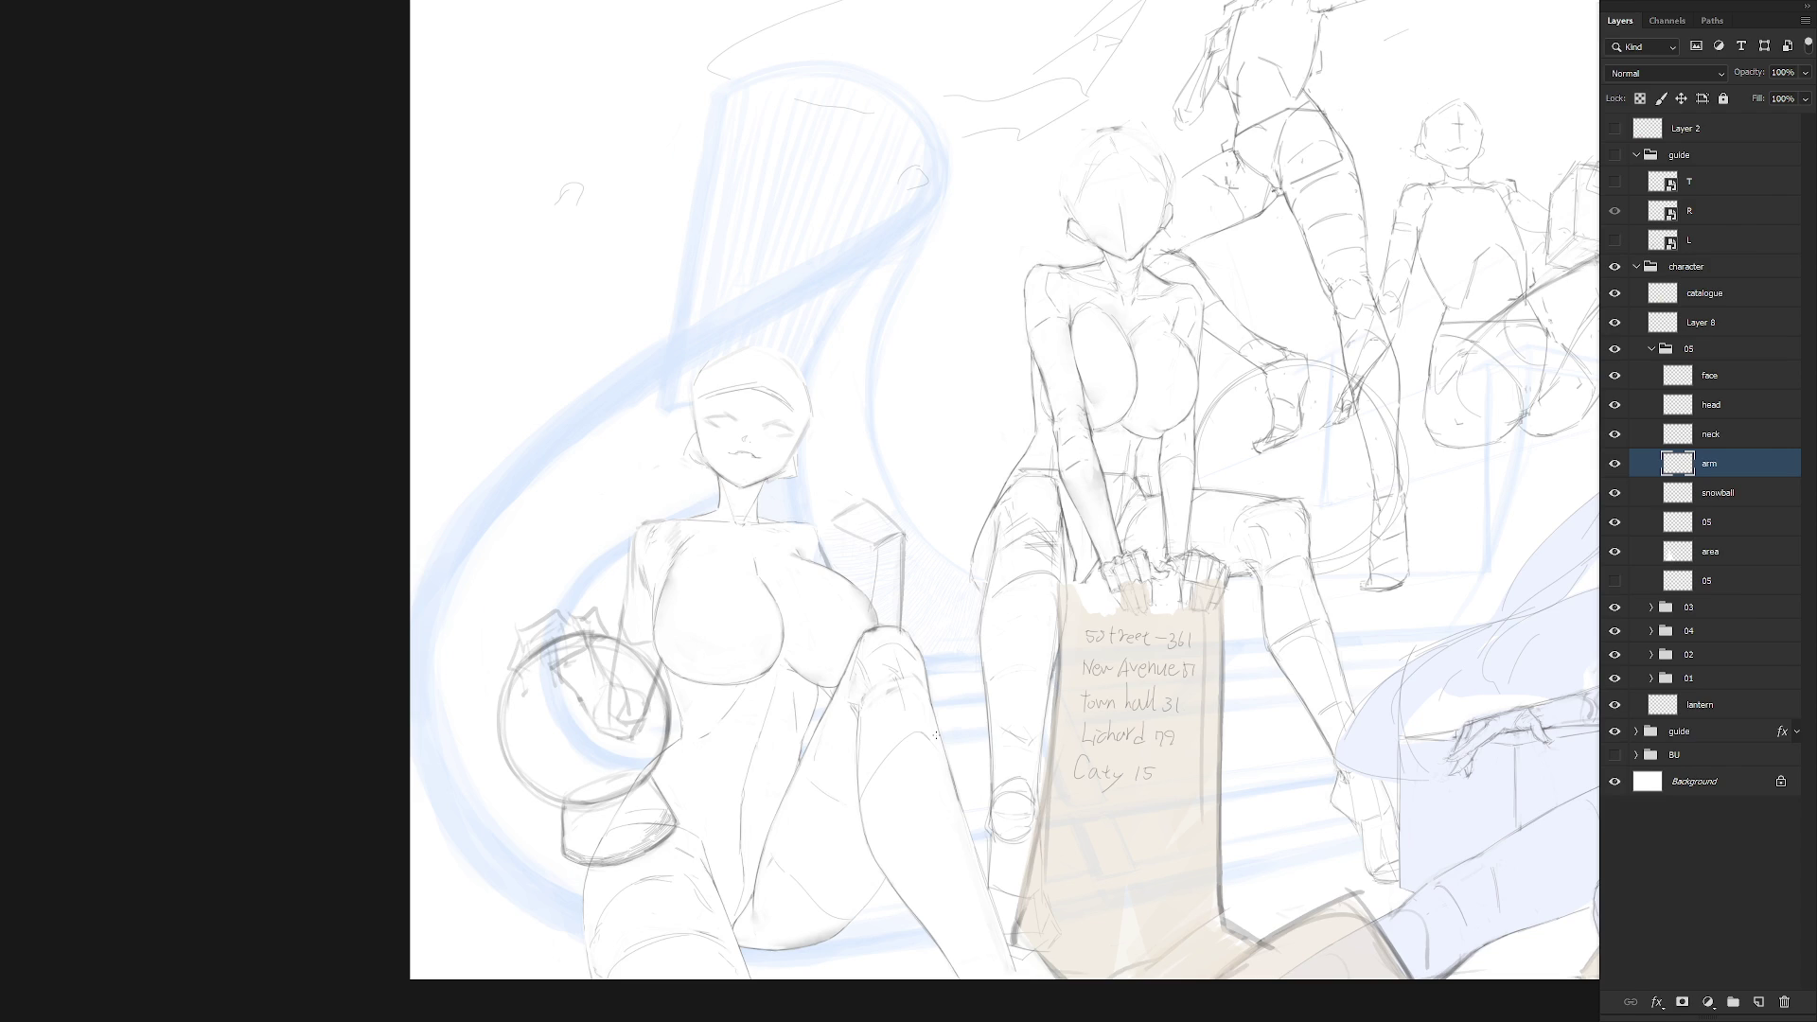
Delete the box-shaped strokes at the left girl's shoulder
drag(1015, 664, 1148, 712)
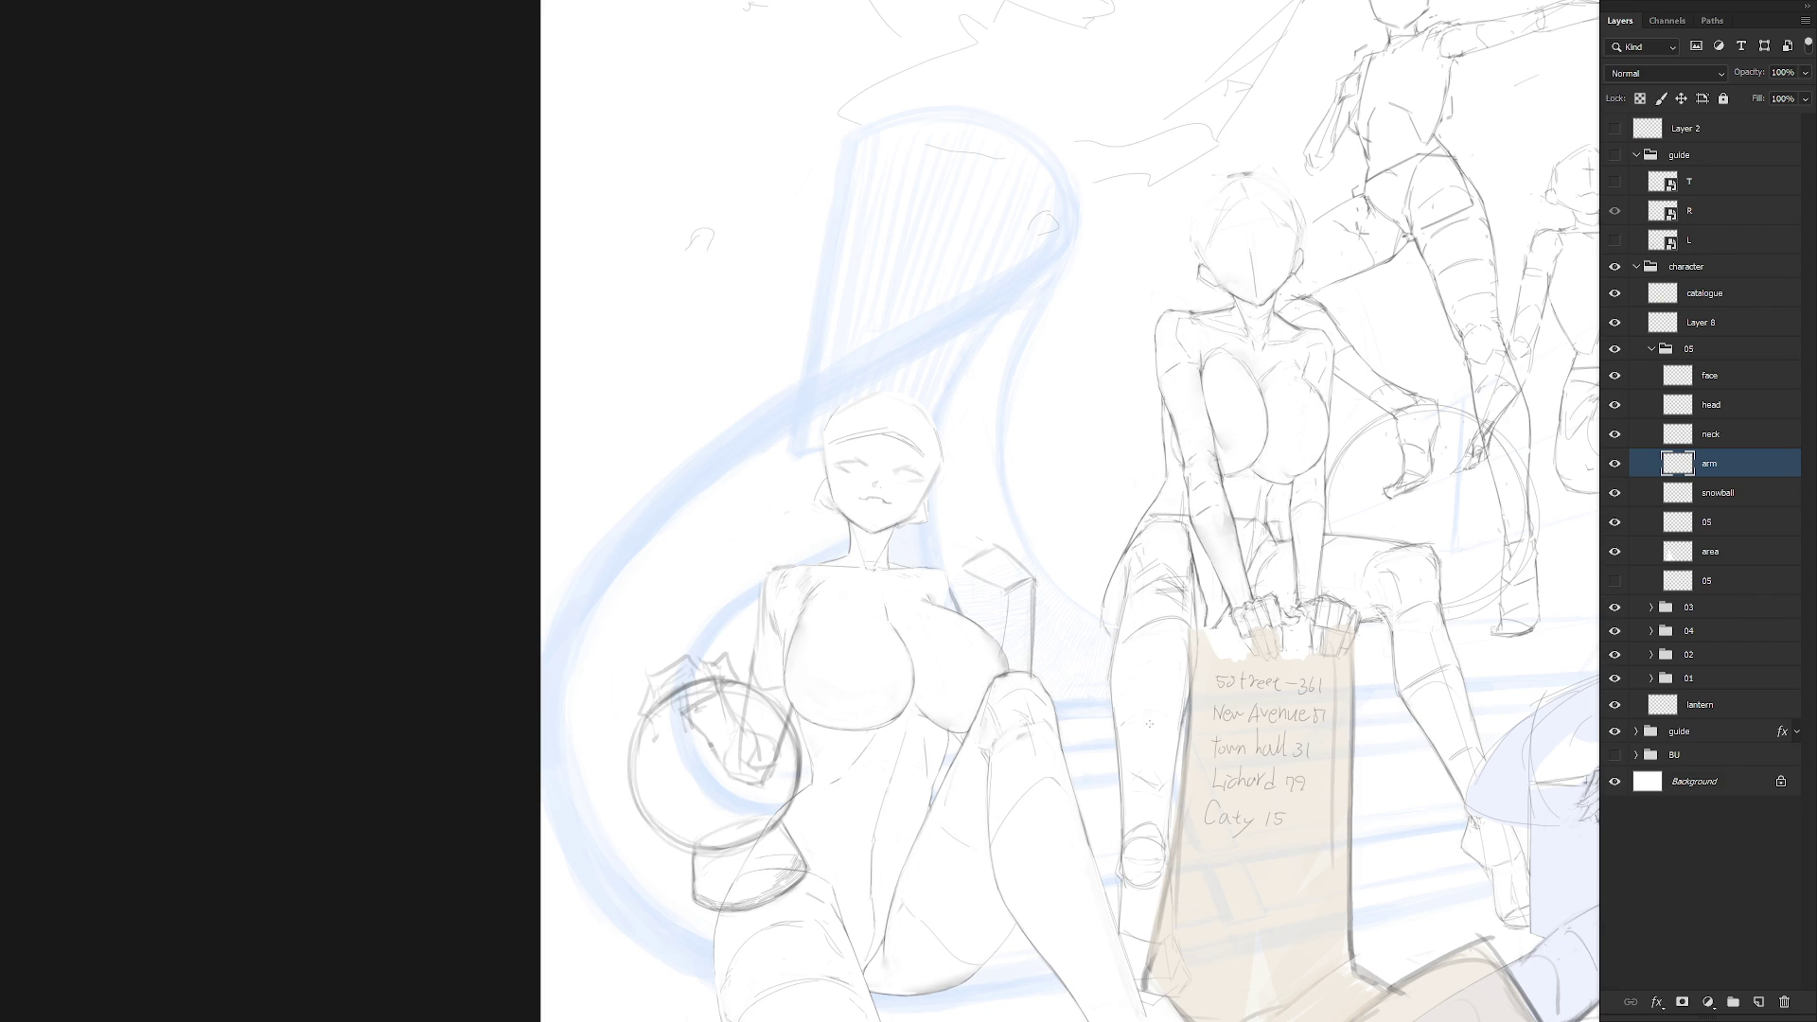
mouse_move(1053, 600)
mouse_down()
mouse_move(1003, 605)
mouse_move(965, 544)
mouse_move(1045, 530)
mouse_up()
key(Delete)
key(ctrl+d)
Sketch the shoulder bar and a stroke rising toward the new hand
mouse_move(984, 578)
mouse_down()
mouse_move(1041, 580)
mouse_move(1004, 615)
mouse_move(1000, 654)
mouse_up()
mouse_move(984, 579)
mouse_down()
mouse_move(1011, 565)
mouse_move(946, 593)
mouse_move(989, 575)
mouse_up()
drag(947, 625, 975, 587)
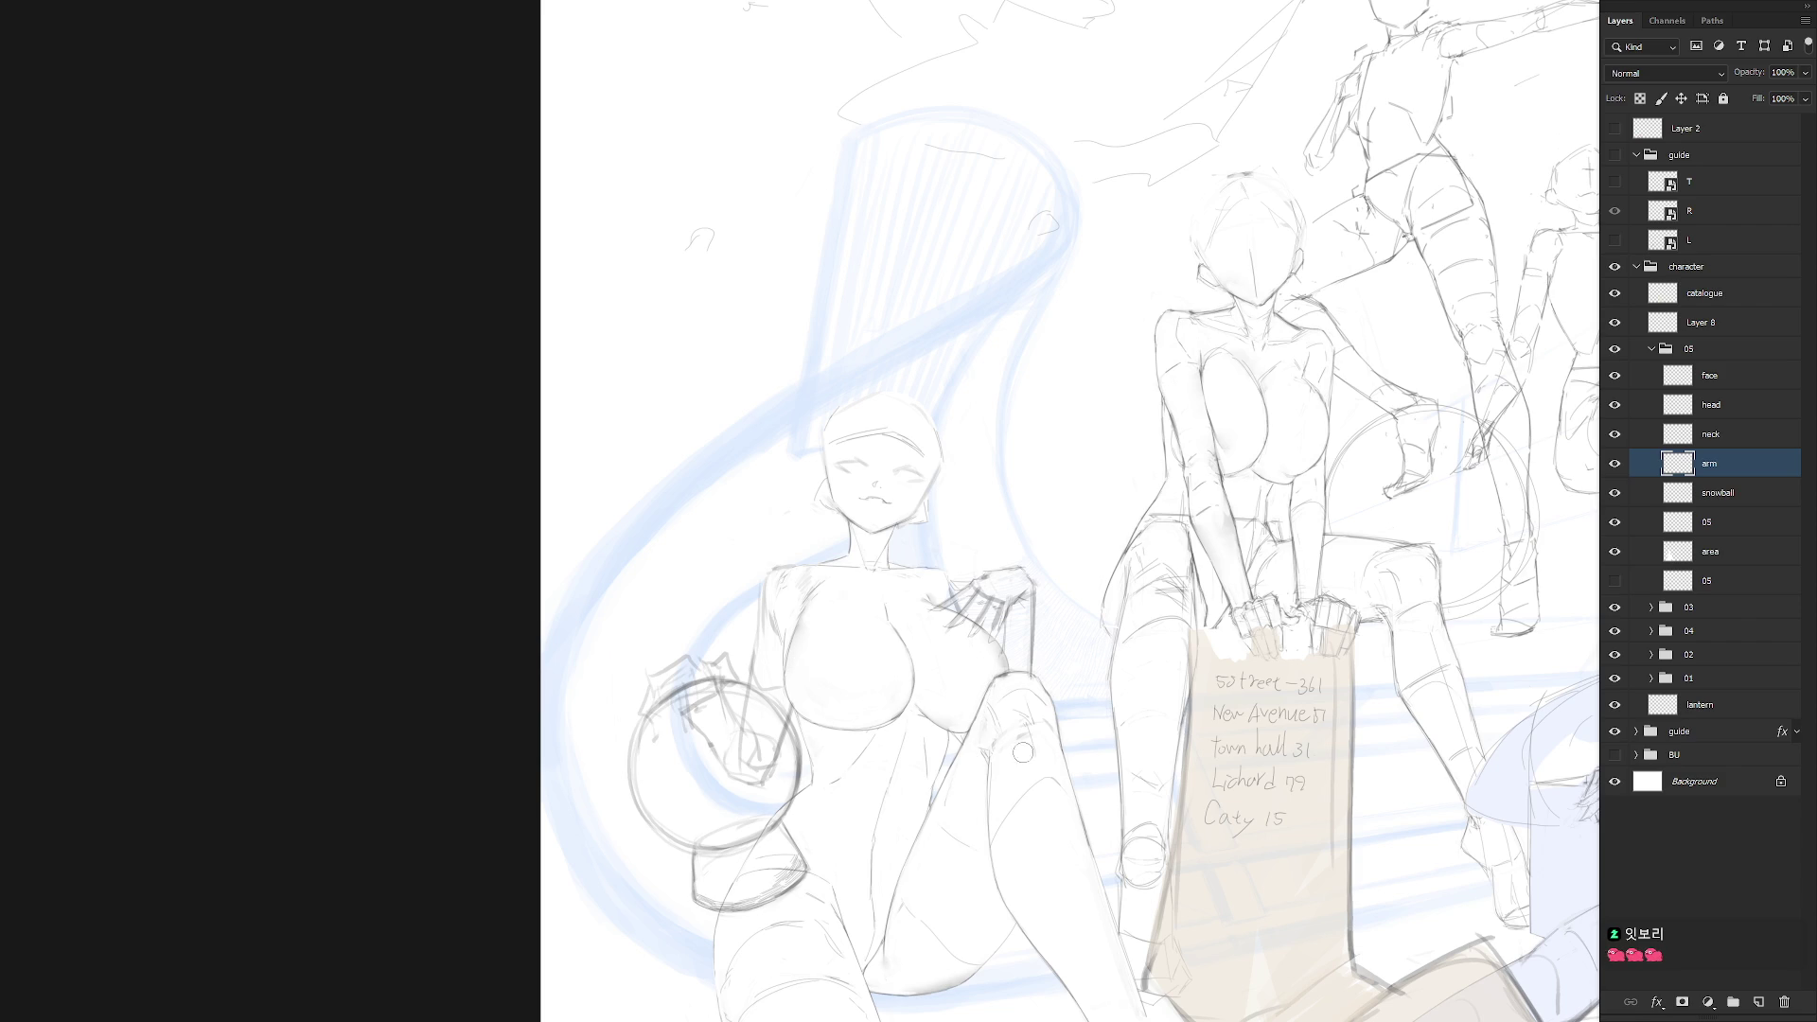
Zoom out over the scene, reposition the arm layer, then zoom in on the left girl's head
scroll(1022, 752, down, 3)
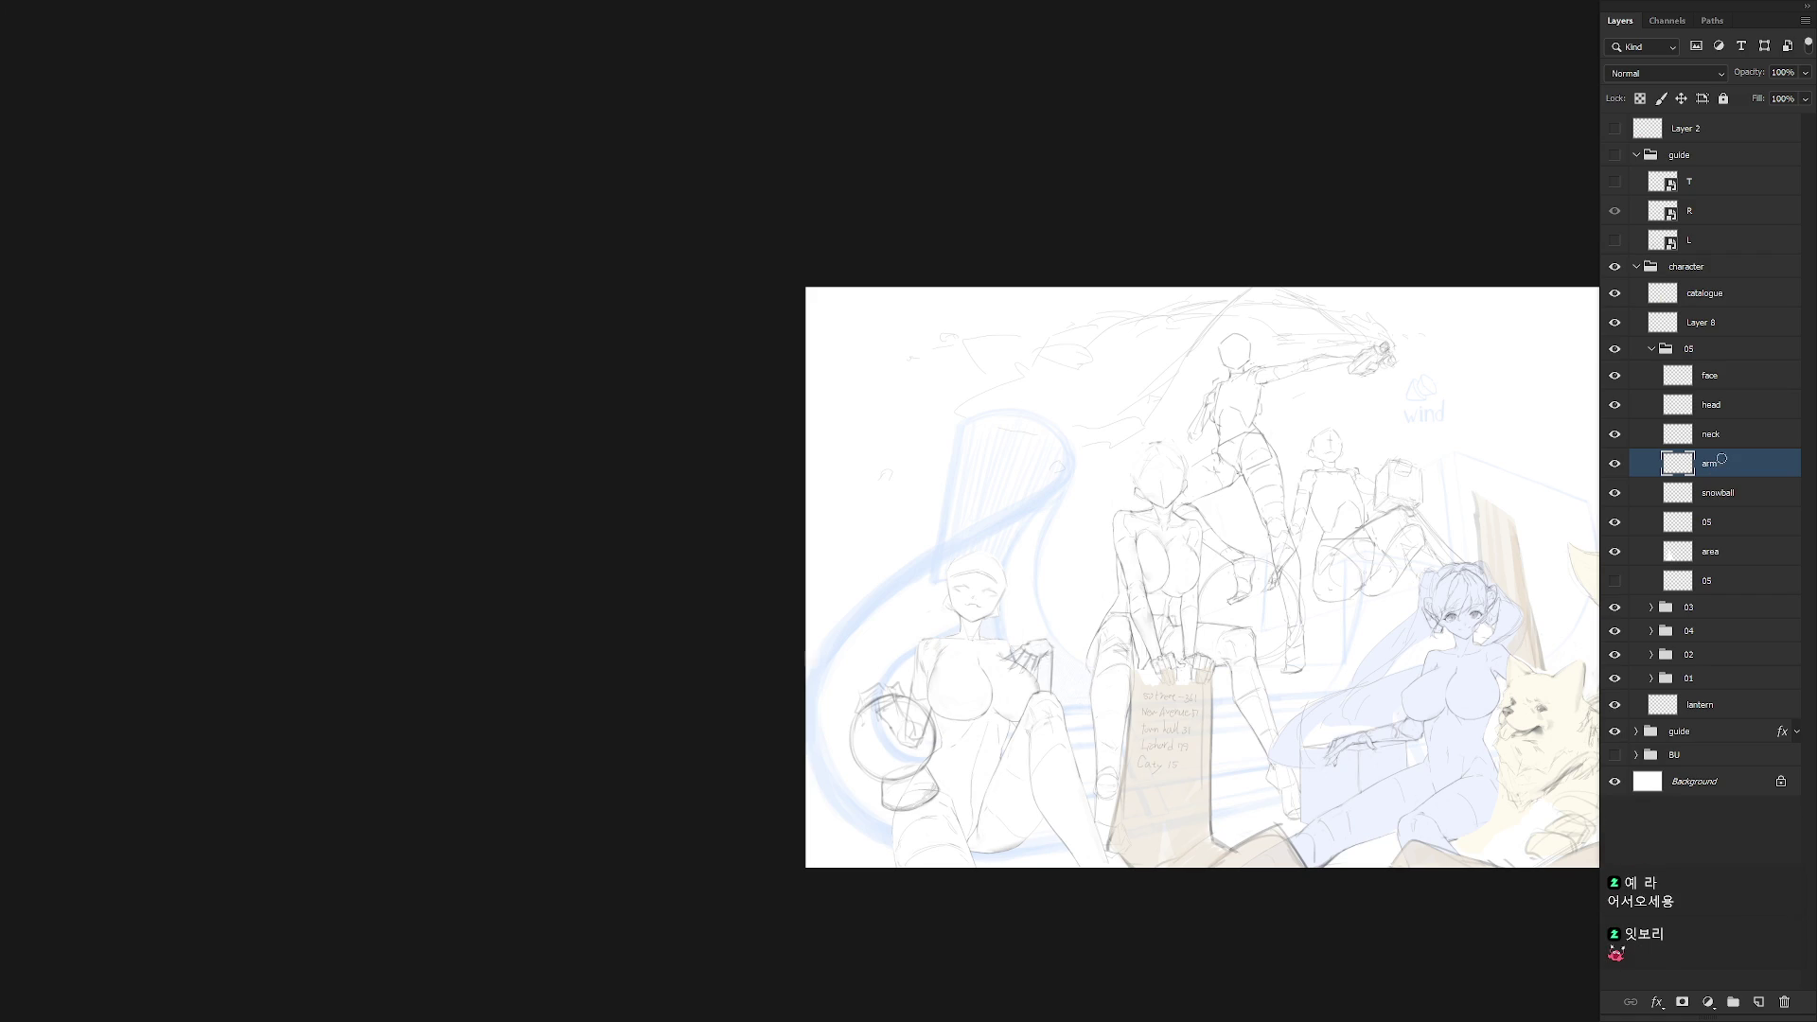
drag(1331, 662, 1323, 626)
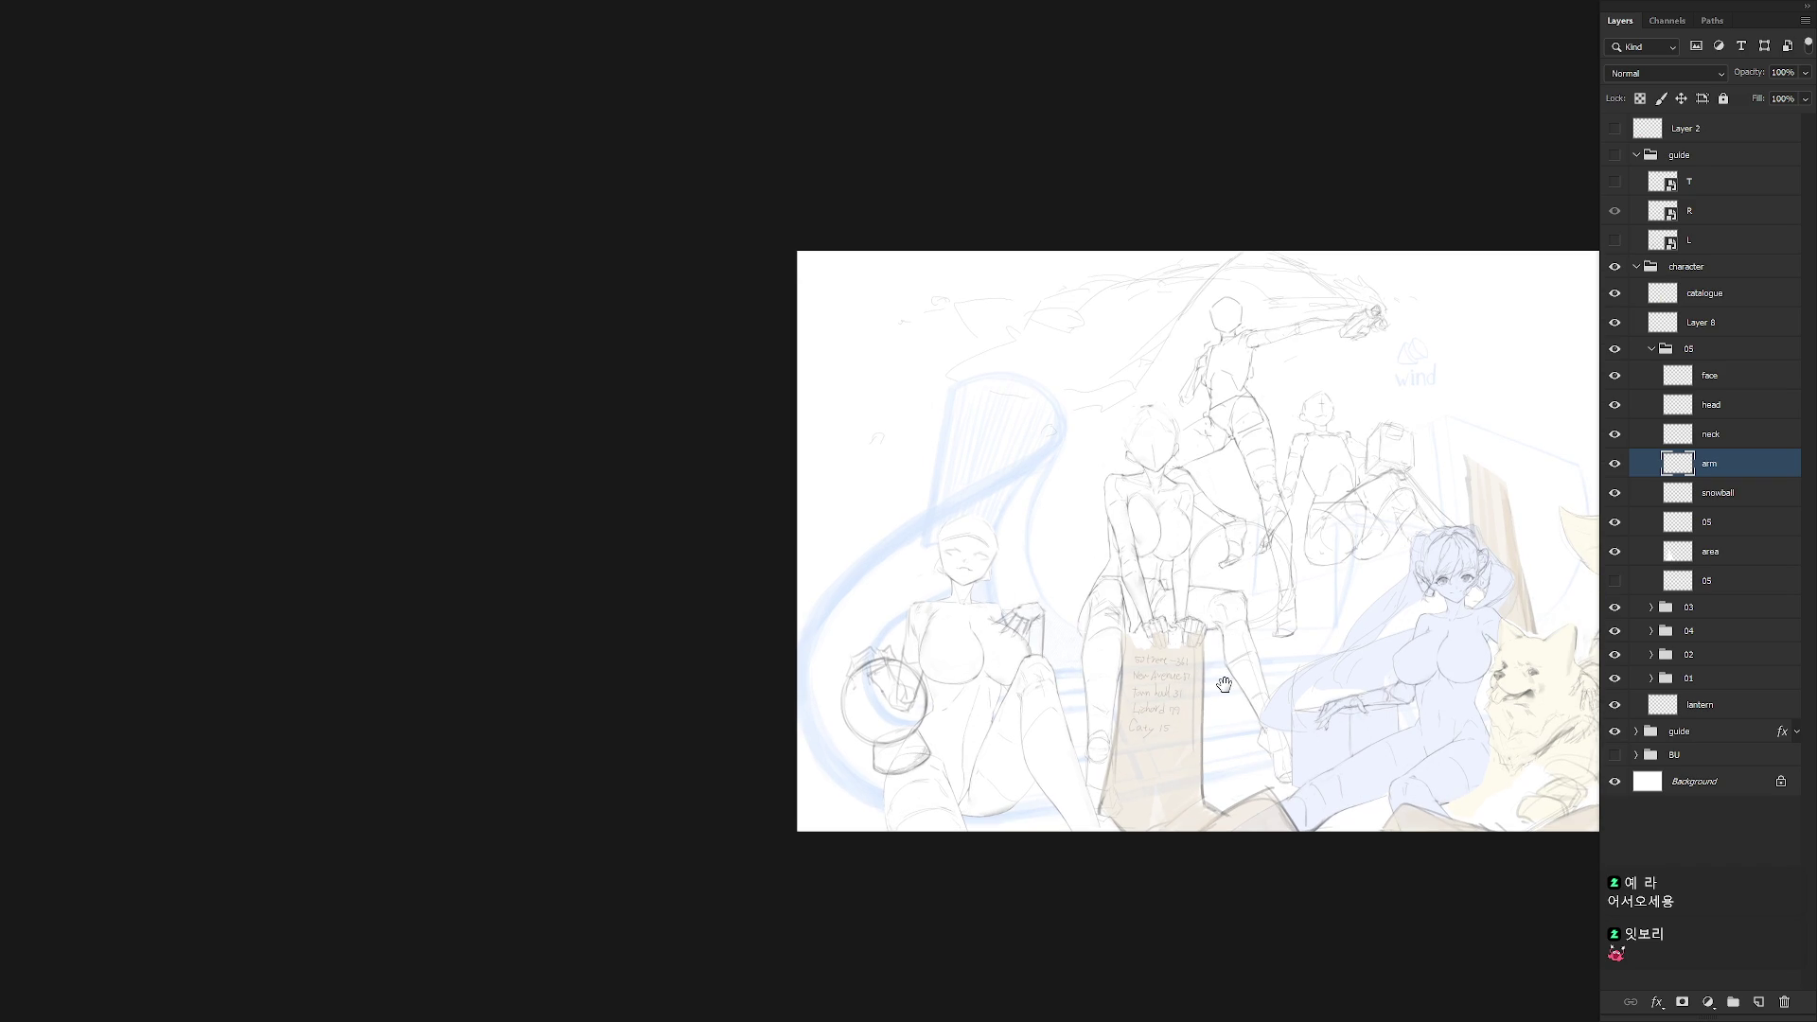
scroll(1107, 663, up, 2)
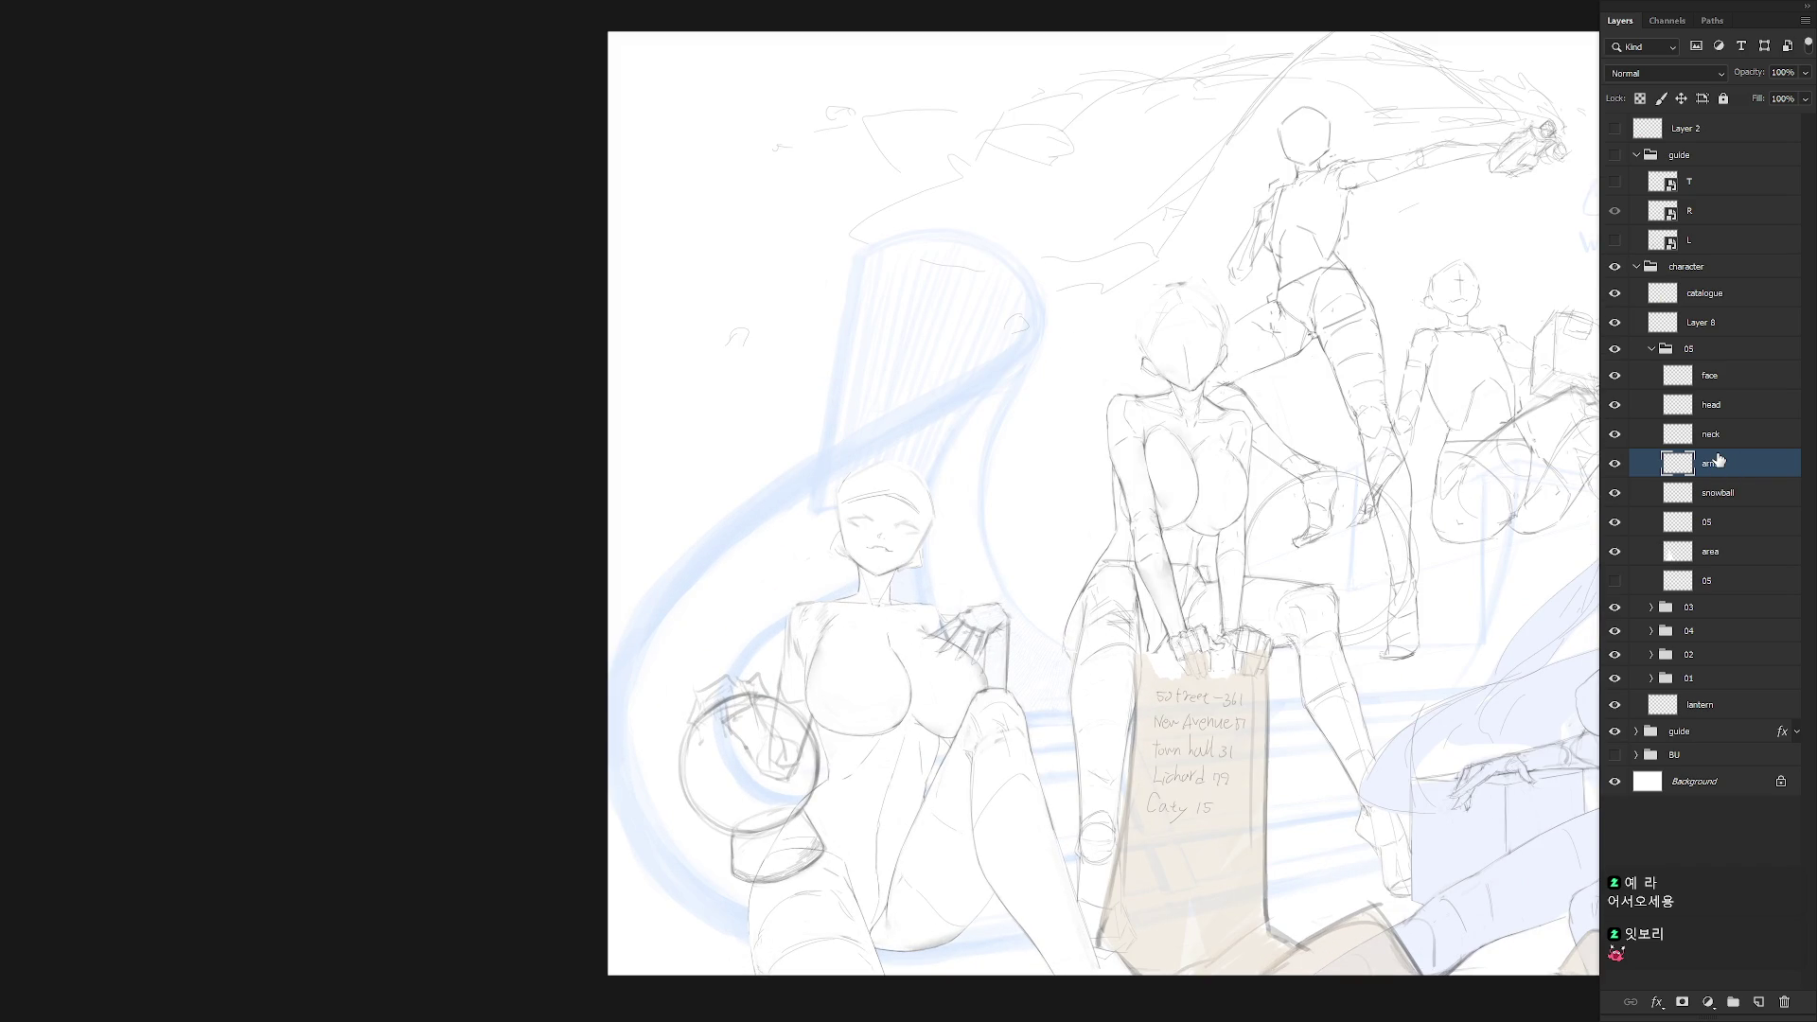
drag(1720, 459, 1717, 447)
drag(1066, 685, 1135, 665)
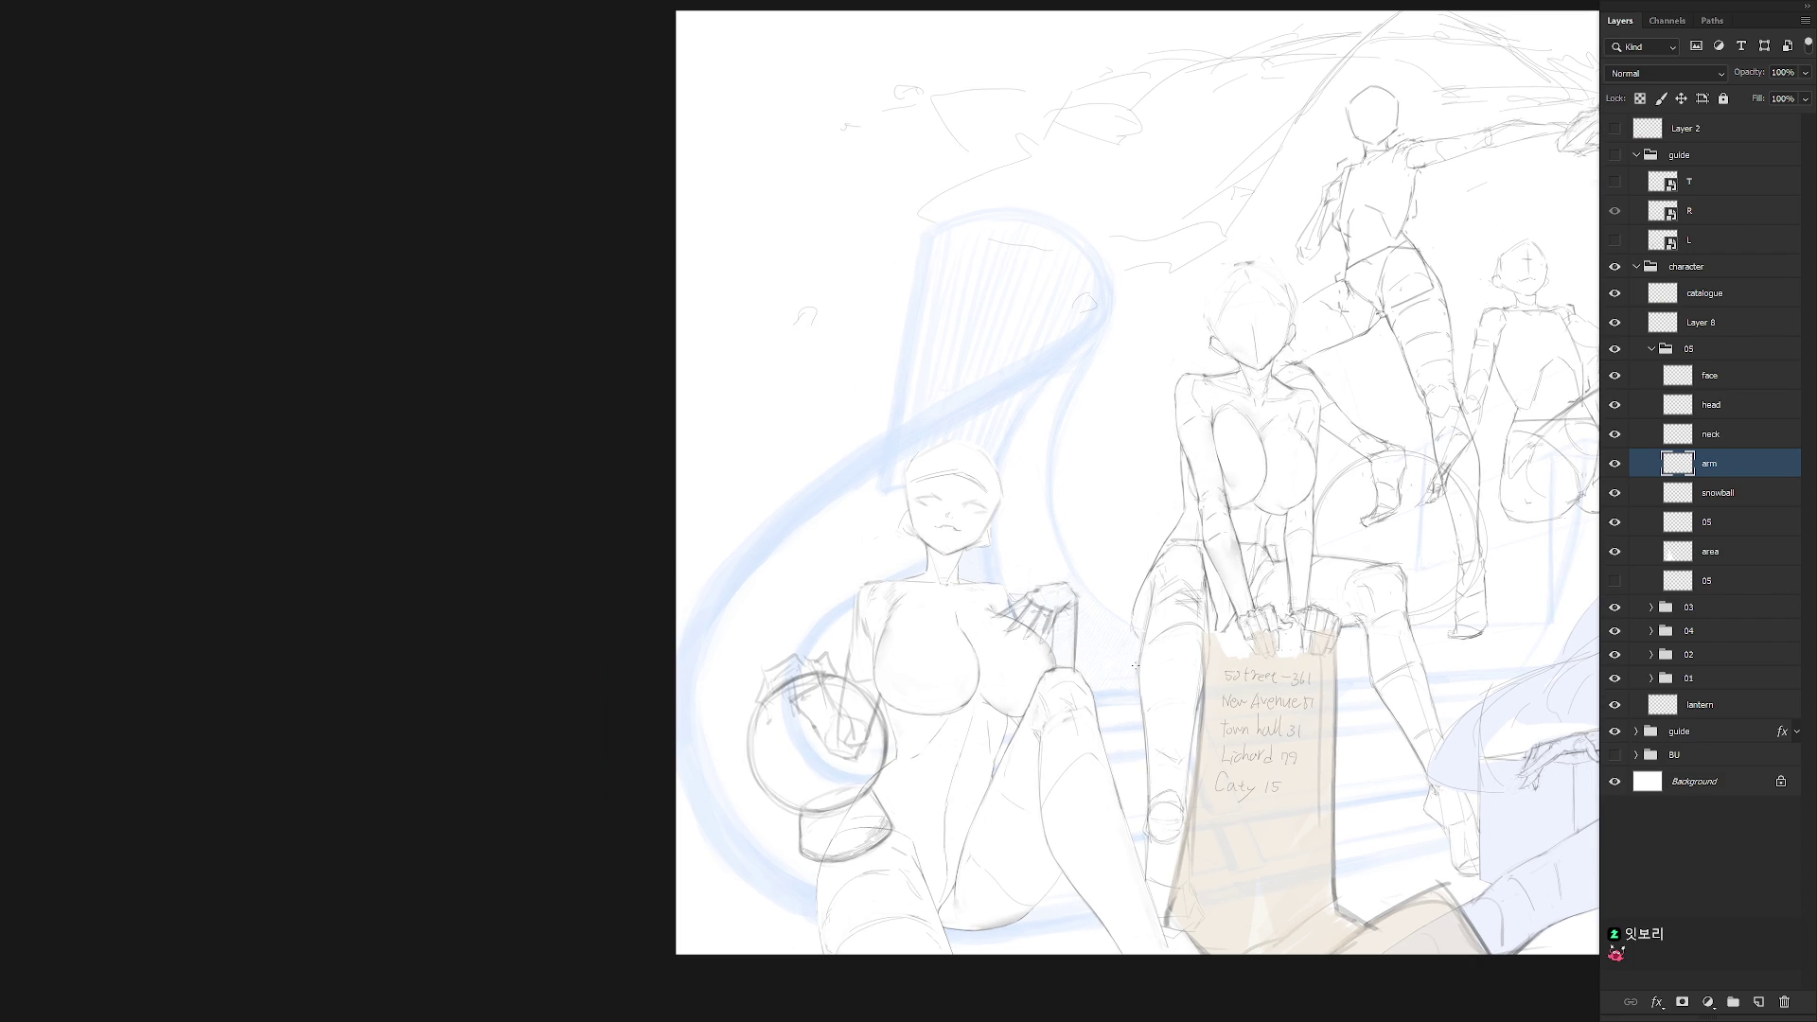
scroll(917, 225, up, 2)
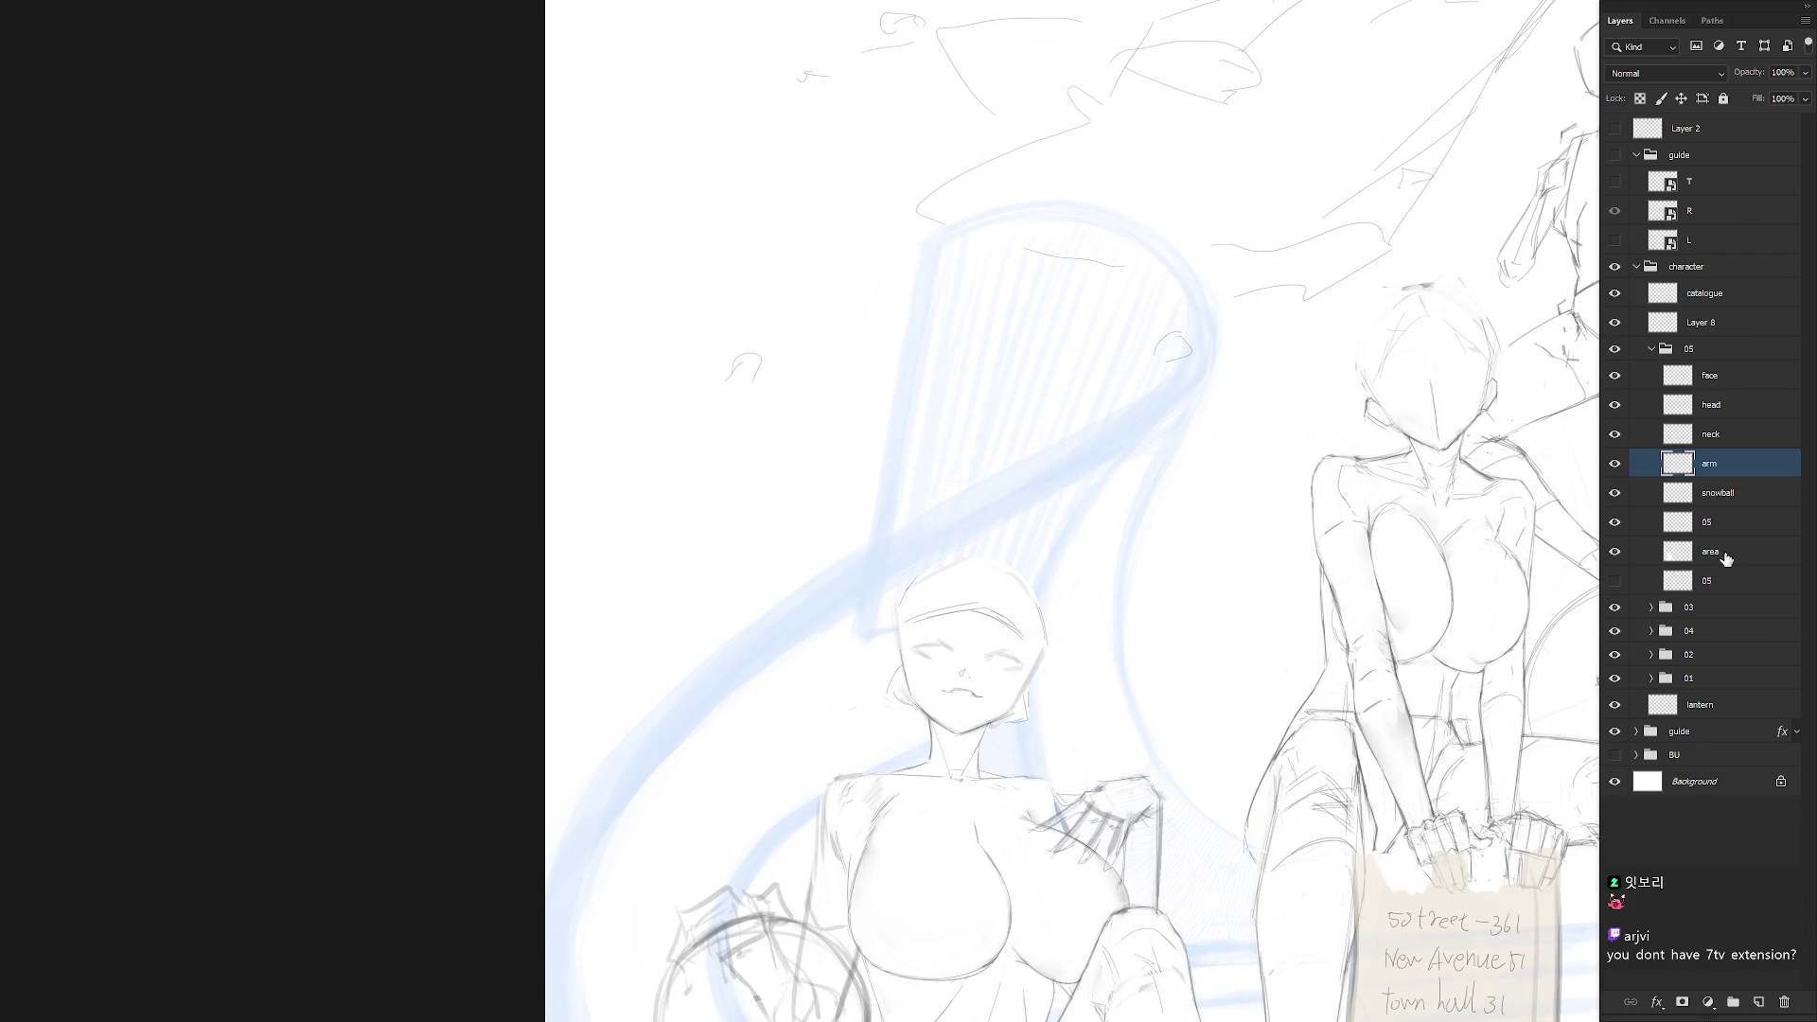
Select the face layer in the 05 group and rotate the view to suit drawing the face
click(1742, 526)
click(1719, 386)
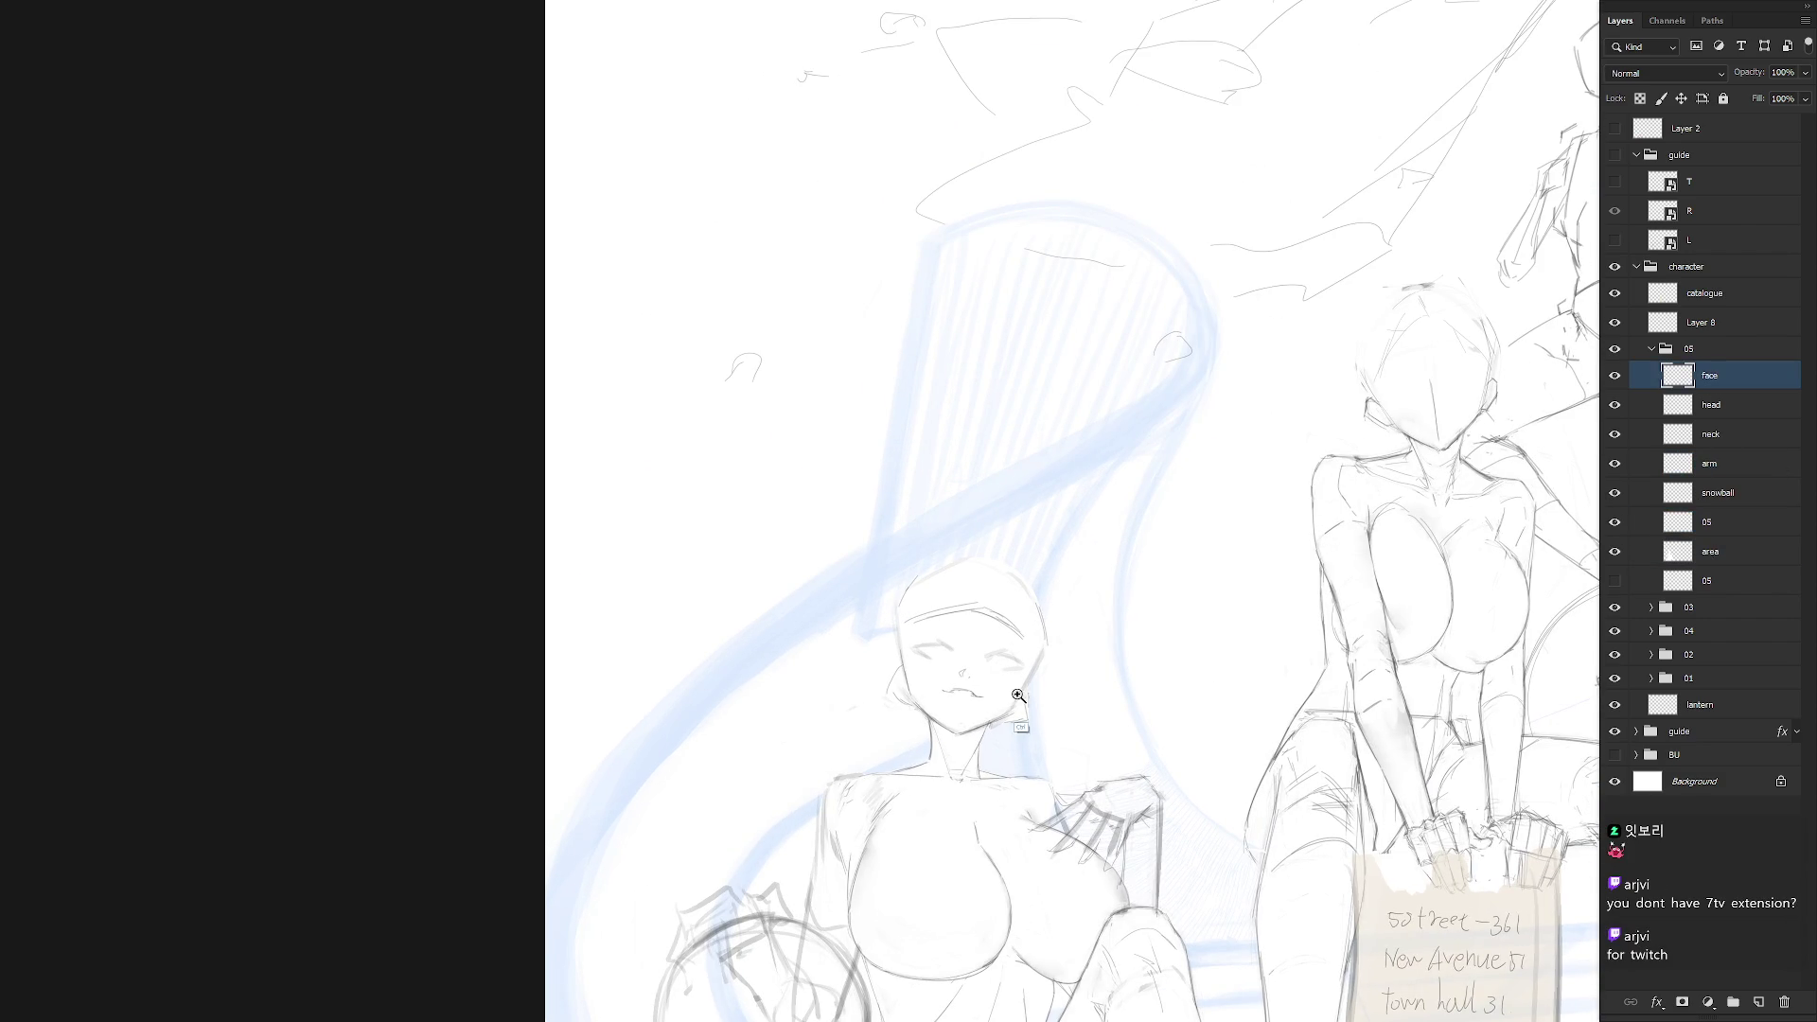
key(r)
mouse_move(1013, 698)
mouse_down()
mouse_move(1110, 673)
mouse_move(1015, 603)
mouse_up()
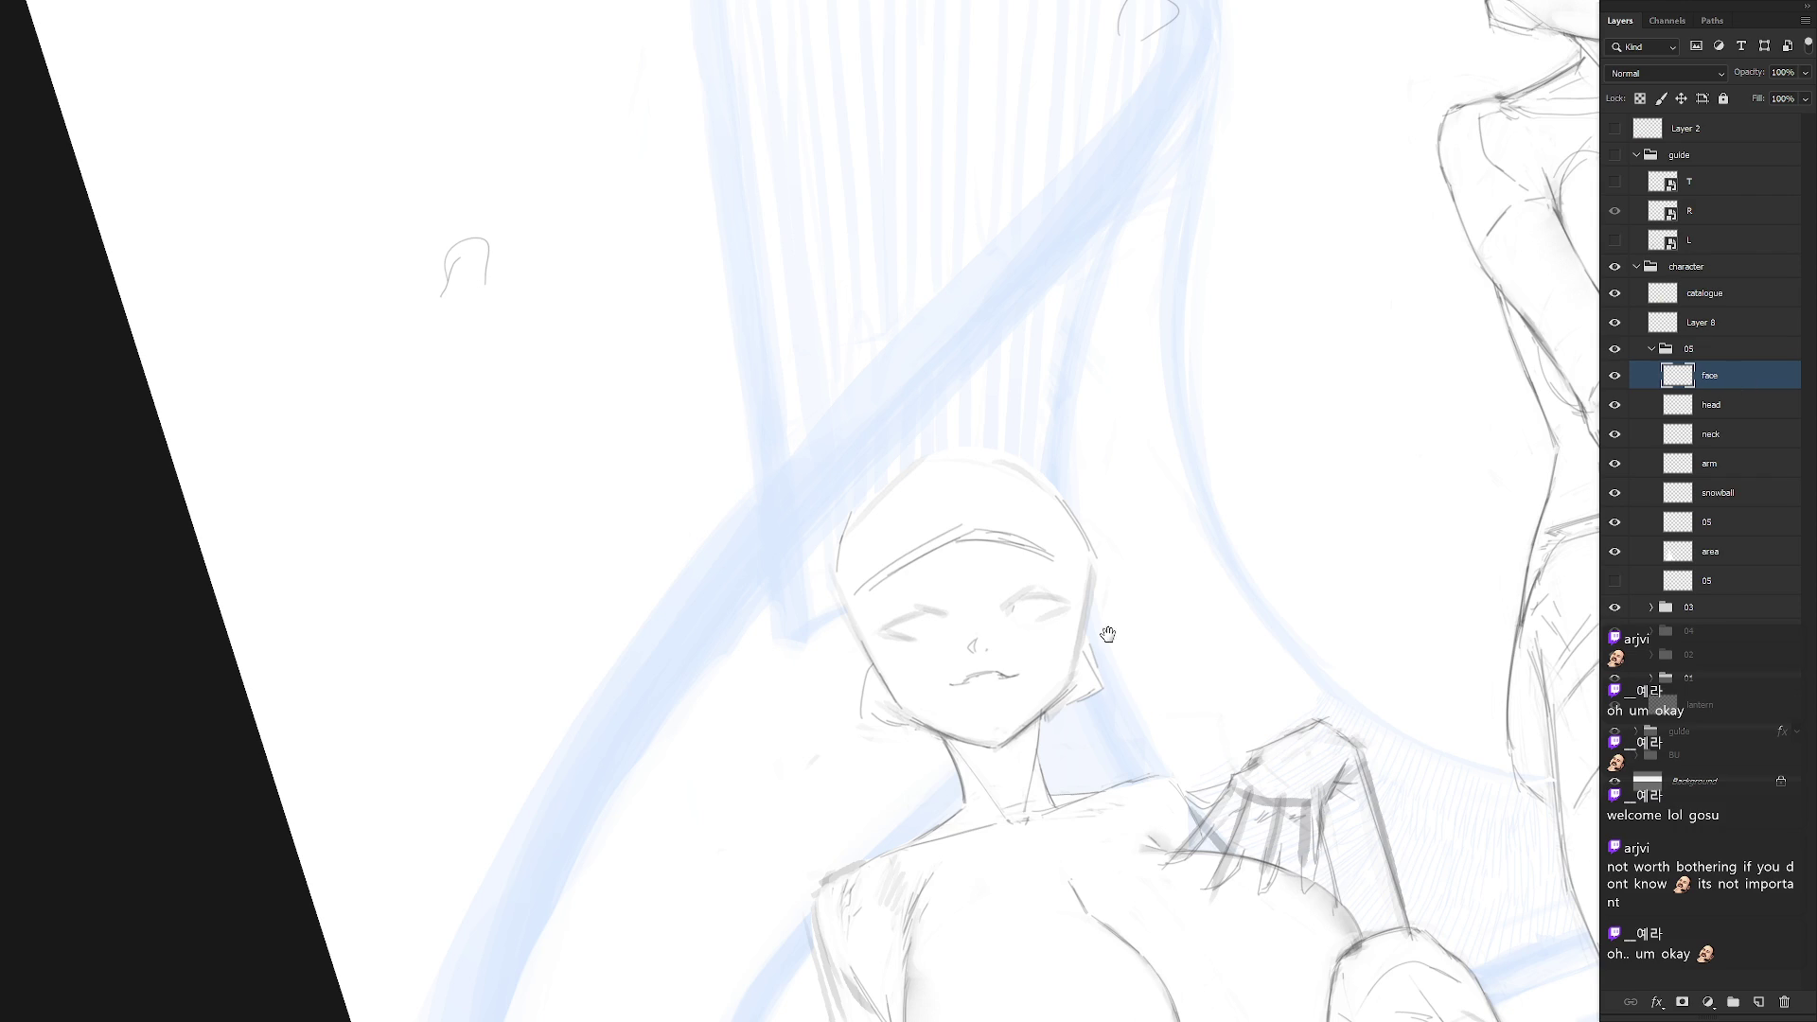
Try lash strokes around the right eye, then undo them
scroll(1107, 628, down, 2)
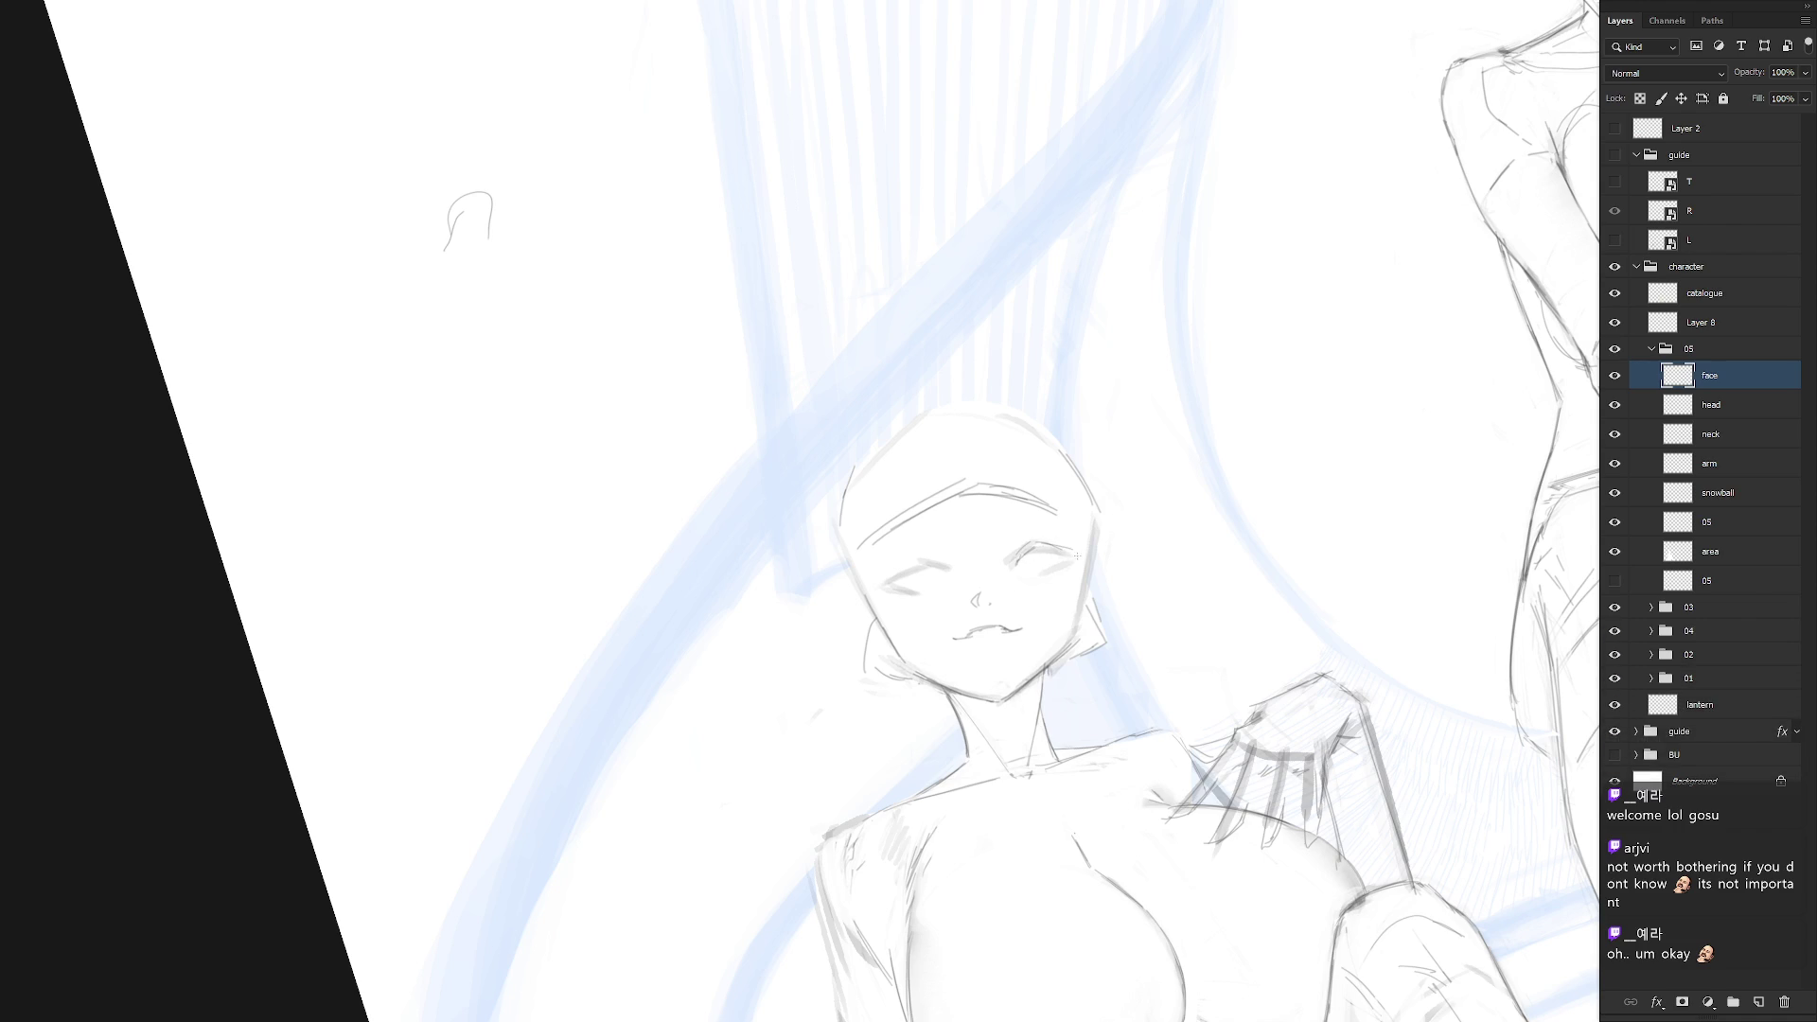
drag(1030, 552, 1072, 559)
drag(1043, 555, 1079, 550)
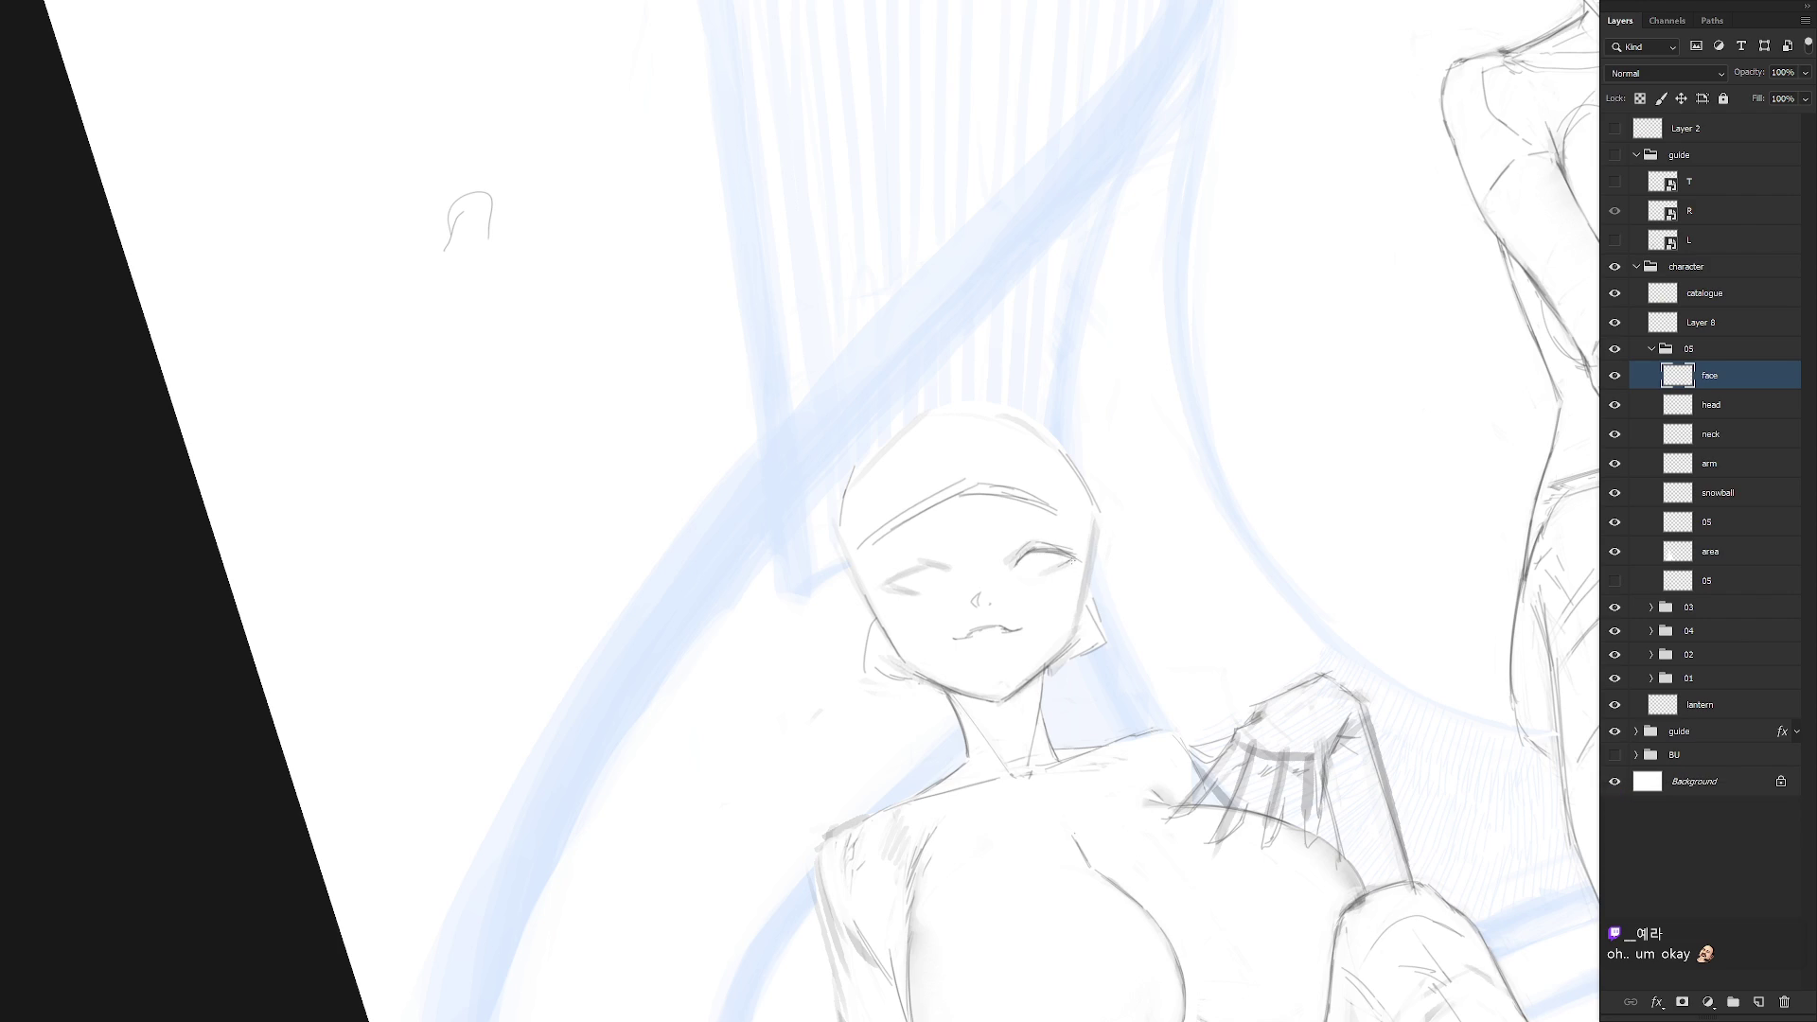
drag(1076, 562, 1048, 568)
key(ctrl+z)
key(ctrl+z)
key(ctrl+z)
Redraw the left eye as a winking arc with an extended upper lid line
drag(1057, 532, 1098, 622)
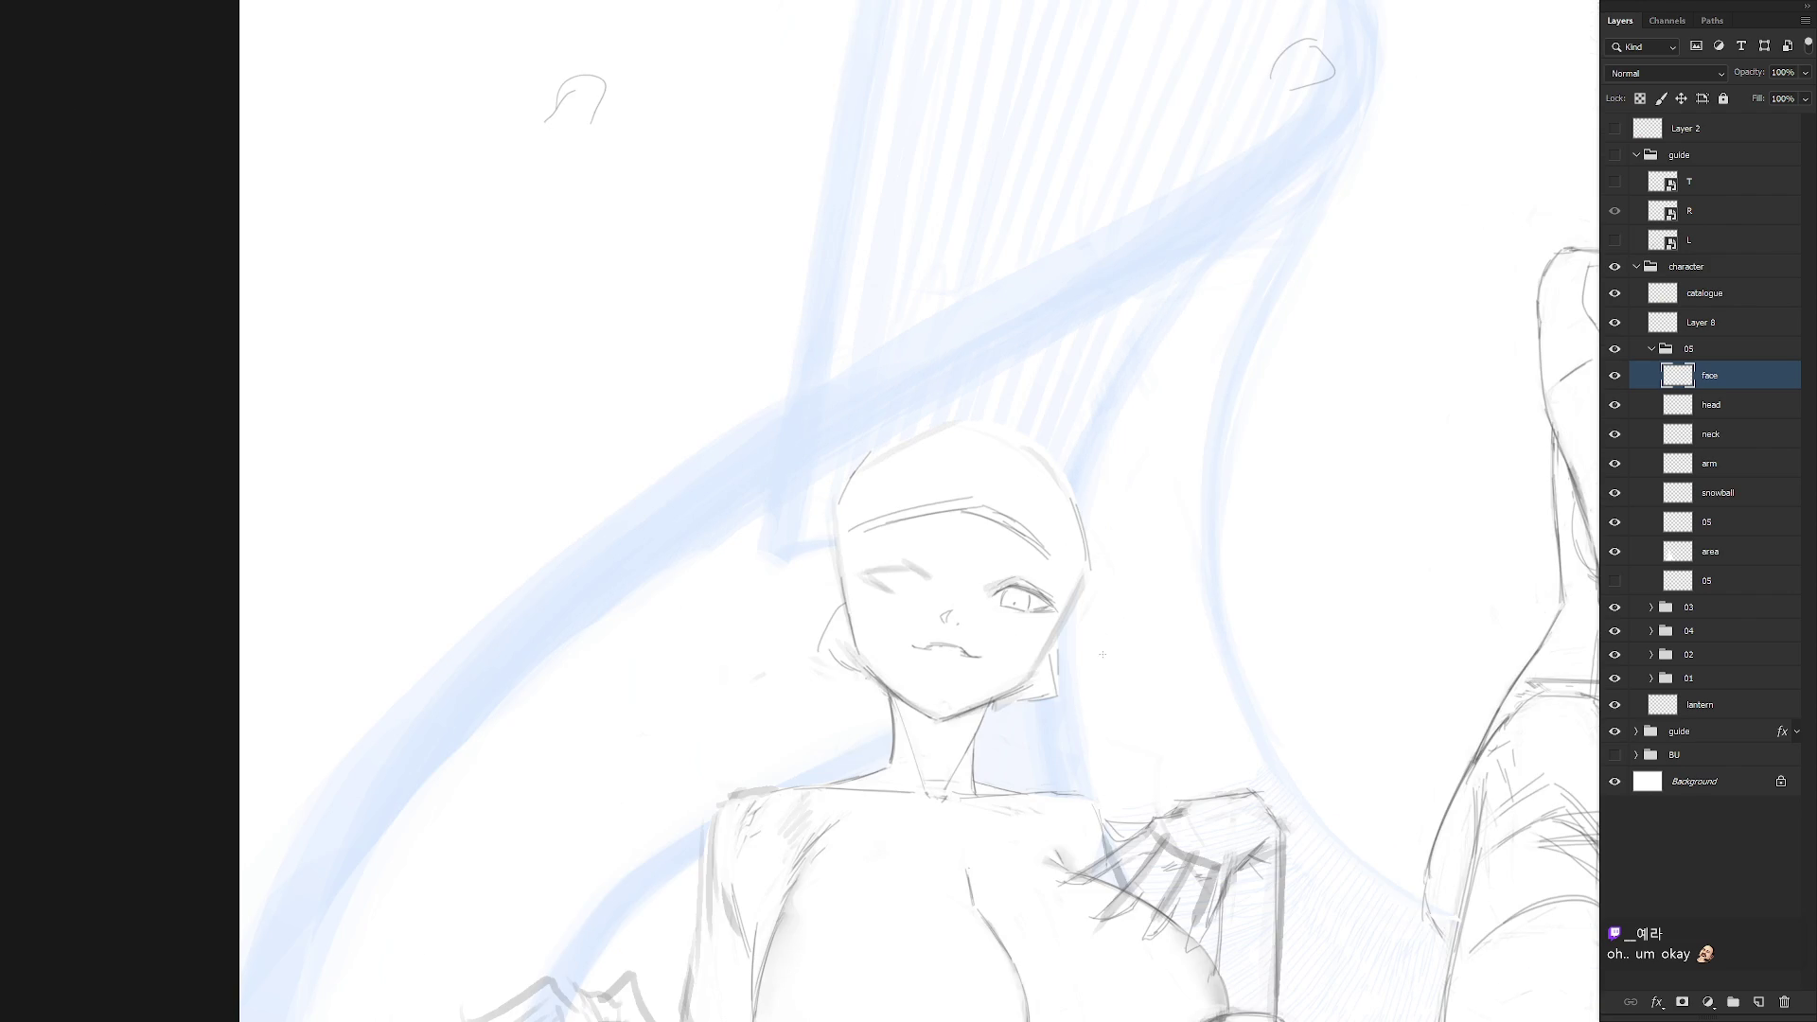
drag(1081, 709, 1112, 686)
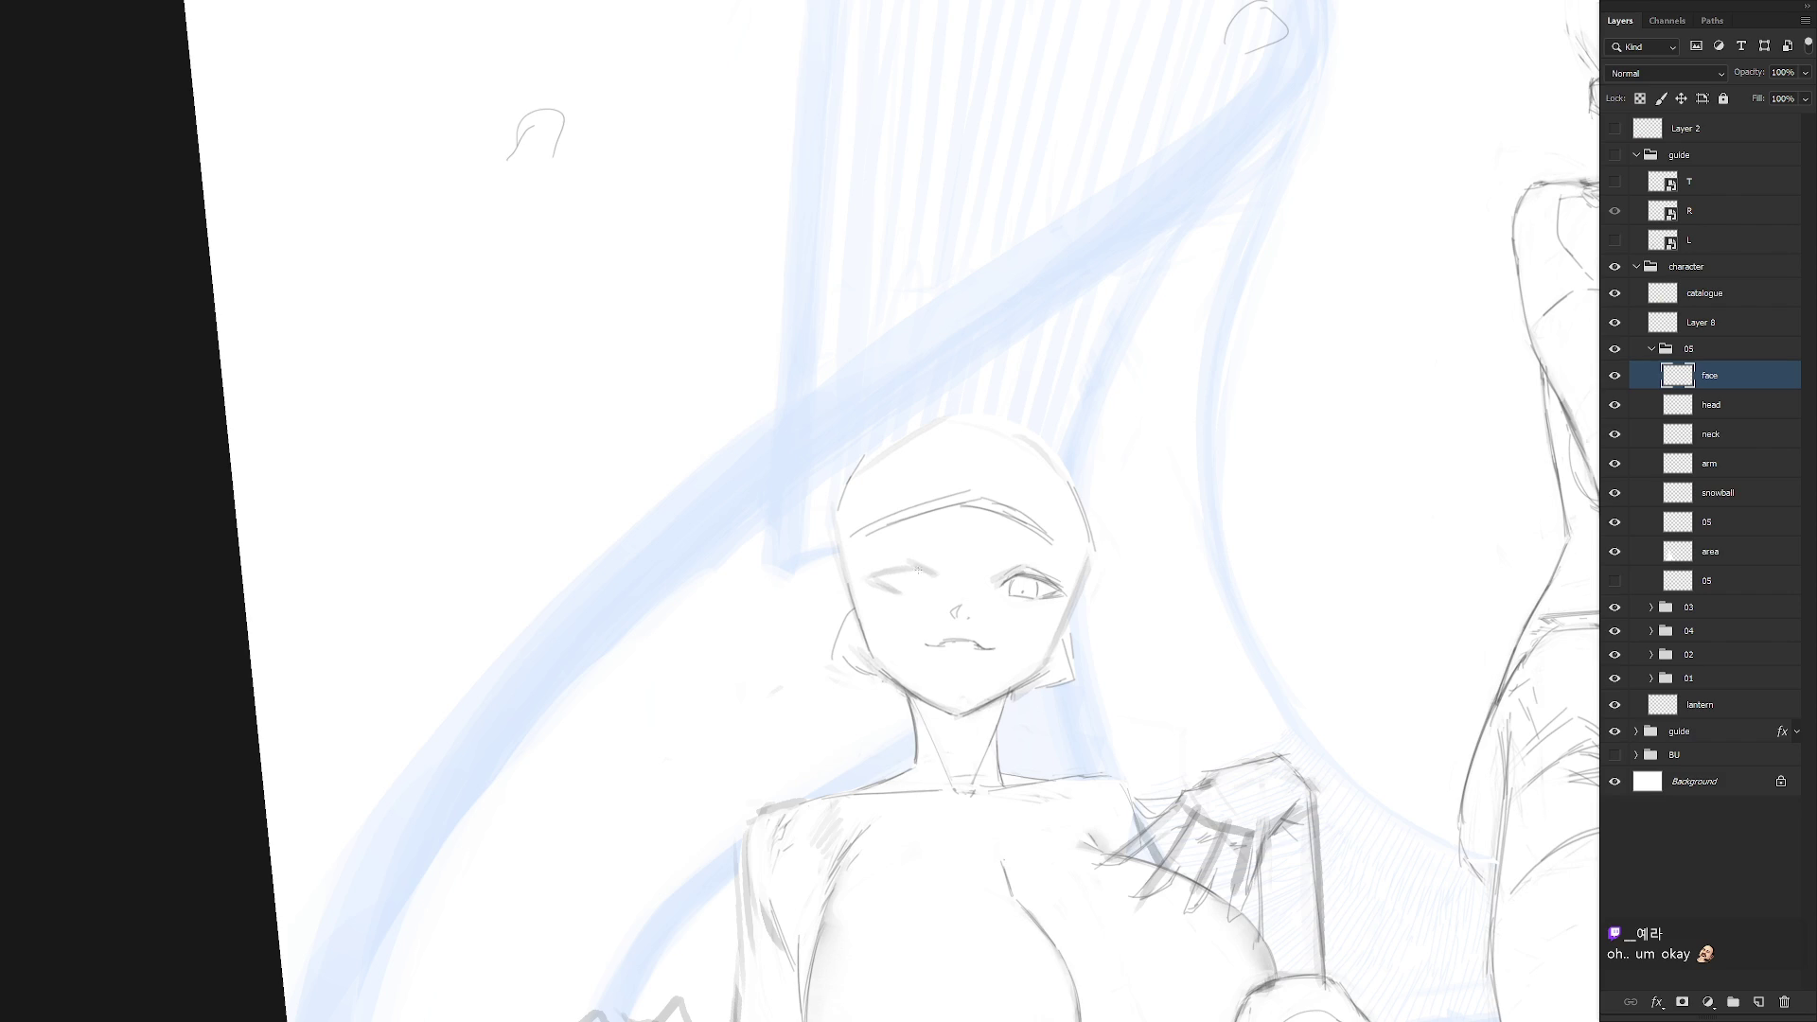
drag(917, 569, 949, 593)
key(ctrl+z)
key(ctrl+z)
key(ctrl+z)
key(ctrl+z)
drag(899, 574, 870, 577)
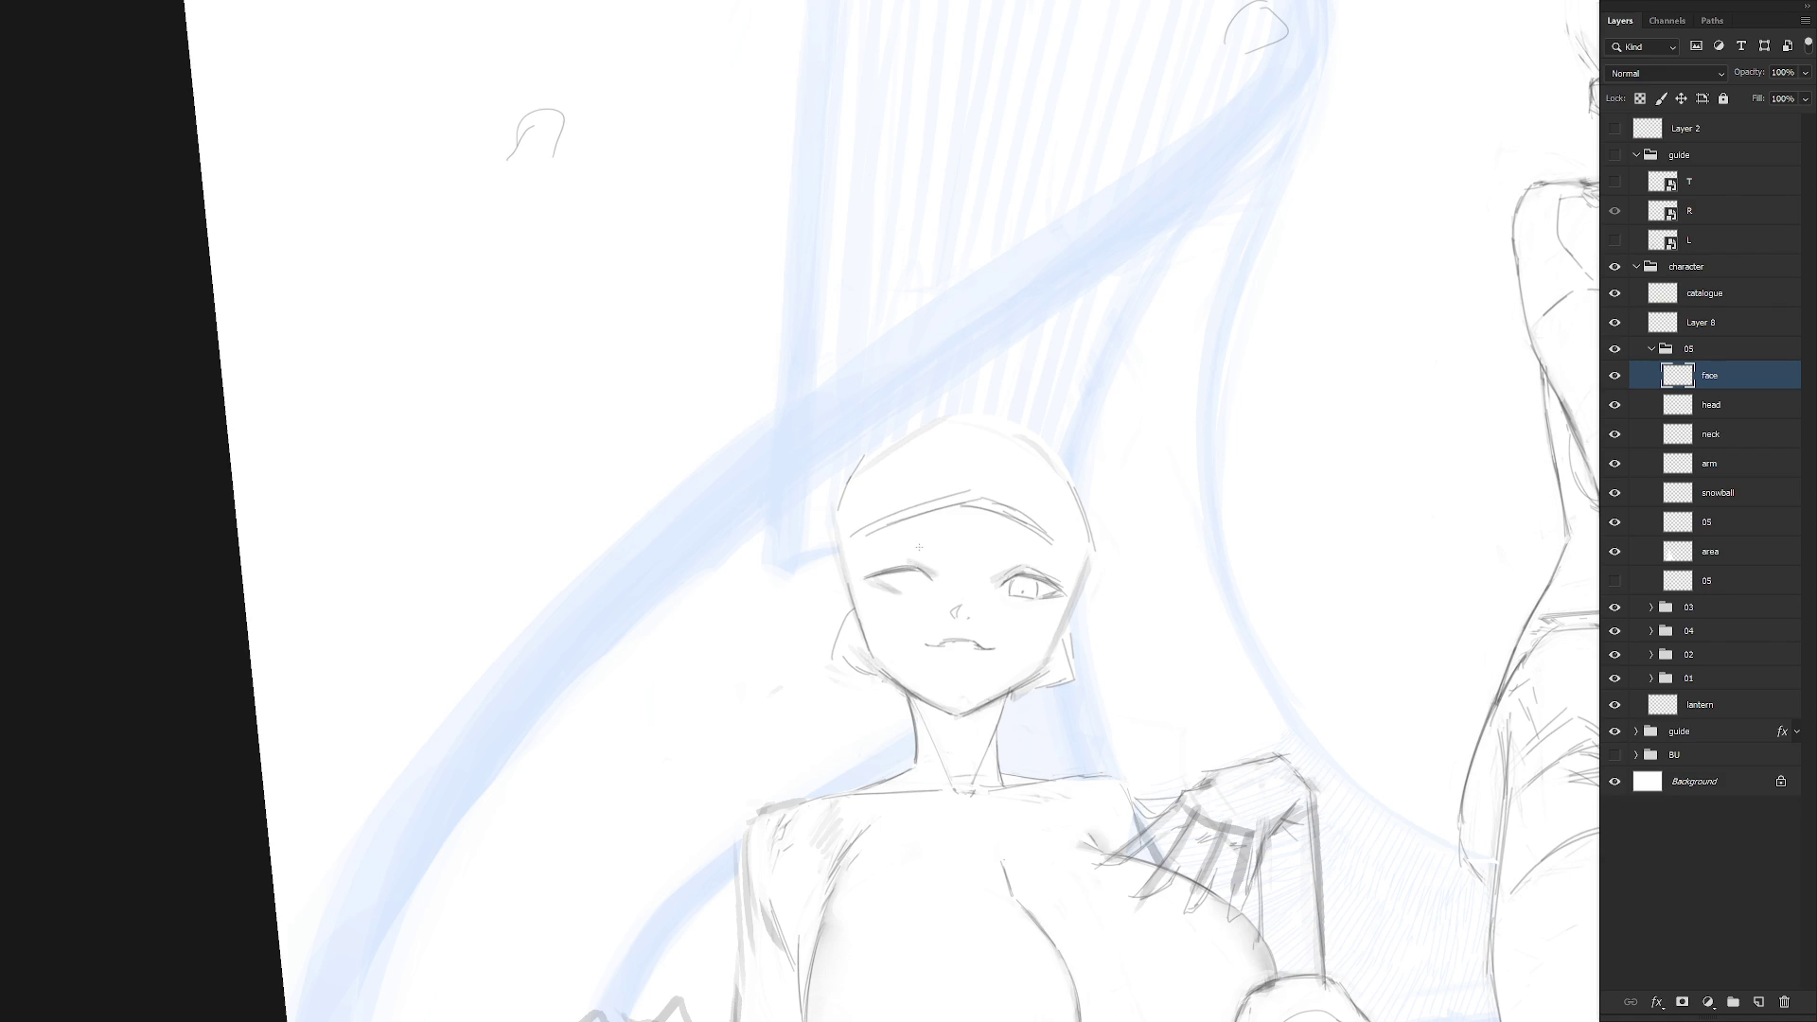
key(ctrl+z)
key(ctrl+shift+z)
drag(870, 570, 929, 565)
Lasso and delete the stray pupil mark in the left eye
drag(1020, 688, 1045, 568)
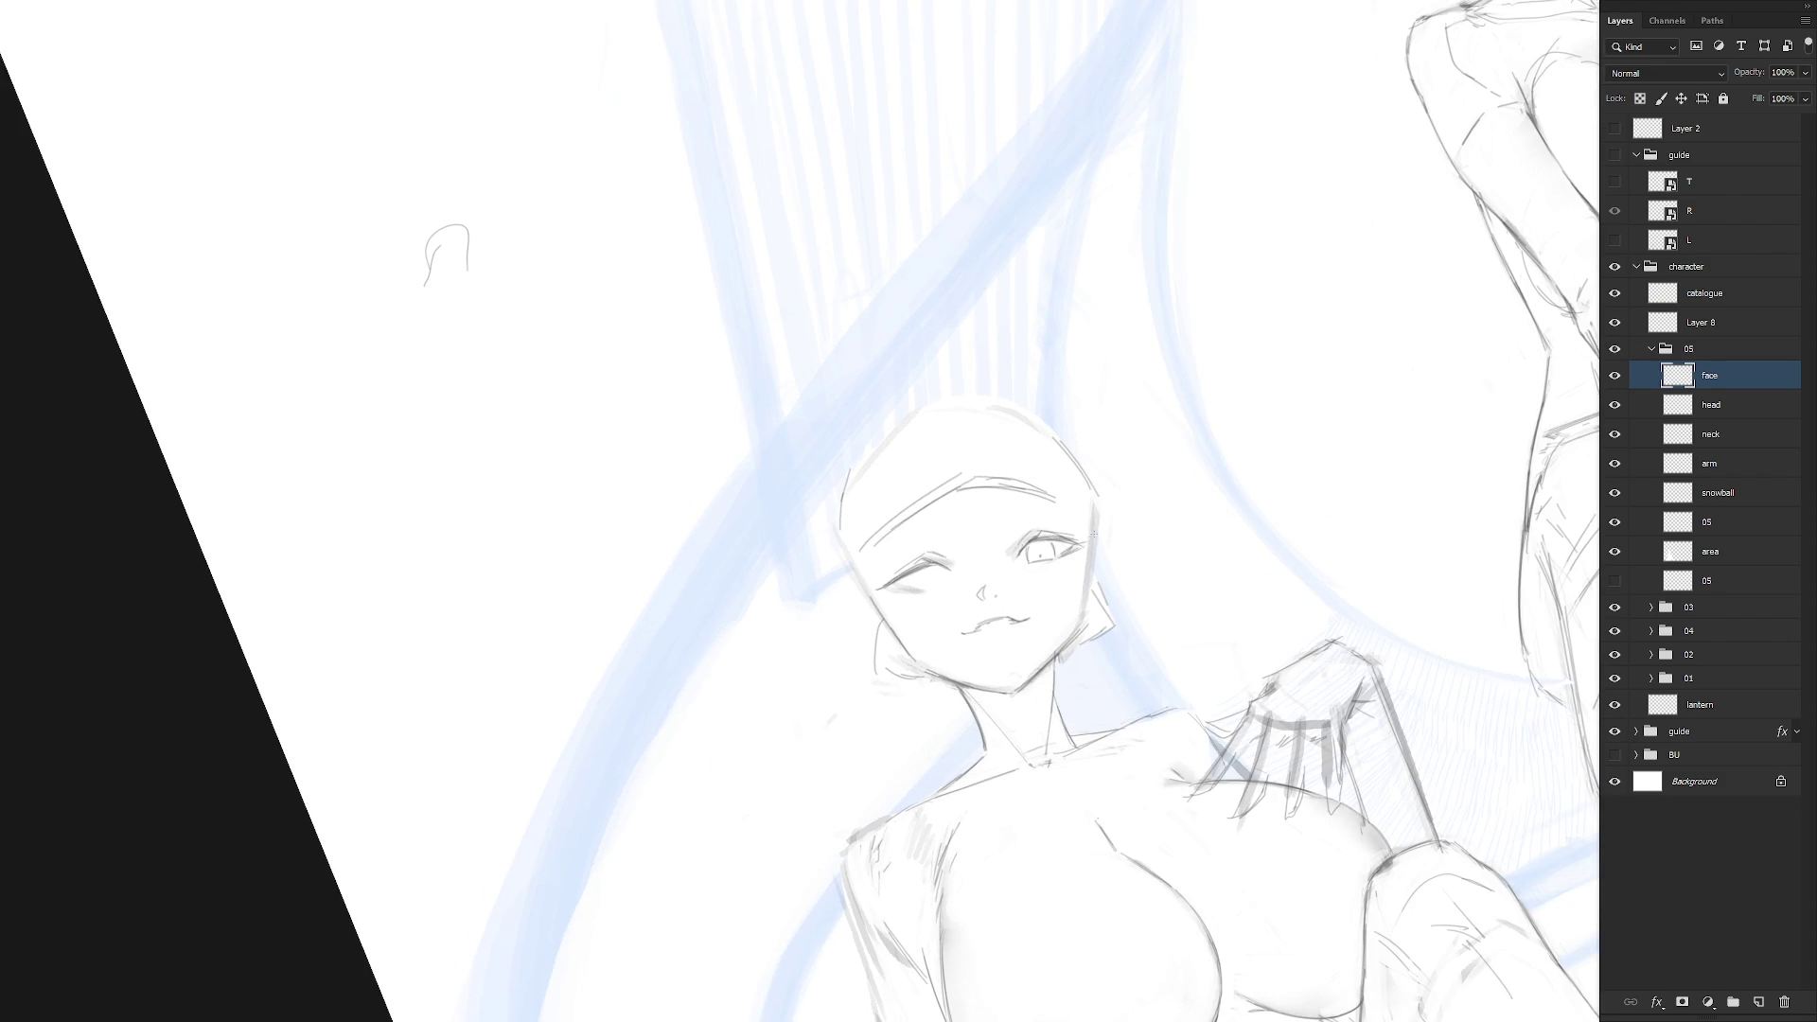
key(Escape)
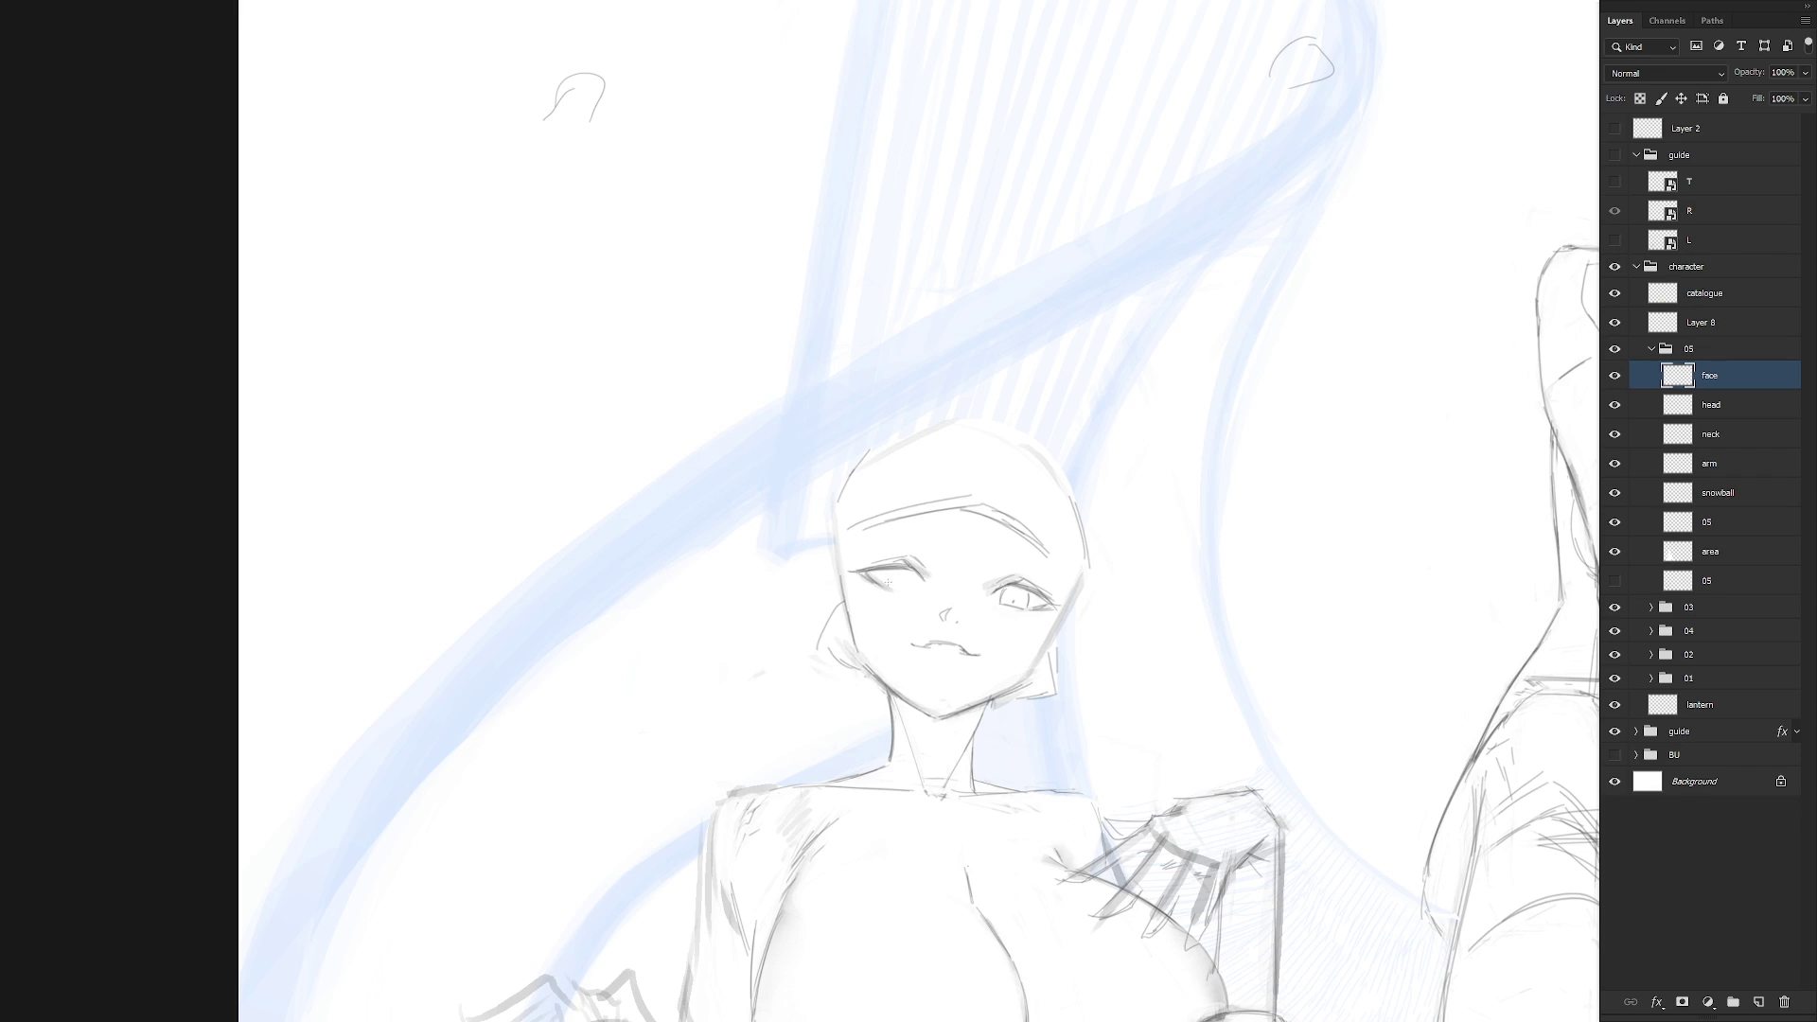
key(r)
mouse_move(946, 633)
mouse_down()
mouse_move(1062, 688)
mouse_move(1098, 620)
mouse_up()
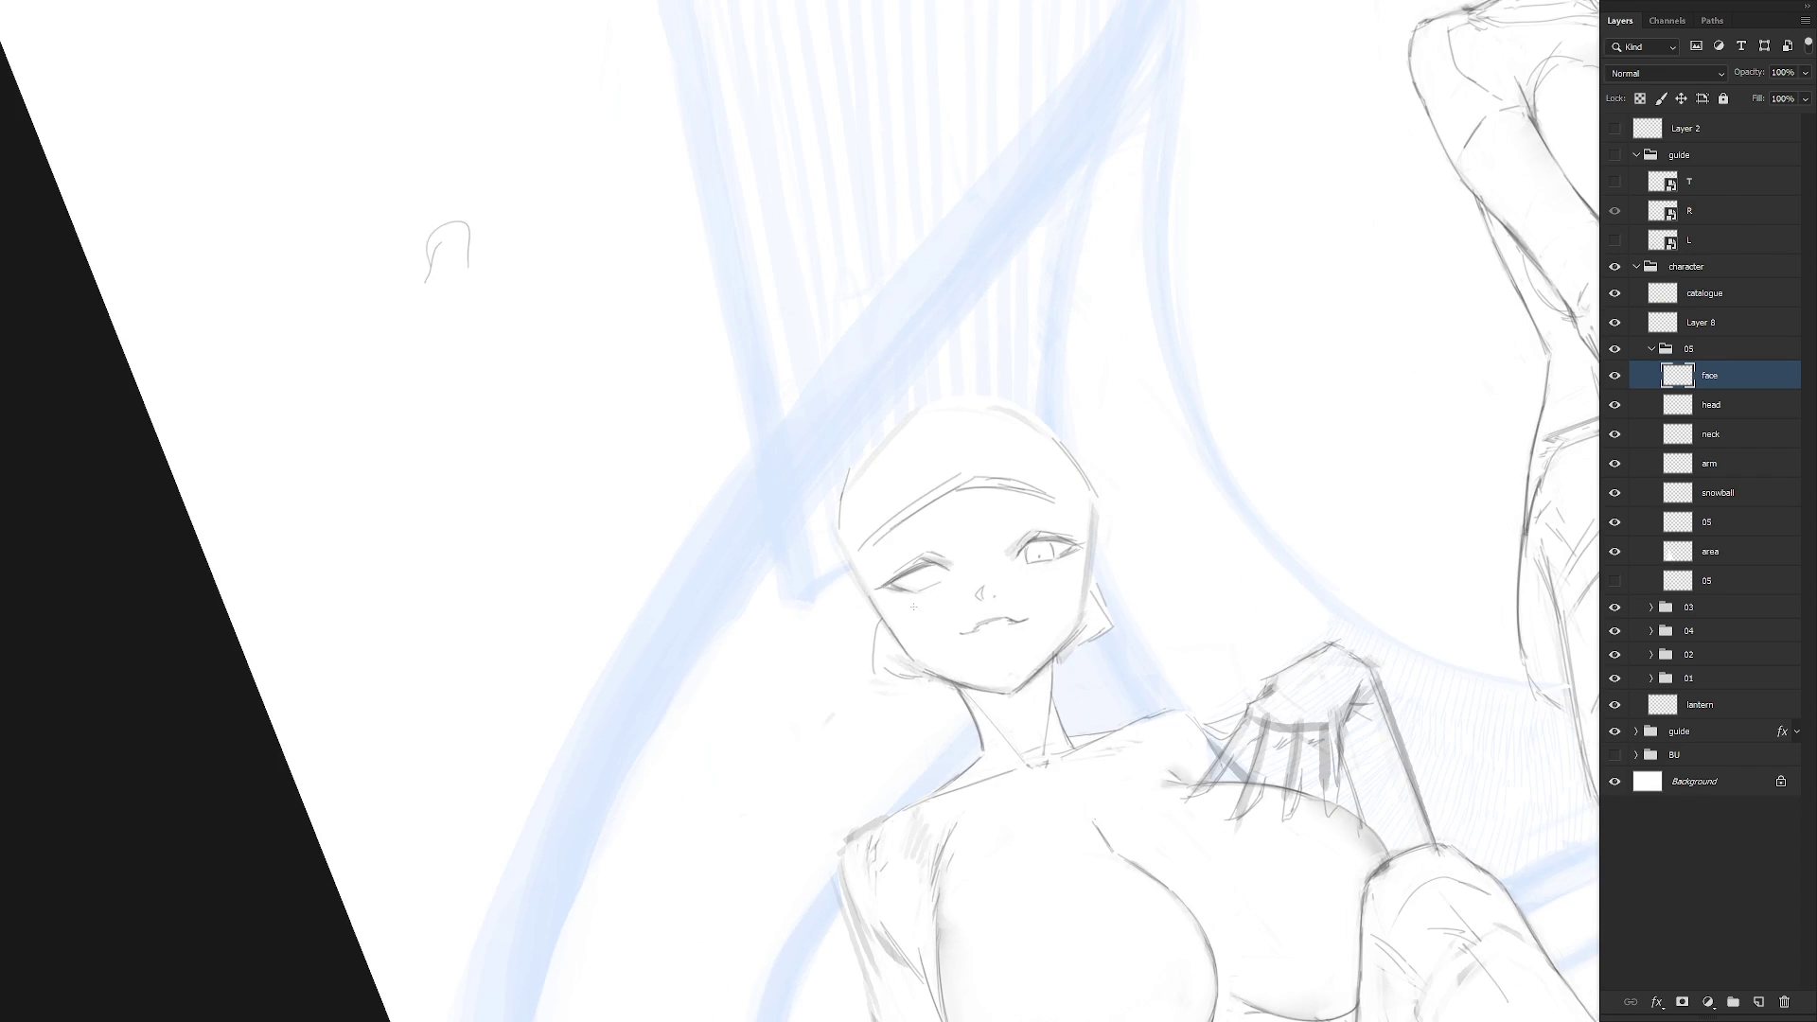
drag(1018, 590, 898, 659)
drag(844, 521, 1026, 445)
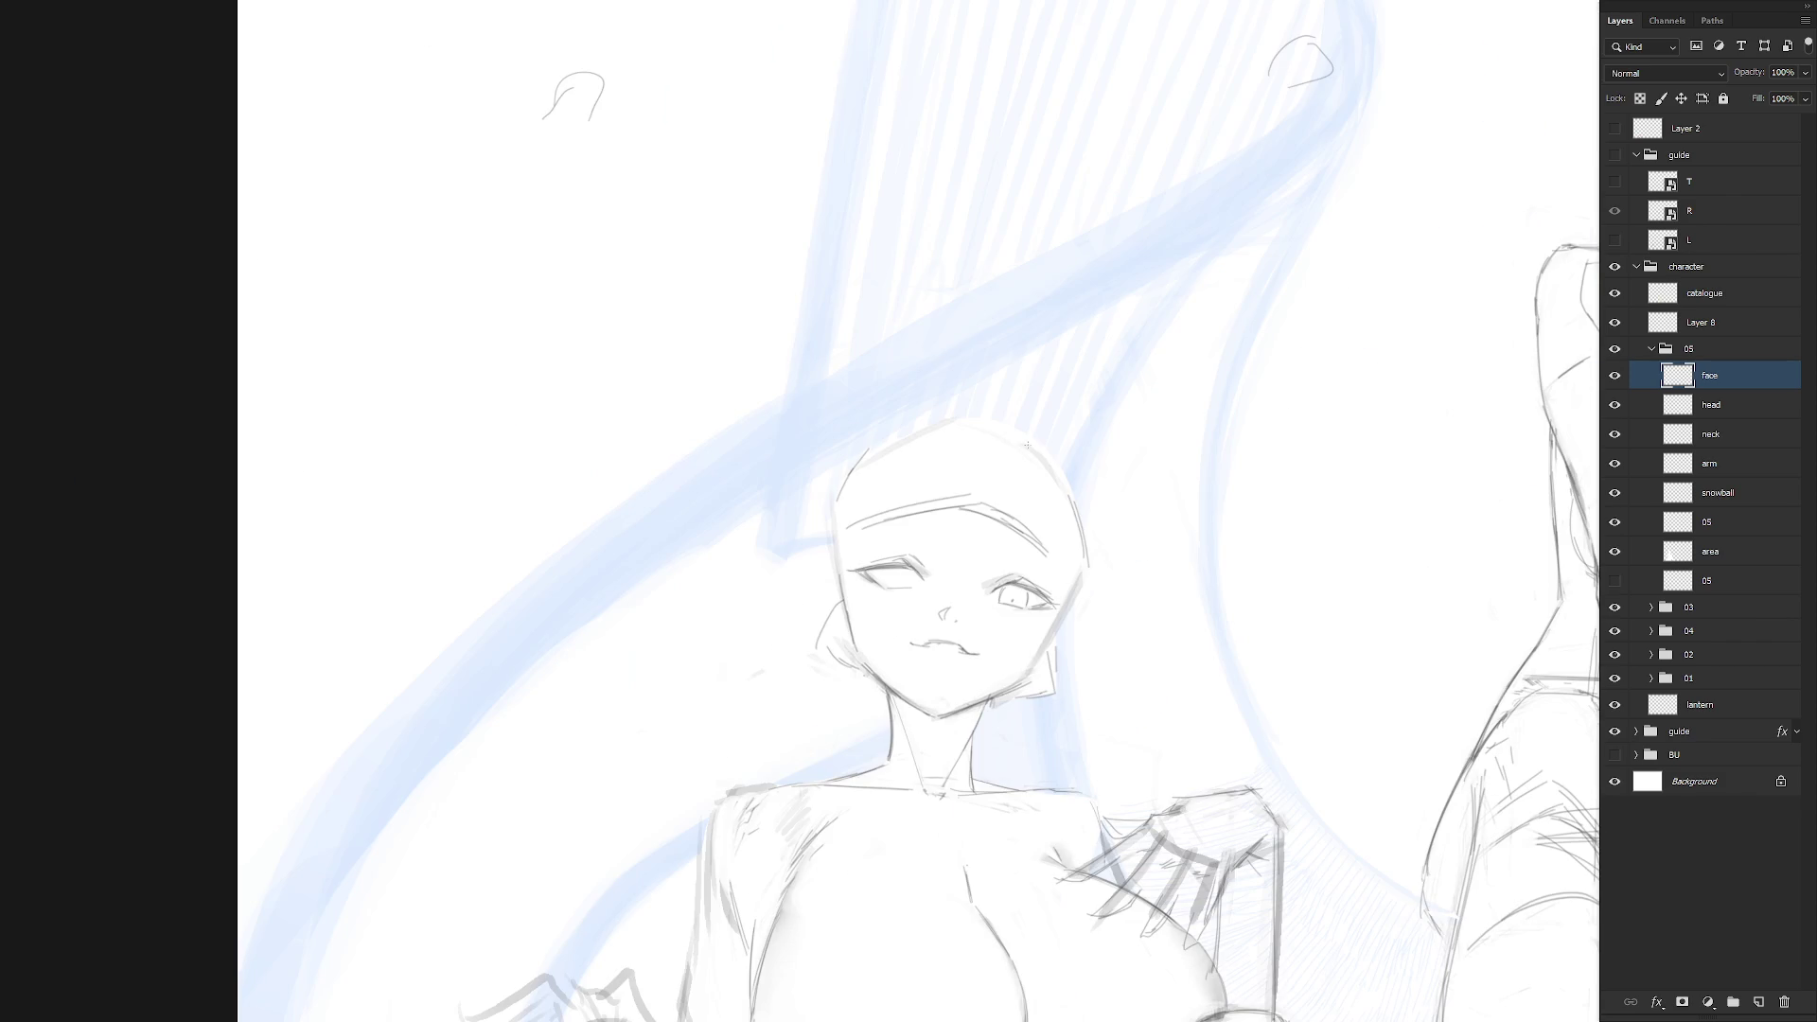
drag(1071, 626, 1135, 570)
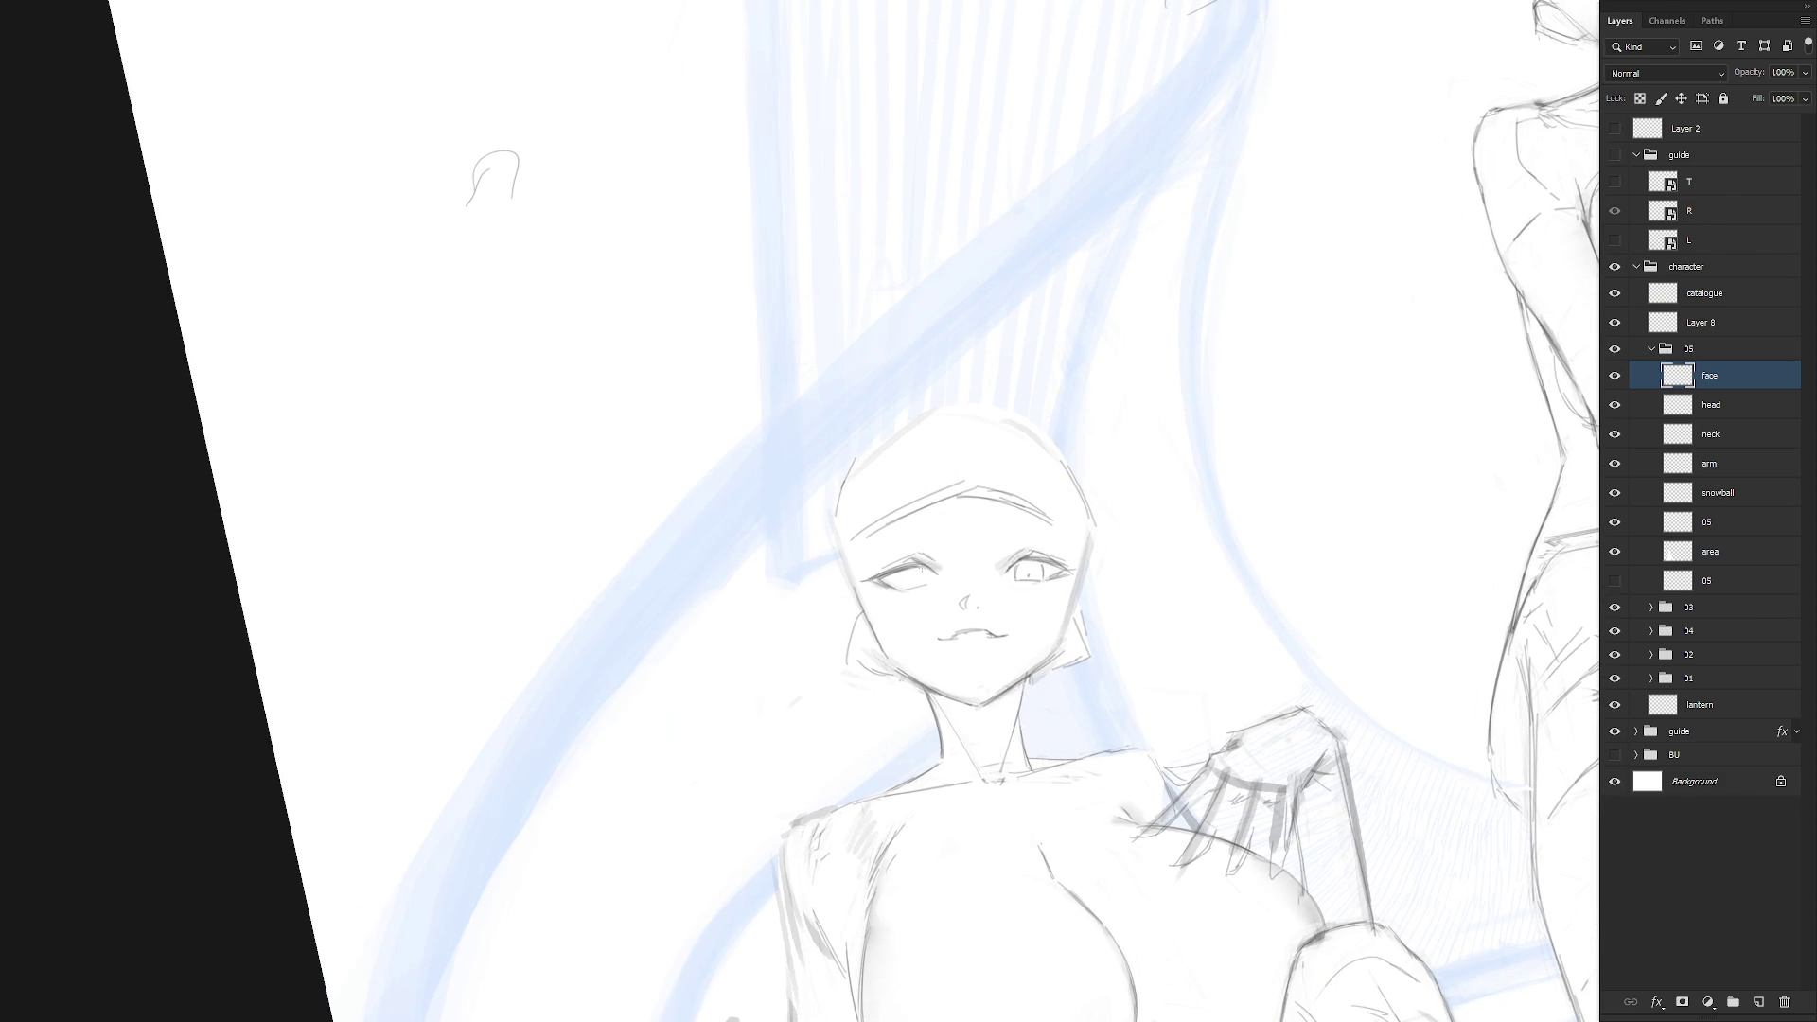
mouse_move(925, 567)
mouse_down()
mouse_move(894, 575)
mouse_move(926, 577)
mouse_up()
key(Delete)
key(ctrl+d)
Reshape the right eye's upper lid stroke with a free transform
key(ctrl+0)
key(Escape)
drag(1134, 644, 1116, 613)
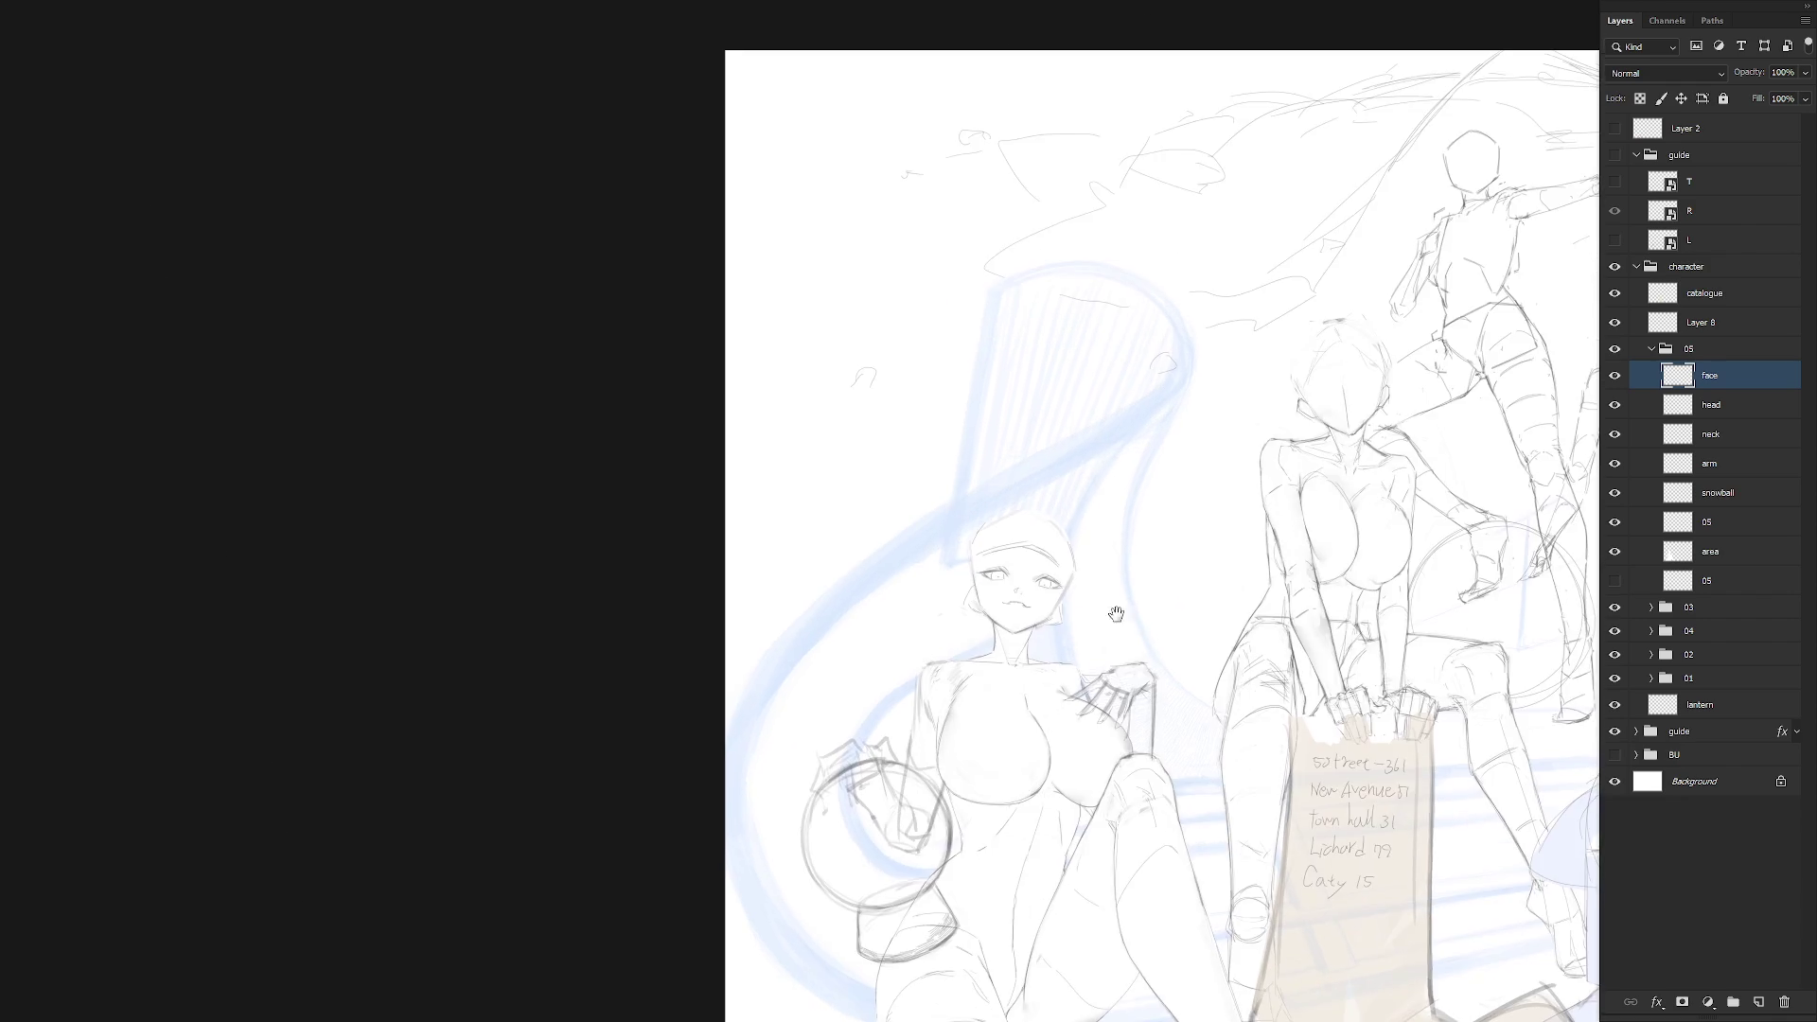
scroll(1074, 549, up, 2)
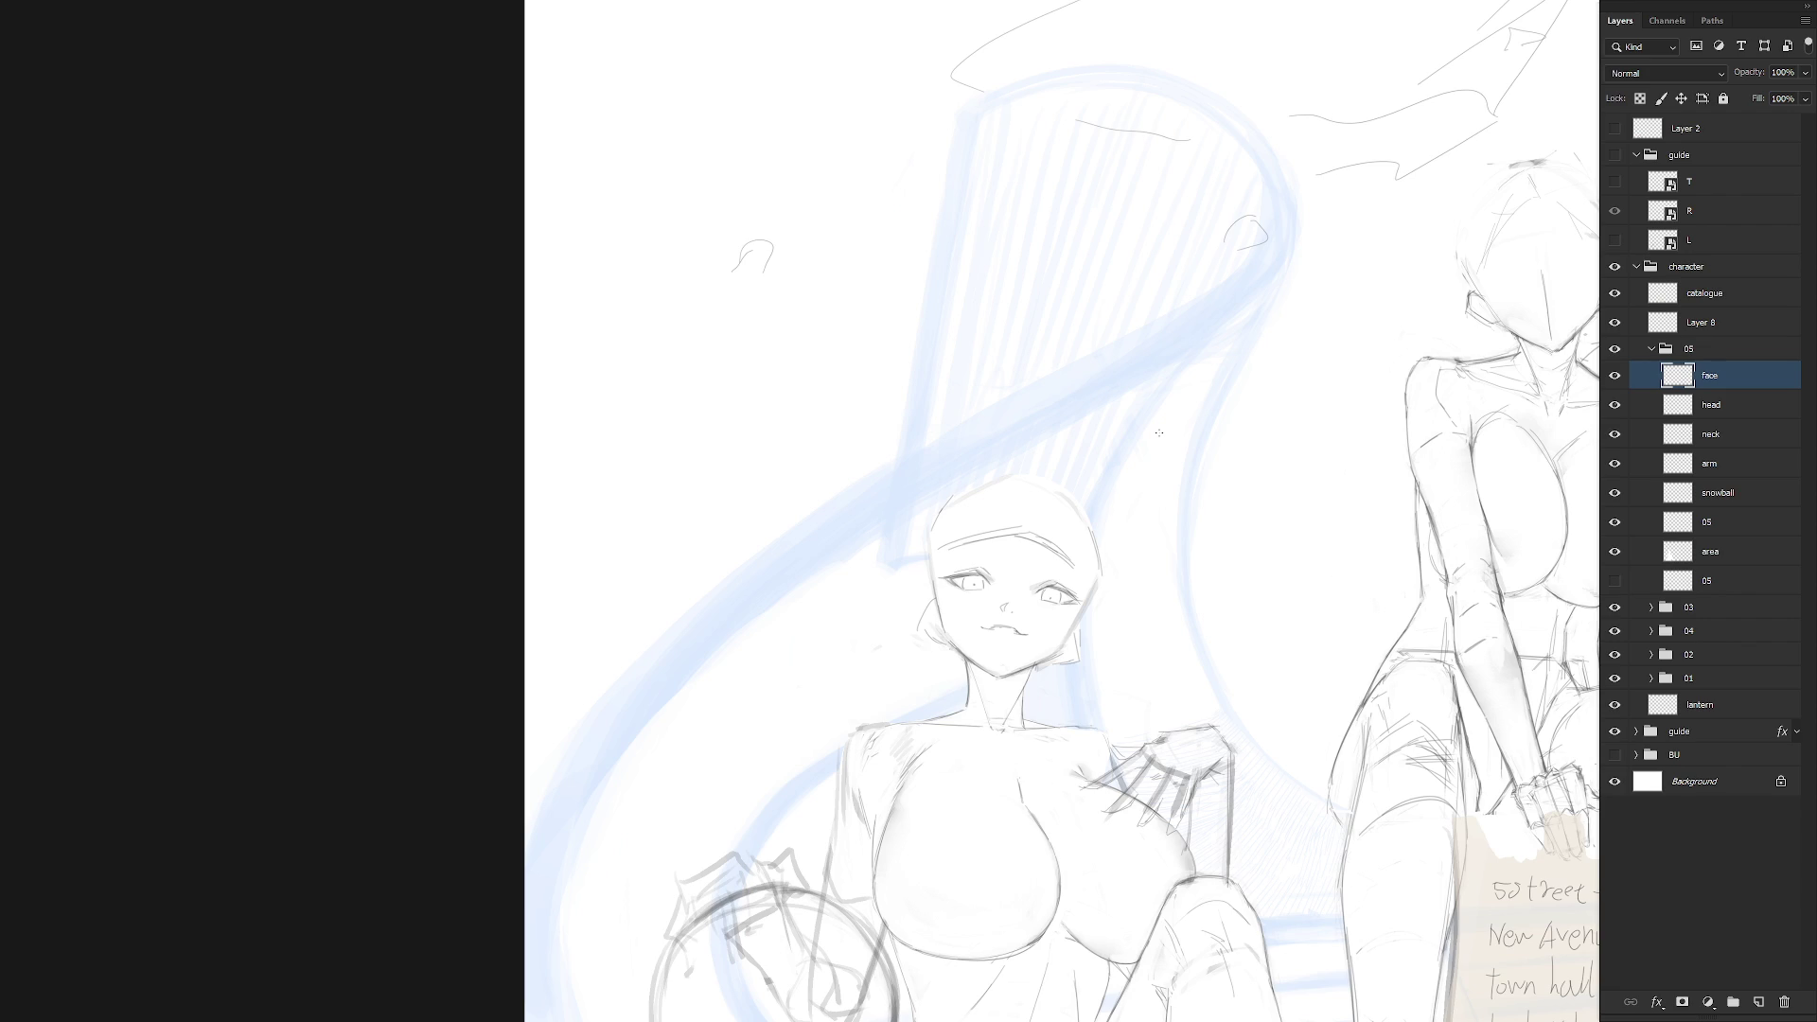
scroll(1034, 576, up, 2)
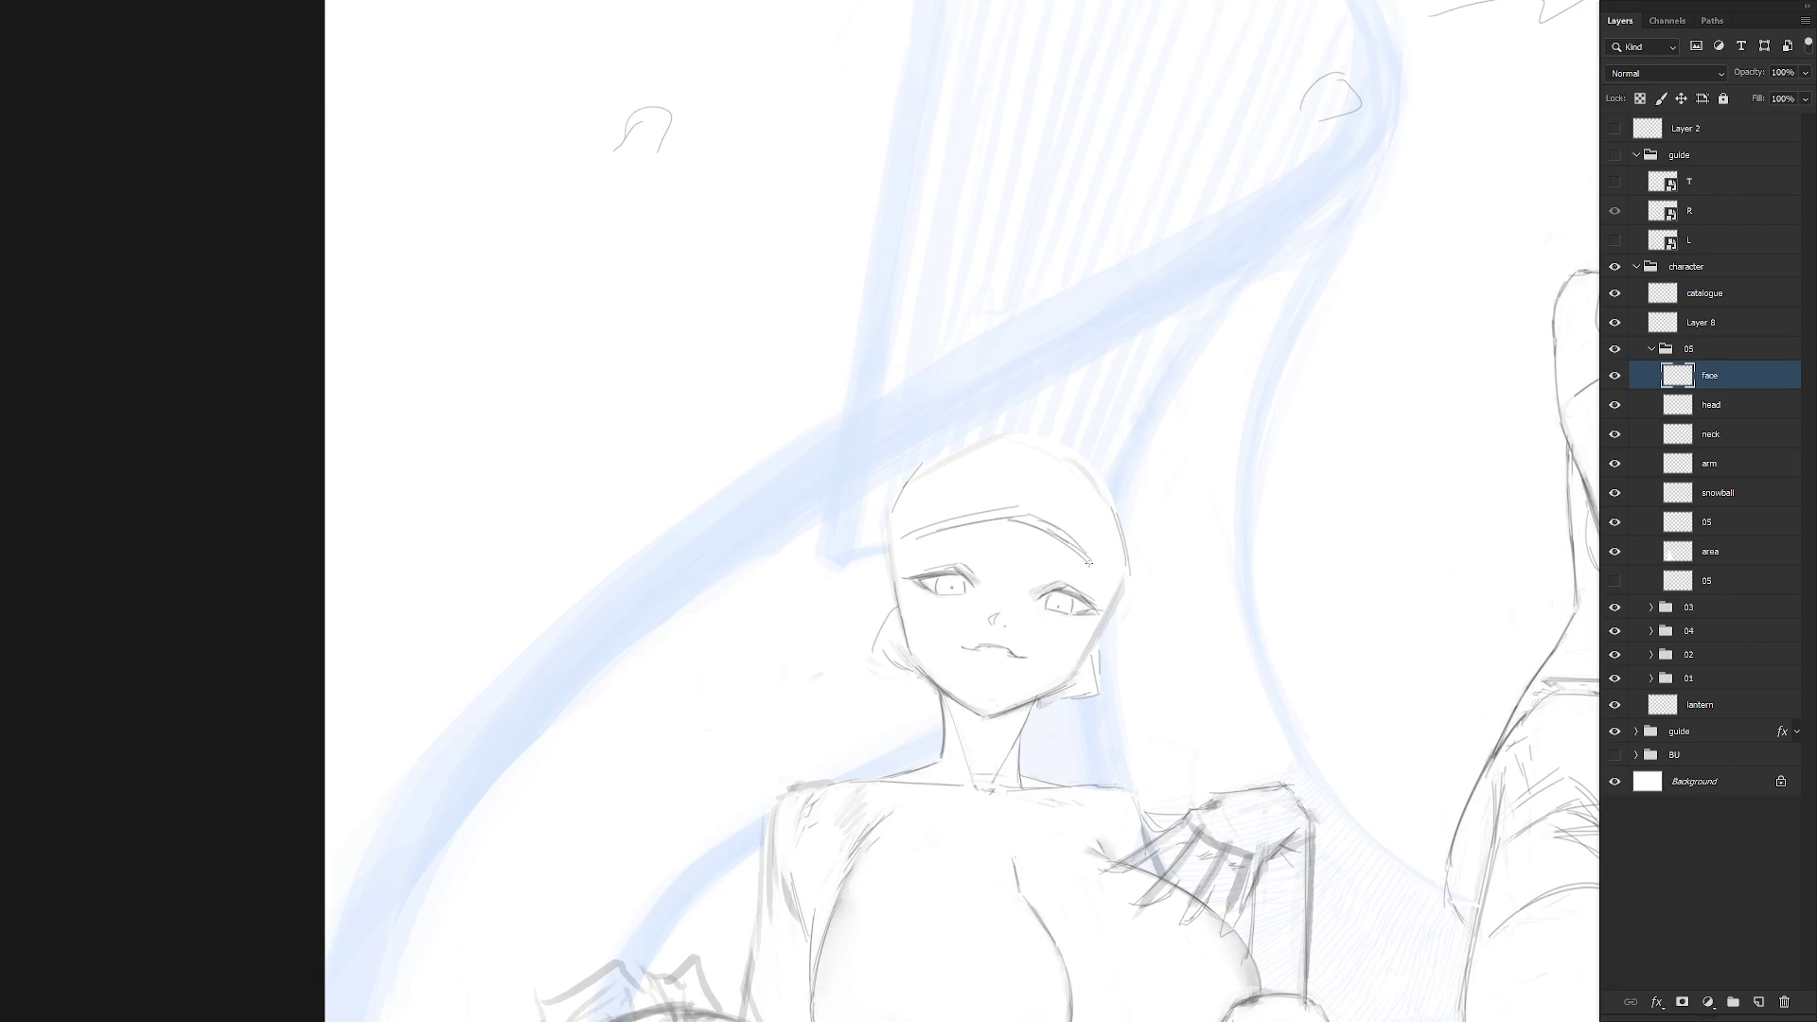
key(l)
mouse_move(1045, 599)
mouse_down()
mouse_move(1111, 603)
mouse_move(1027, 615)
mouse_move(1027, 582)
mouse_move(1105, 568)
mouse_move(1032, 587)
mouse_move(1088, 608)
mouse_move(1012, 616)
mouse_up()
key(ctrl+t)
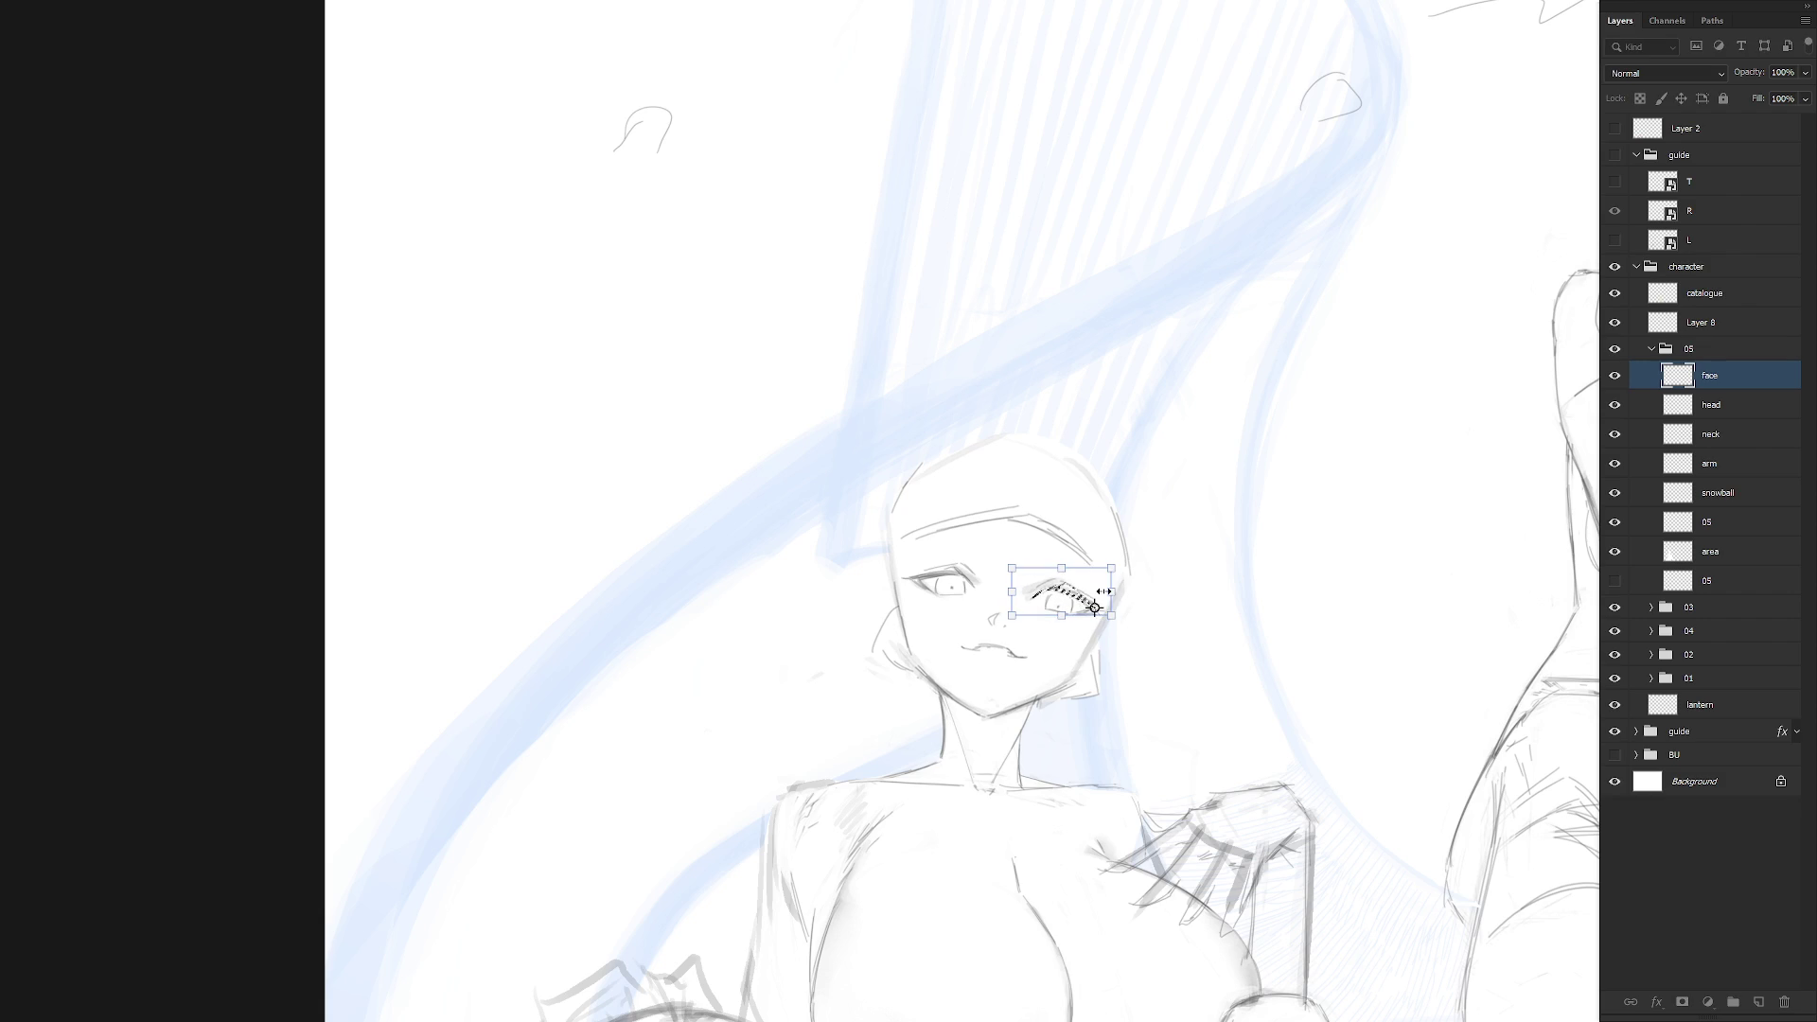
key(Return)
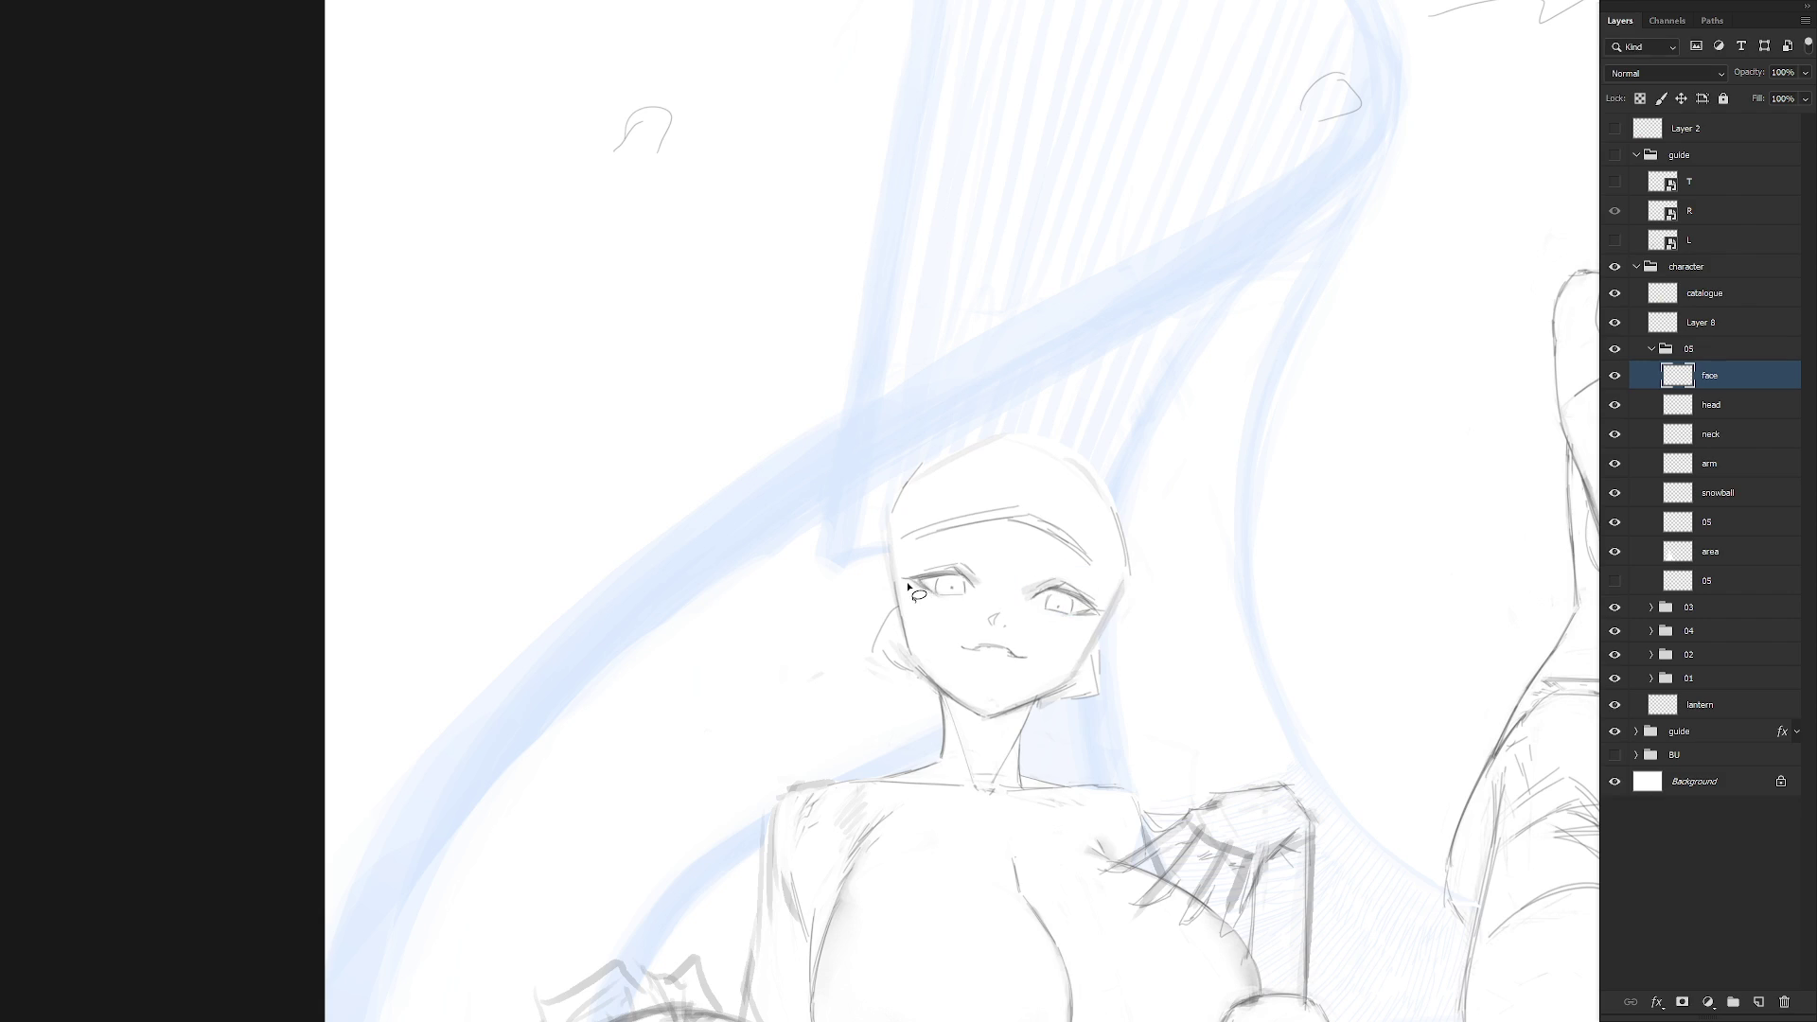
Select the left eye's upper lid and set a pivot point for rotating it
mouse_move(907, 585)
mouse_down()
mouse_move(998, 579)
mouse_move(913, 560)
mouse_move(904, 587)
mouse_move(1176, 495)
mouse_move(1018, 541)
mouse_move(1027, 511)
mouse_move(1051, 516)
mouse_up()
key(ctrl+t)
alt+click(923, 584)
Commit the rotated left eyelid, then inspect the face on a horizontally mirrored canvas
key(Return)
scroll(1072, 531, down, 8)
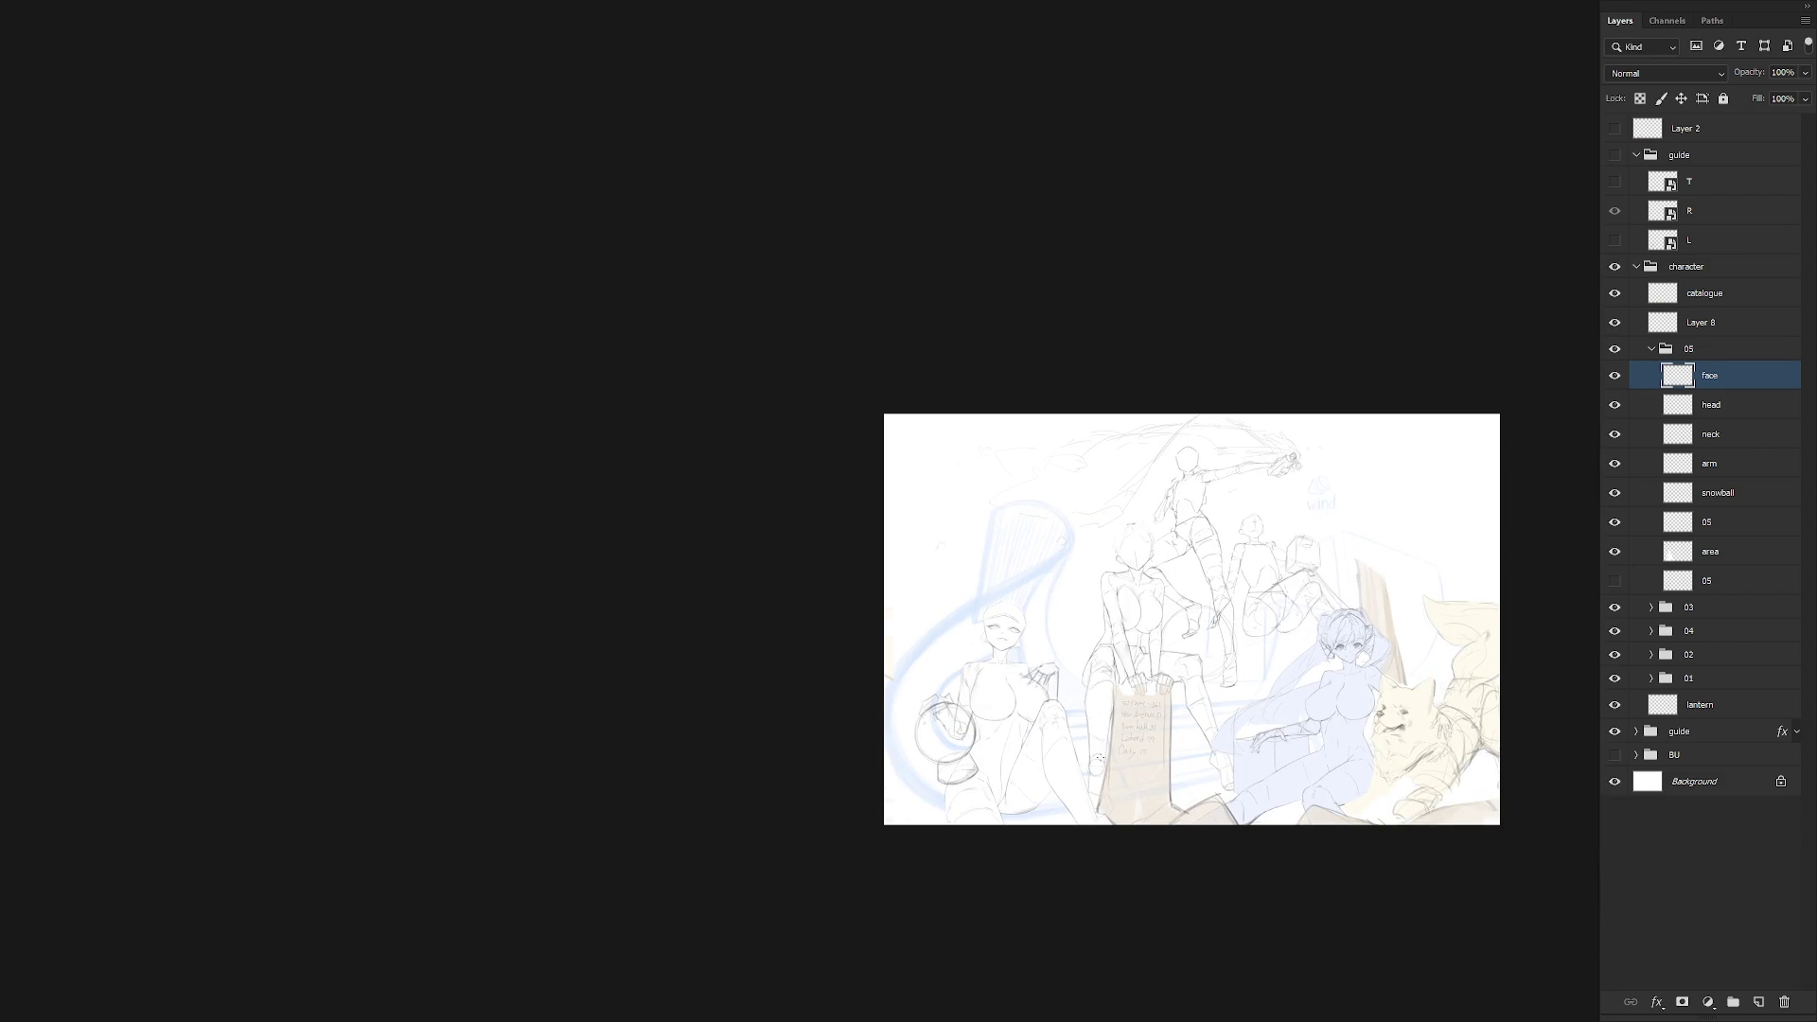
key(h)
scroll(1259, 662, up, 5)
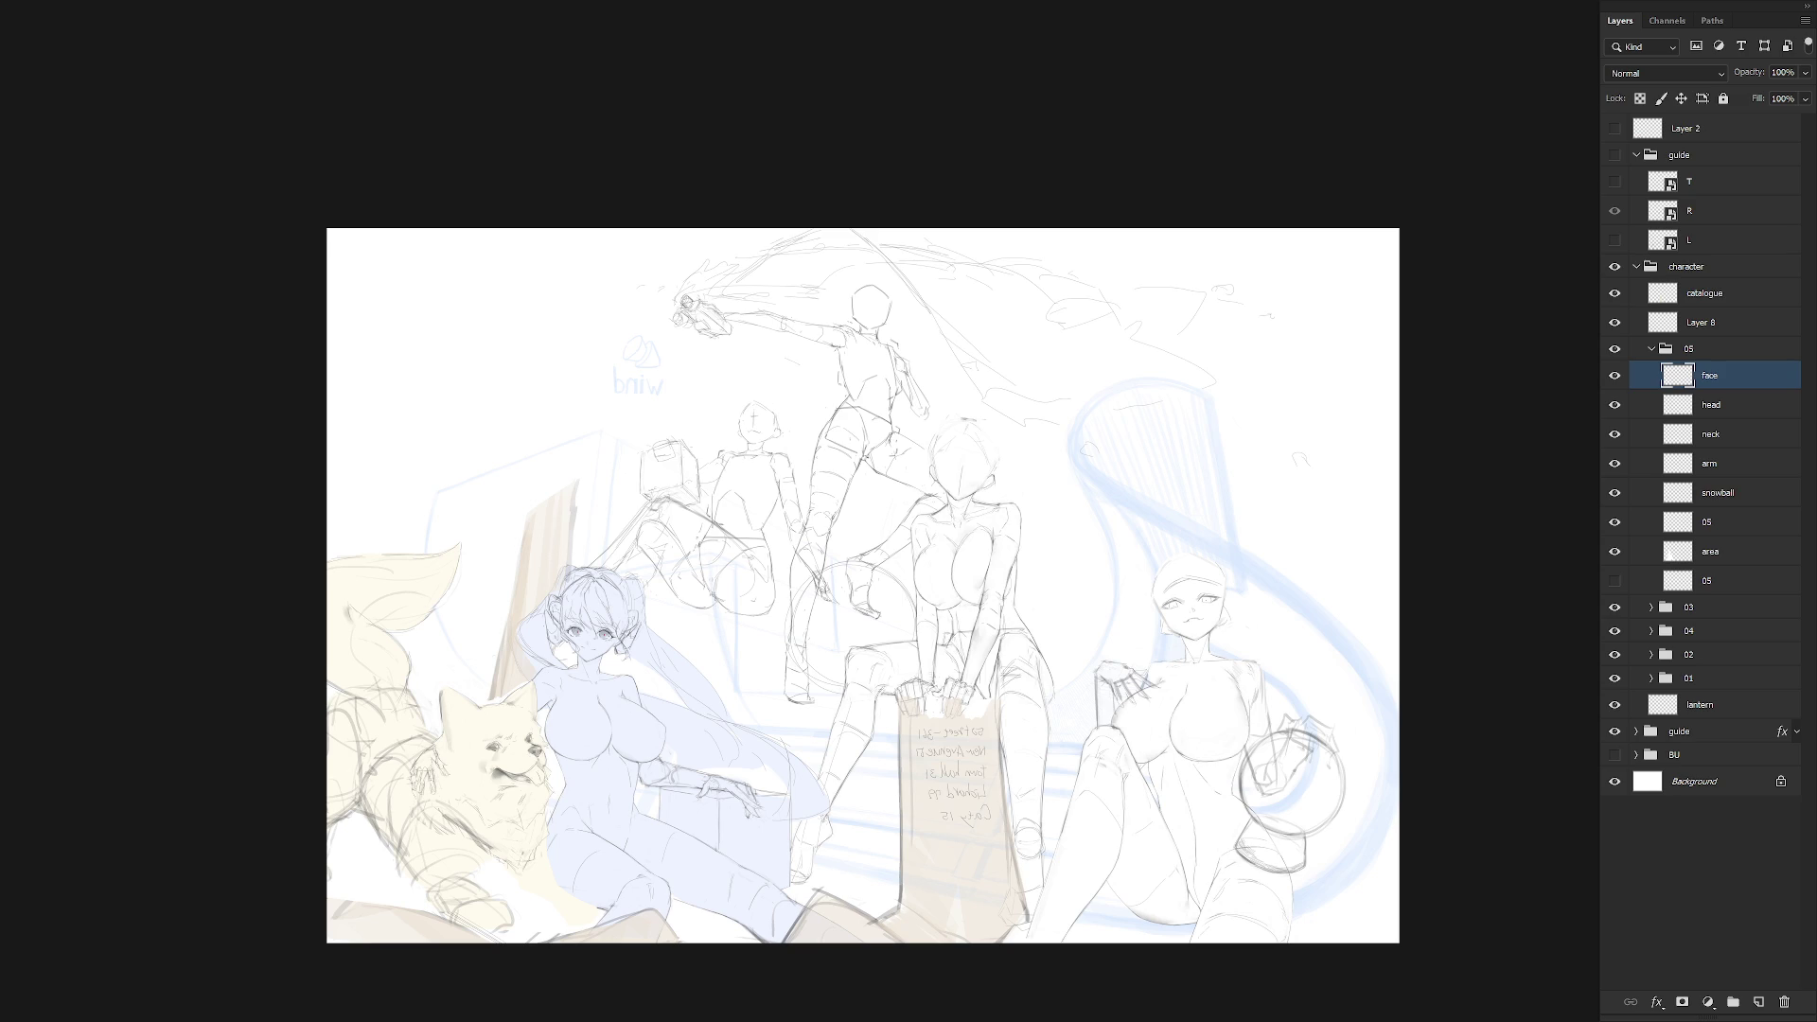
scroll(1219, 616, up, 3)
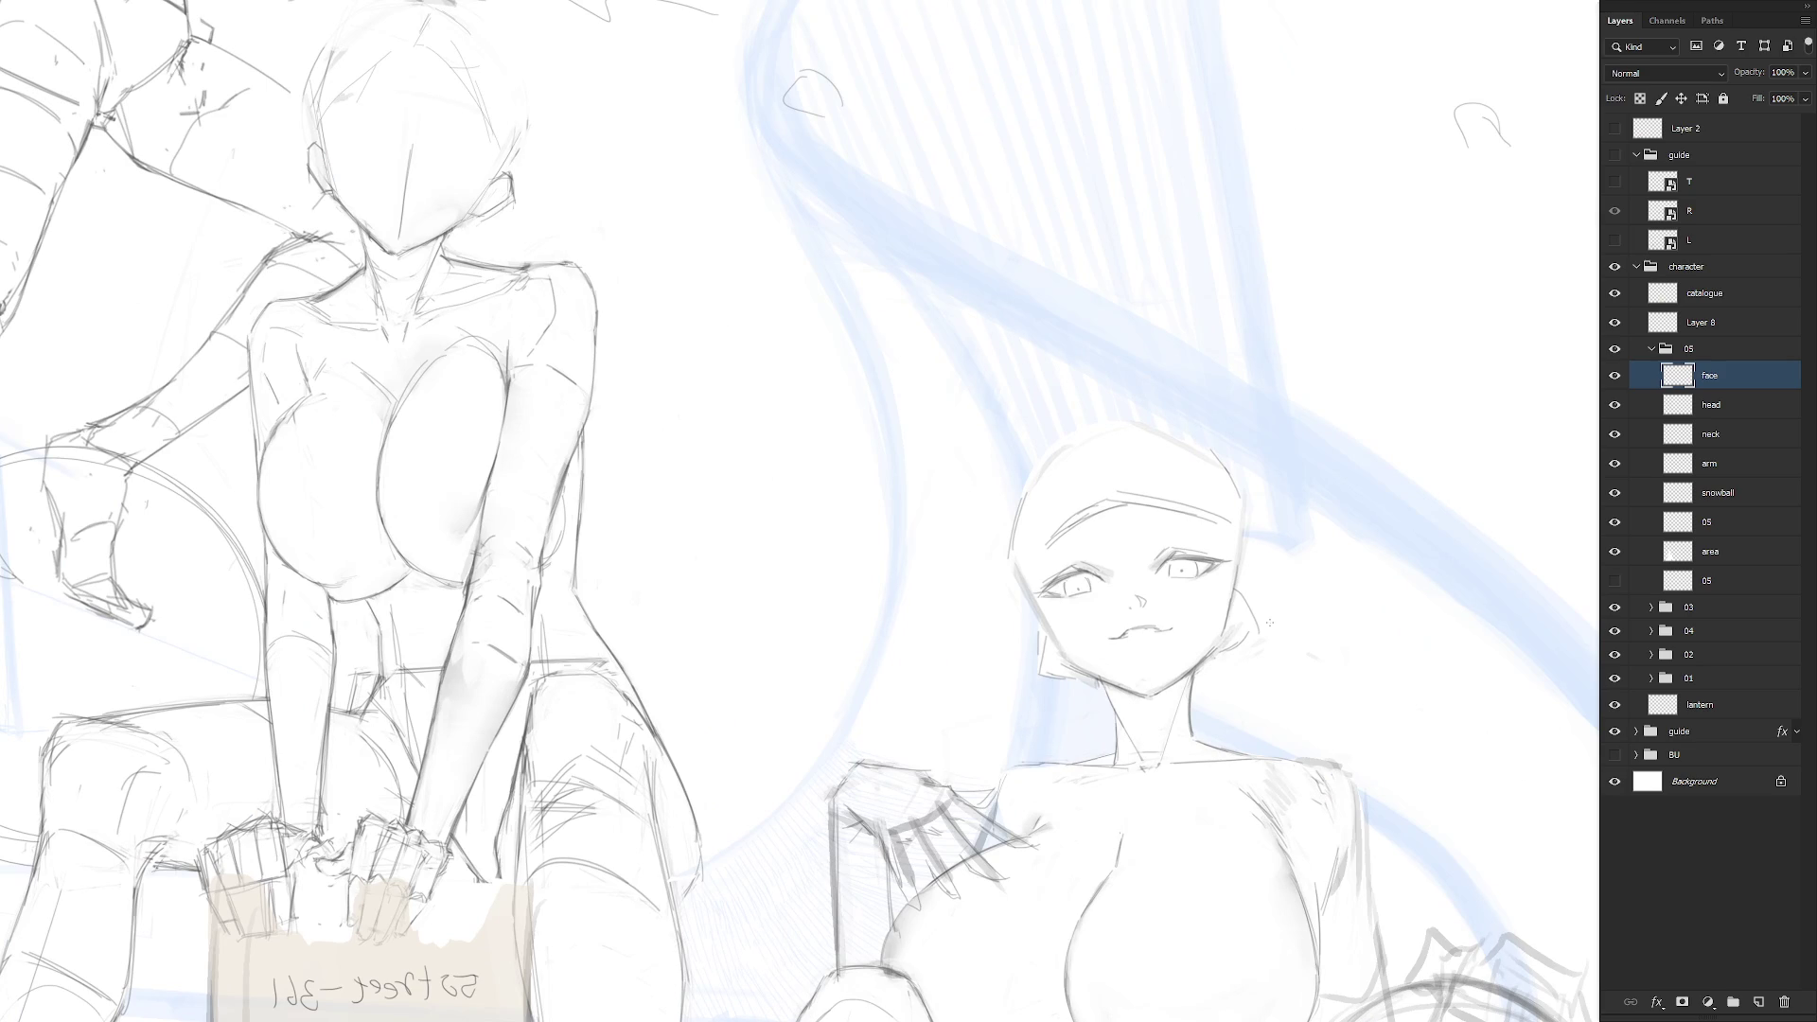
scroll(1269, 623, up, 3)
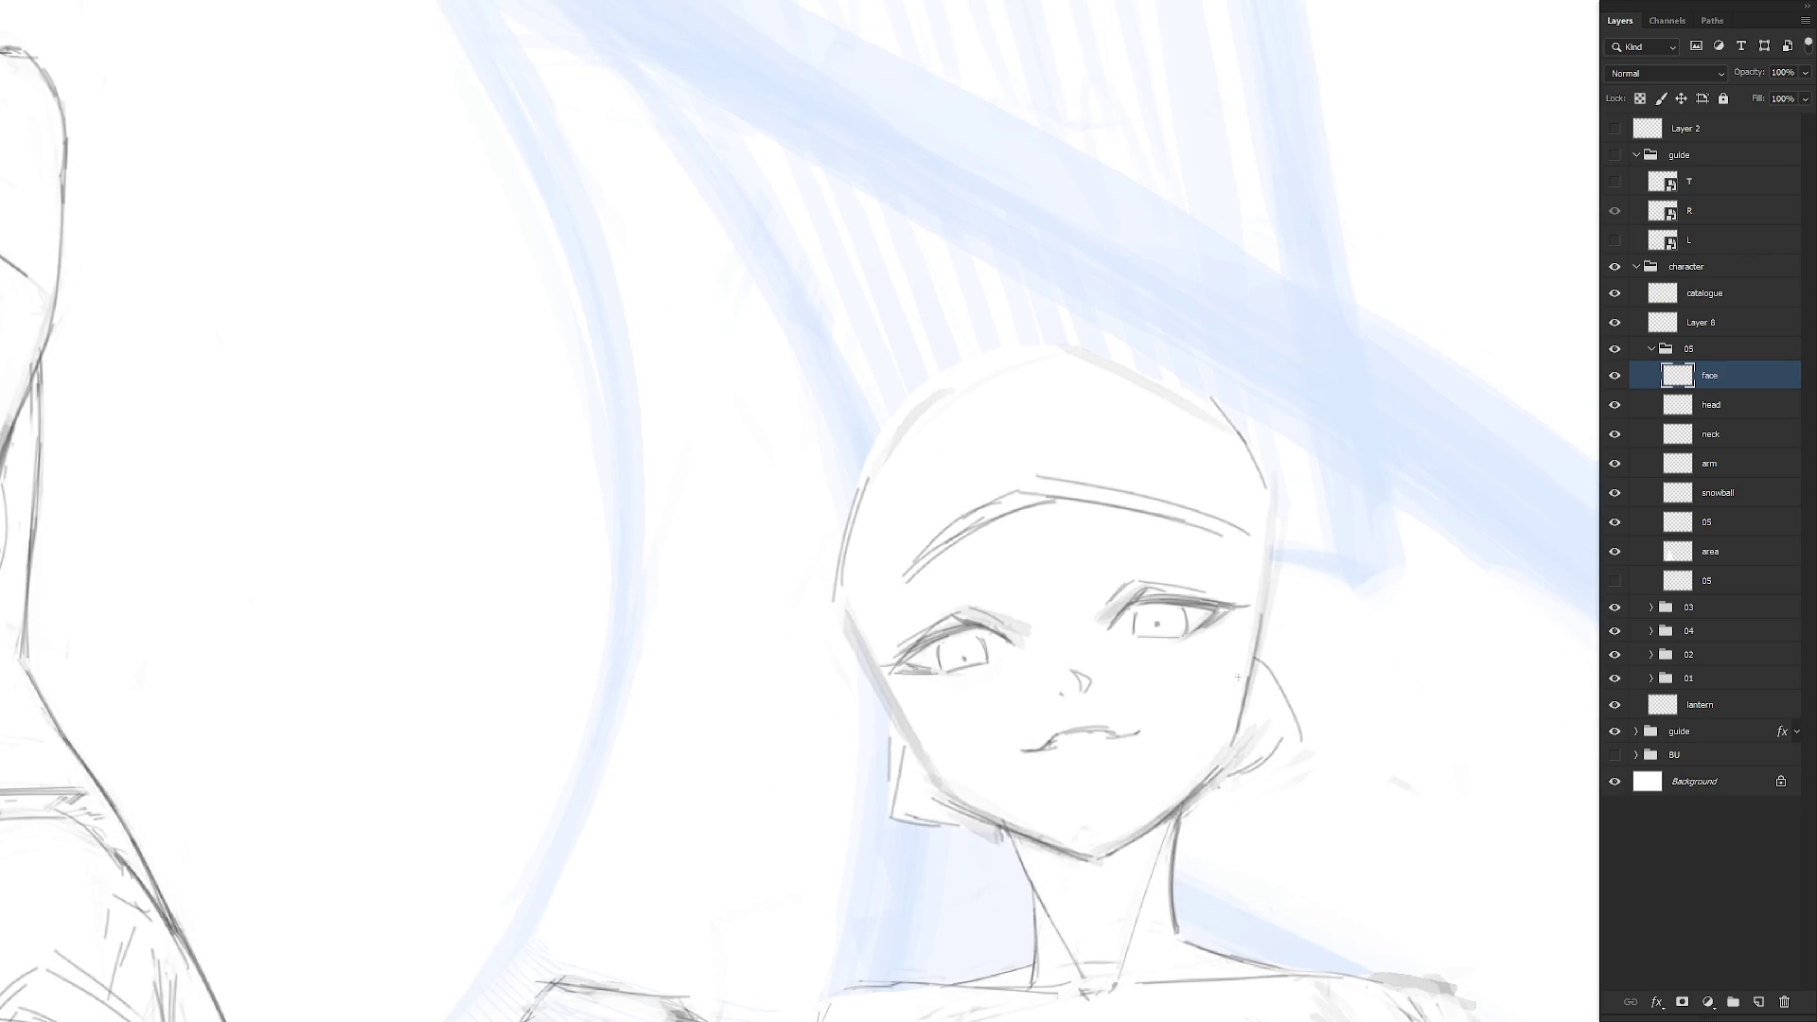
scroll(1237, 678, down, 2)
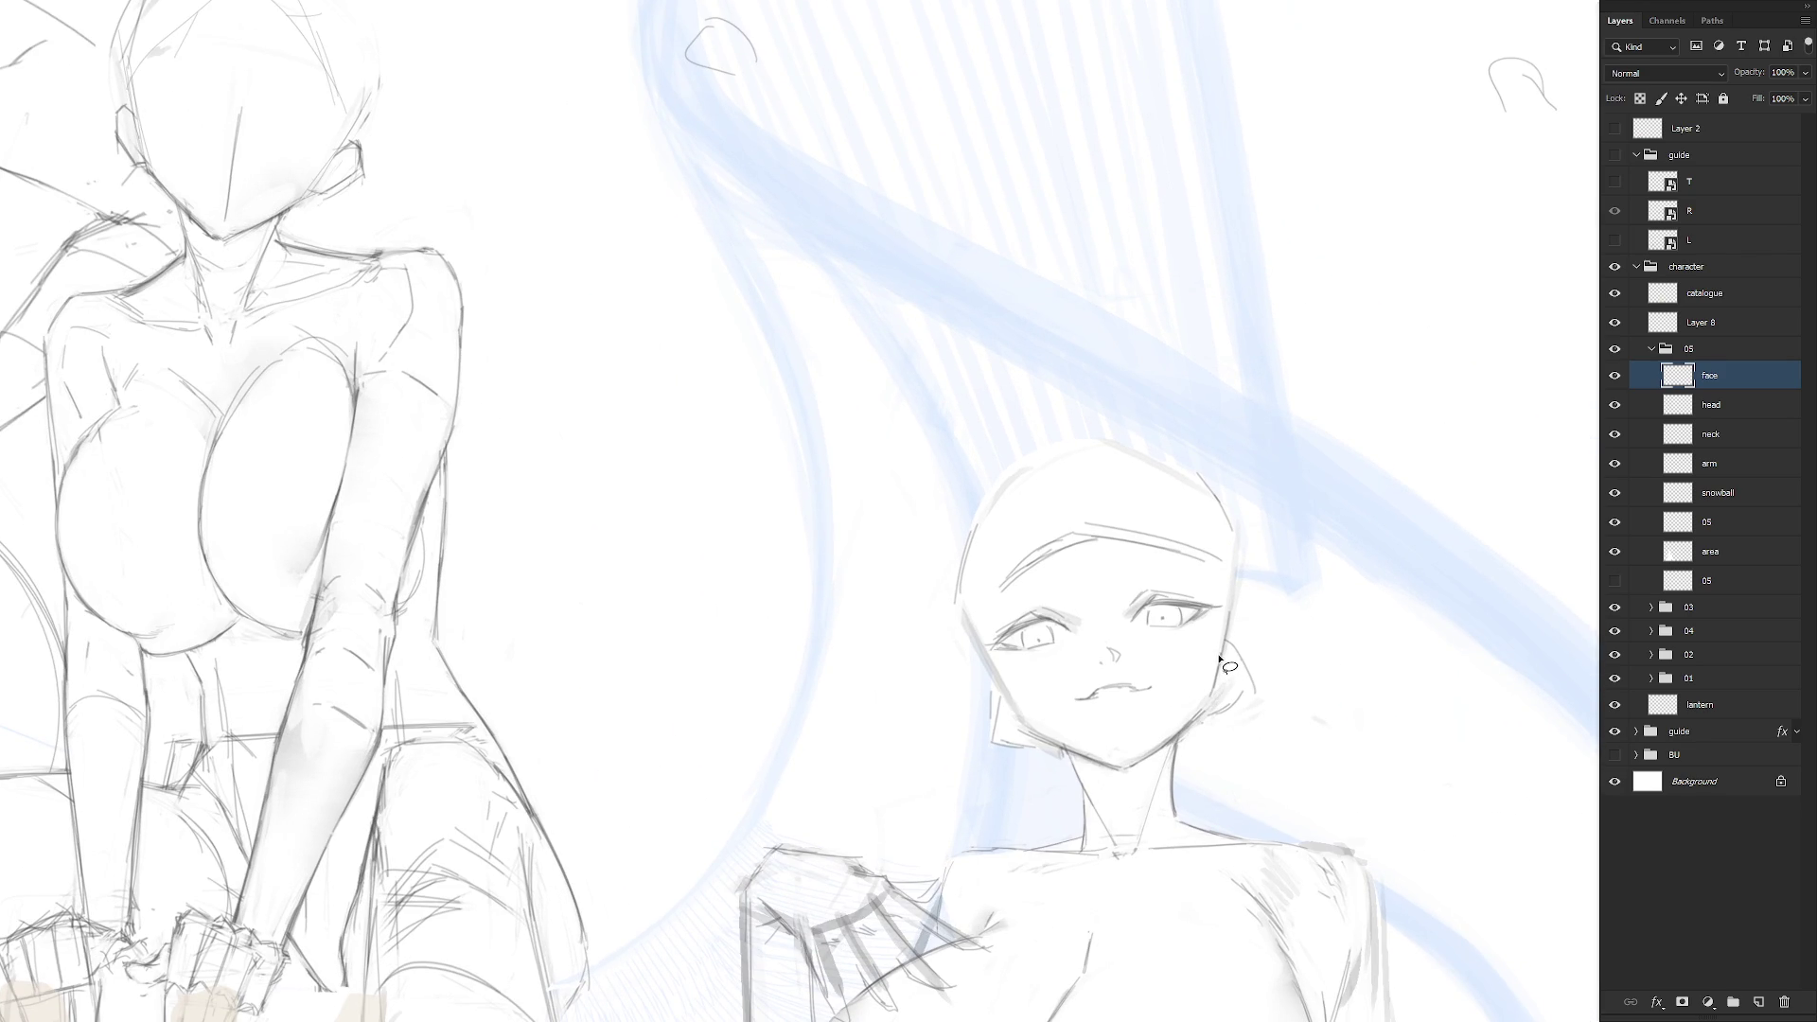
Tilt both of the girl's eyes slightly counter-clockwise
mouse_move(1222, 617)
mouse_down()
mouse_move(1050, 598)
mouse_move(984, 648)
mouse_move(1191, 623)
mouse_up()
key(ctrl+t)
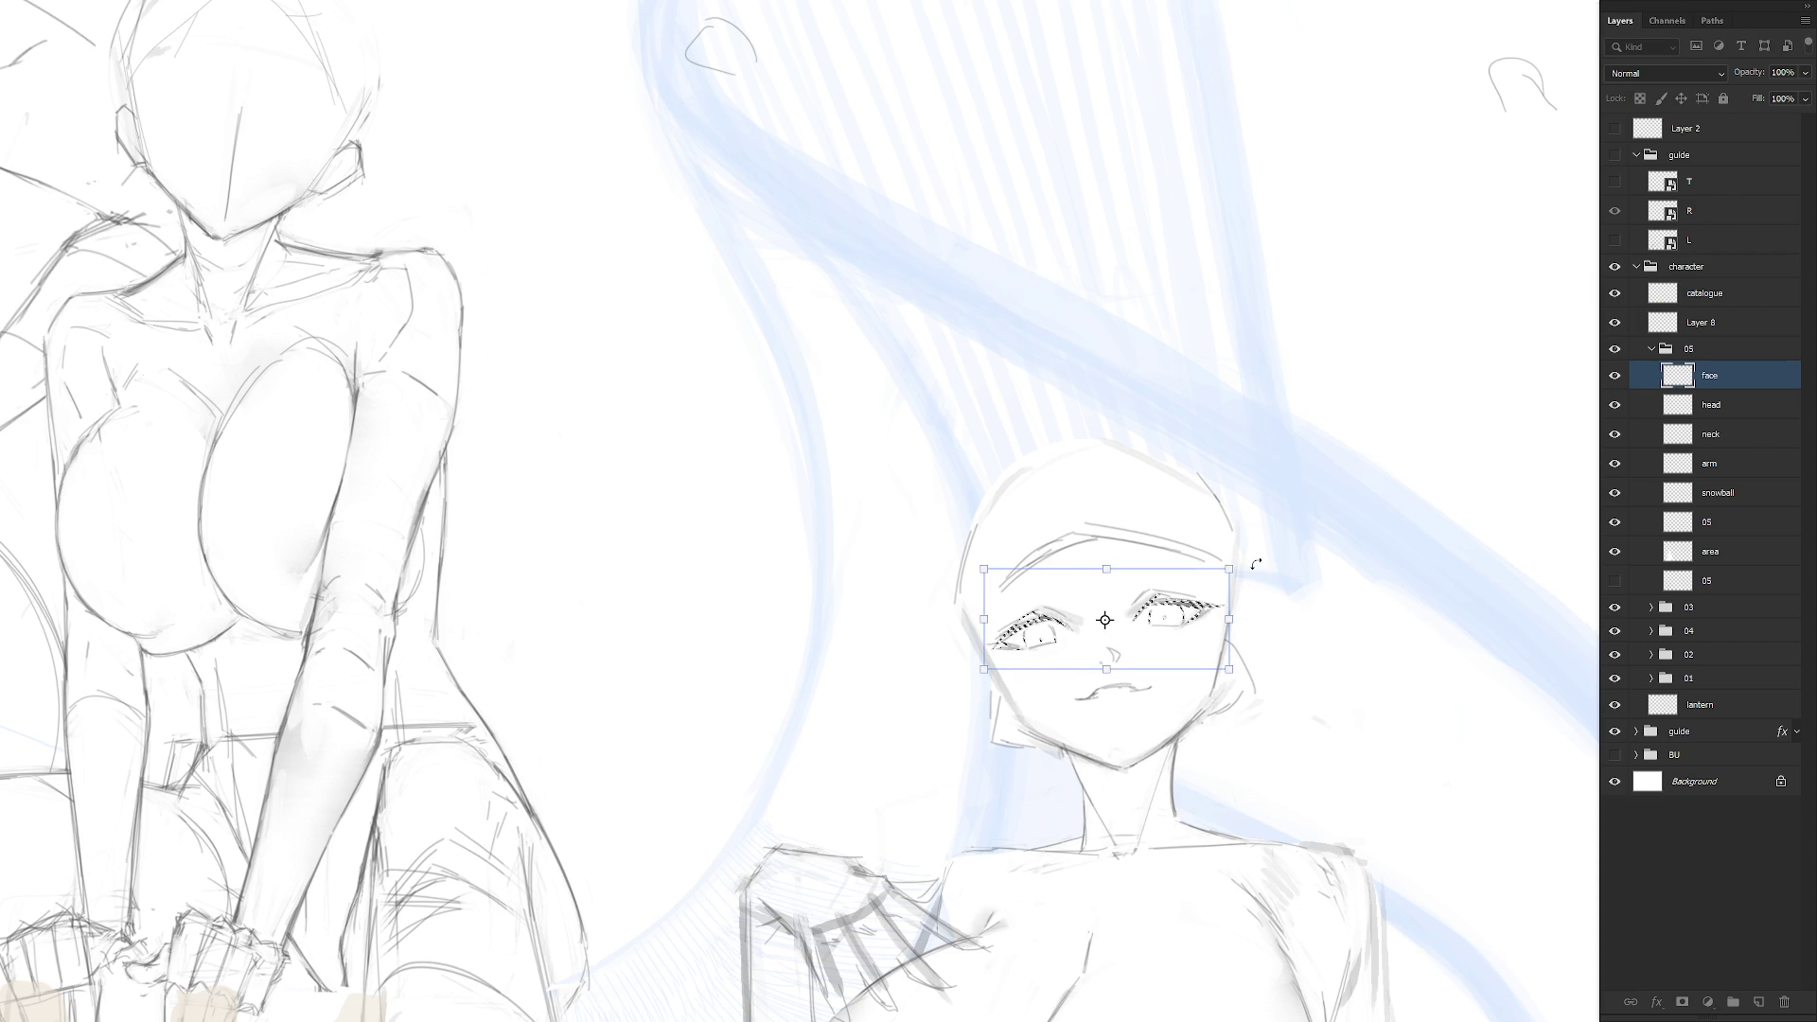
drag(1256, 564, 1260, 557)
key(Return)
Unmirror the view, straighten the face, and add a stroke at the left eye's outer edge
scroll(1256, 579, down, 5)
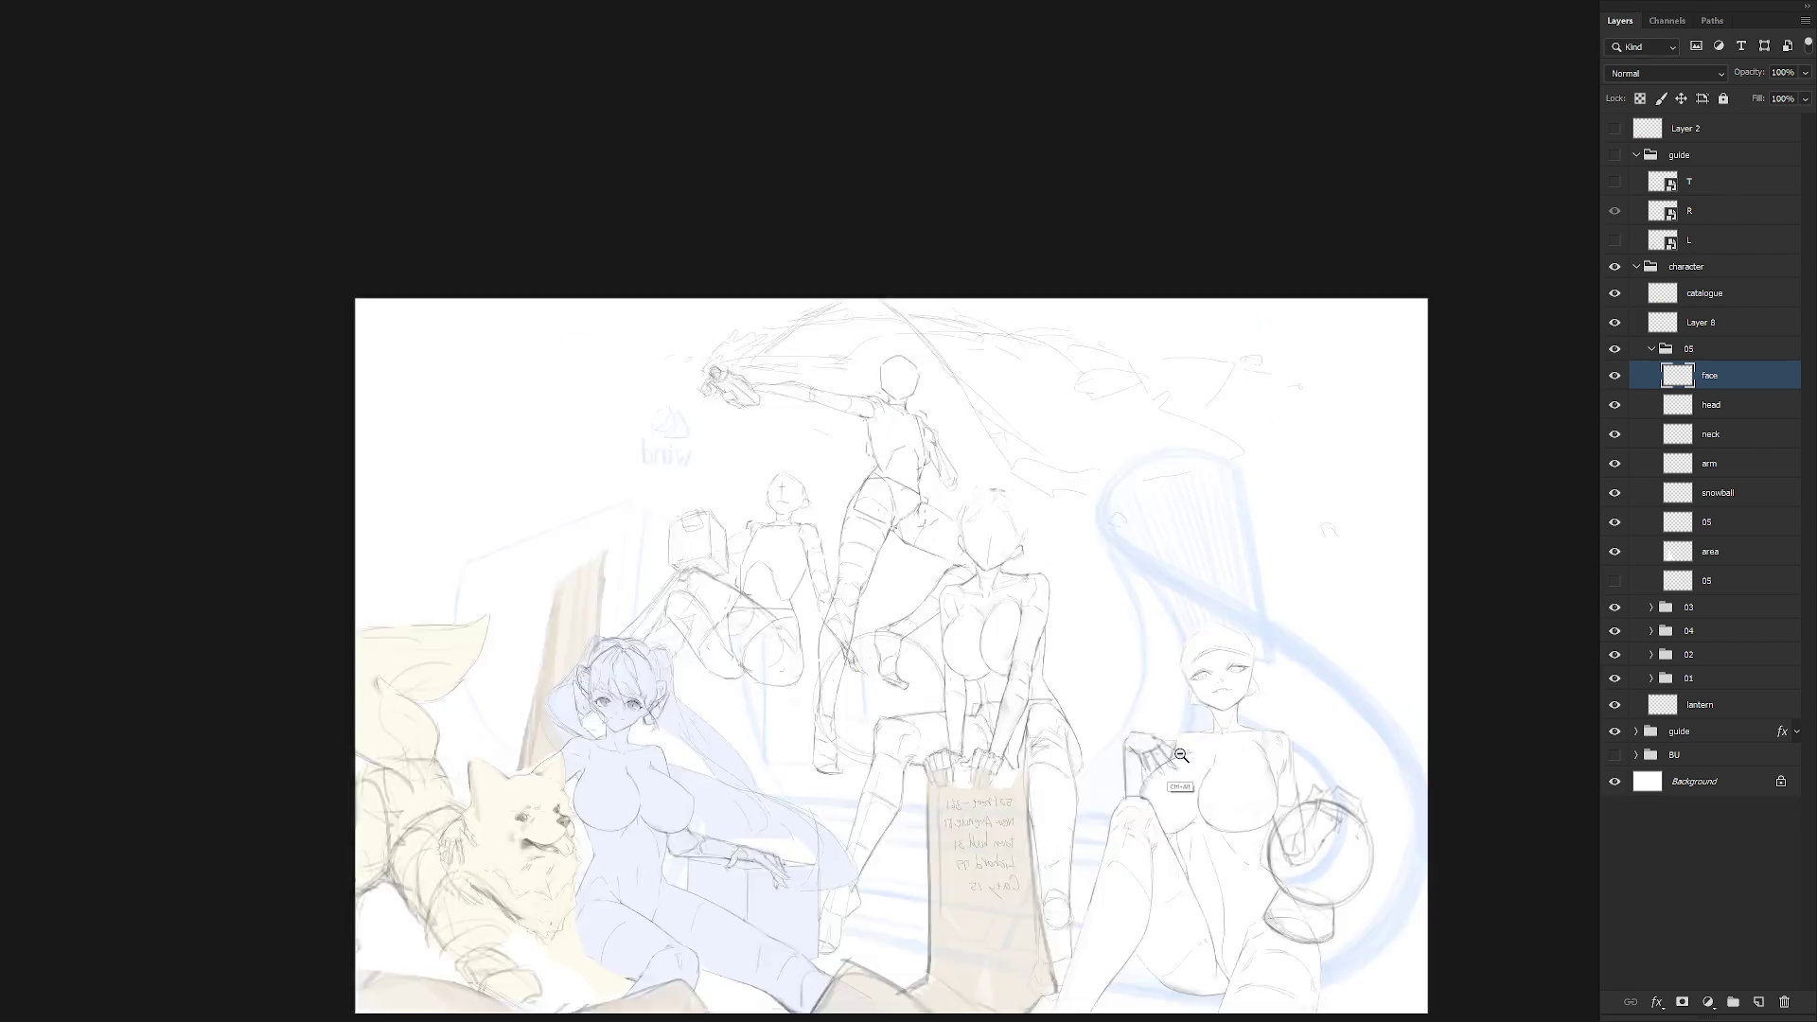
key(h)
scroll(722, 716, up, 6)
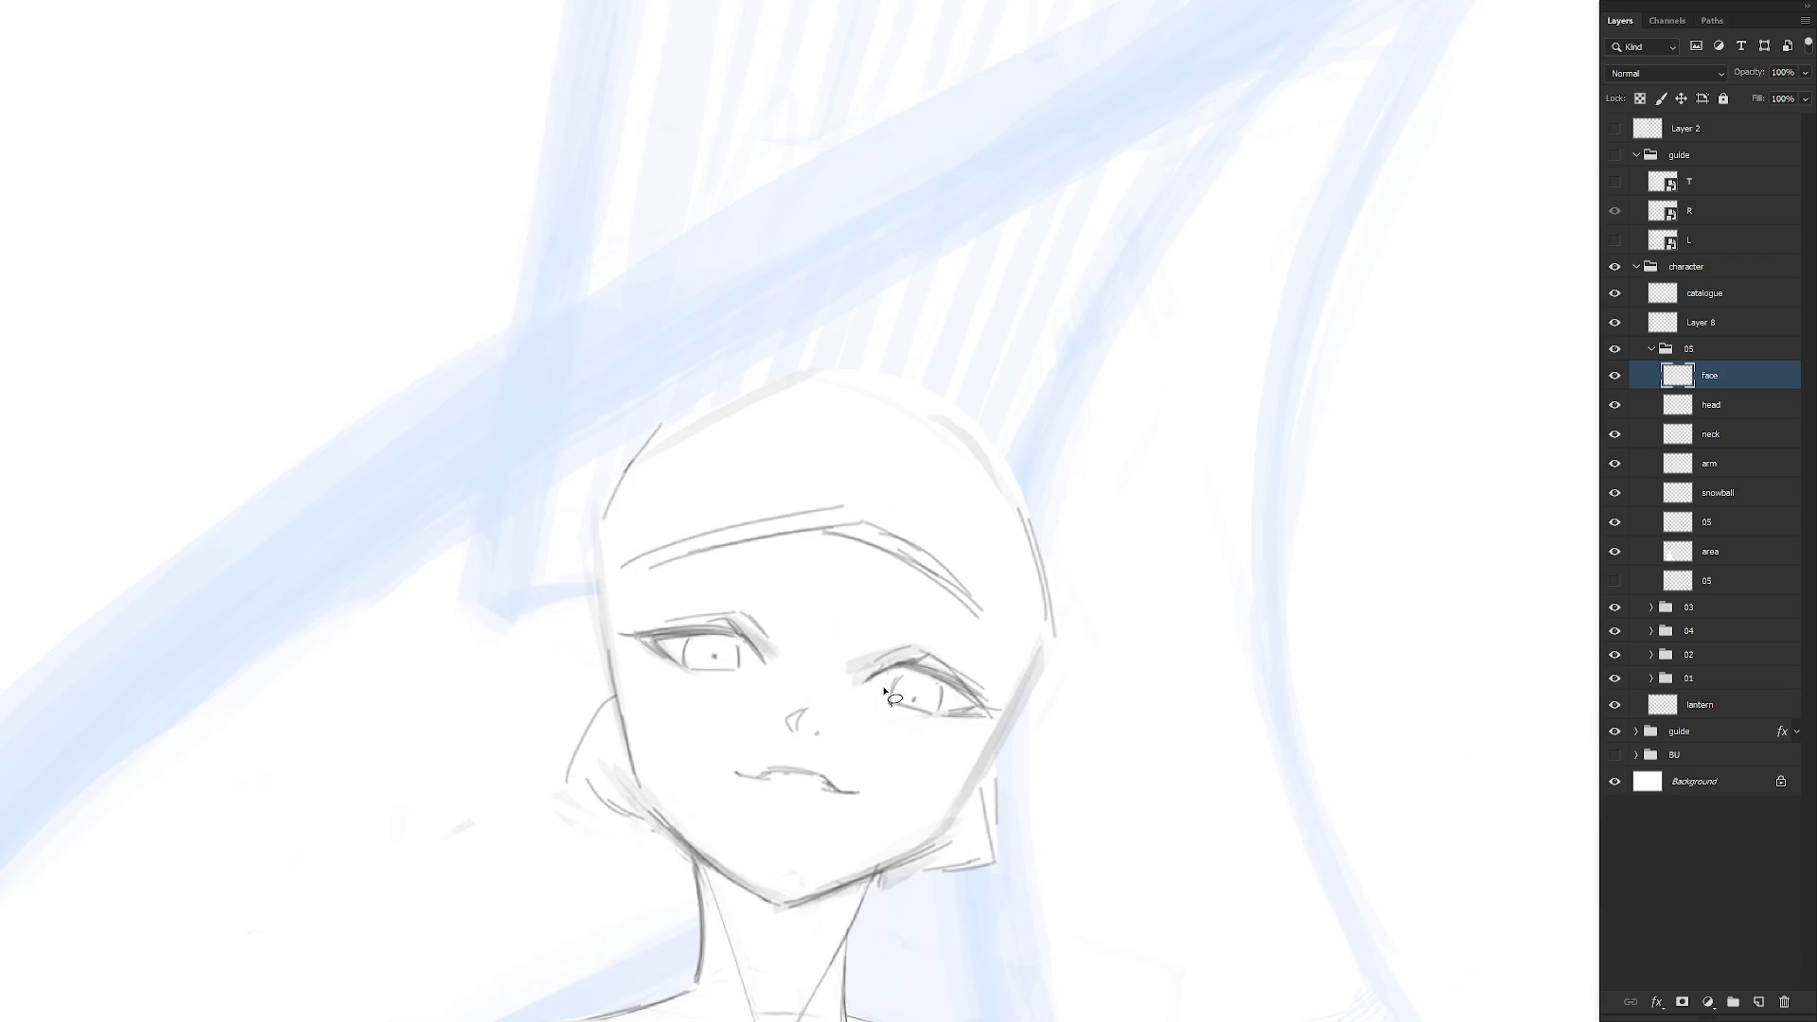
key(r)
drag(917, 833, 975, 804)
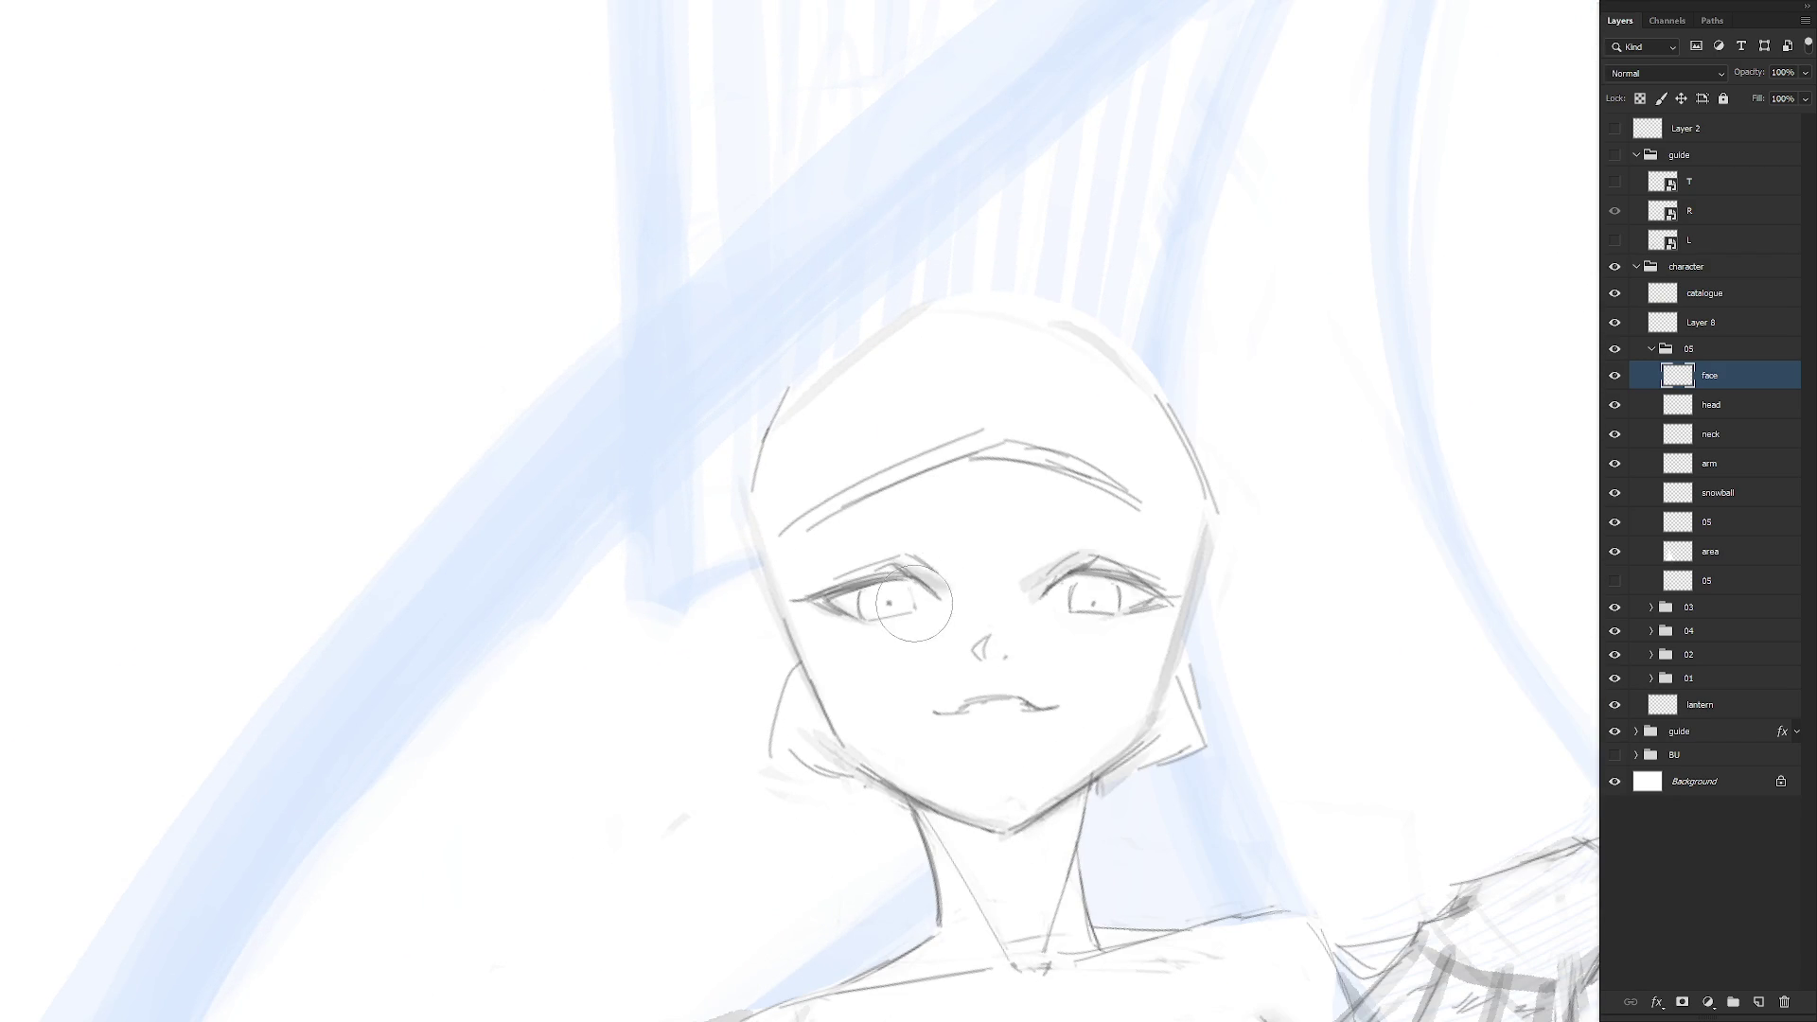
drag(913, 592, 914, 607)
Rotate the right eye's stroke slightly counter-clockwise and return the view upright
key(h)
mouse_move(1128, 656)
mouse_down()
mouse_move(1169, 735)
mouse_move(1135, 679)
mouse_move(1175, 683)
mouse_up()
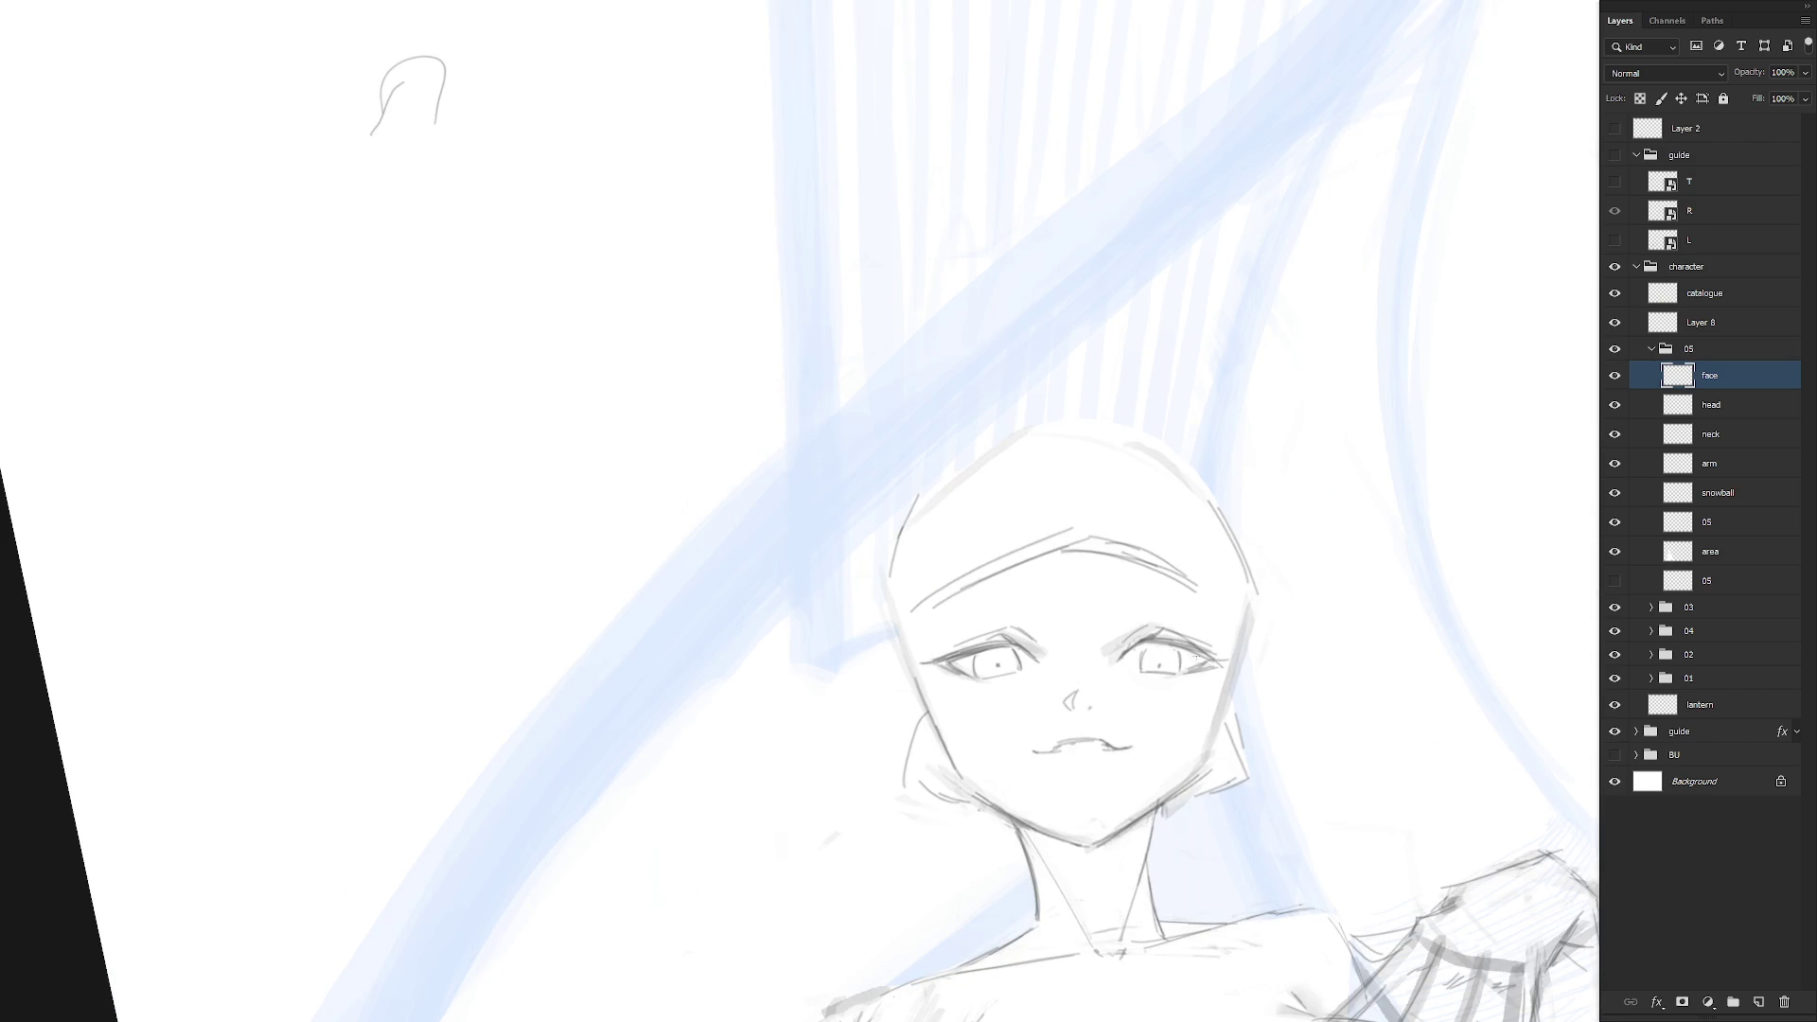
key(l)
mouse_move(1181, 673)
mouse_down()
mouse_move(1147, 666)
mouse_move(1177, 677)
mouse_up()
key(ctrl+d)
key(b)
key(h)
drag(1221, 678, 1183, 663)
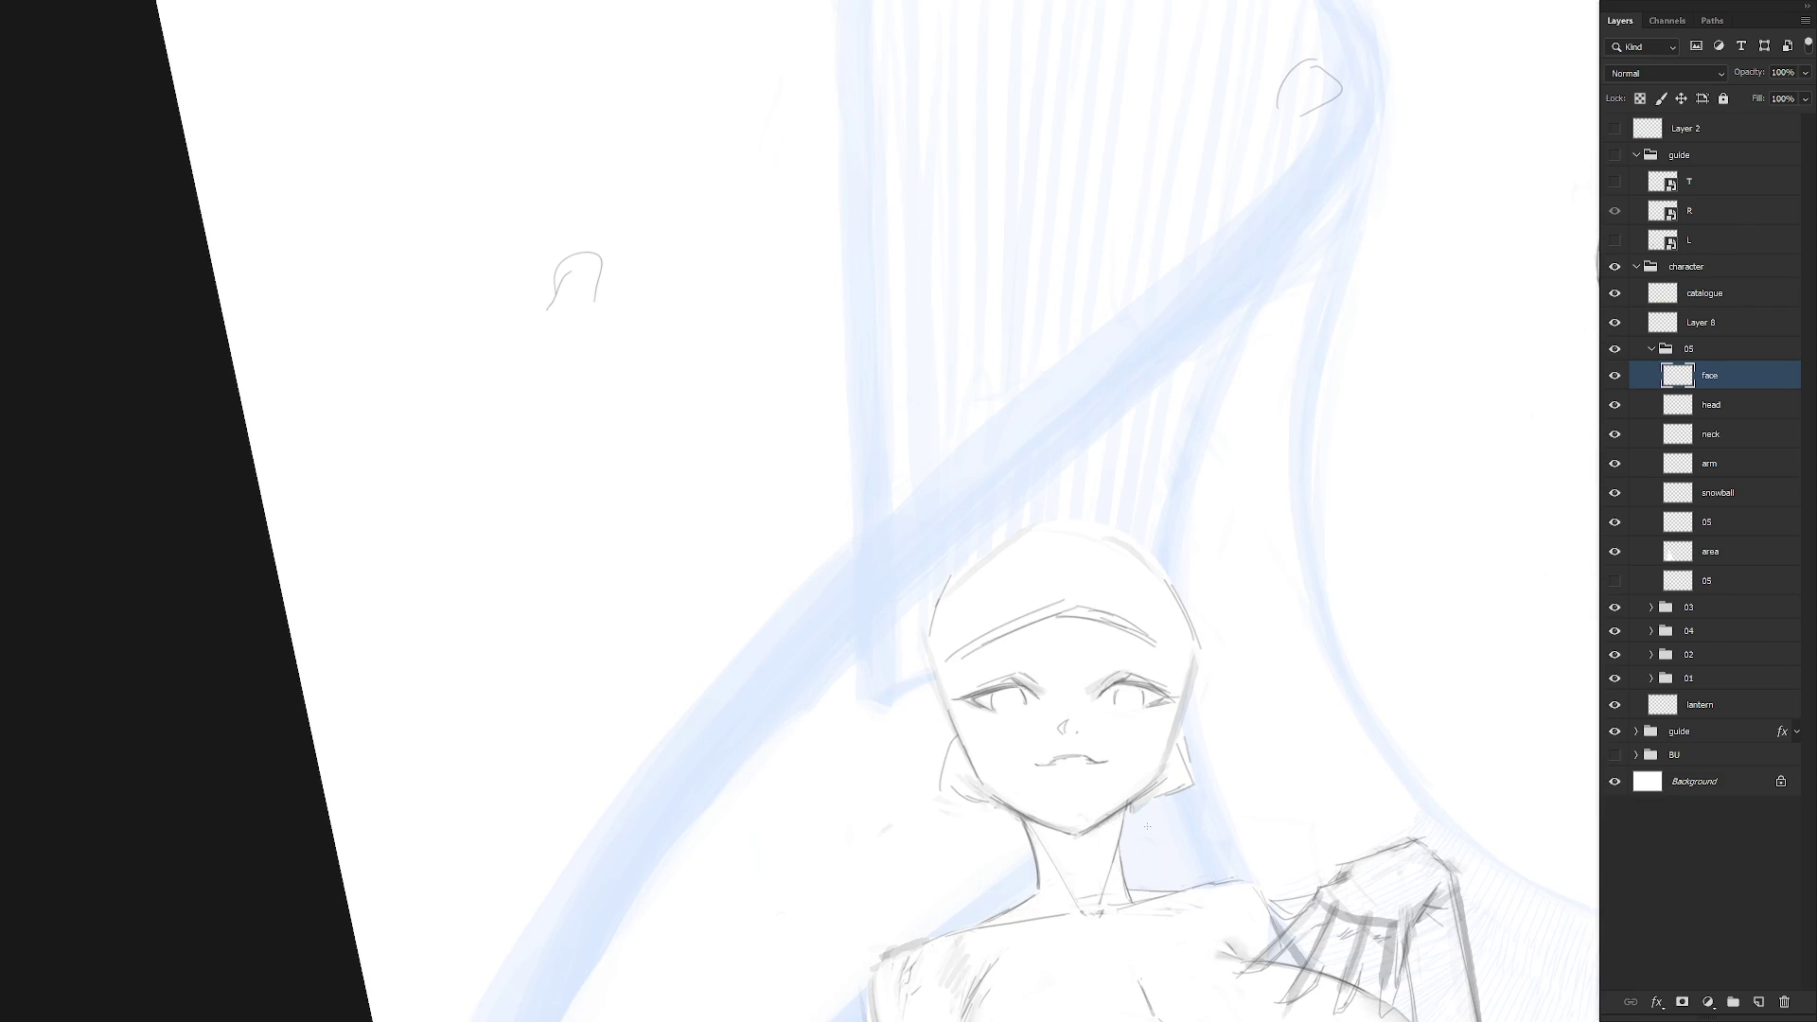
key(ctrl+t)
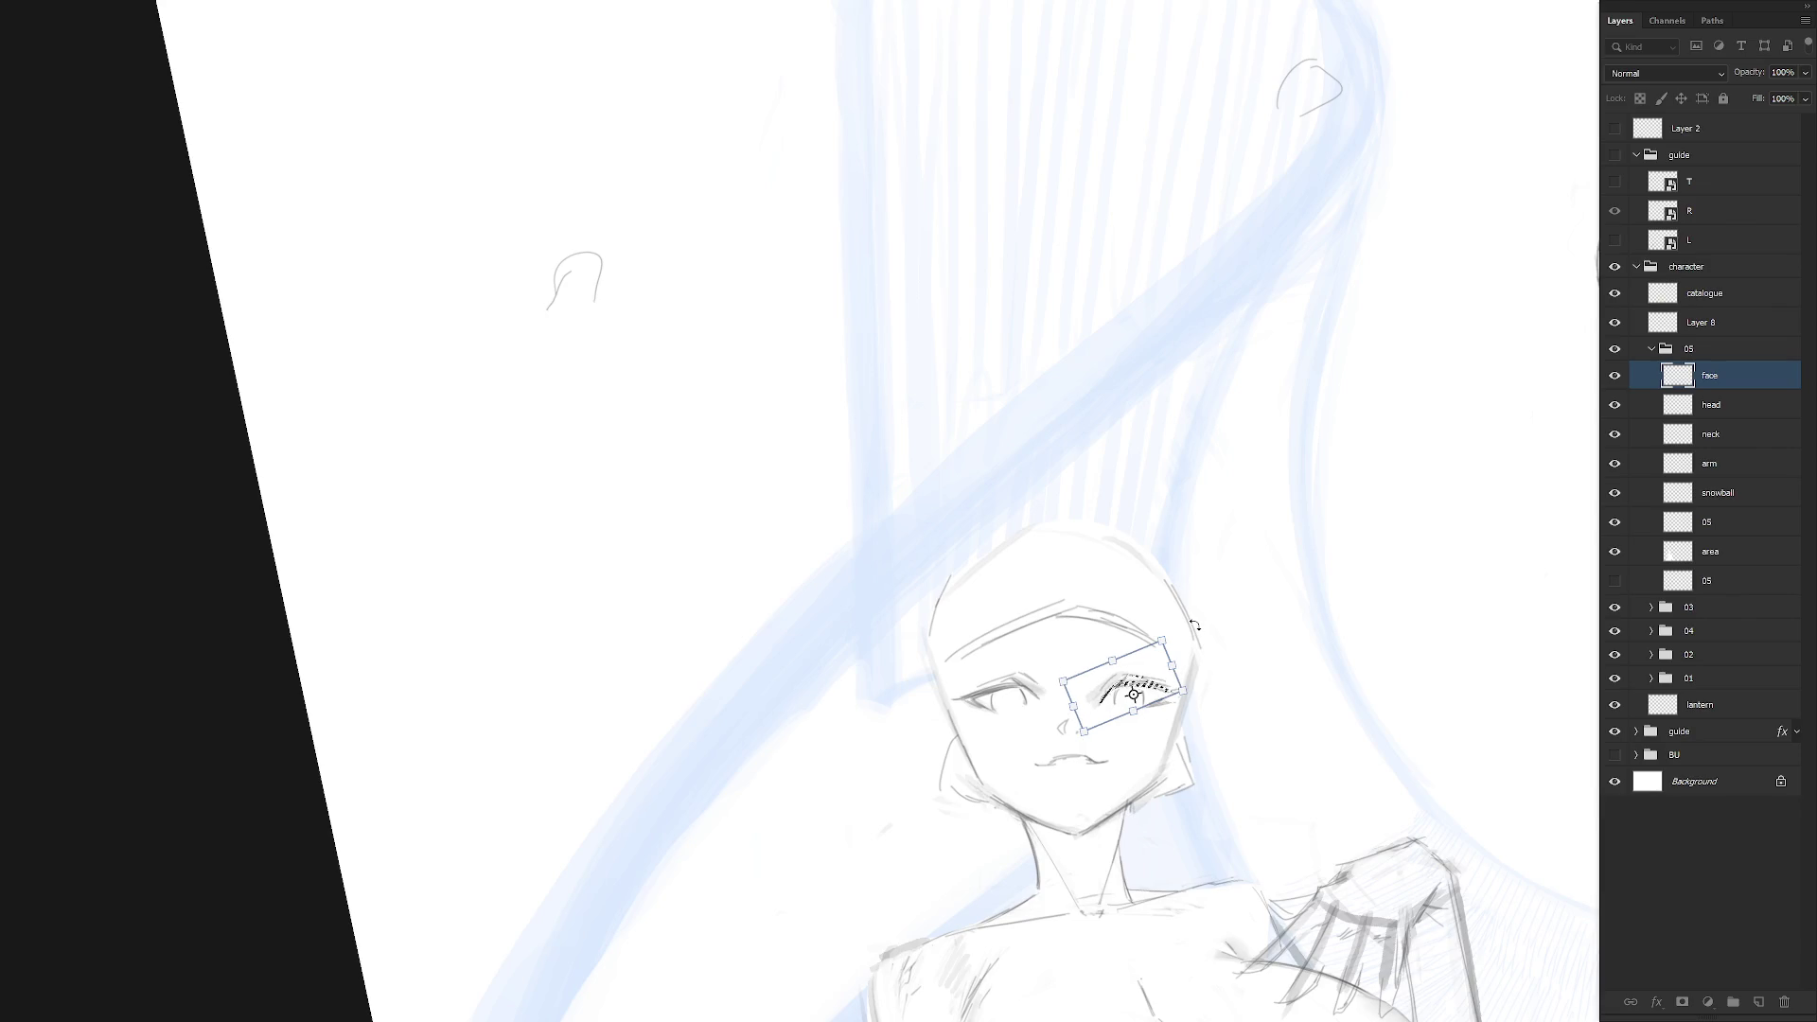
drag(1191, 628, 1183, 632)
key(Return)
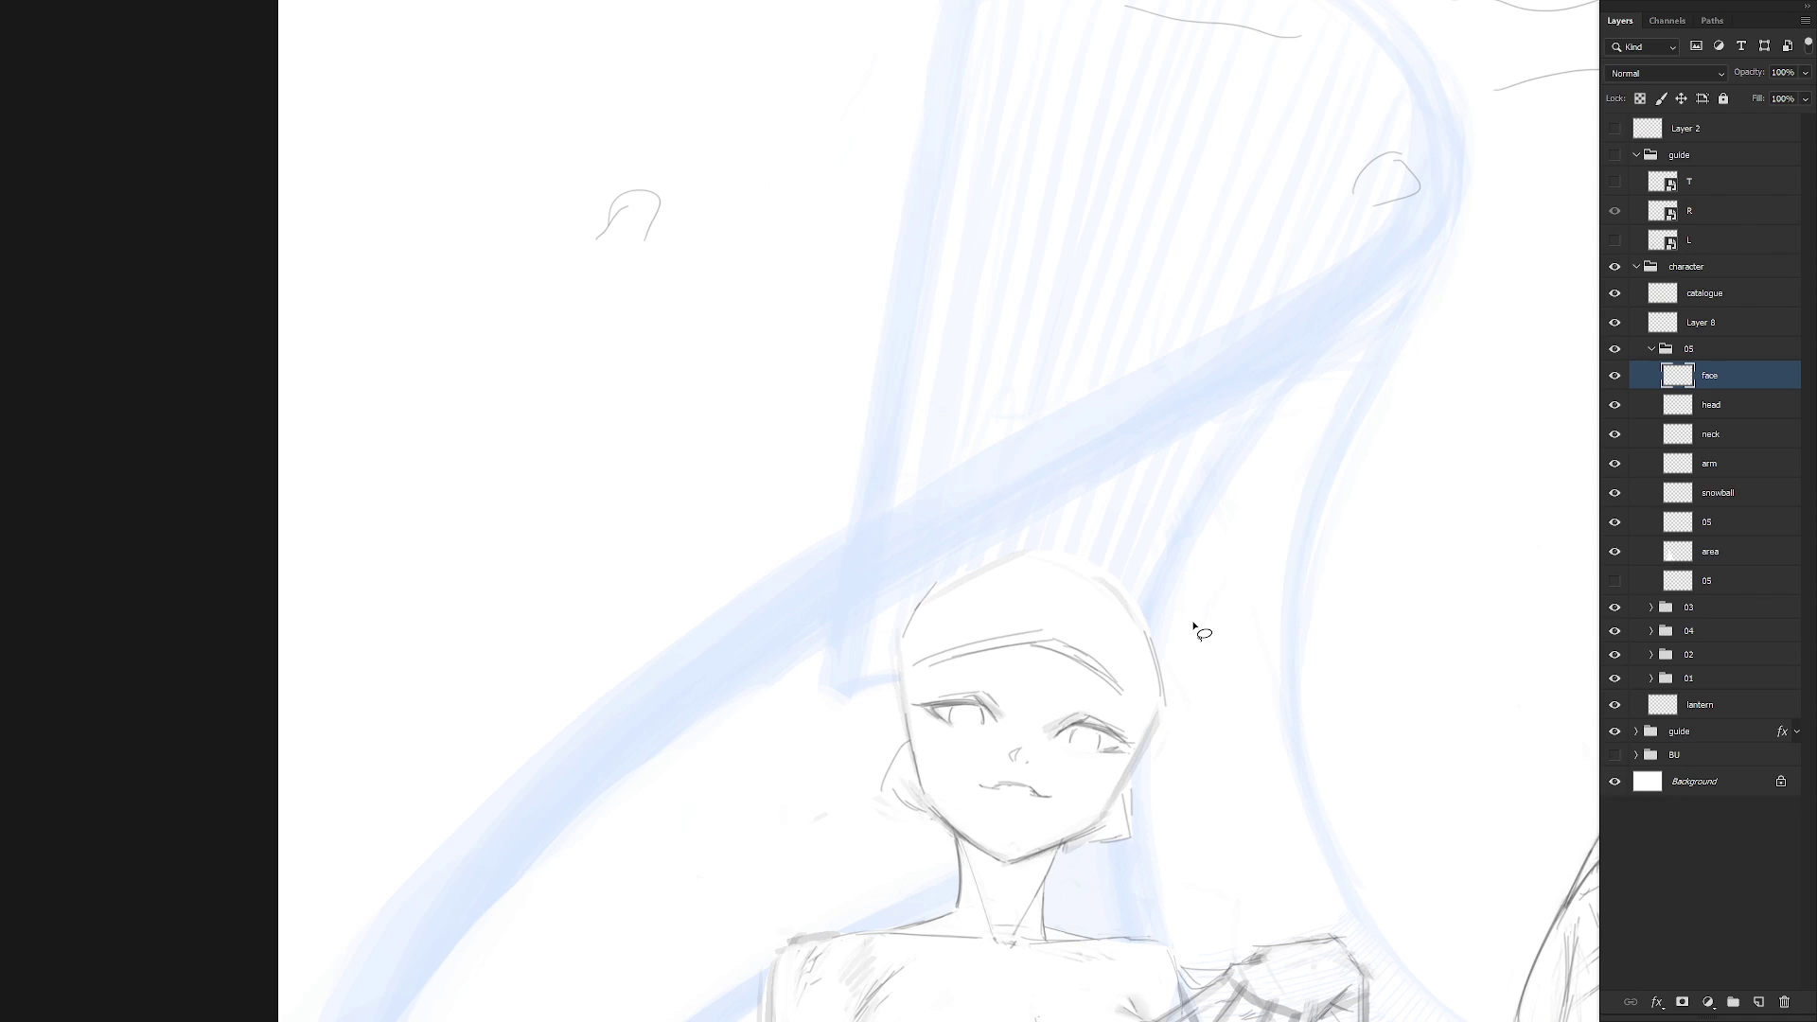
key(Escape)
key(ctrl+0)
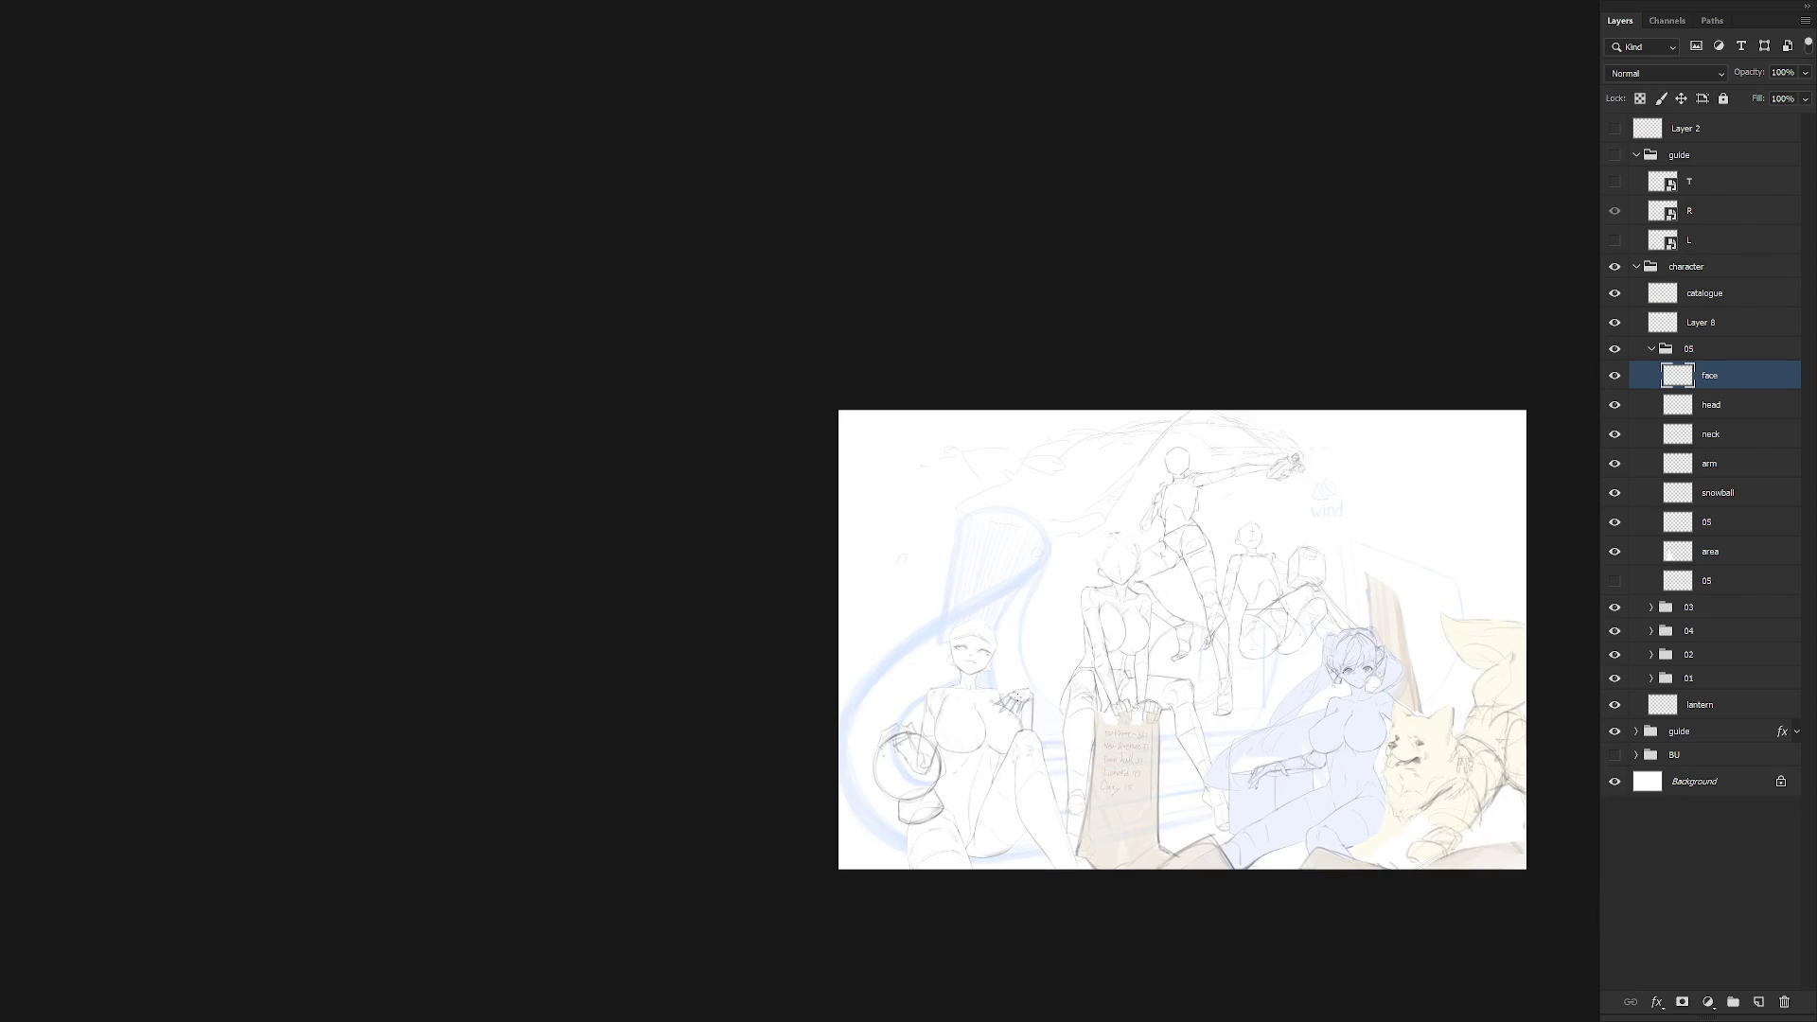
Strengthen the left eye's upper lid and lashes on the mirrored canvas
key(h)
key(ctrl+1)
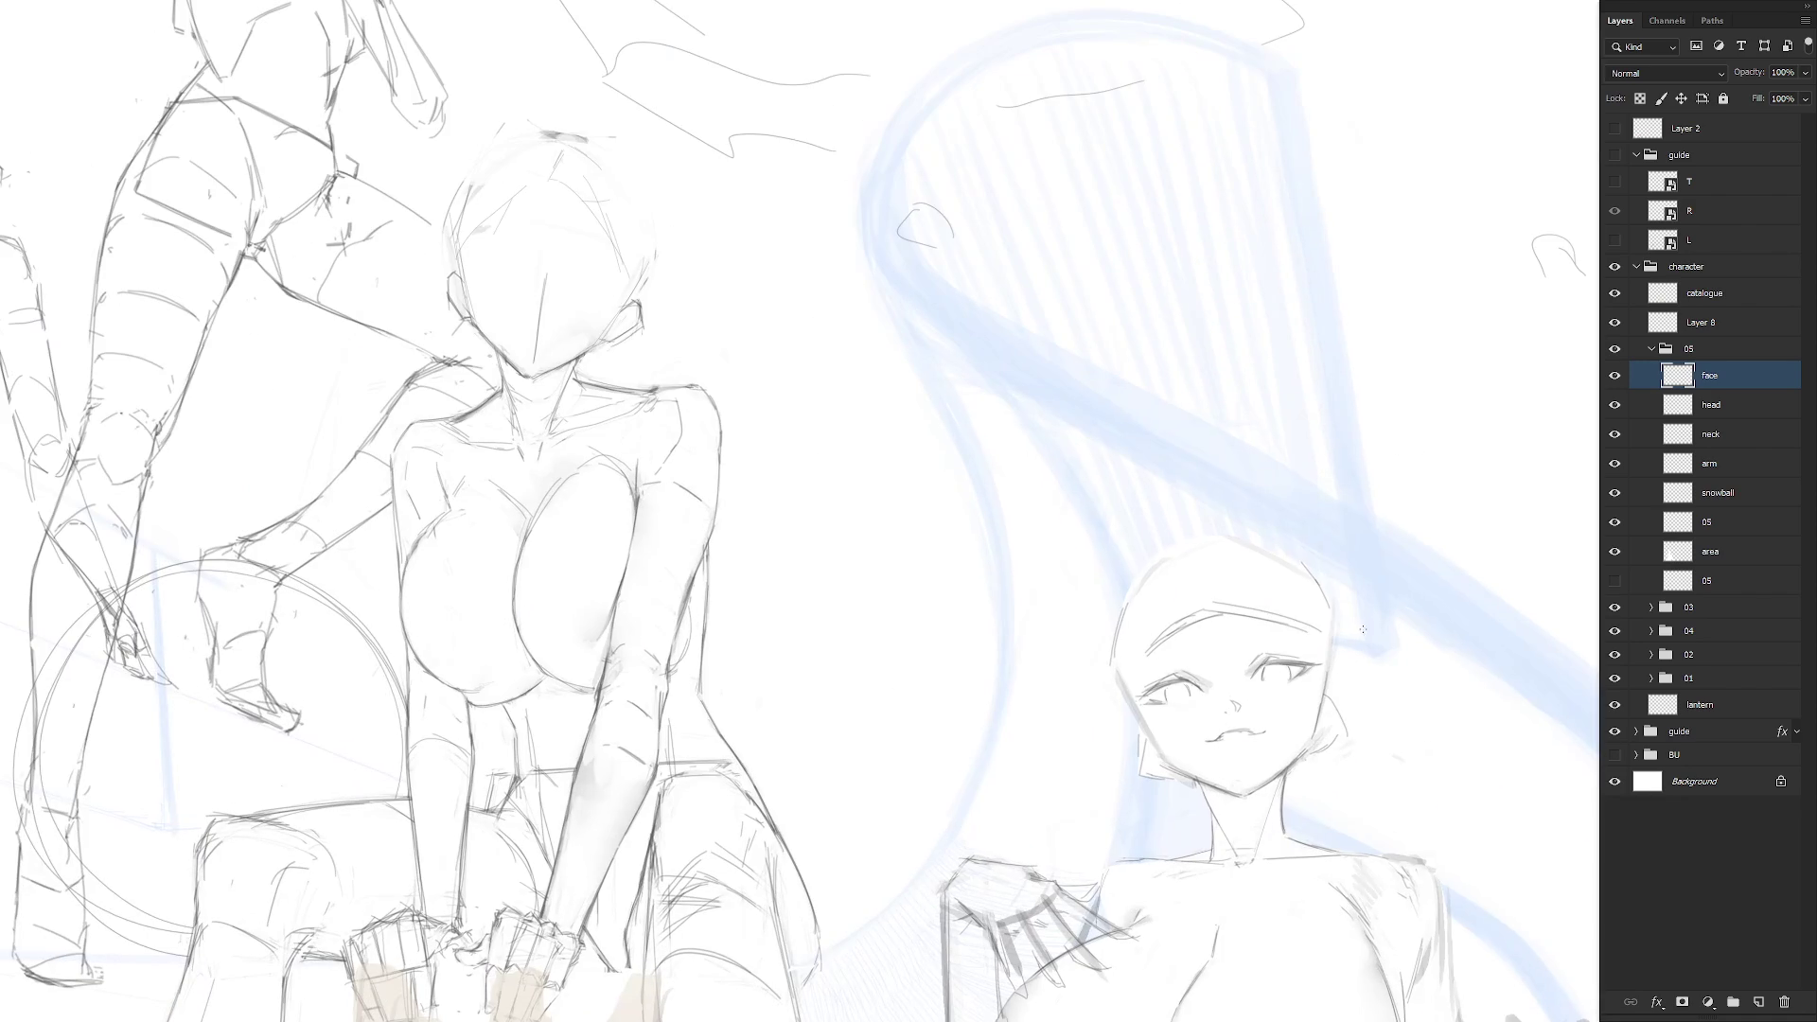
scroll(1230, 691, up, 1)
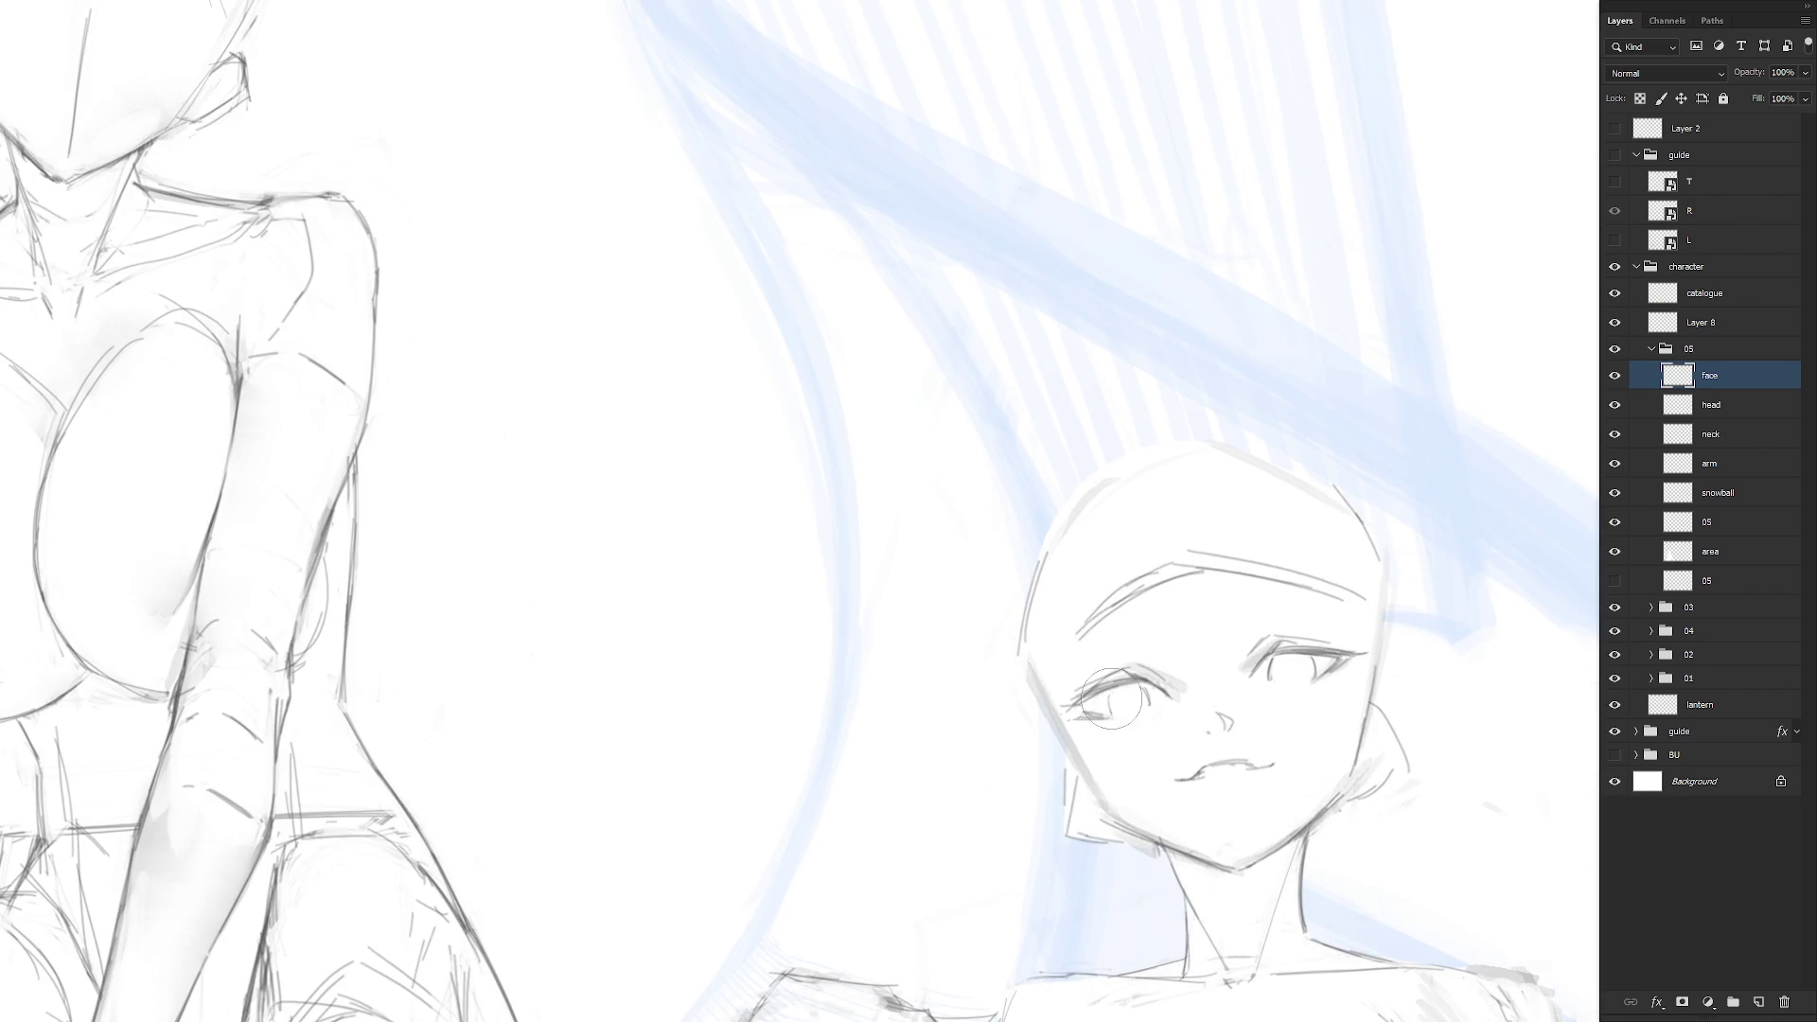
mouse_move(1112, 681)
mouse_down()
mouse_move(1178, 667)
mouse_move(1116, 711)
mouse_up()
mouse_move(1118, 714)
mouse_down()
mouse_move(1304, 683)
mouse_move(1303, 705)
mouse_move(1294, 682)
mouse_move(1313, 686)
mouse_move(1277, 719)
mouse_move(1311, 683)
mouse_up()
key(ctrl+z)
key(ctrl+z)
key(ctrl+z)
Lasso and delete the stray lid stroke above the right eye
scroll(1164, 729, down, 5)
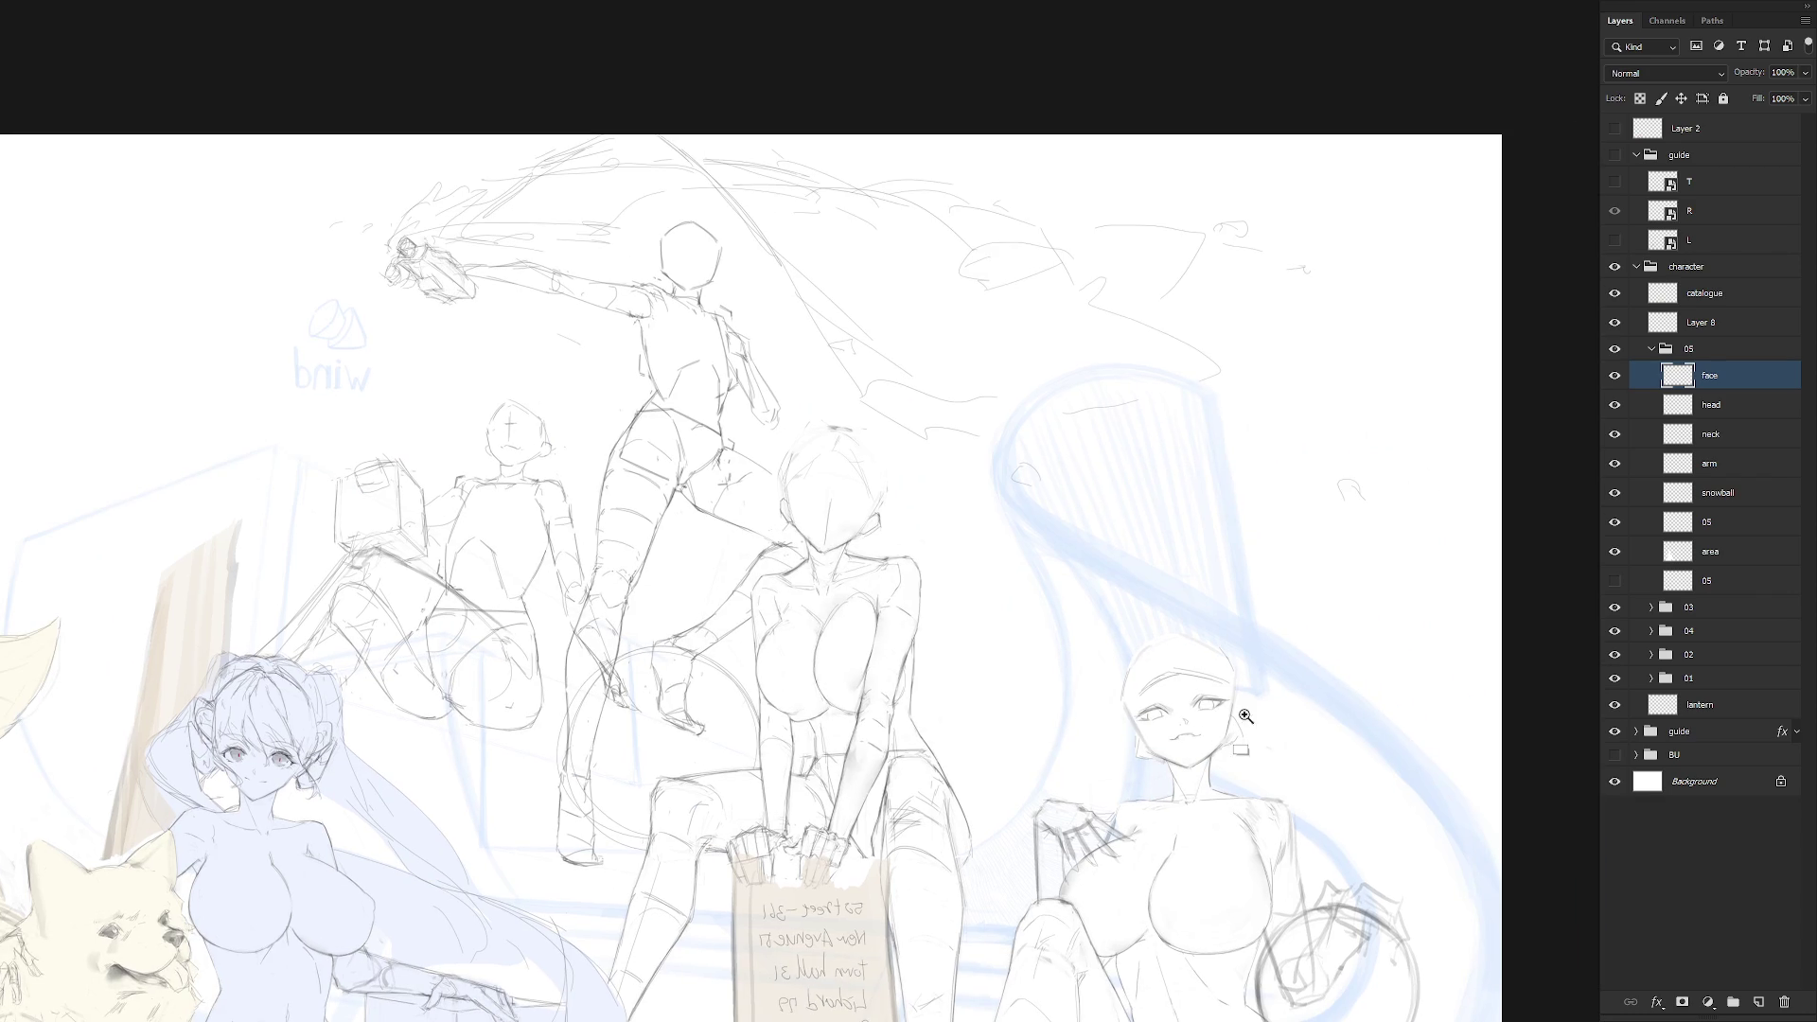
scroll(1230, 724, up, 5)
drag(1269, 702, 1200, 617)
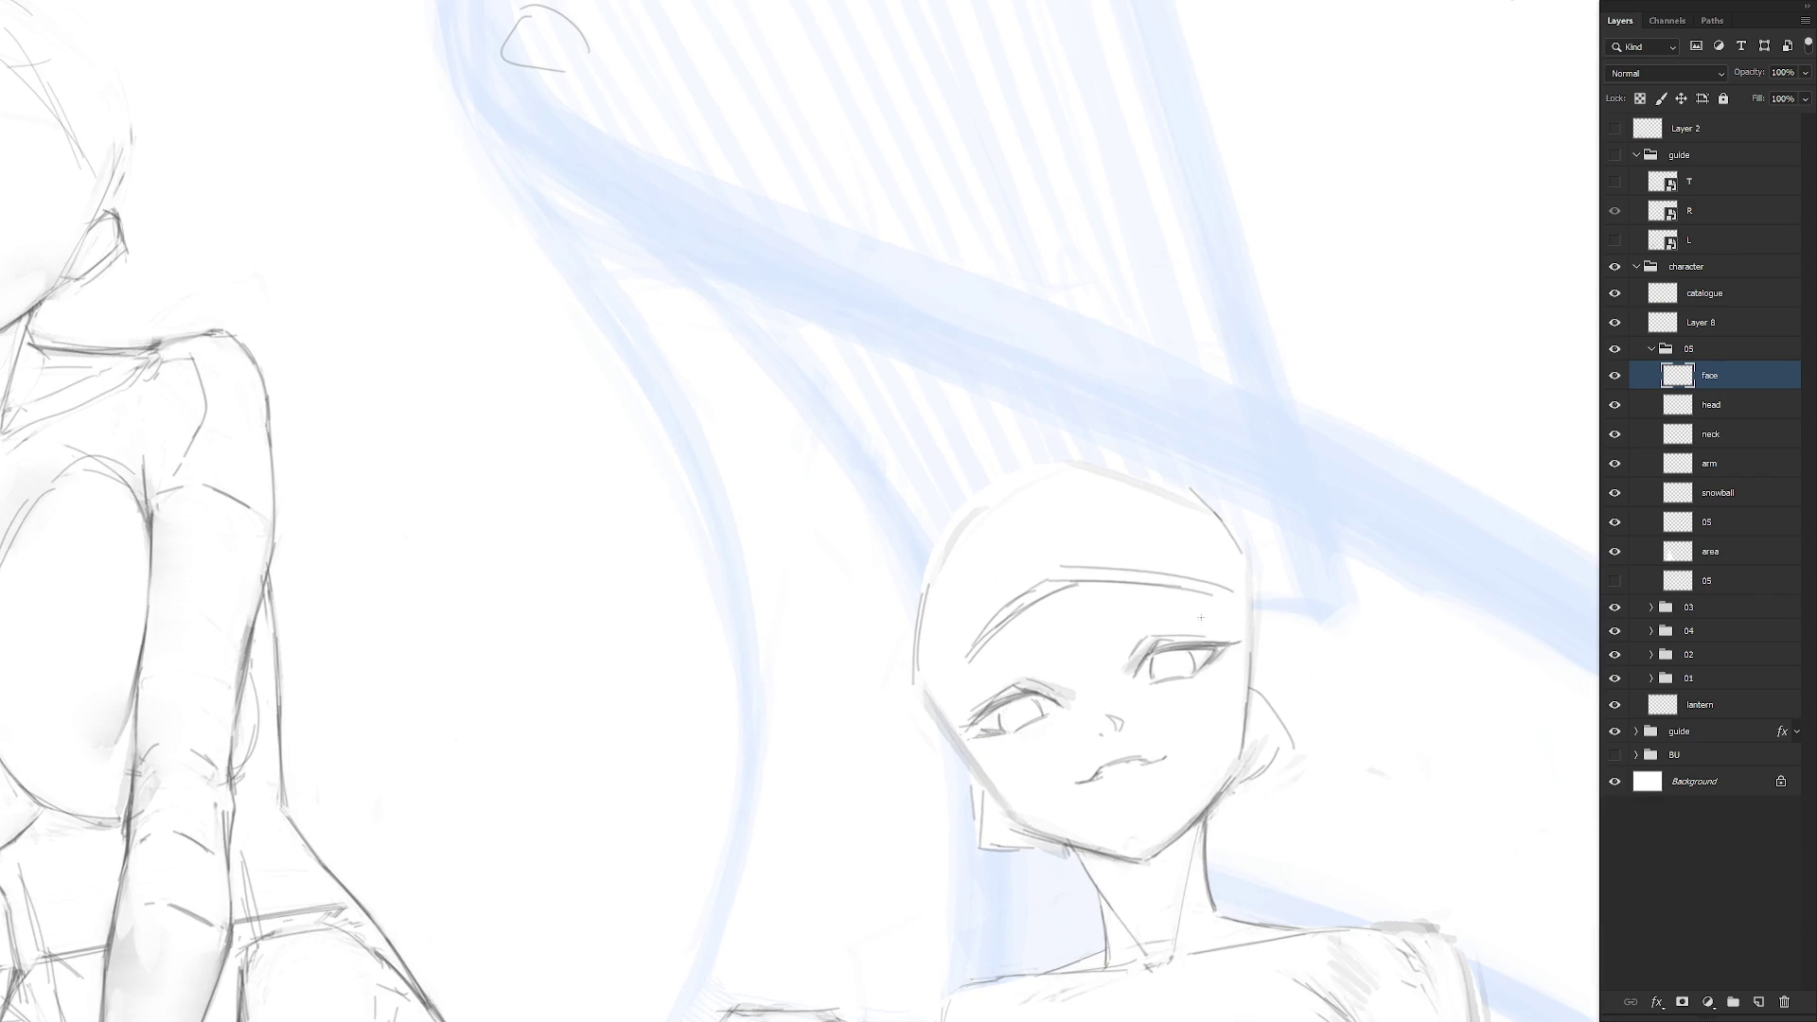
mouse_move(1165, 642)
mouse_down()
mouse_move(1184, 640)
mouse_move(1147, 645)
mouse_move(1181, 644)
mouse_up()
key(Delete)
key(ctrl+d)
key(r)
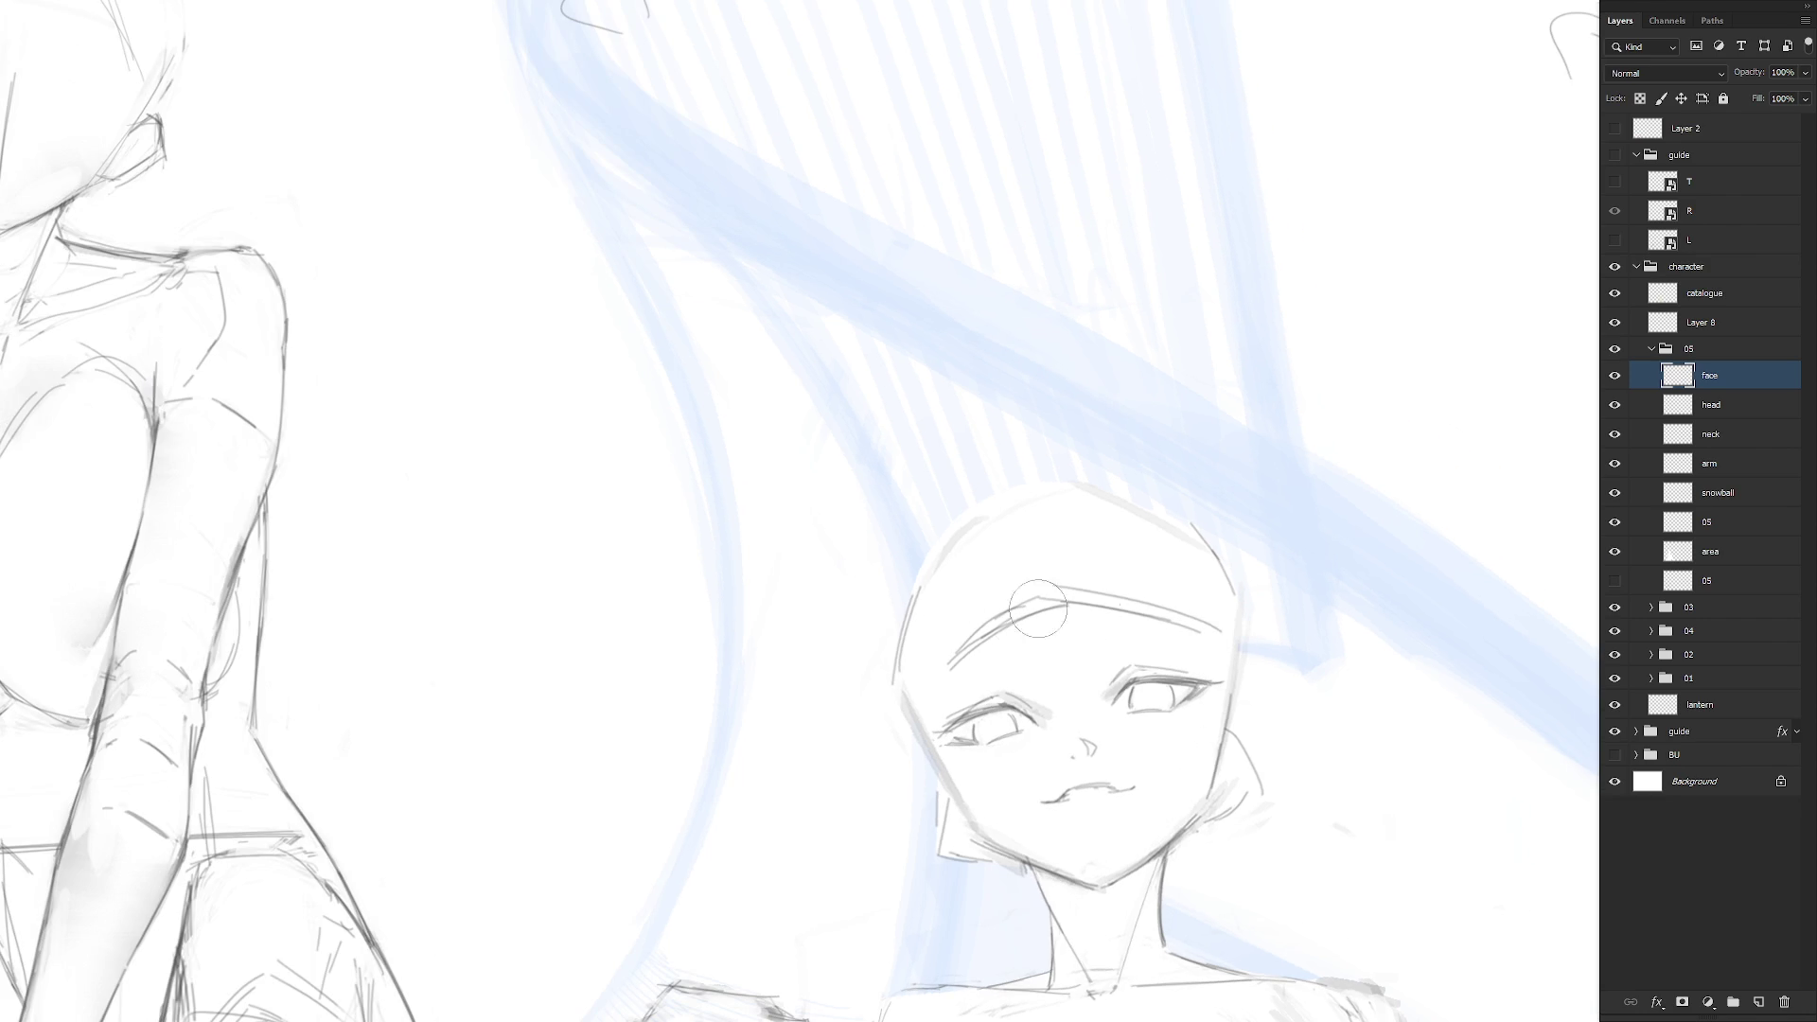
On the head layer, erase the forehead hairline and stray marks and add a left contour stroke
click(1739, 407)
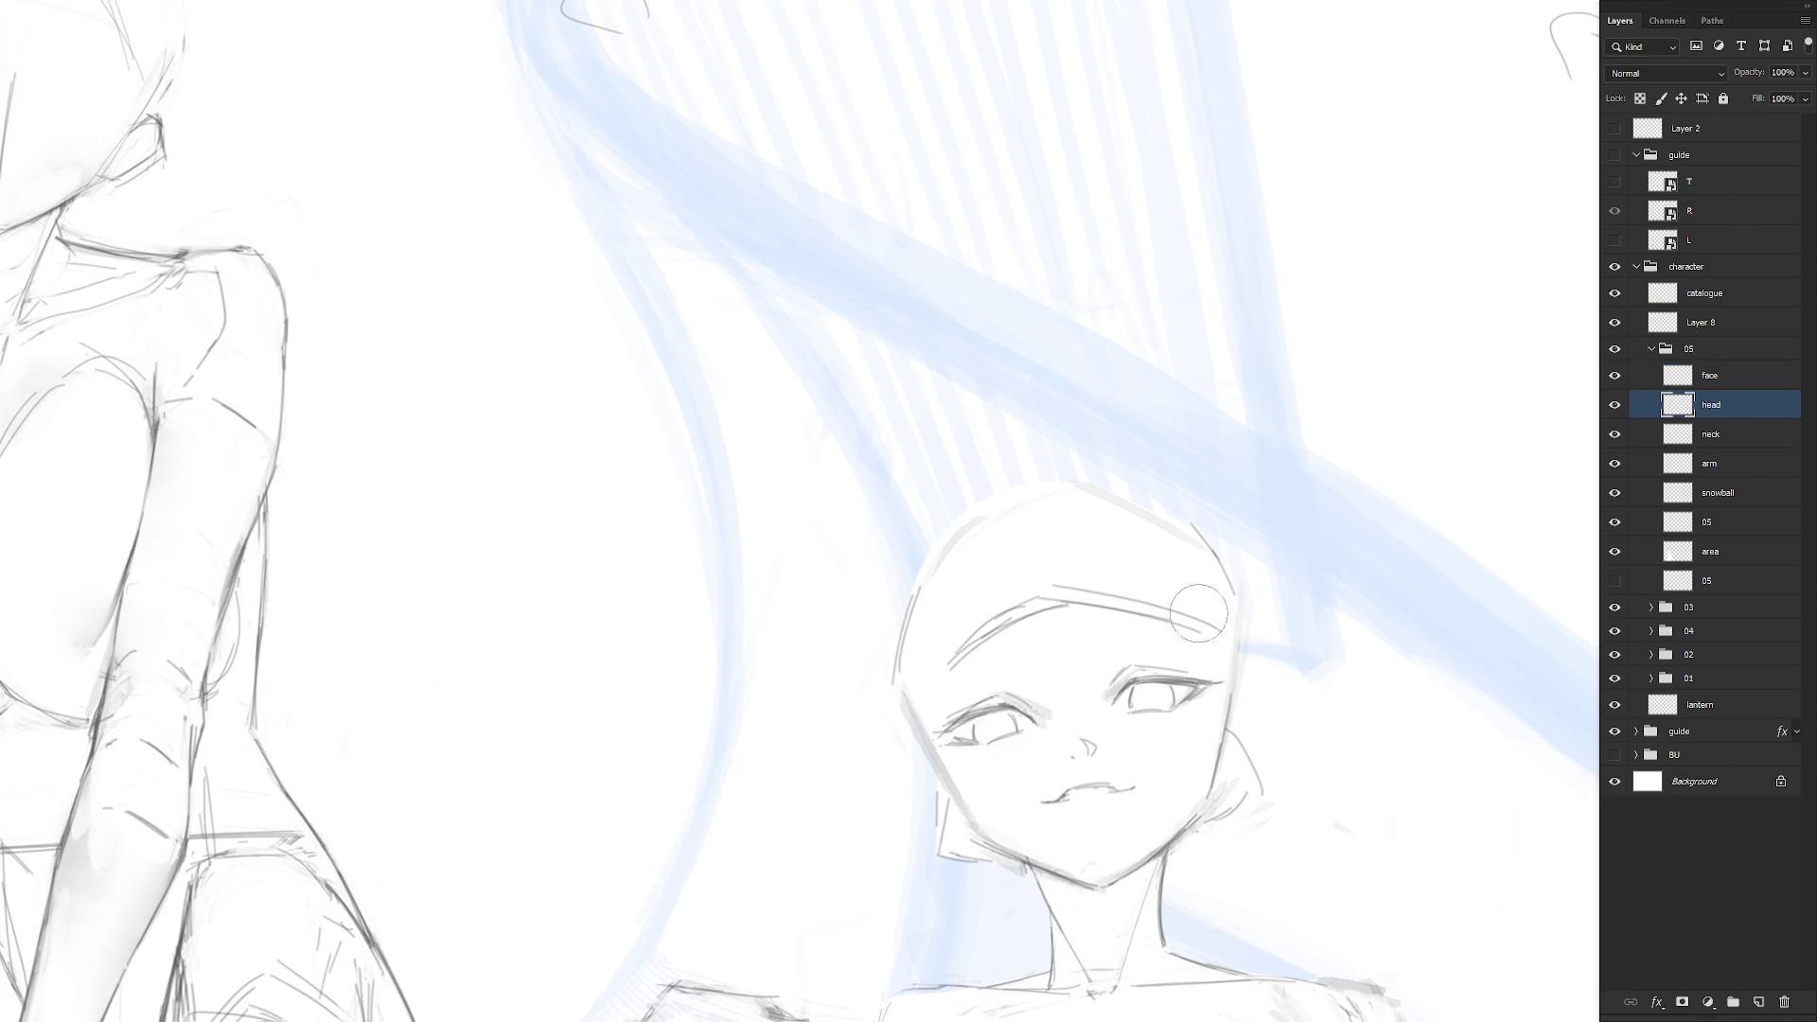
mouse_move(1200, 613)
mouse_down()
mouse_move(1065, 597)
mouse_move(1176, 609)
mouse_move(945, 628)
mouse_move(1184, 616)
mouse_move(1052, 595)
mouse_up()
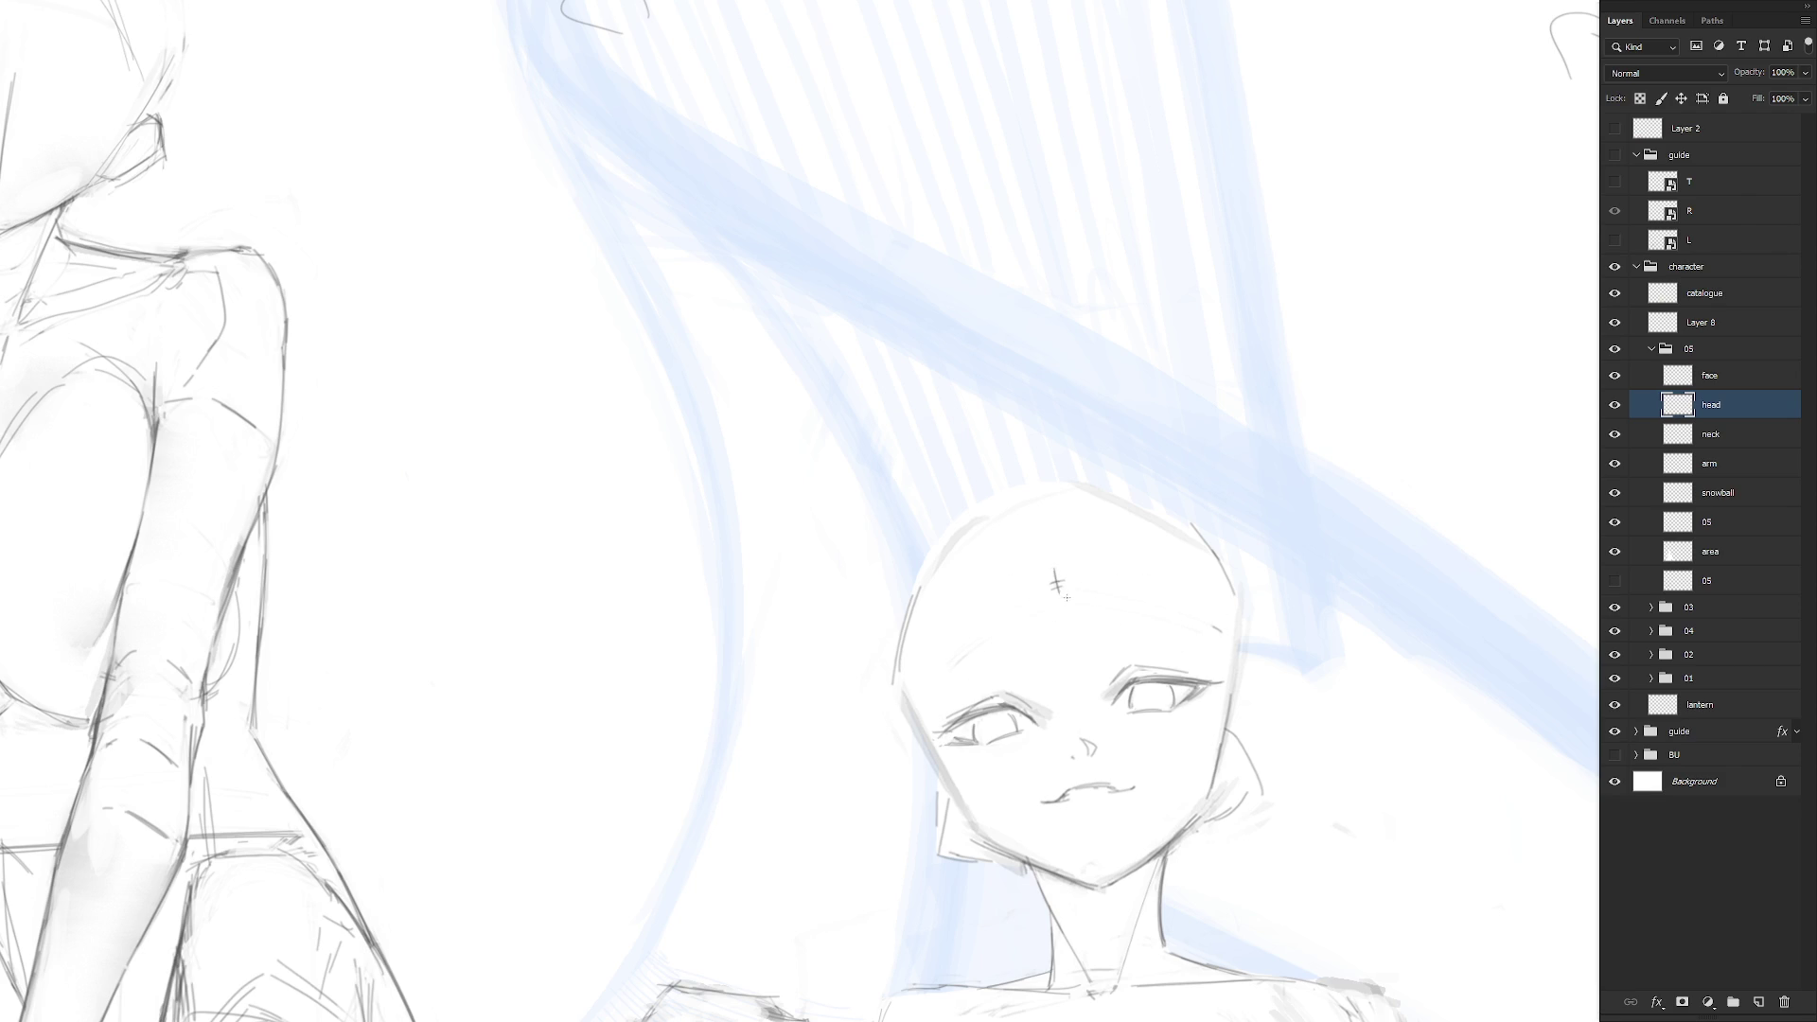
drag(913, 670, 916, 711)
drag(1047, 596, 1048, 586)
drag(1059, 578, 1046, 573)
On the face layer, redraw the eyebrow as a flatter, longer stroke
click(1753, 377)
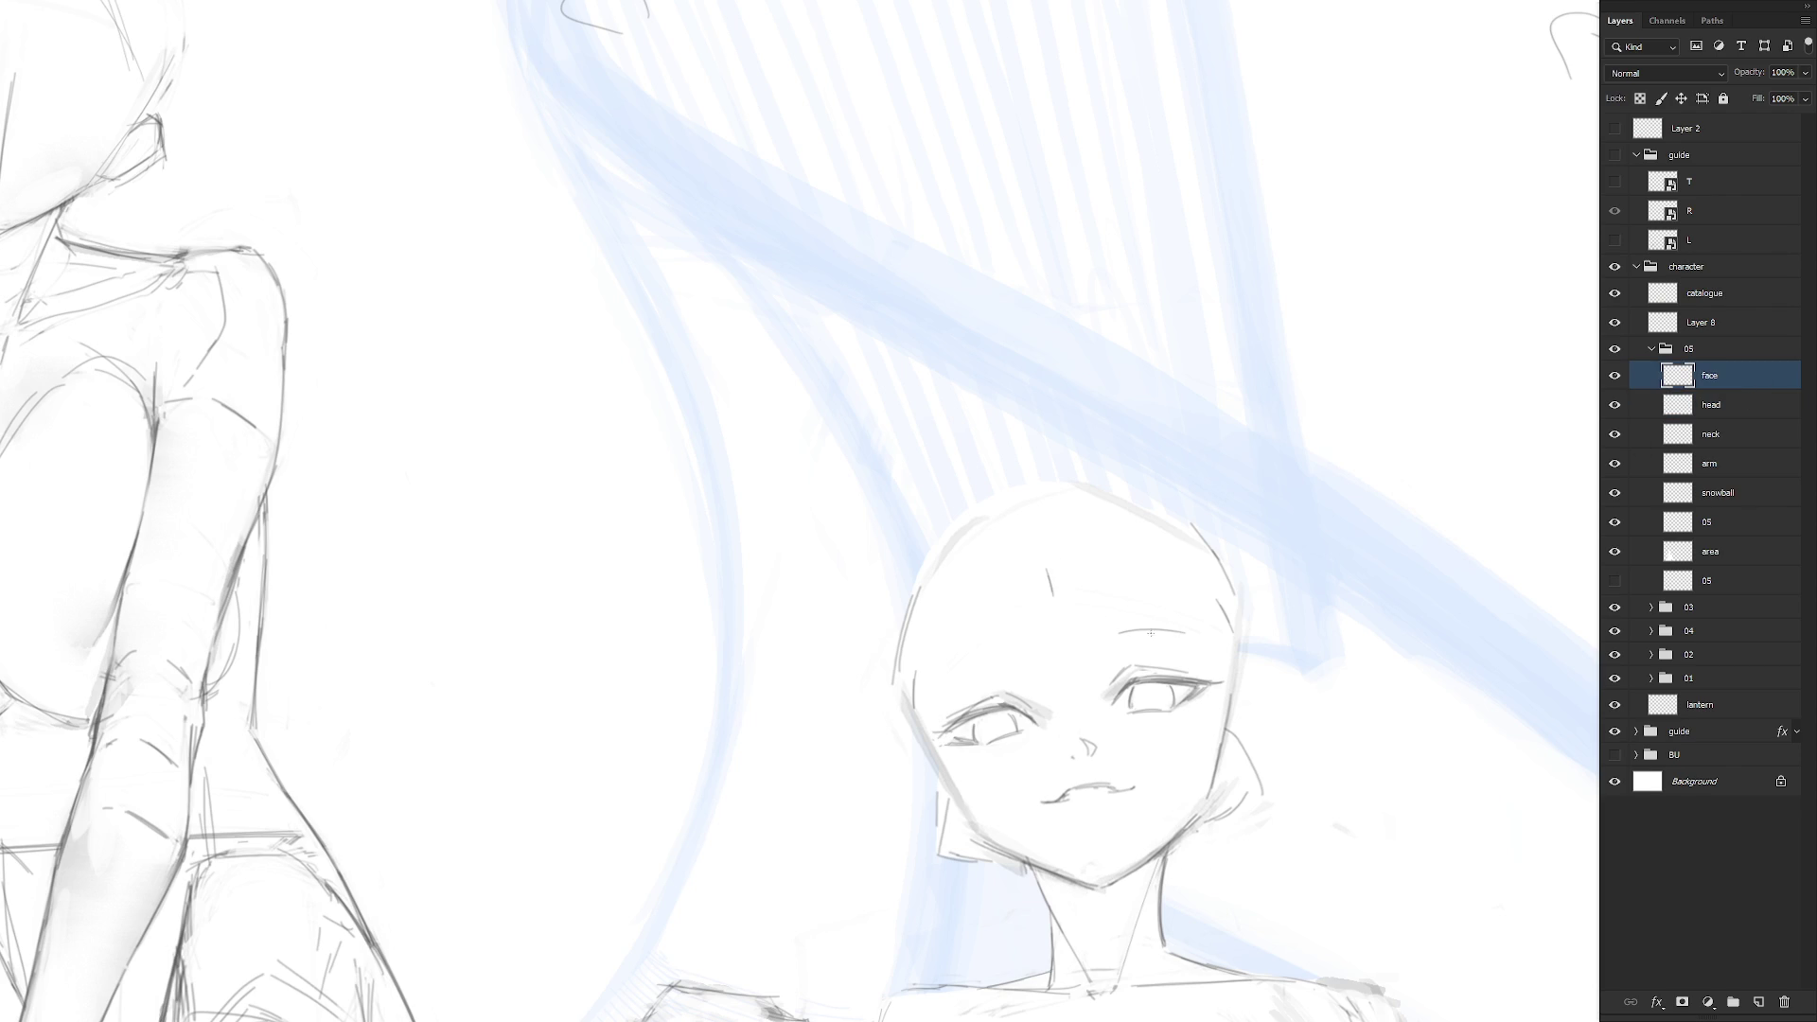
drag(1110, 638, 1199, 637)
key(ctrl+z)
key(ctrl+z)
drag(1009, 652, 928, 695)
key(ctrl+z)
key(ctrl+z)
drag(1102, 632, 1219, 637)
scroll(1251, 826, down, 2)
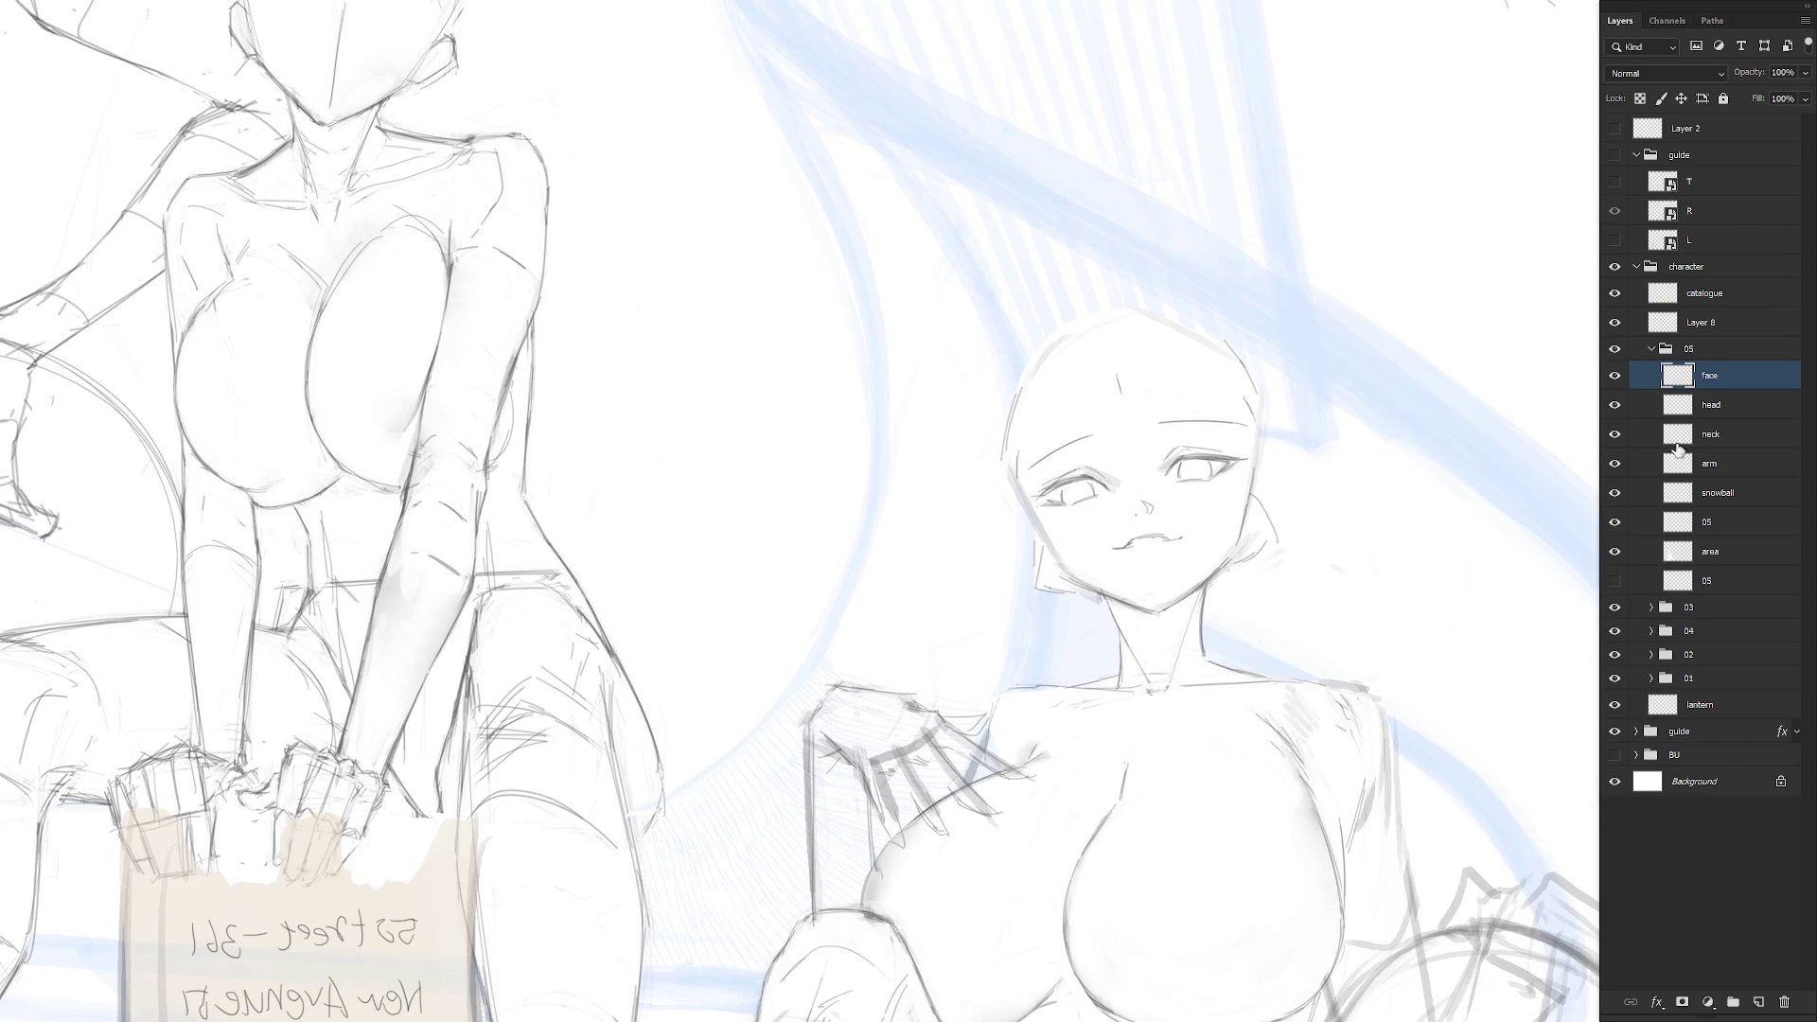
Toggle the head and neck layers' visibility to compare the sketch
click(1614, 405)
click(1614, 433)
click(1615, 406)
click(1615, 432)
click(1616, 433)
click(1616, 433)
click(1614, 407)
click(1614, 407)
Select the head layer, then step through the arm, snowball, 05 and area layers
click(1718, 417)
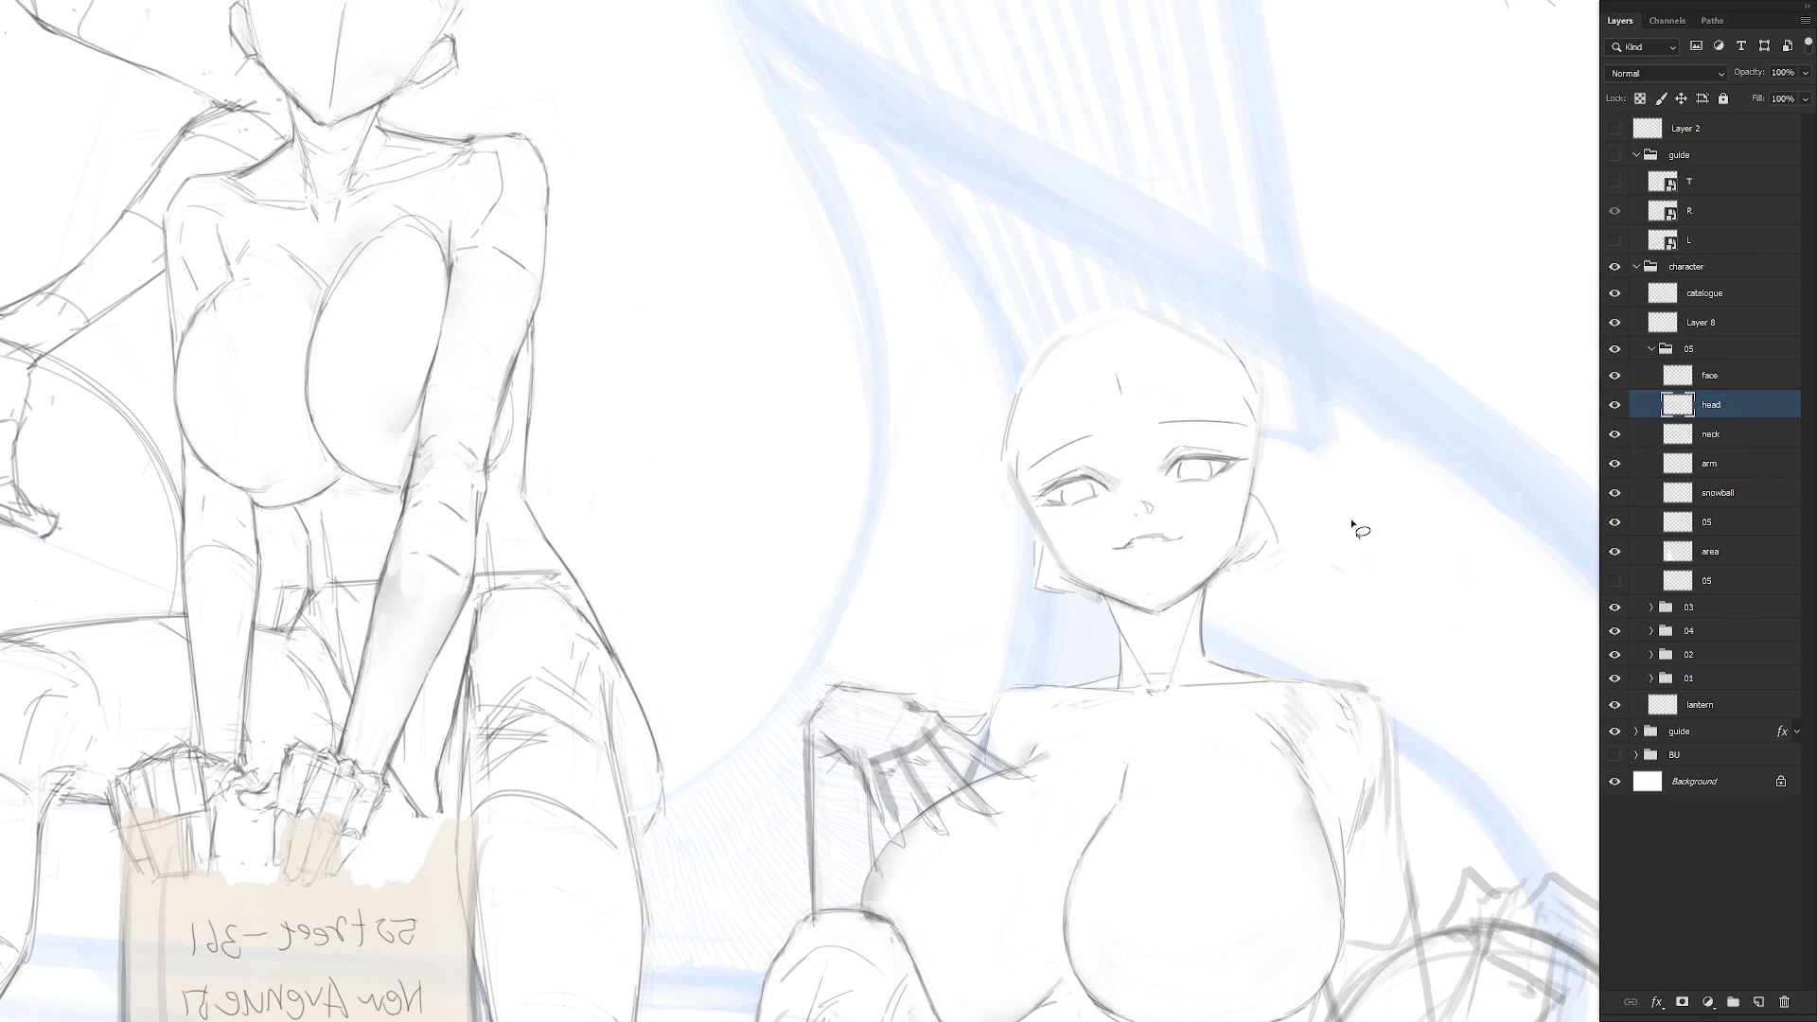
mouse_move(1351, 522)
mouse_down()
mouse_move(1264, 596)
mouse_move(1391, 549)
mouse_move(1353, 522)
mouse_up()
click(1725, 463)
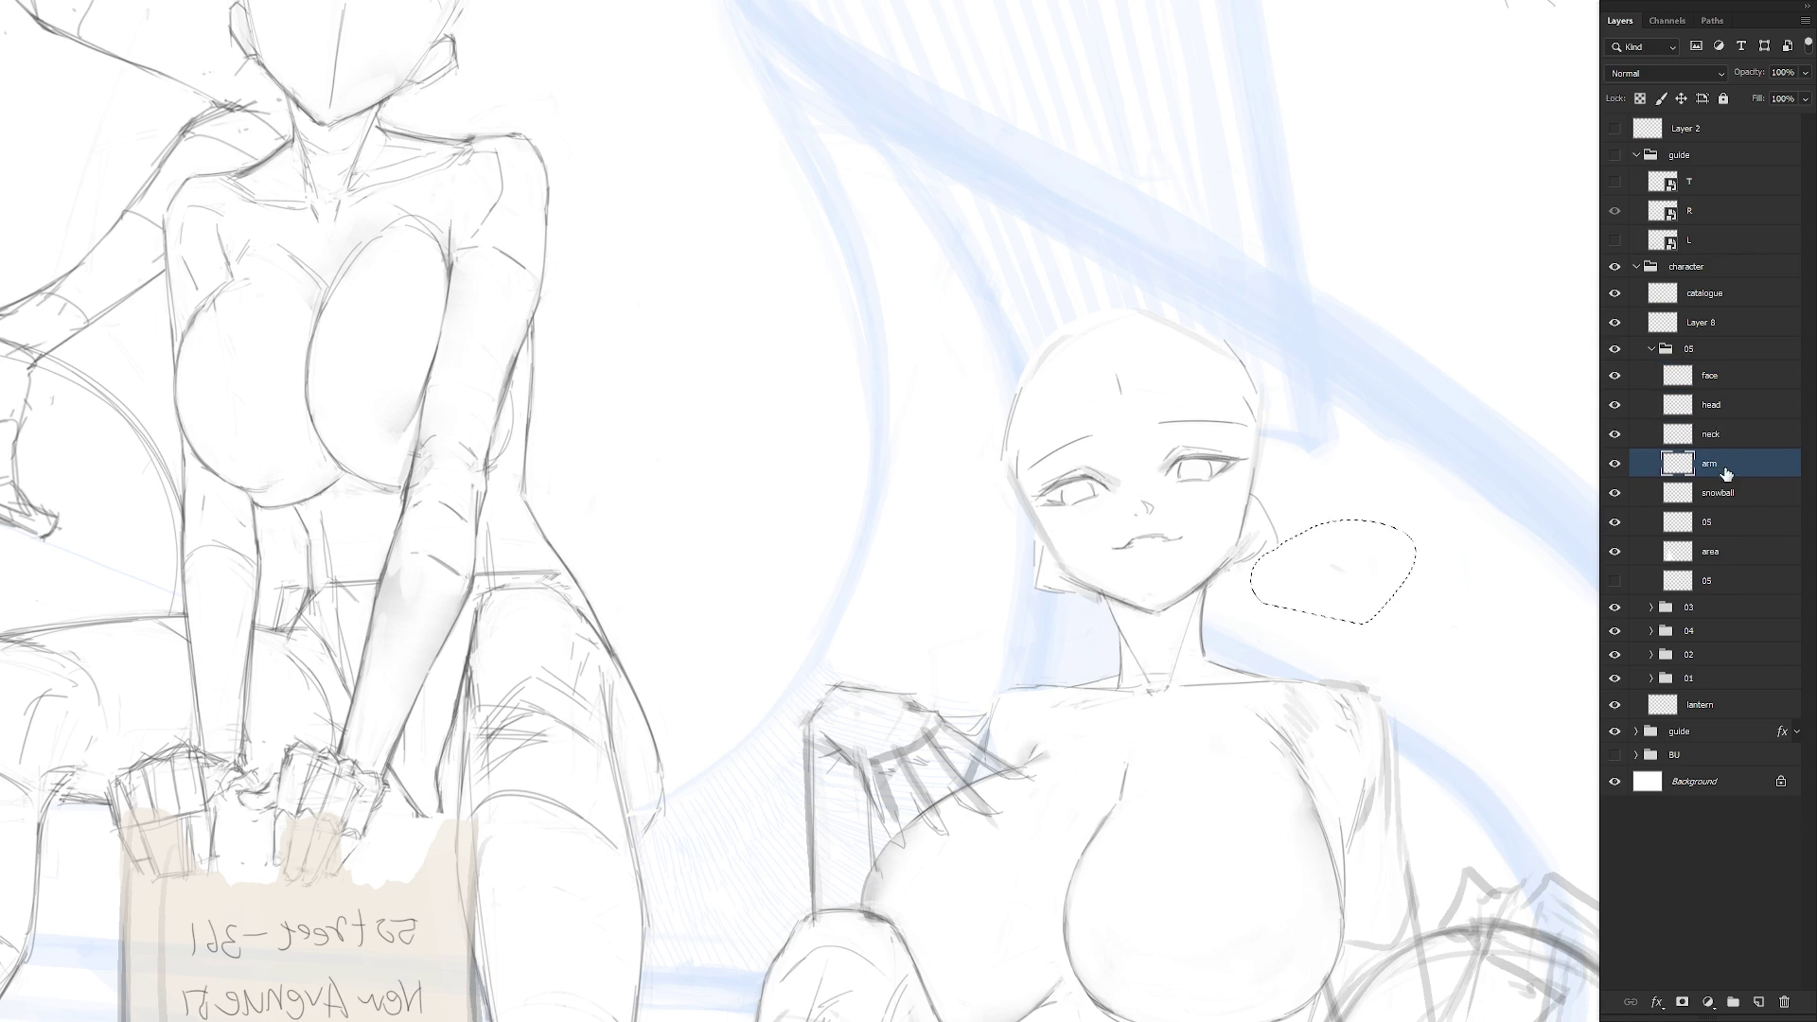
click(1719, 493)
click(1722, 522)
click(1726, 552)
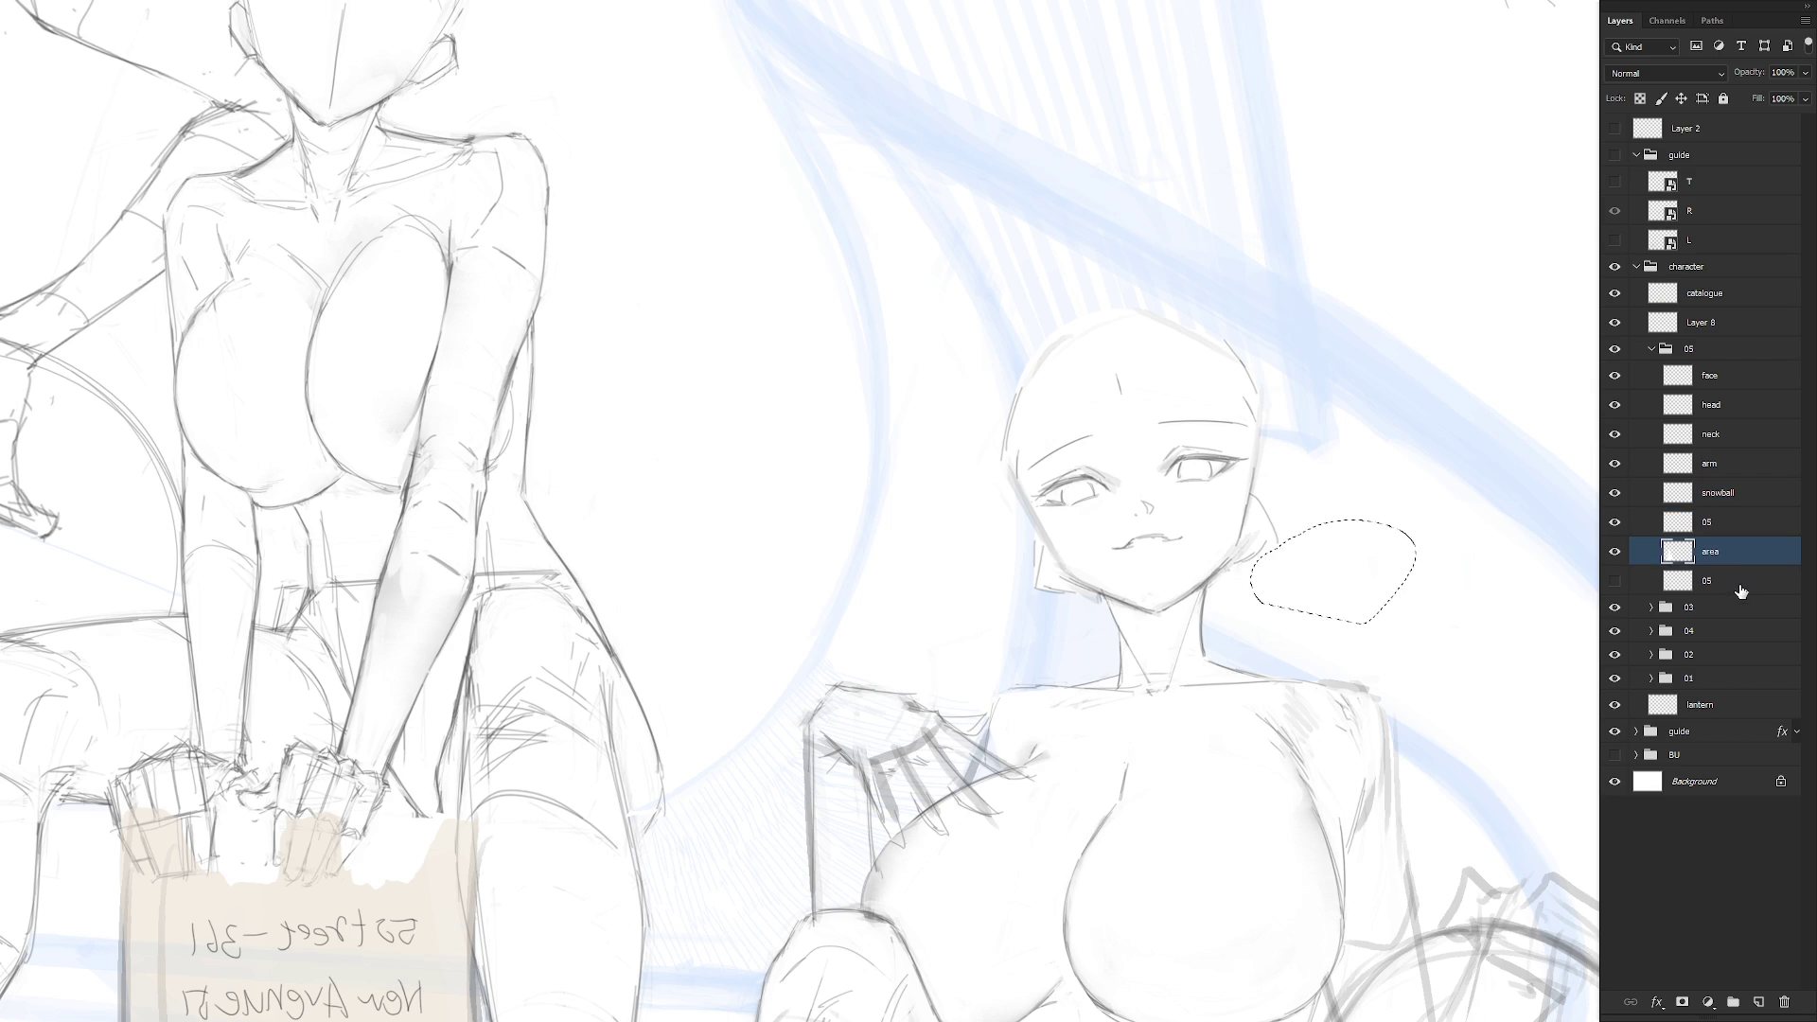
Mirror the full canvas, rotate the head upright, and select the face layer
key(ctrl+0)
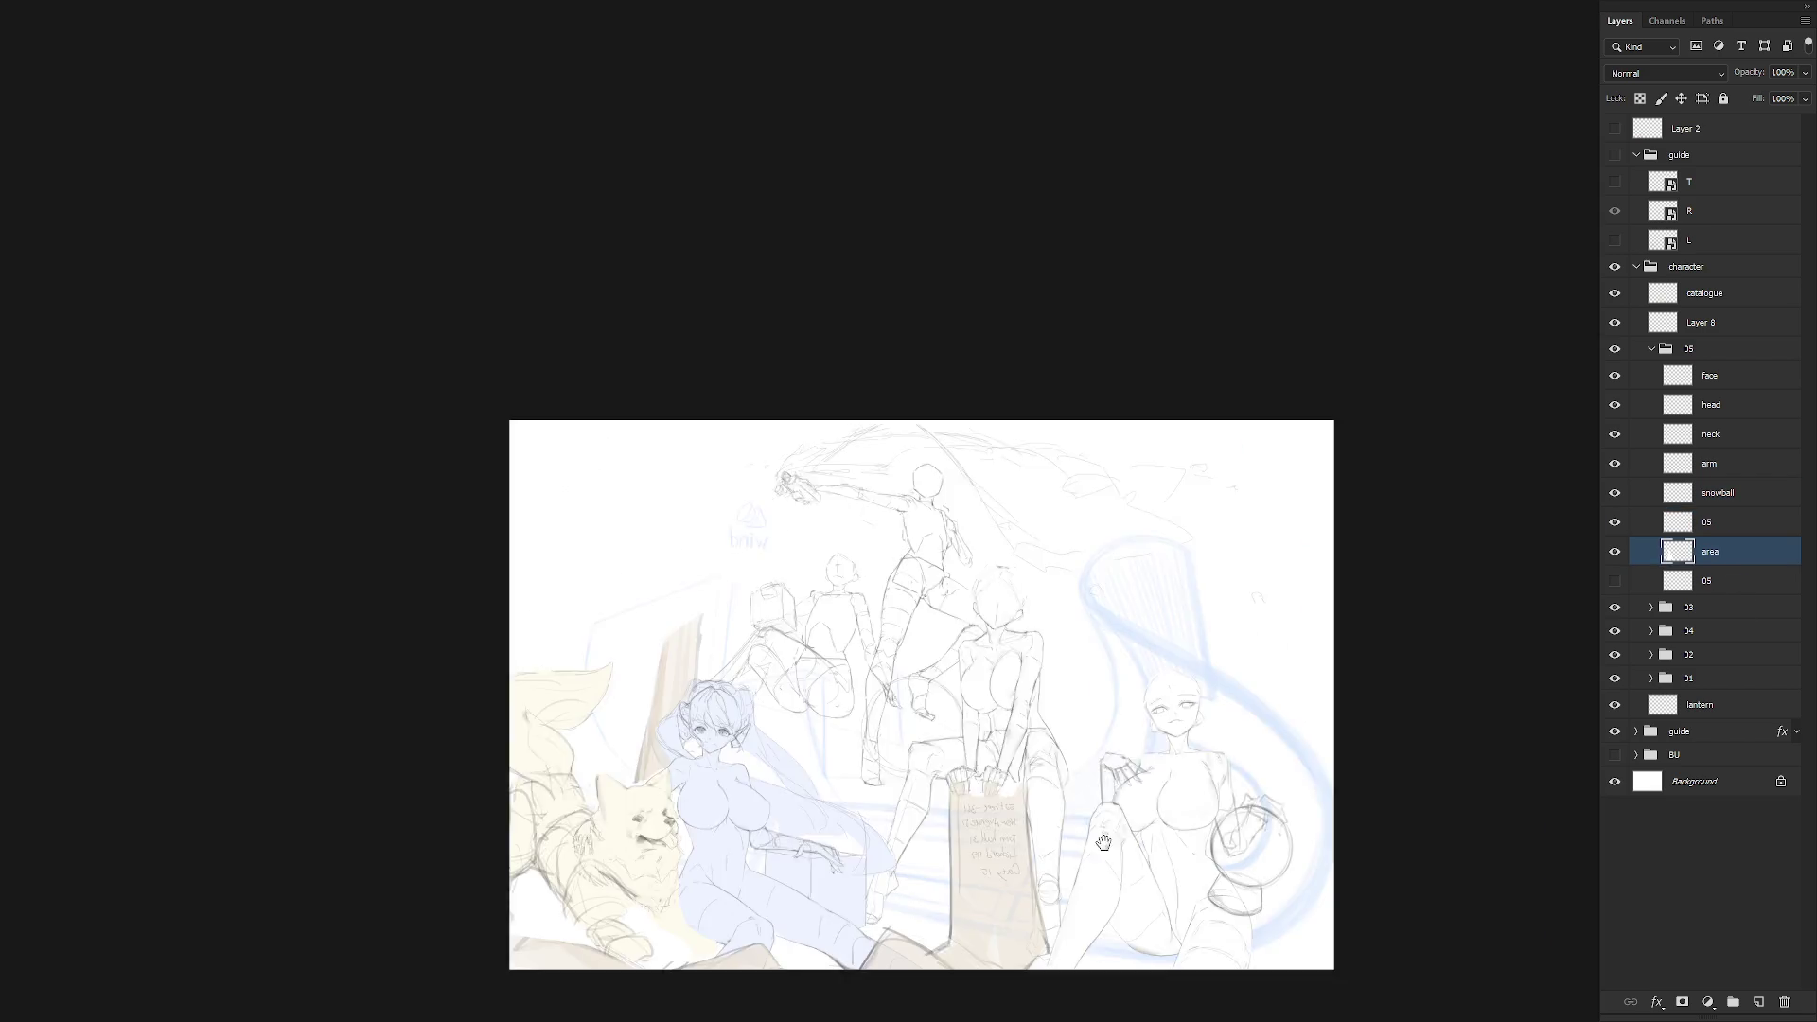
key(h)
drag(1104, 842, 1274, 830)
scroll(1035, 594, up, 5)
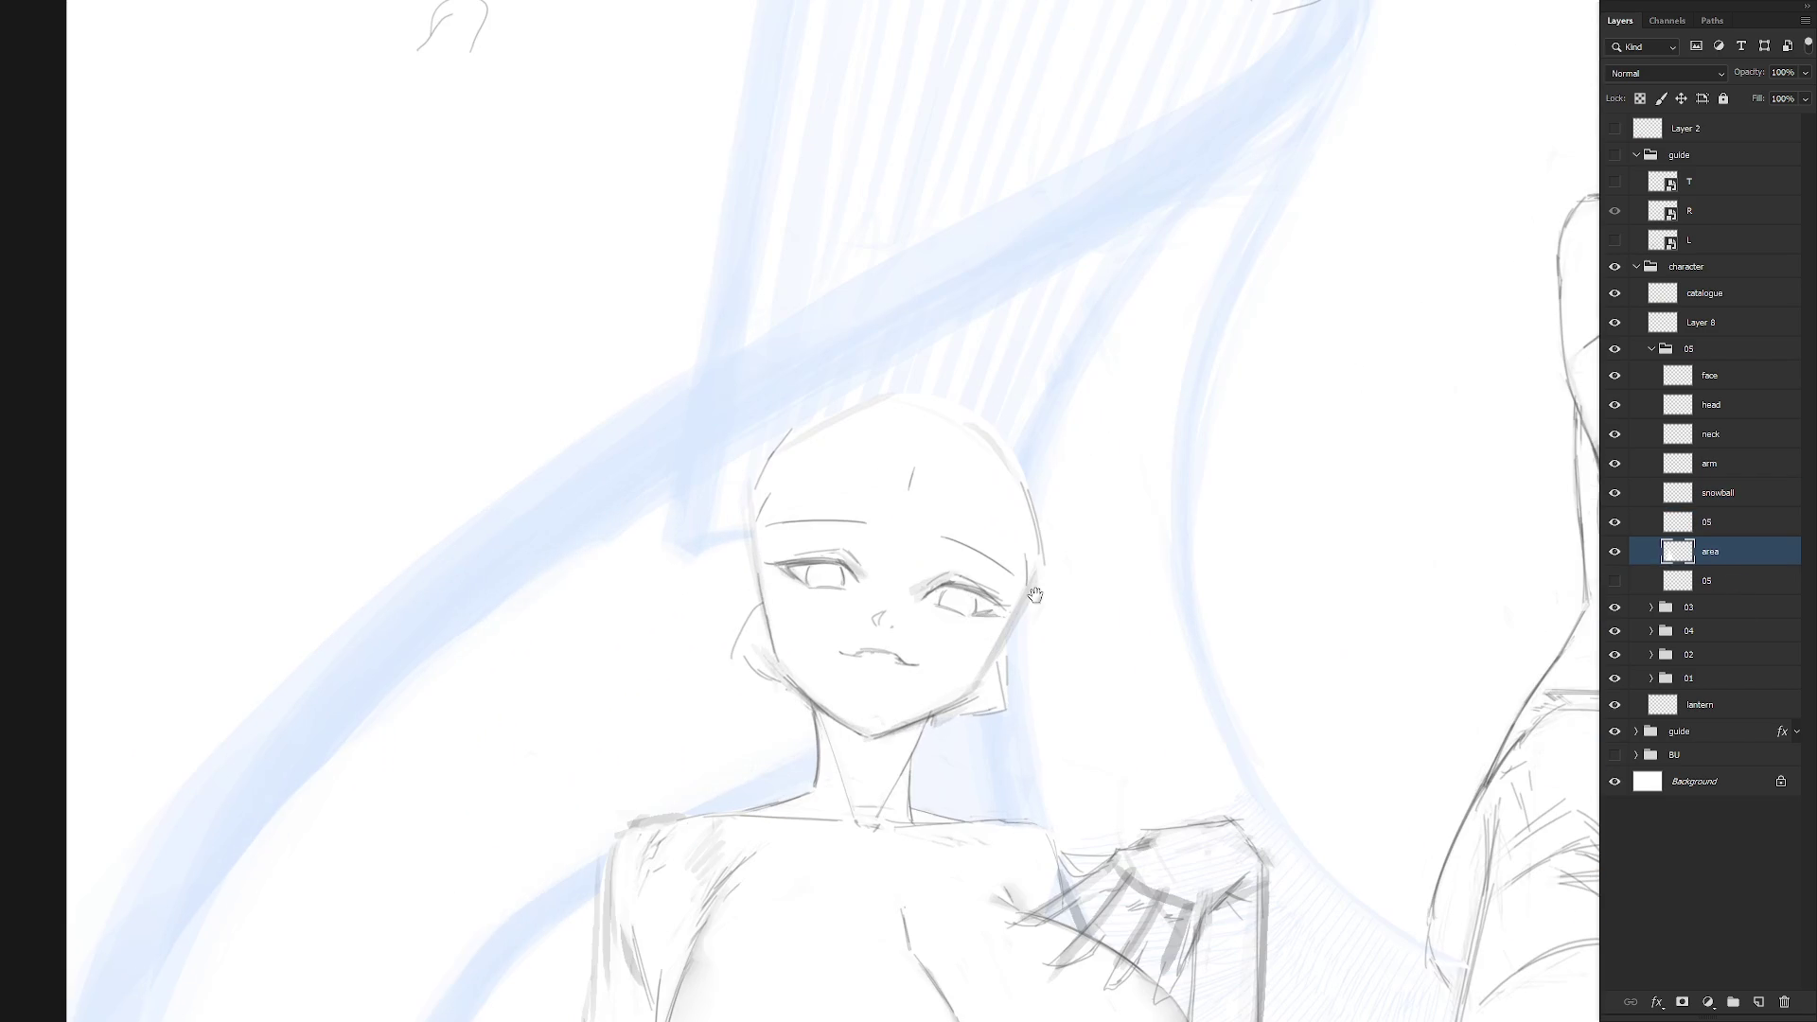
drag(1035, 595, 1070, 770)
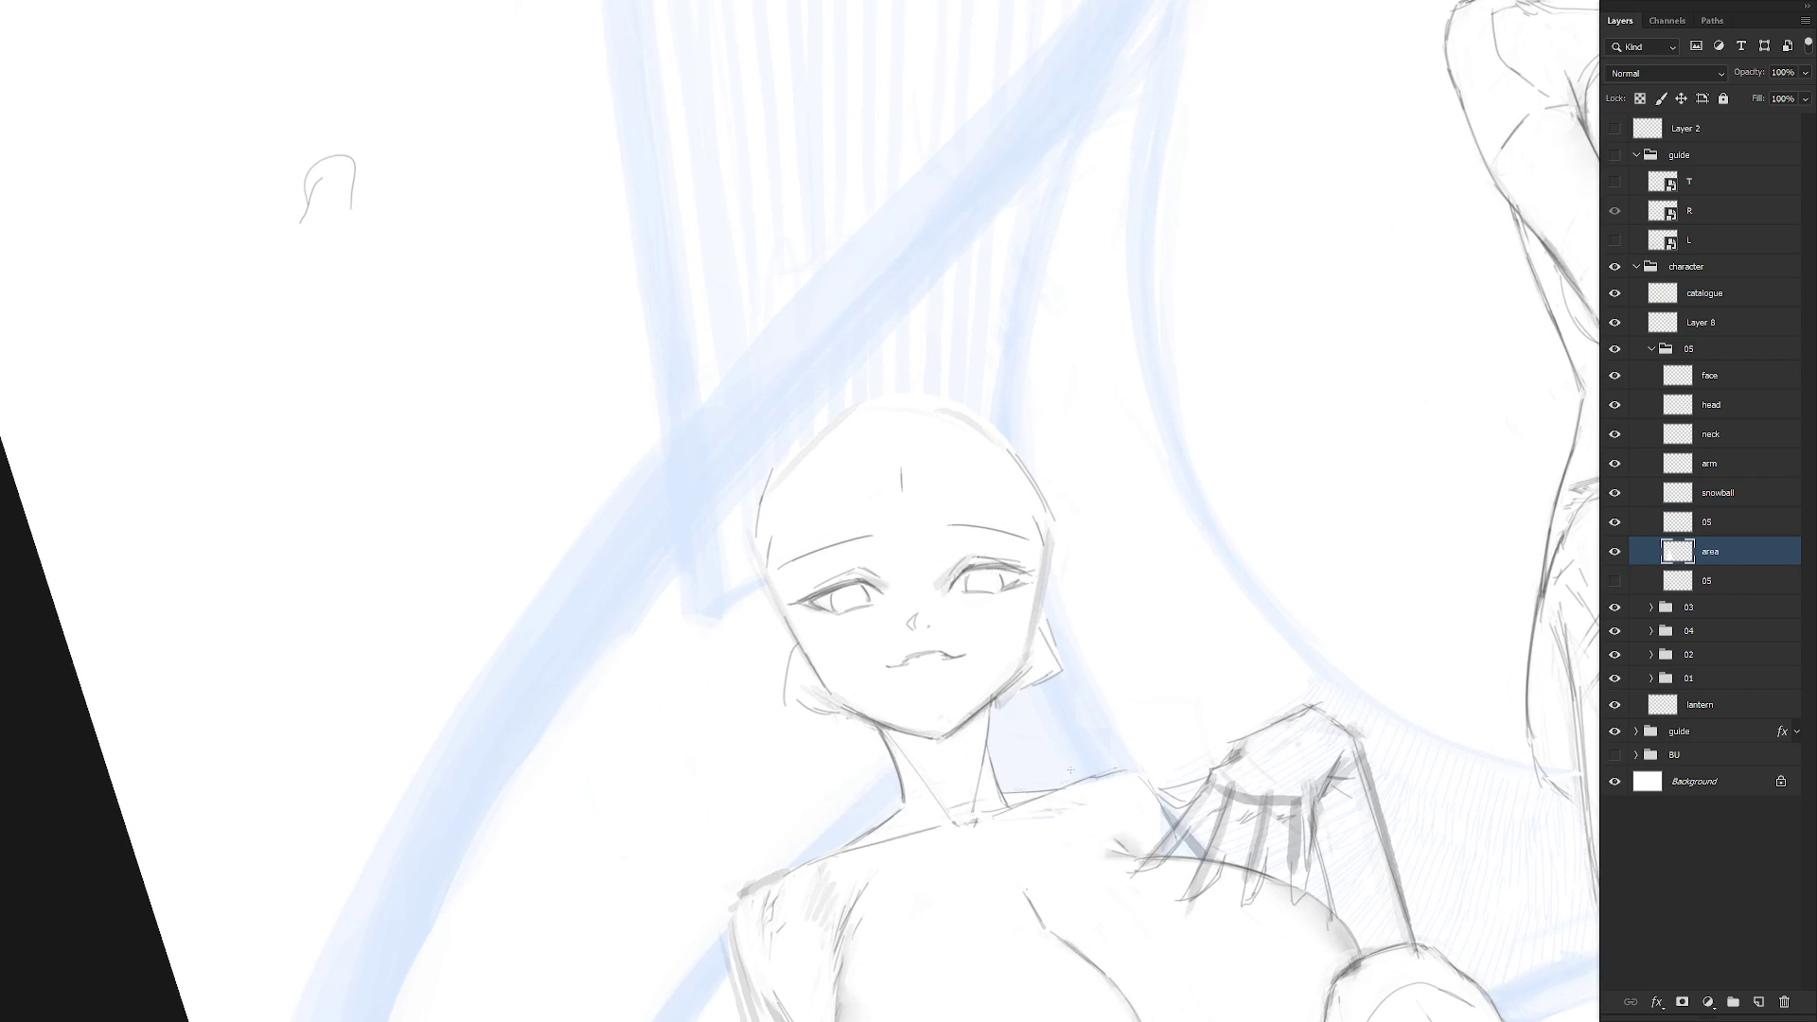
click(1737, 409)
click(1744, 384)
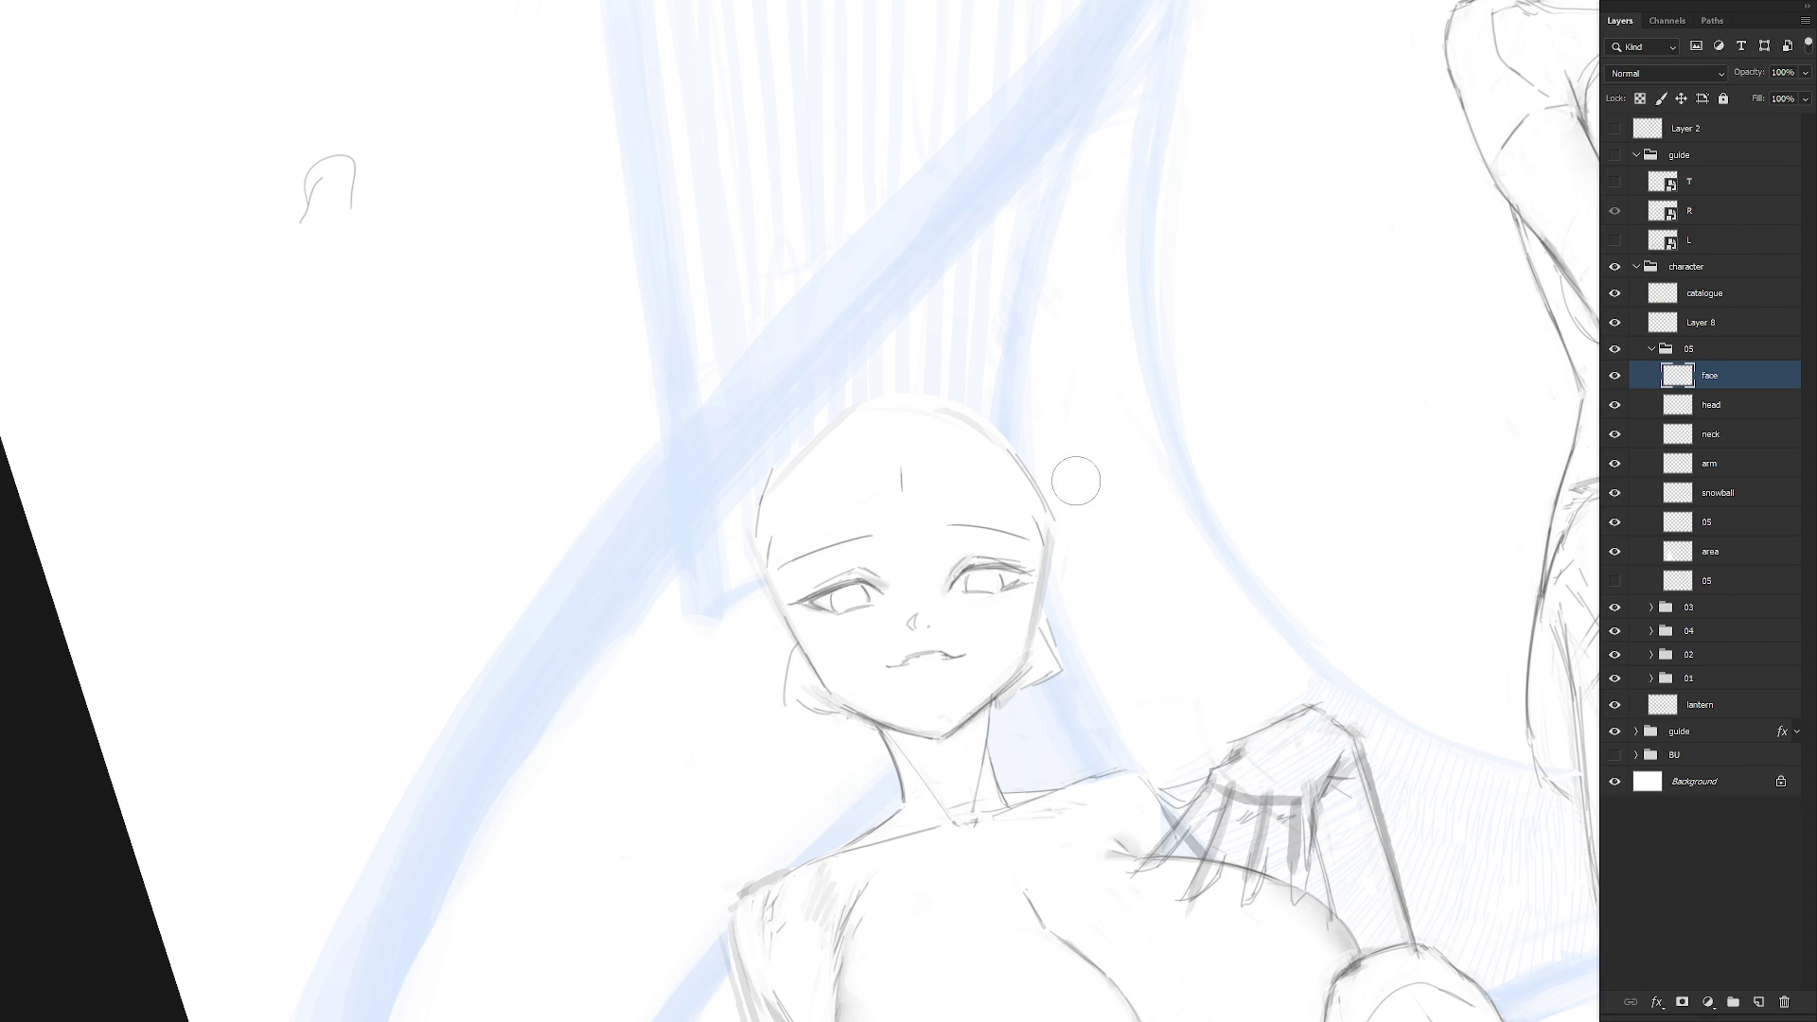
drag(1059, 486, 1127, 517)
drag(1118, 687, 1104, 783)
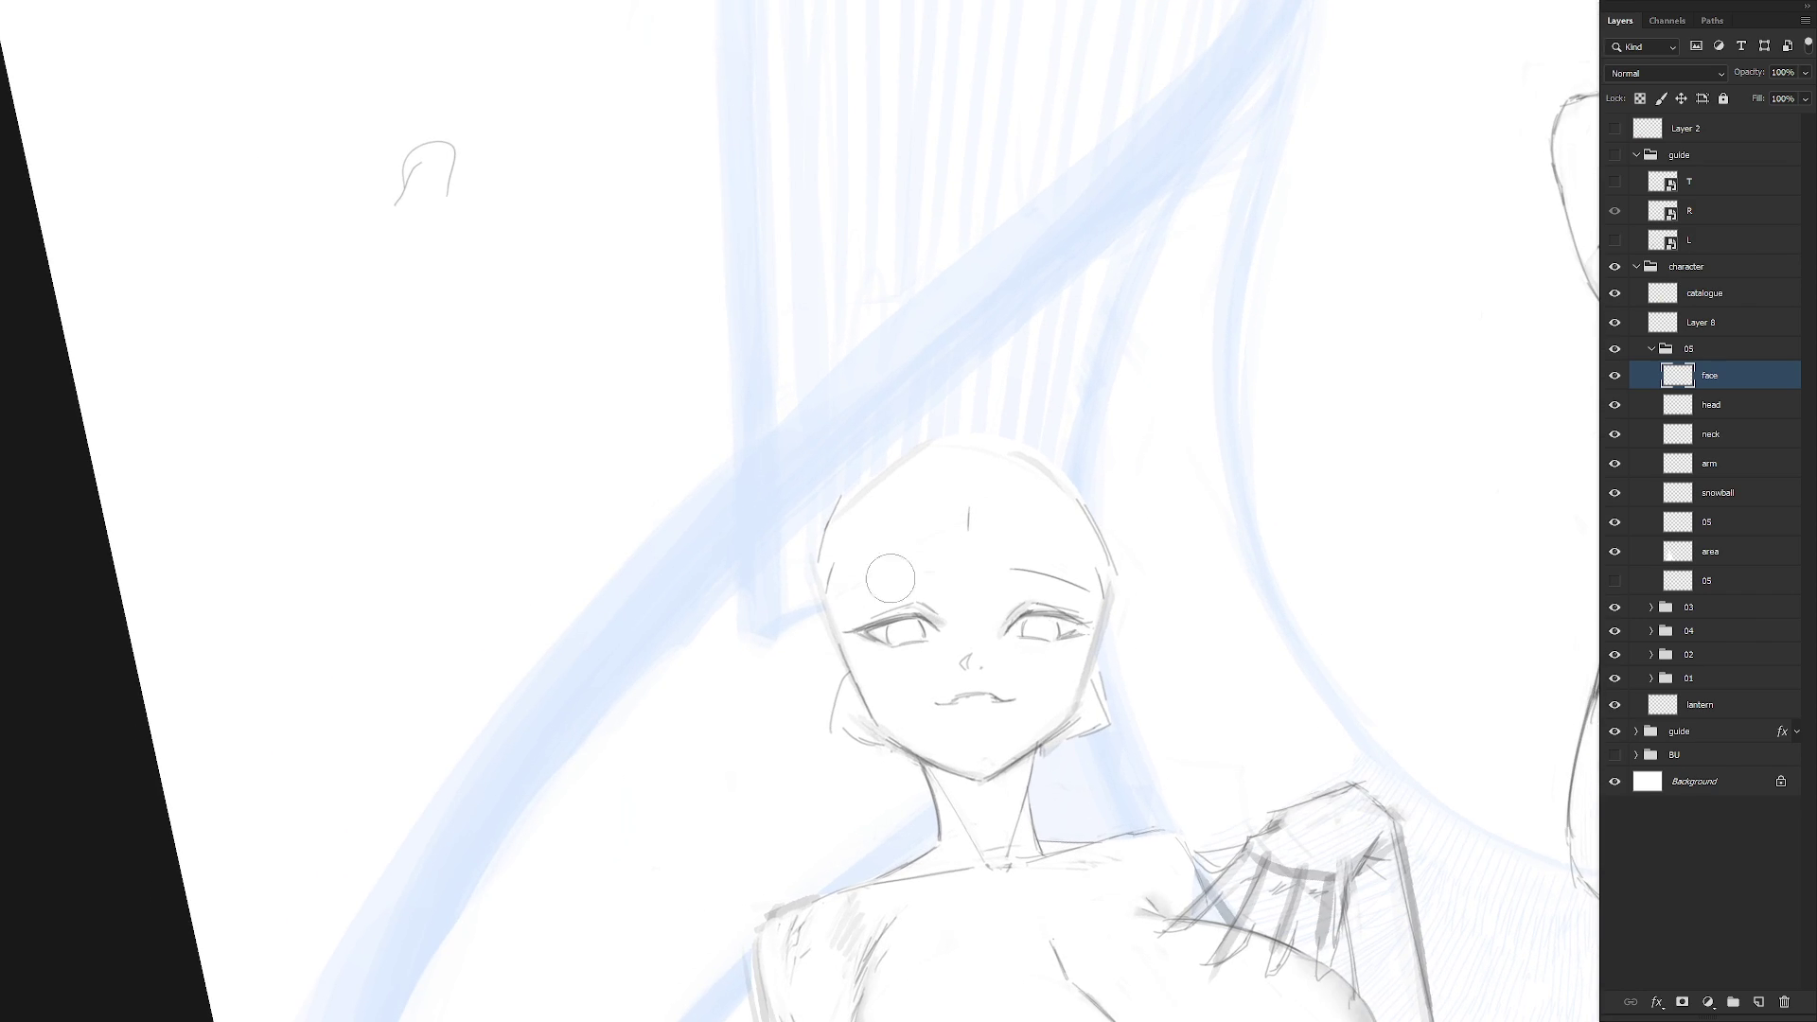
Draw a thin left eyebrow, erase the right one, and lasso the left eye with its brow
drag(858, 600, 937, 577)
key(e)
mouse_move(1079, 588)
mouse_down()
mouse_move(1004, 574)
mouse_move(1029, 560)
mouse_move(1078, 589)
mouse_up()
key(b)
drag(1160, 640, 1217, 668)
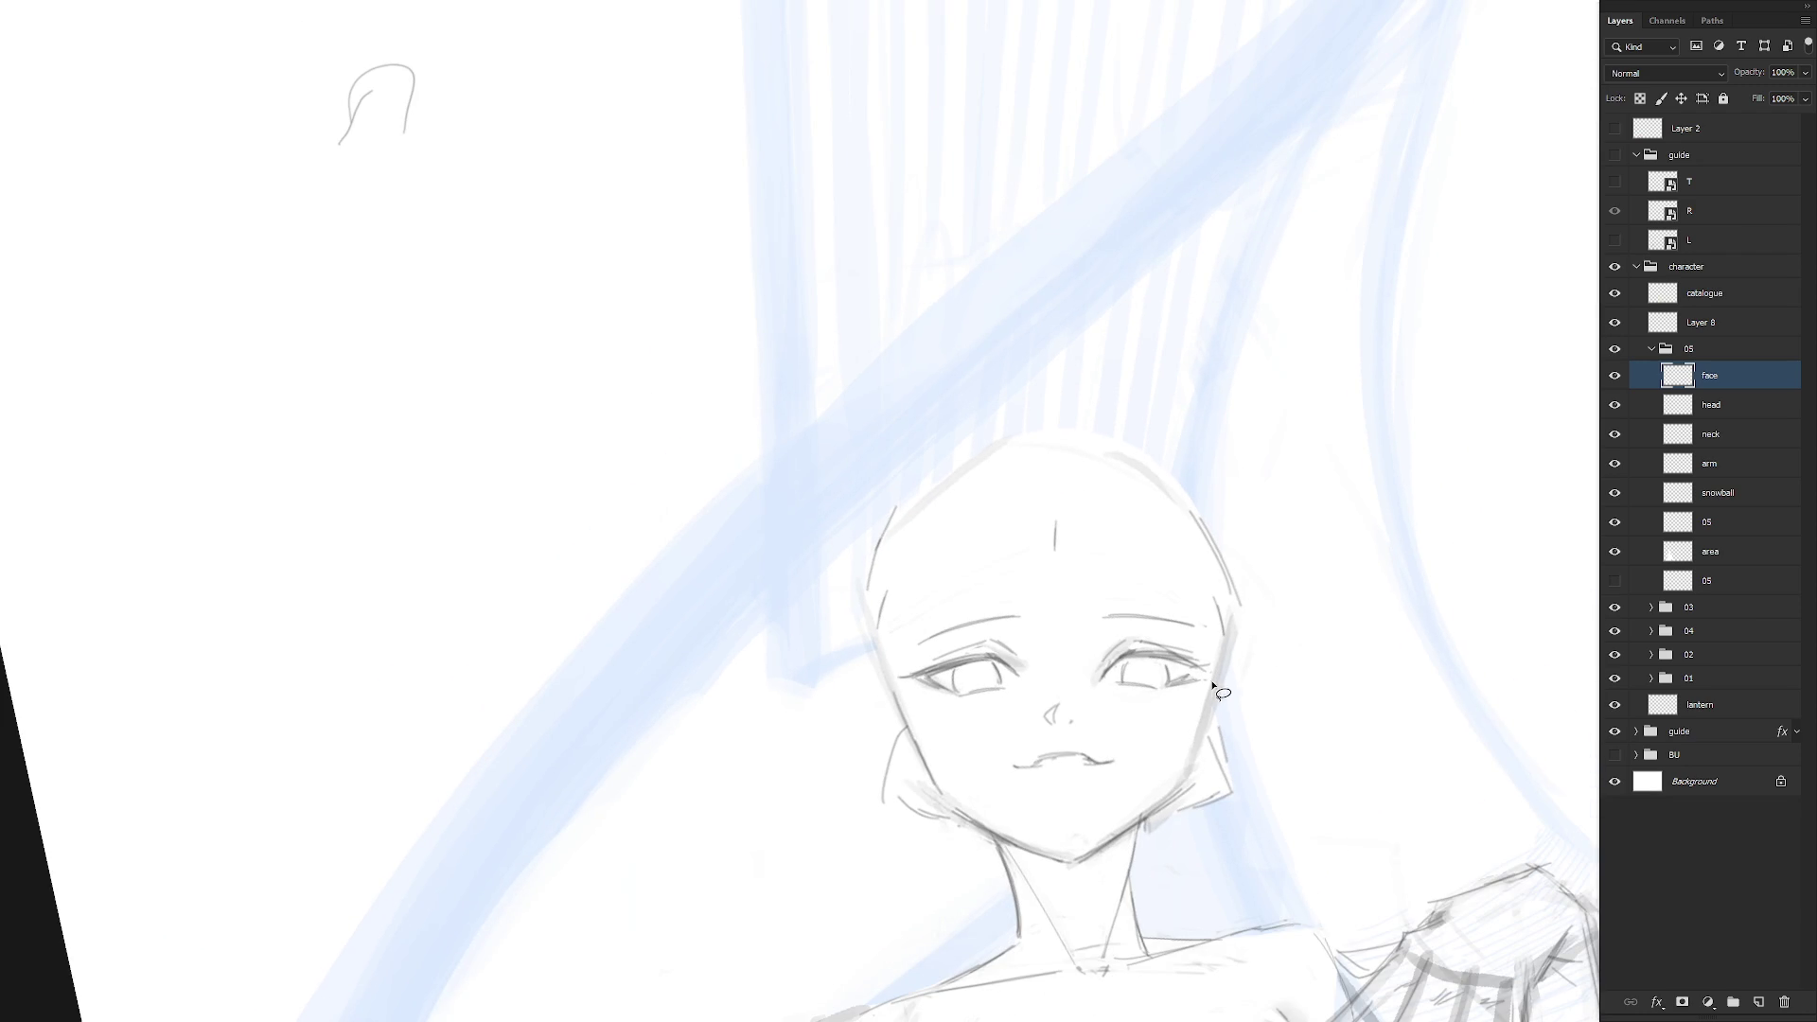
key(l)
mouse_move(933, 680)
mouse_down()
mouse_move(896, 678)
mouse_move(1042, 670)
mouse_move(956, 670)
mouse_move(937, 696)
mouse_up()
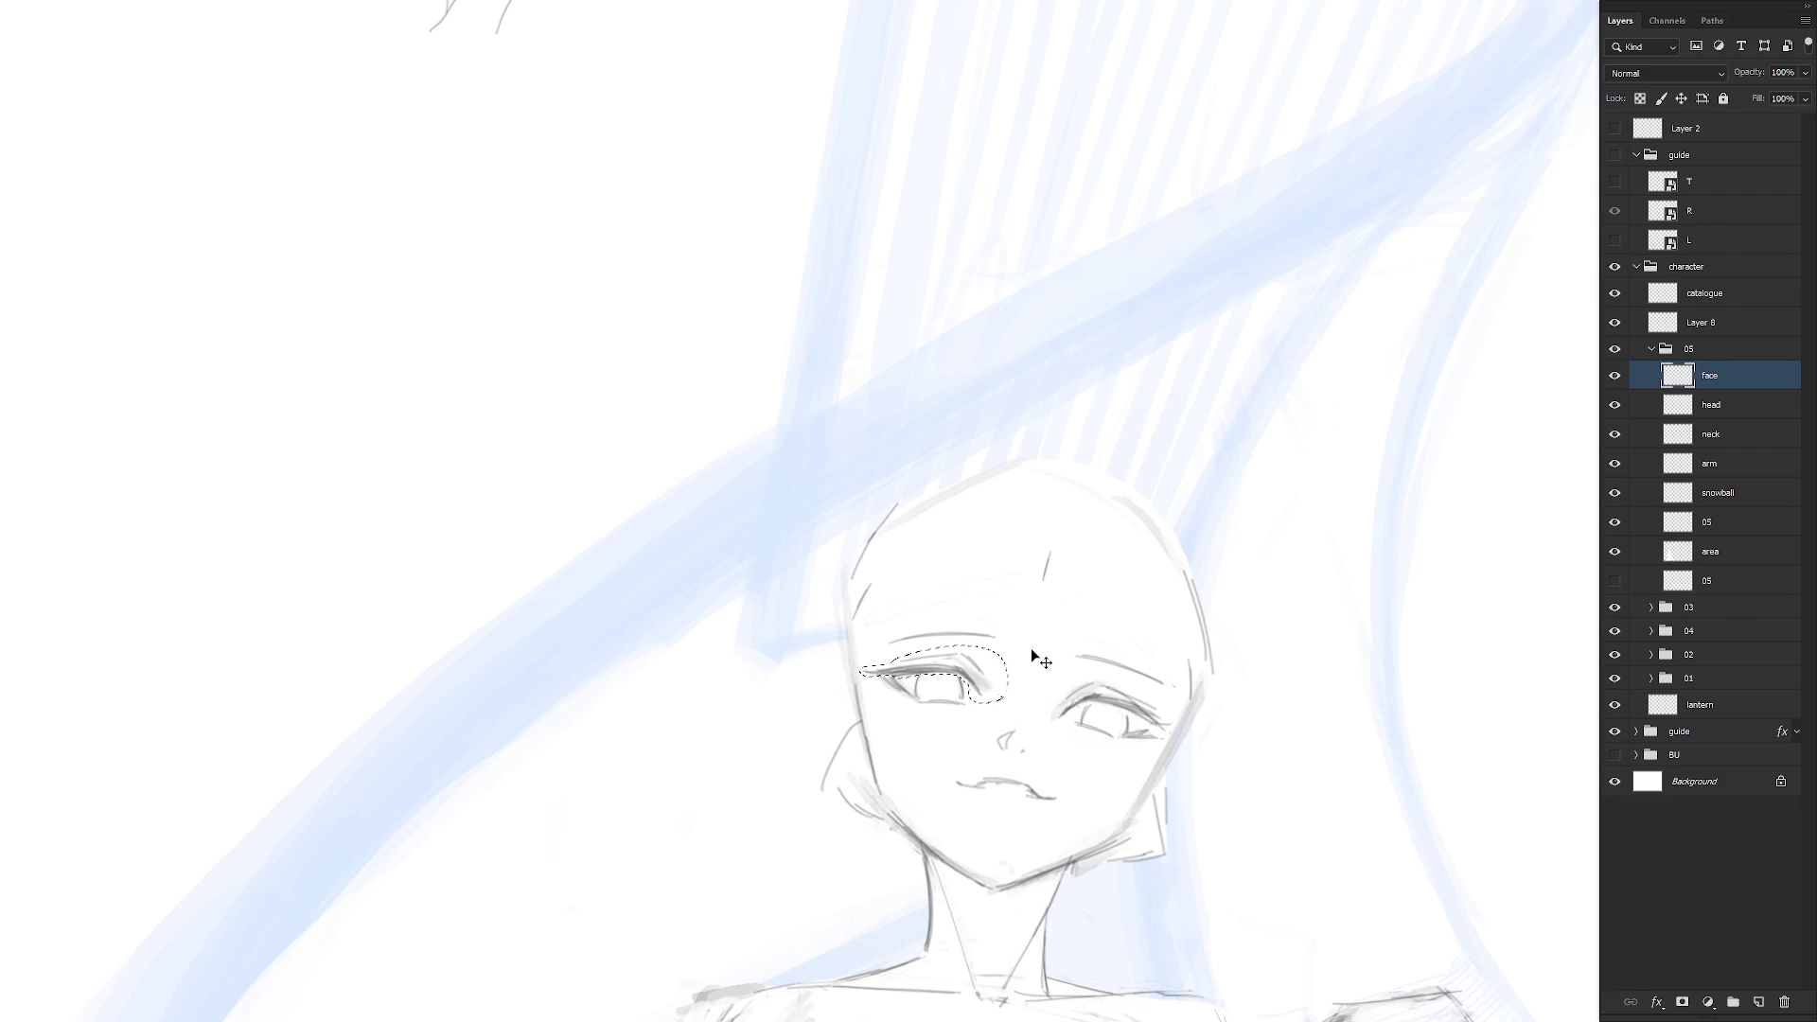
Nudge the selected eye into place, rotate it slightly clockwise, and deselect
key(ctrl+t)
drag(947, 677, 936, 687)
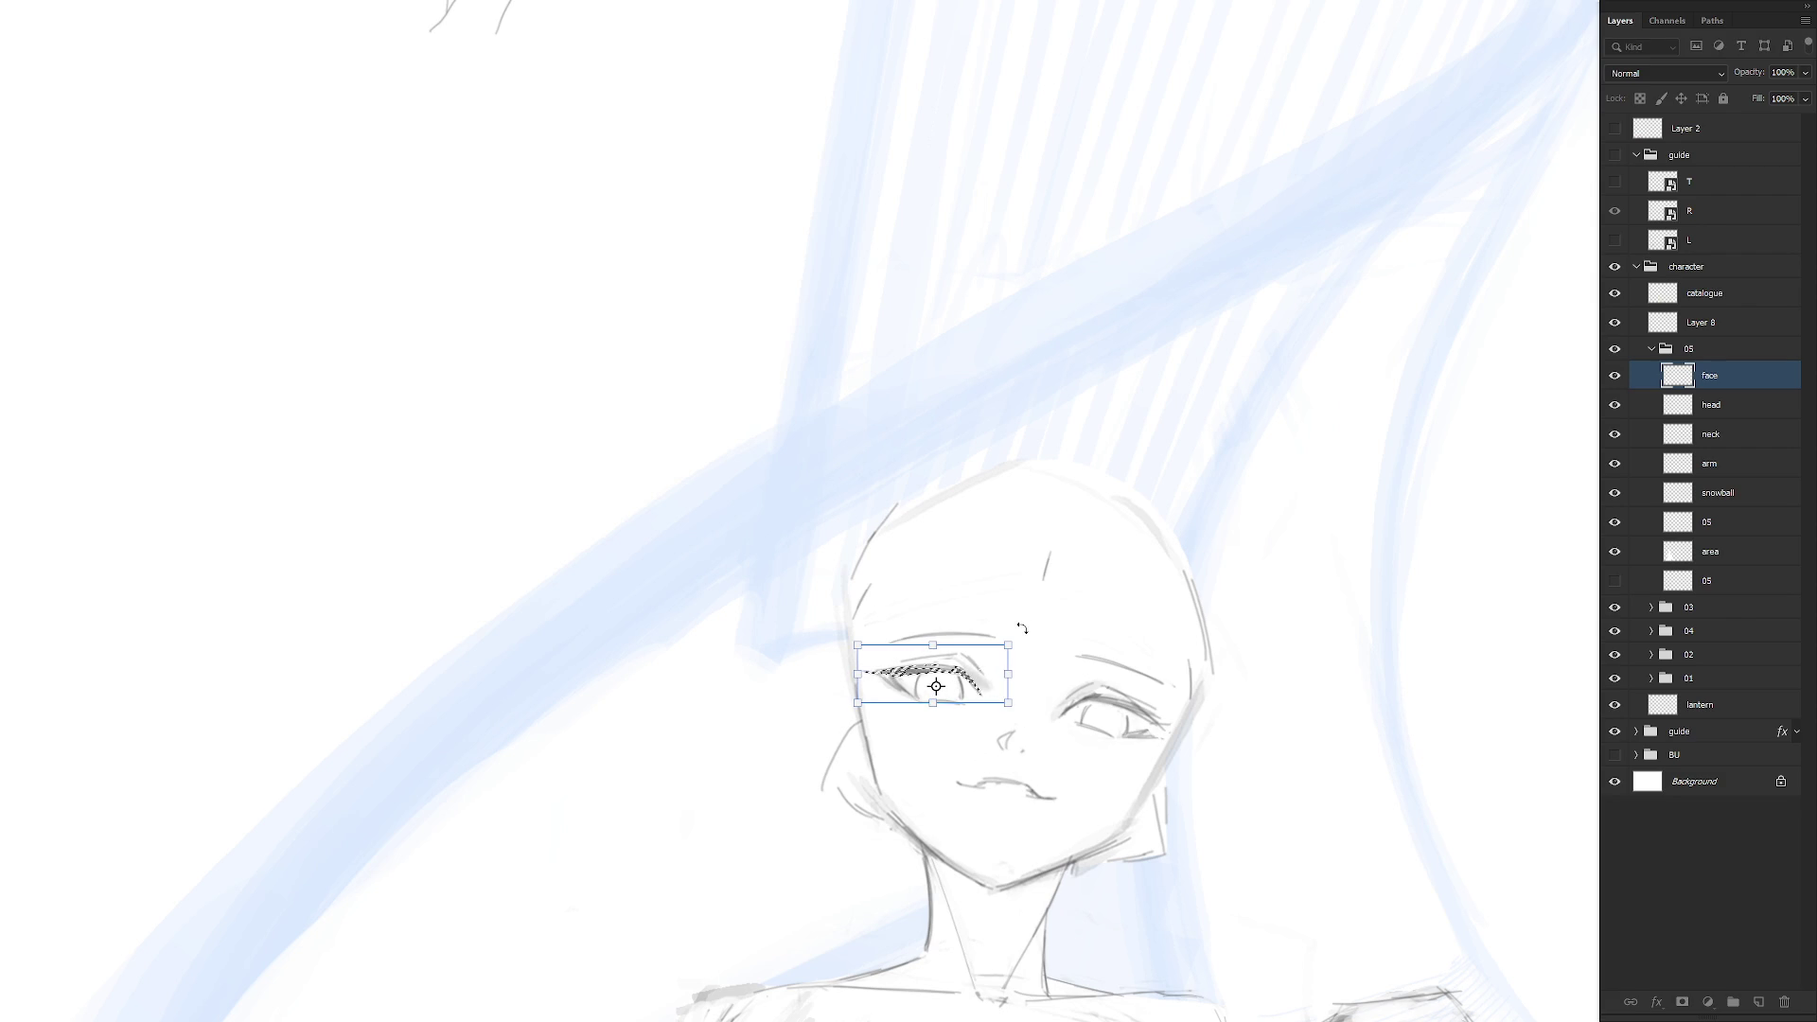
drag(1019, 629, 1048, 615)
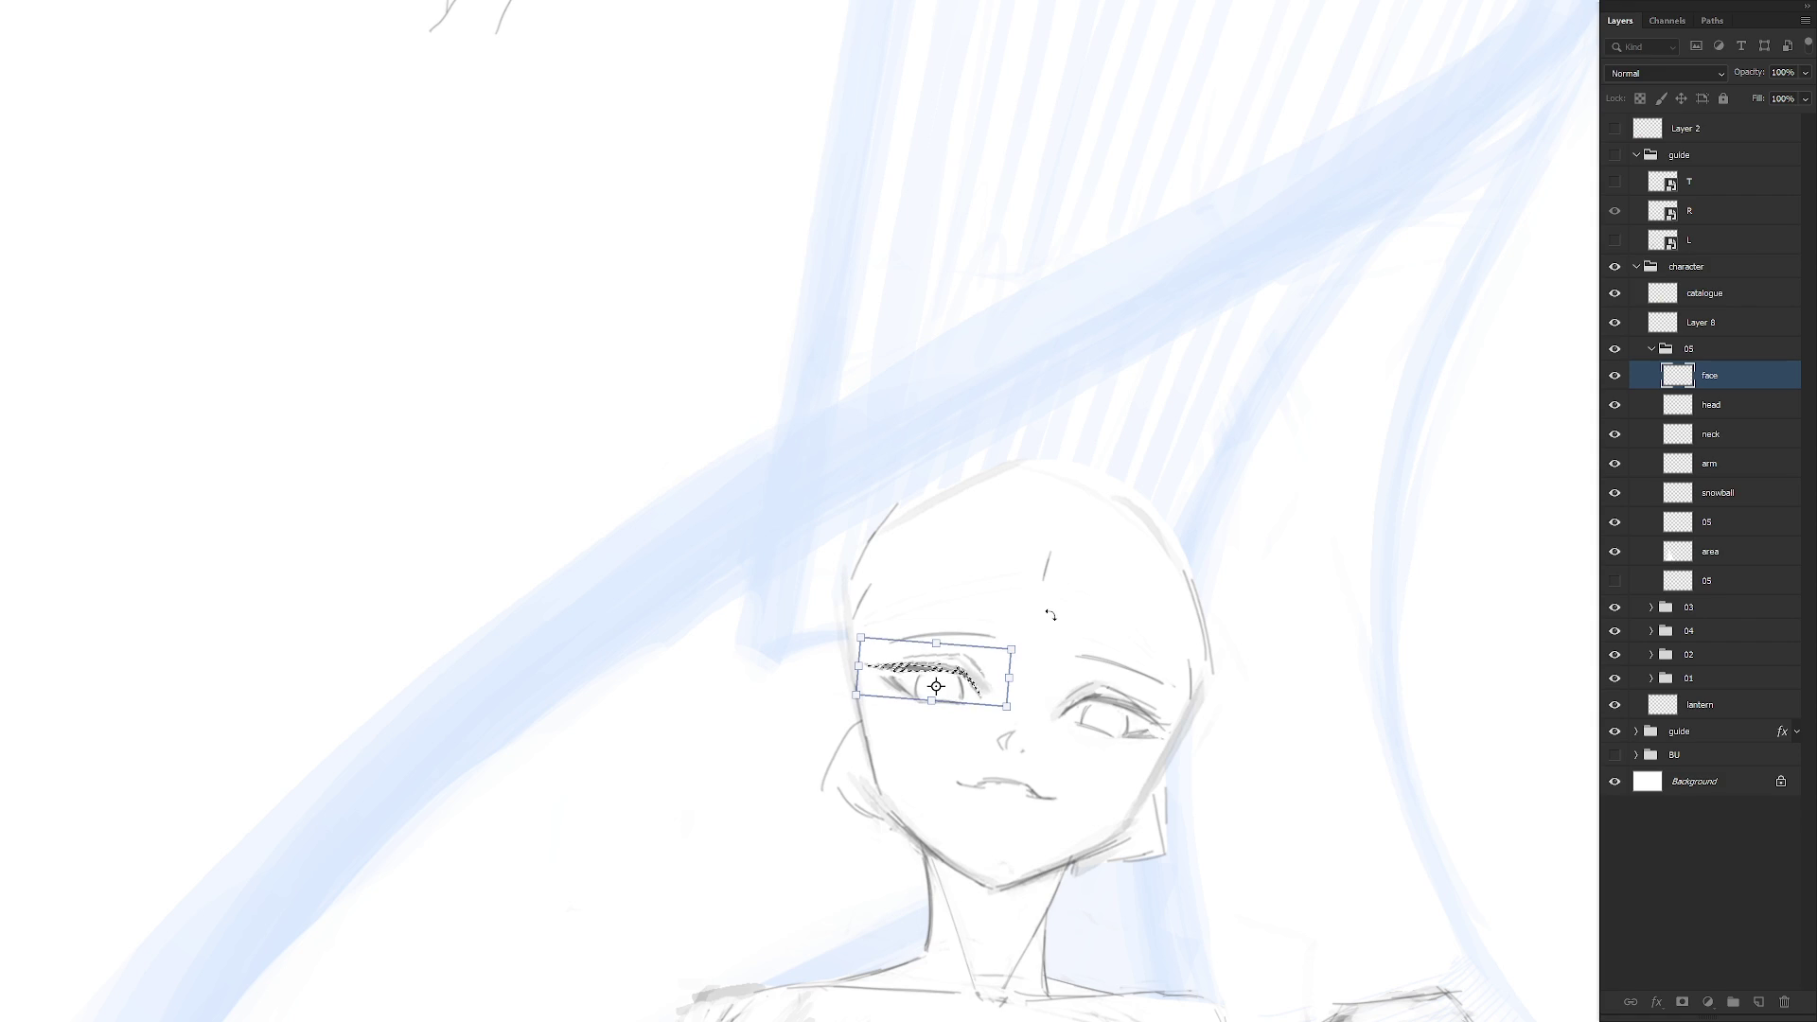
key(Return)
key(ctrl+d)
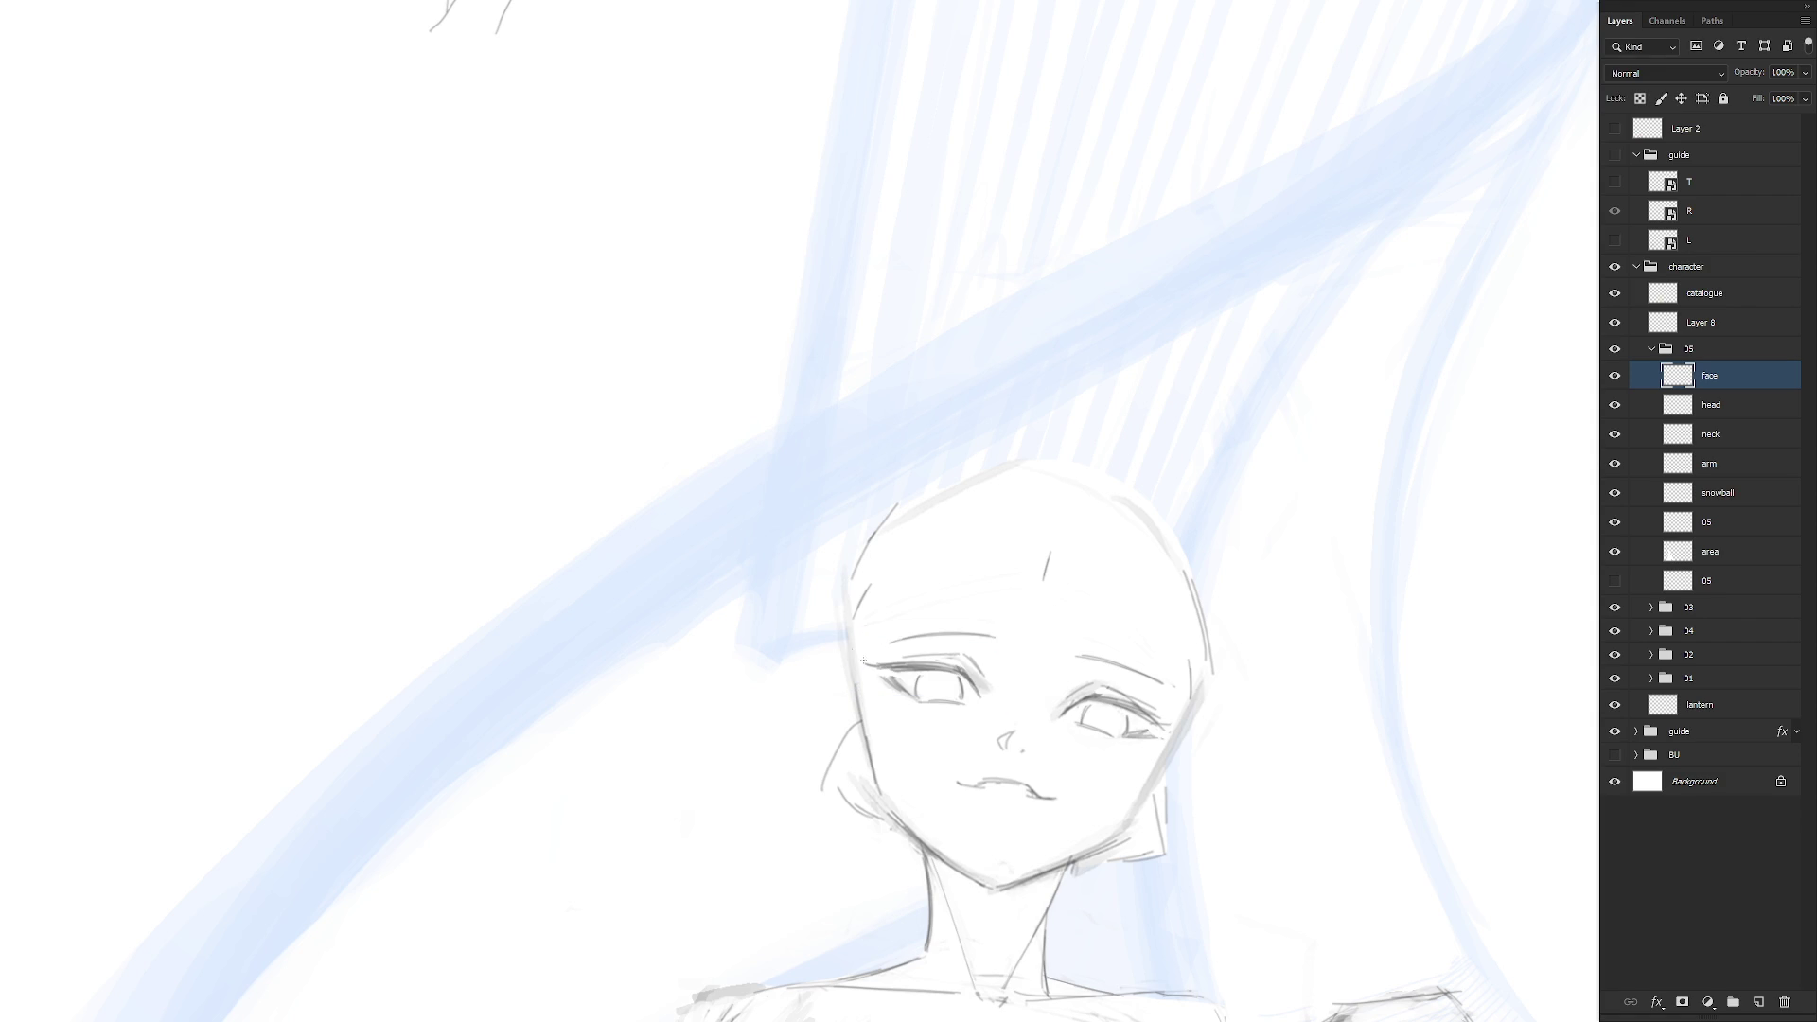
Rotate the canvas view so the face is upright and zoom in close
key(r)
mouse_move(994, 889)
mouse_down()
mouse_move(925, 674)
mouse_move(906, 683)
mouse_up()
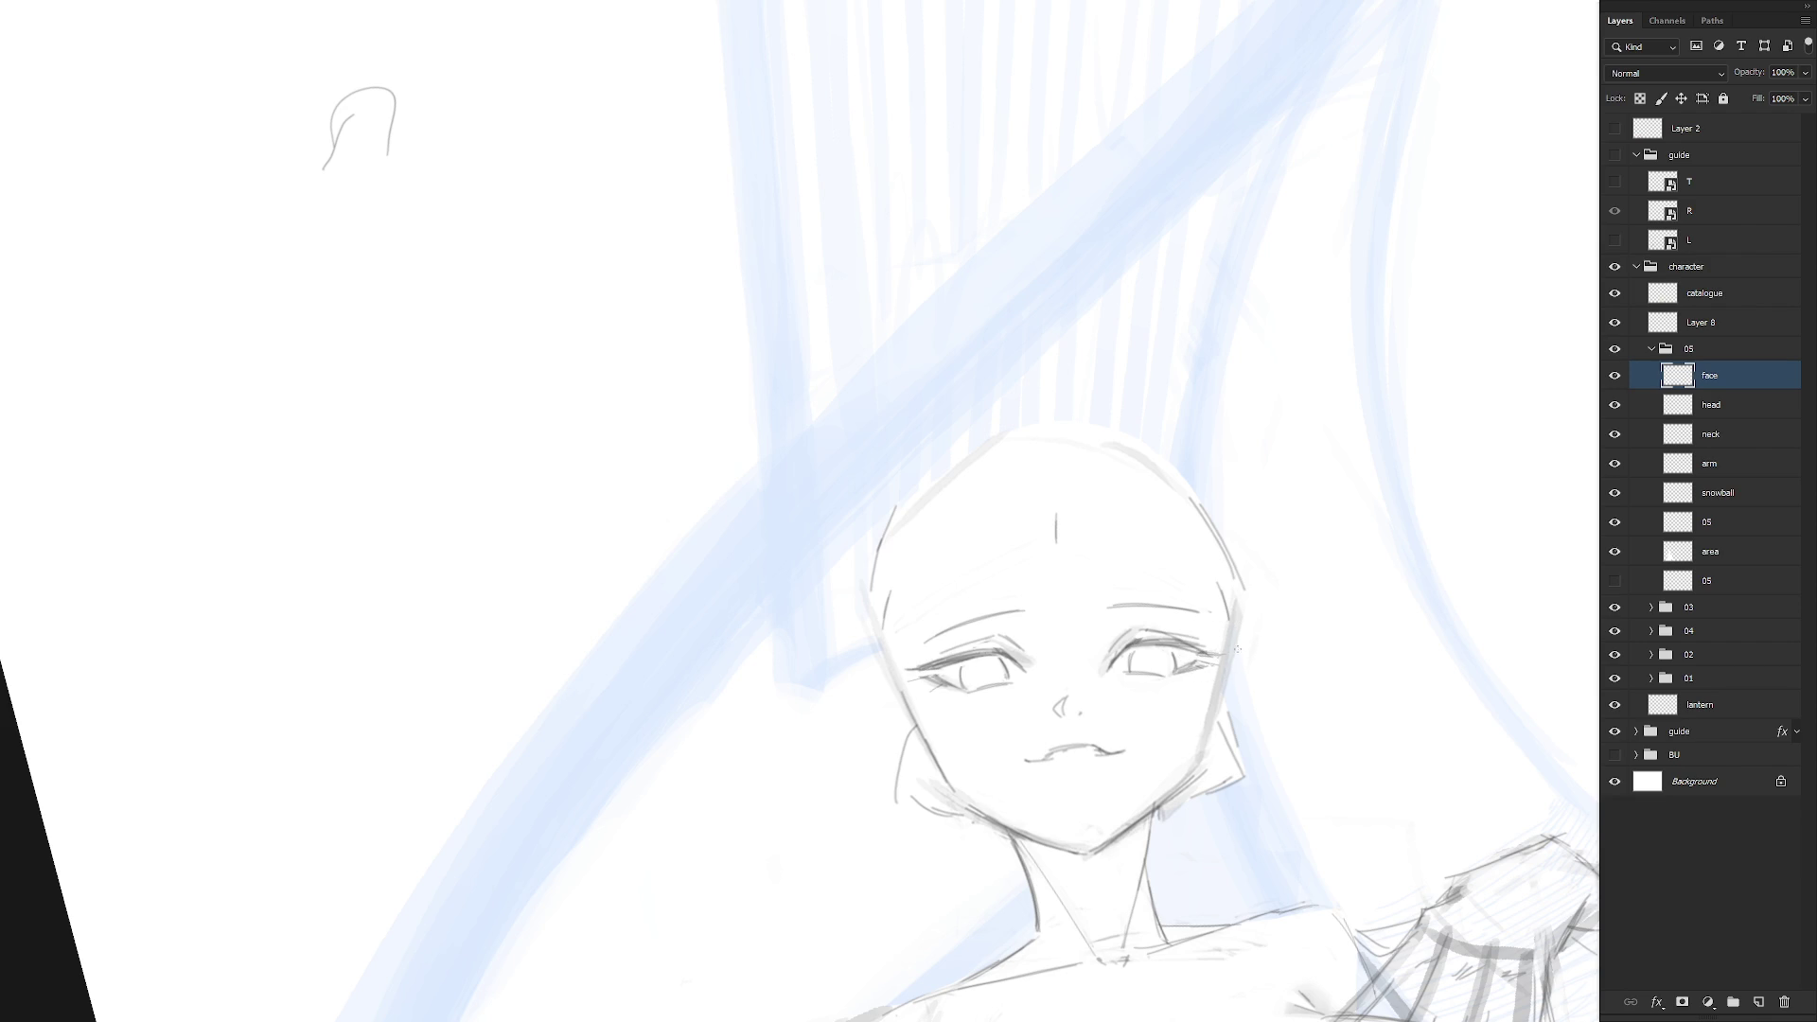
scroll(1237, 649, down, 5)
scroll(1250, 806, up, 2)
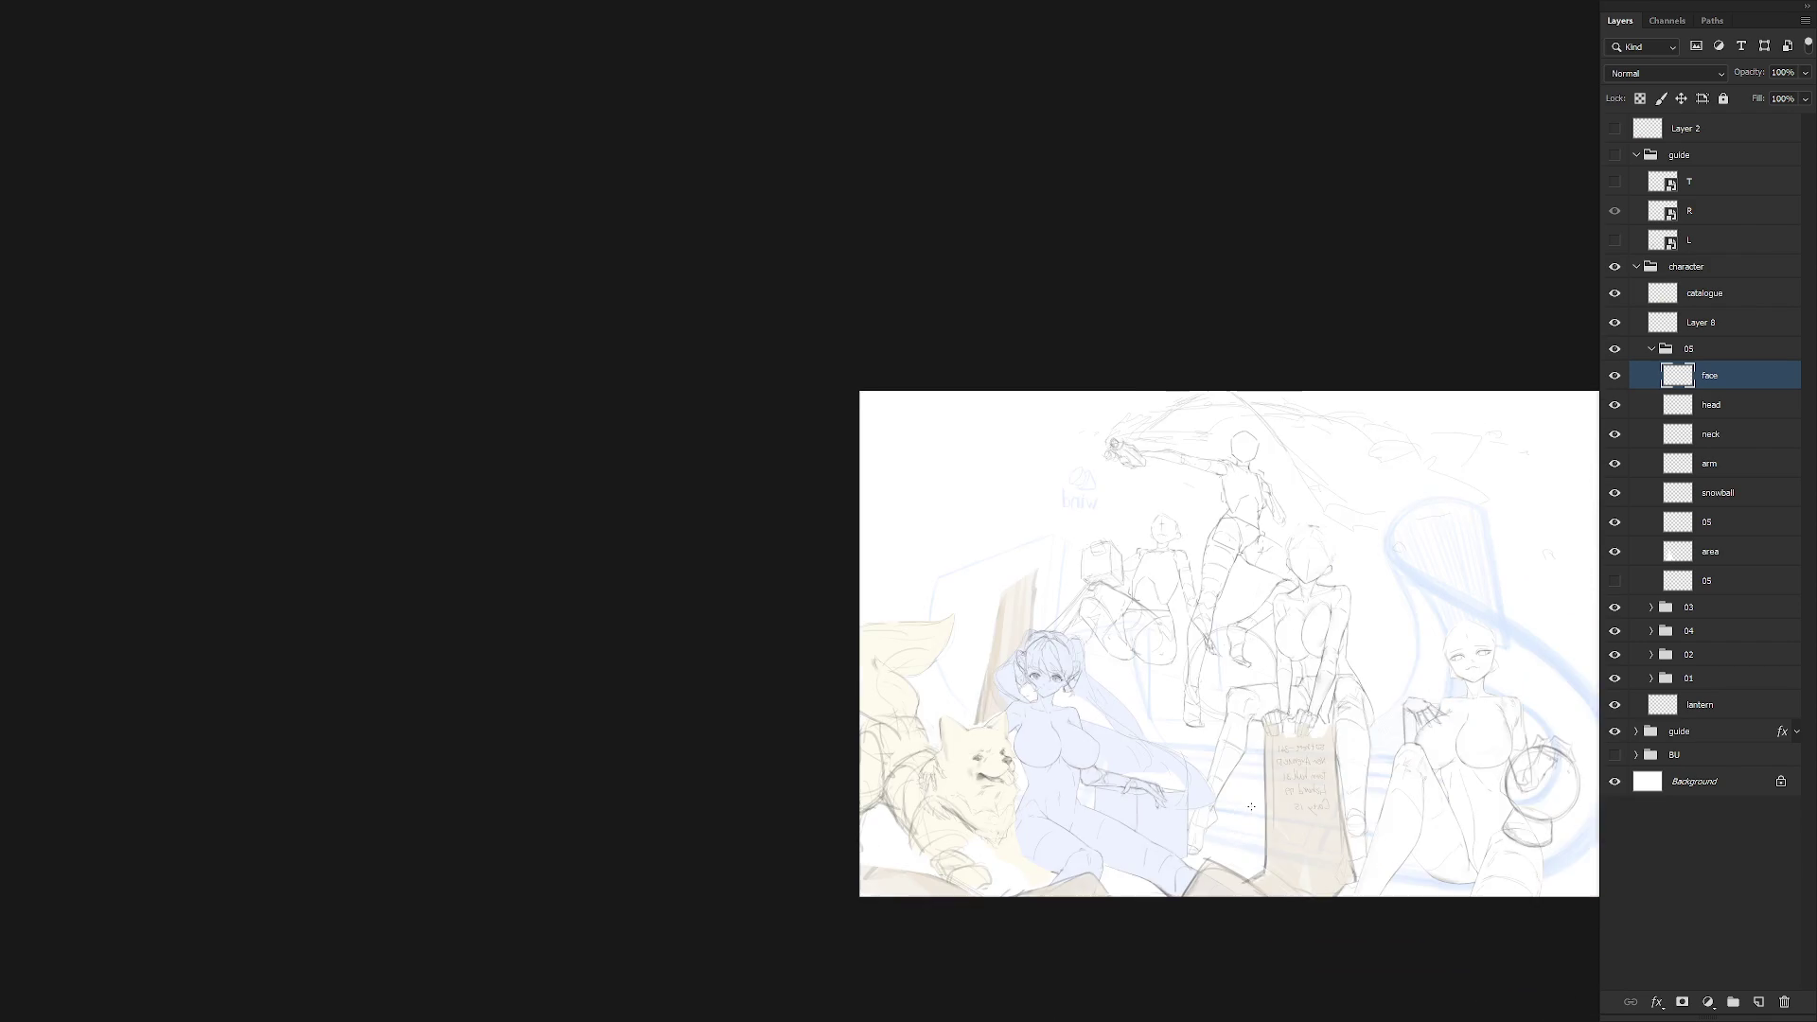
scroll(1250, 806, up, 6)
drag(1189, 637, 1186, 705)
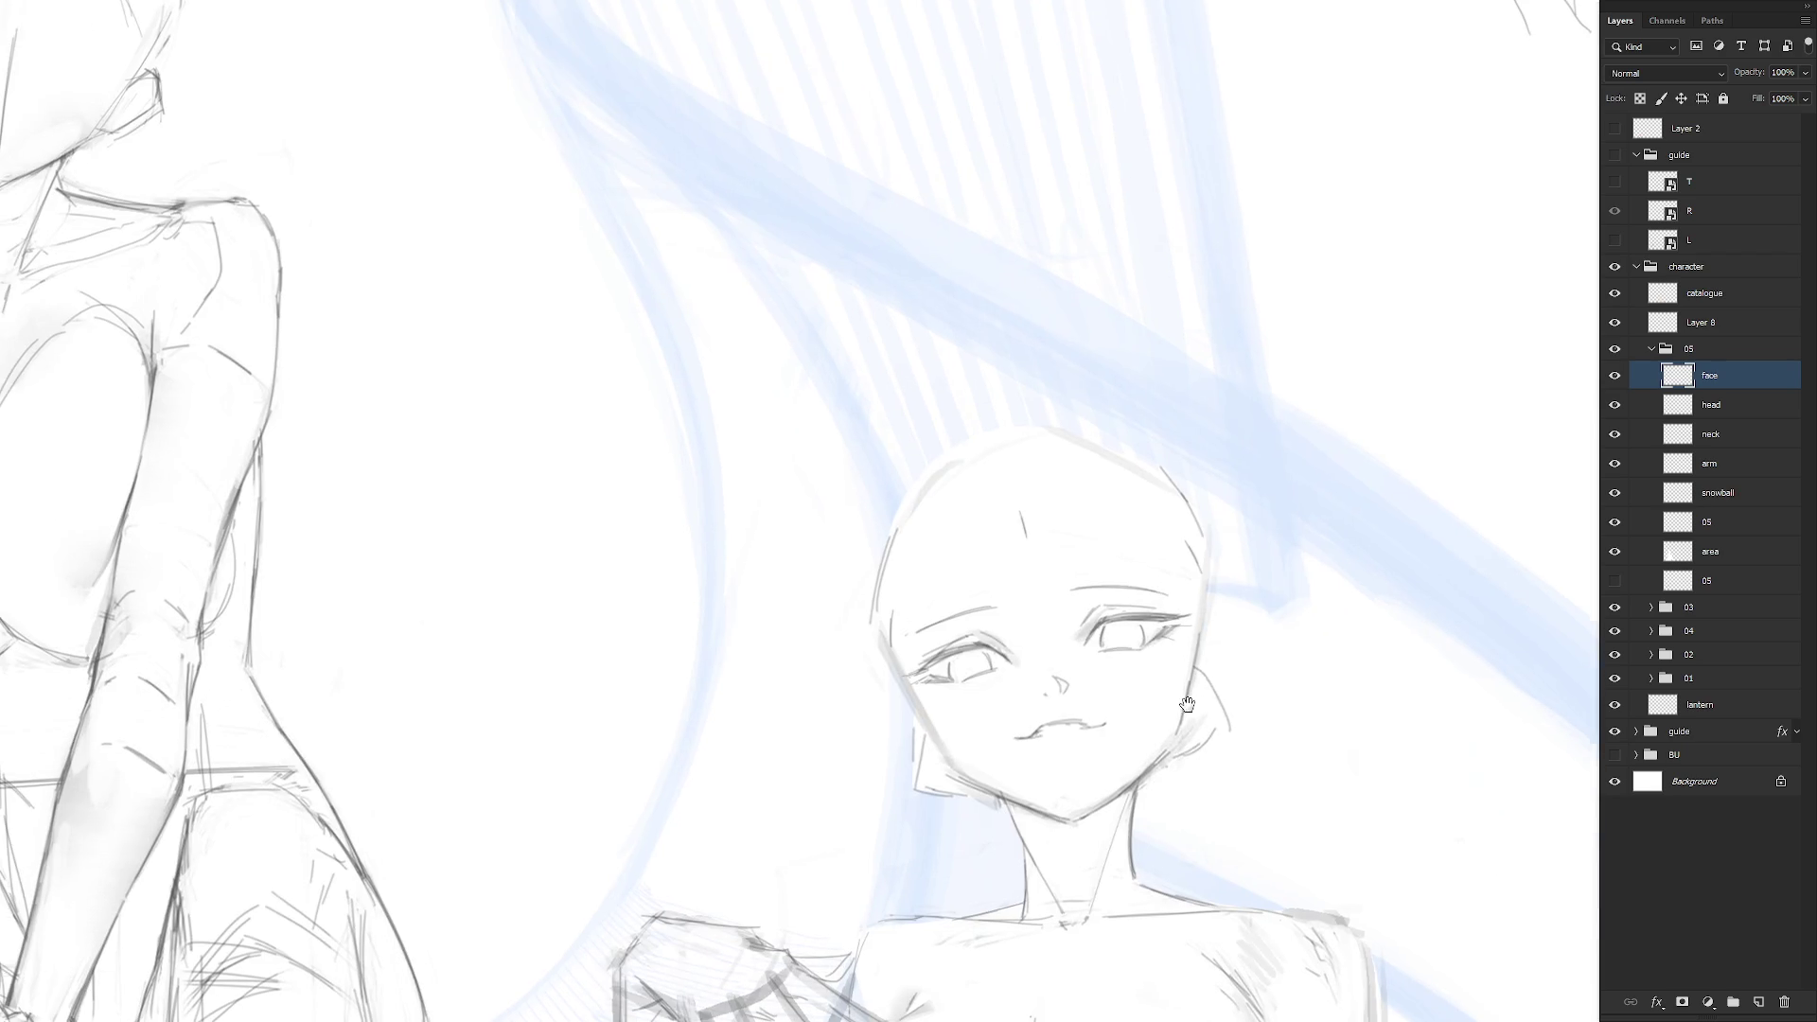
scroll(1186, 705, down, 2)
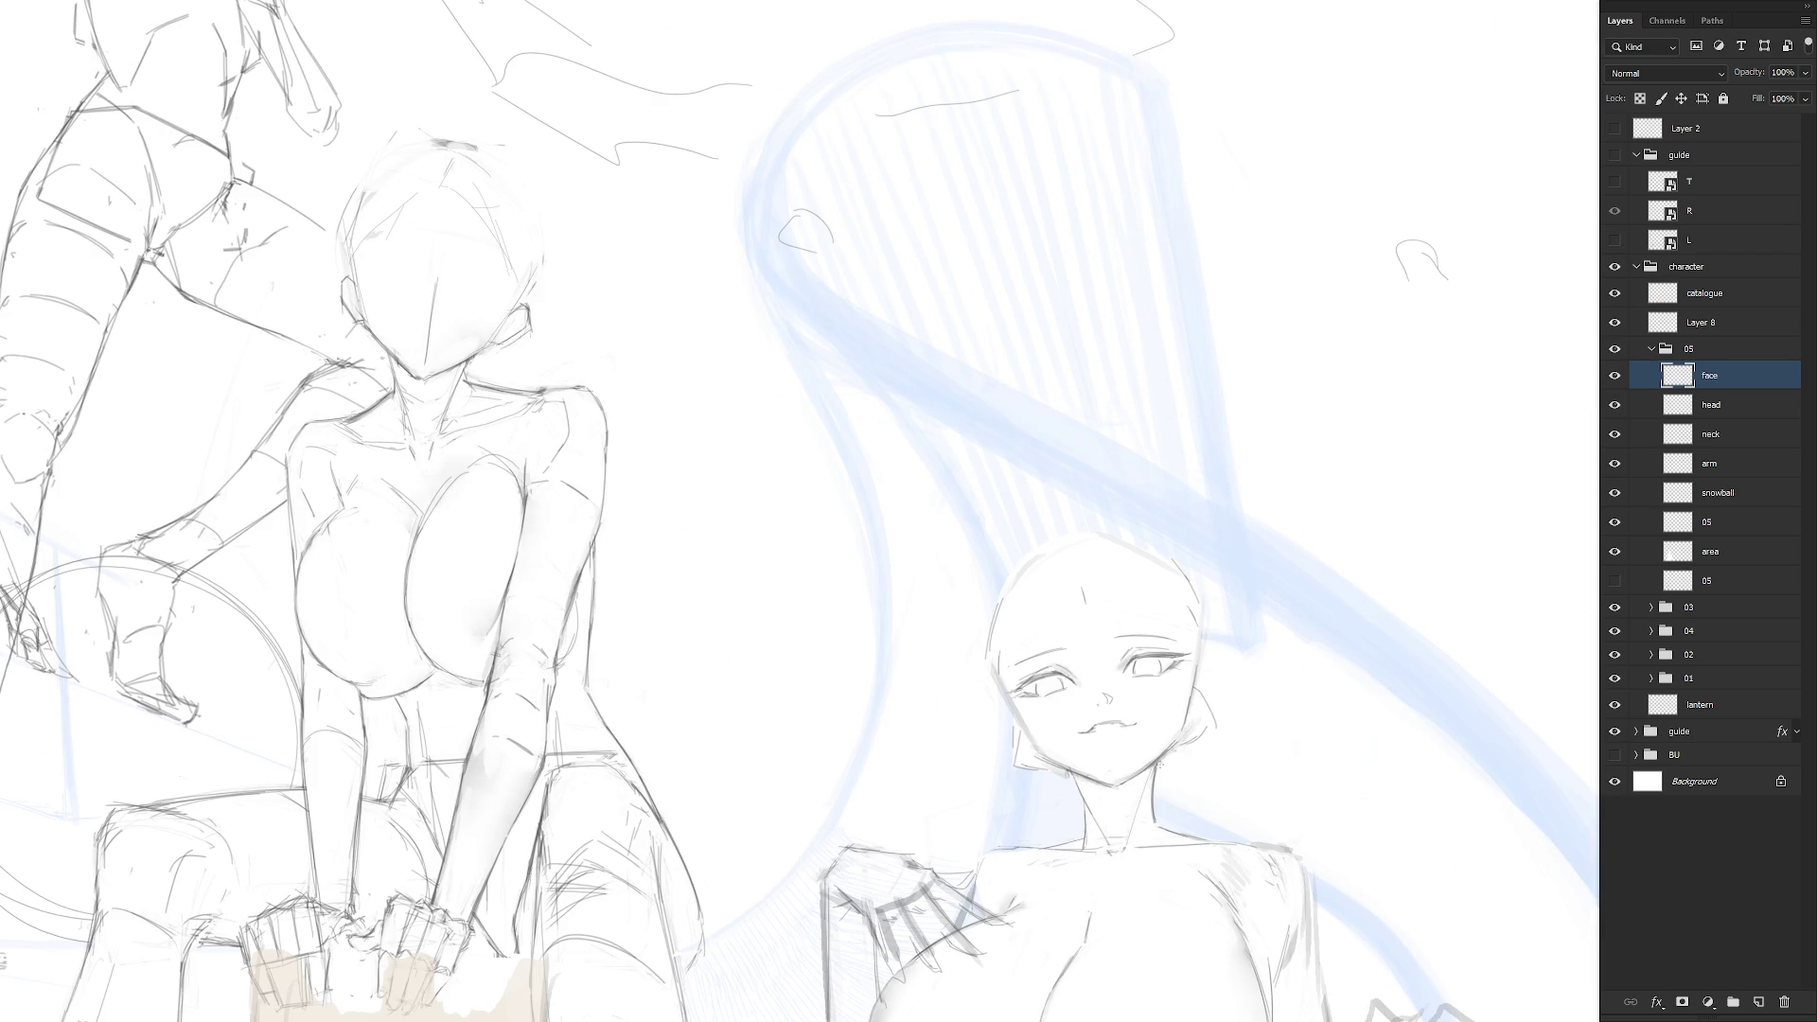
scroll(1072, 682, up, 2)
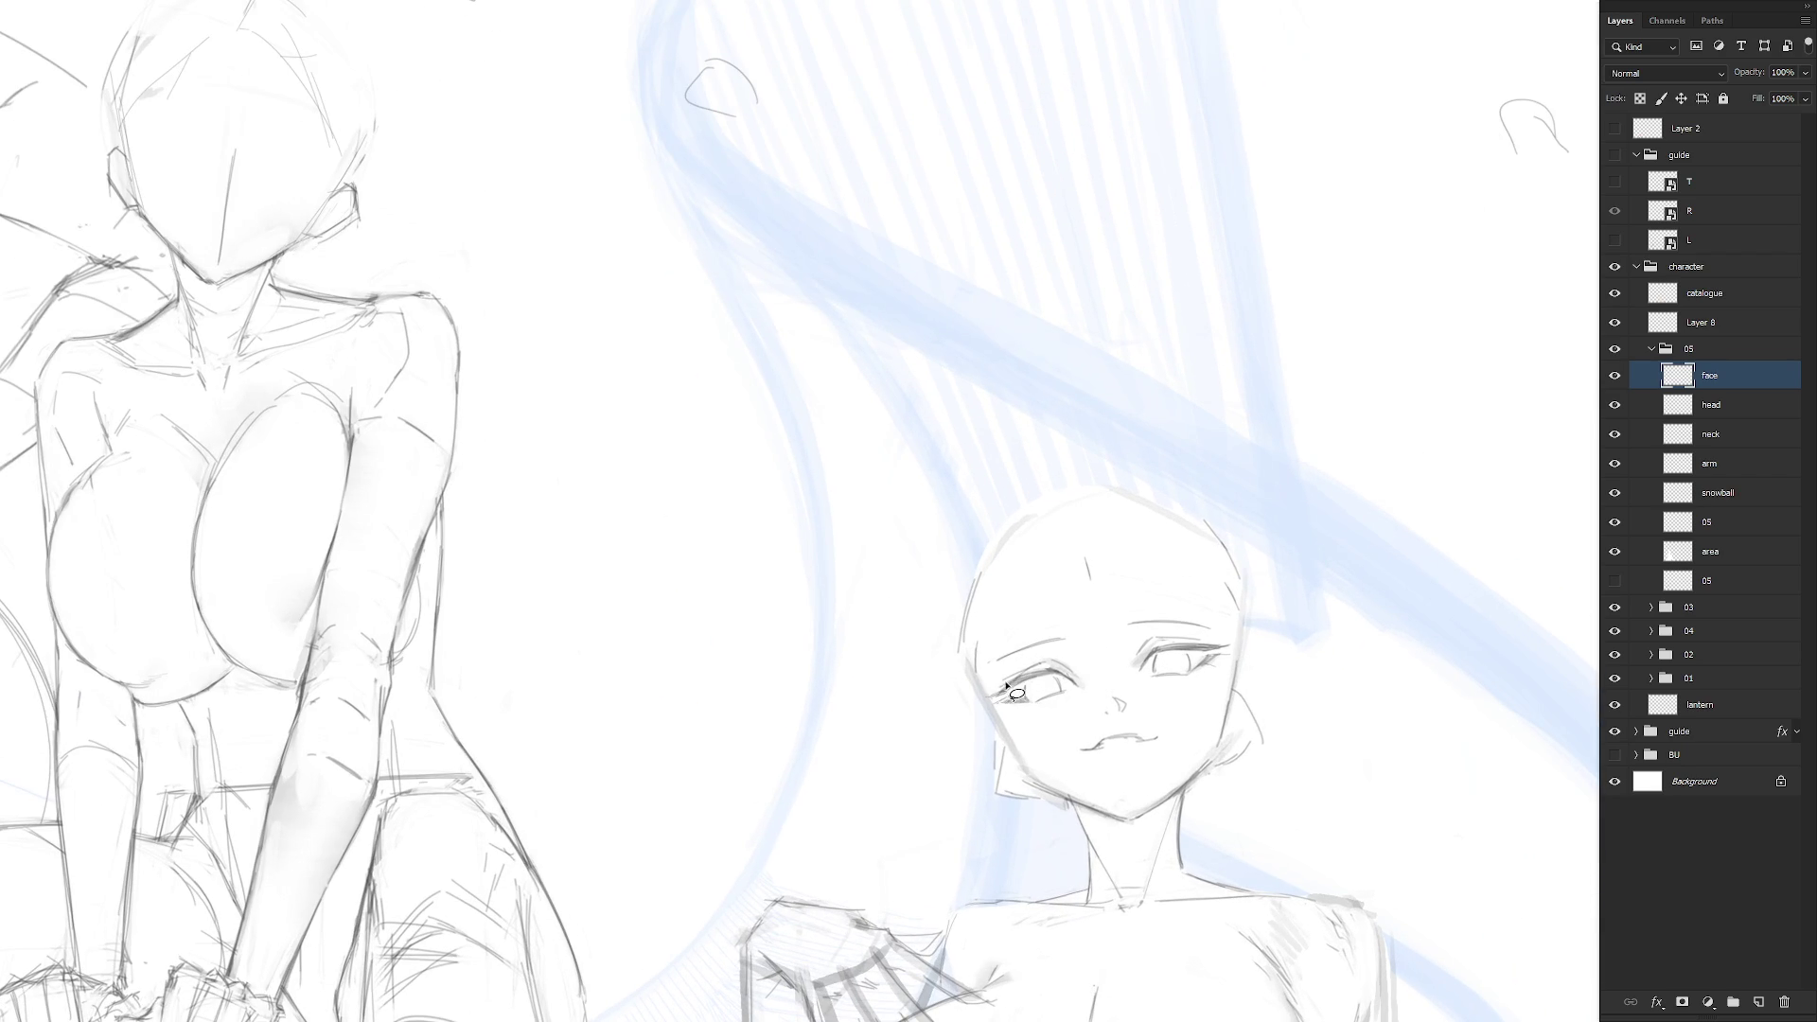
Tilt the opposite eyebrow slightly, then fit the whole image on screen
drag(1048, 651, 1054, 648)
mouse_move(1121, 625)
mouse_down()
mouse_move(1211, 632)
mouse_move(1112, 626)
mouse_up()
key(ctrl+t)
drag(1237, 592, 1235, 605)
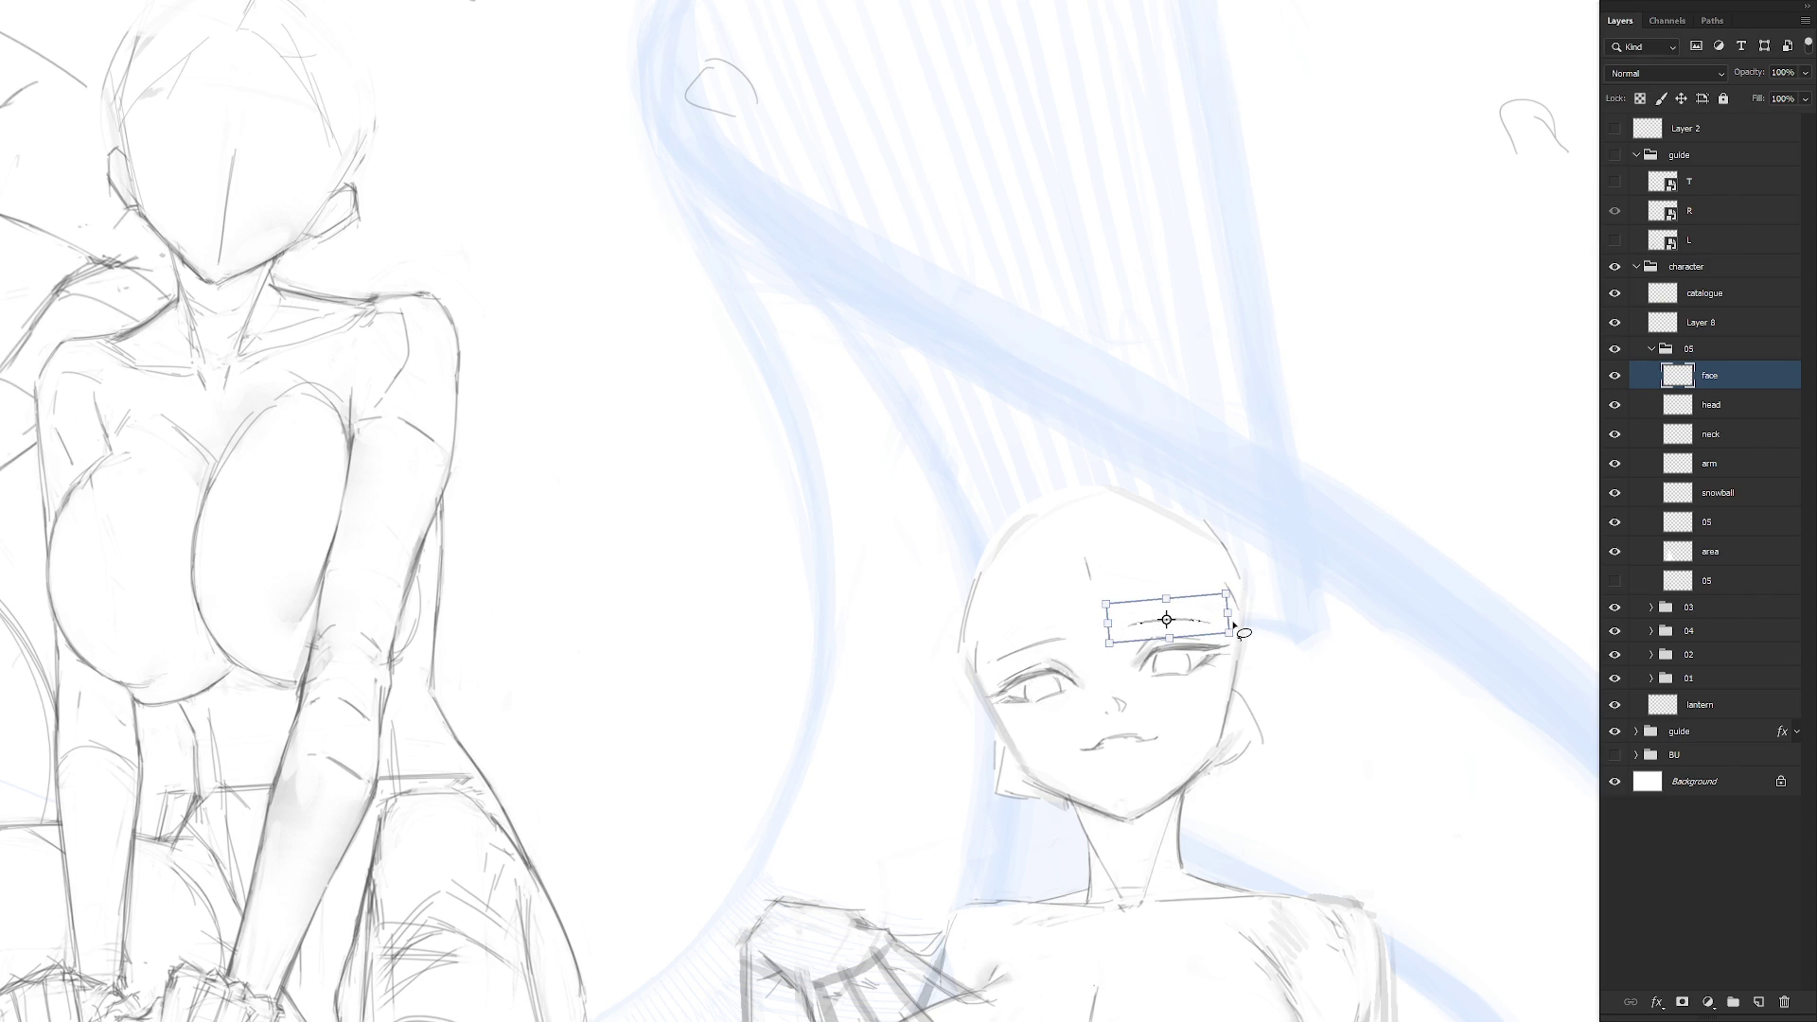
key(Return)
key(ctrl+0)
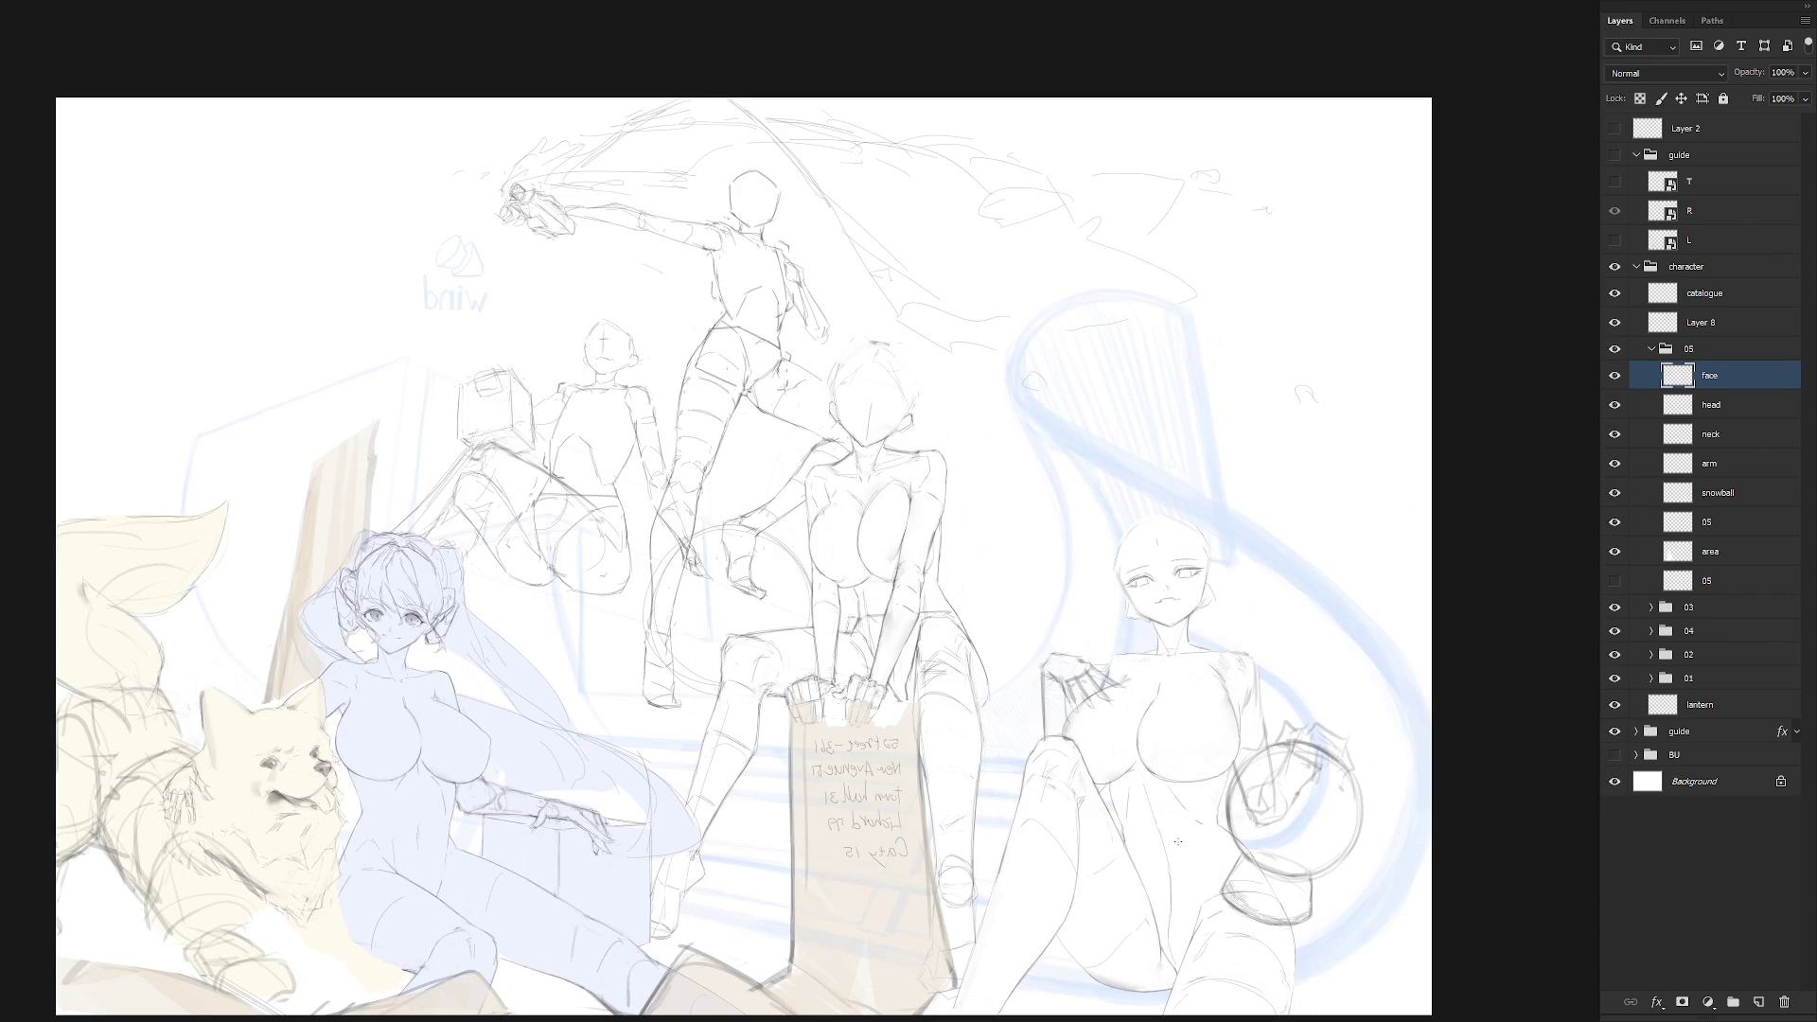
Delete the rough raised hand sketch beside the right girl's chest on the arm layer
scroll(1145, 709, down, 2)
drag(1081, 715, 1204, 613)
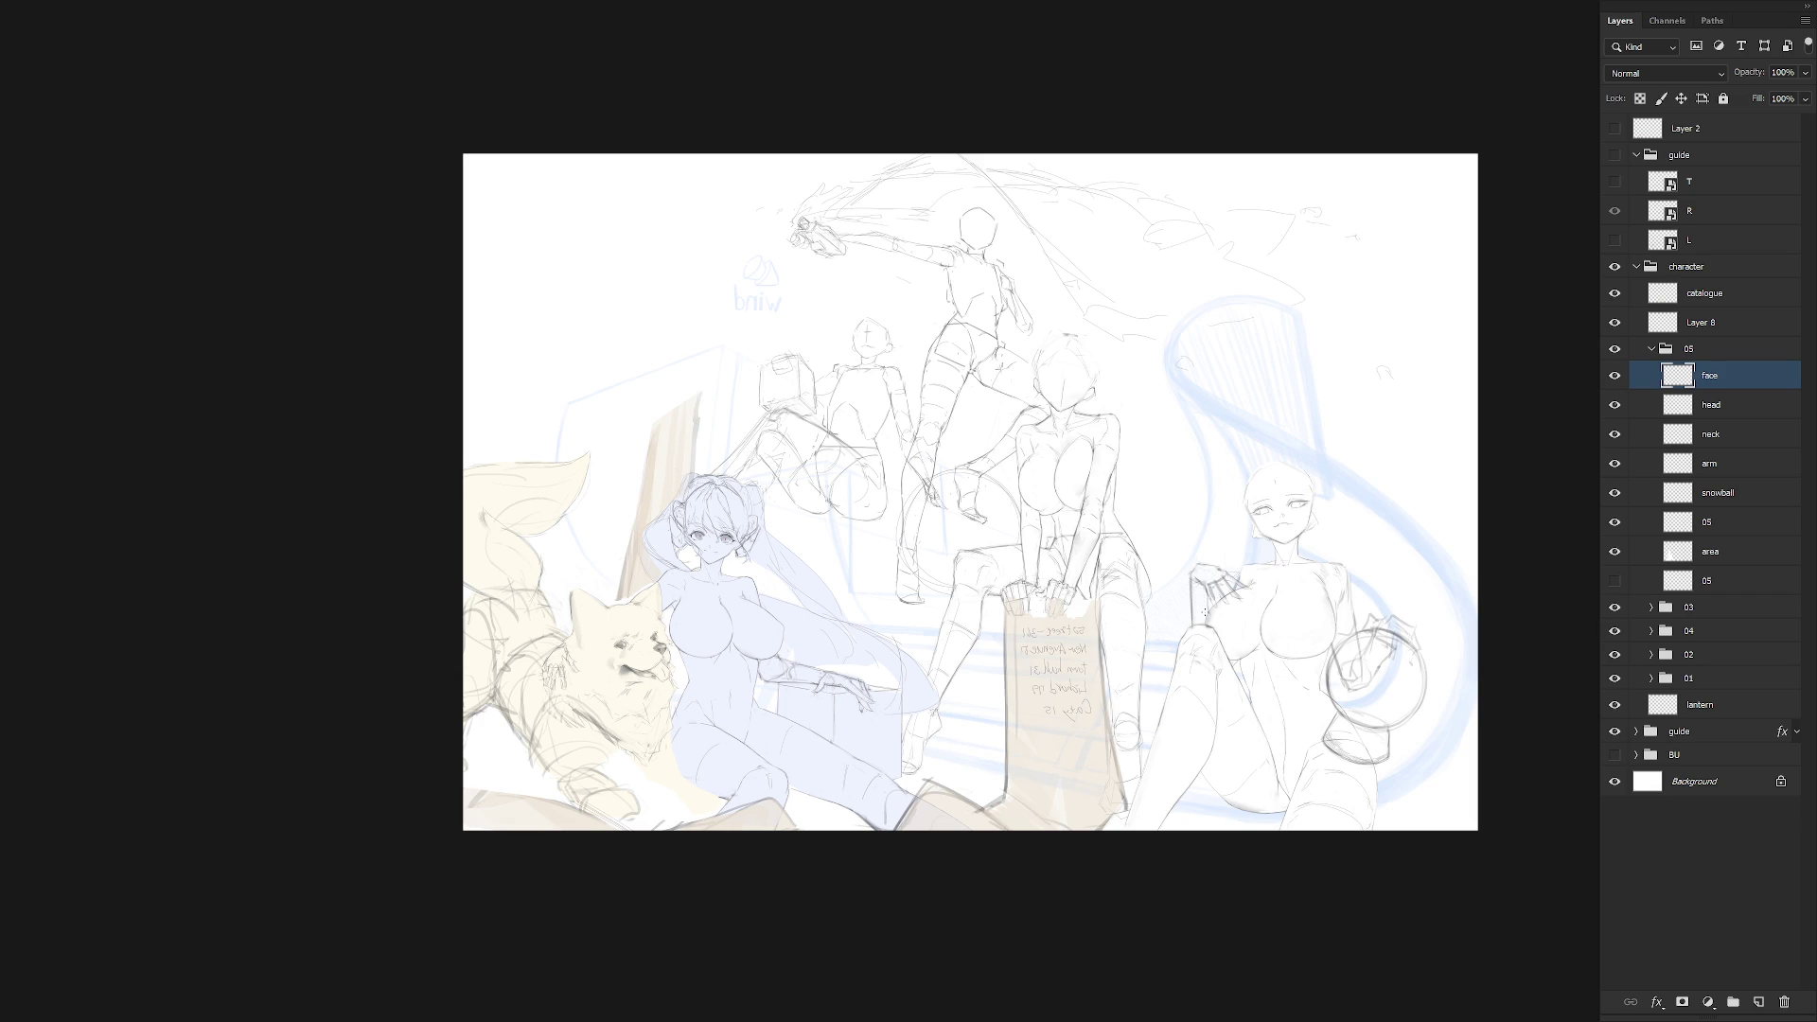
click(1741, 466)
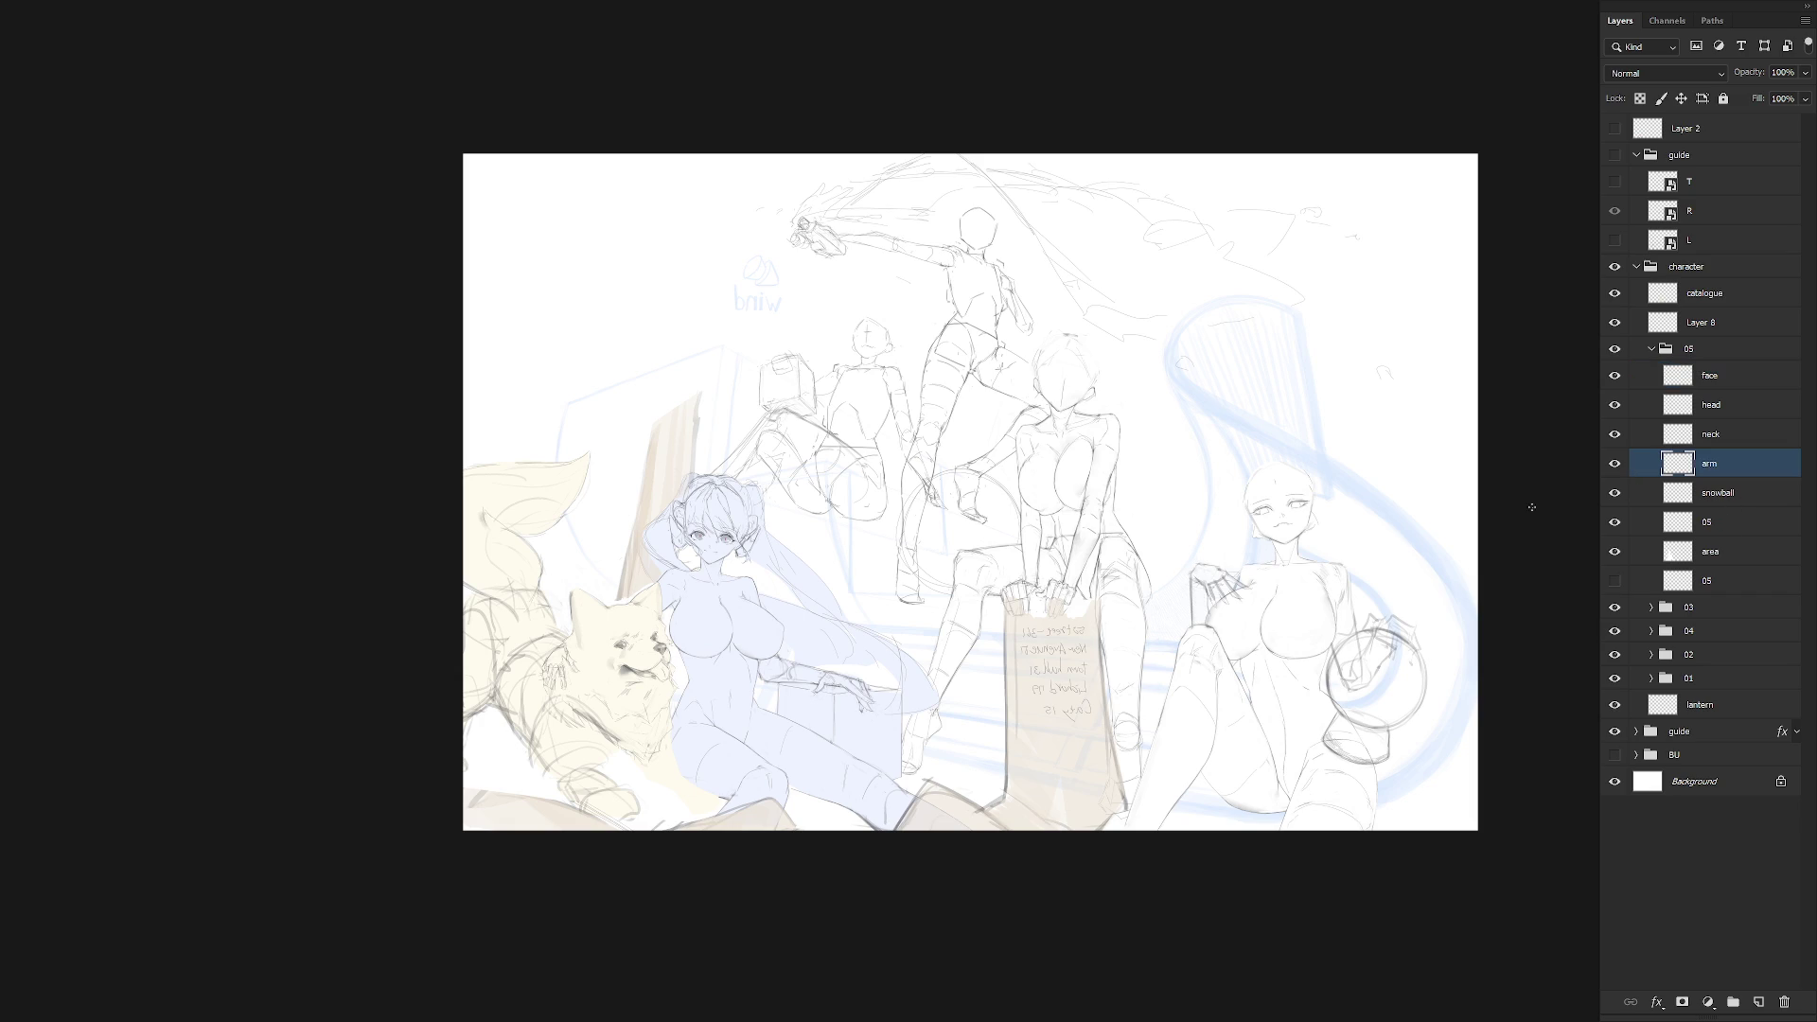
scroll(1216, 615, up, 2)
key(l)
mouse_move(1147, 734)
mouse_down()
mouse_move(1310, 560)
mouse_move(1140, 662)
mouse_up()
key(Delete)
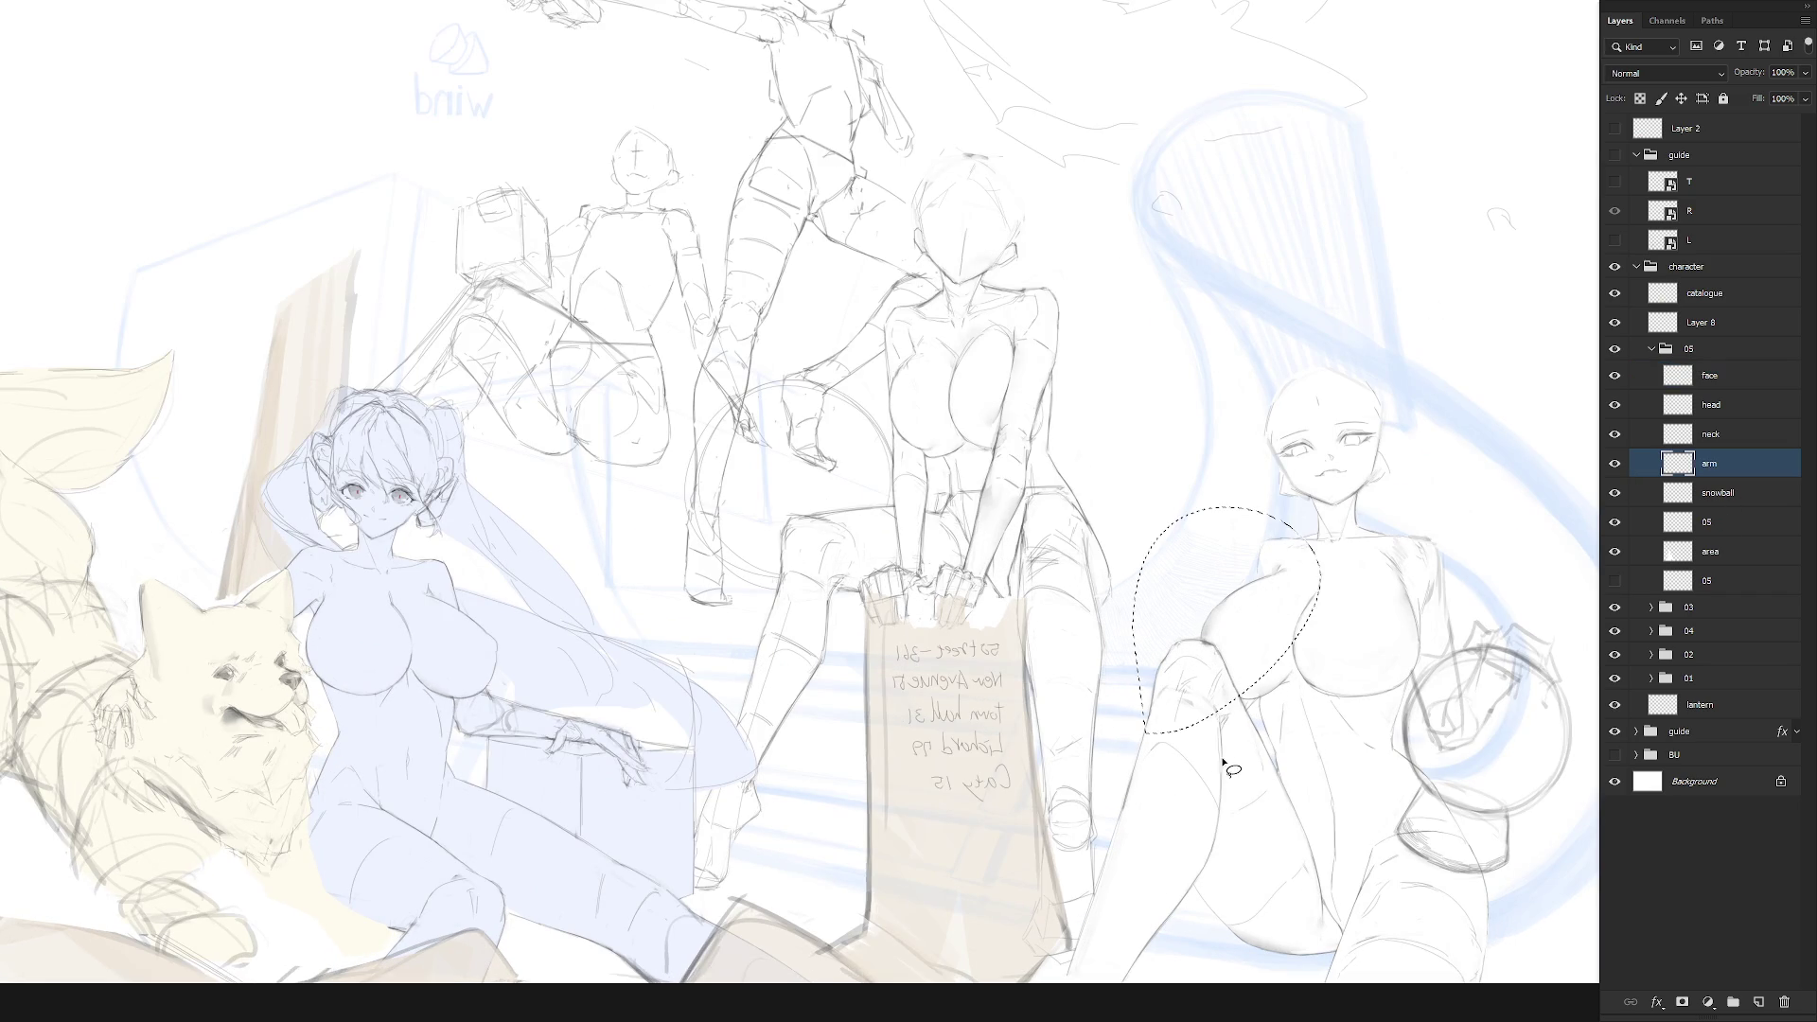
key(ctrl+d)
Zoom out and flip the canvas horizontally to check the composition
scroll(1343, 772, down, 3)
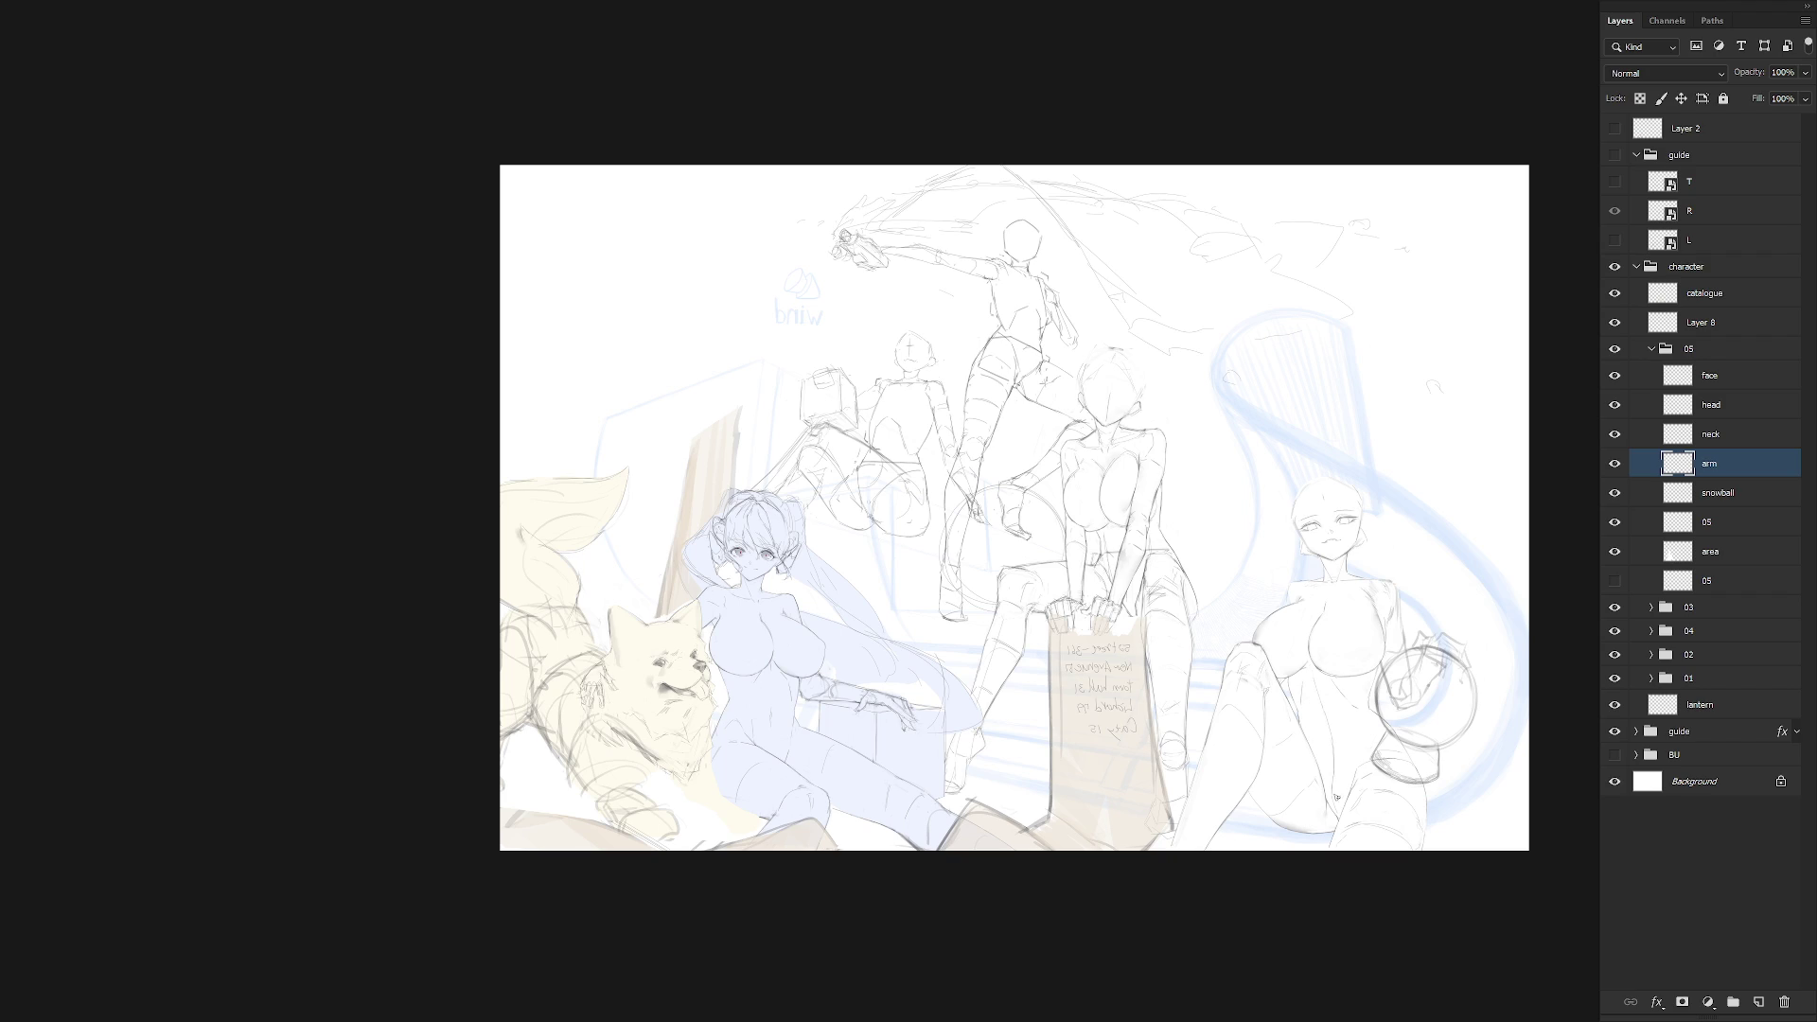
key(h)
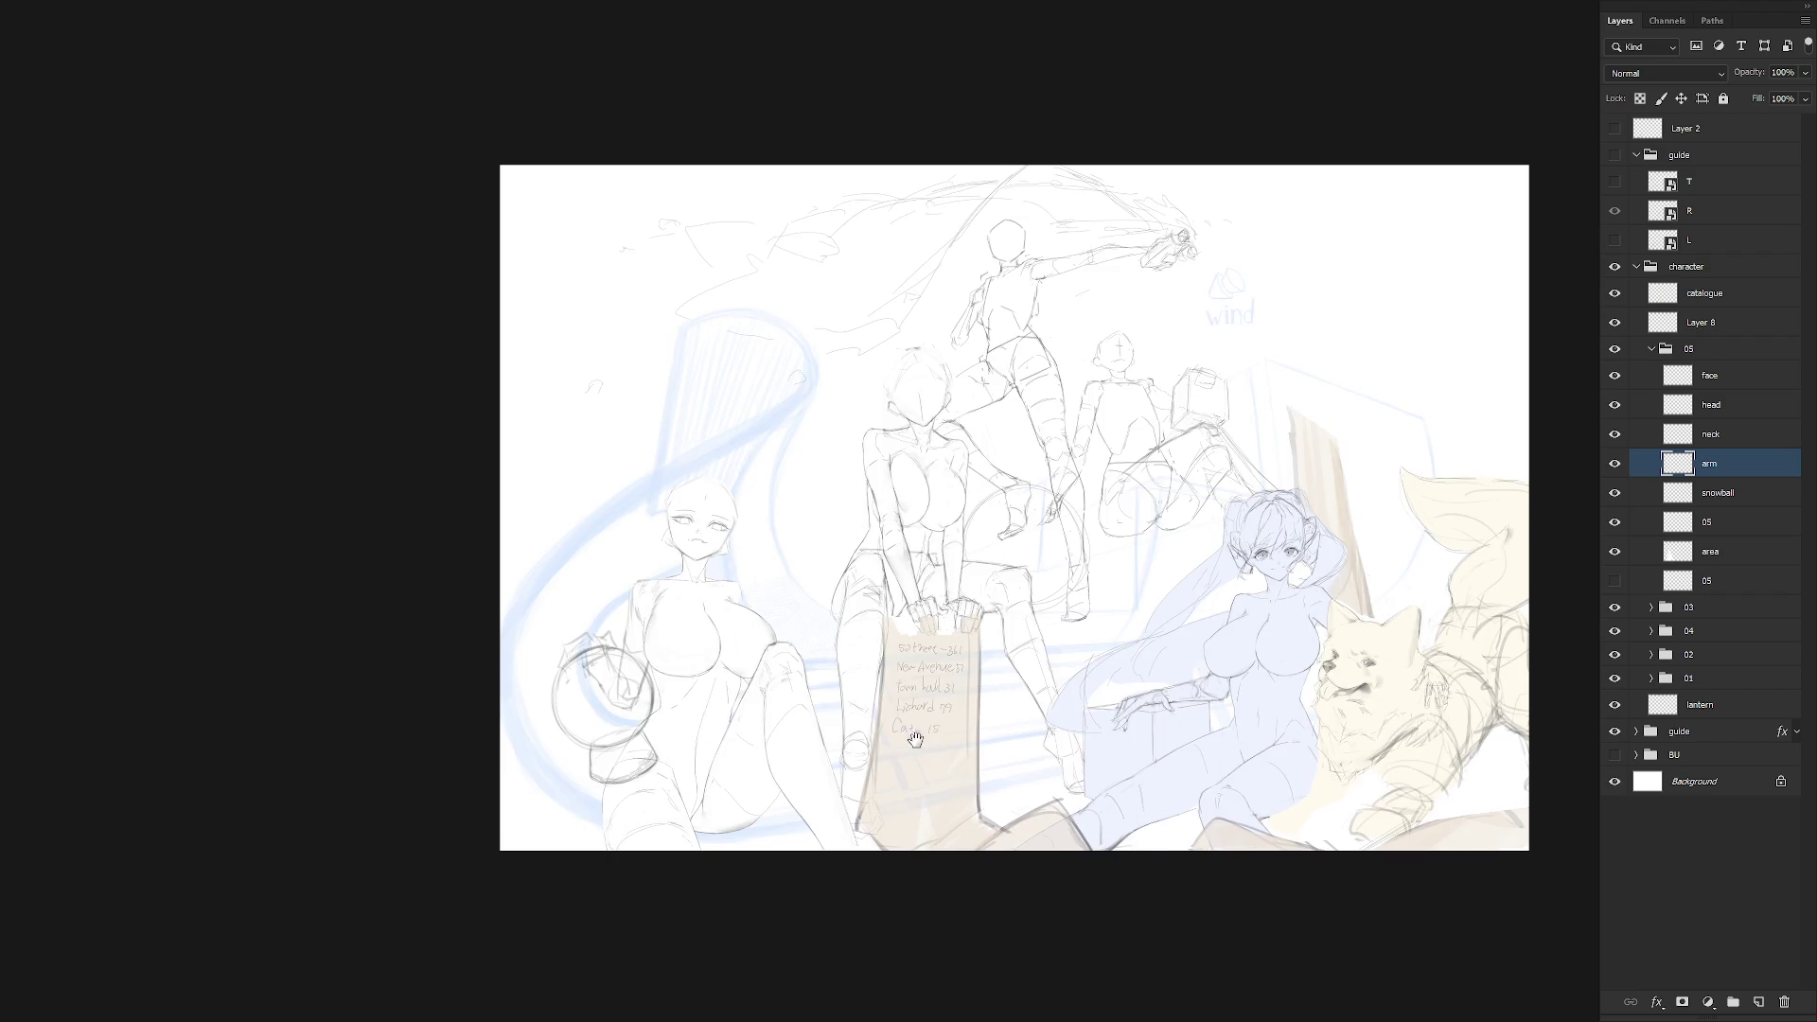
scroll(946, 573, up, 5)
Rotate the left girl's face and head layers slightly counter-clockwise around a pivot at her chin
drag(1471, 518, 1383, 552)
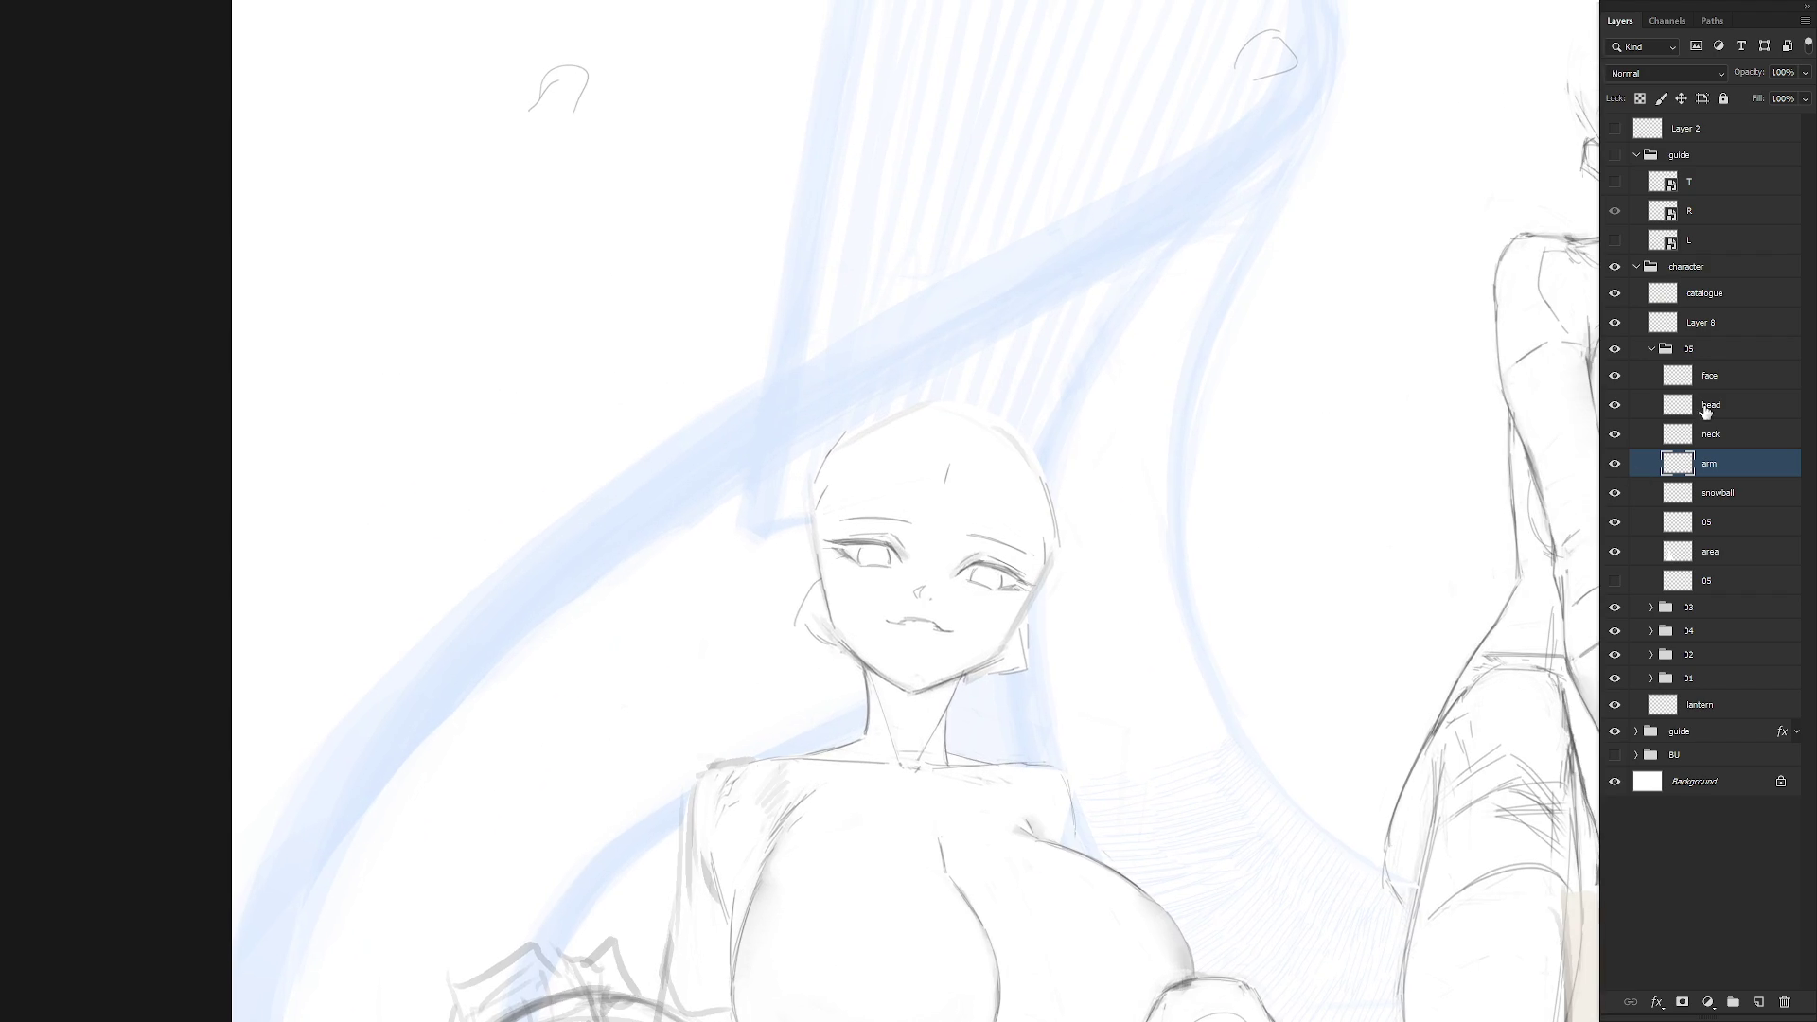
click(1708, 407)
shift+click(1731, 381)
key(ctrl+t)
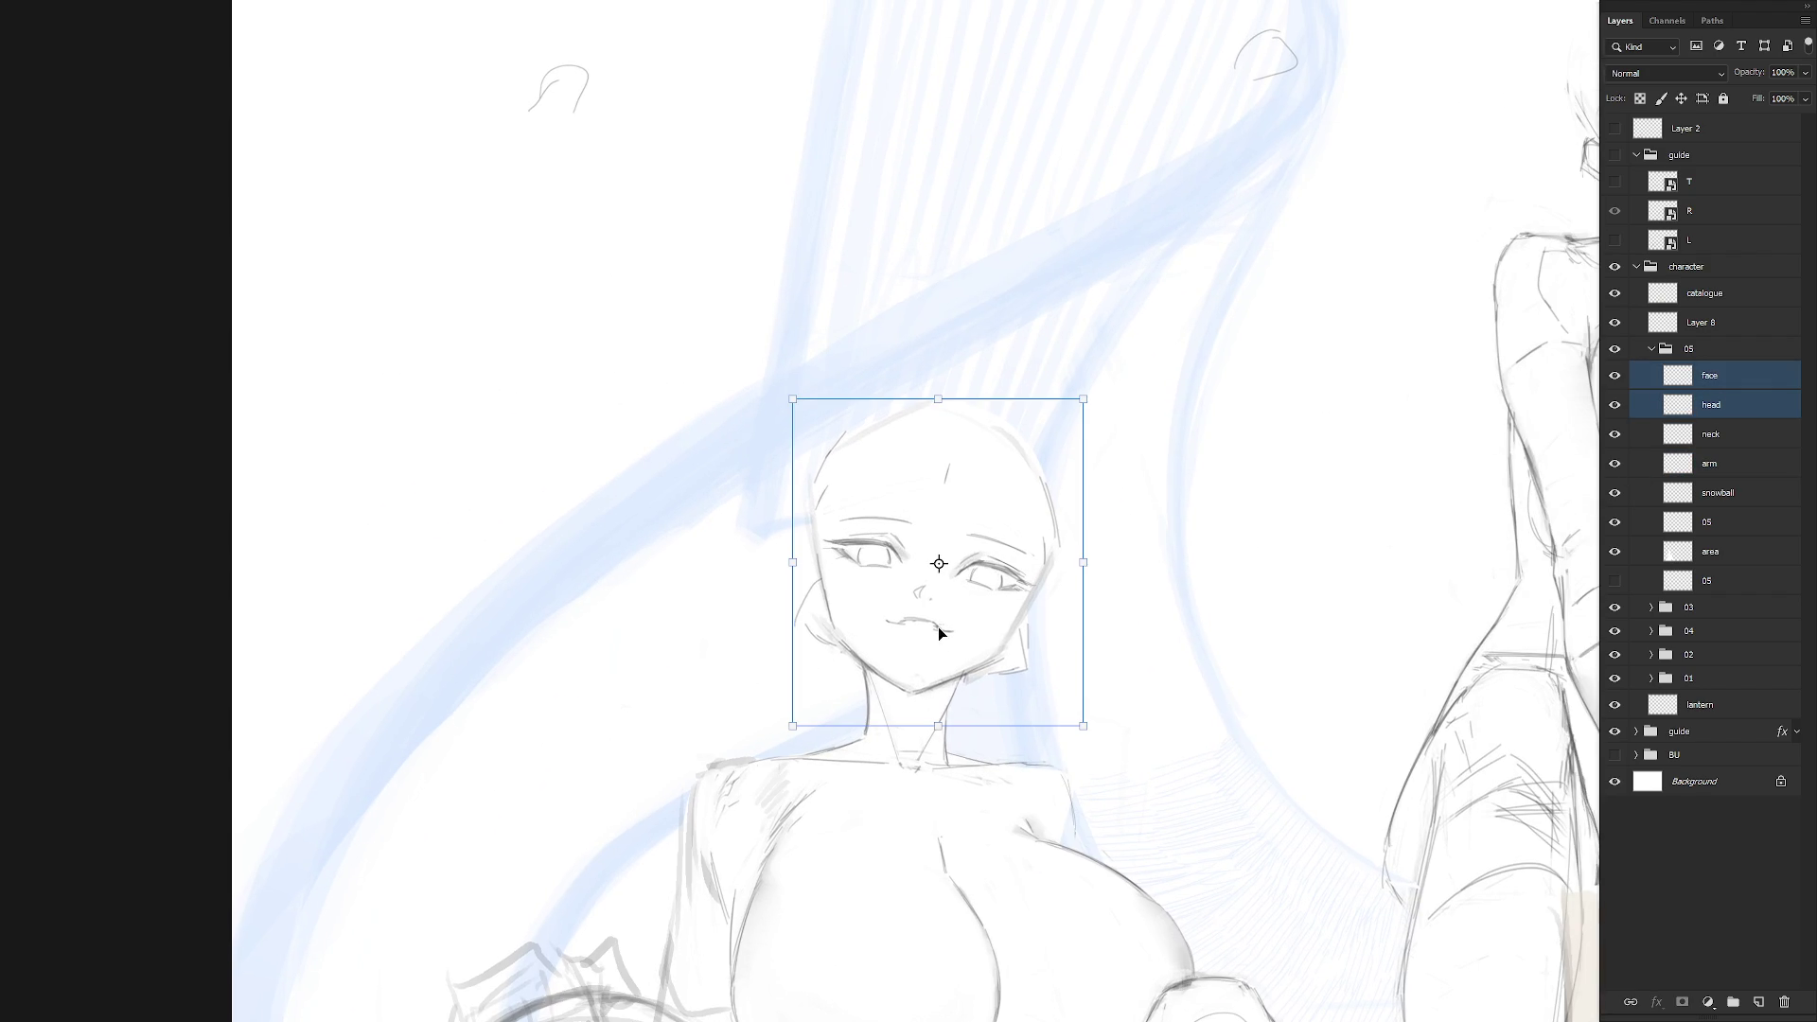
drag(933, 572, 914, 662)
drag(1115, 367, 1091, 374)
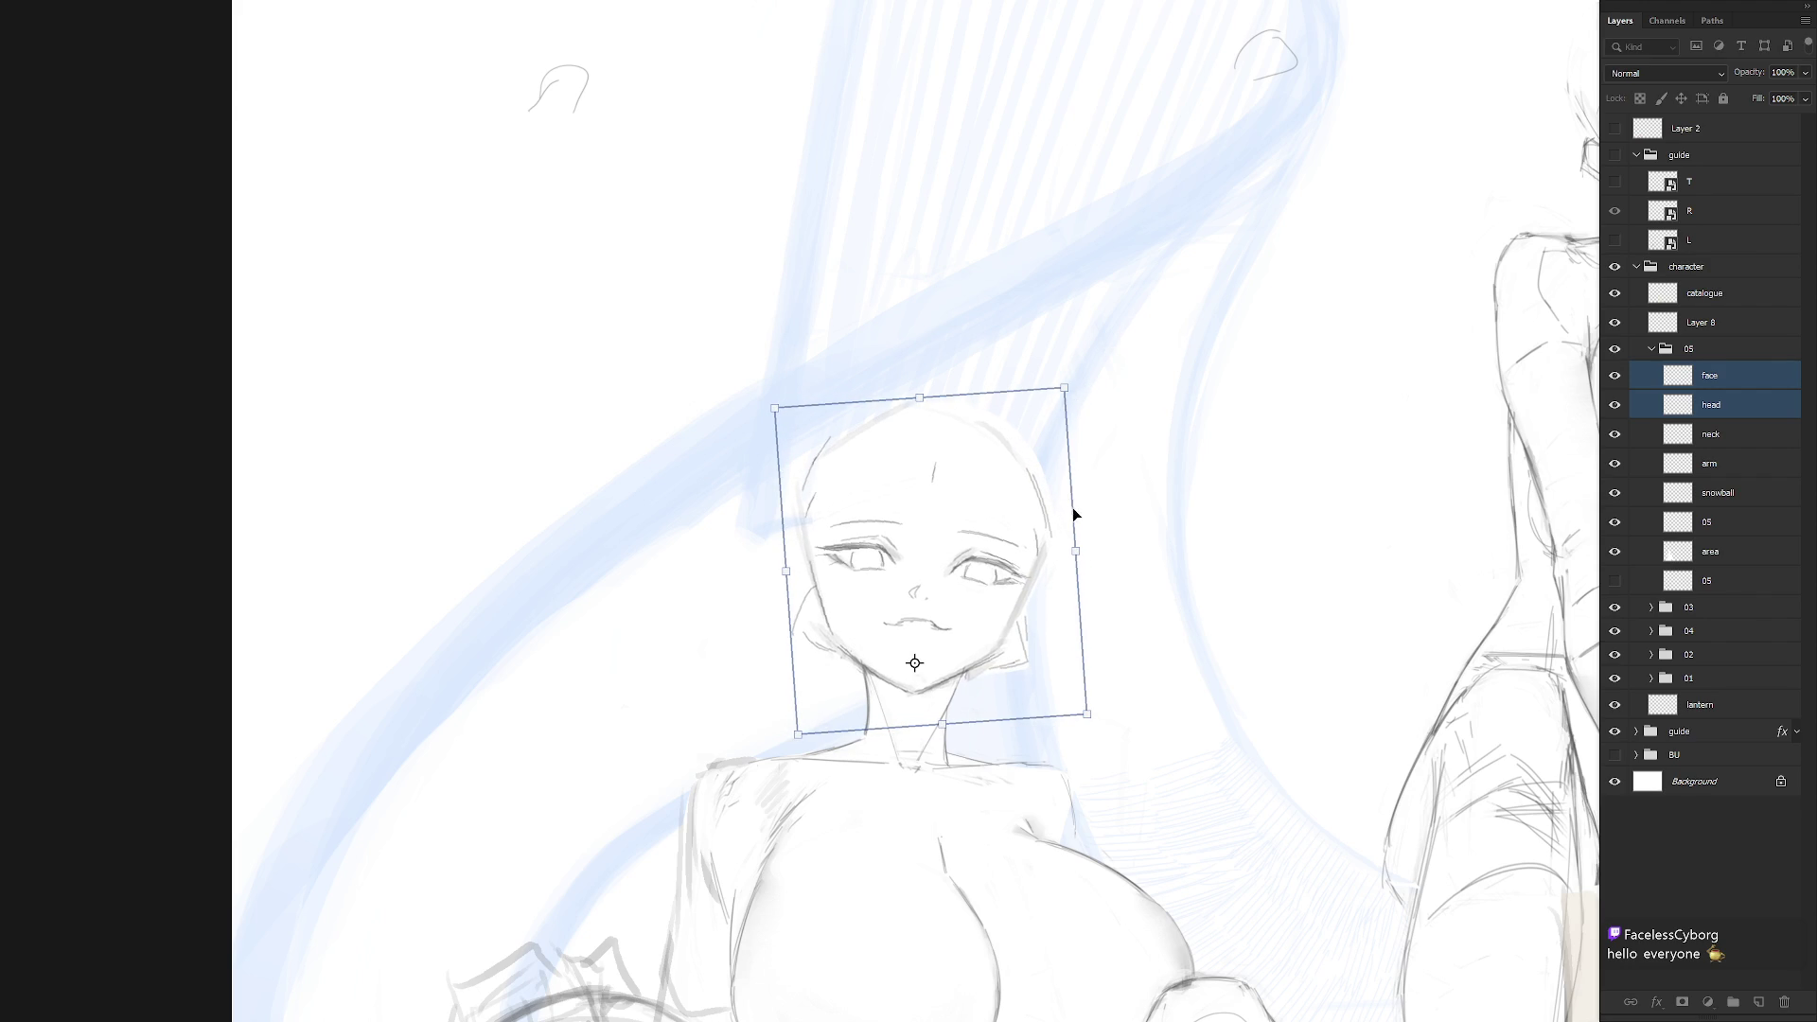
key(Return)
scroll(1075, 629, down, 5)
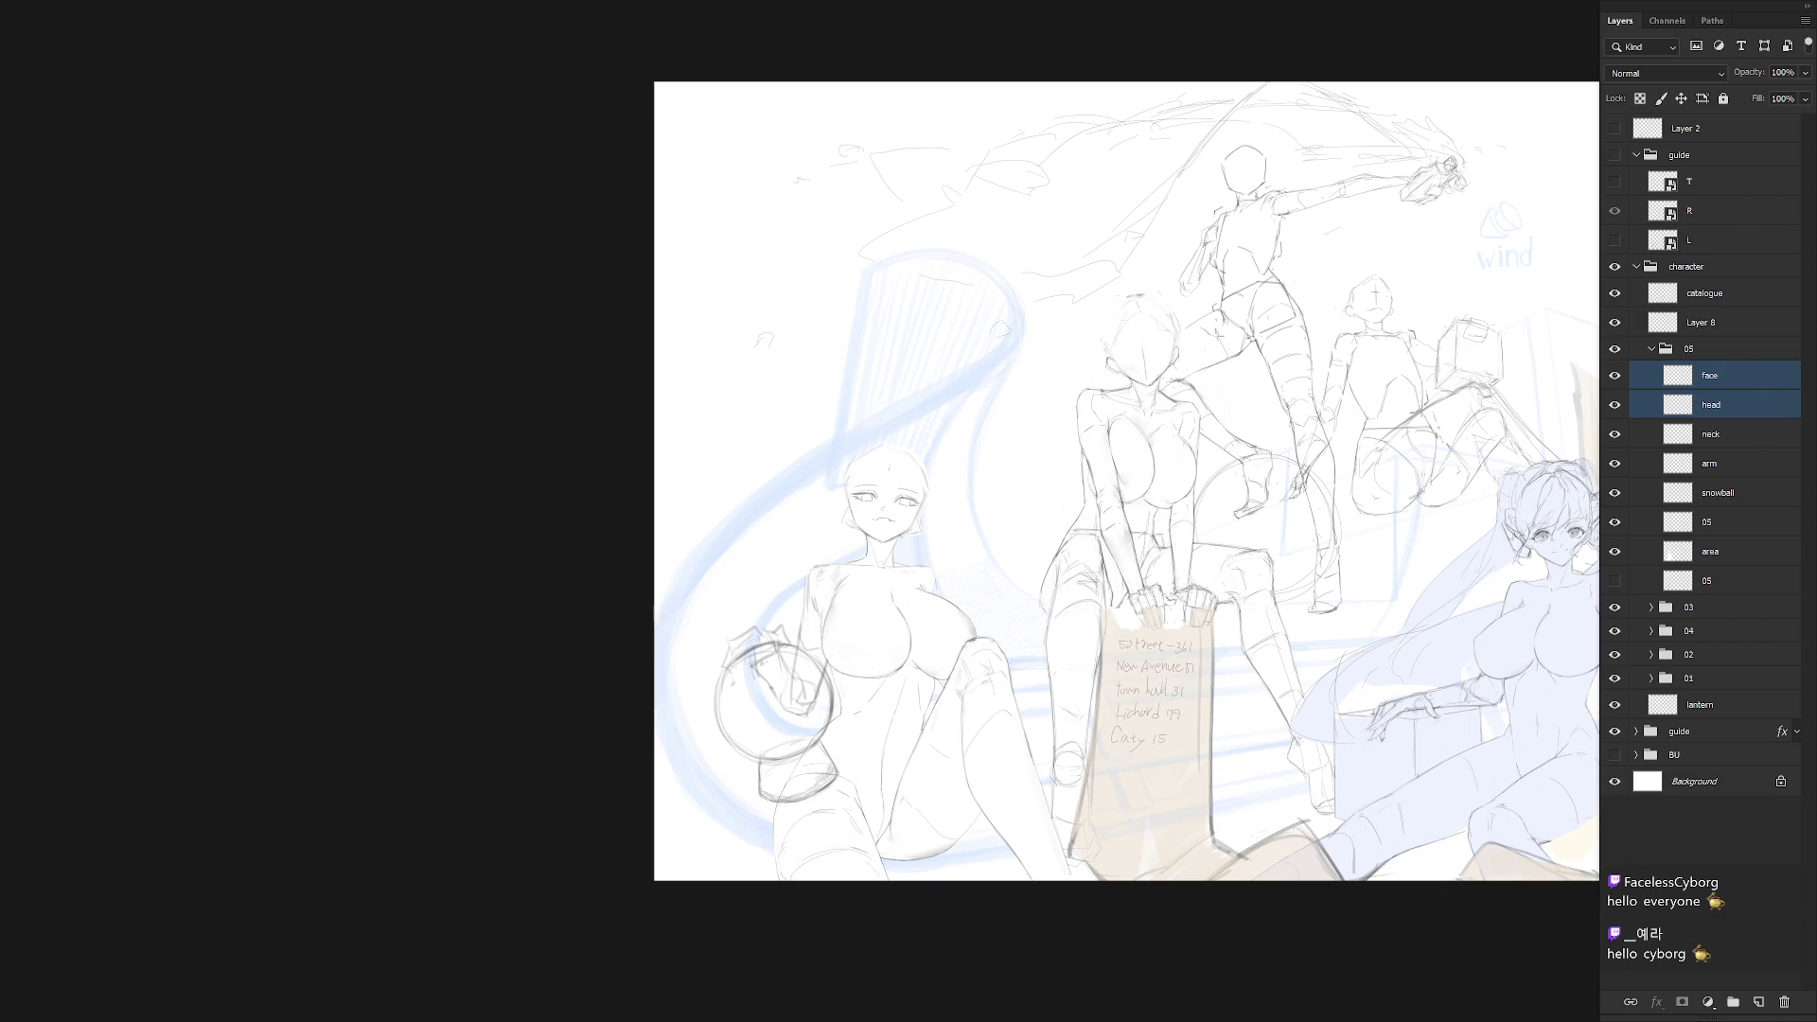
Switch to the arm layer and try out curved strokes for the left girl's raised arm
click(1728, 525)
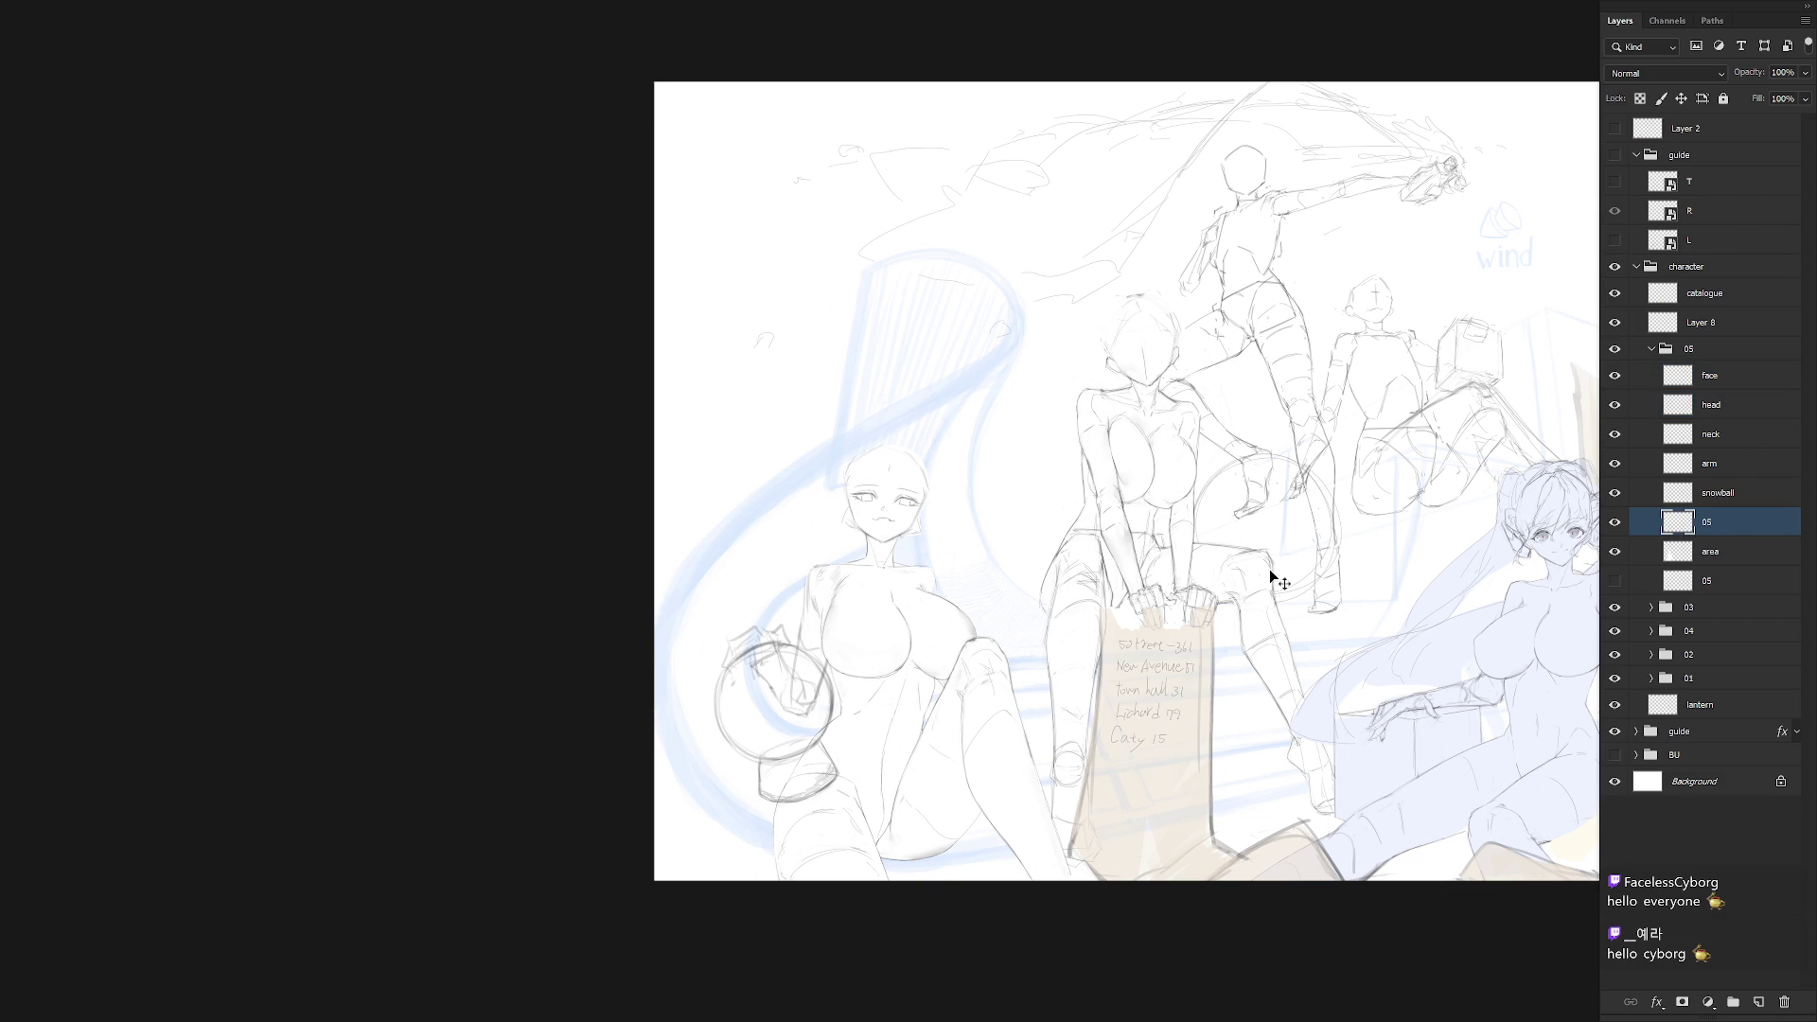
scroll(940, 606, up, 2)
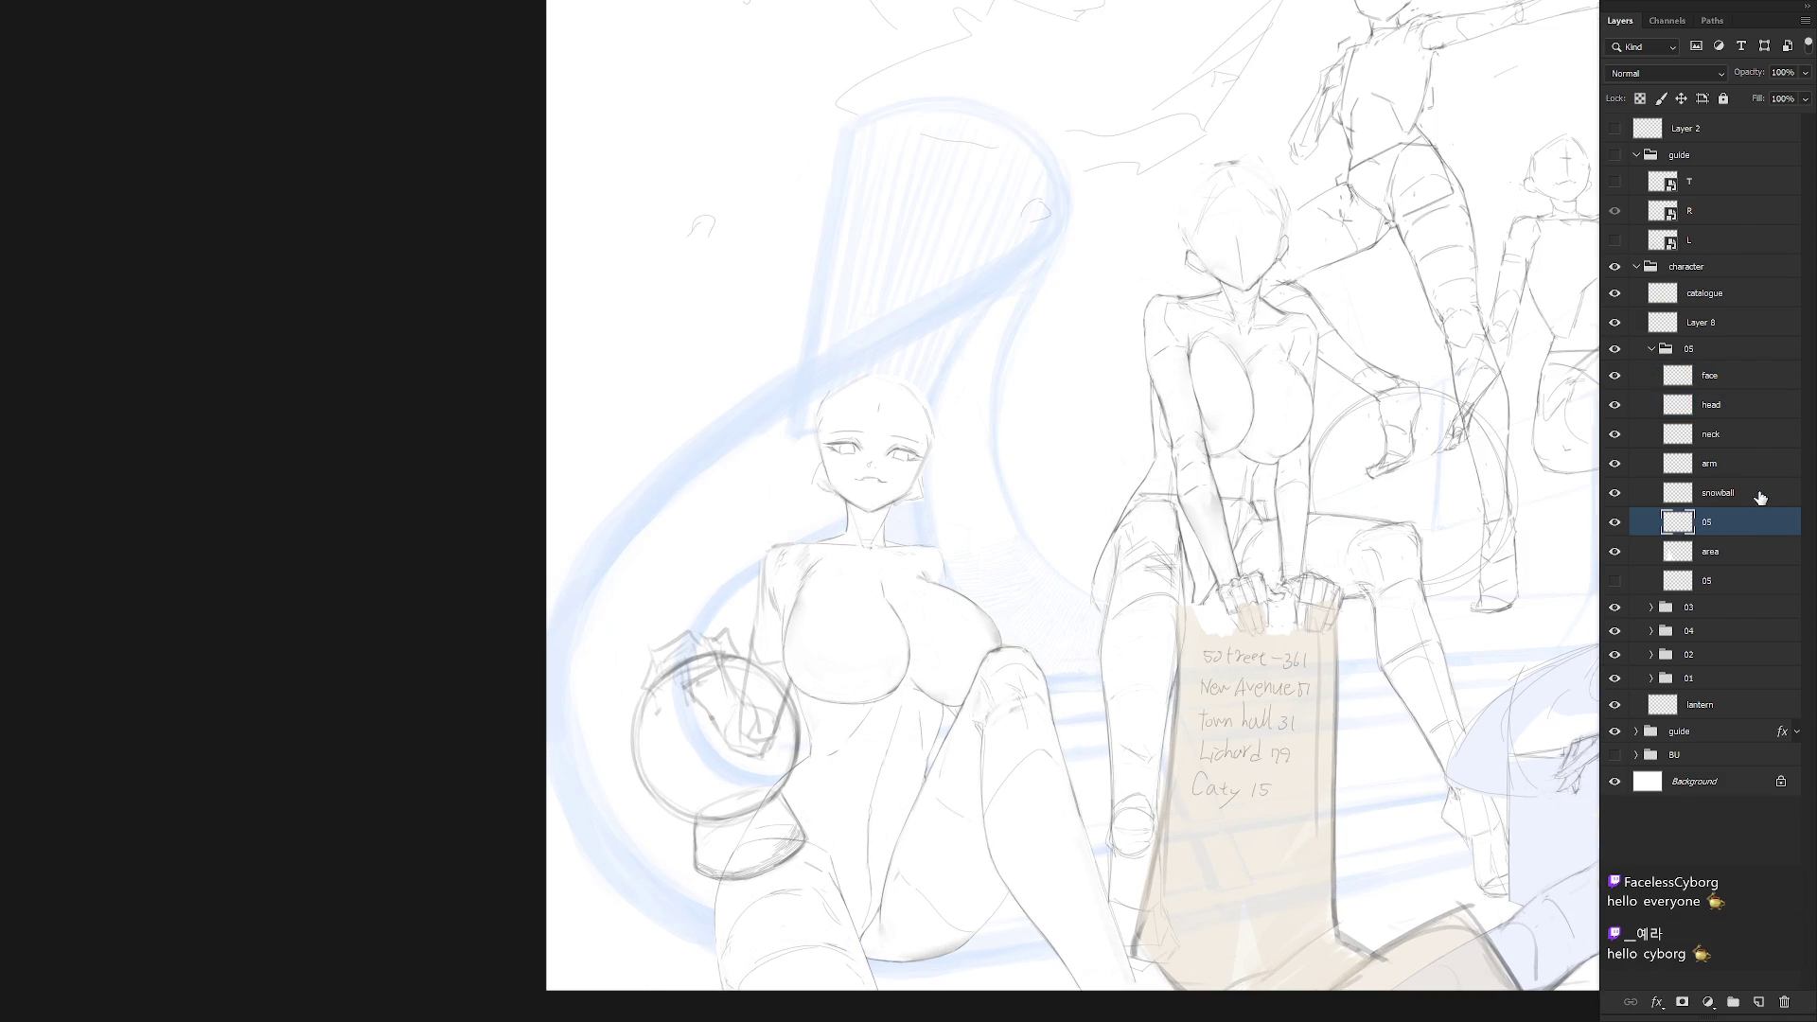
click(1743, 548)
click(1728, 465)
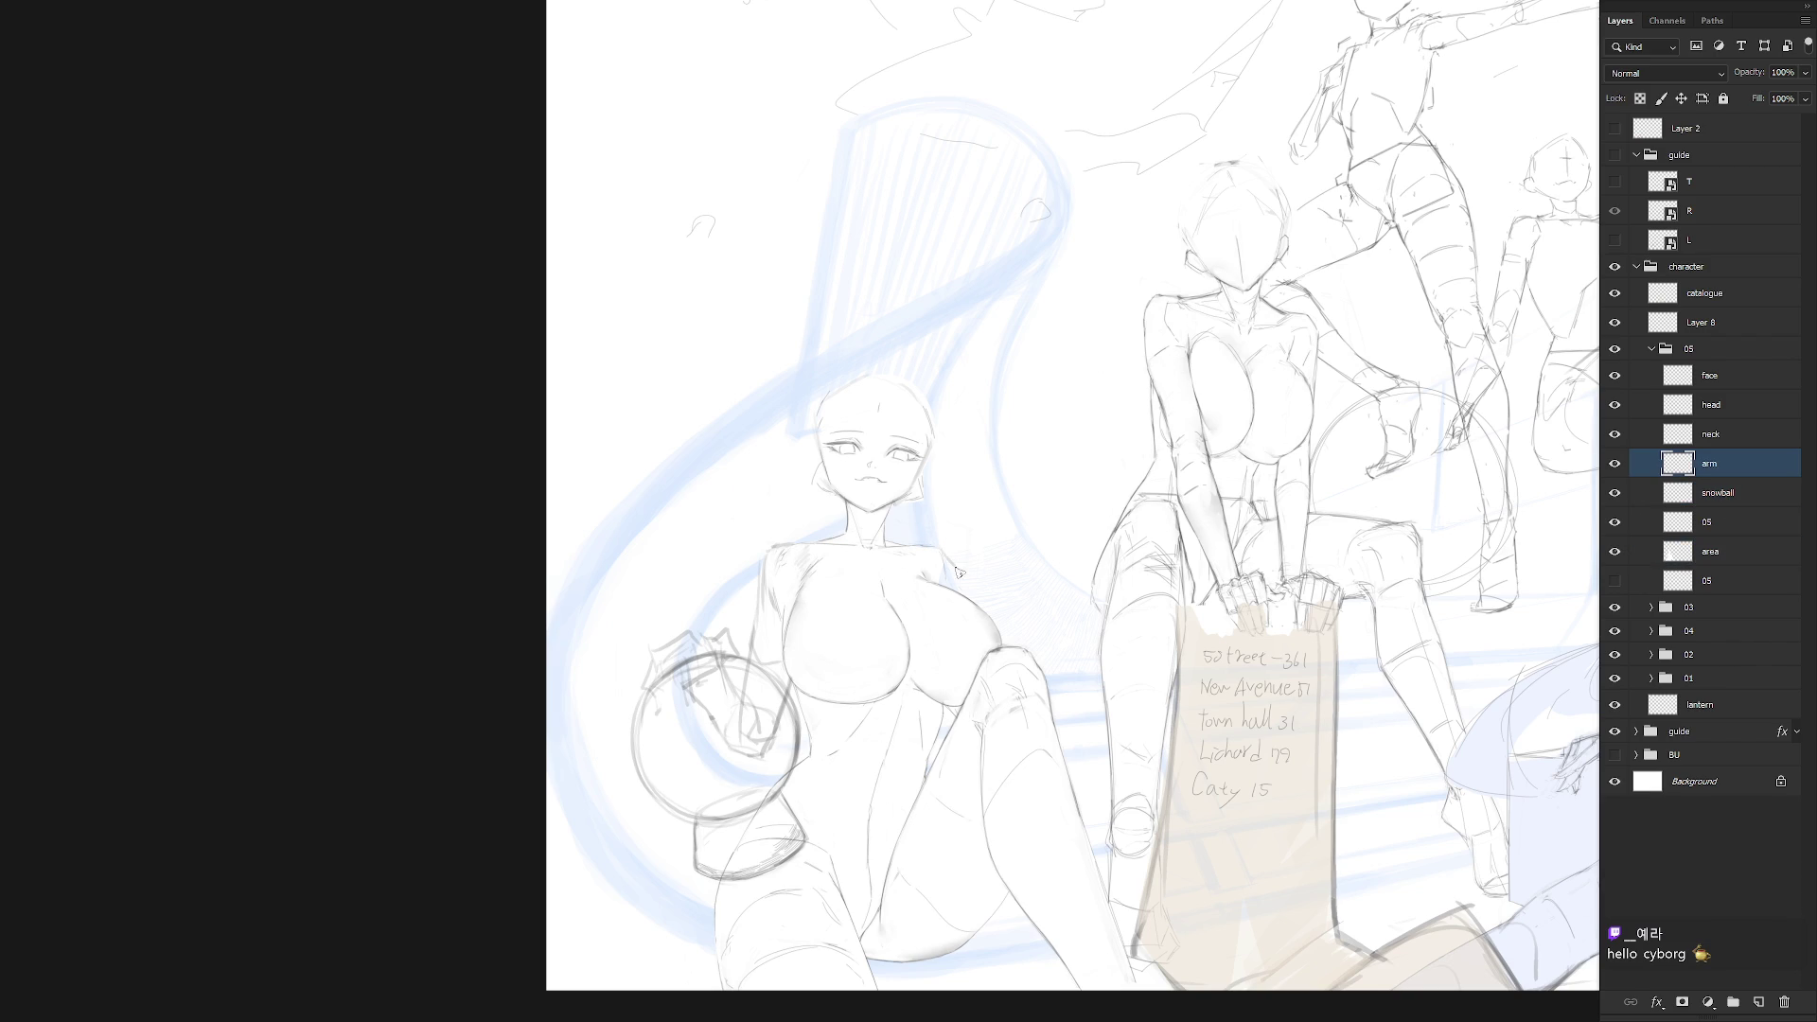
mouse_move(1022, 565)
mouse_down()
mouse_move(1000, 594)
mouse_move(1068, 632)
mouse_move(1050, 639)
mouse_up()
mouse_move(953, 566)
mouse_down()
mouse_move(971, 609)
mouse_move(1044, 642)
mouse_up()
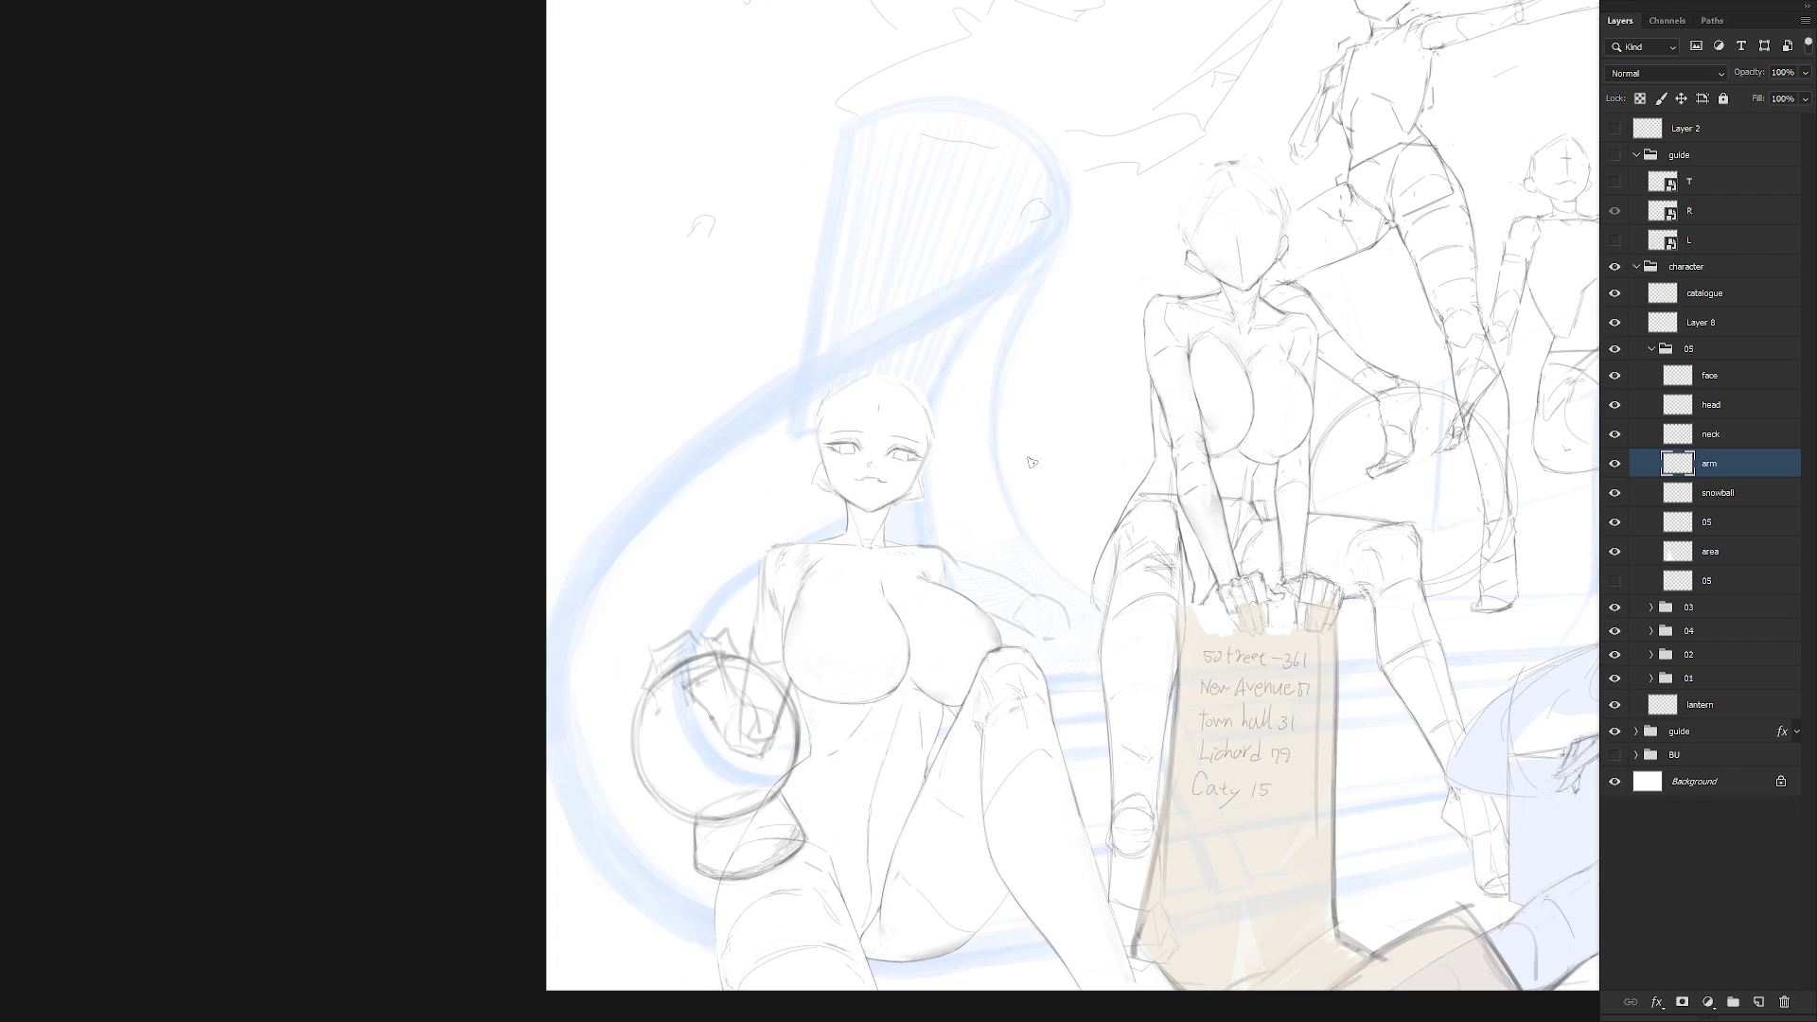
mouse_move(1031, 462)
mouse_down()
mouse_move(1065, 513)
mouse_move(1054, 554)
mouse_up()
key(ctrl+z)
key(ctrl+z)
drag(1029, 451, 1053, 541)
key(ctrl+z)
drag(1013, 461, 1040, 539)
key(ctrl+z)
Sketch the raised hand and diagonal arm strokes toward the shoulder, redrawing as needed
mouse_move(986, 460)
mouse_down()
mouse_move(1017, 434)
mouse_move(1041, 469)
mouse_move(1037, 447)
mouse_move(1020, 478)
mouse_move(998, 459)
mouse_move(1008, 435)
mouse_up()
mouse_move(946, 586)
mouse_down()
mouse_move(1017, 453)
mouse_move(915, 536)
mouse_up()
key(ctrl+z)
mouse_move(1011, 433)
mouse_down()
mouse_move(935, 557)
mouse_move(974, 515)
mouse_up()
drag(999, 446, 939, 535)
key(ctrl+z)
mouse_move(999, 449)
mouse_down()
mouse_move(942, 532)
mouse_move(1059, 686)
mouse_move(1083, 597)
mouse_up()
key(ctrl+d)
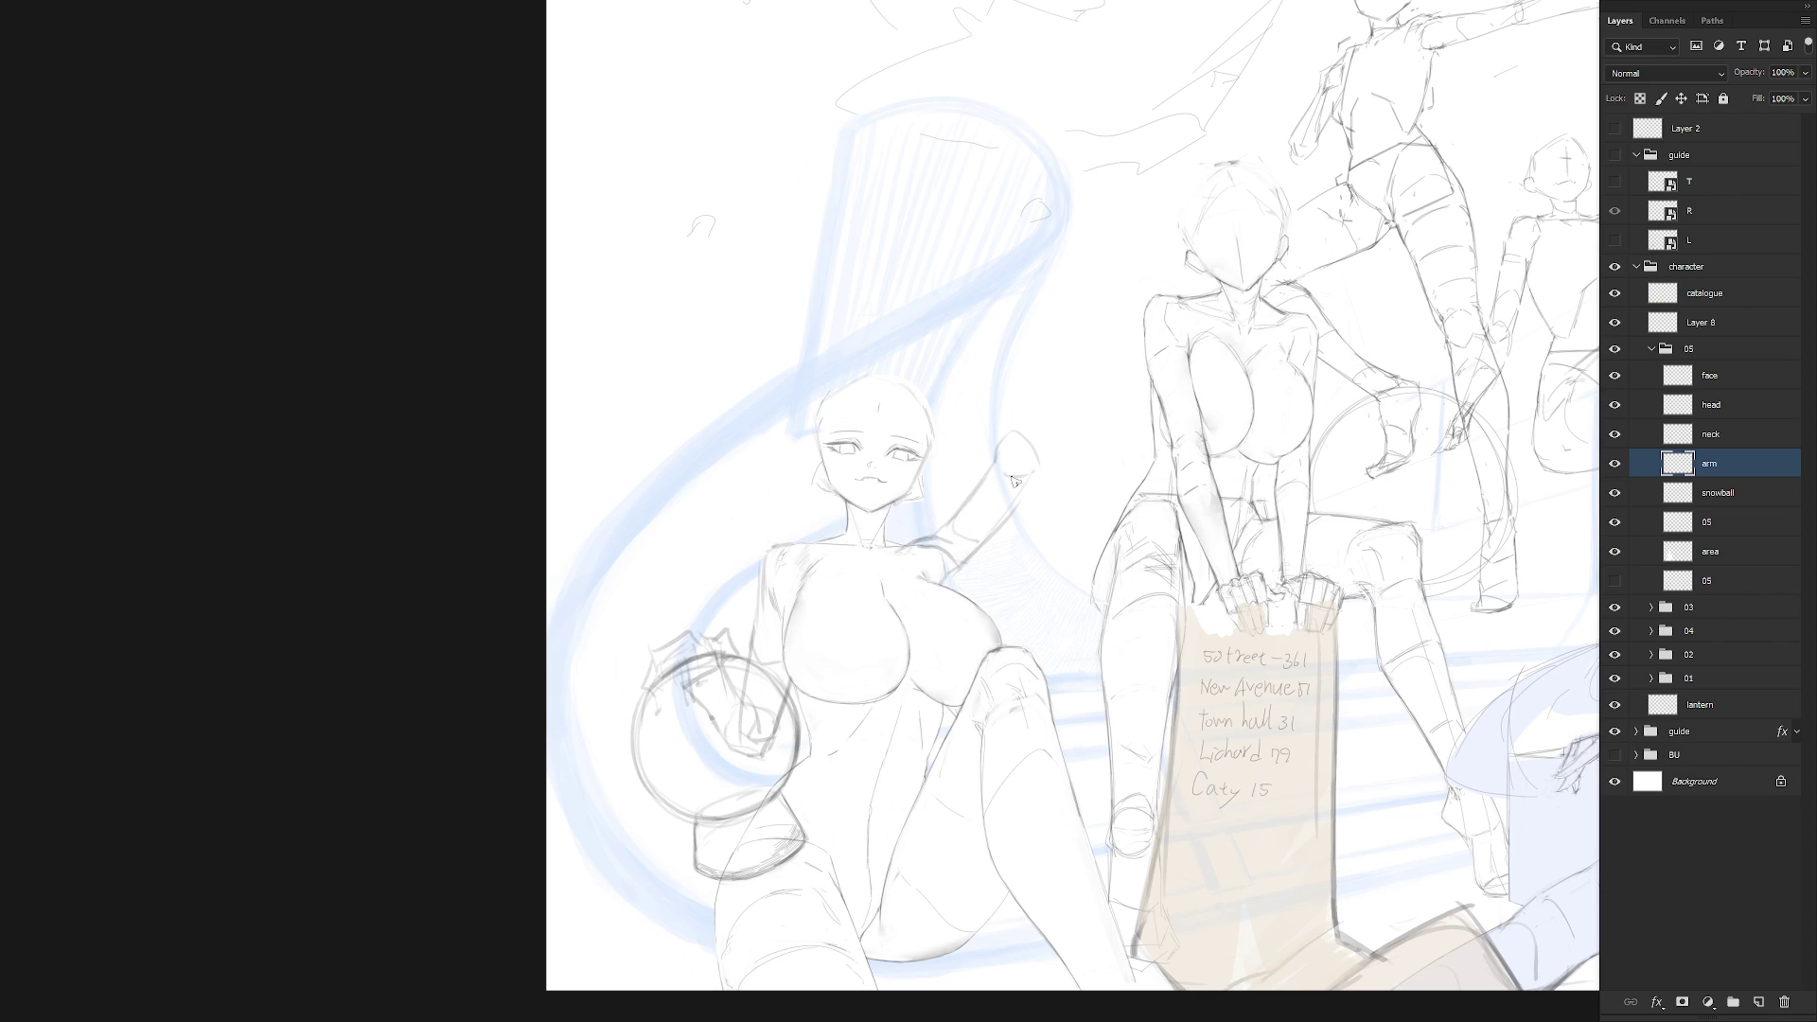
mouse_move(929, 386)
mouse_down()
mouse_move(1088, 459)
mouse_move(1142, 438)
mouse_move(1115, 468)
mouse_up()
key(ctrl+z)
key(ctrl+z)
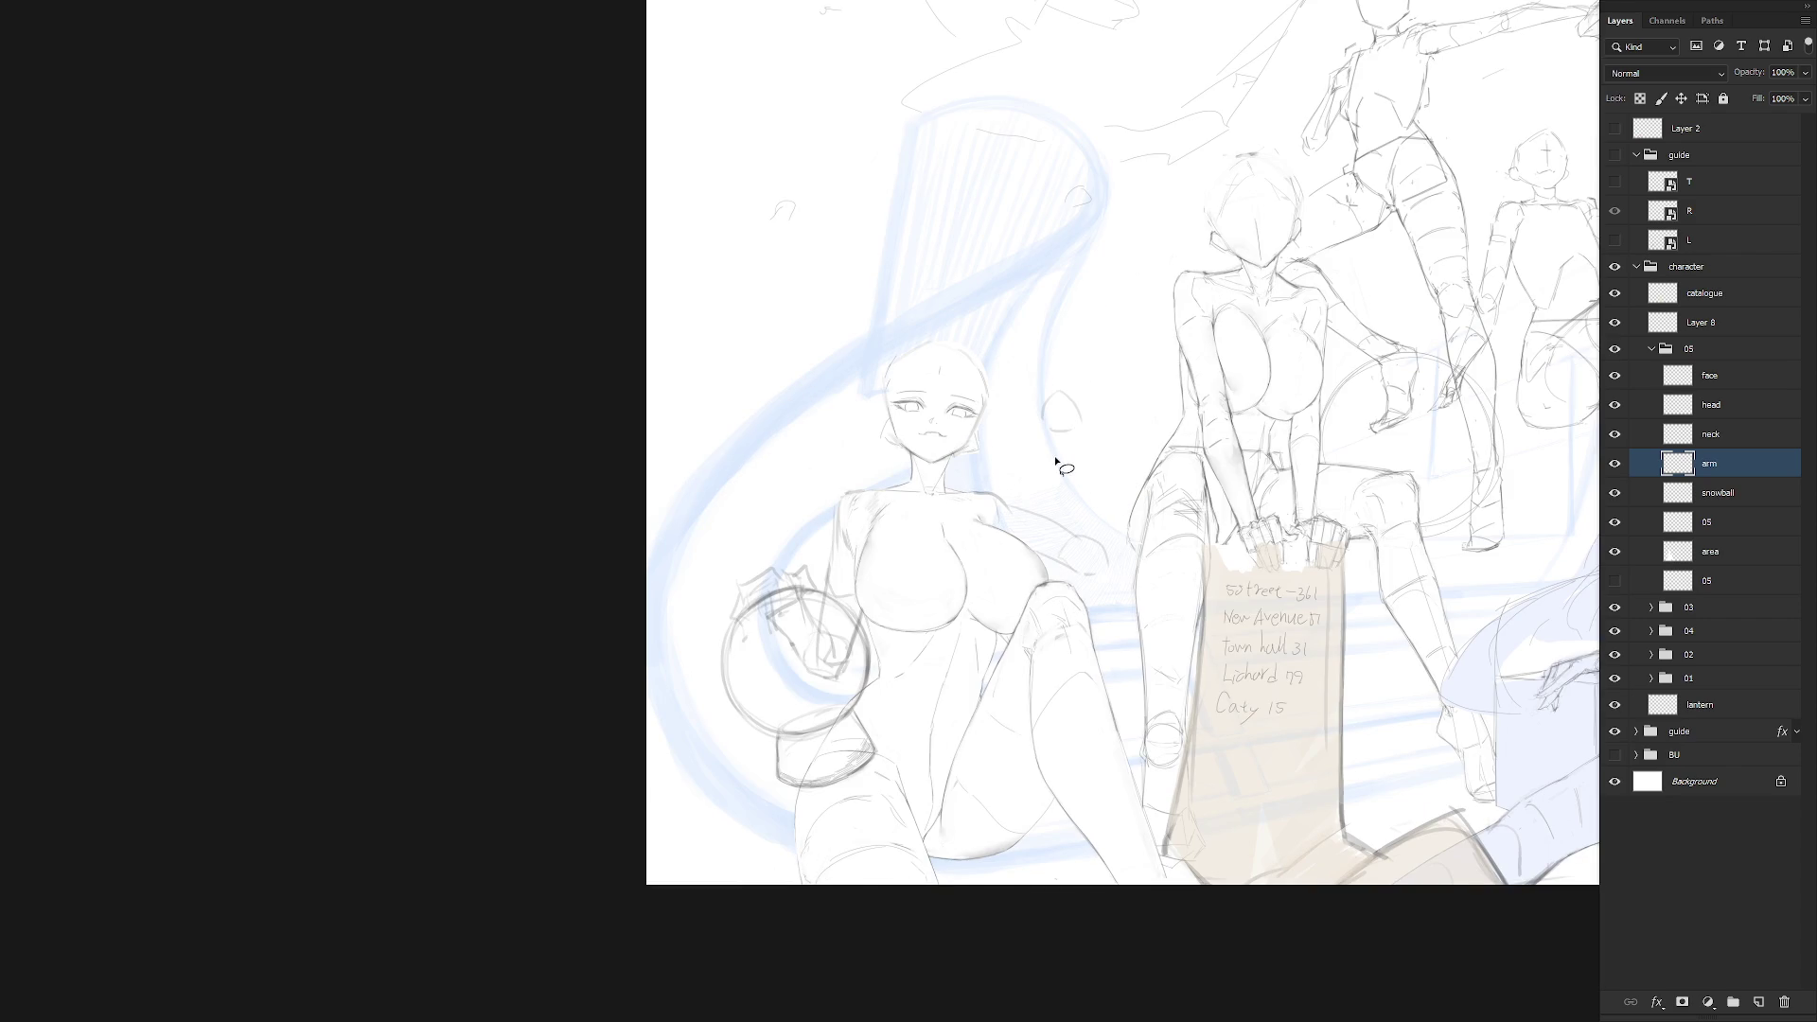
drag(1169, 601, 1027, 665)
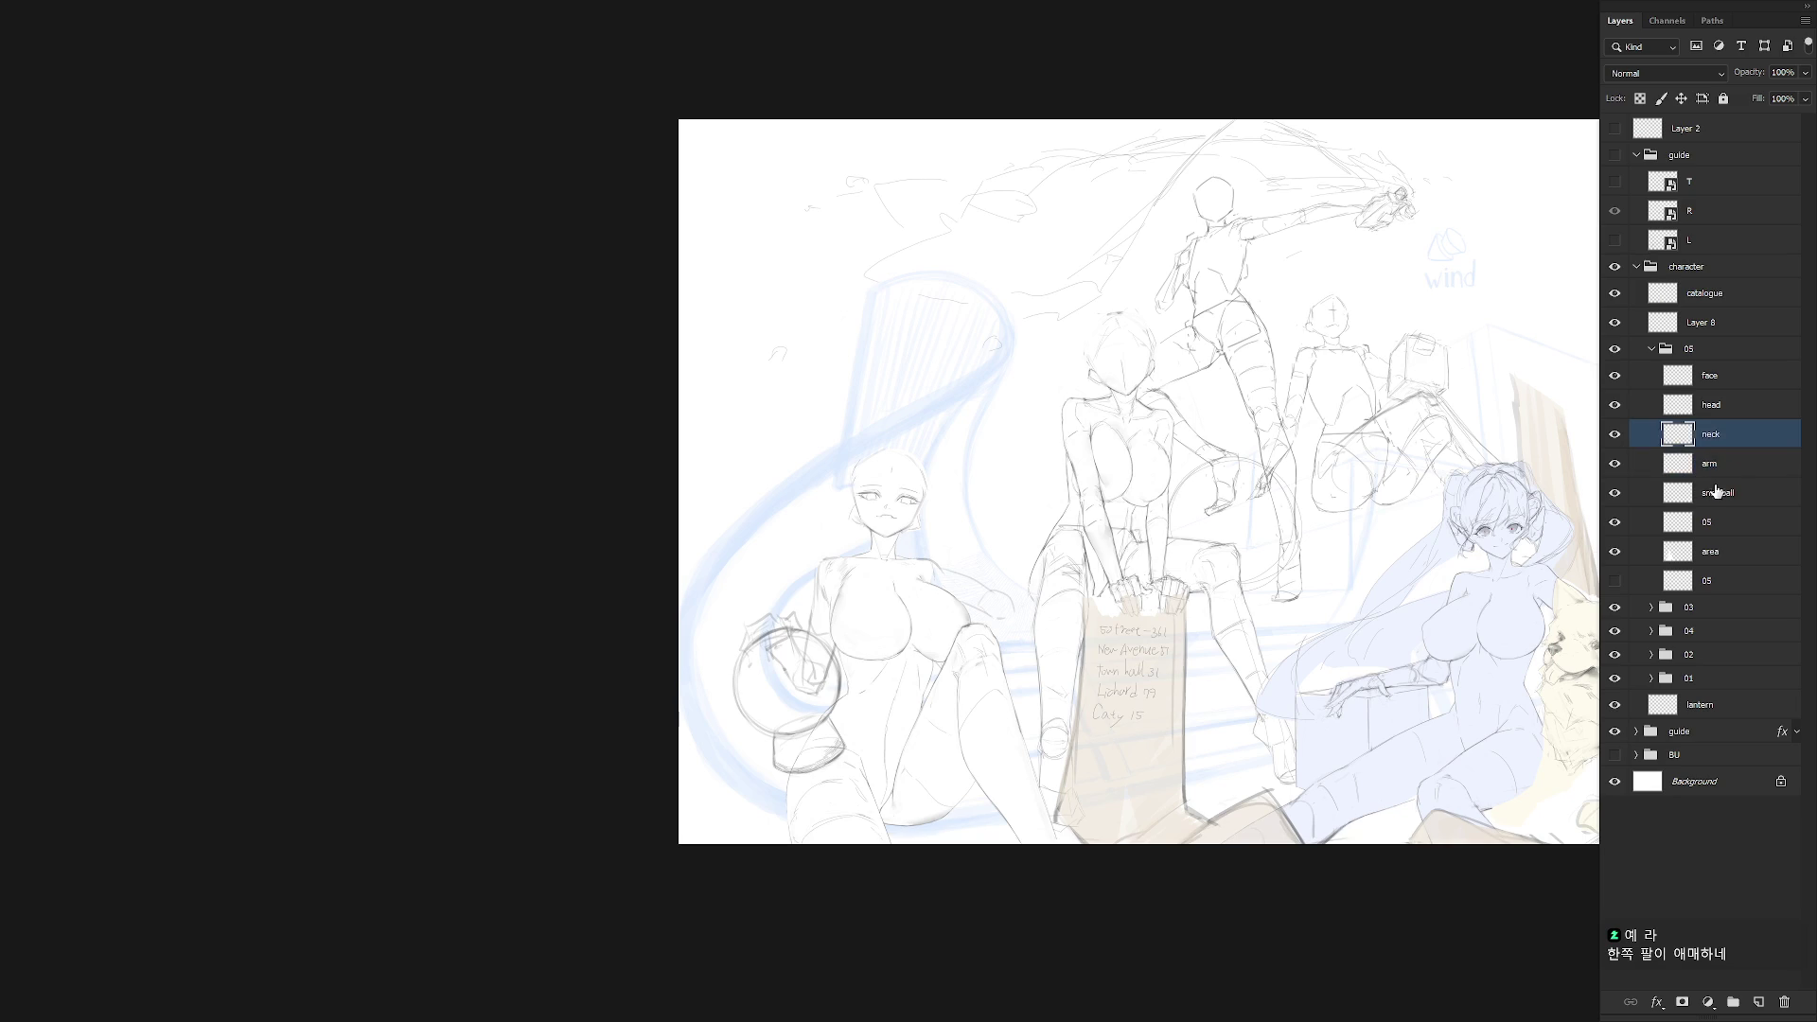
Bring the left girl back into view and draw new lines for her raised arm
drag(1184, 653, 984, 687)
scroll(793, 701, up, 1)
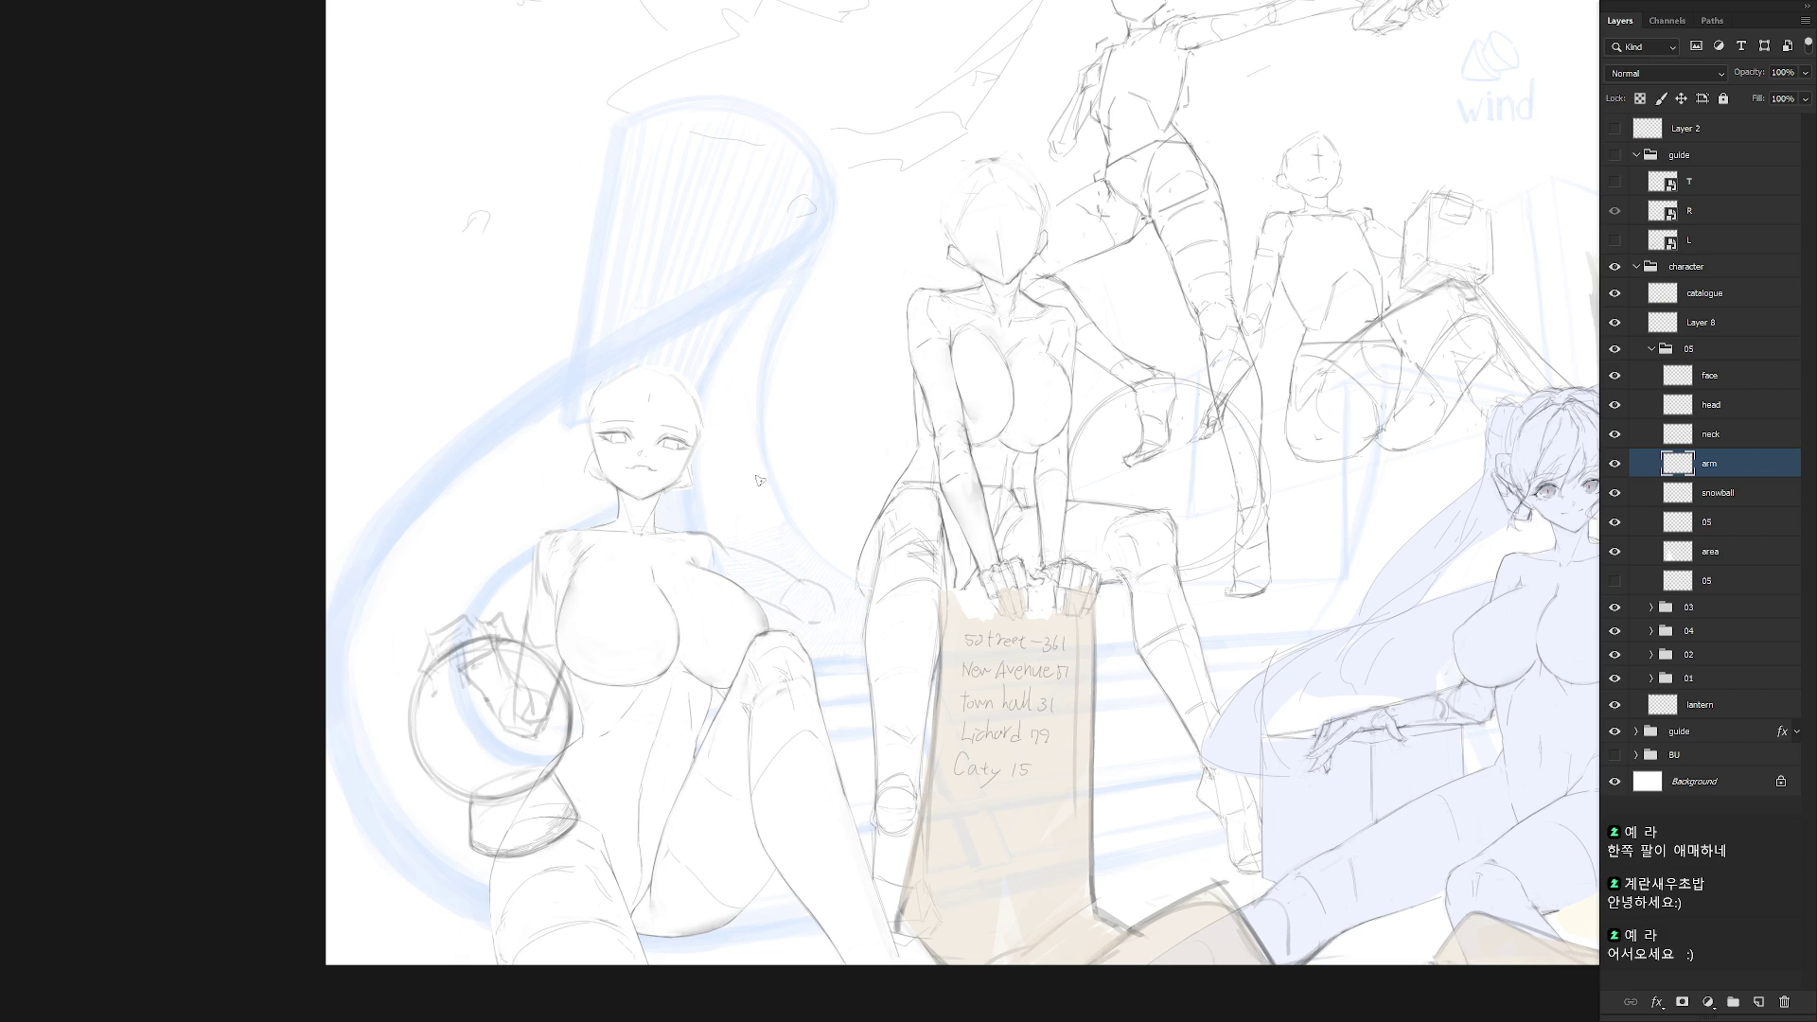
mouse_move(739, 481)
mouse_down()
mouse_move(770, 469)
mouse_move(812, 550)
mouse_up()
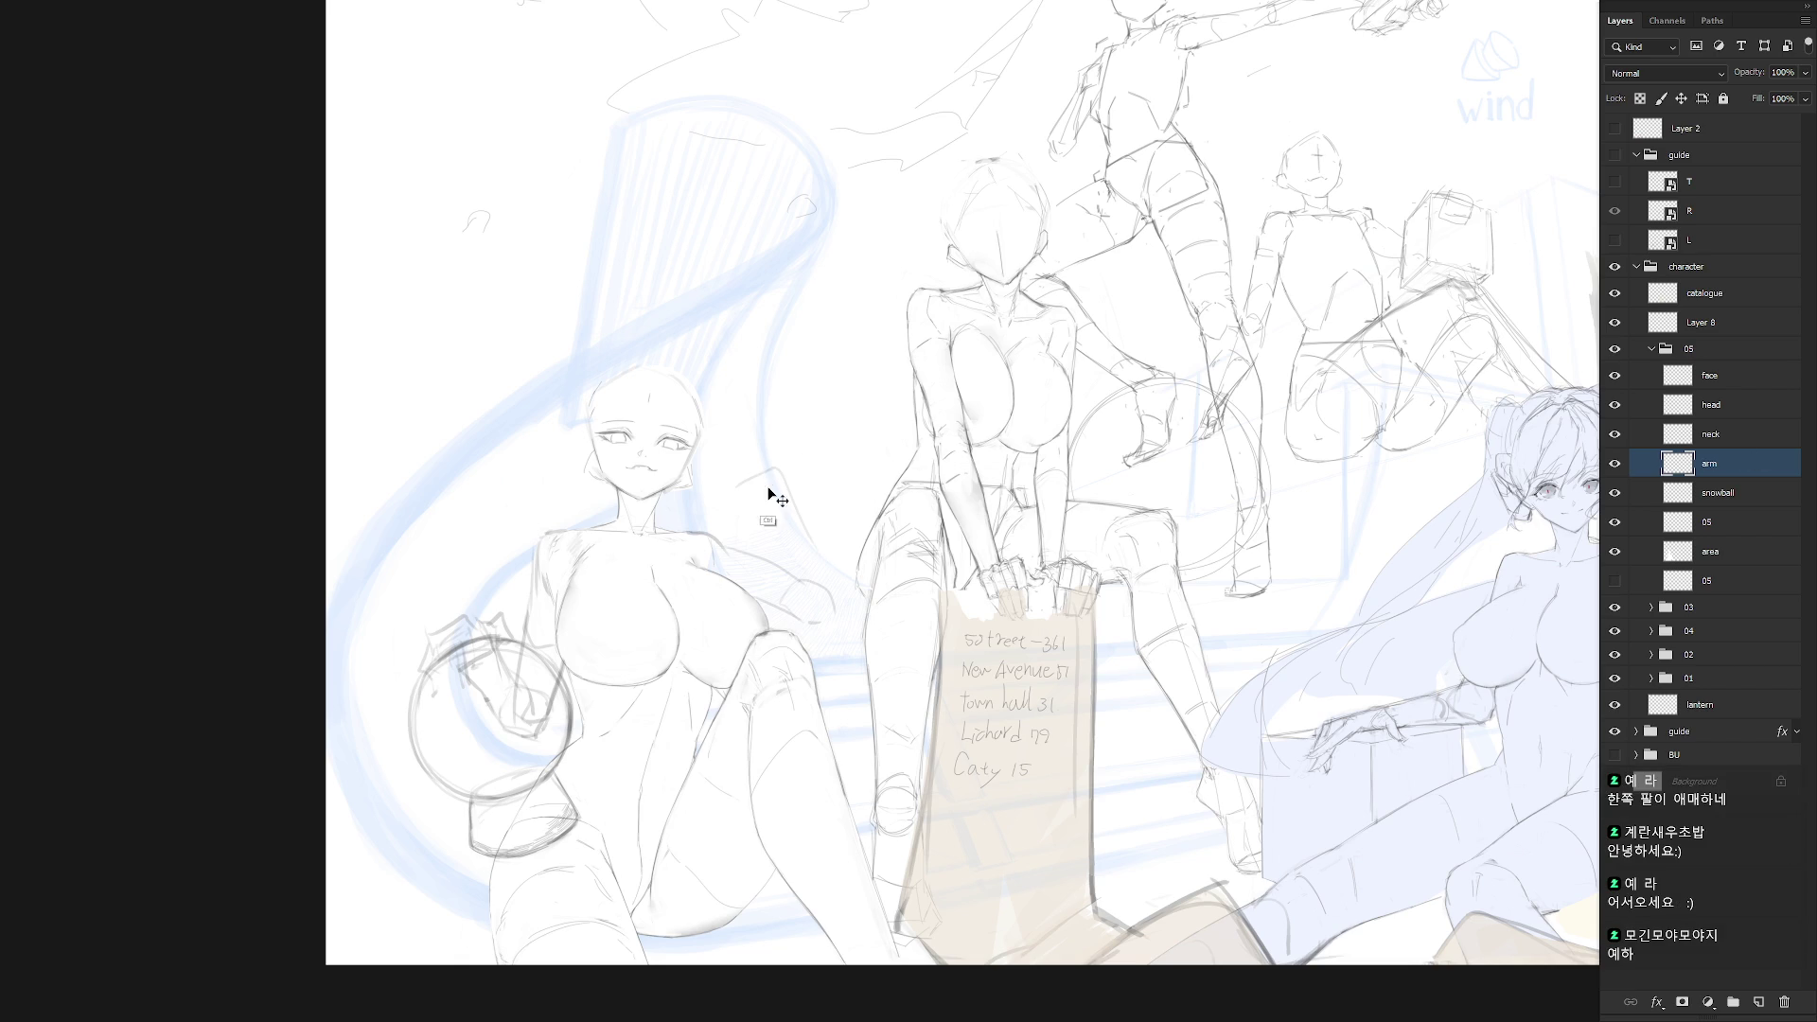
Redraw the forearm and hand beside her face, hatch the arm, and darken her shoulder line
key(ctrl+z)
key(ctrl+z)
drag(710, 466, 767, 523)
drag(721, 467, 825, 594)
drag(718, 487, 815, 629)
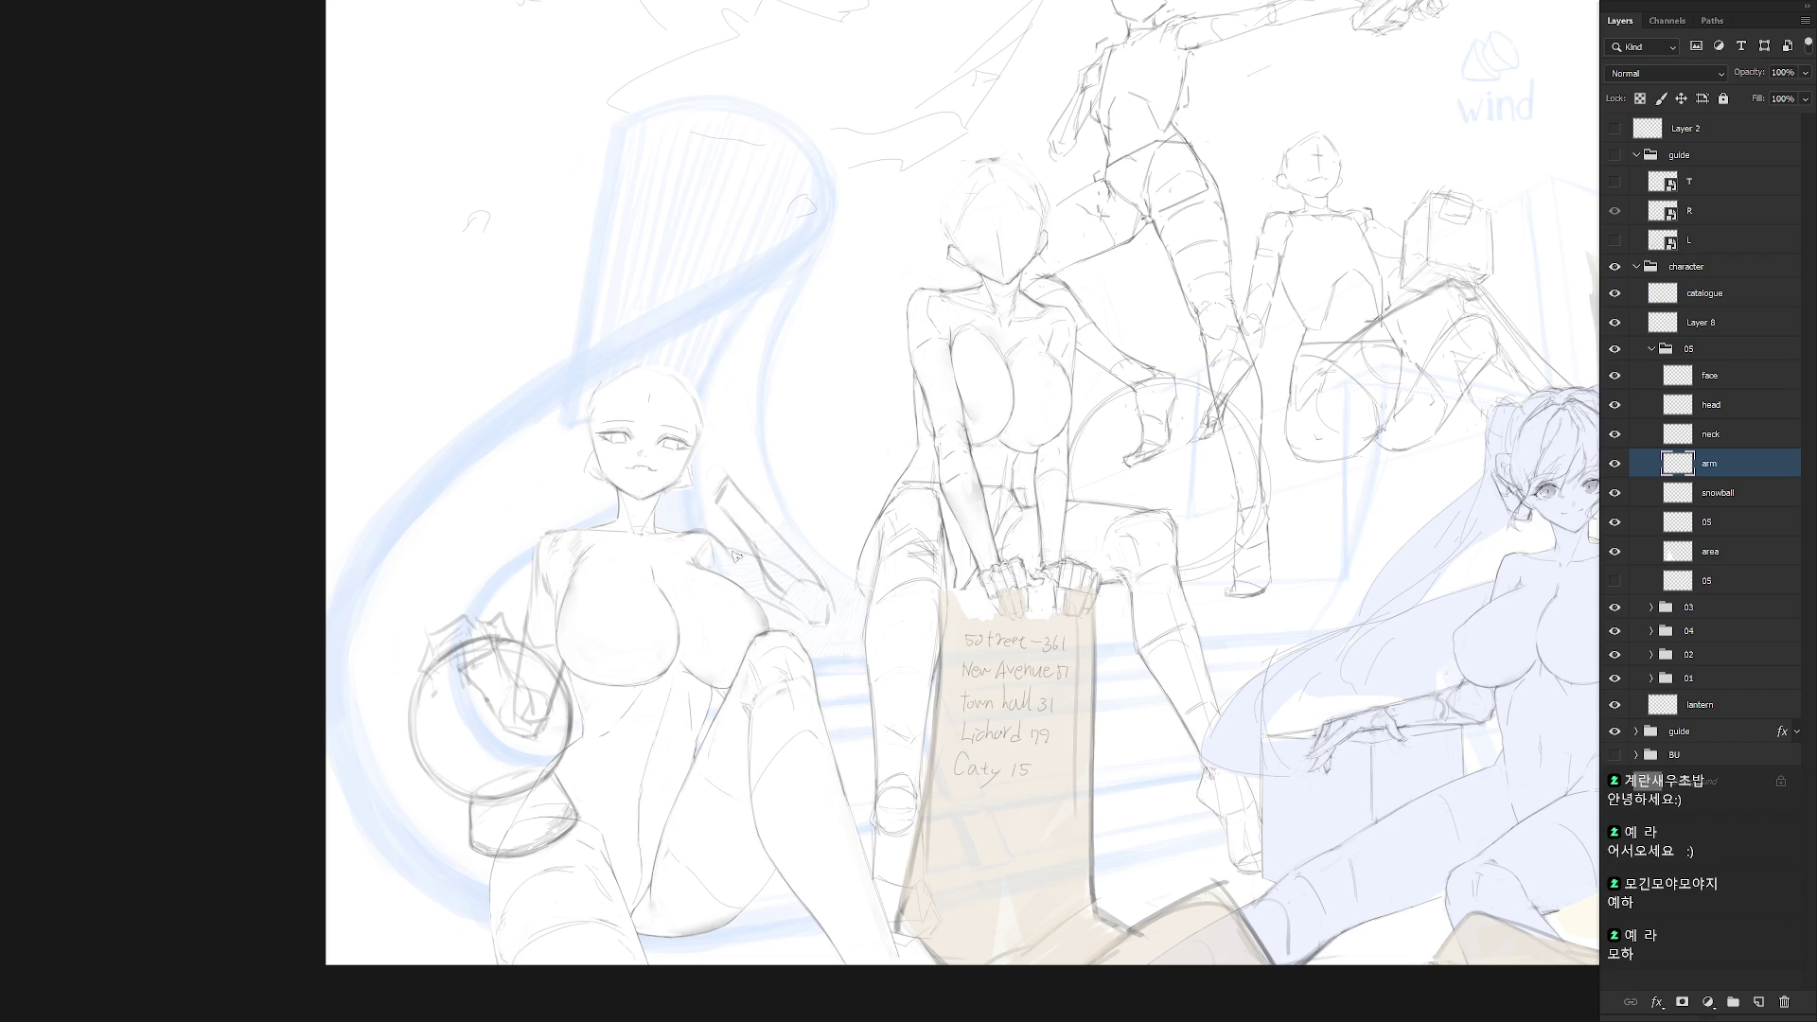
mouse_move(752, 554)
mouse_down()
mouse_move(727, 591)
mouse_move(825, 612)
mouse_move(764, 571)
mouse_move(735, 486)
mouse_up()
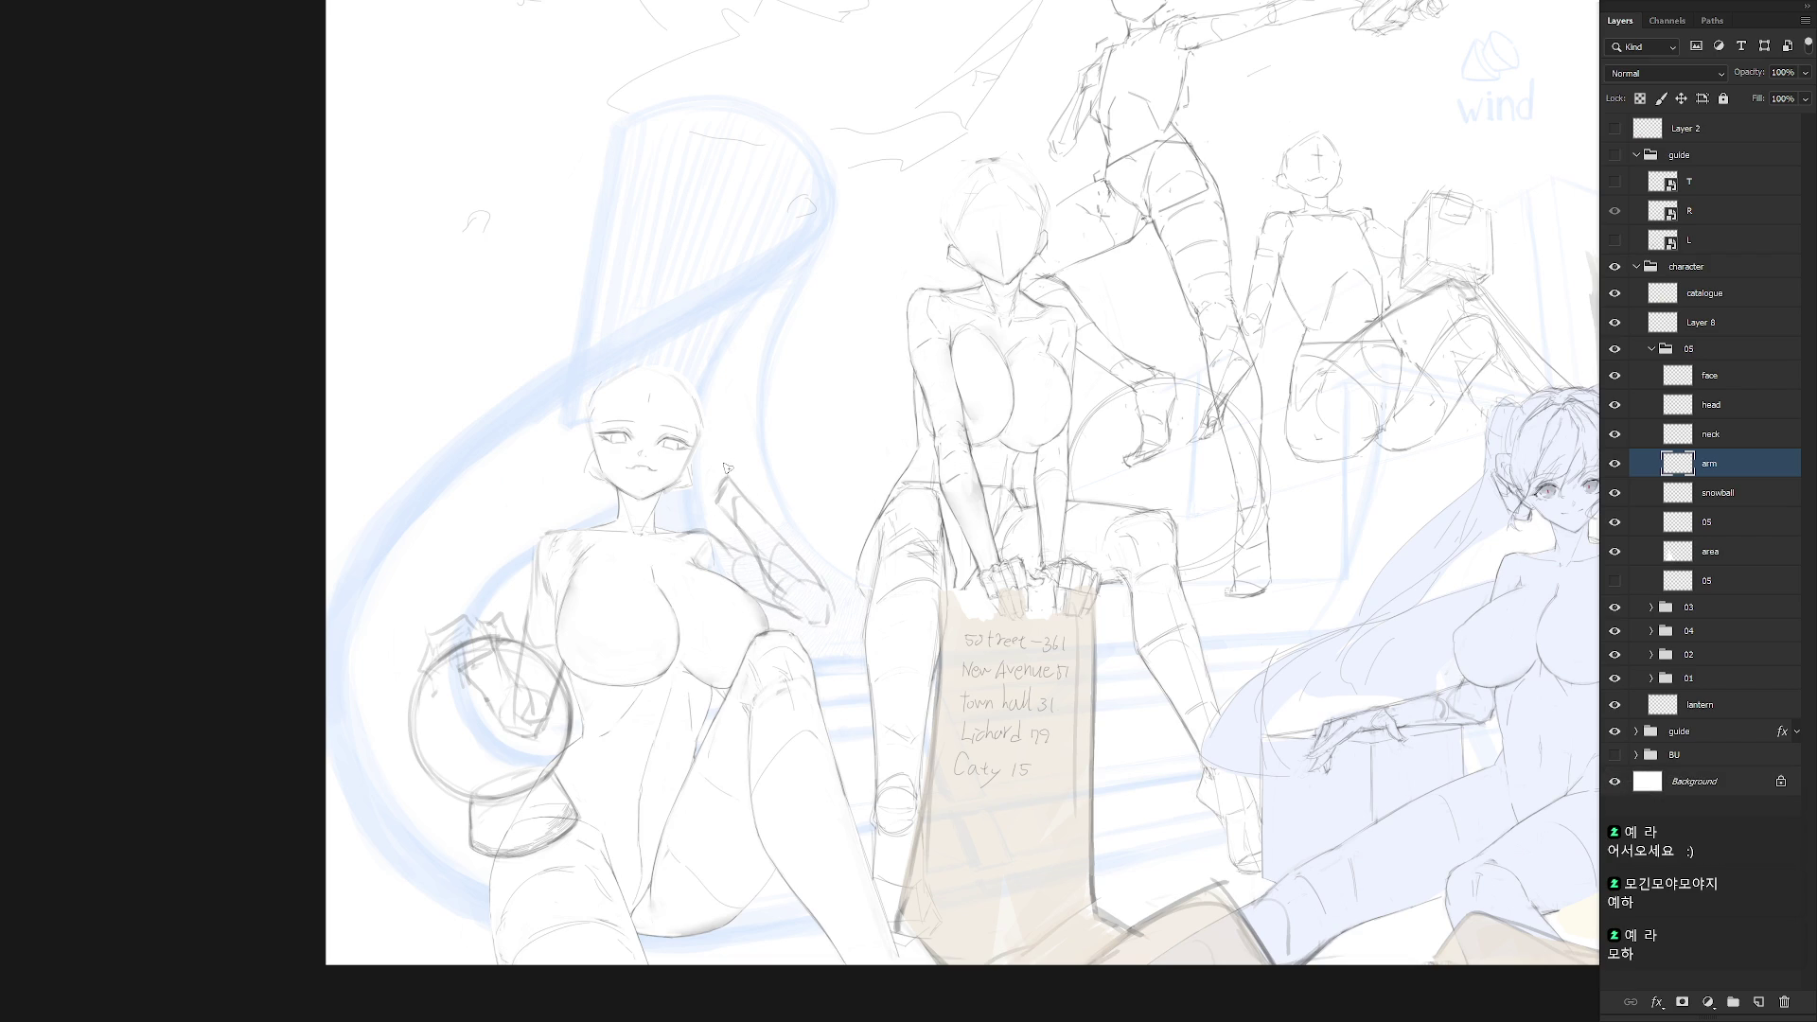
mouse_move(727, 468)
mouse_down()
mouse_move(746, 449)
mouse_move(731, 478)
mouse_up()
drag(705, 498, 745, 443)
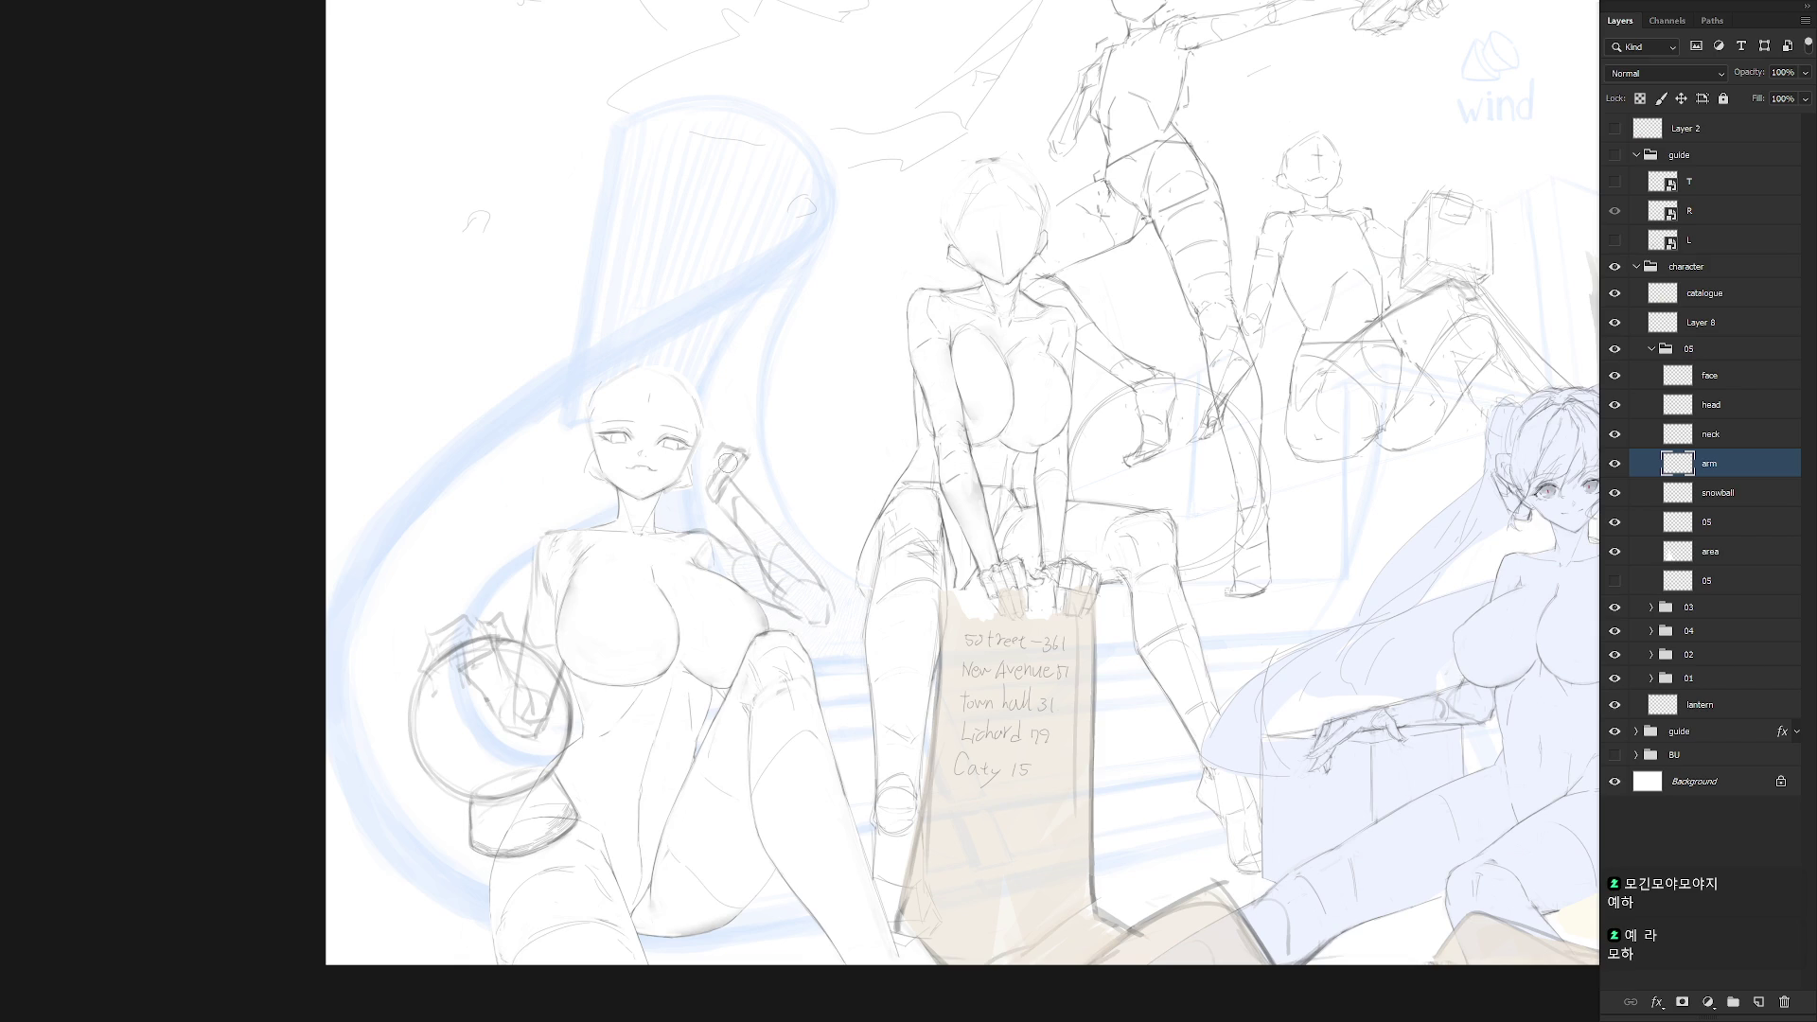
drag(721, 463, 716, 473)
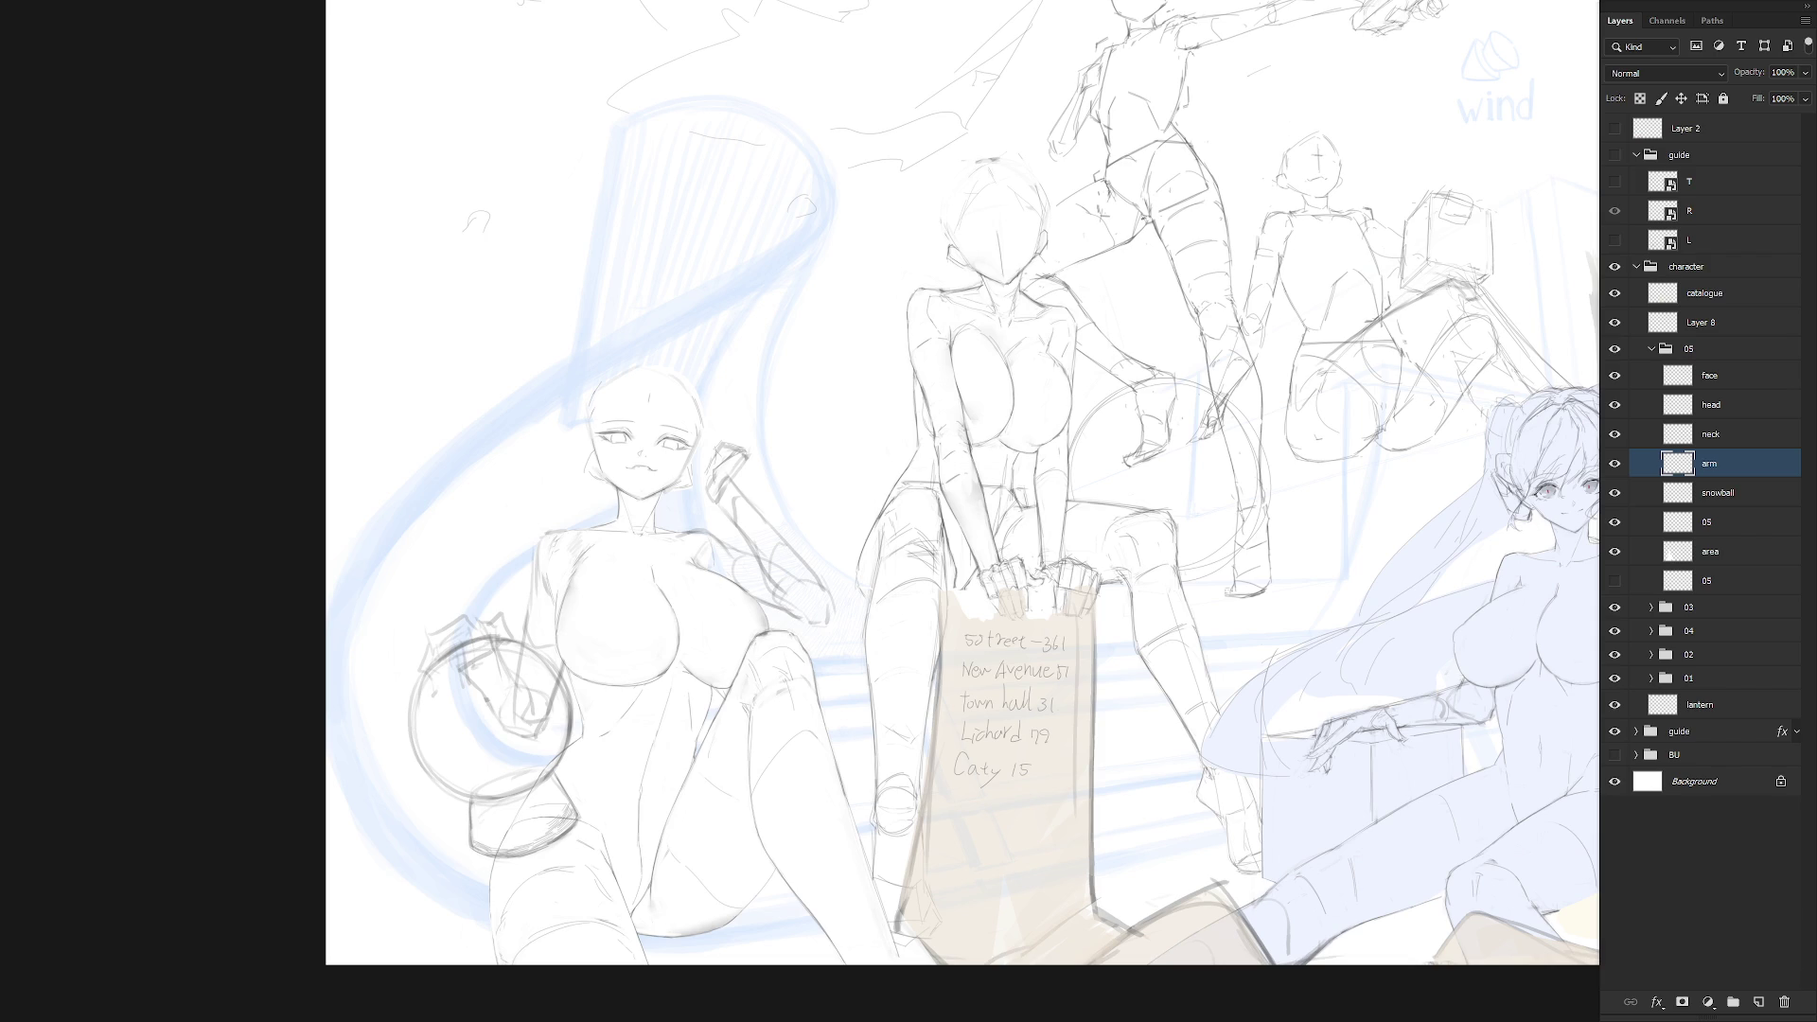
drag(916, 719, 1069, 763)
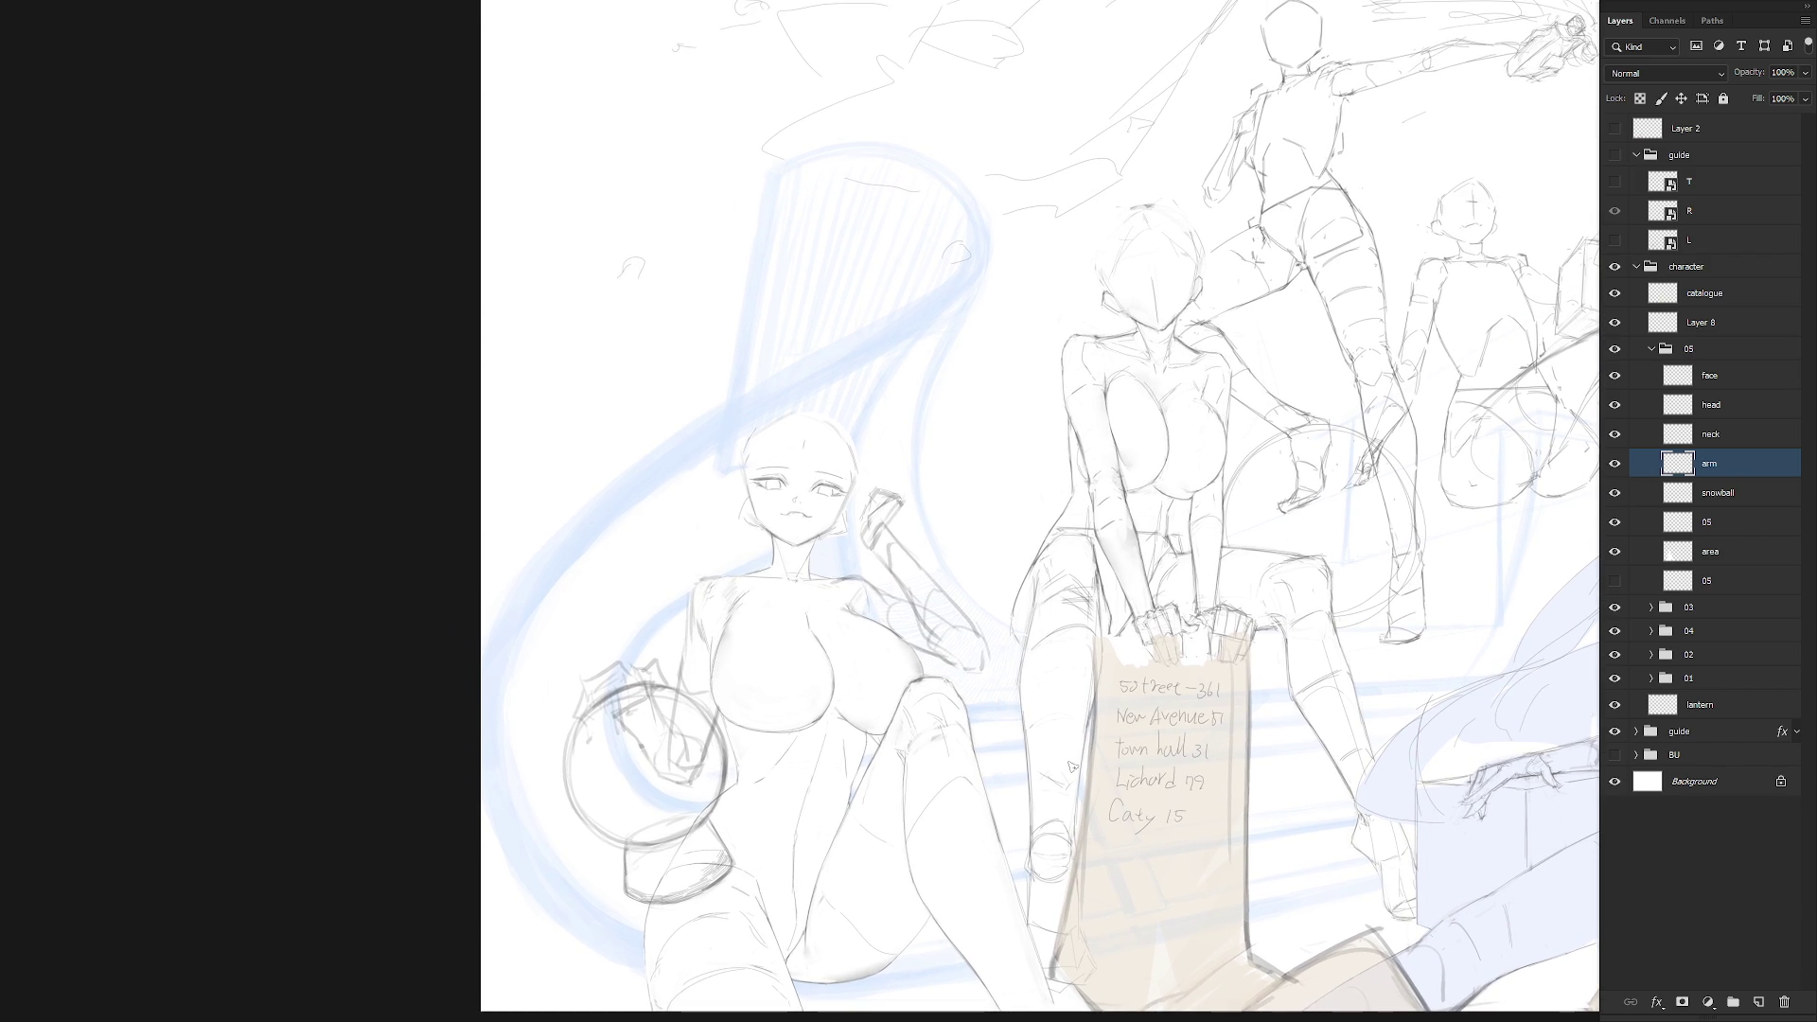
drag(815, 575, 868, 584)
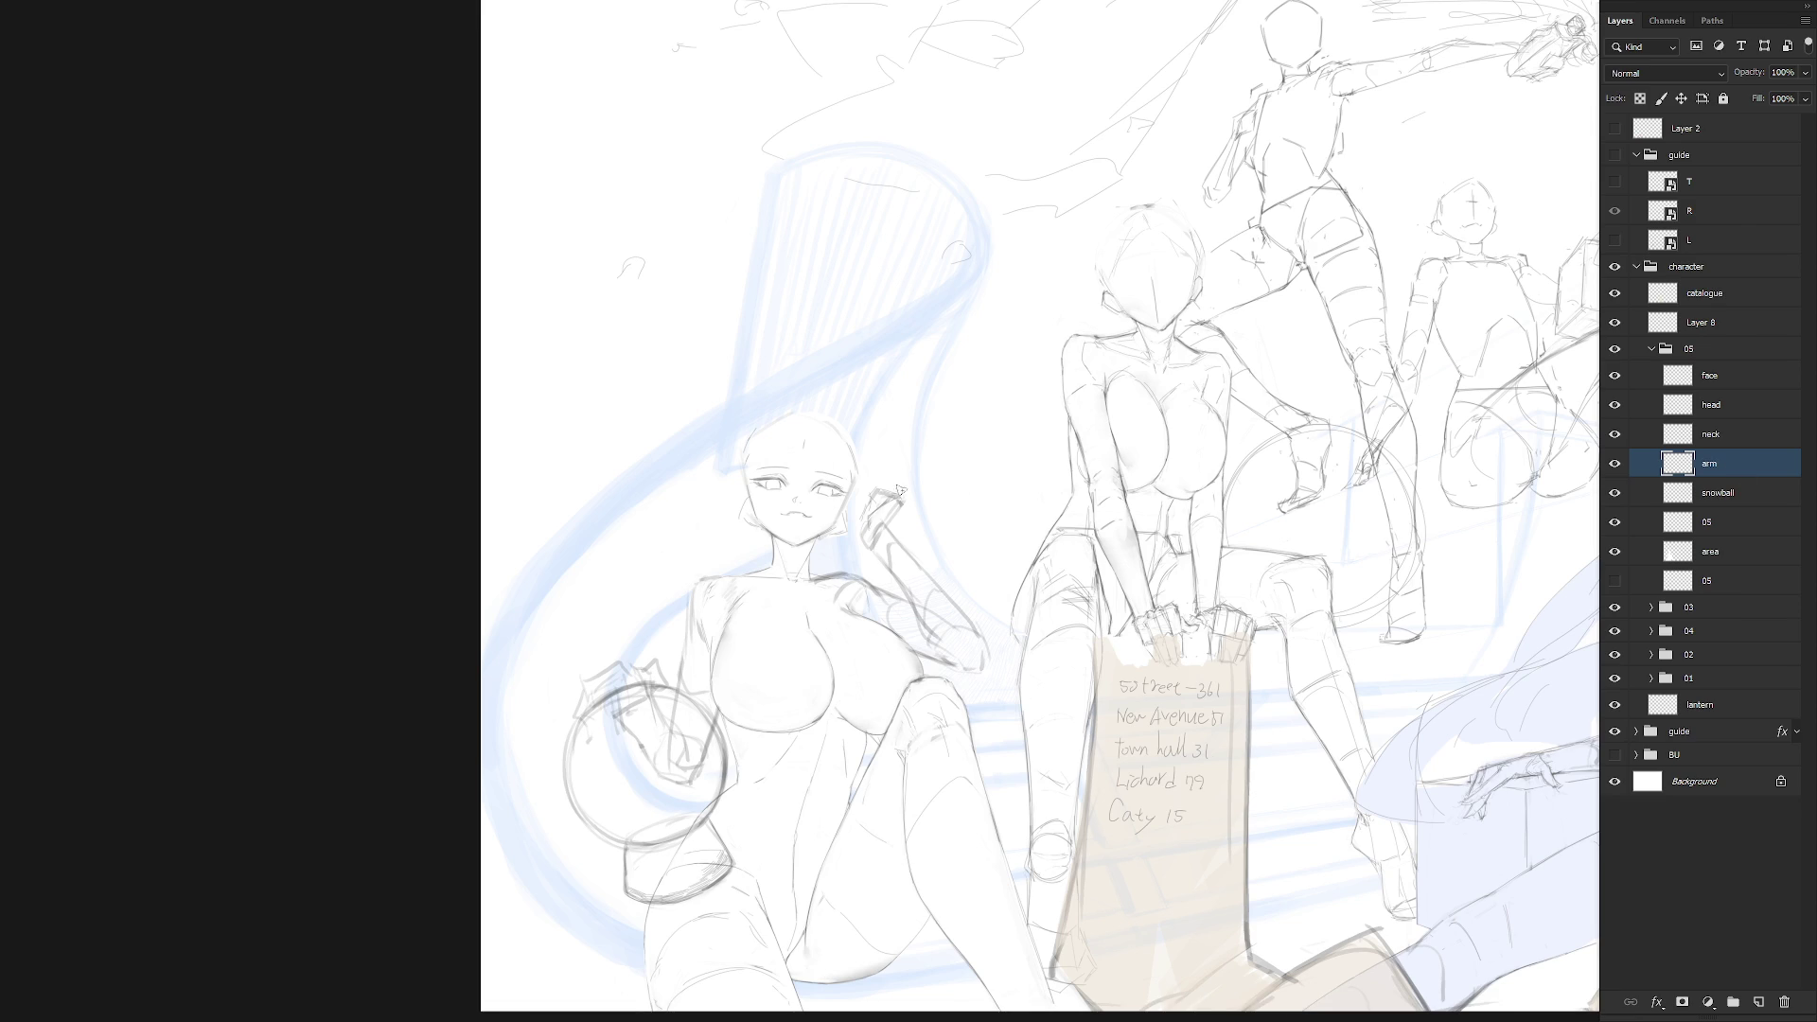
Select the face and head layers for transforming, with the pivot moved to her neck
scroll(890, 482, up, 2)
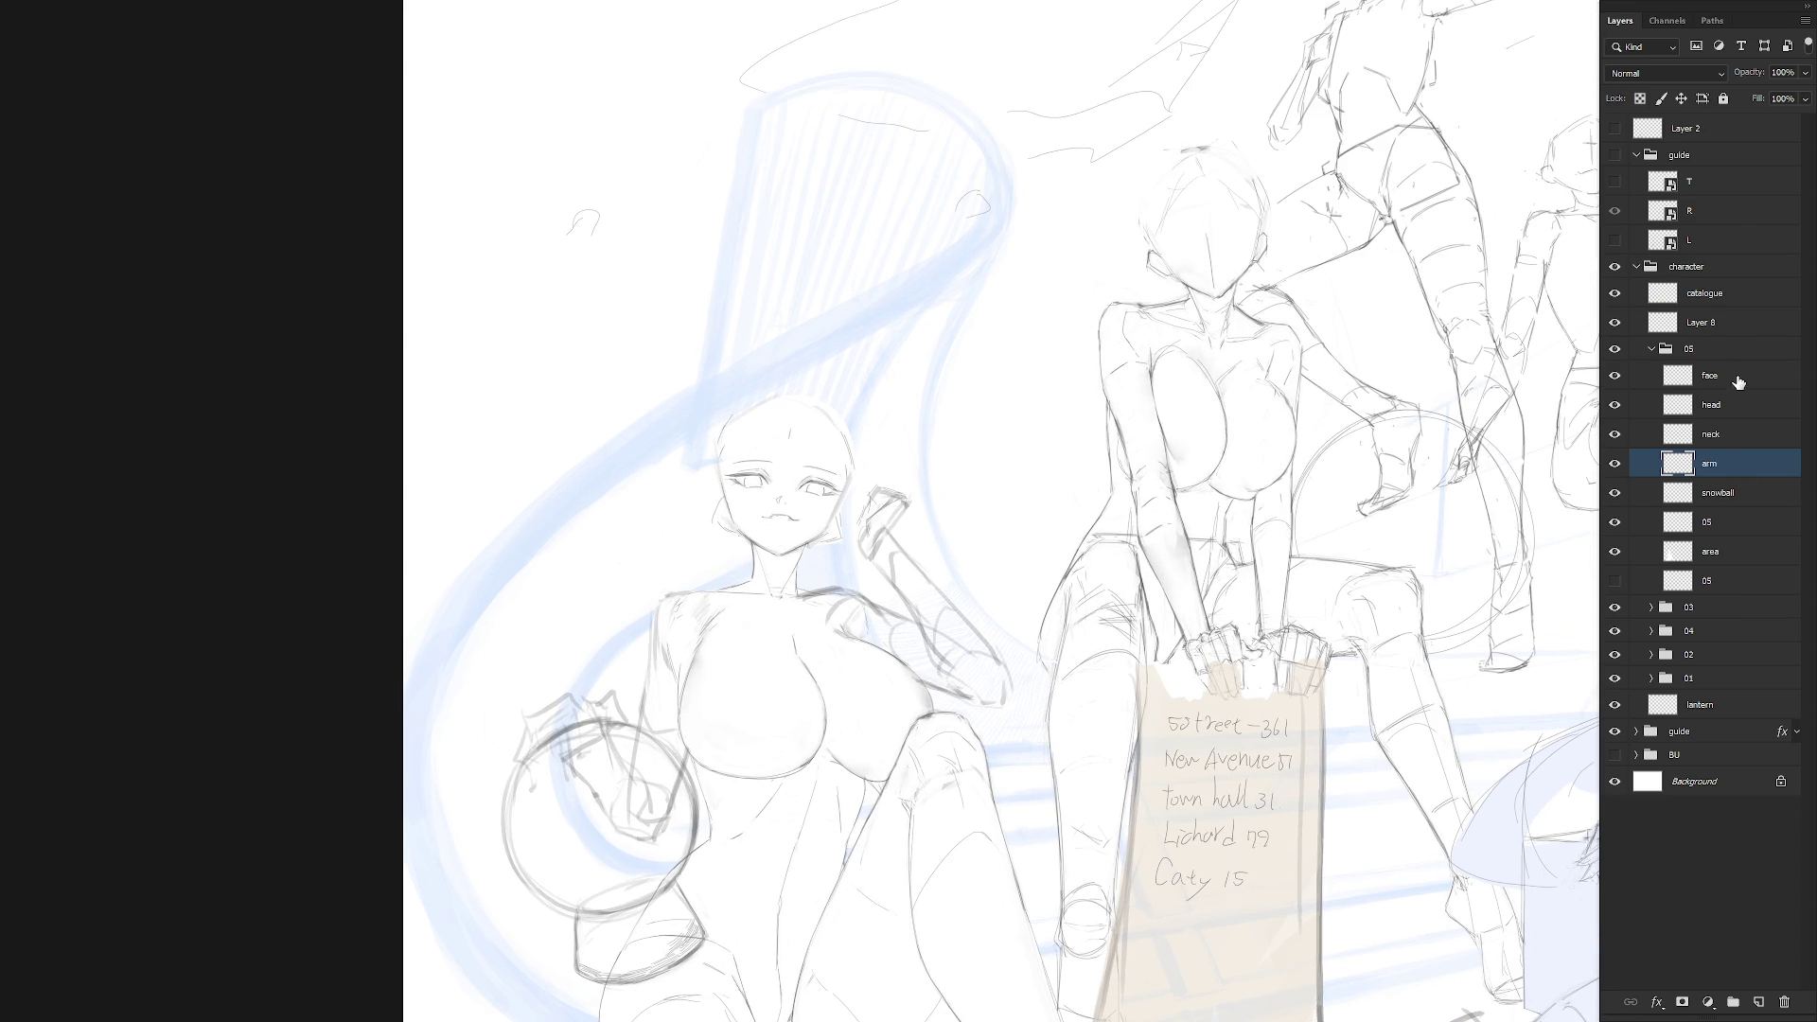
click(1709, 376)
shift+click(1711, 405)
mouse_move(783, 532)
mouse_down()
mouse_move(774, 588)
mouse_move(778, 545)
mouse_up()
Rotate the face and head about 6.3° clockwise around the chin, then reselect the arm layer
drag(894, 379, 917, 387)
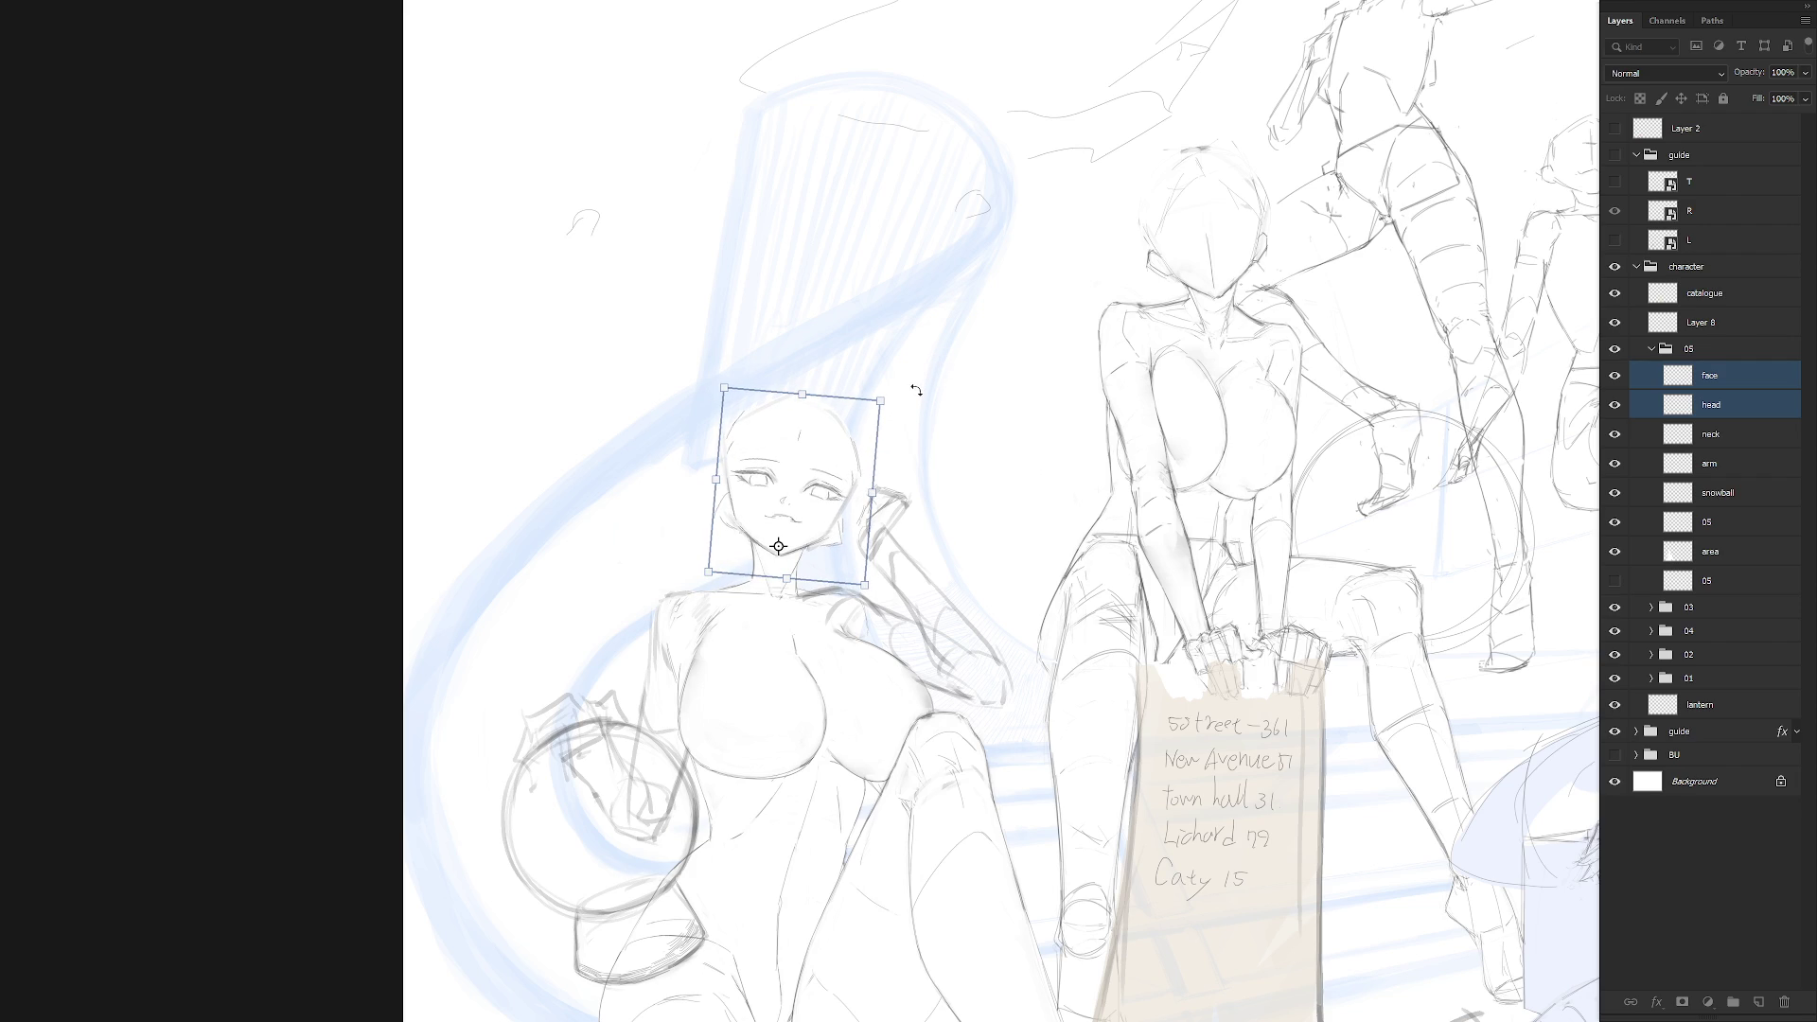
key(Return)
scroll(1000, 627, down, 5)
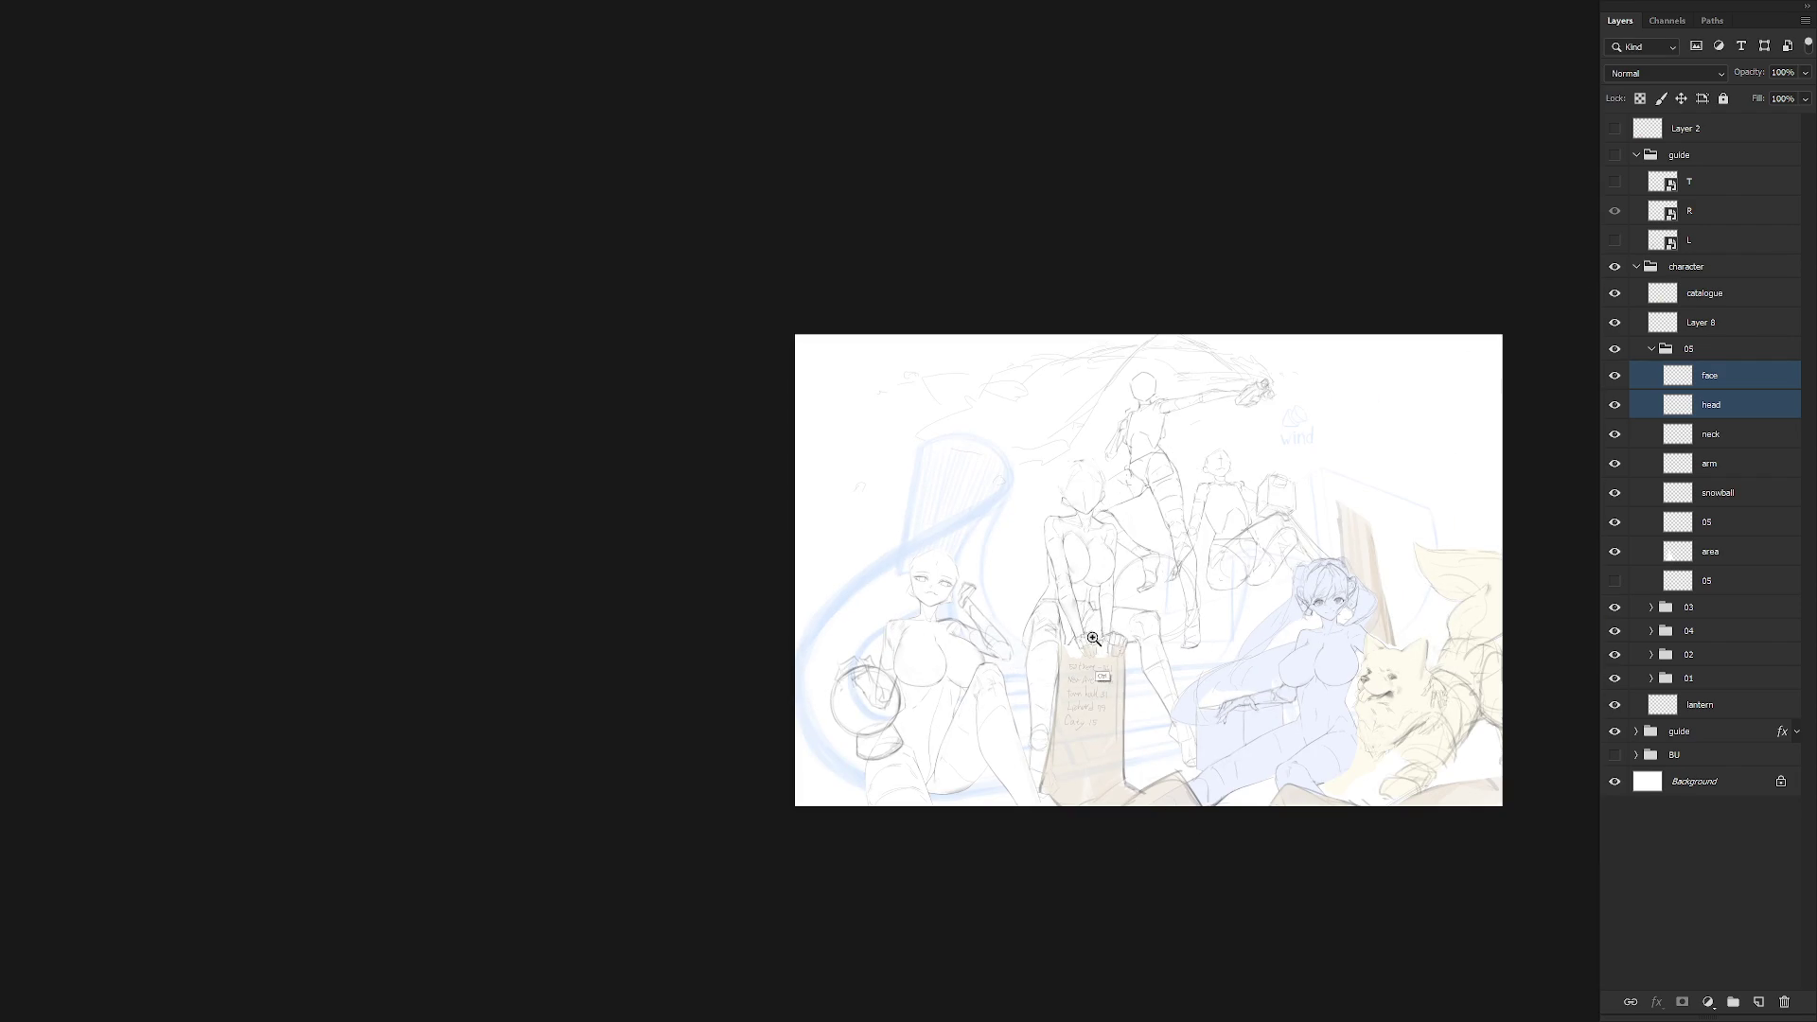
scroll(971, 596, up, 5)
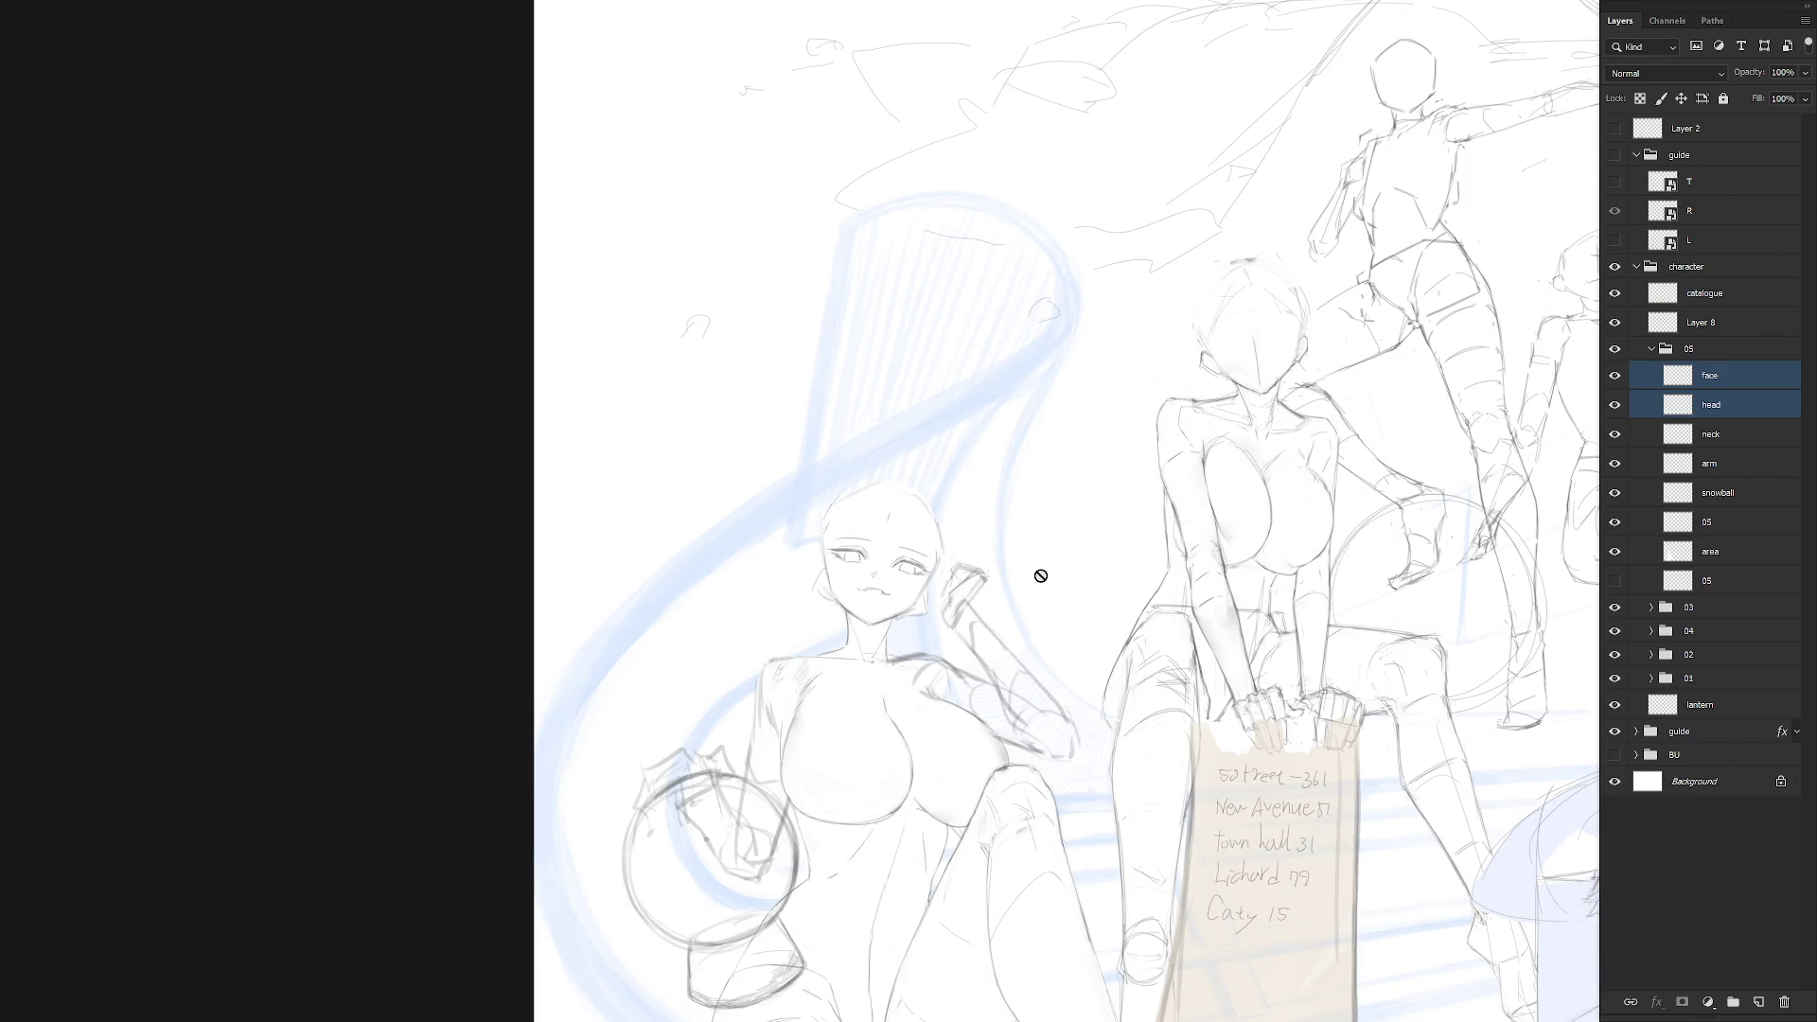
click(1724, 555)
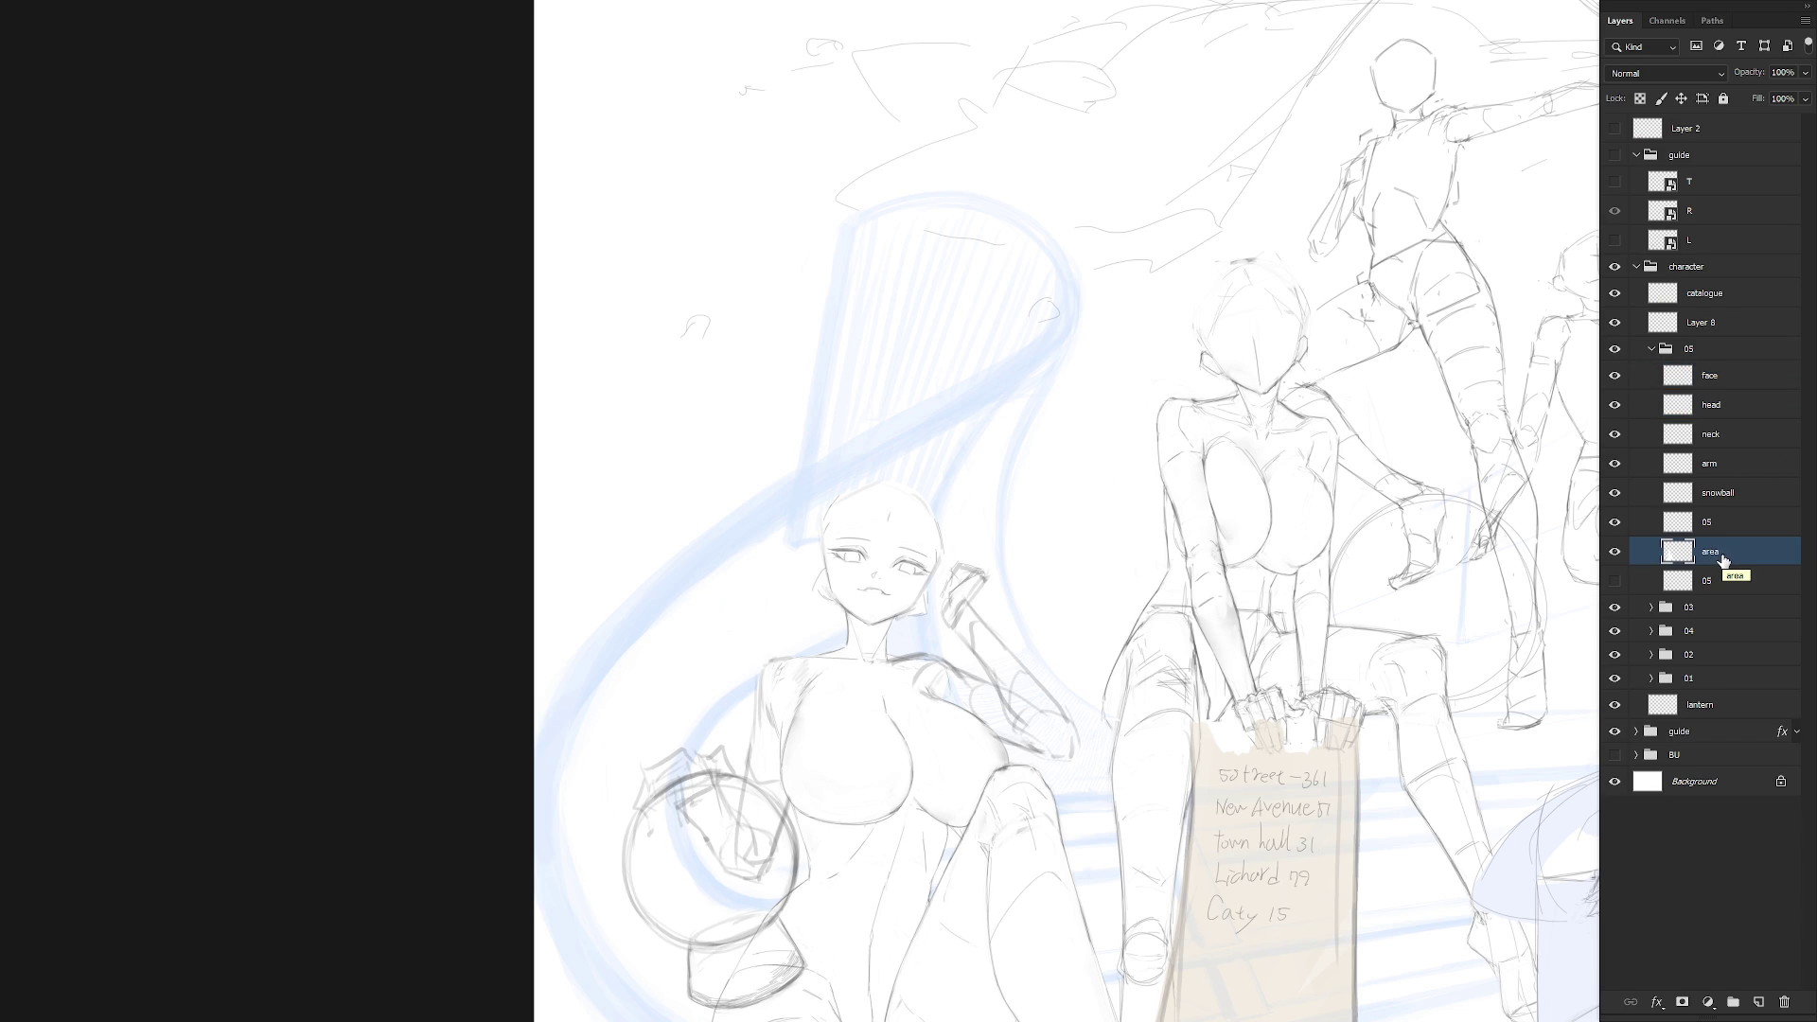
click(1746, 467)
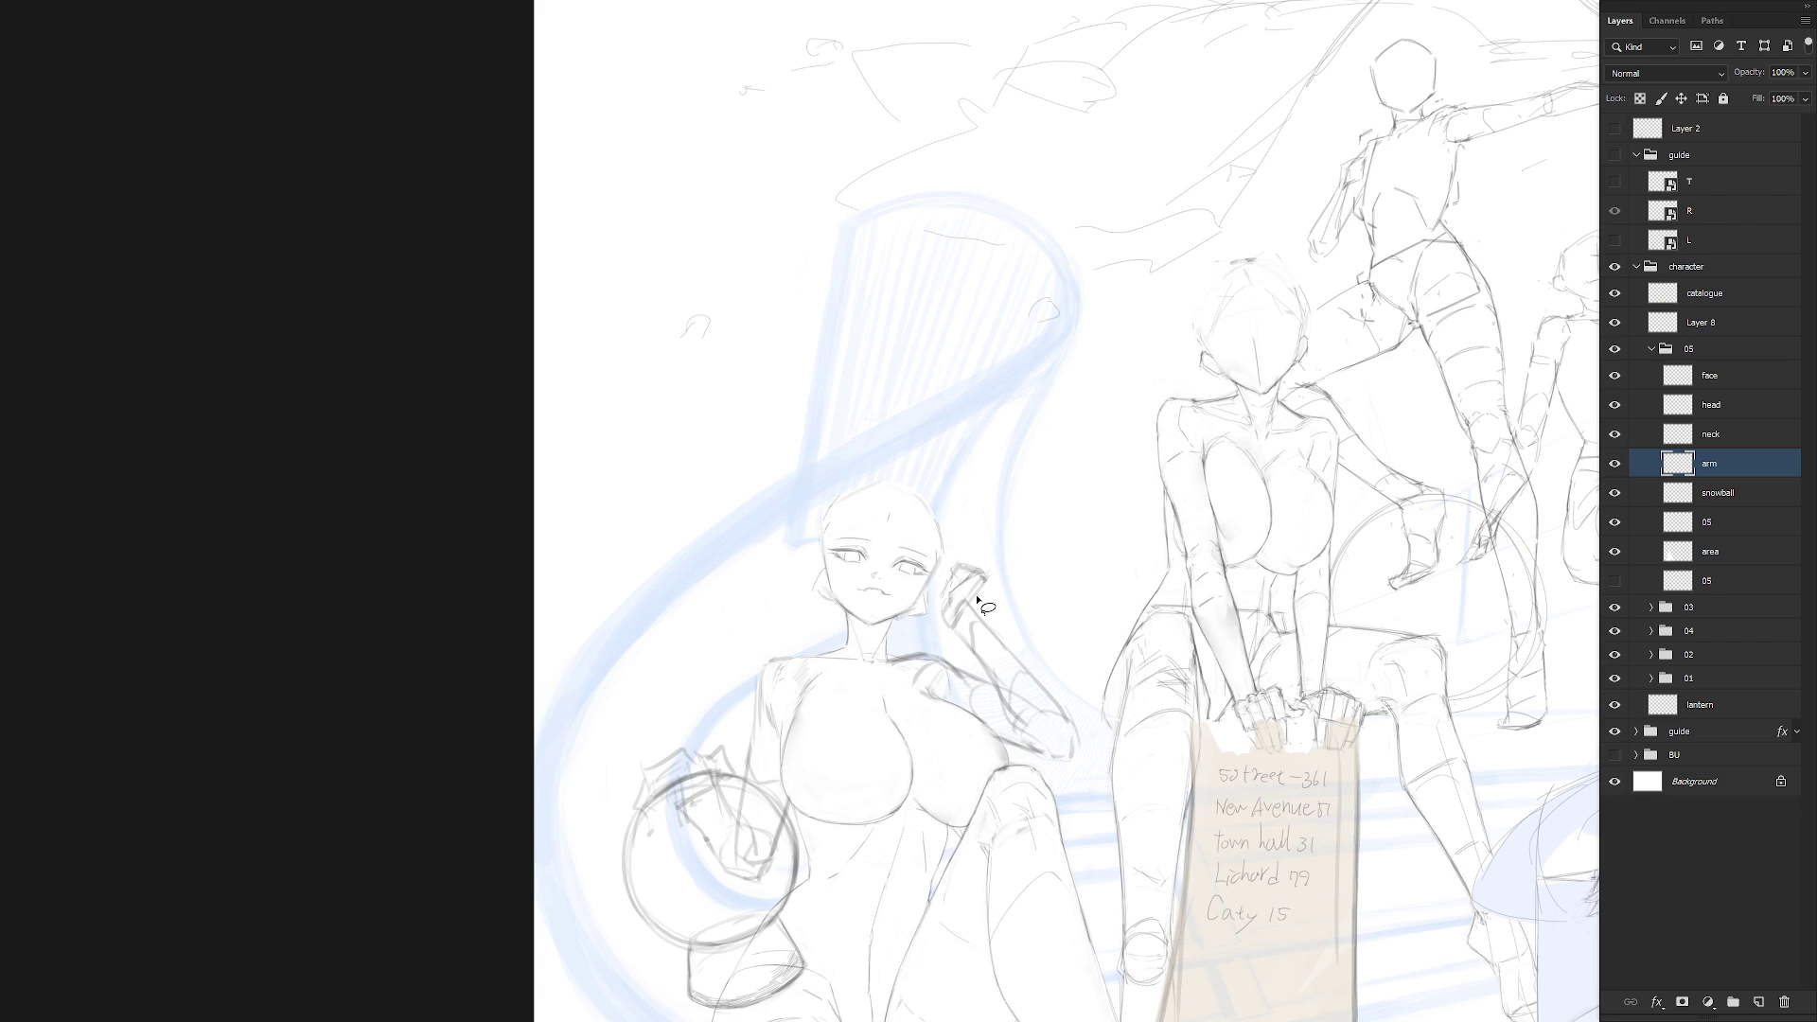
Mirror the canvas and rotate the right girl's raised arm slightly around her shoulder
key(ctrl+minus)
key(h)
scroll(1204, 738, right, 5)
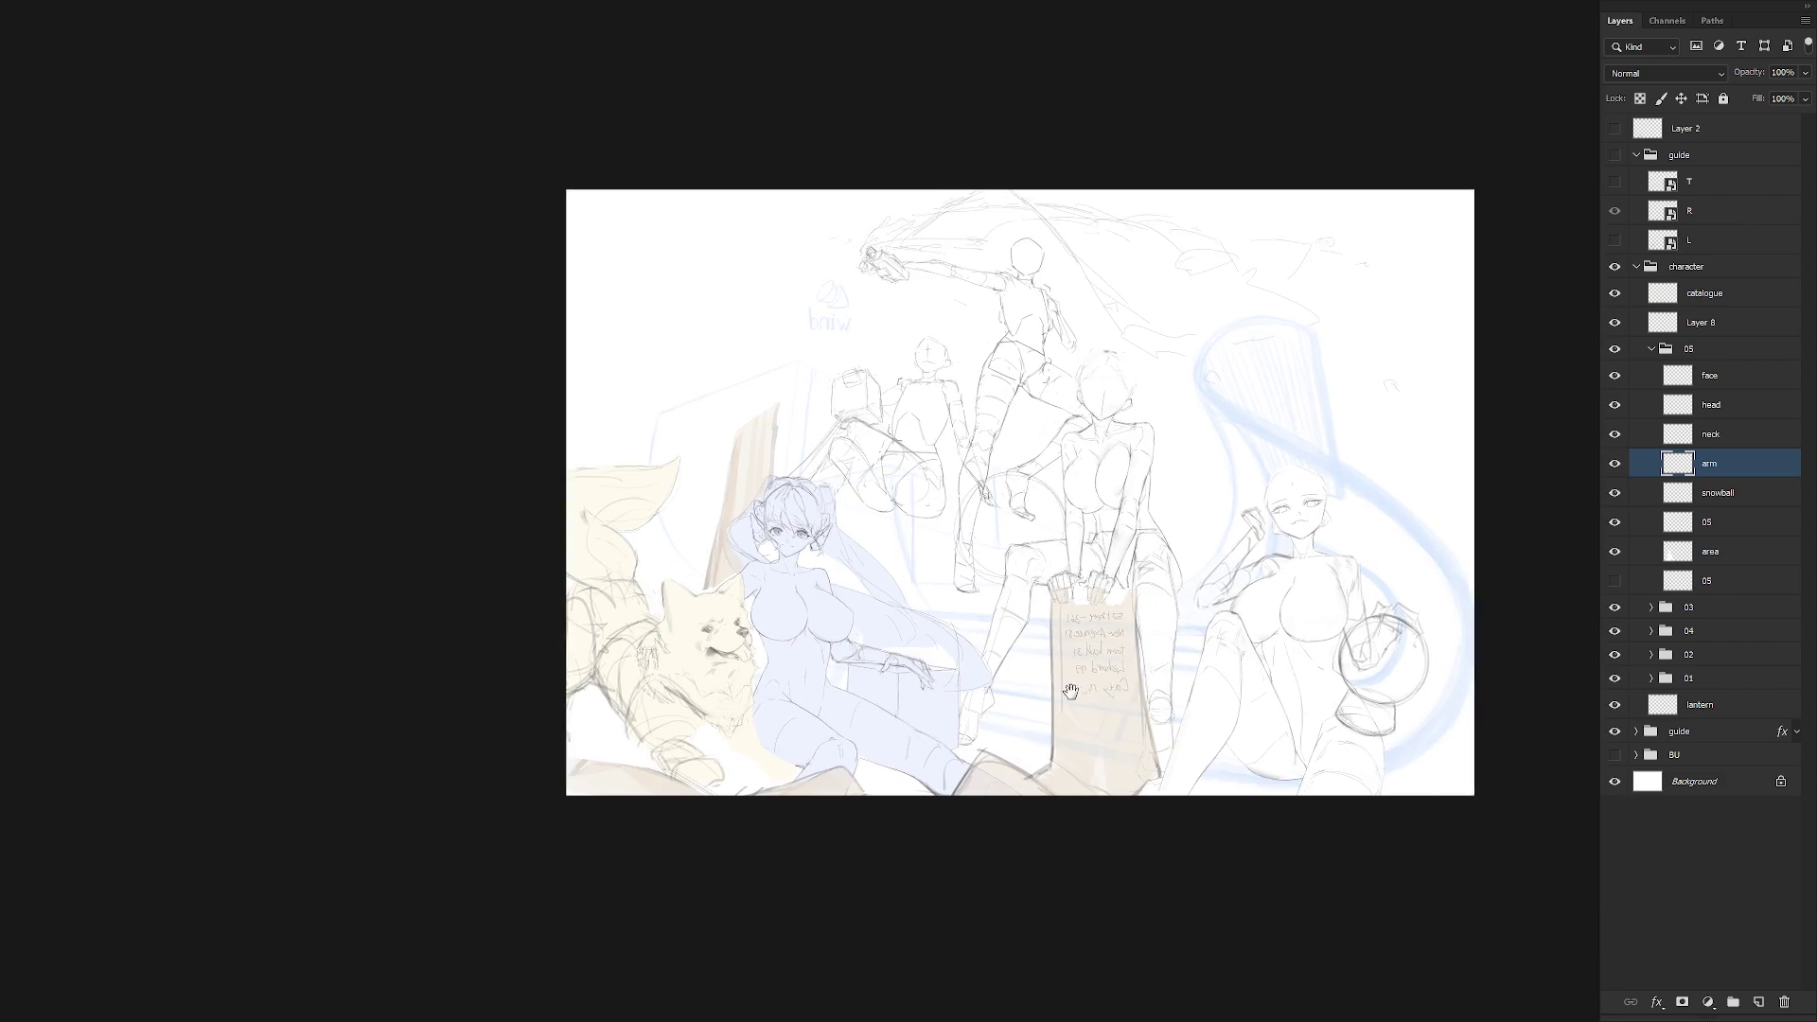
drag(1120, 639, 1171, 653)
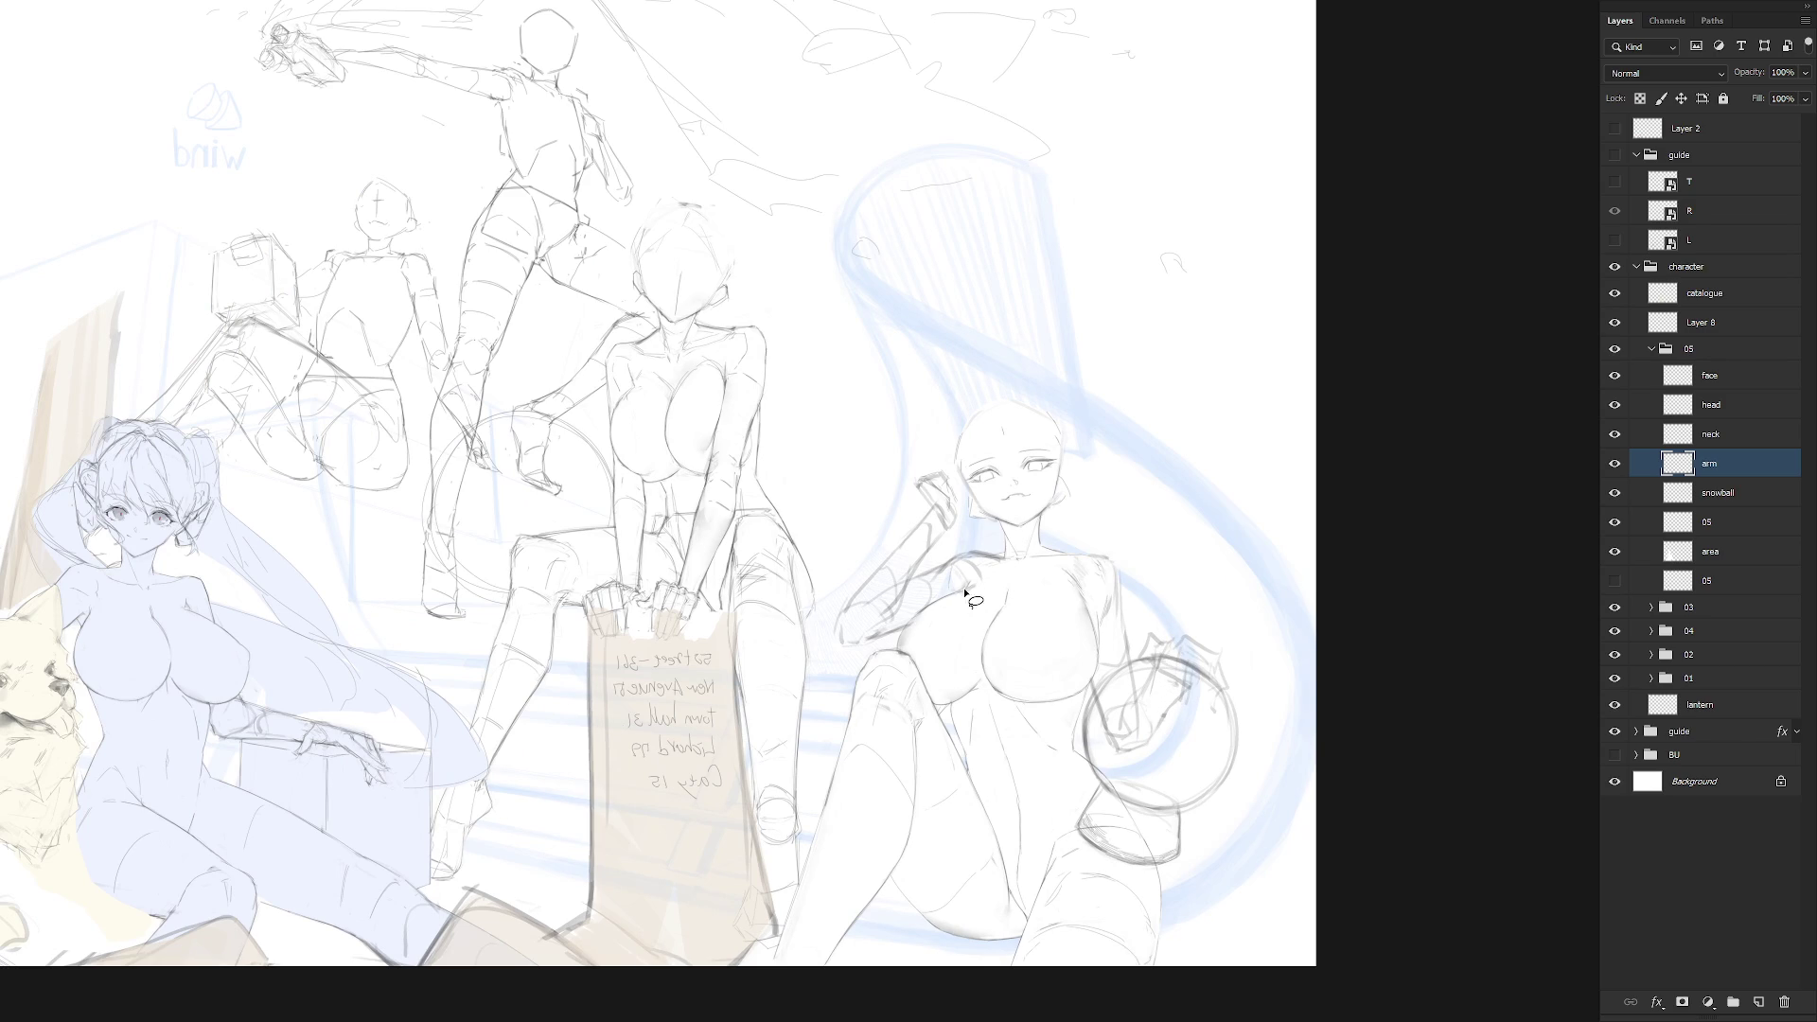
mouse_move(941, 620)
mouse_down()
mouse_move(1024, 568)
mouse_move(968, 523)
mouse_move(818, 658)
mouse_move(936, 624)
mouse_up()
key(ctrl+t)
alt+click(993, 556)
drag(810, 714, 792, 734)
key(Return)
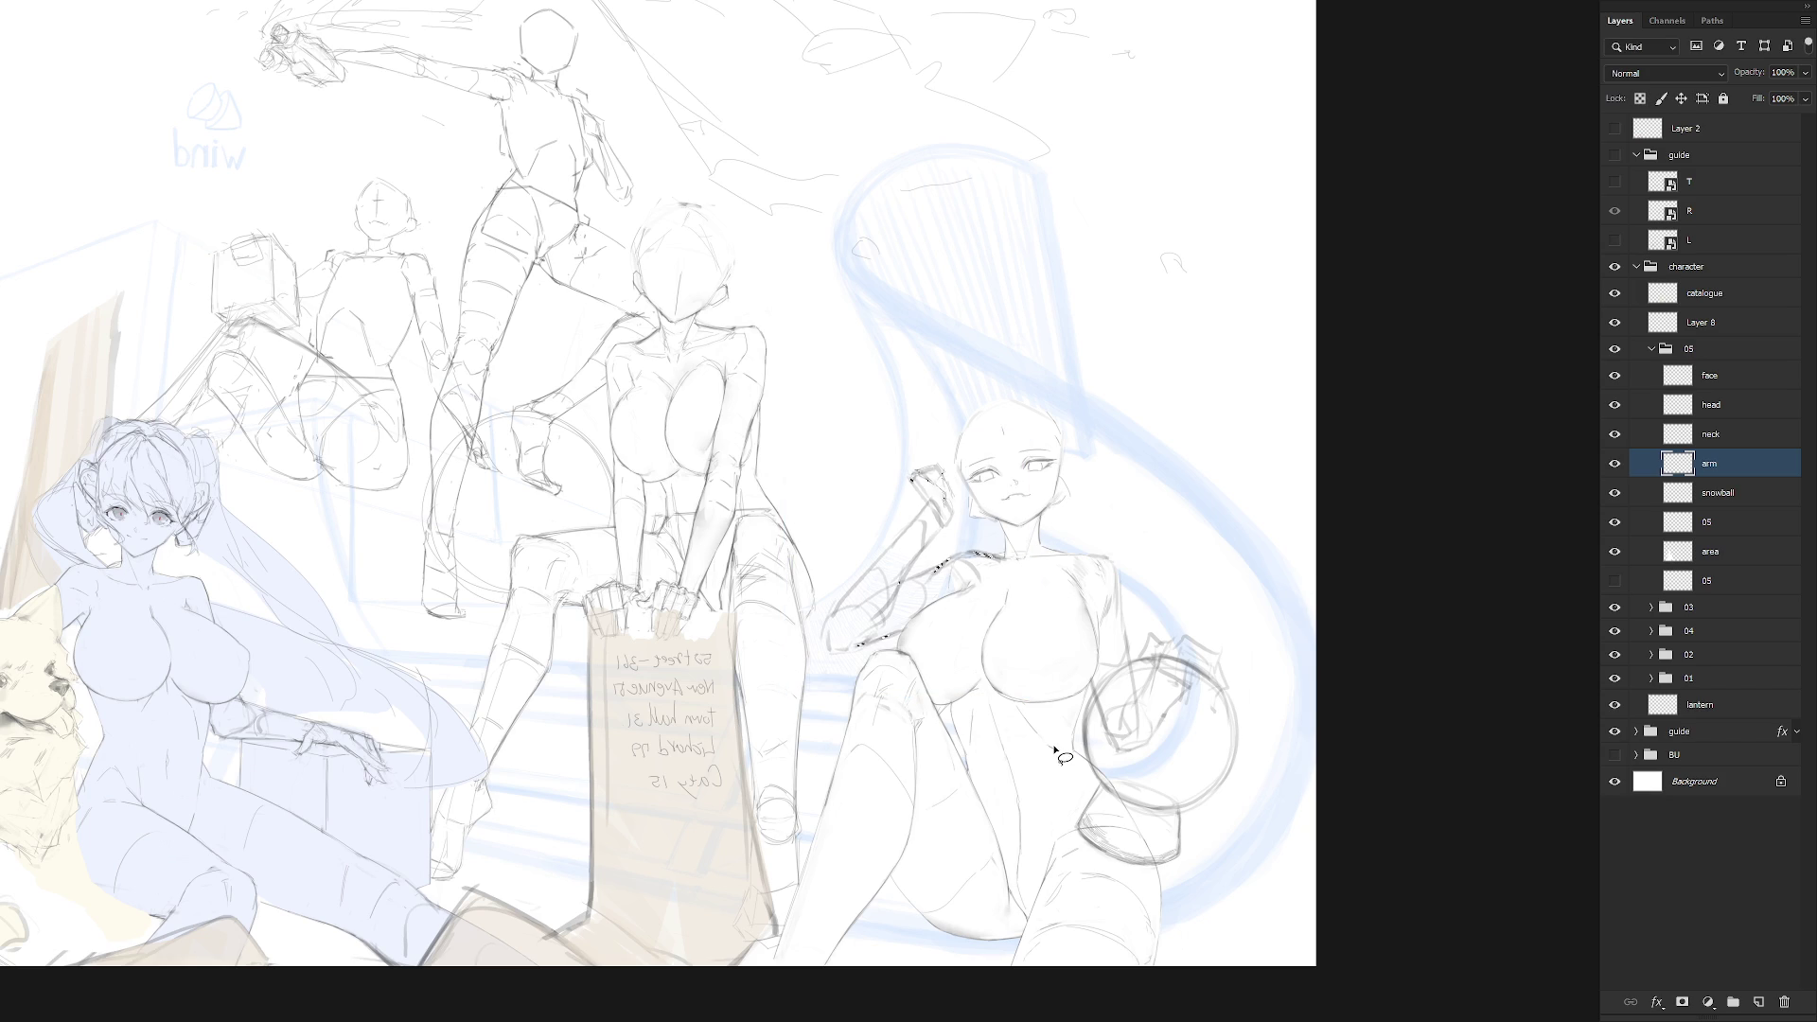
key(ctrl+d)
Touch up the raised forearm, erase its hatching, and cut the arm onto Layer 10
drag(916, 511, 937, 530)
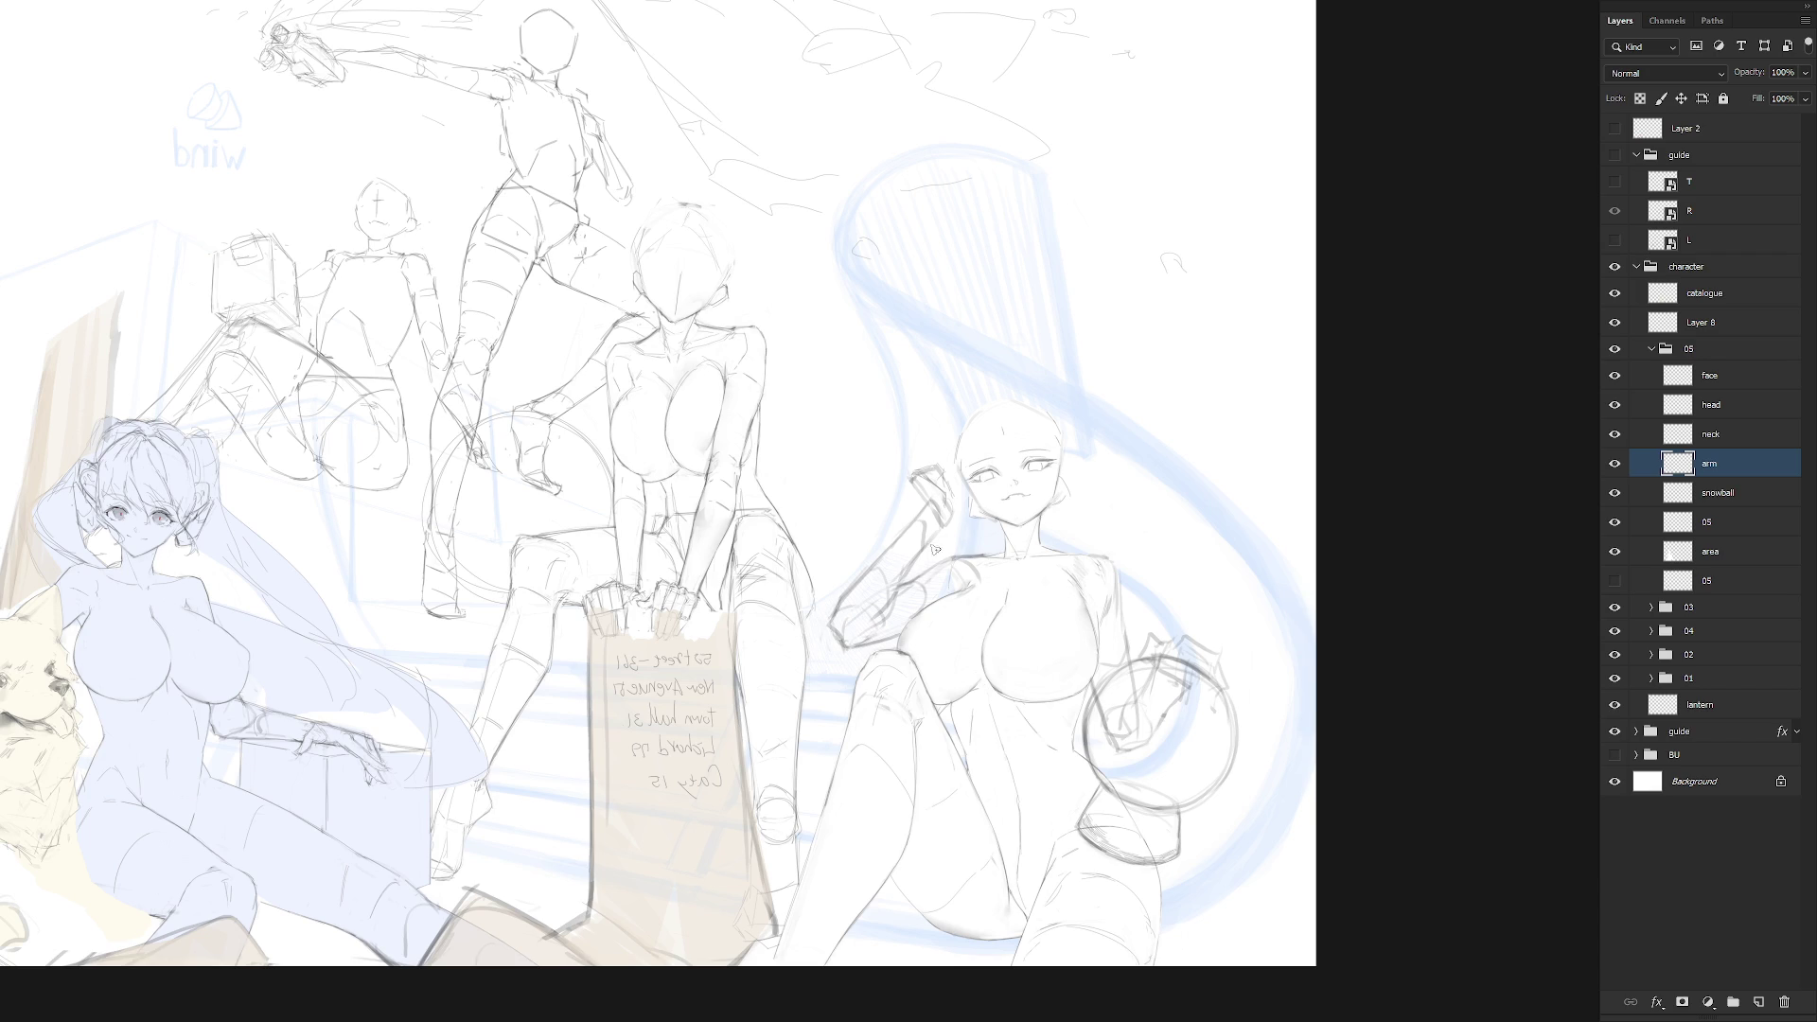
drag(901, 587, 876, 615)
drag(880, 719, 783, 662)
key(ctrl+shift+j)
Hide Layer 10 and mark the nipple on the right girl's chest on the arm layer
click(1615, 463)
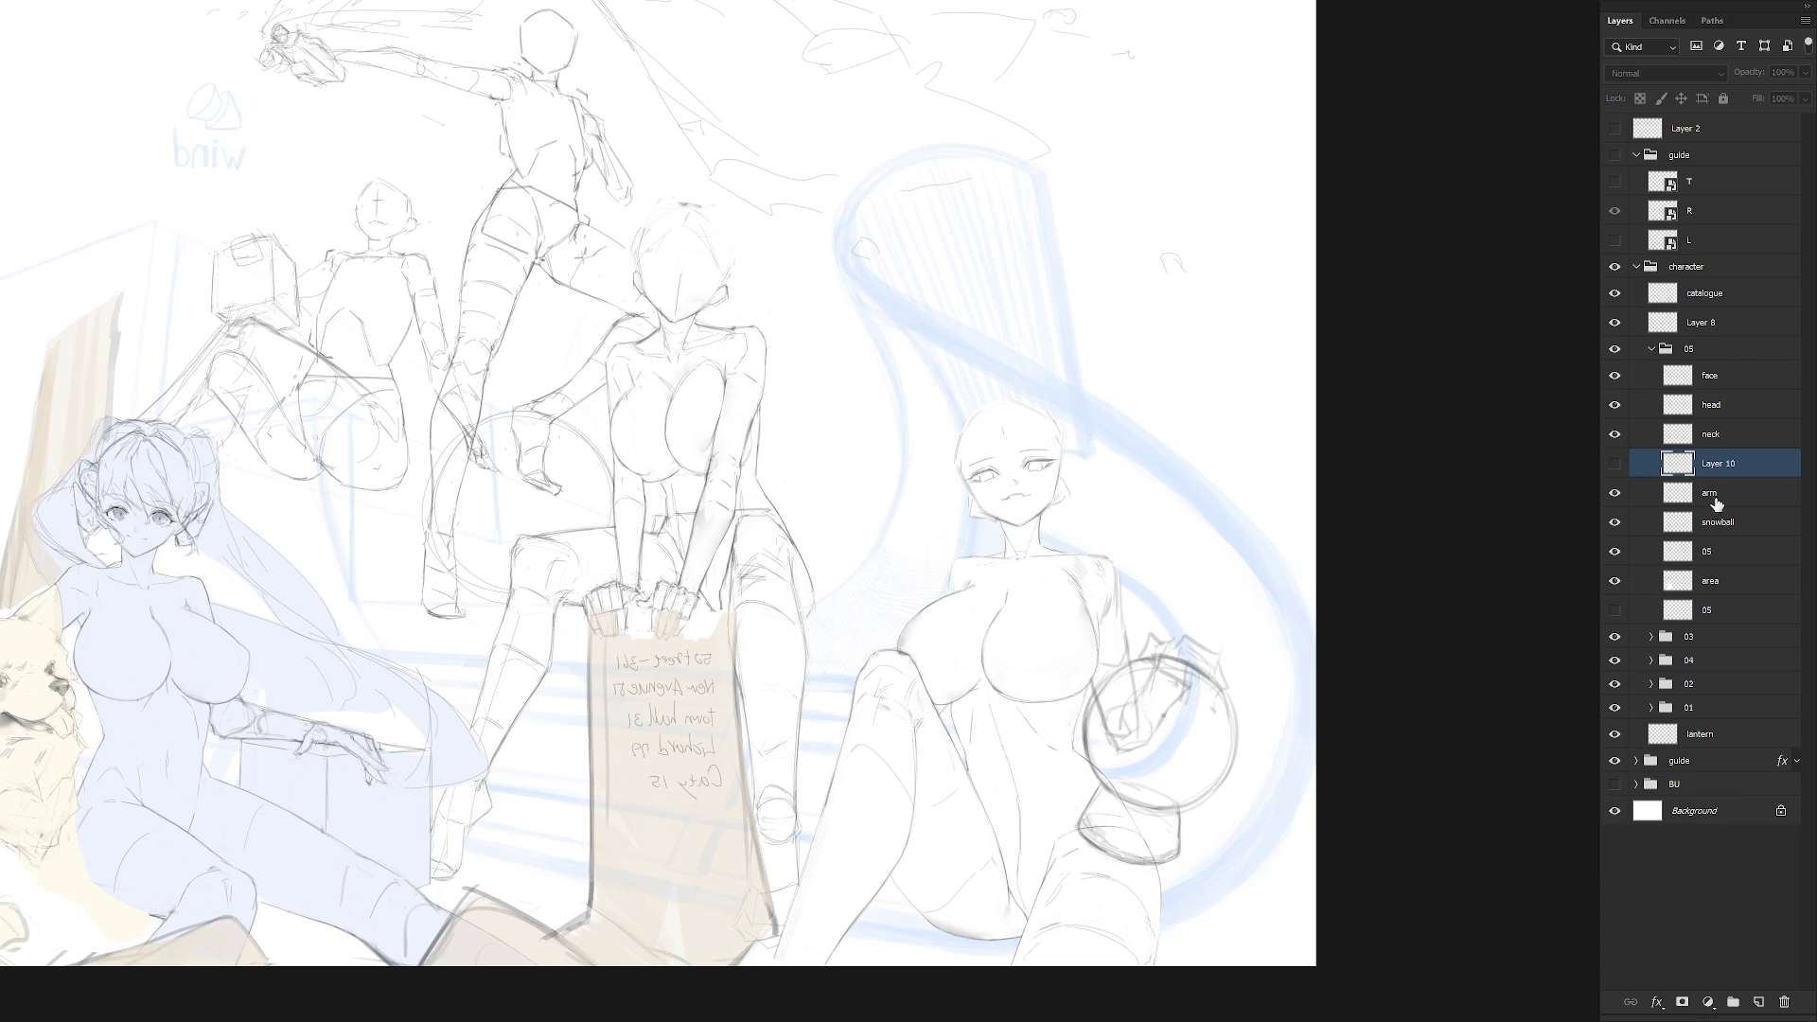
click(1731, 492)
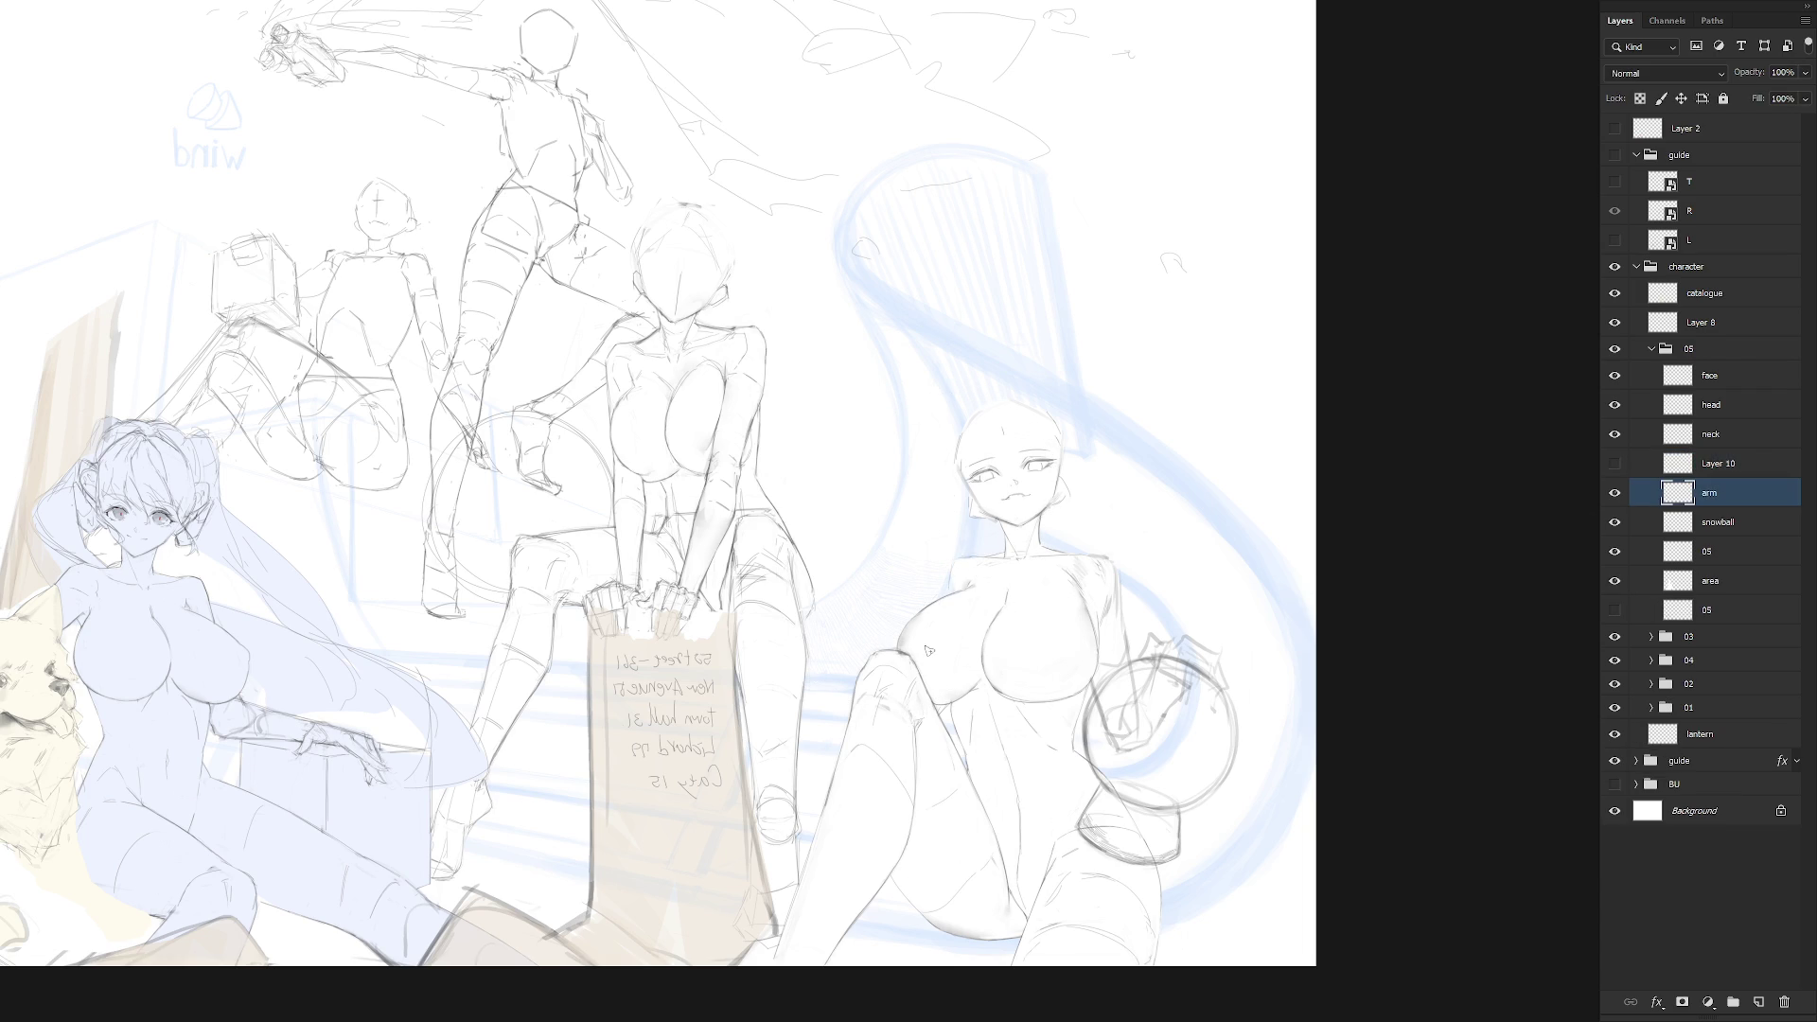
drag(1005, 683, 1011, 690)
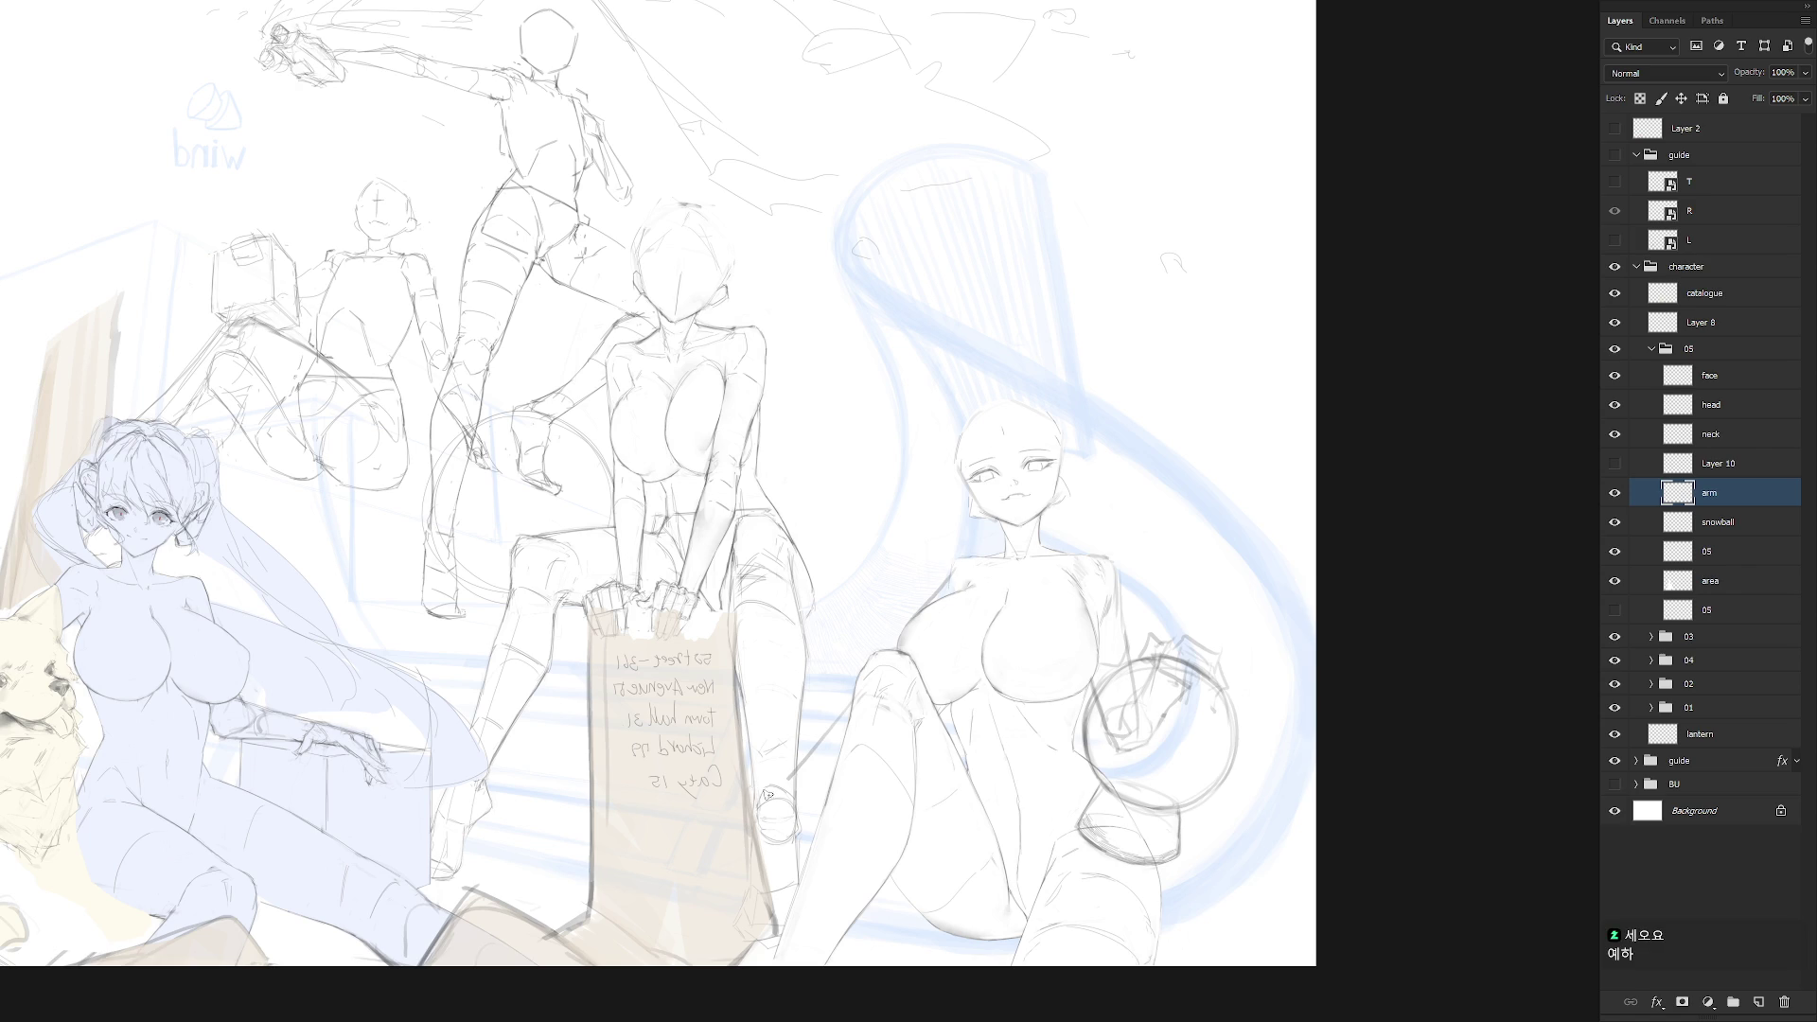
drag(795, 771, 812, 802)
key(ctrl+z)
key(ctrl+z)
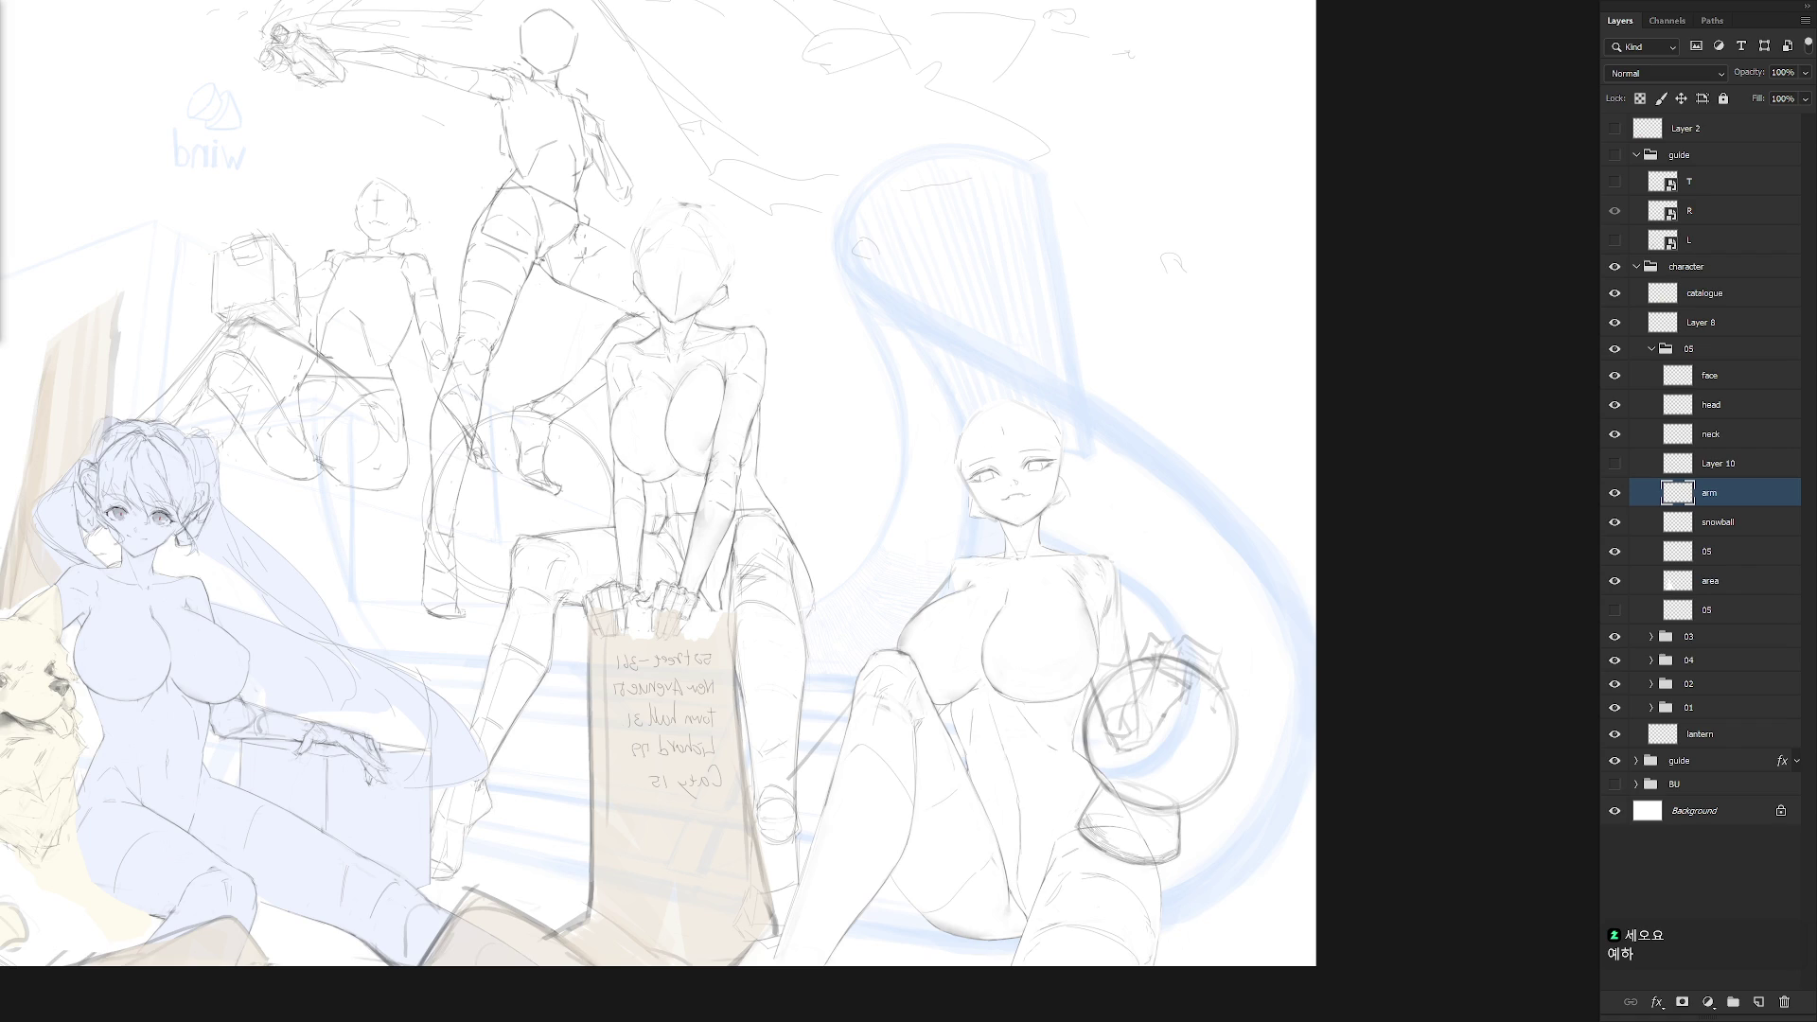
Flip the canvas horizontally and draw lines across the seated girl's knee
key(f)
drag(682, 899, 1404, 806)
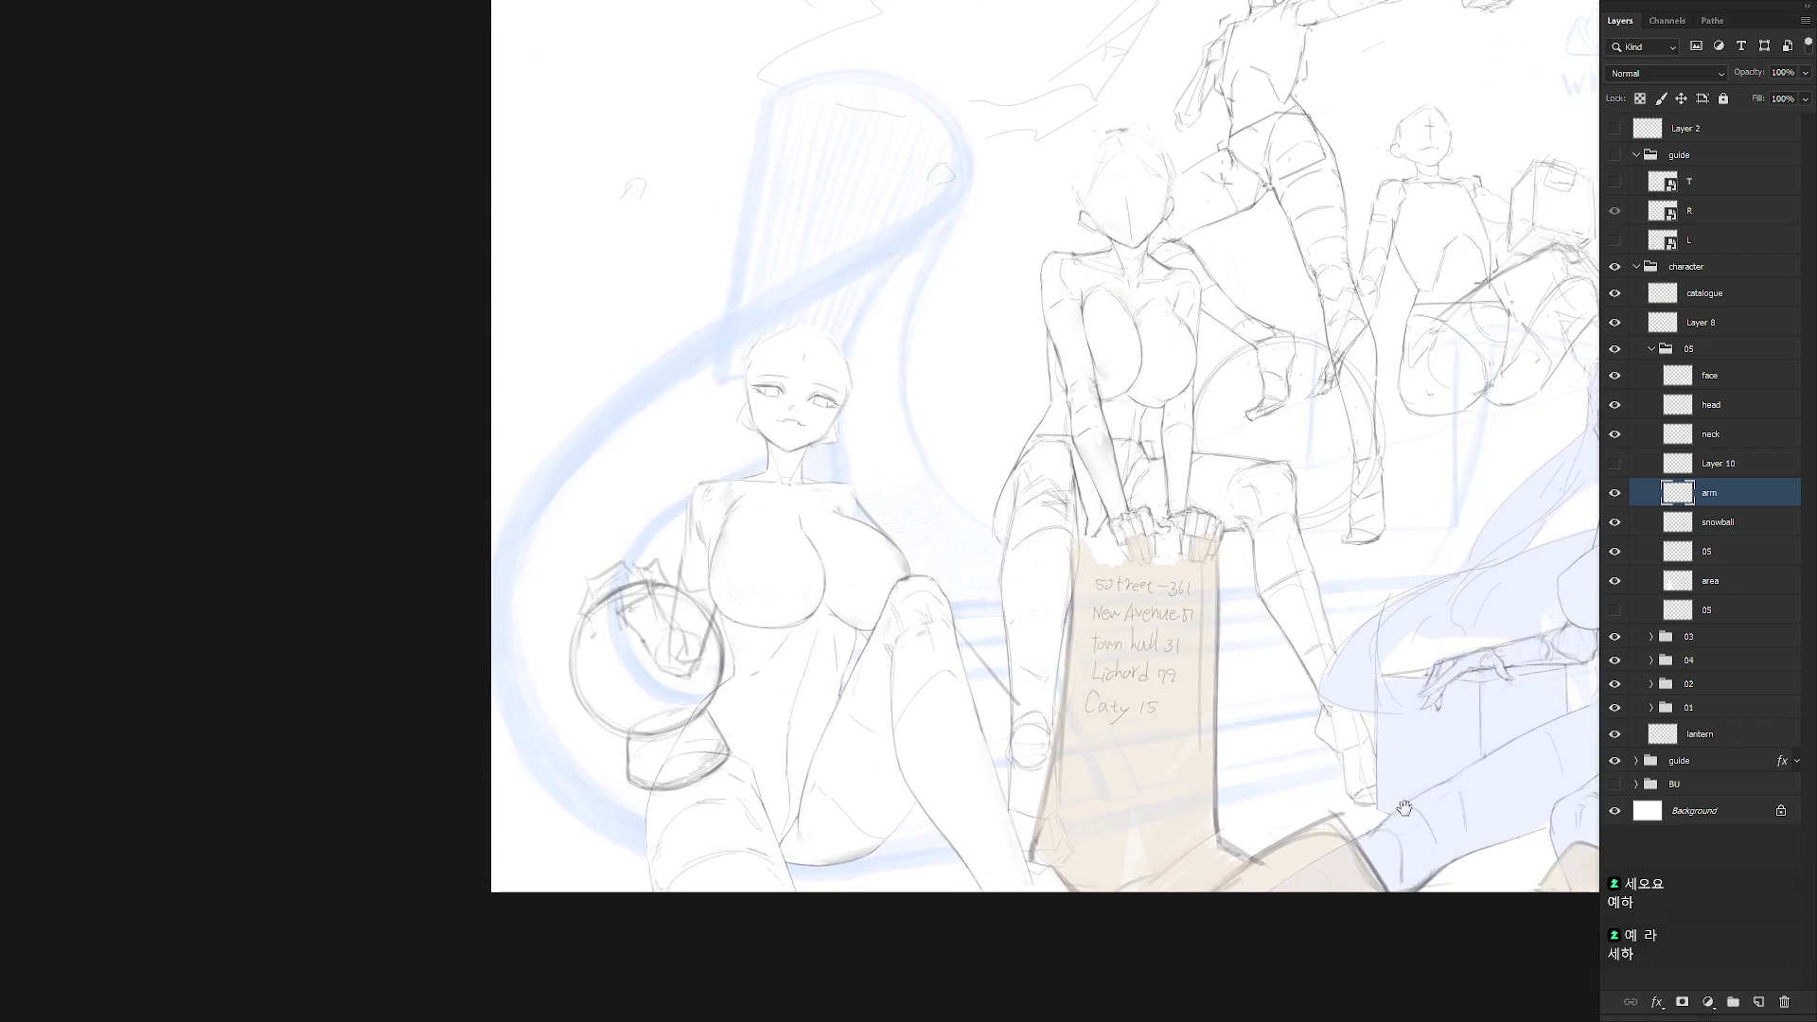
drag(852, 747, 757, 807)
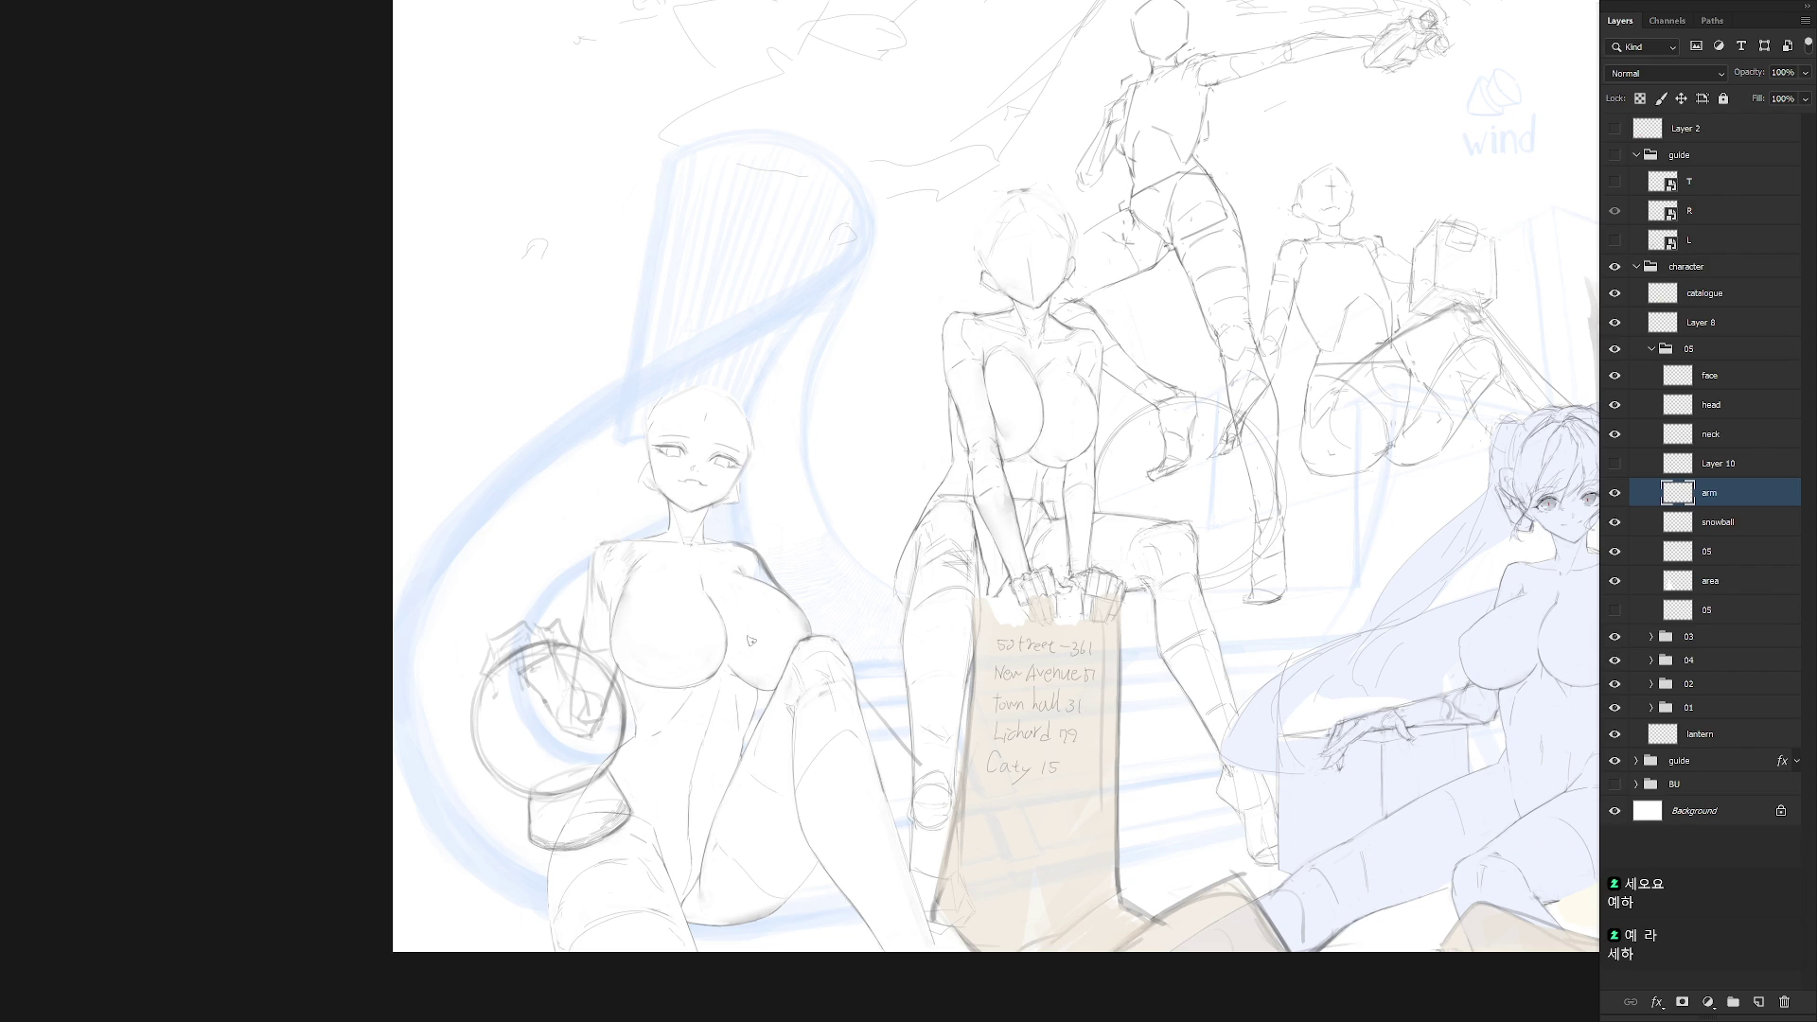
mouse_move(755, 613)
mouse_down()
mouse_move(815, 669)
mouse_move(831, 653)
mouse_move(842, 689)
mouse_up()
mouse_move(845, 682)
mouse_down()
mouse_move(834, 721)
mouse_move(880, 768)
mouse_move(907, 748)
mouse_move(930, 800)
mouse_up()
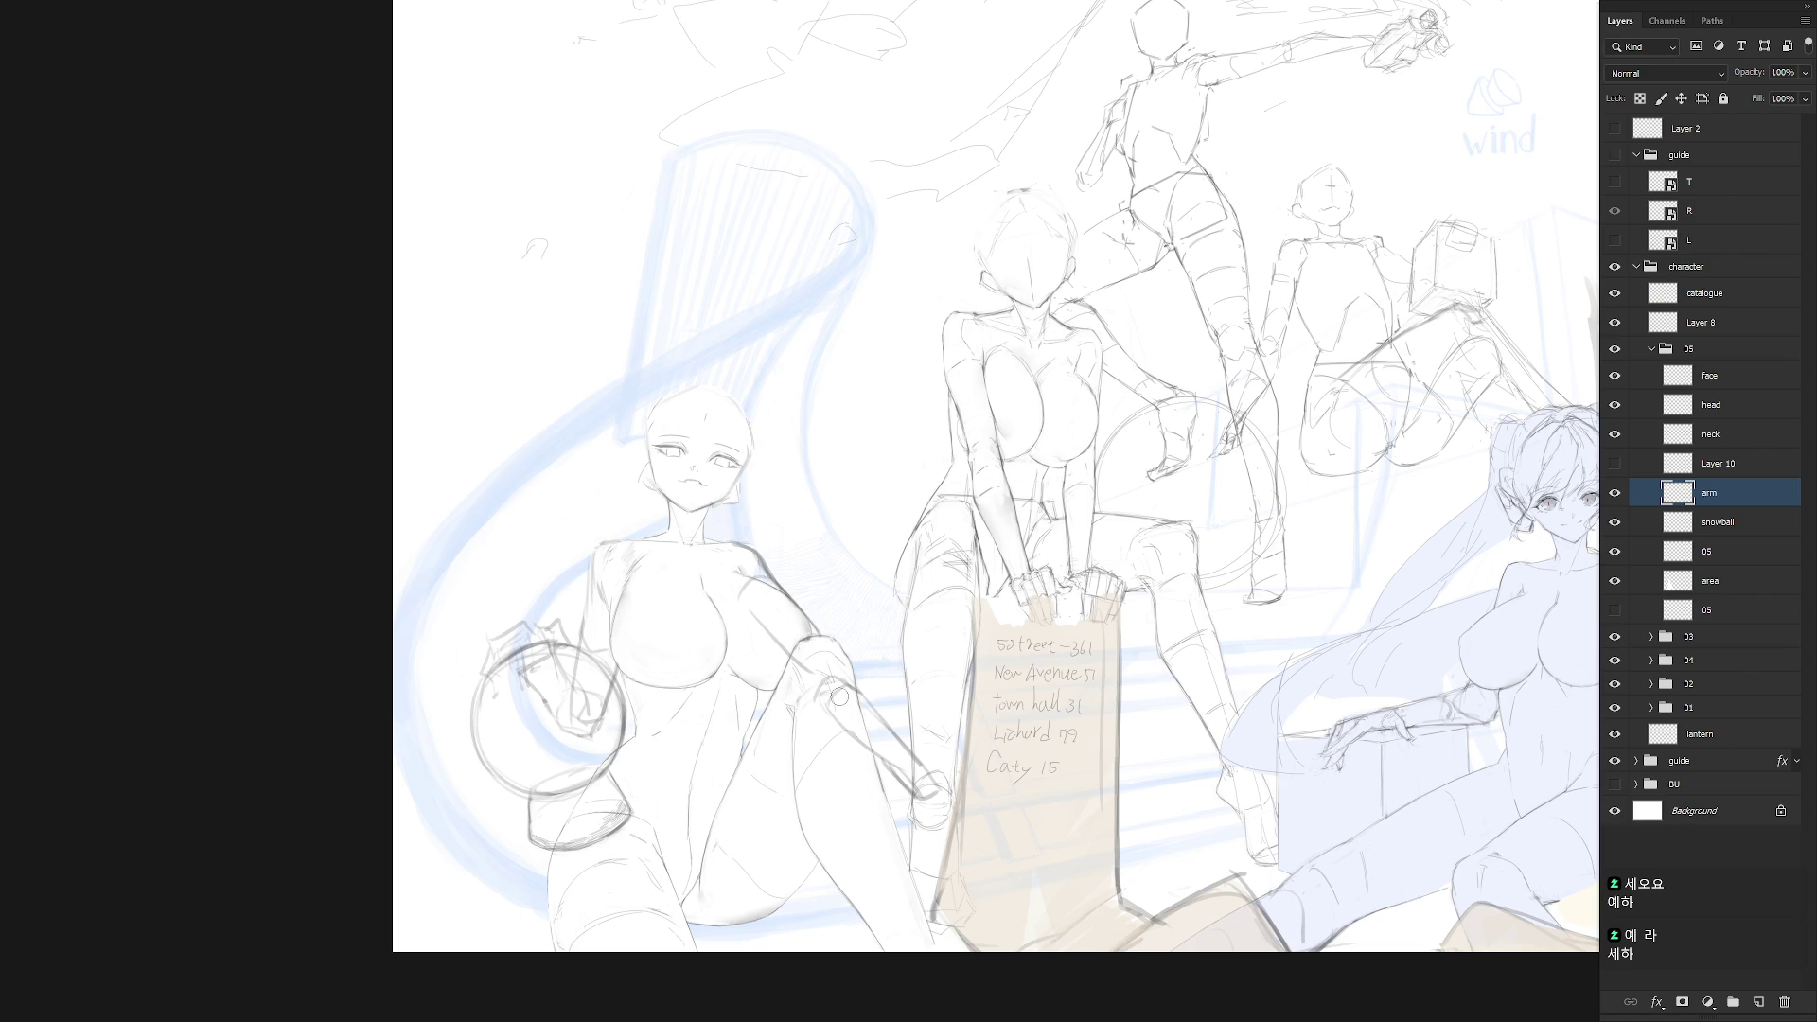
Remove the lowered arm strokes and make Layer 10's raised arm visible and active
key(ctrl+z)
key(ctrl+z)
key(ctrl+z)
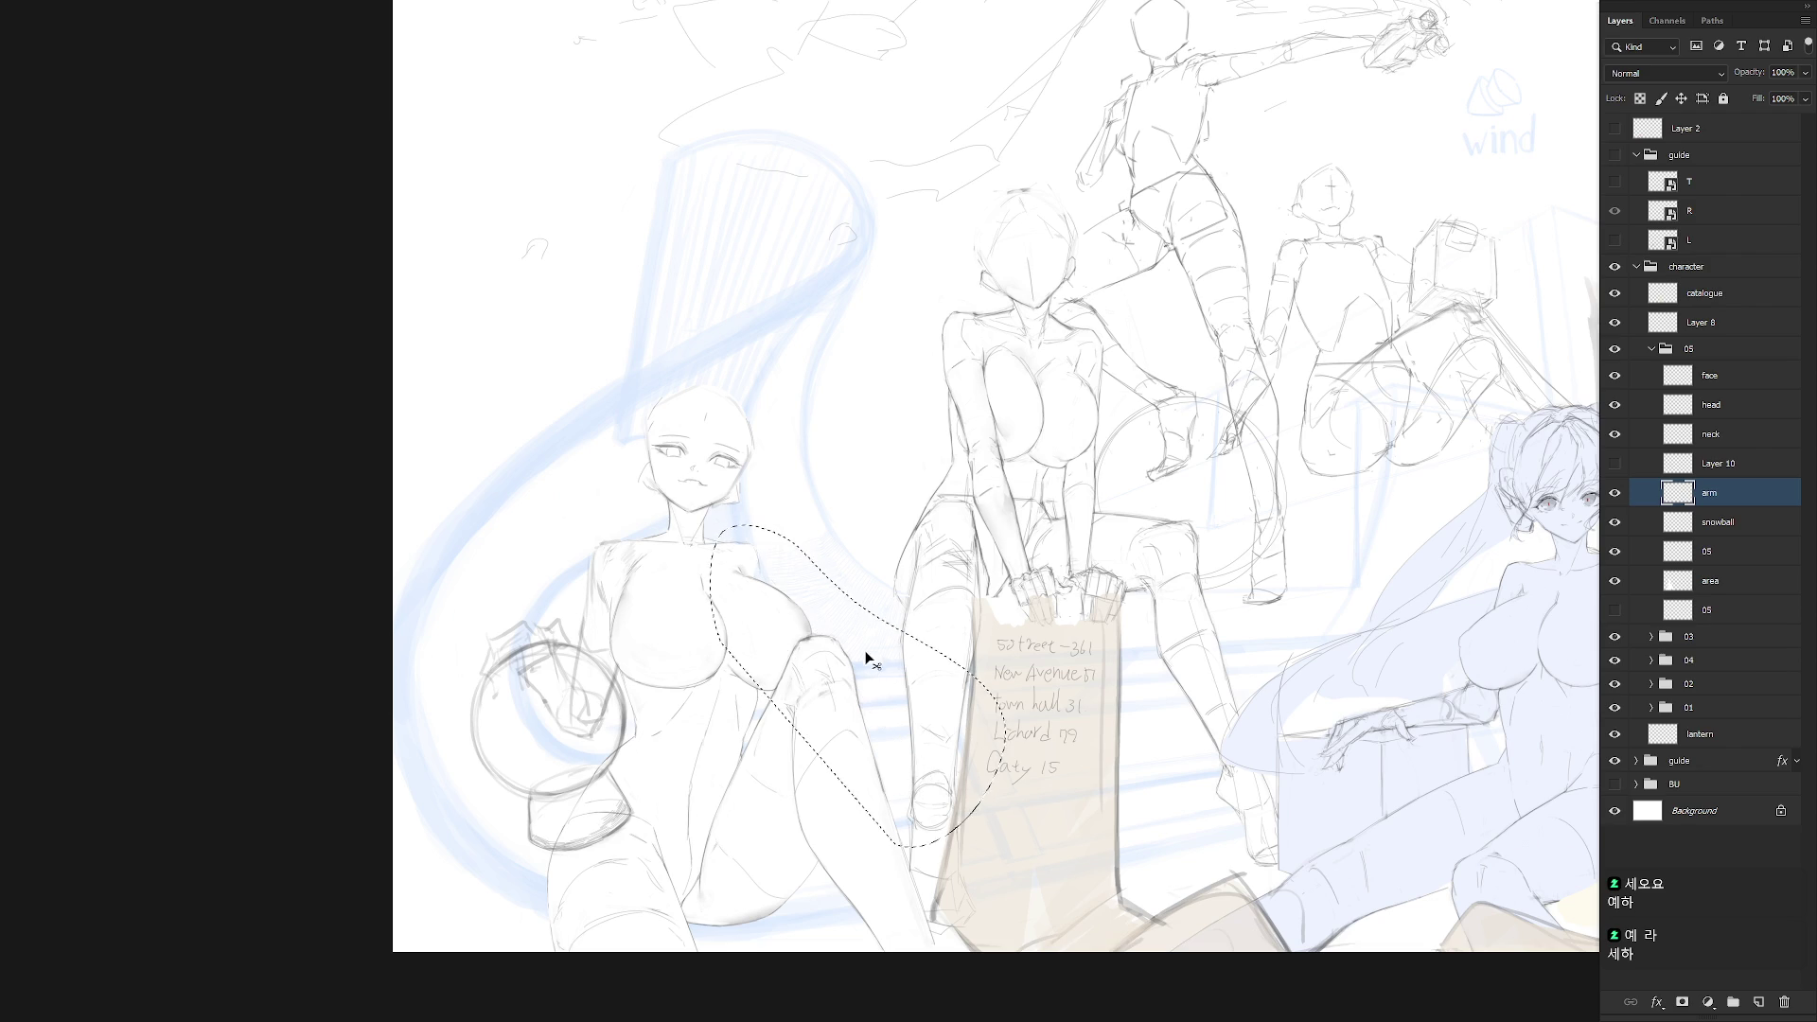
click(1615, 463)
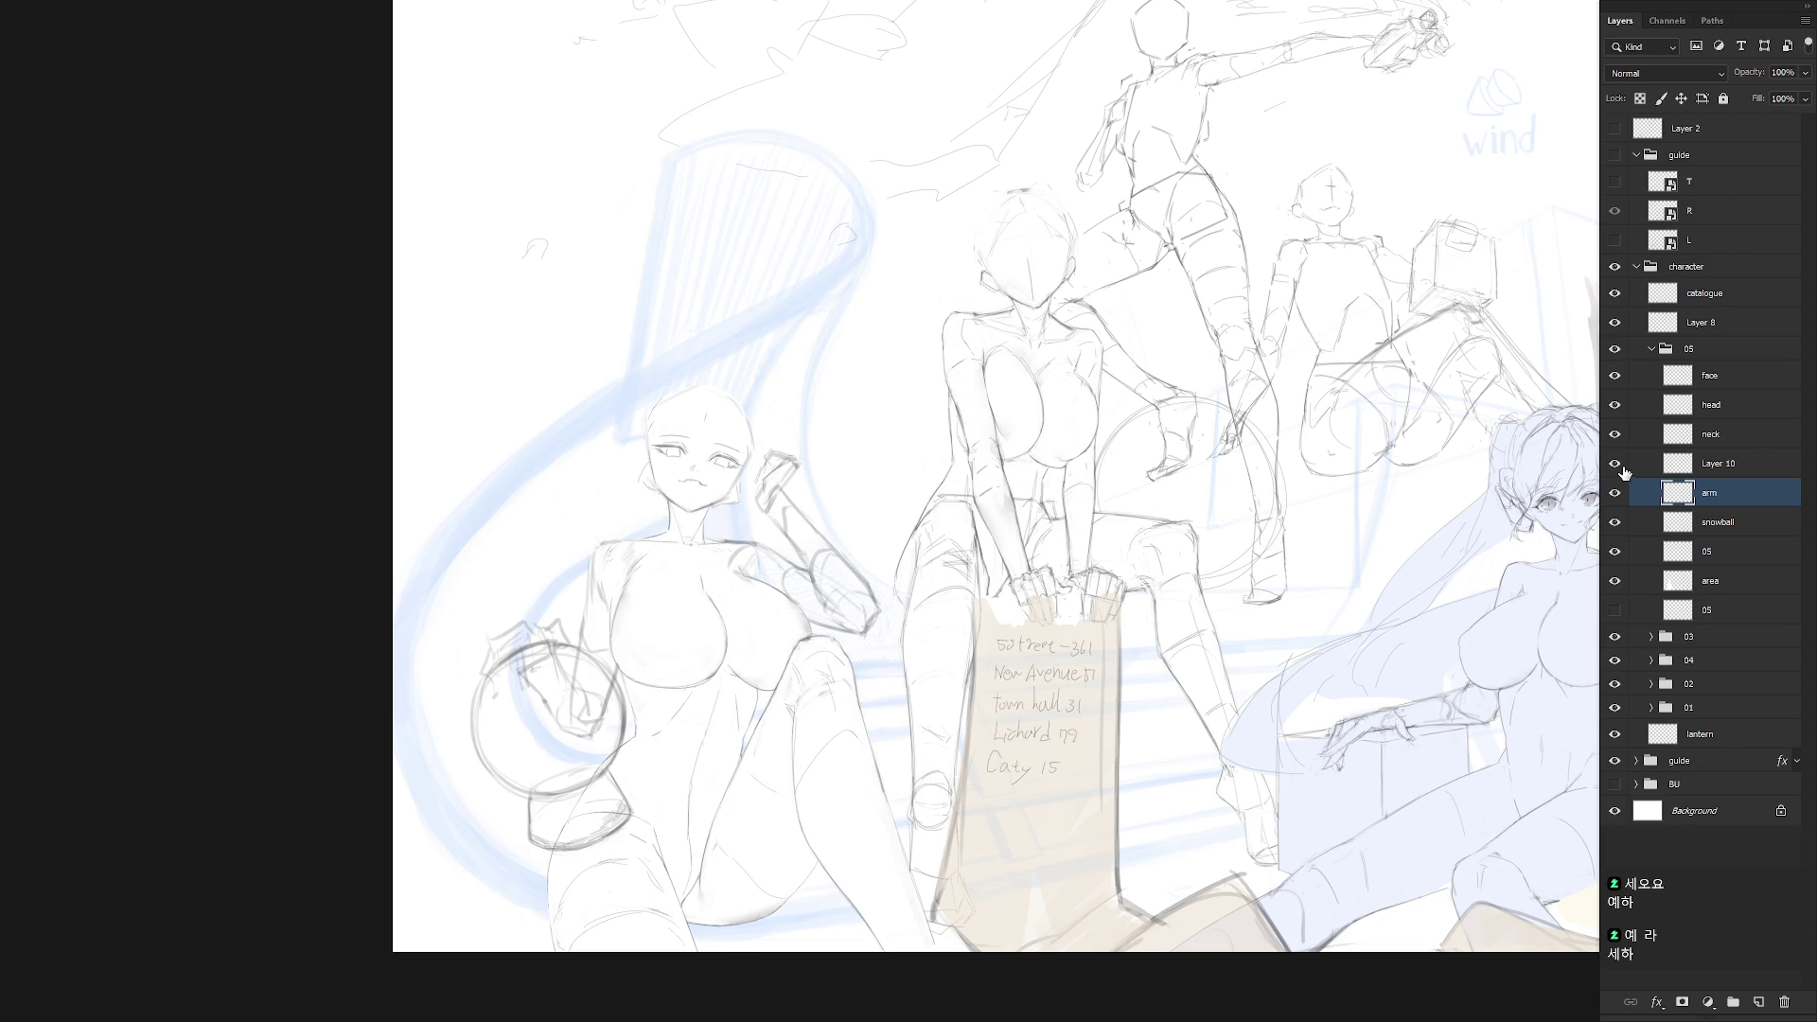
click(1717, 464)
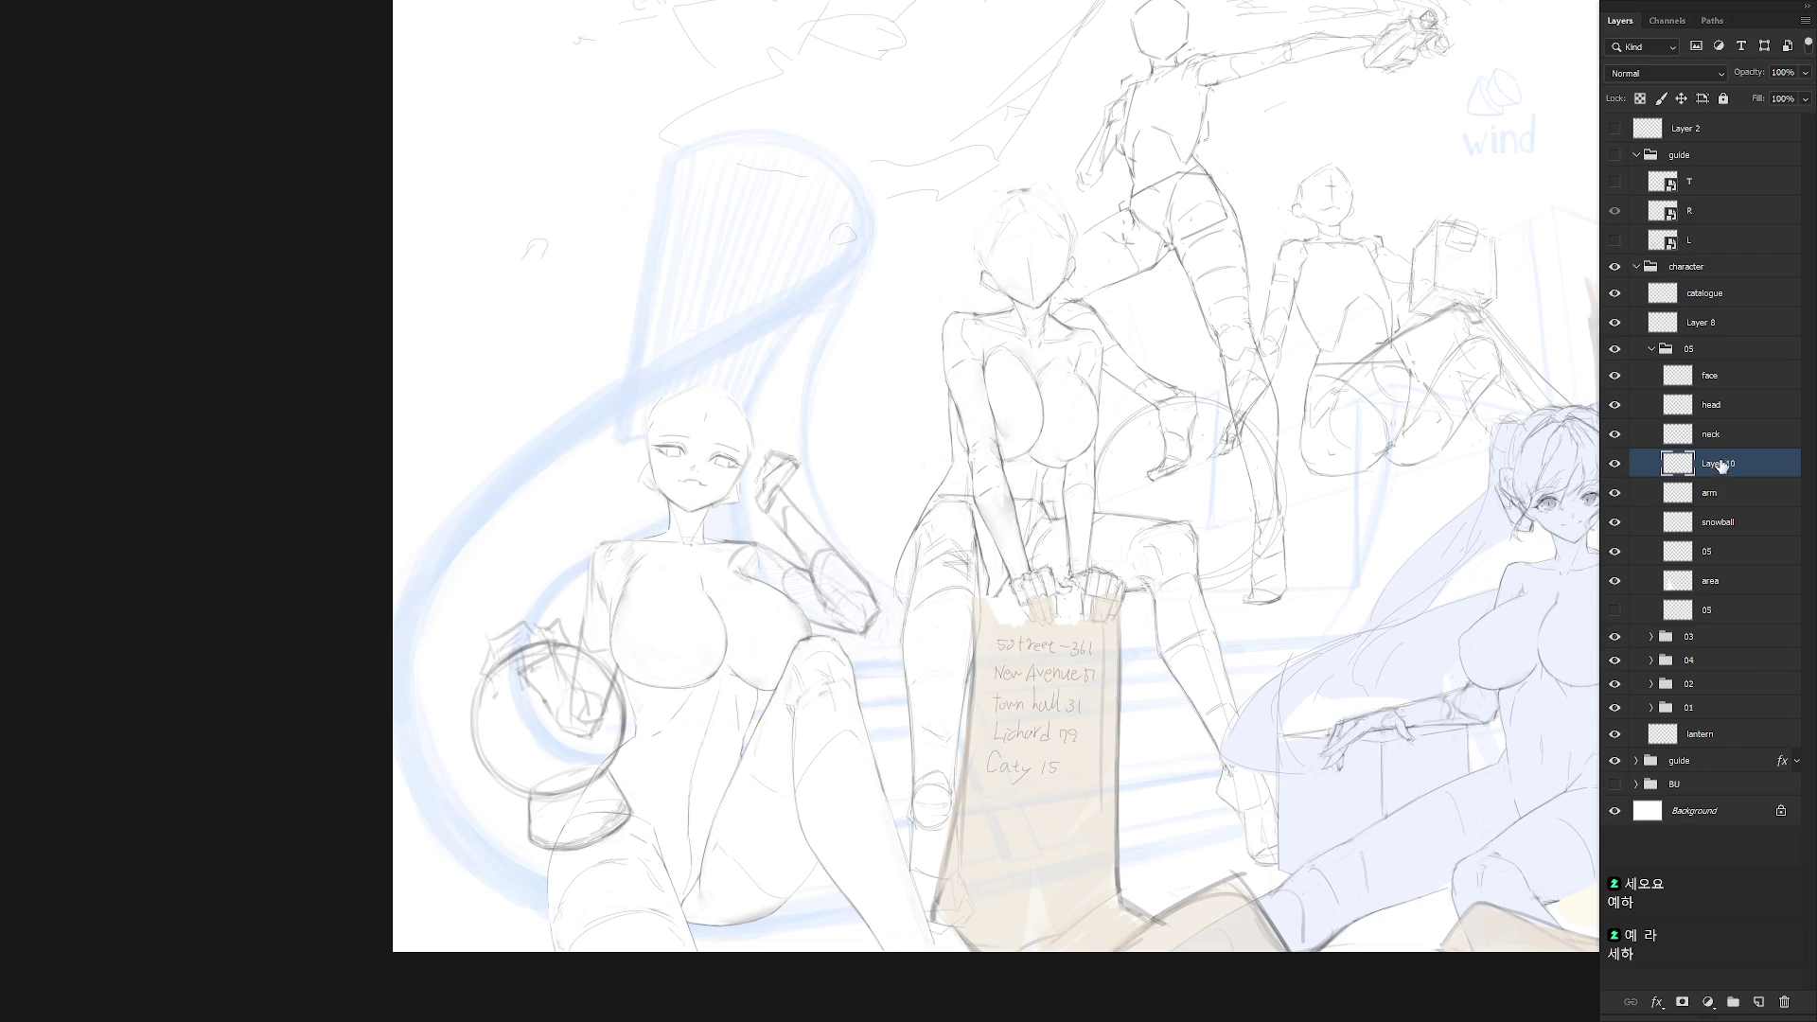
drag(869, 540, 945, 594)
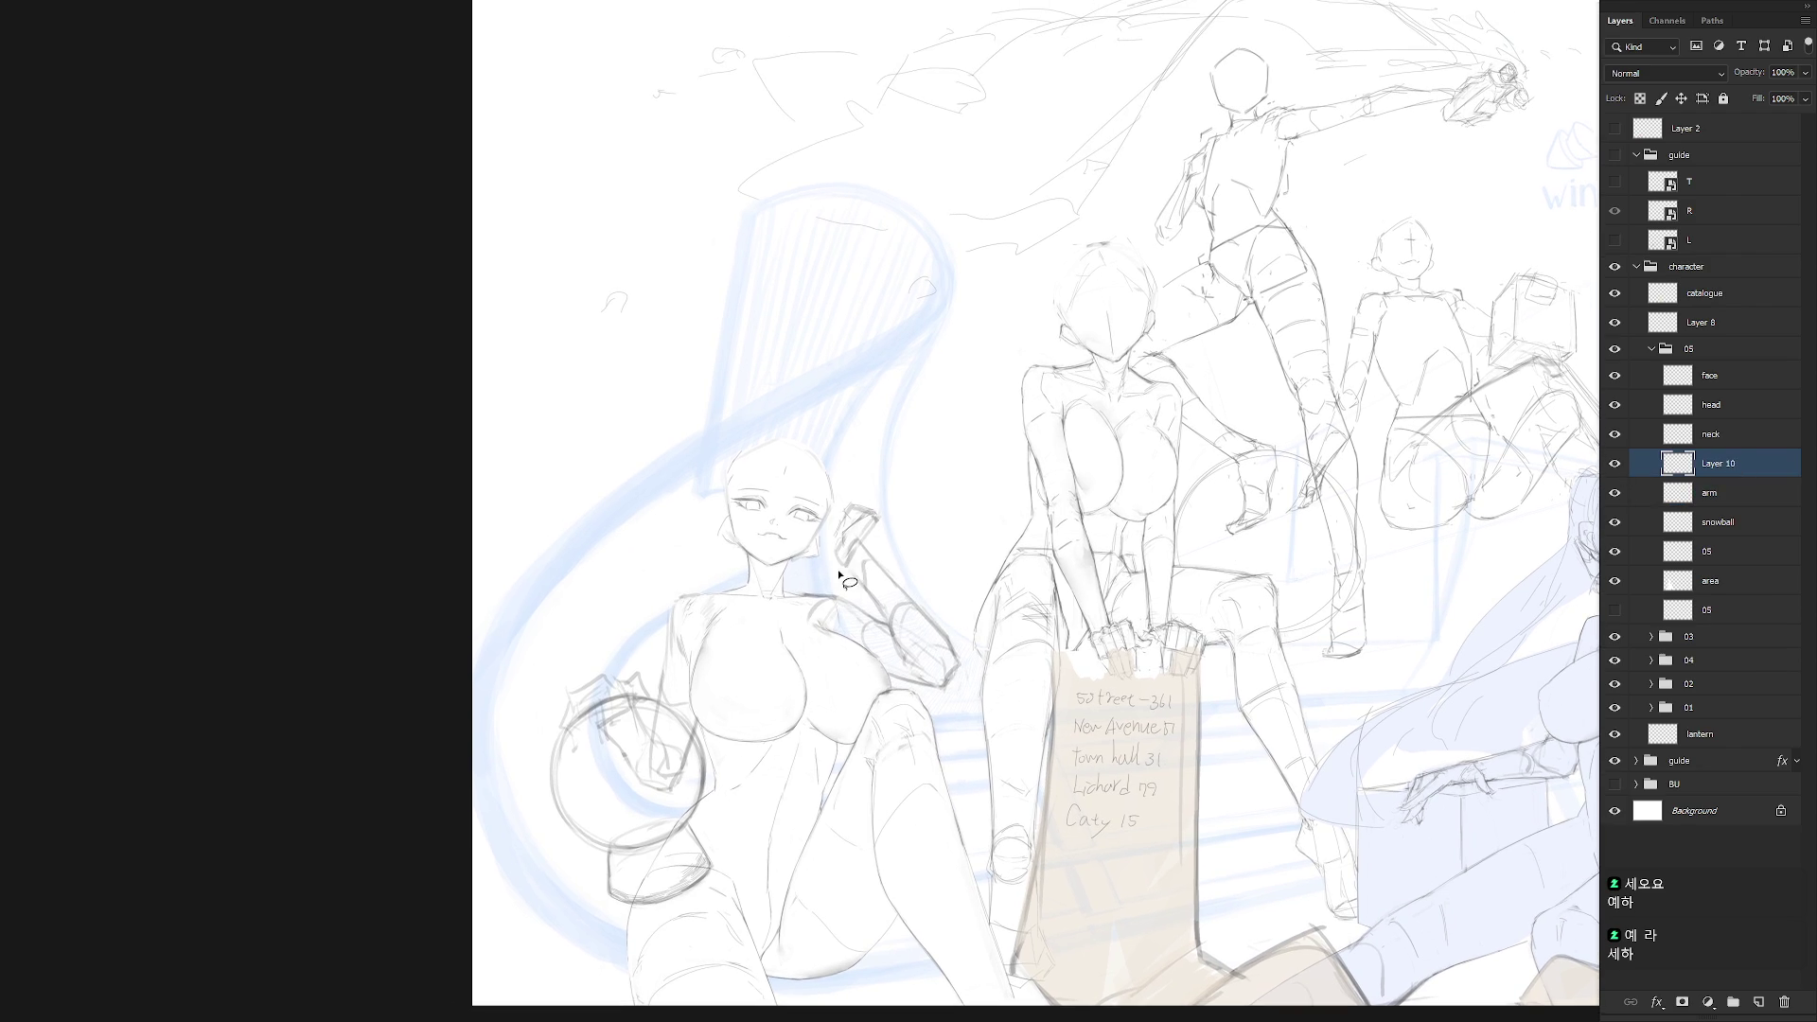
drag(838, 569, 877, 536)
key(ctrl+shift+alt+n)
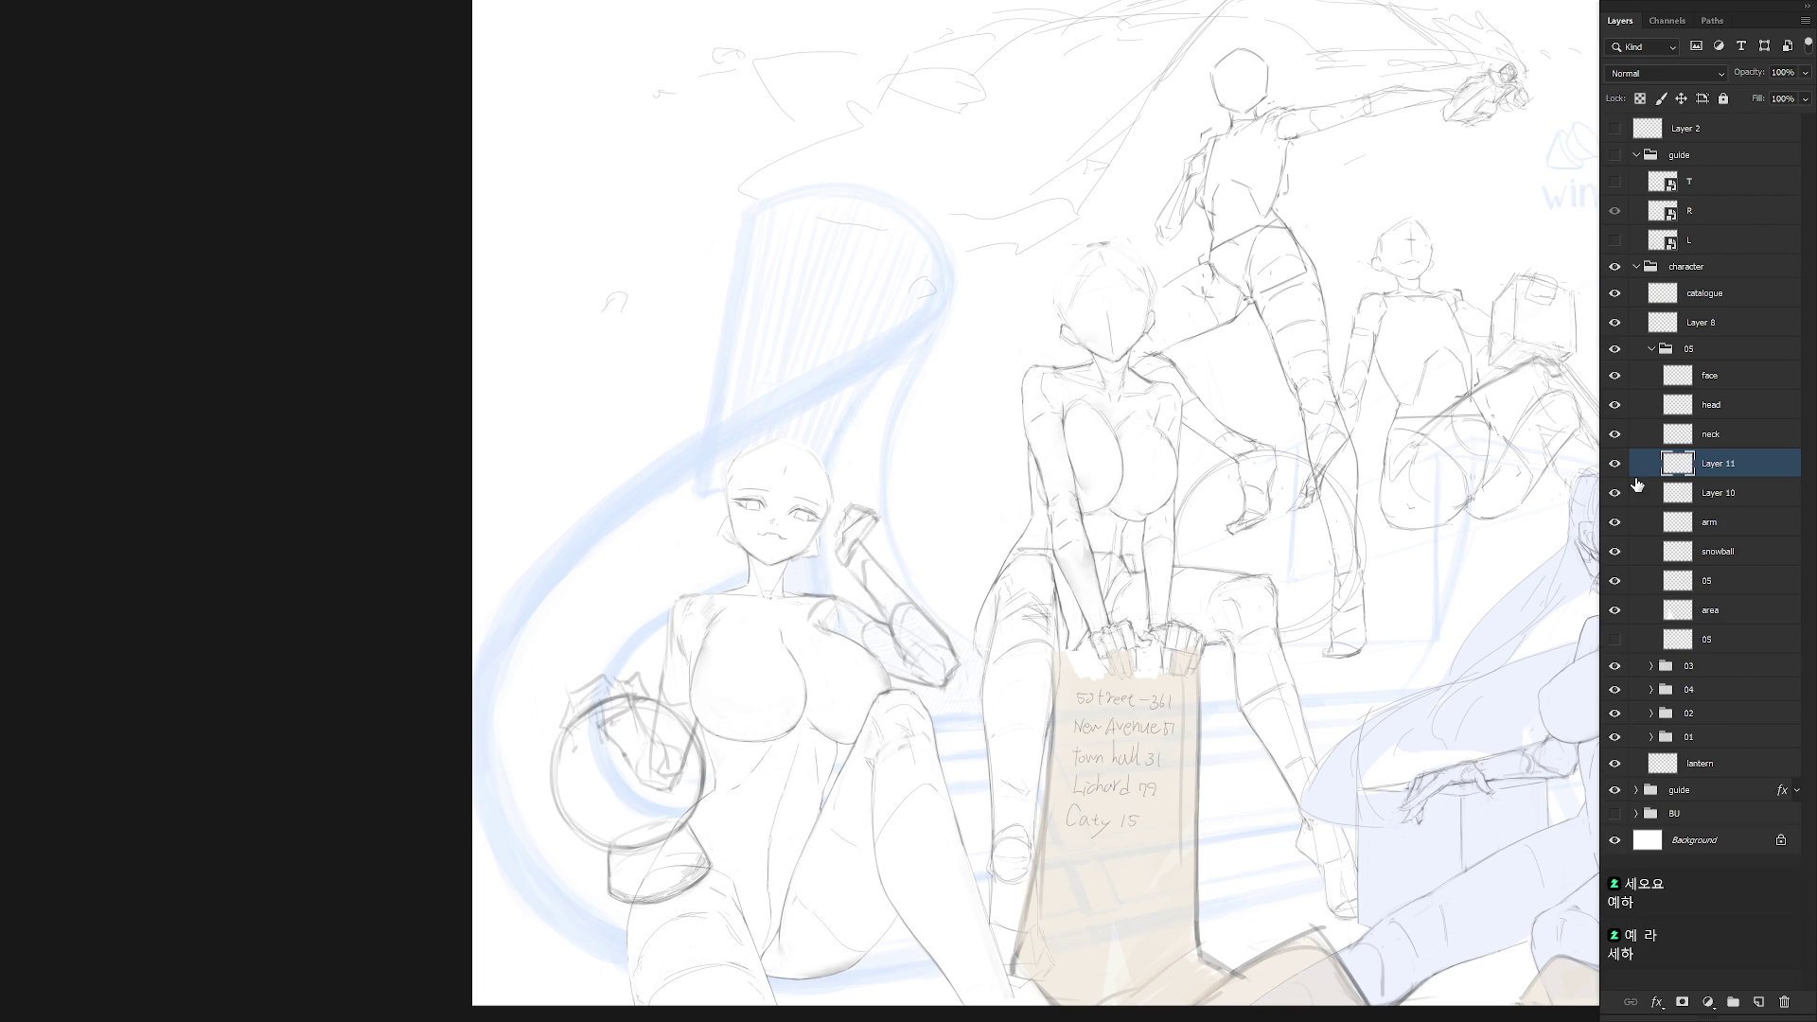
click(1722, 491)
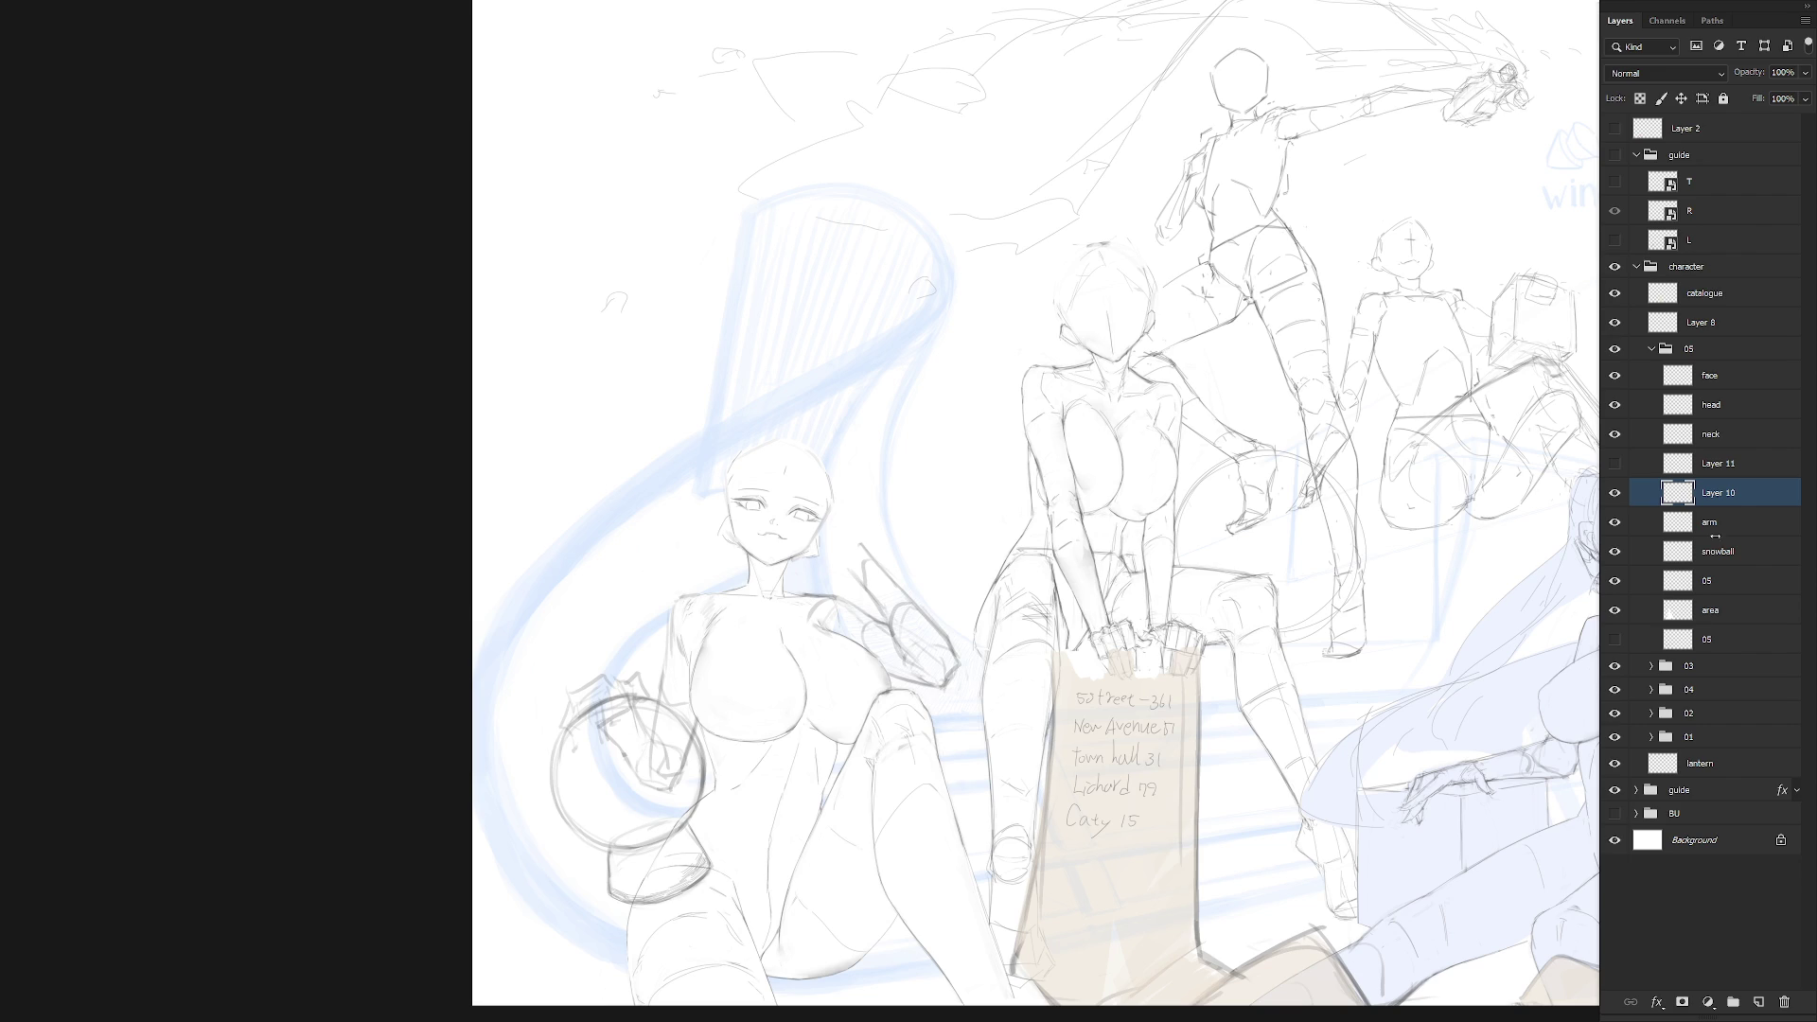
key(ctrl+z)
key(ctrl+z)
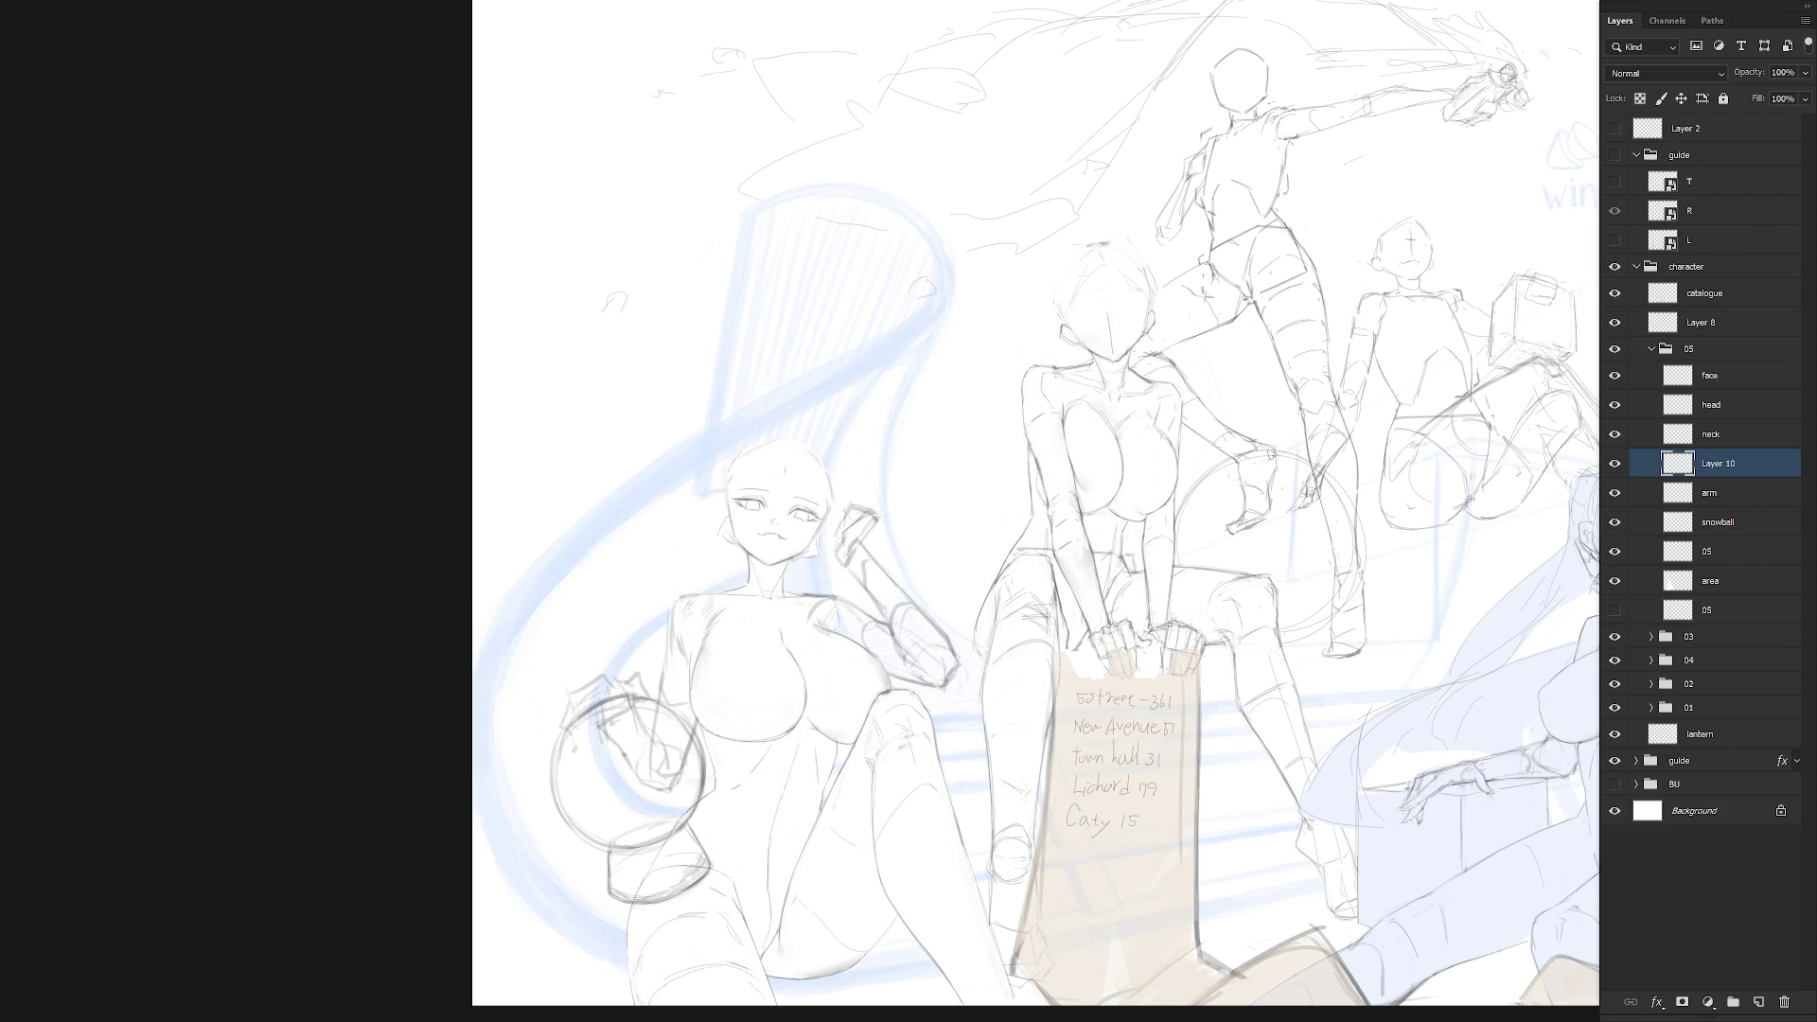
Sketch a long sweeping curve down from the chin, then toggle Layer 10 to compare
mouse_move(863, 470)
mouse_down()
mouse_move(932, 452)
mouse_move(932, 504)
mouse_move(872, 536)
mouse_up()
drag(664, 624, 558, 674)
key(ctrl+z)
mouse_move(702, 545)
mouse_down()
mouse_move(568, 643)
mouse_move(485, 812)
mouse_move(558, 988)
mouse_move(611, 996)
mouse_up()
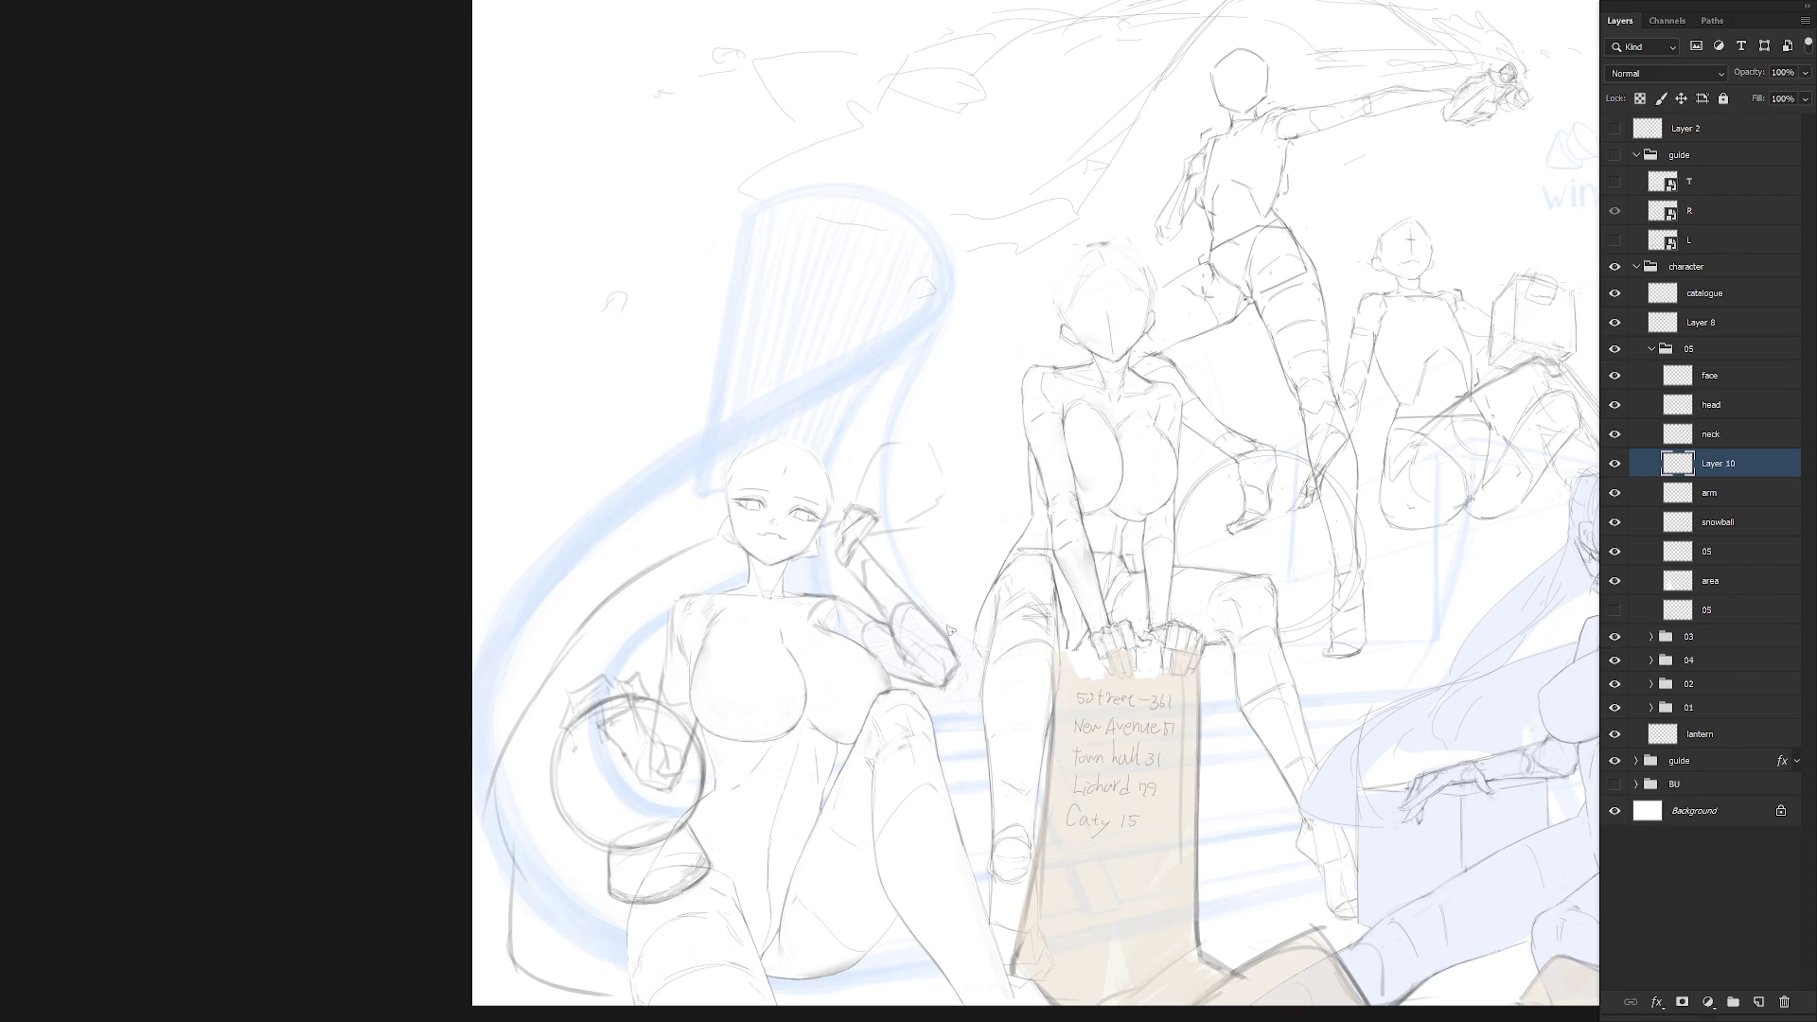
key(l)
mouse_move(880, 523)
mouse_down()
mouse_move(872, 546)
mouse_move(890, 445)
mouse_move(874, 544)
mouse_move(820, 536)
mouse_up()
key(ctrl+d)
click(1614, 462)
click(1614, 463)
Duplicate Layer 10, hide the original, cut the left arc strokes and raised hand, then redraw hand lines
key(ctrl+j)
click(1614, 492)
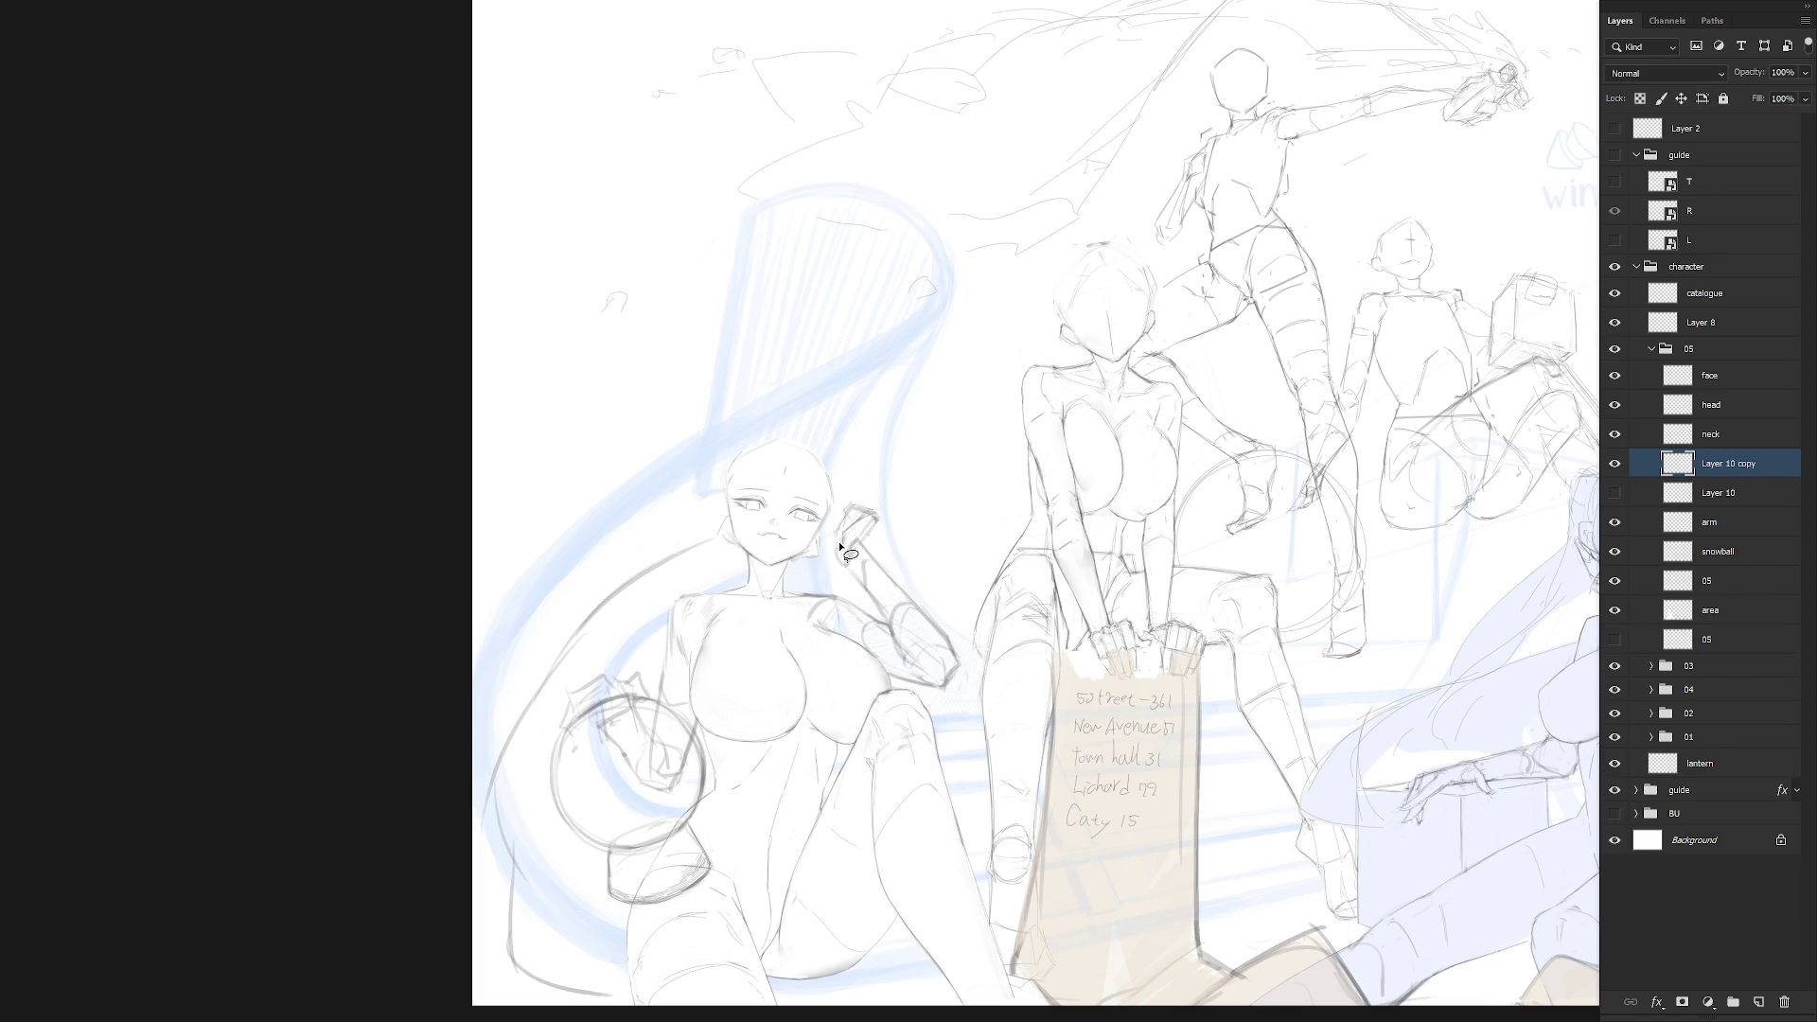
mouse_move(718, 549)
mouse_down()
mouse_move(492, 662)
mouse_move(624, 994)
mouse_up()
key(ctrl+x)
drag(855, 547, 807, 578)
key(ctrl+x)
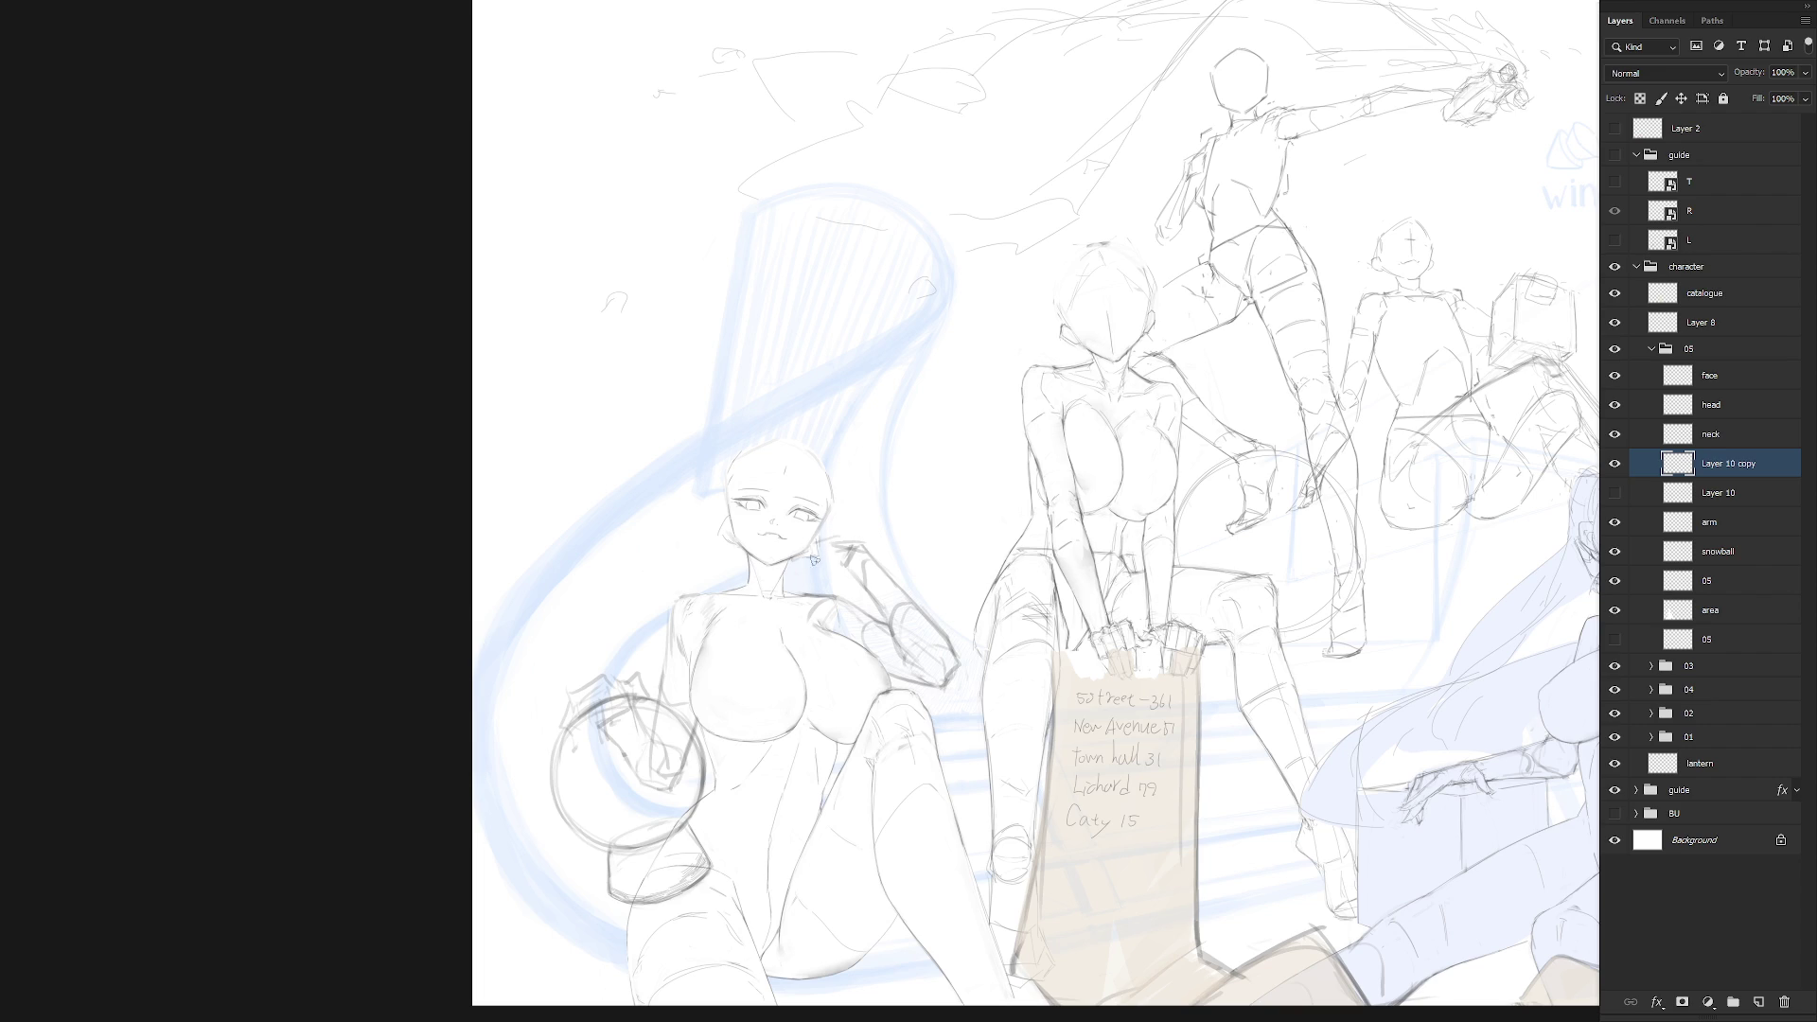
key(b)
mouse_move(869, 545)
mouse_down()
mouse_move(844, 559)
mouse_move(845, 531)
mouse_move(850, 571)
mouse_up()
Compare Layer 10, its copy and the arm layer by toggling visibility, ending with the copy shown
click(1613, 464)
click(1616, 492)
click(1615, 493)
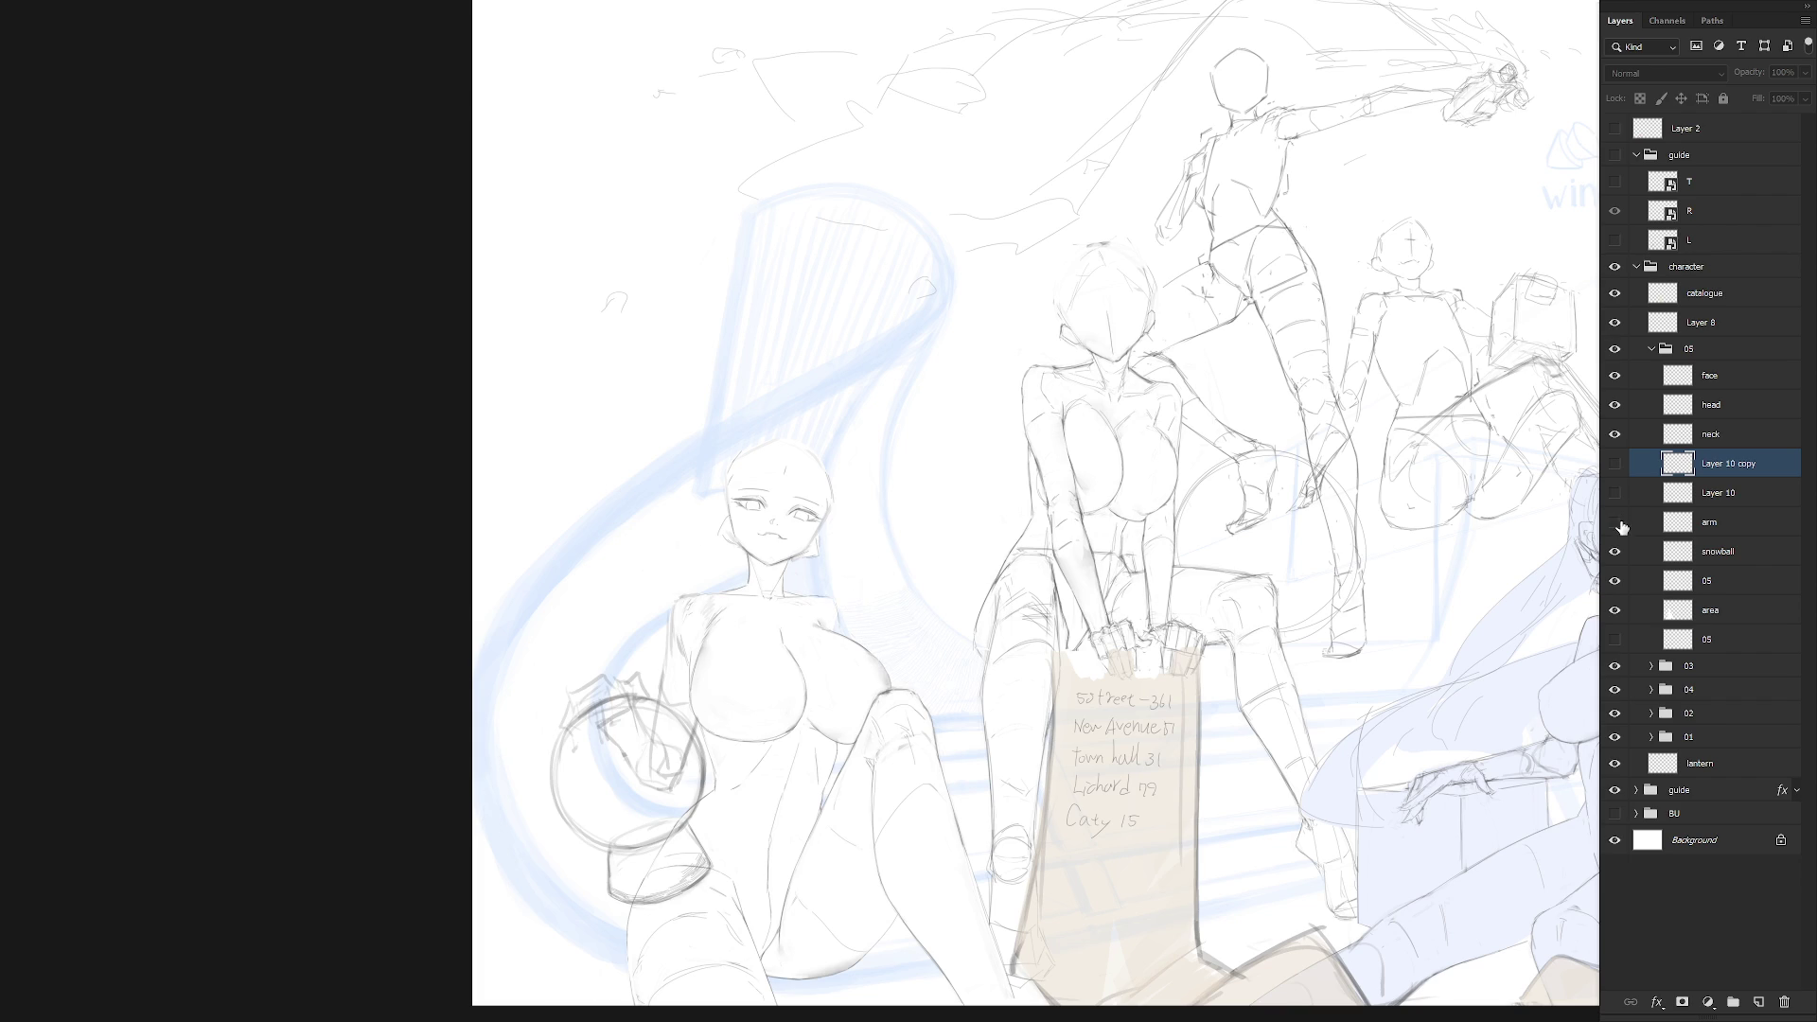
click(1615, 523)
click(1614, 522)
click(1616, 464)
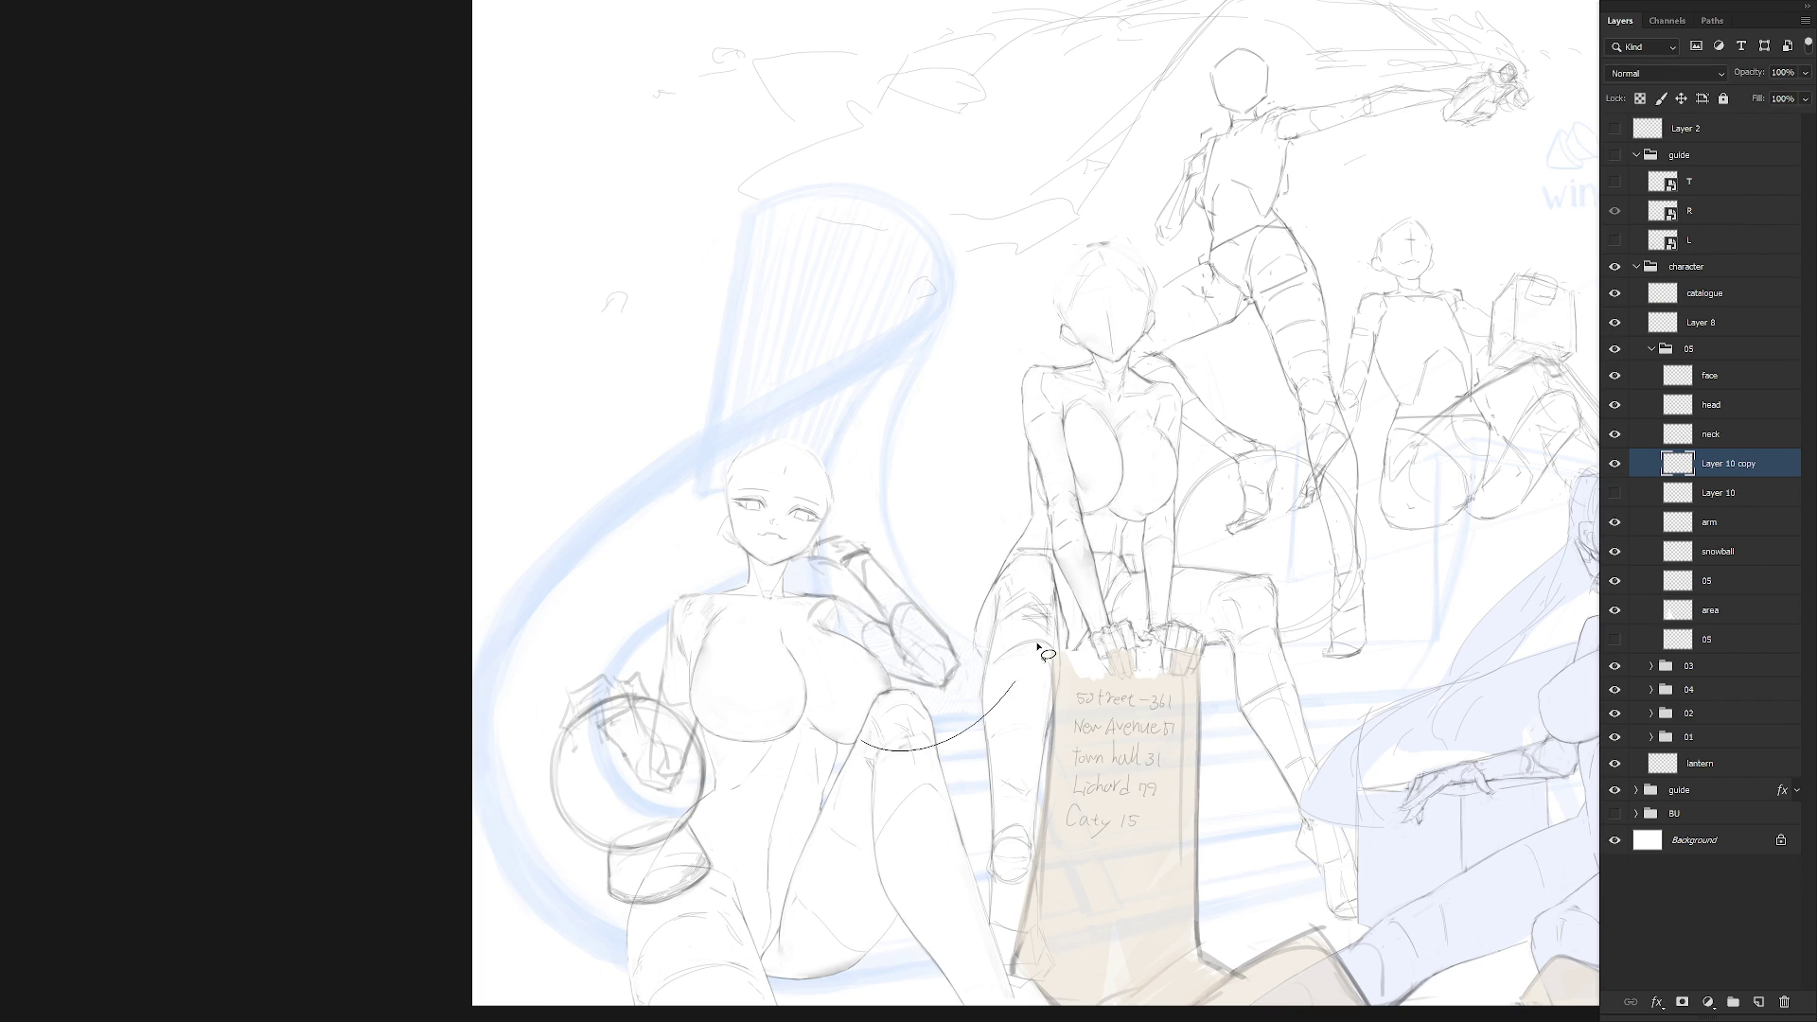
Erase the raised arm from Layer 10 copy and sketch a short curve right of the girl's chin
mouse_move(937, 567)
mouse_down()
mouse_move(833, 662)
mouse_move(884, 628)
mouse_up()
drag(829, 554, 867, 583)
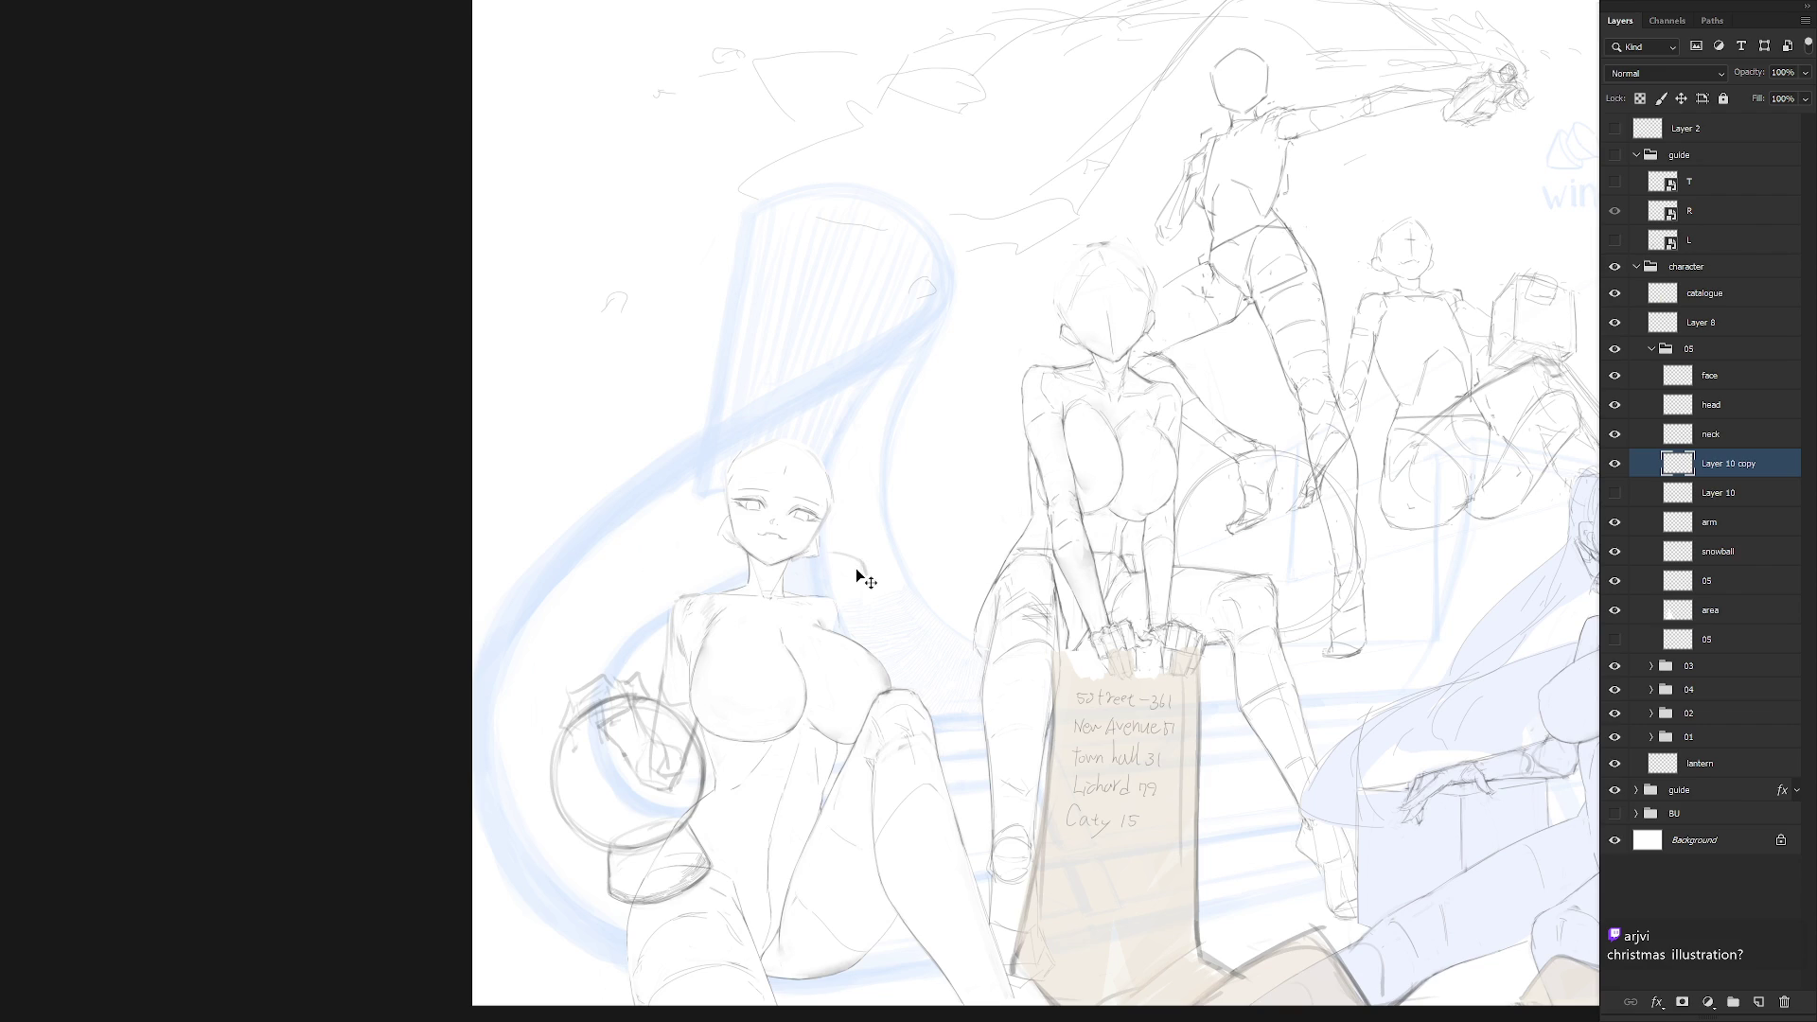
key(ctrl+z)
mouse_move(820, 555)
mouse_down()
mouse_move(856, 565)
mouse_move(848, 579)
mouse_up()
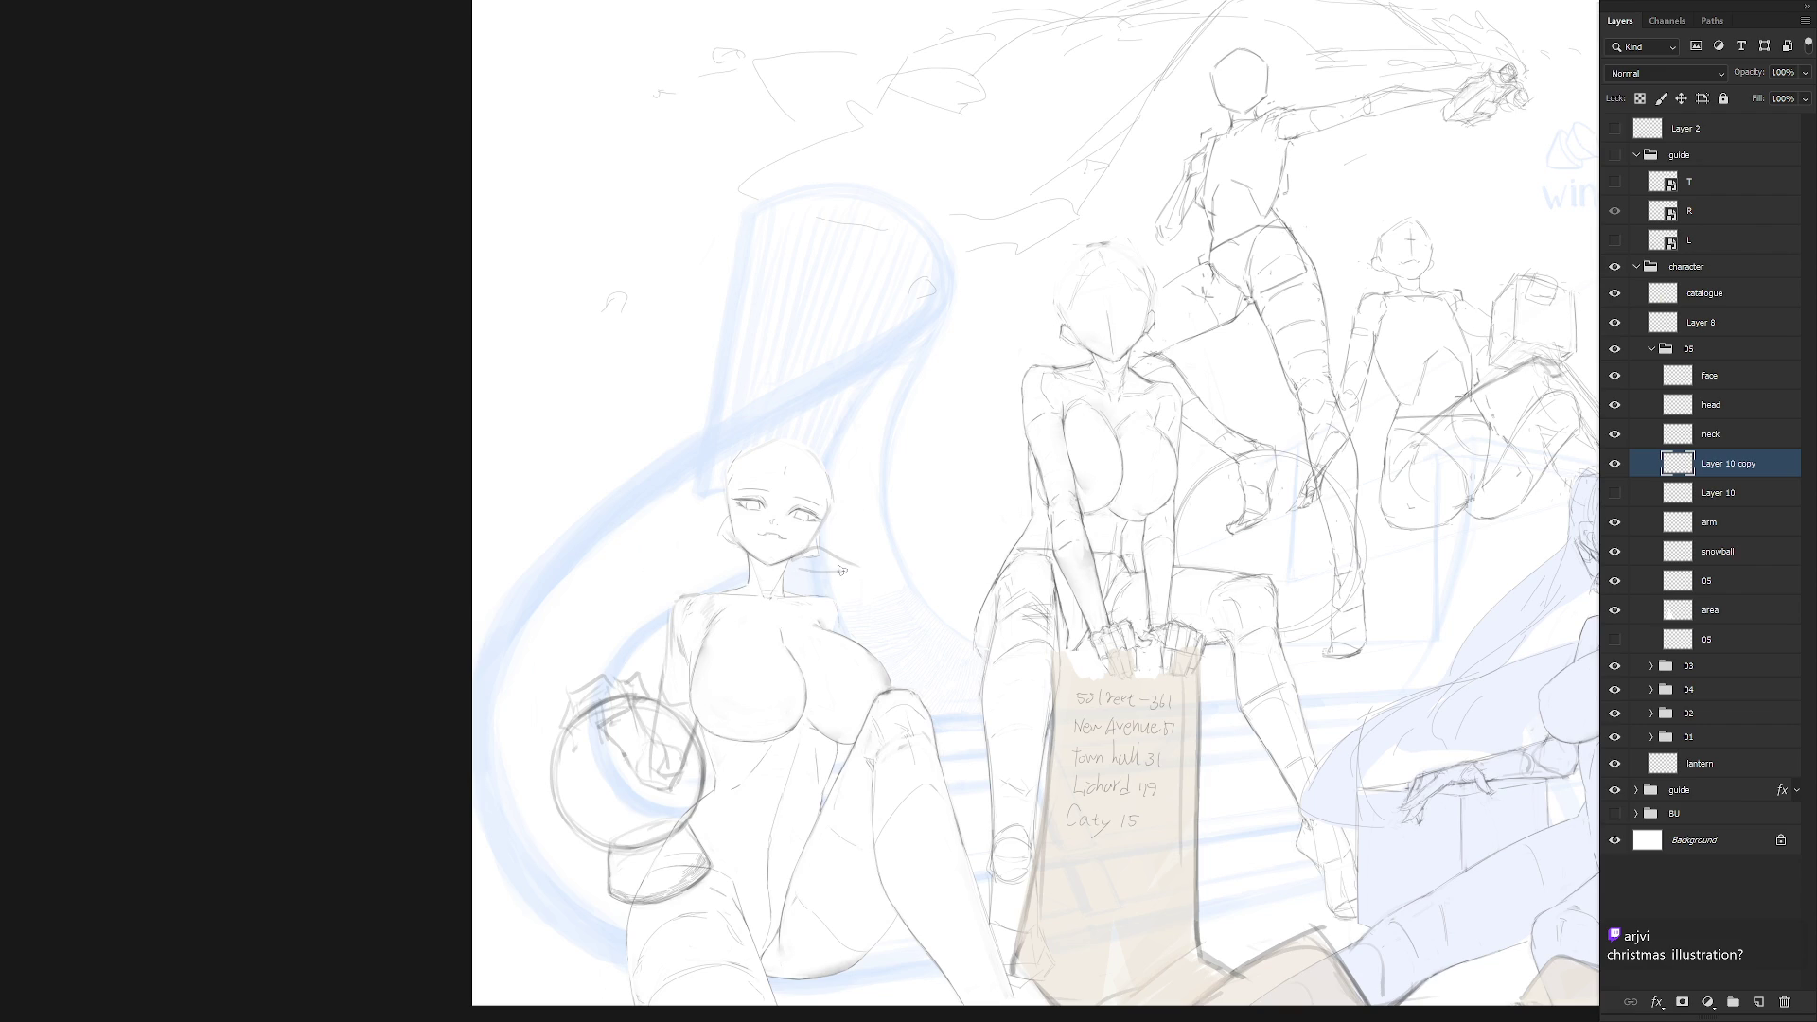
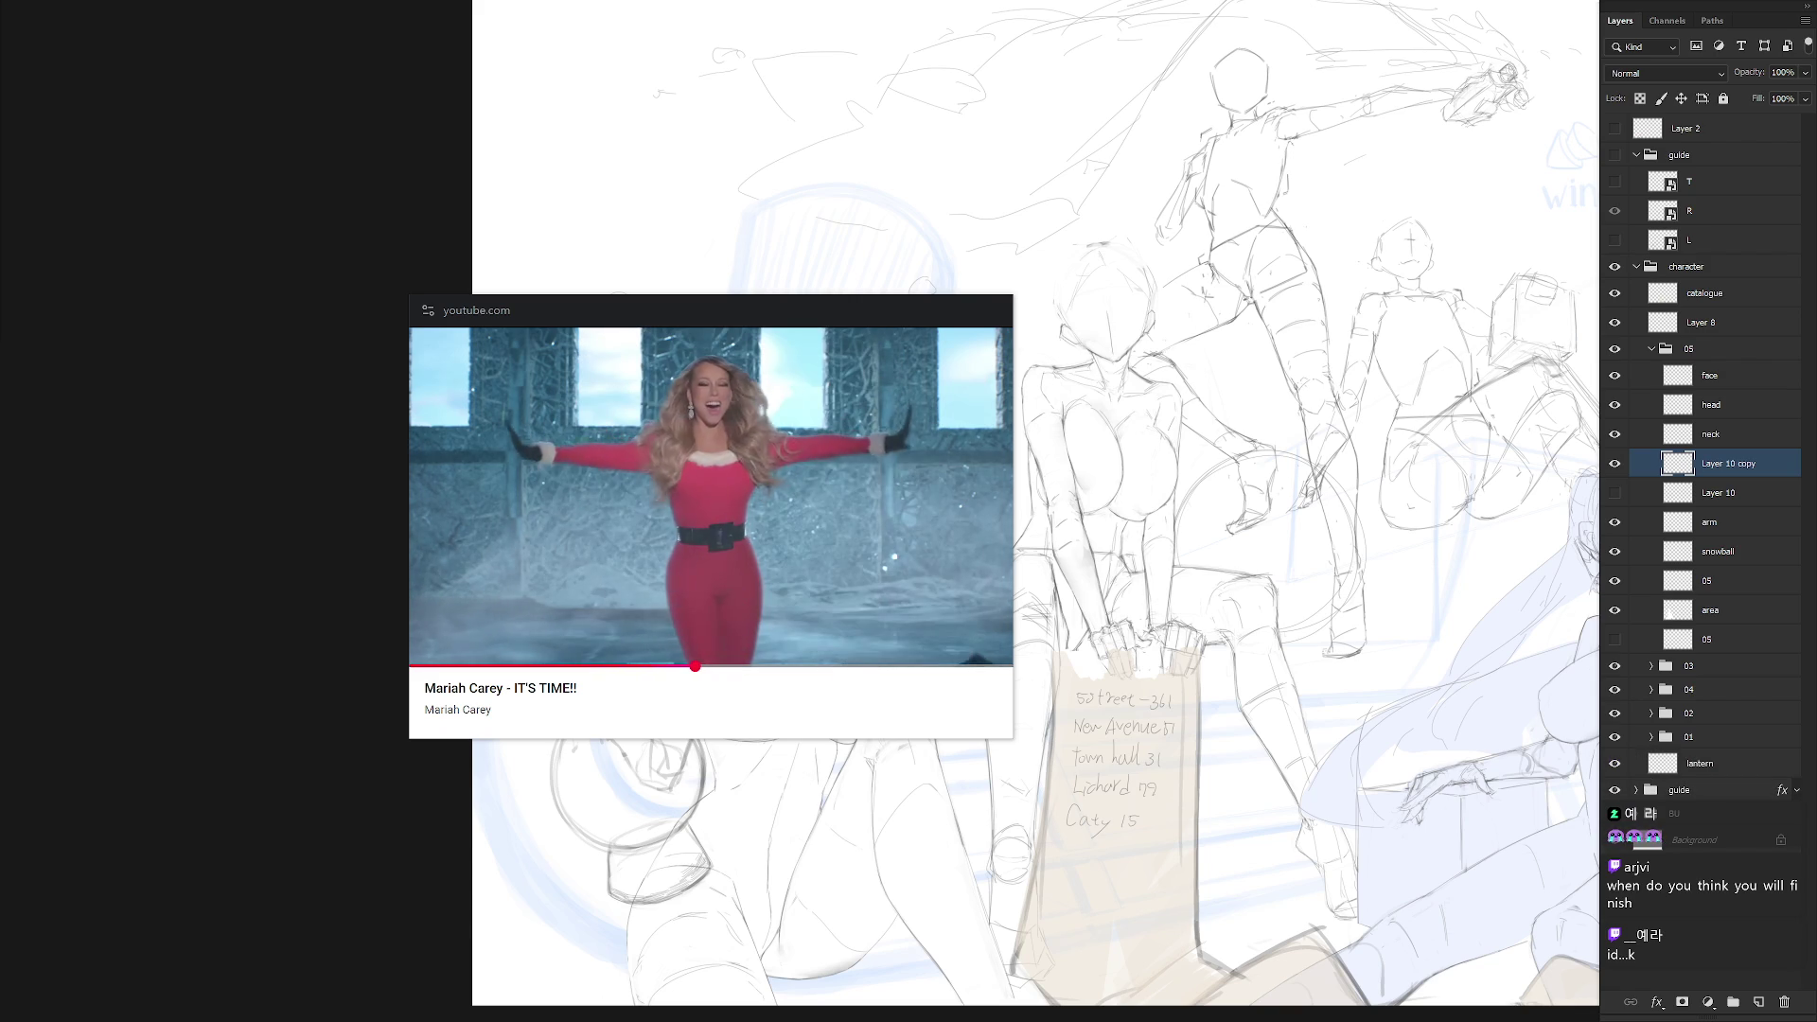
Close the floating video player and sketch the hand resting on the seated girl's knee
click(997, 310)
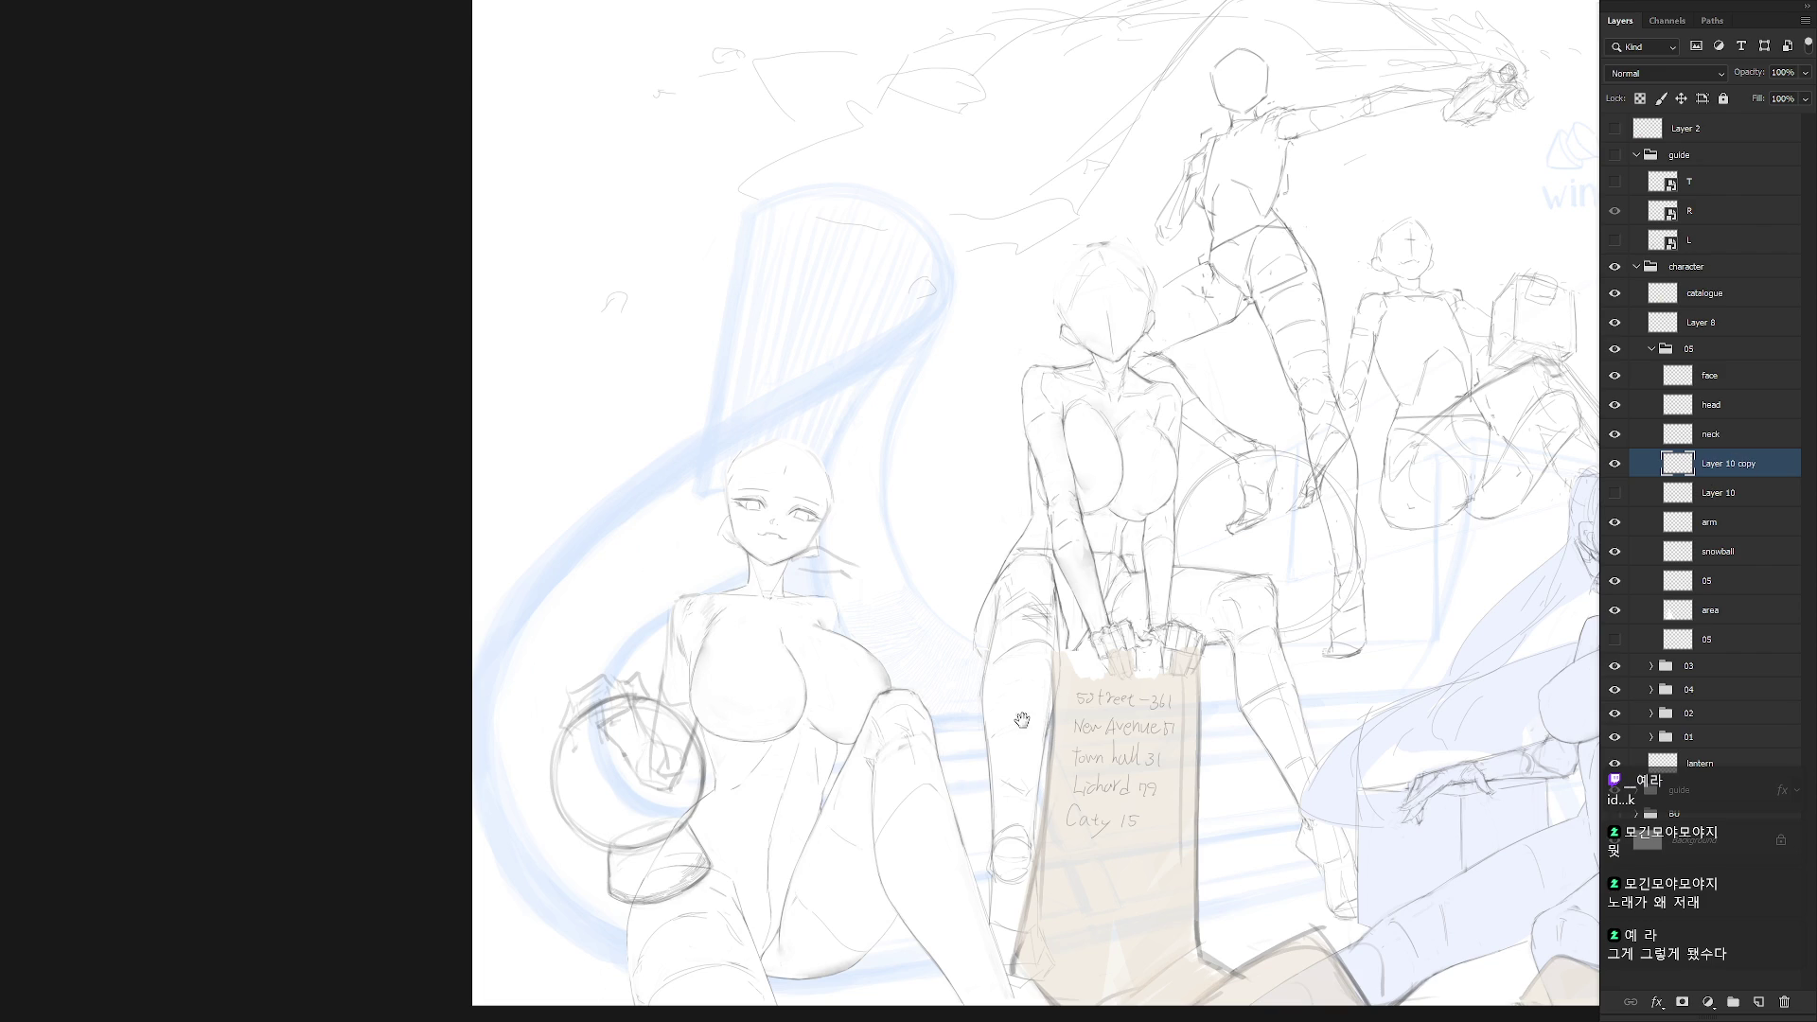
drag(1020, 719, 1098, 732)
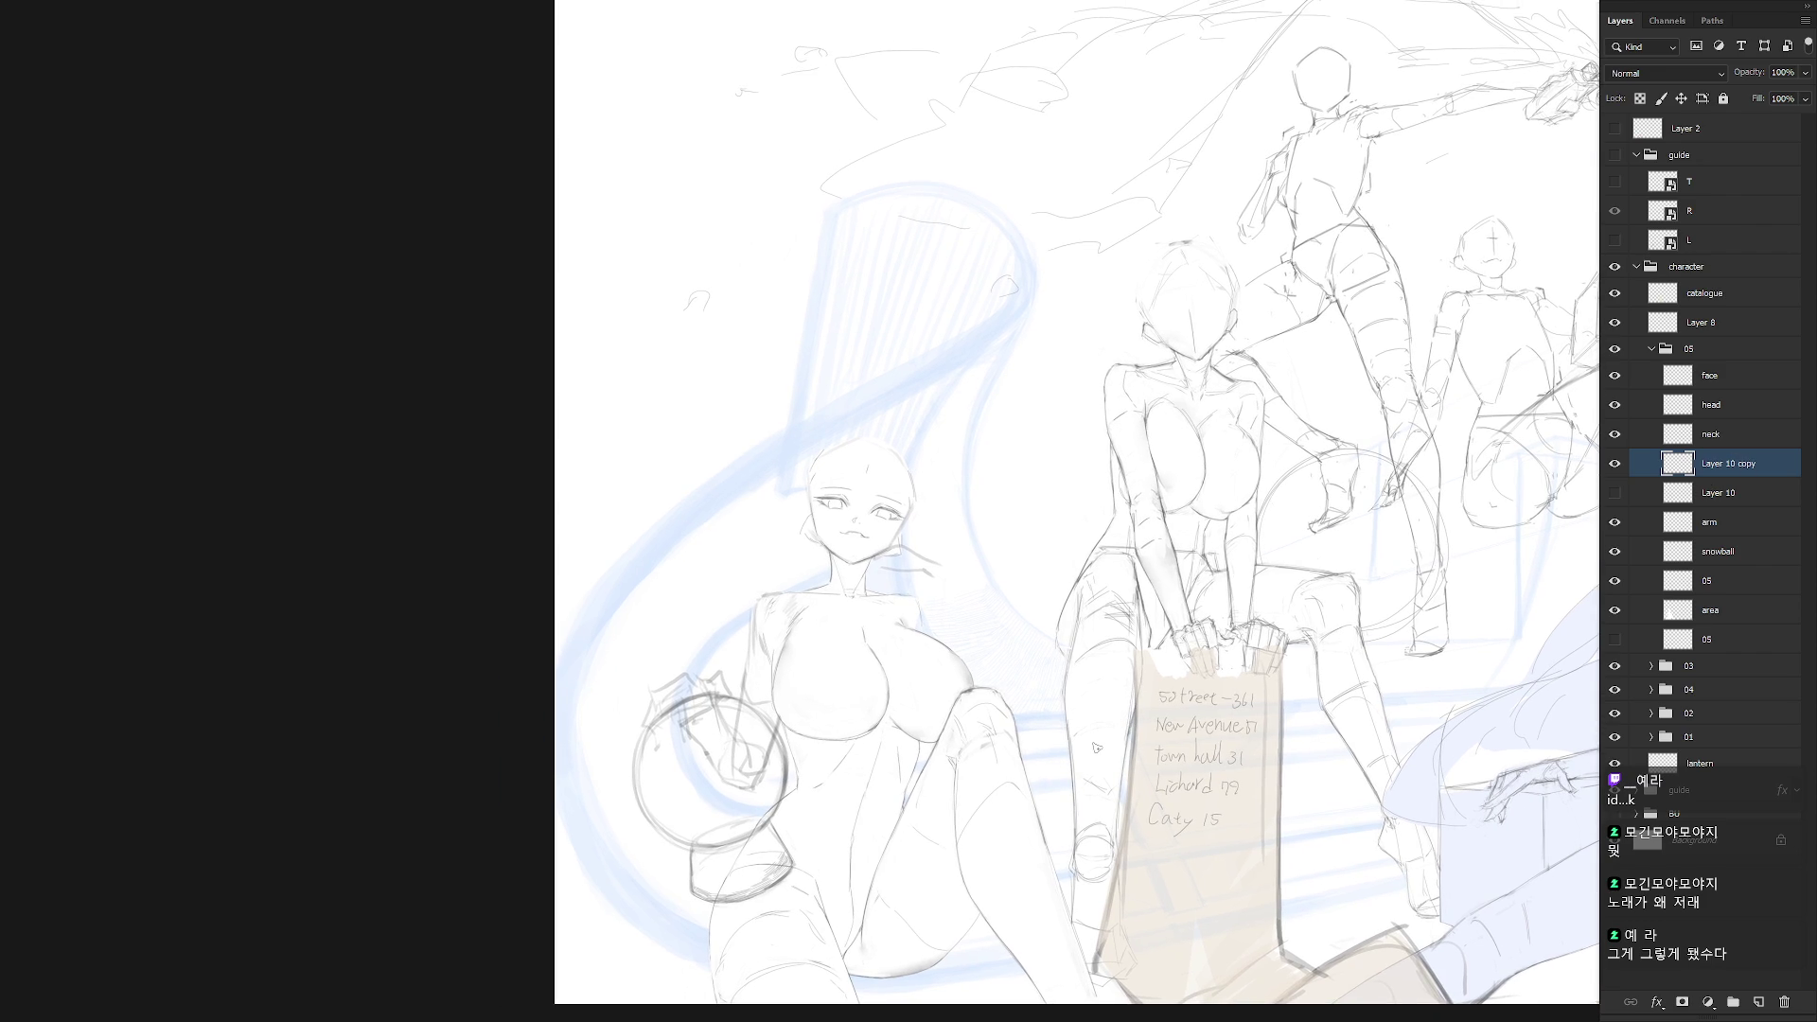
mouse_move(982, 694)
mouse_down()
mouse_move(1030, 740)
mouse_move(961, 736)
mouse_up()
key(l)
mouse_move(920, 639)
mouse_down()
mouse_move(845, 645)
mouse_move(993, 653)
mouse_up()
key(ctrl+z)
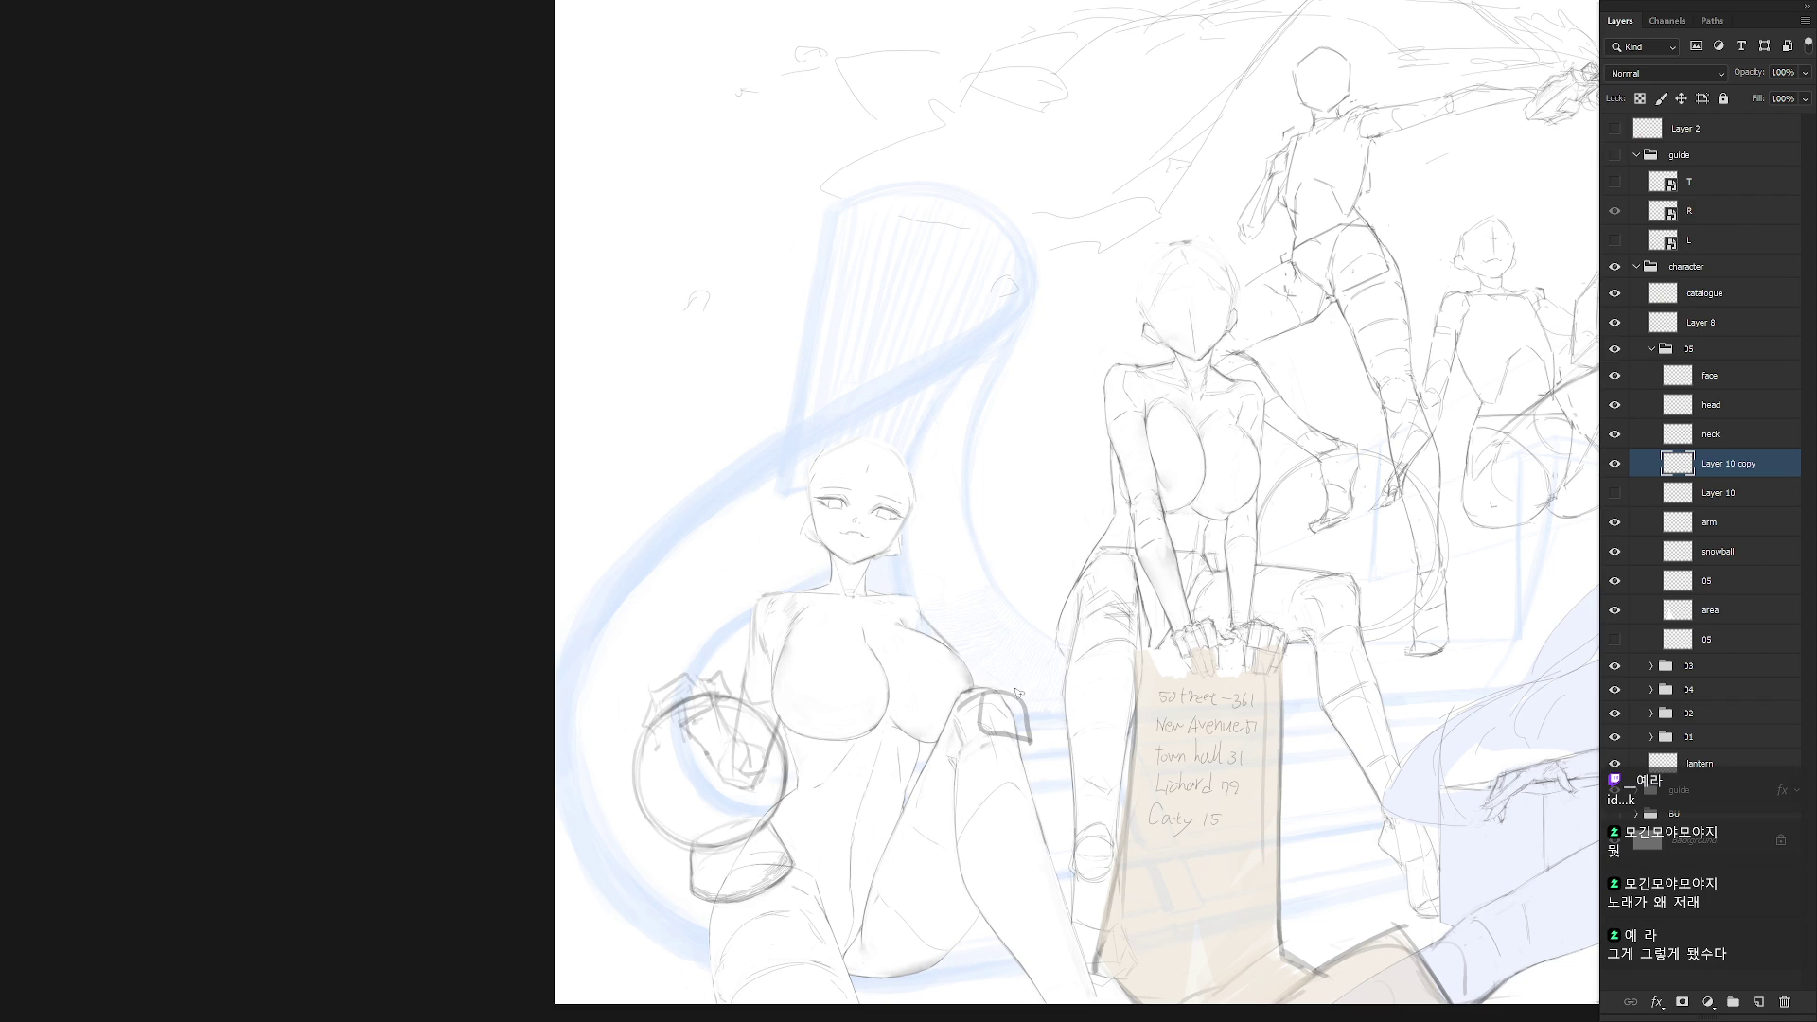
mouse_move(1007, 695)
mouse_down()
mouse_move(1026, 730)
mouse_move(986, 697)
mouse_move(1027, 748)
mouse_up()
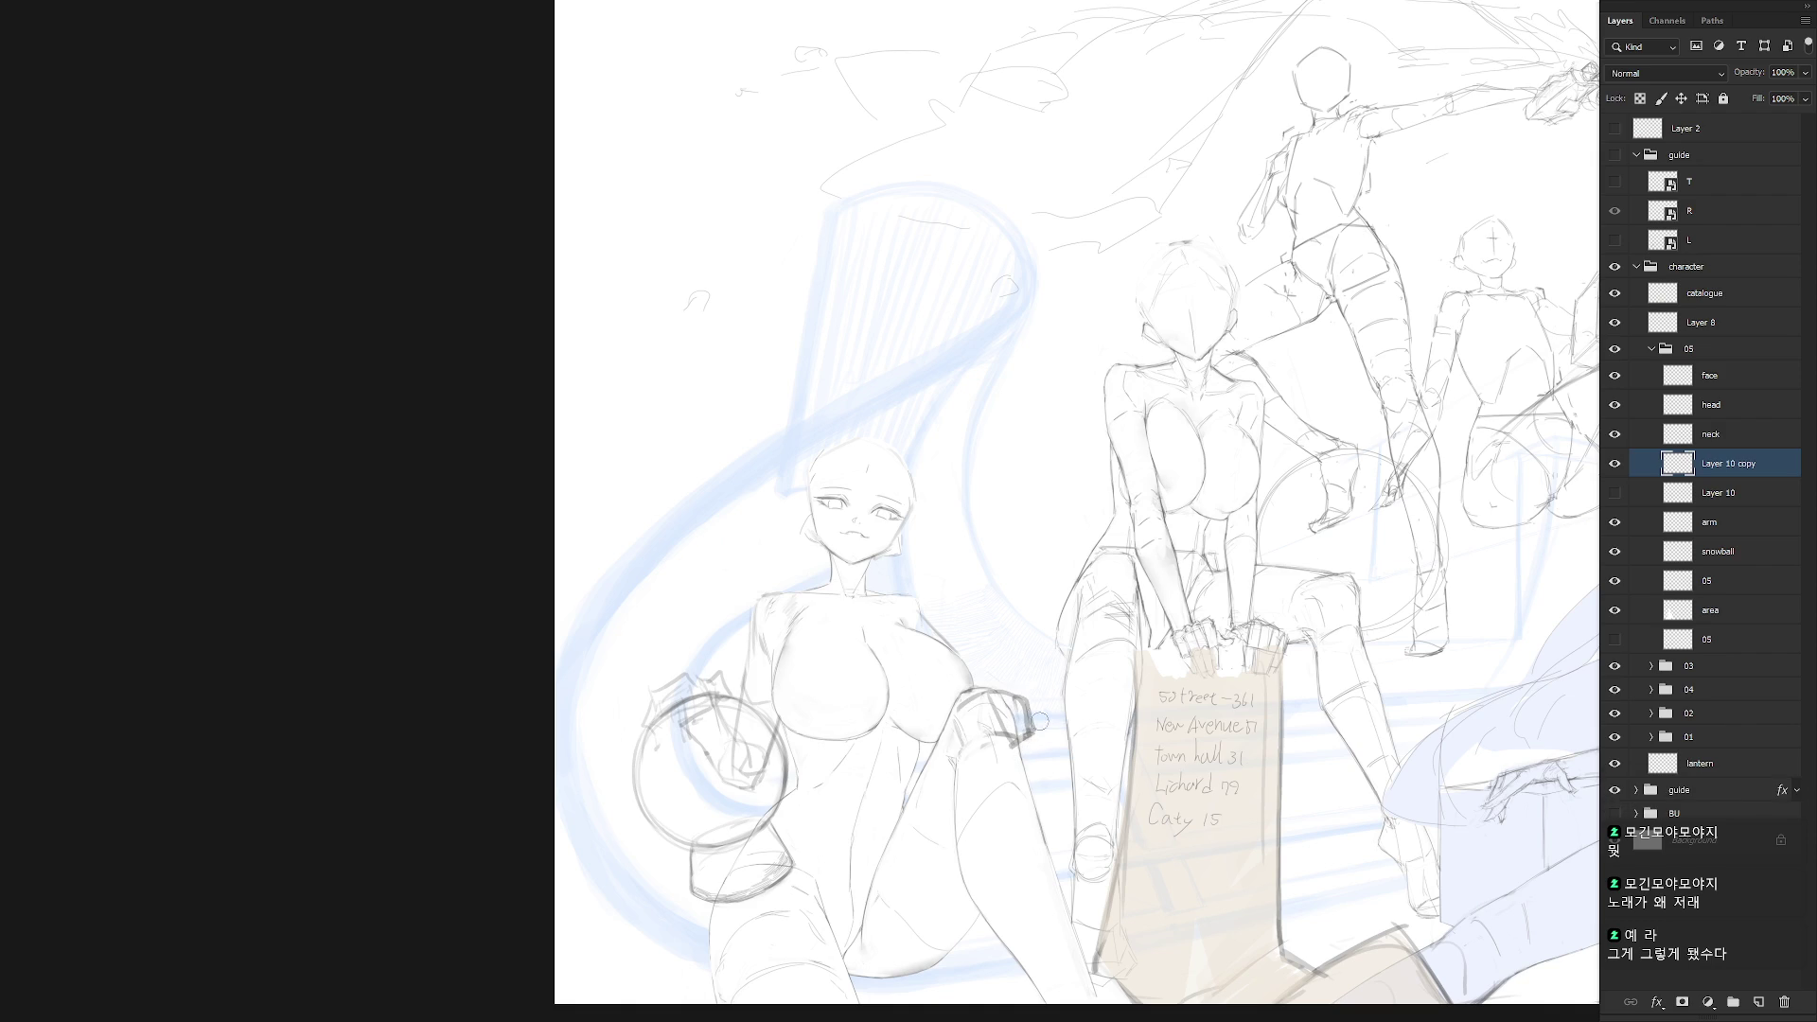
Add, undo and redraw pencil strokes along the chest, knee edge and lower hand
drag(932, 611, 982, 685)
drag(983, 690, 950, 723)
mouse_move(984, 700)
mouse_down()
mouse_move(965, 740)
mouse_move(1009, 748)
mouse_move(988, 757)
mouse_move(999, 735)
mouse_up()
key(ctrl+z)
drag(980, 738, 994, 727)
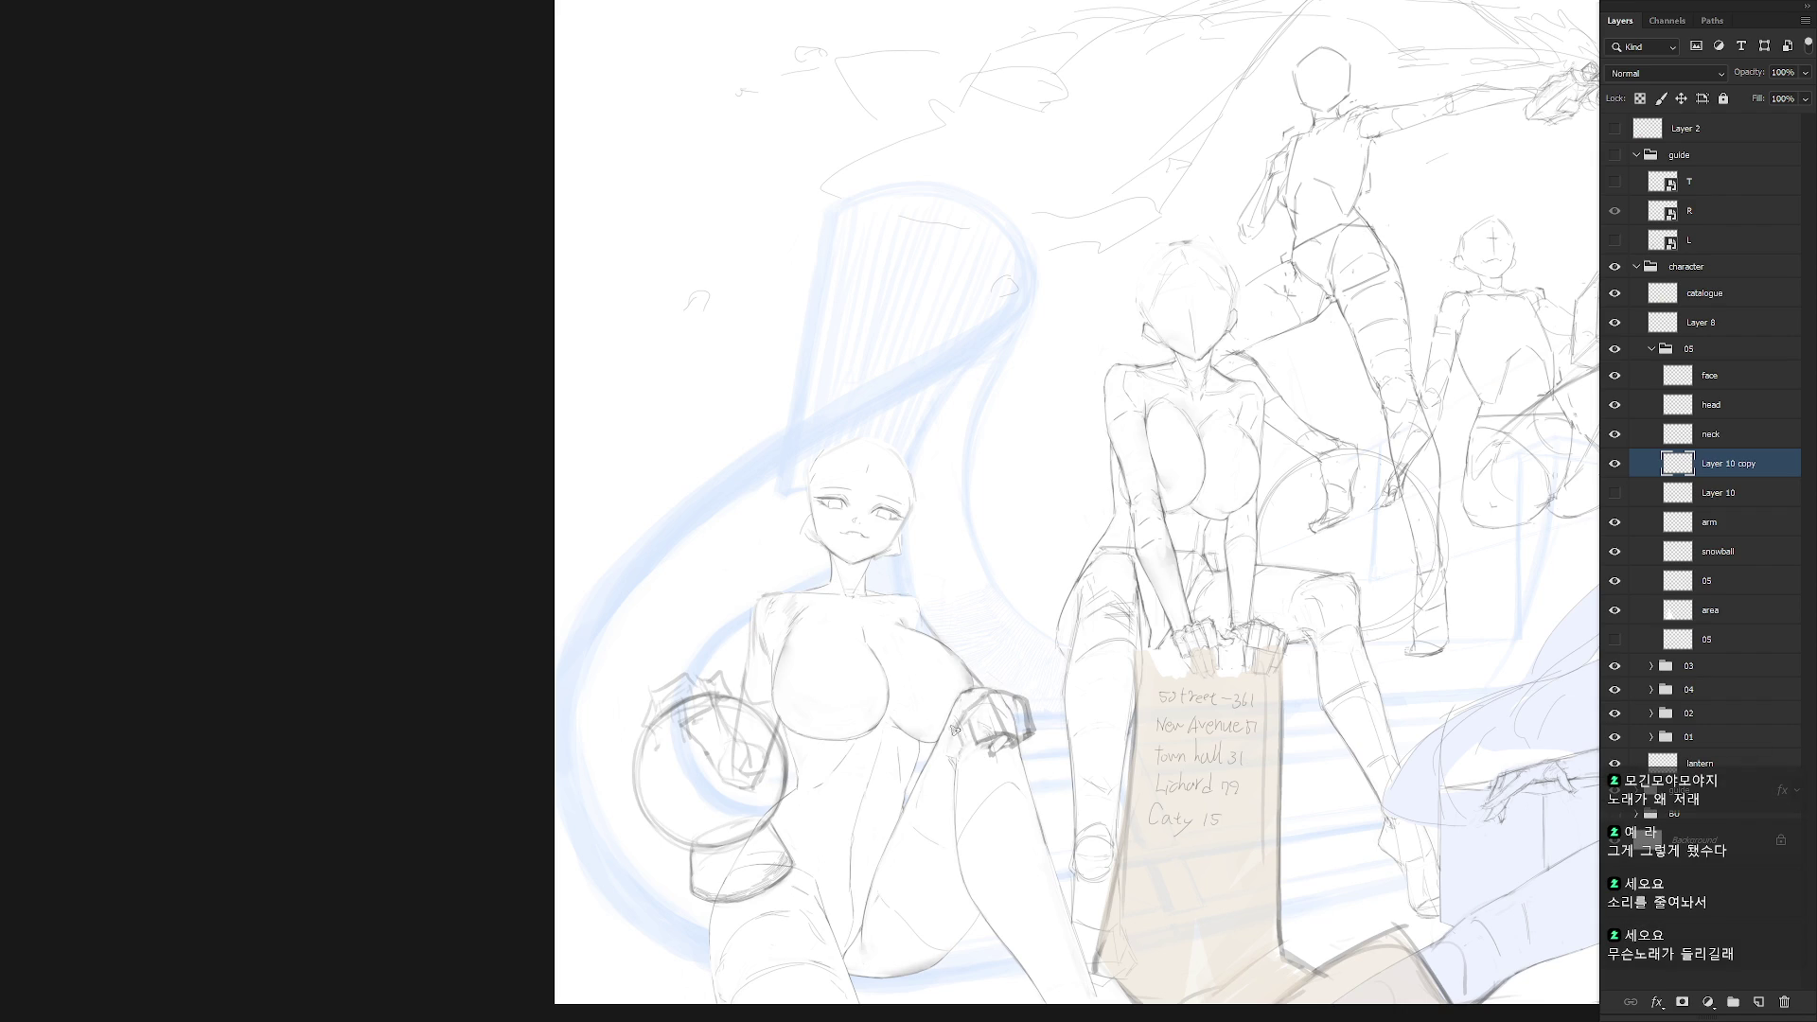
mouse_move(953, 731)
mouse_down()
mouse_move(984, 739)
mouse_move(958, 742)
mouse_up()
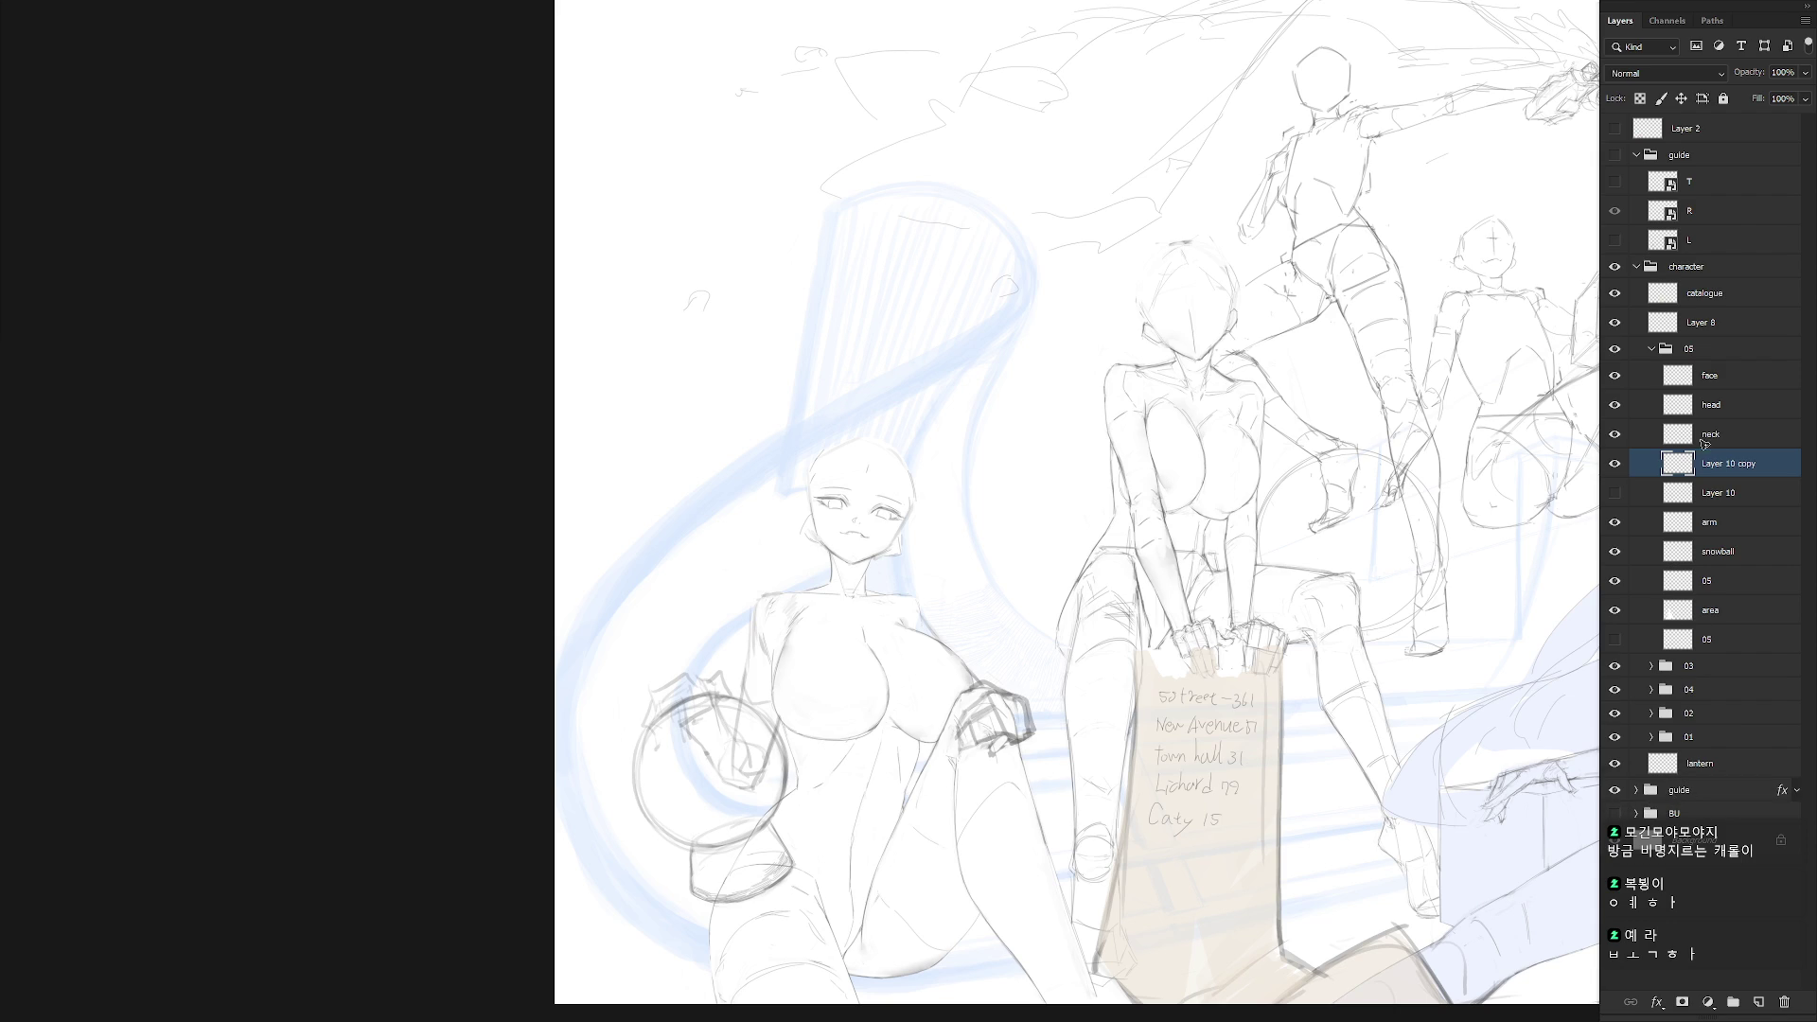
drag(1128, 730, 1165, 714)
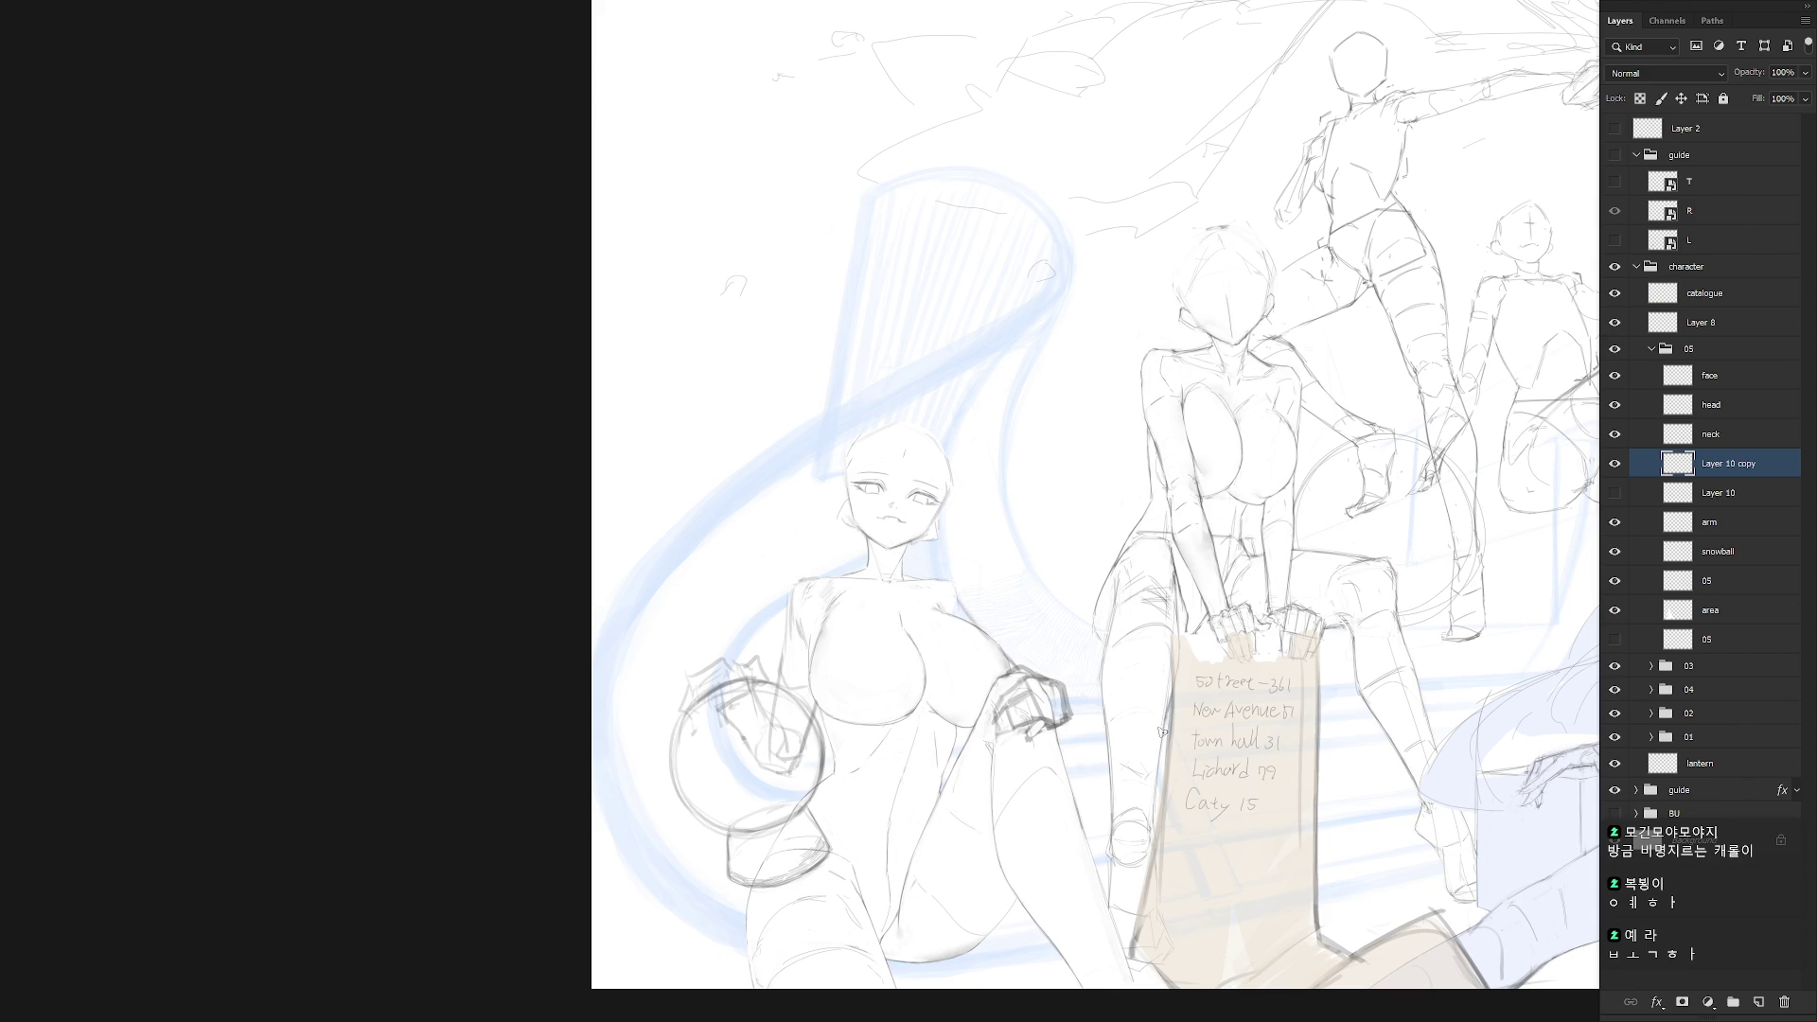
Compare Layer 10 copy, then lasso and delete the hand sketch on the knee
click(1615, 463)
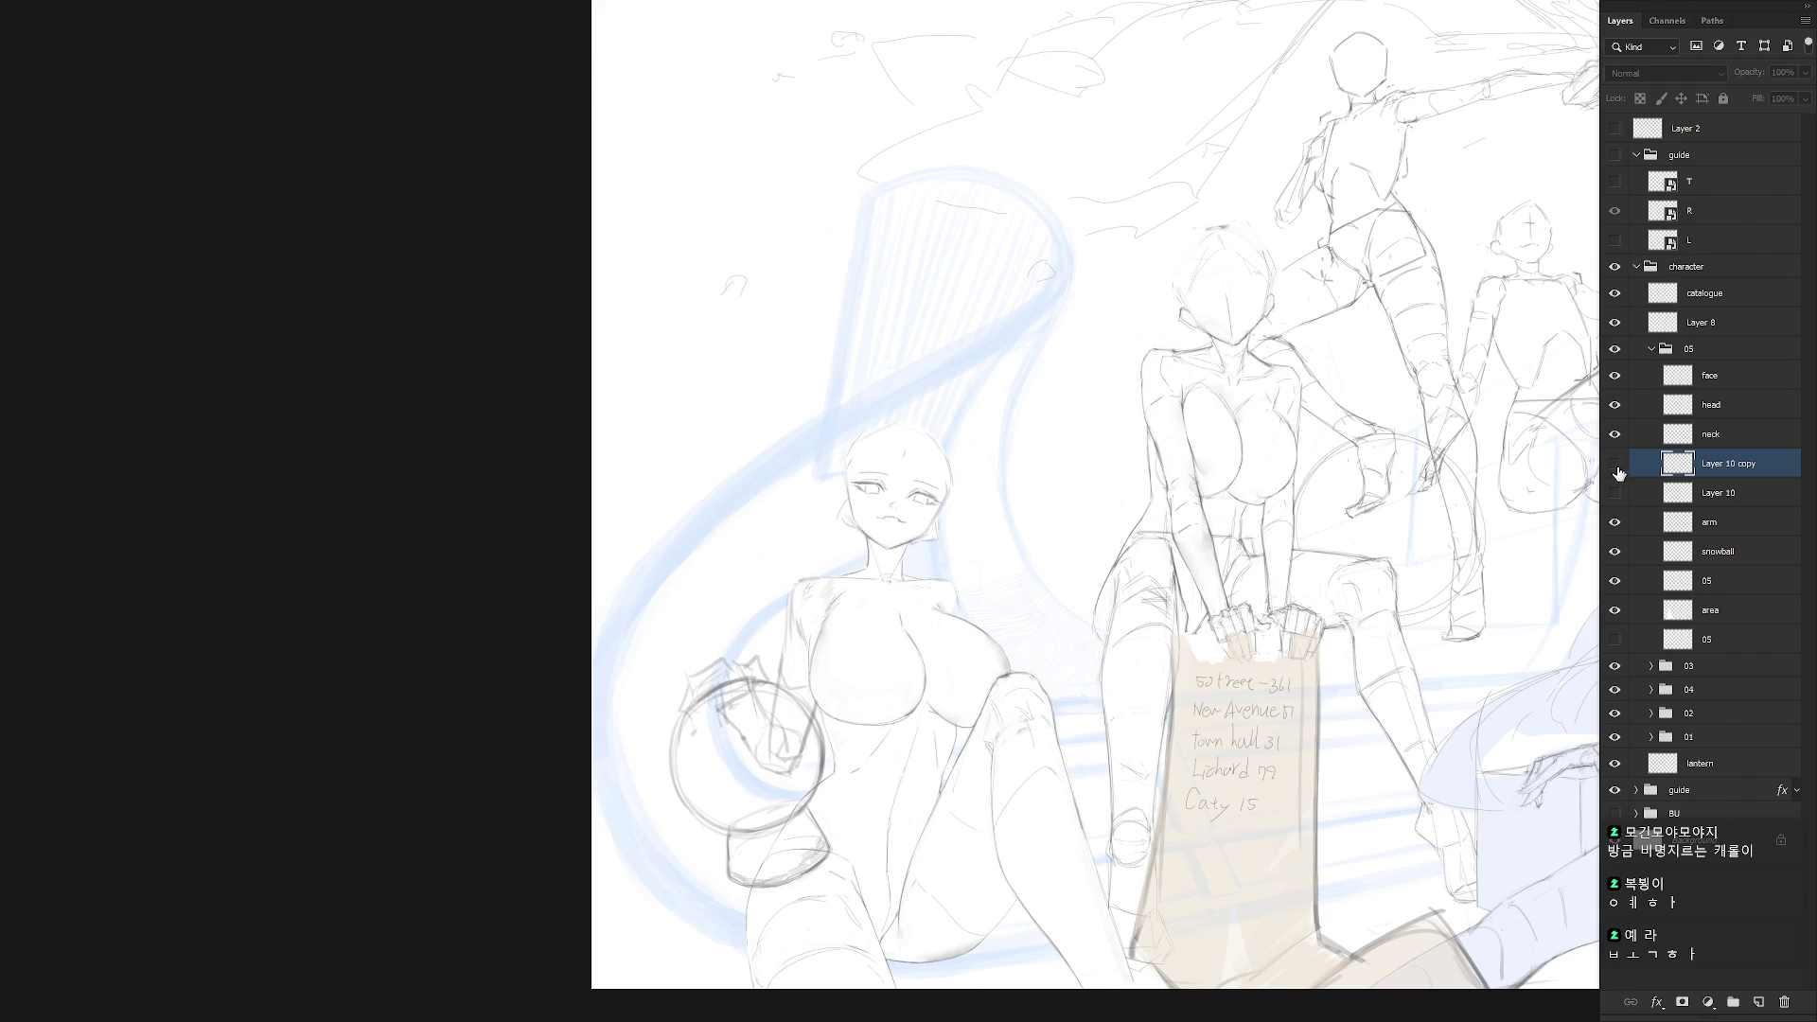
click(1615, 463)
drag(993, 787, 1009, 537)
key(Delete)
key(ctrl+d)
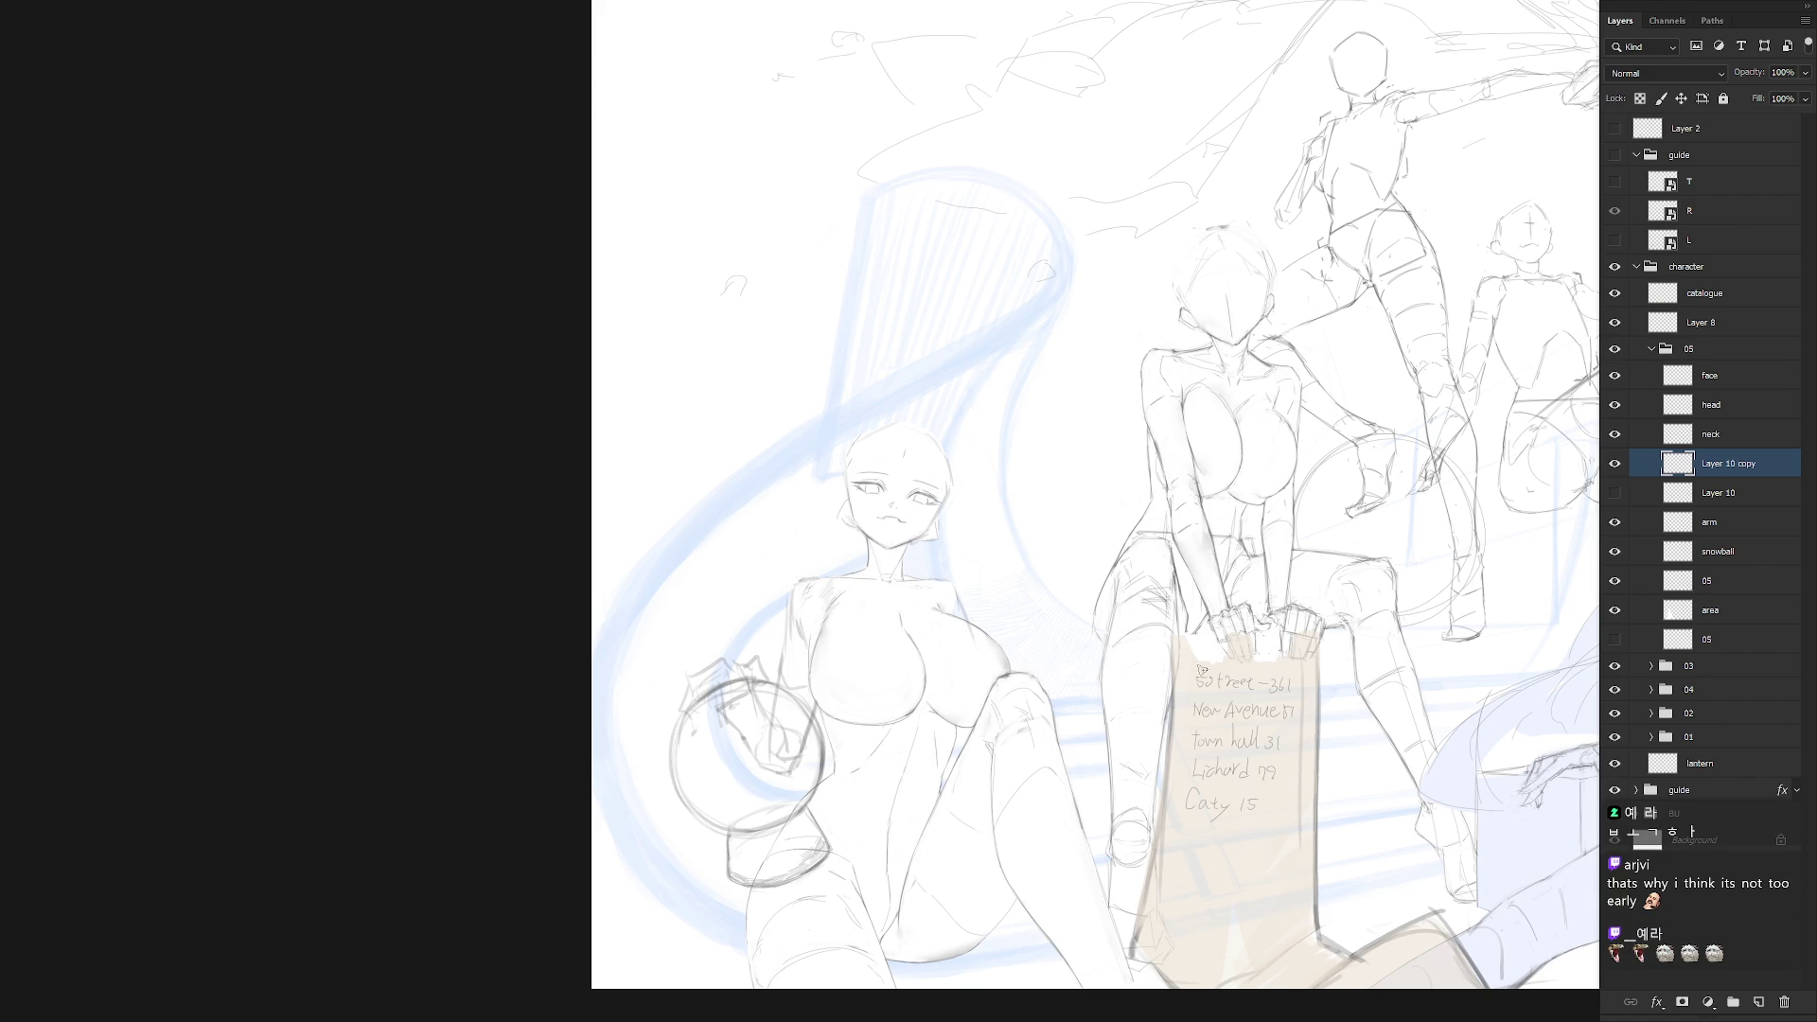
Try hip and box strokes by the thigh, then lasso and delete them
drag(984, 910, 967, 932)
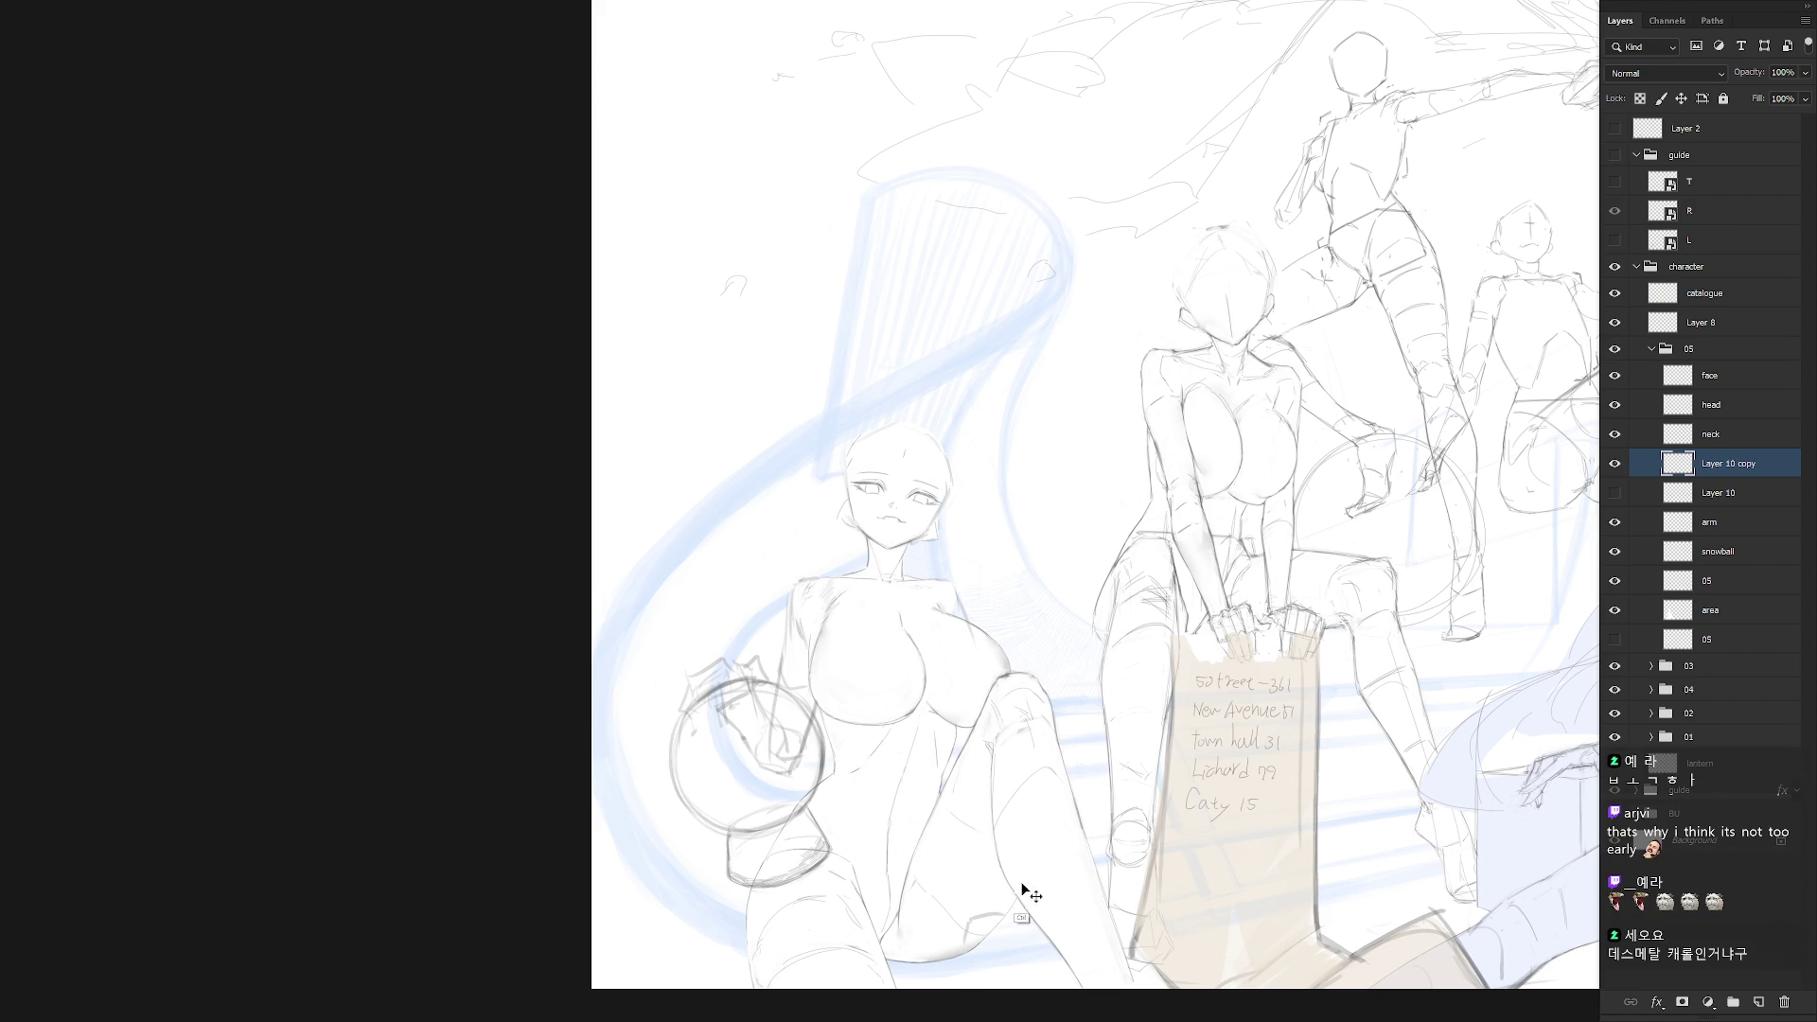
key(ctrl+z)
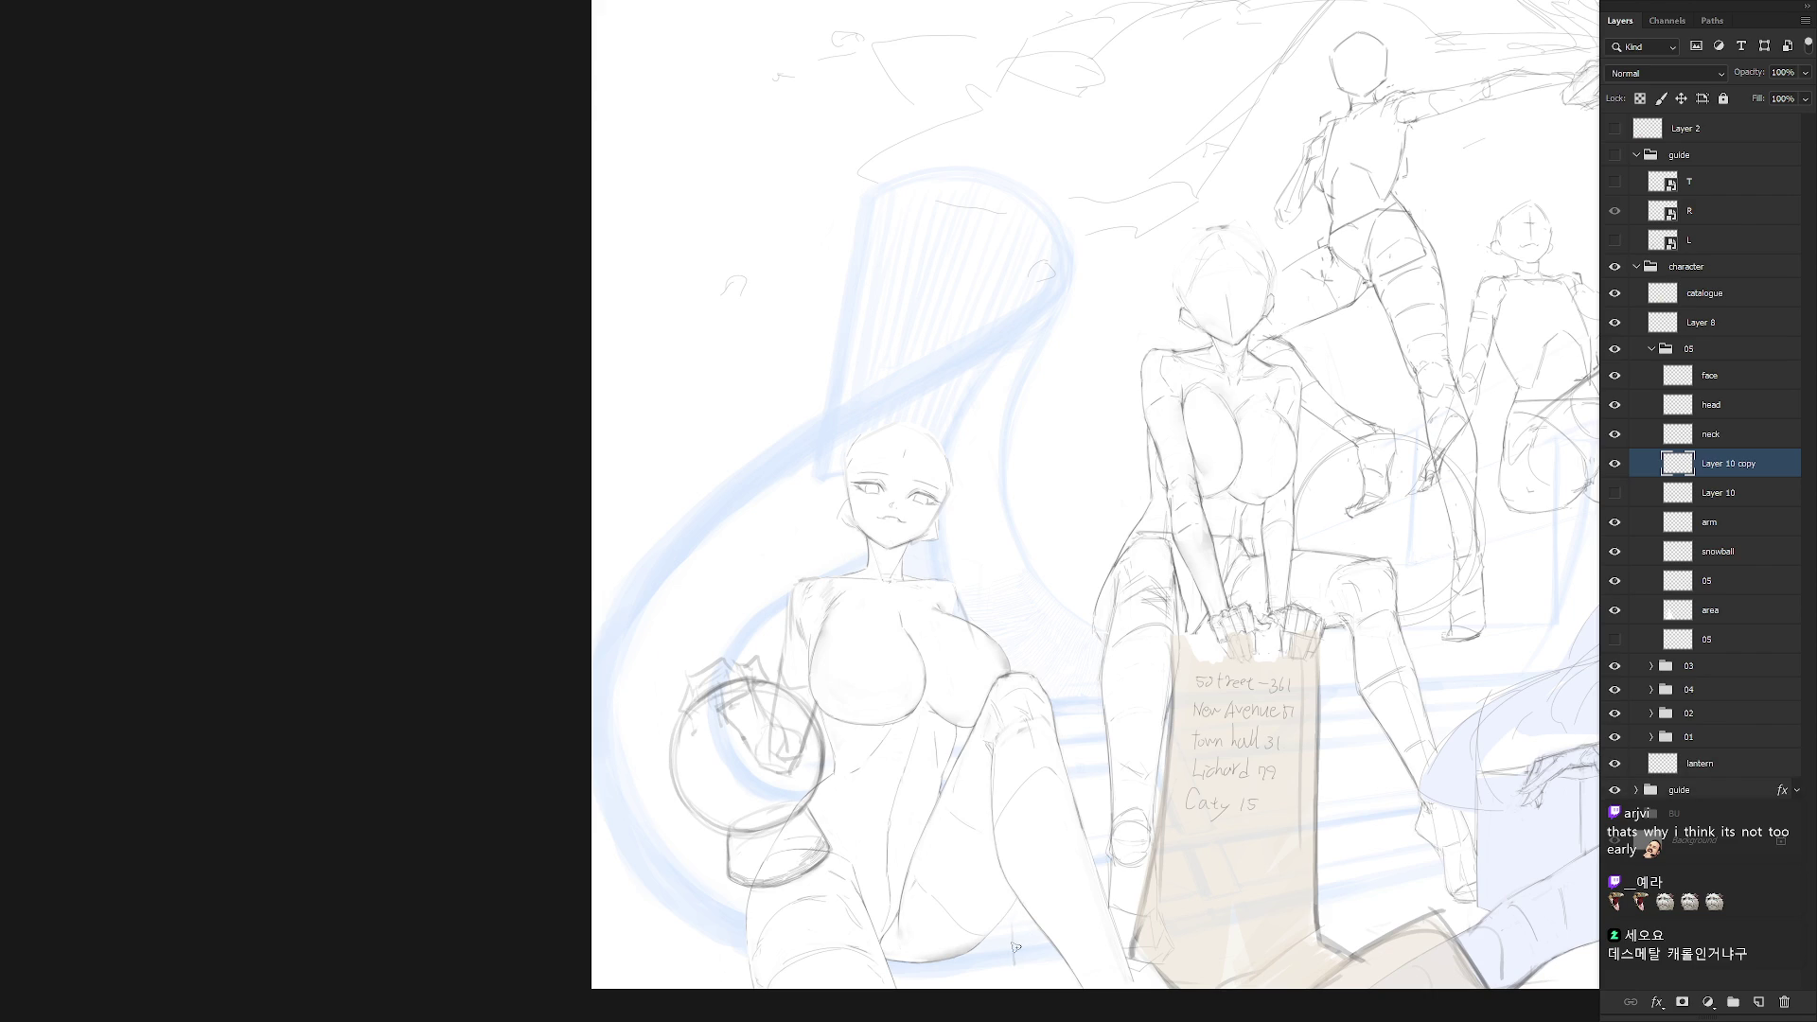
mouse_move(1009, 962)
mouse_down()
mouse_move(1008, 920)
mouse_move(1032, 918)
mouse_move(1051, 949)
mouse_up()
drag(1050, 949, 1011, 961)
key(l)
mouse_move(1073, 984)
mouse_down()
mouse_move(1098, 946)
mouse_move(1052, 747)
mouse_move(1005, 643)
mouse_up()
key(Delete)
key(ctrl+d)
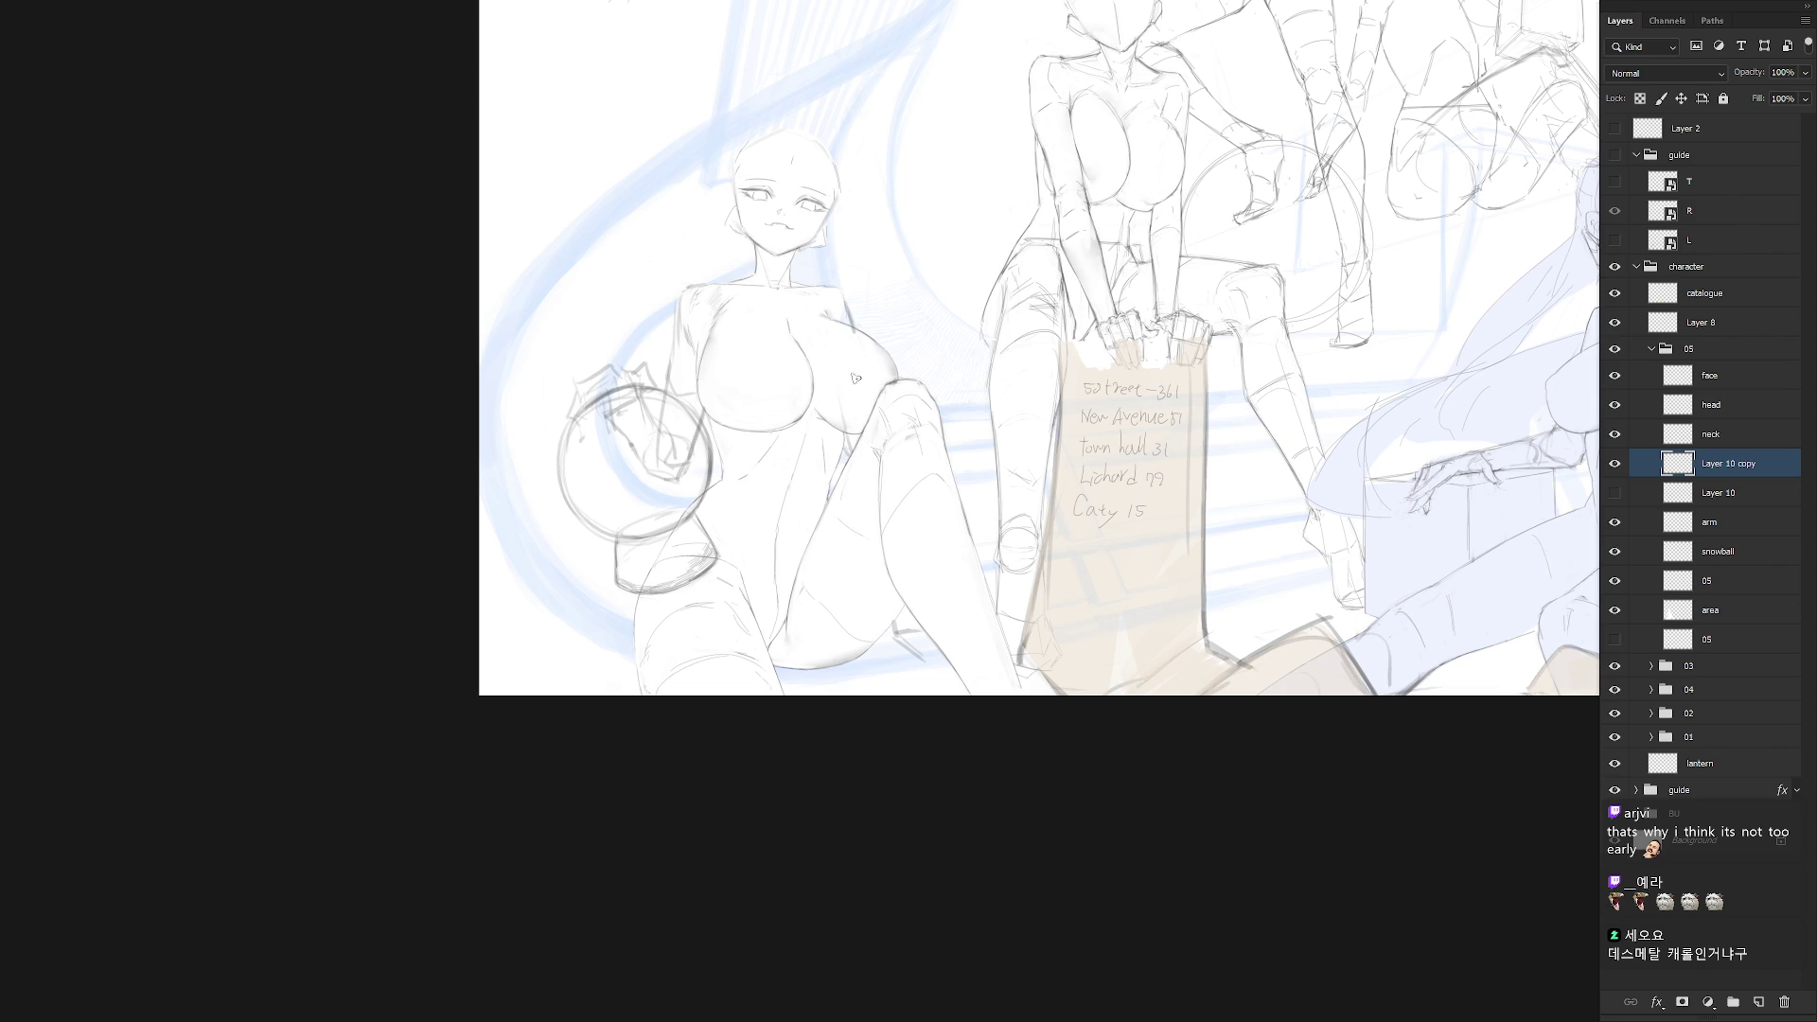
Redraw the chest and thigh lines and delete the unwanted strokes on the breast and leg
mouse_move(821, 336)
mouse_down()
mouse_move(851, 325)
mouse_move(870, 379)
mouse_move(866, 444)
mouse_move(823, 360)
mouse_move(858, 470)
mouse_move(910, 535)
mouse_move(922, 619)
mouse_up()
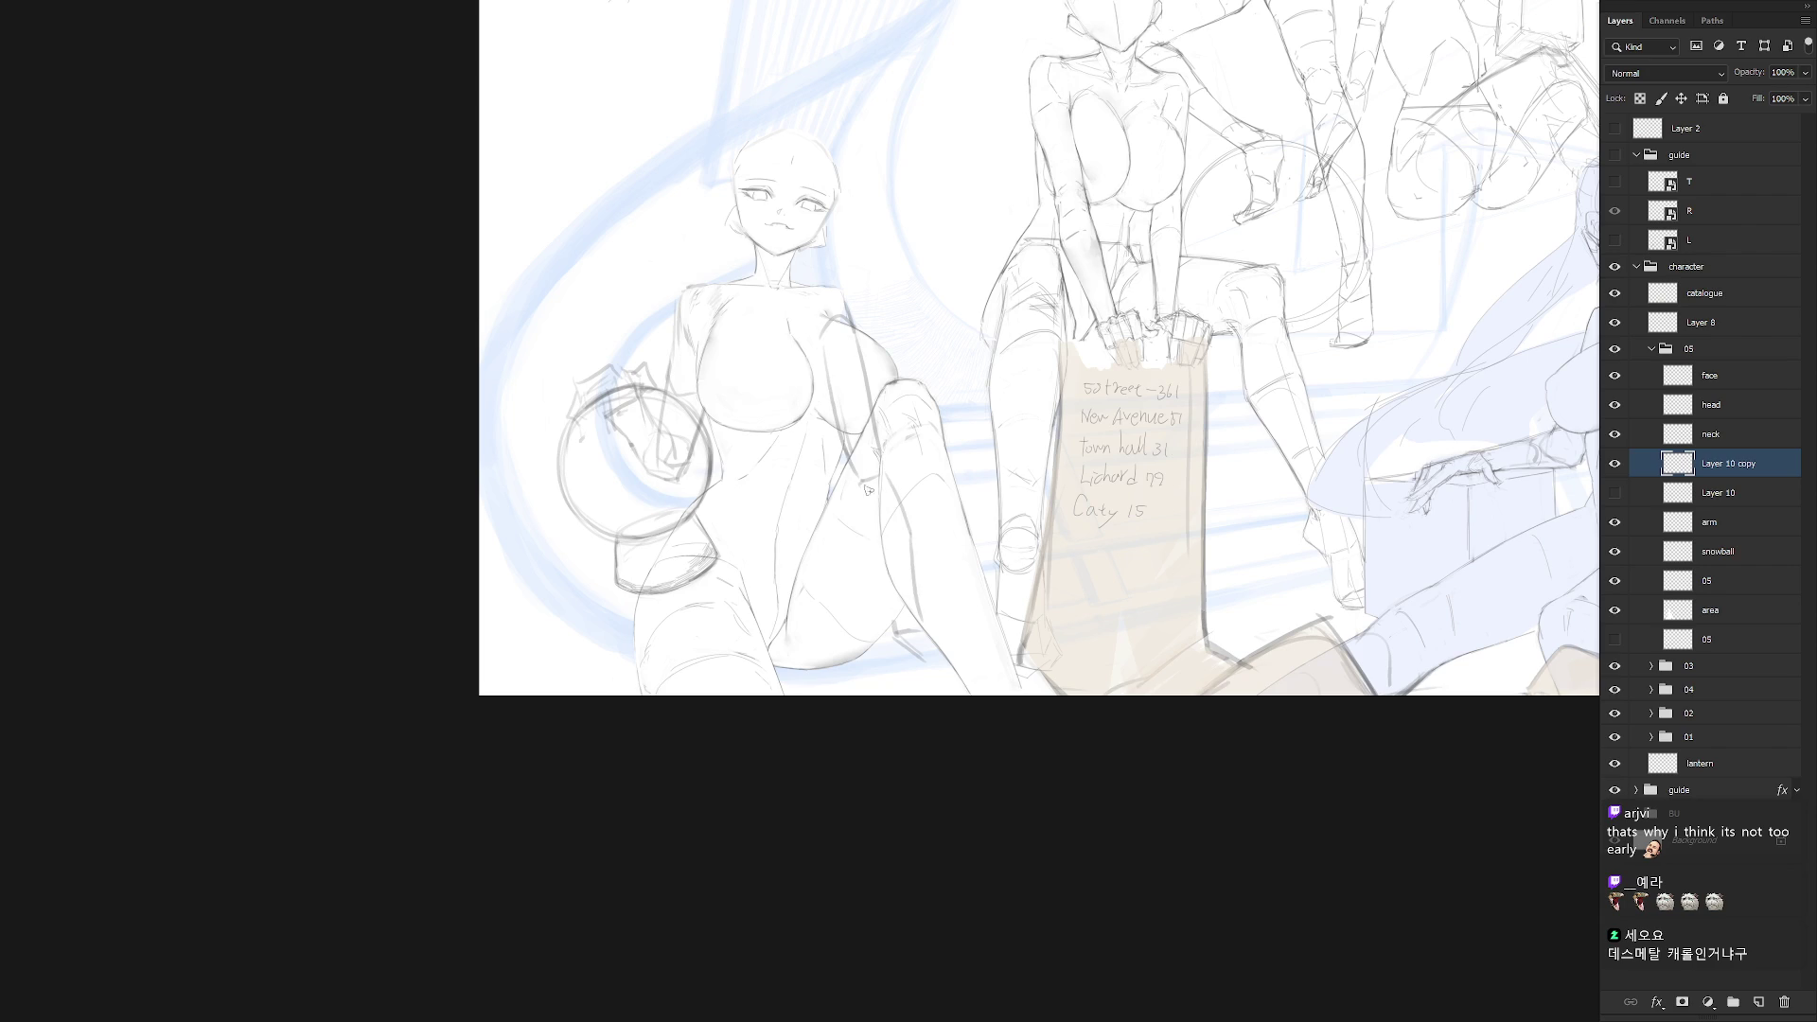
key(ctrl+z)
mouse_move(890, 473)
mouse_down()
mouse_move(915, 628)
mouse_move(868, 536)
mouse_move(898, 622)
mouse_up()
drag(1002, 553, 1001, 806)
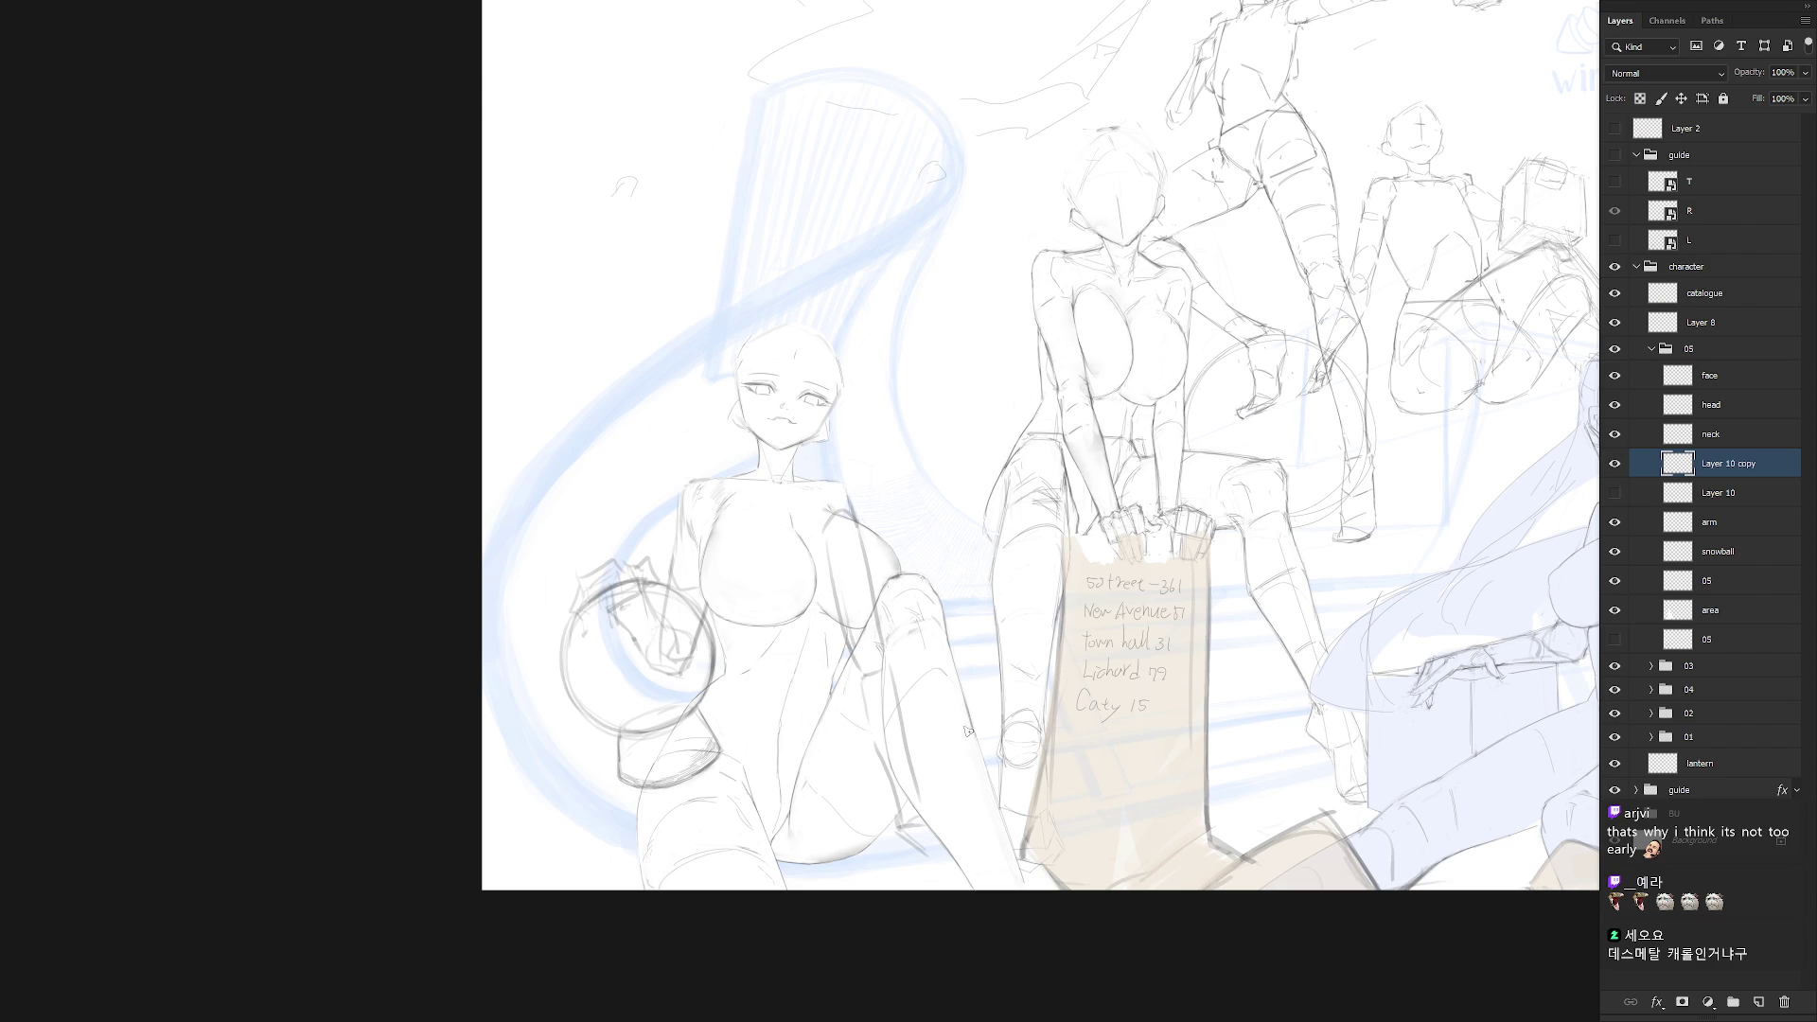
mouse_move(918, 847)
mouse_down()
mouse_move(929, 875)
mouse_move(920, 809)
mouse_move(956, 695)
mouse_move(889, 601)
mouse_move(842, 729)
mouse_up()
key(Delete)
key(ctrl+d)
mouse_move(835, 620)
mouse_down()
mouse_move(845, 636)
mouse_move(880, 579)
mouse_move(850, 521)
mouse_move(819, 634)
mouse_up()
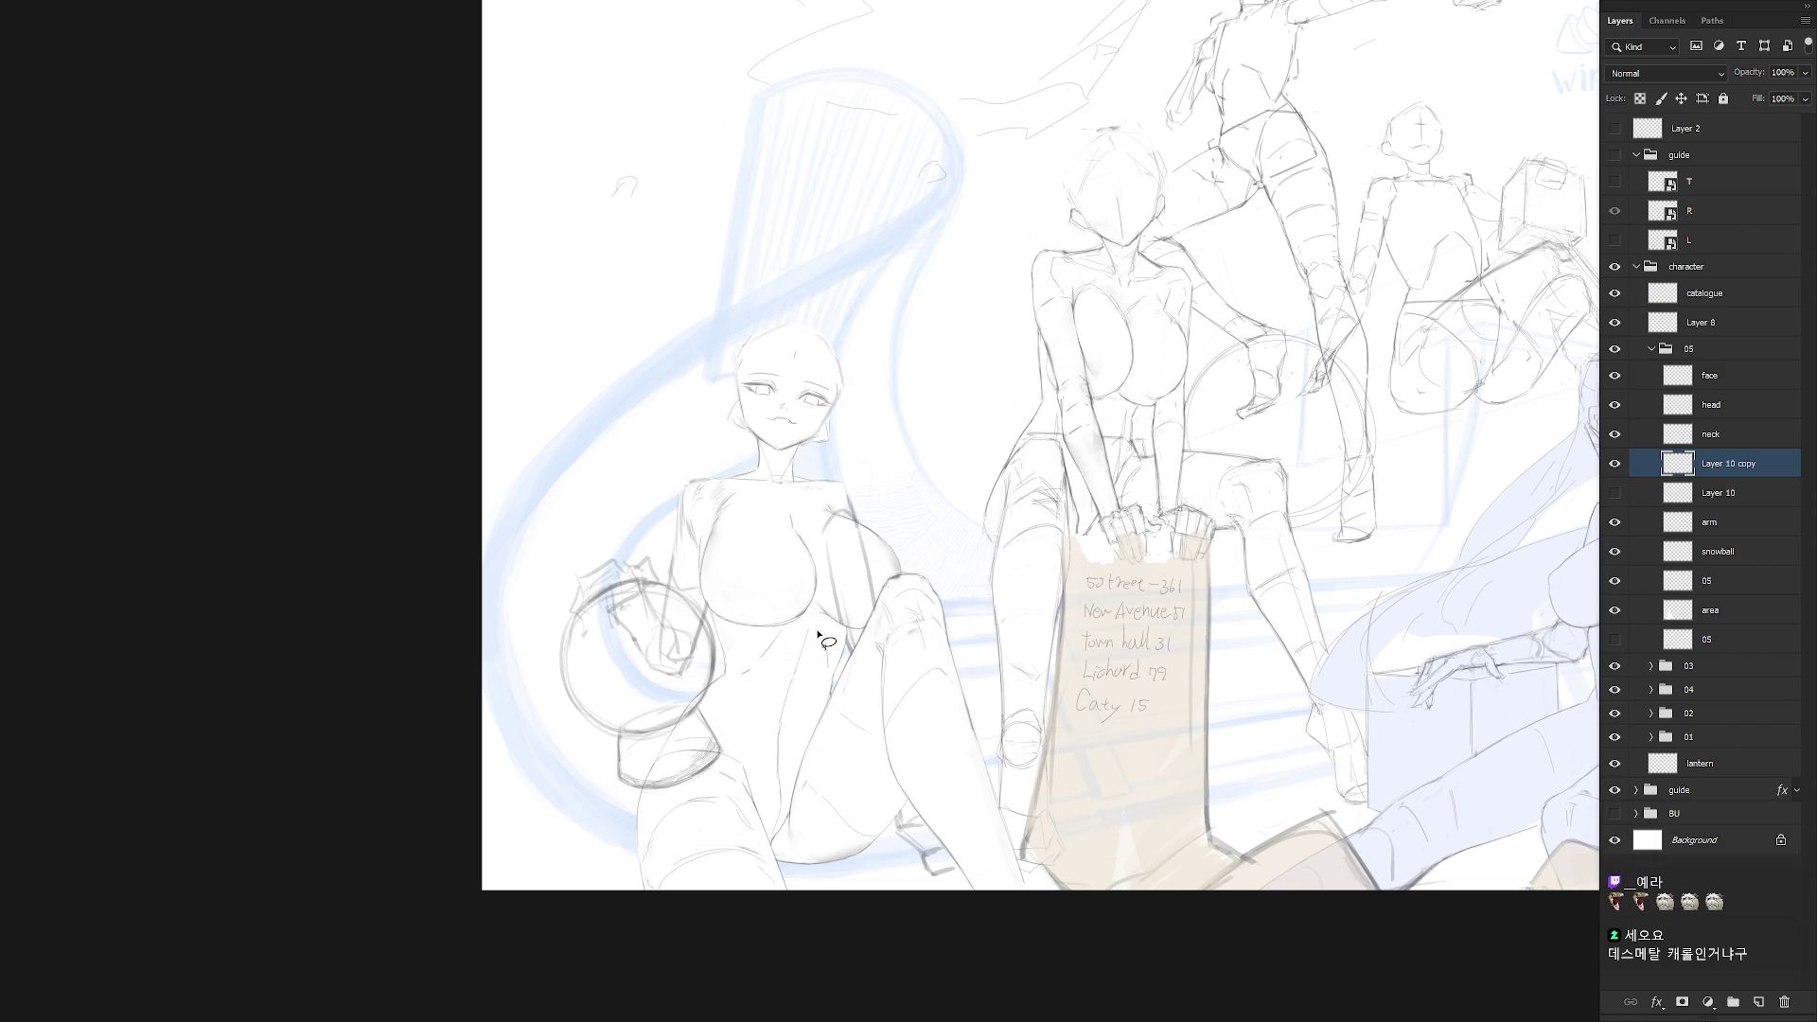
key(Delete)
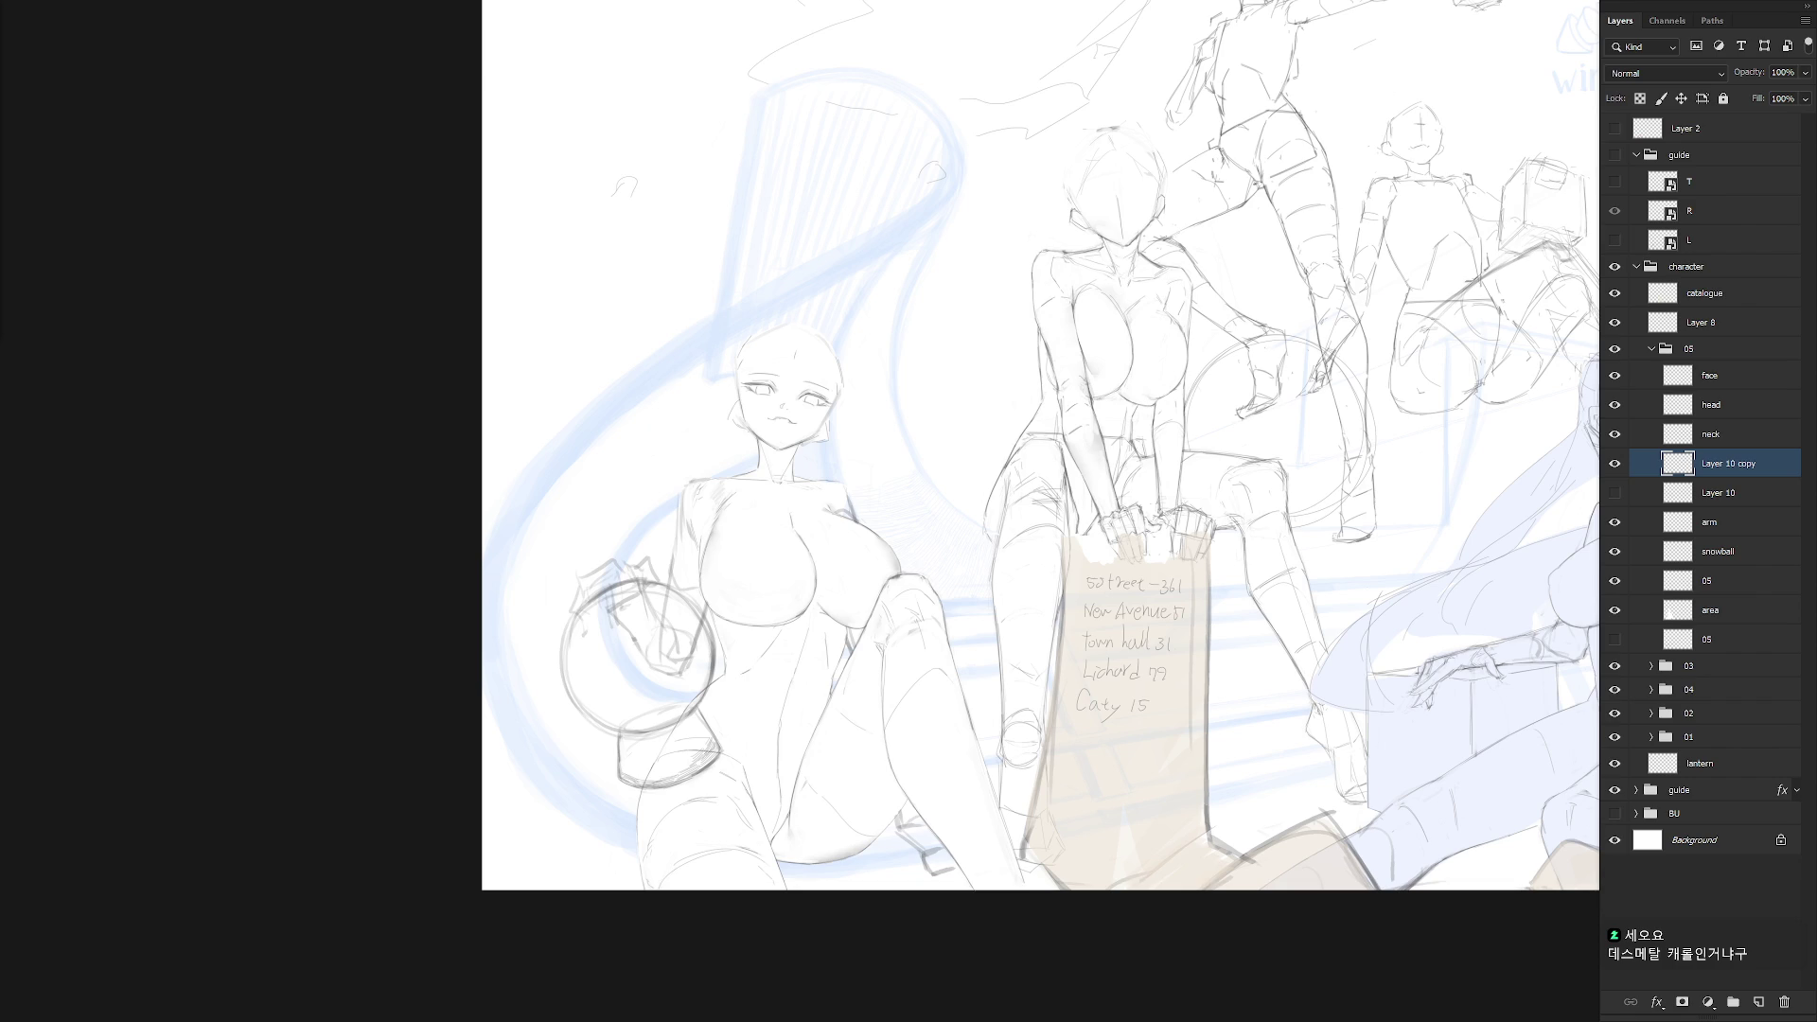
Show the raised-arm drawing on Layer 10, make it active and hide Layer 10 copy
click(1614, 493)
click(1614, 493)
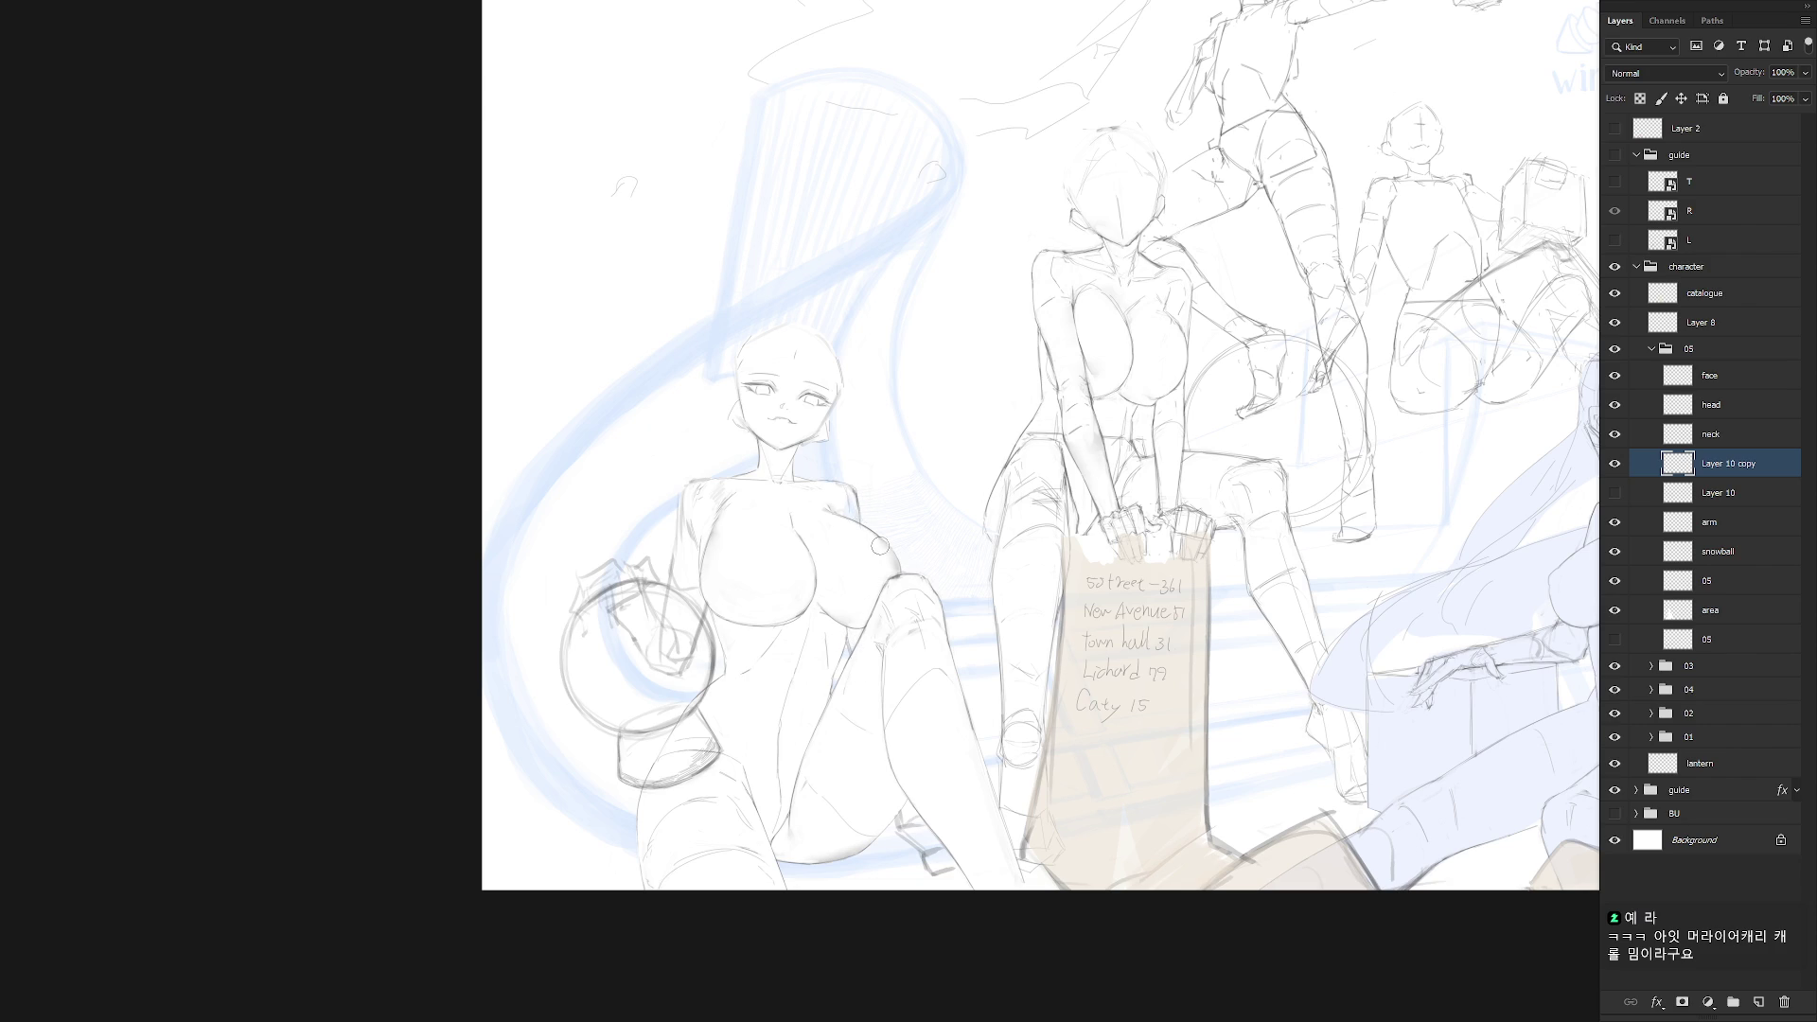
key(ctrl+minus)
key(ctrl+minus)
key(ctrl+minus)
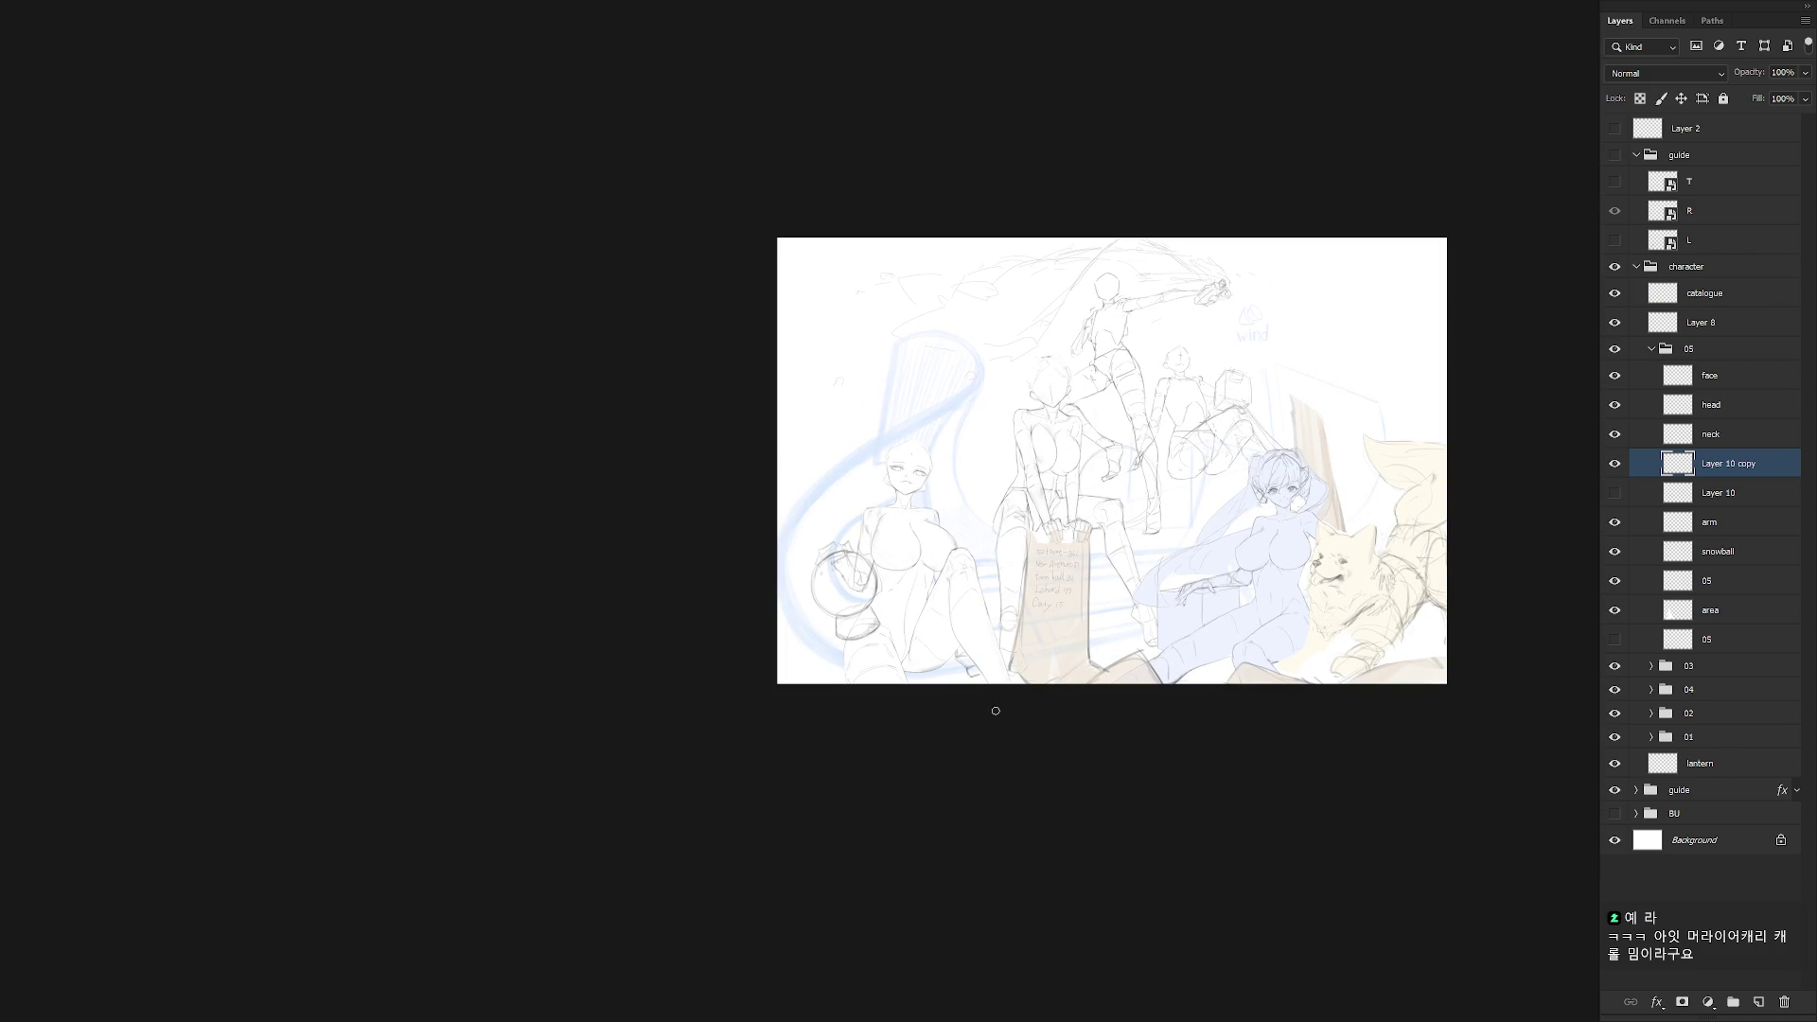
key(ctrl+plus)
key(ctrl+plus)
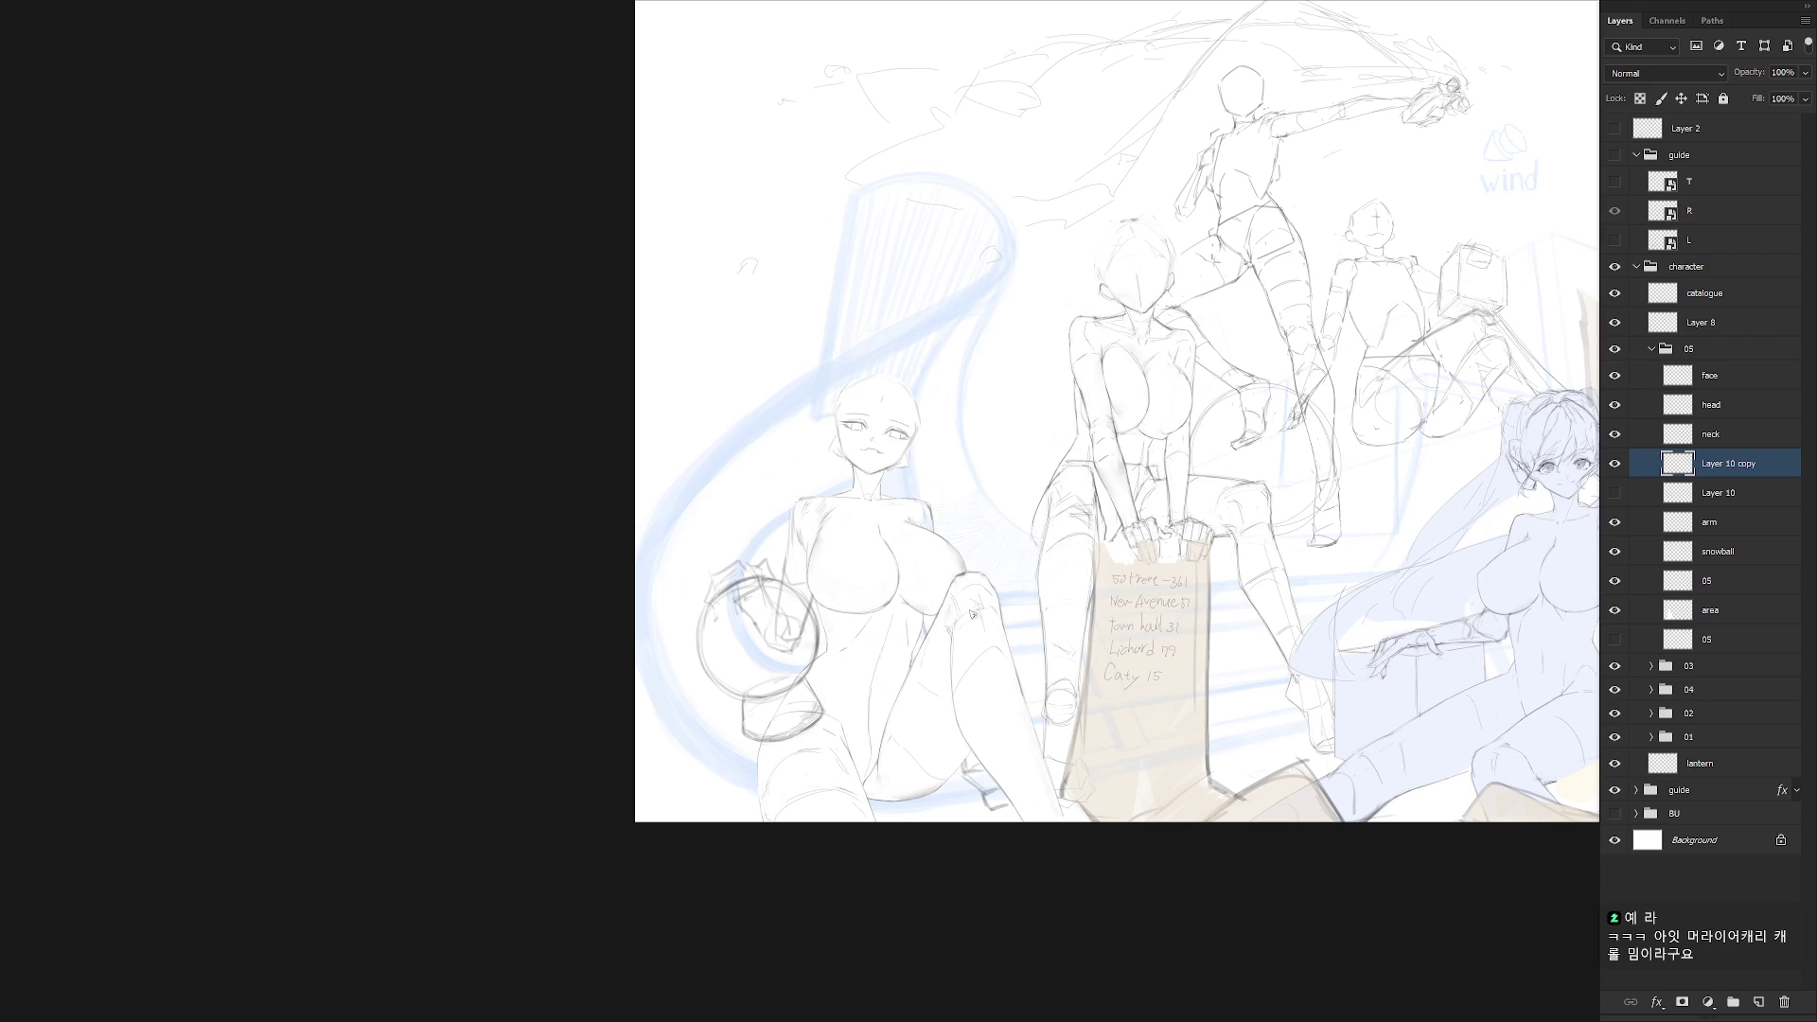
click(1614, 493)
click(1614, 463)
click(1714, 493)
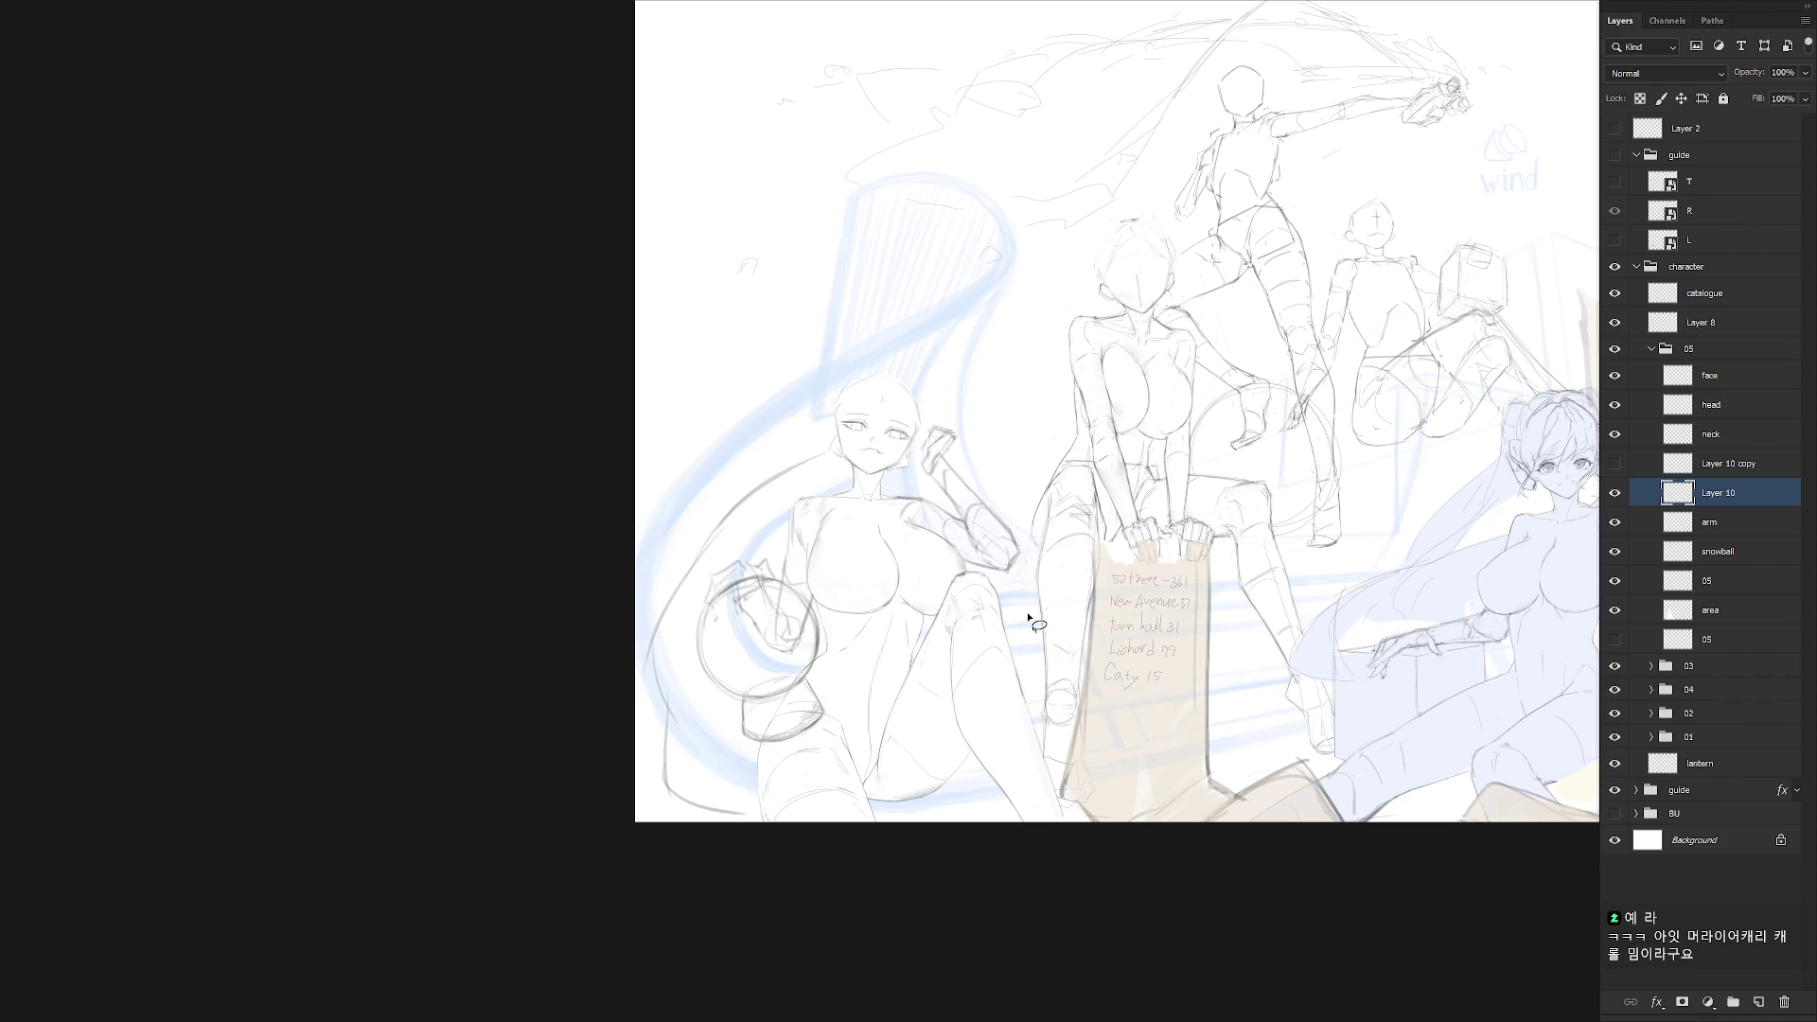
click(1614, 493)
click(1615, 493)
Lasso the raised arm, then rotate and move it closer to the girl's shoulder
mouse_move(984, 564)
mouse_down()
mouse_move(1067, 530)
mouse_move(941, 414)
mouse_move(911, 490)
mouse_move(961, 571)
mouse_up()
key(f)
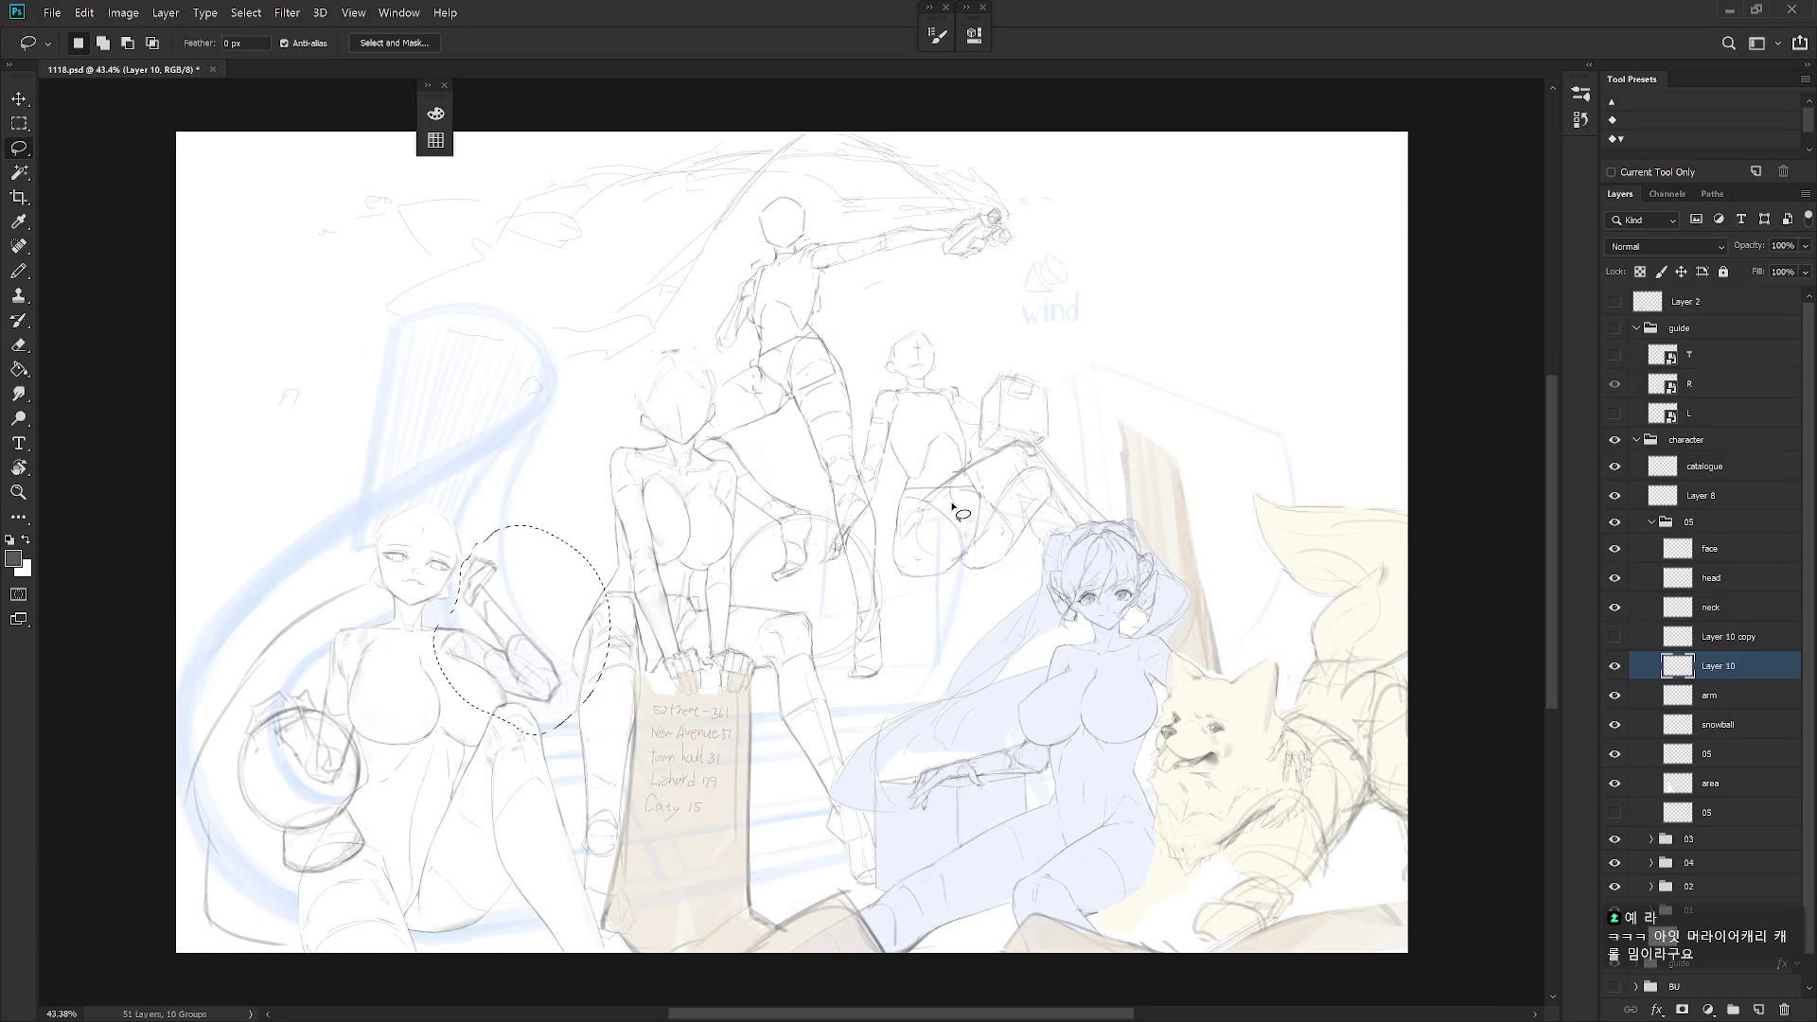
key(f)
key(f)
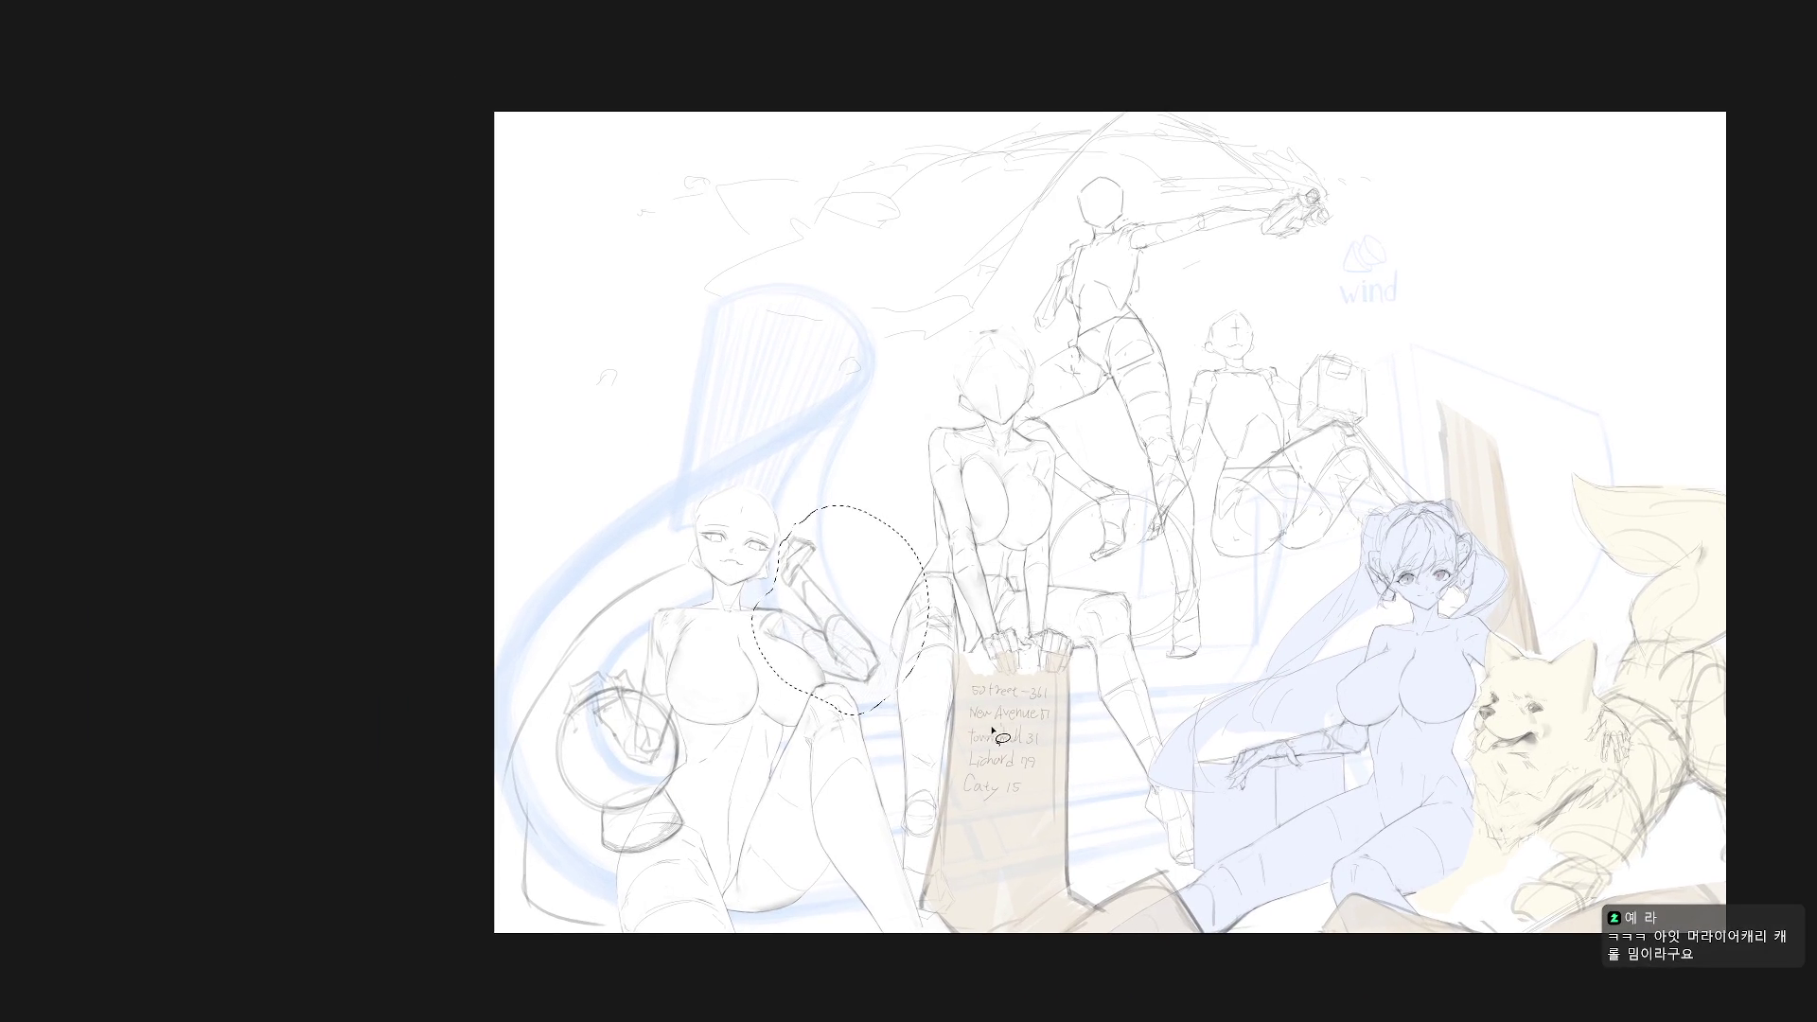
scroll(809, 626, up, 1)
mouse_move(751, 600)
mouse_down()
mouse_move(750, 616)
mouse_move(716, 606)
mouse_move(747, 602)
mouse_move(752, 631)
mouse_up()
key(ctrl+t)
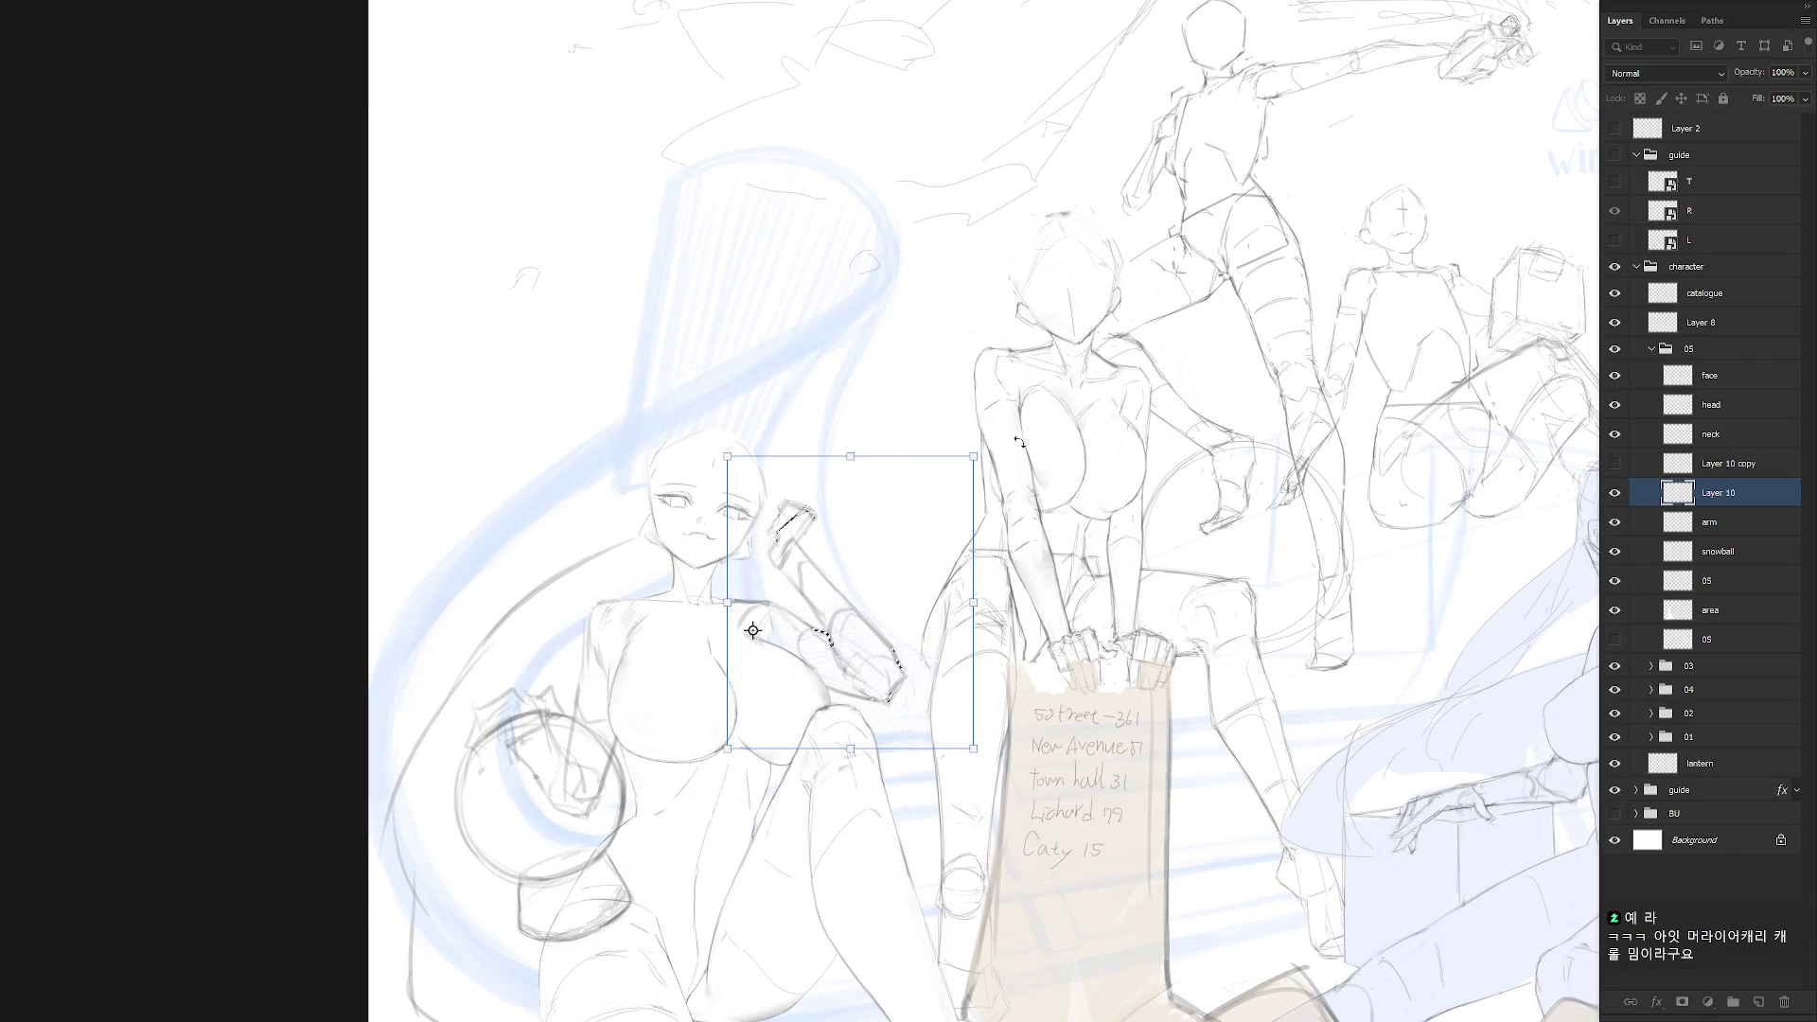
drag(993, 478, 1022, 551)
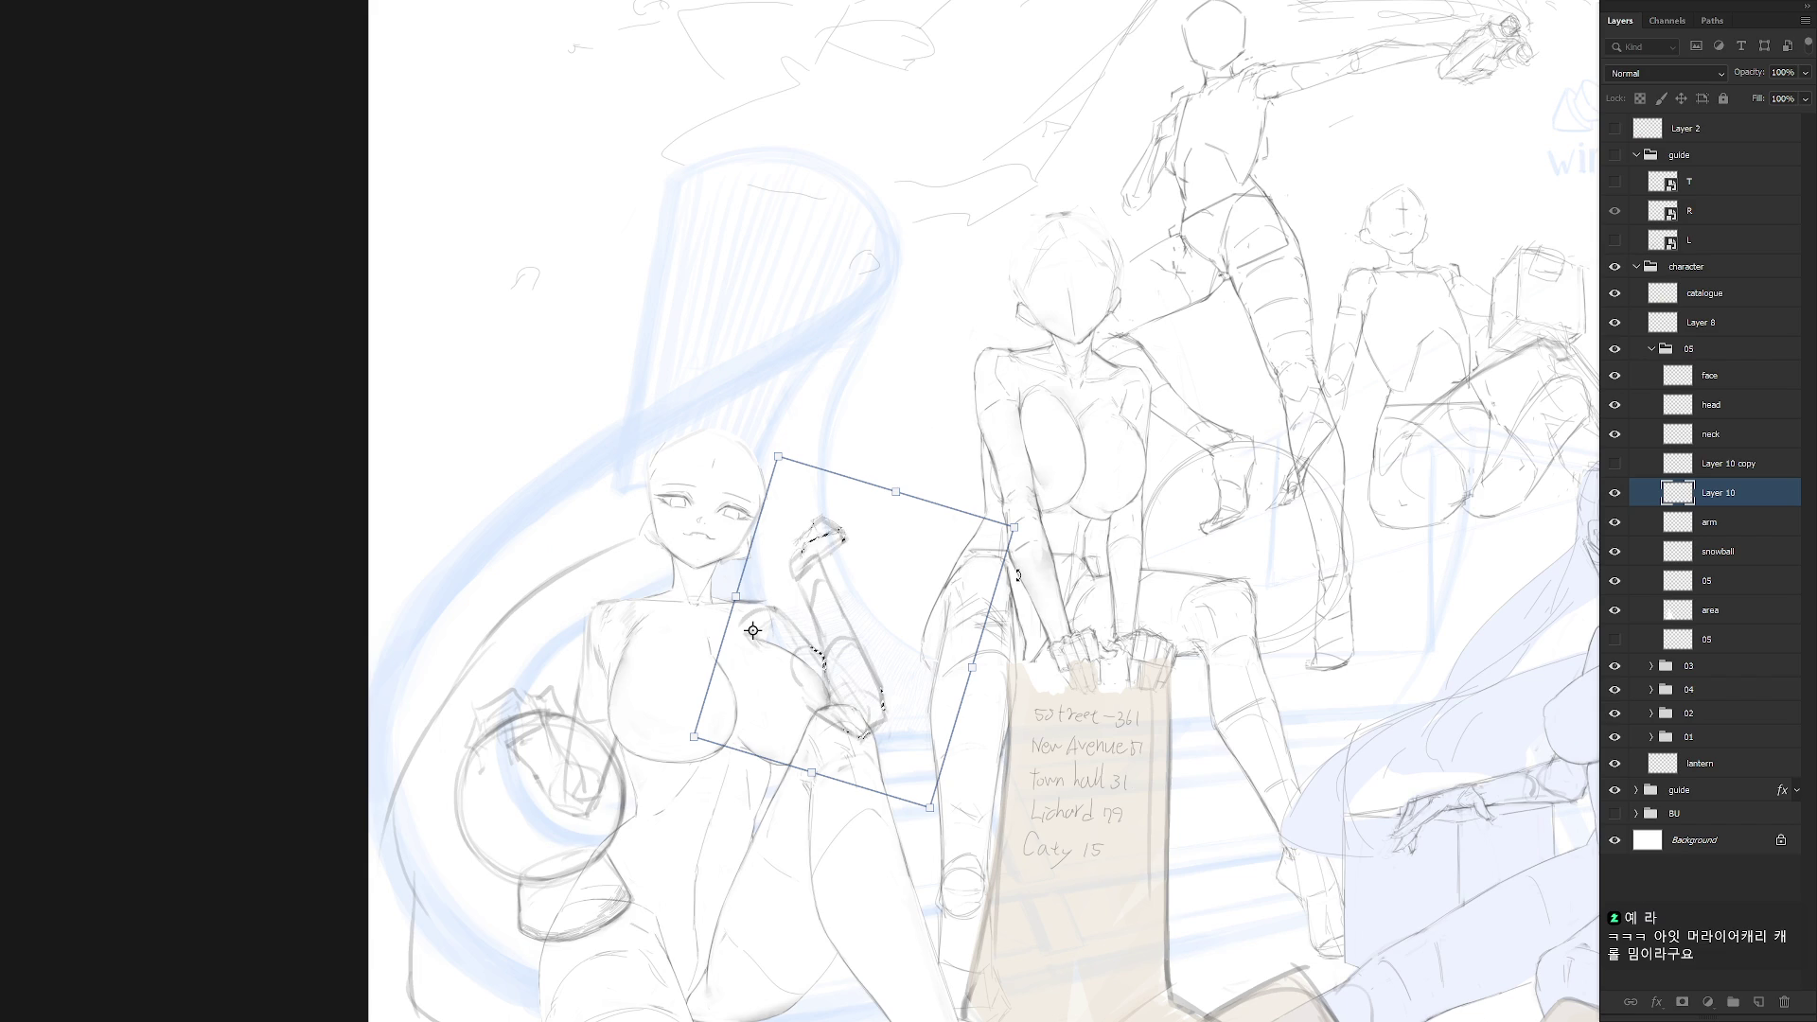
drag(895, 736, 882, 753)
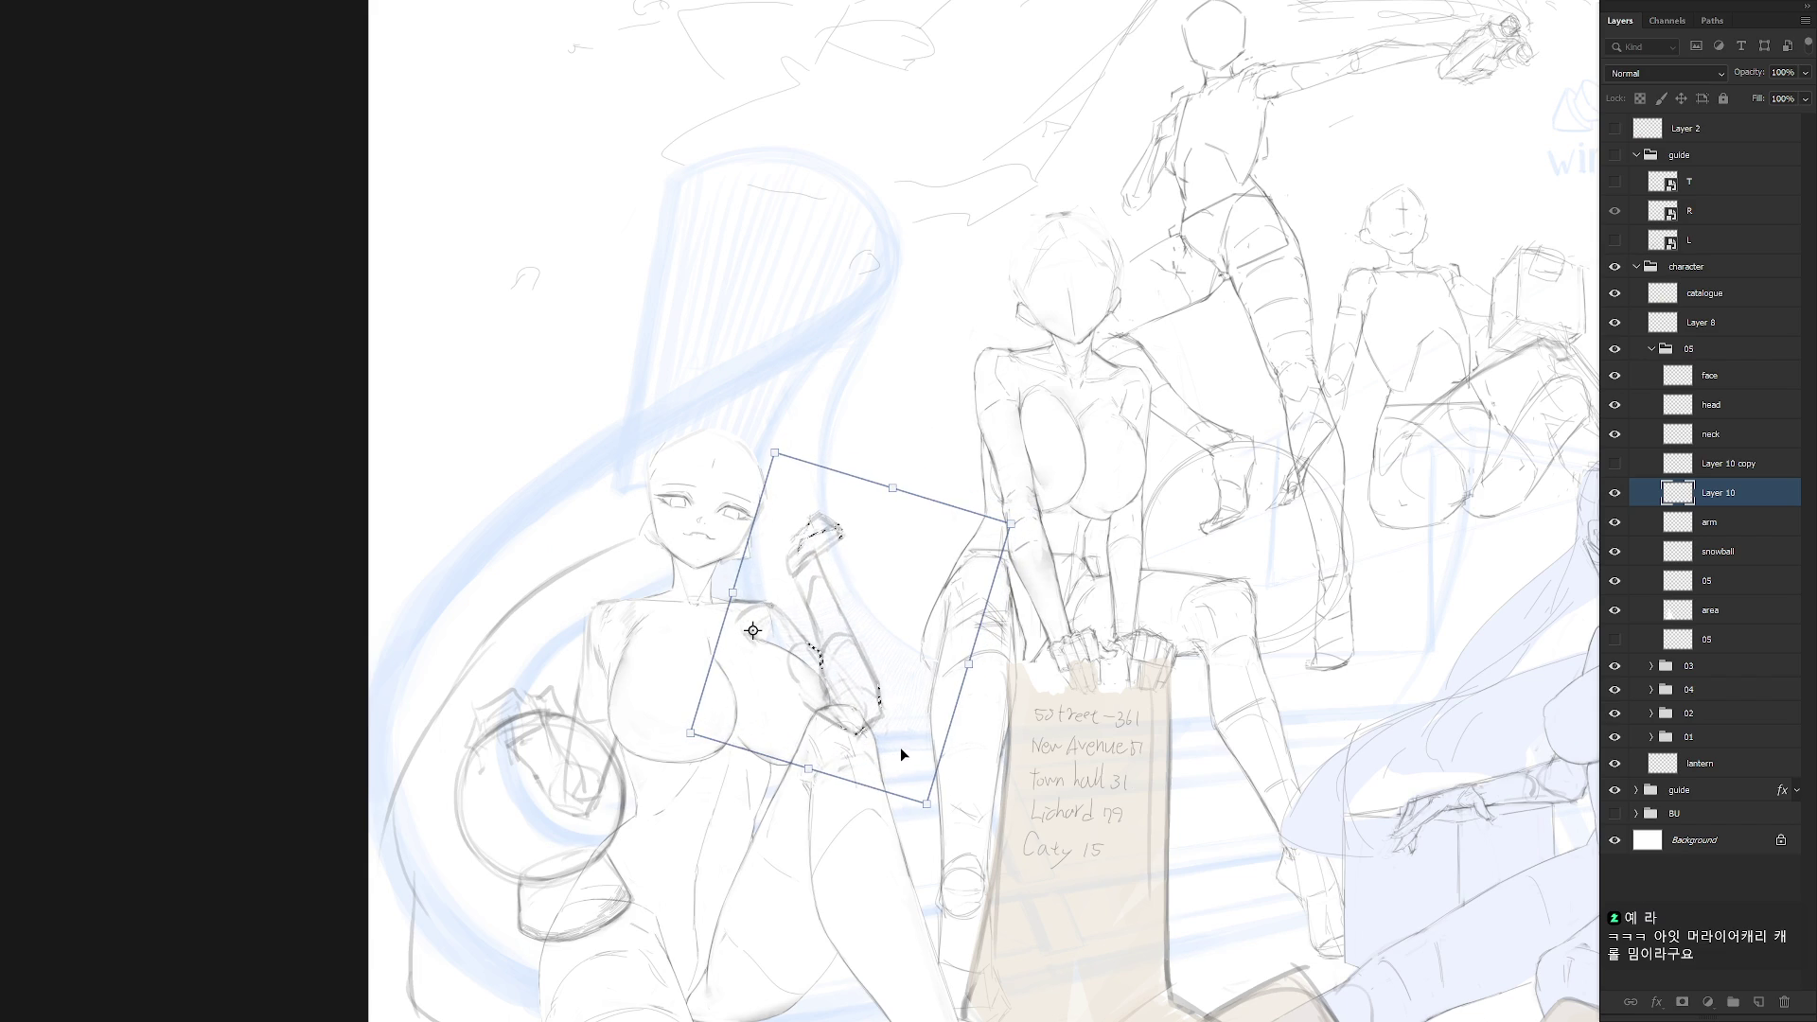
key(Return)
key(ctrl+d)
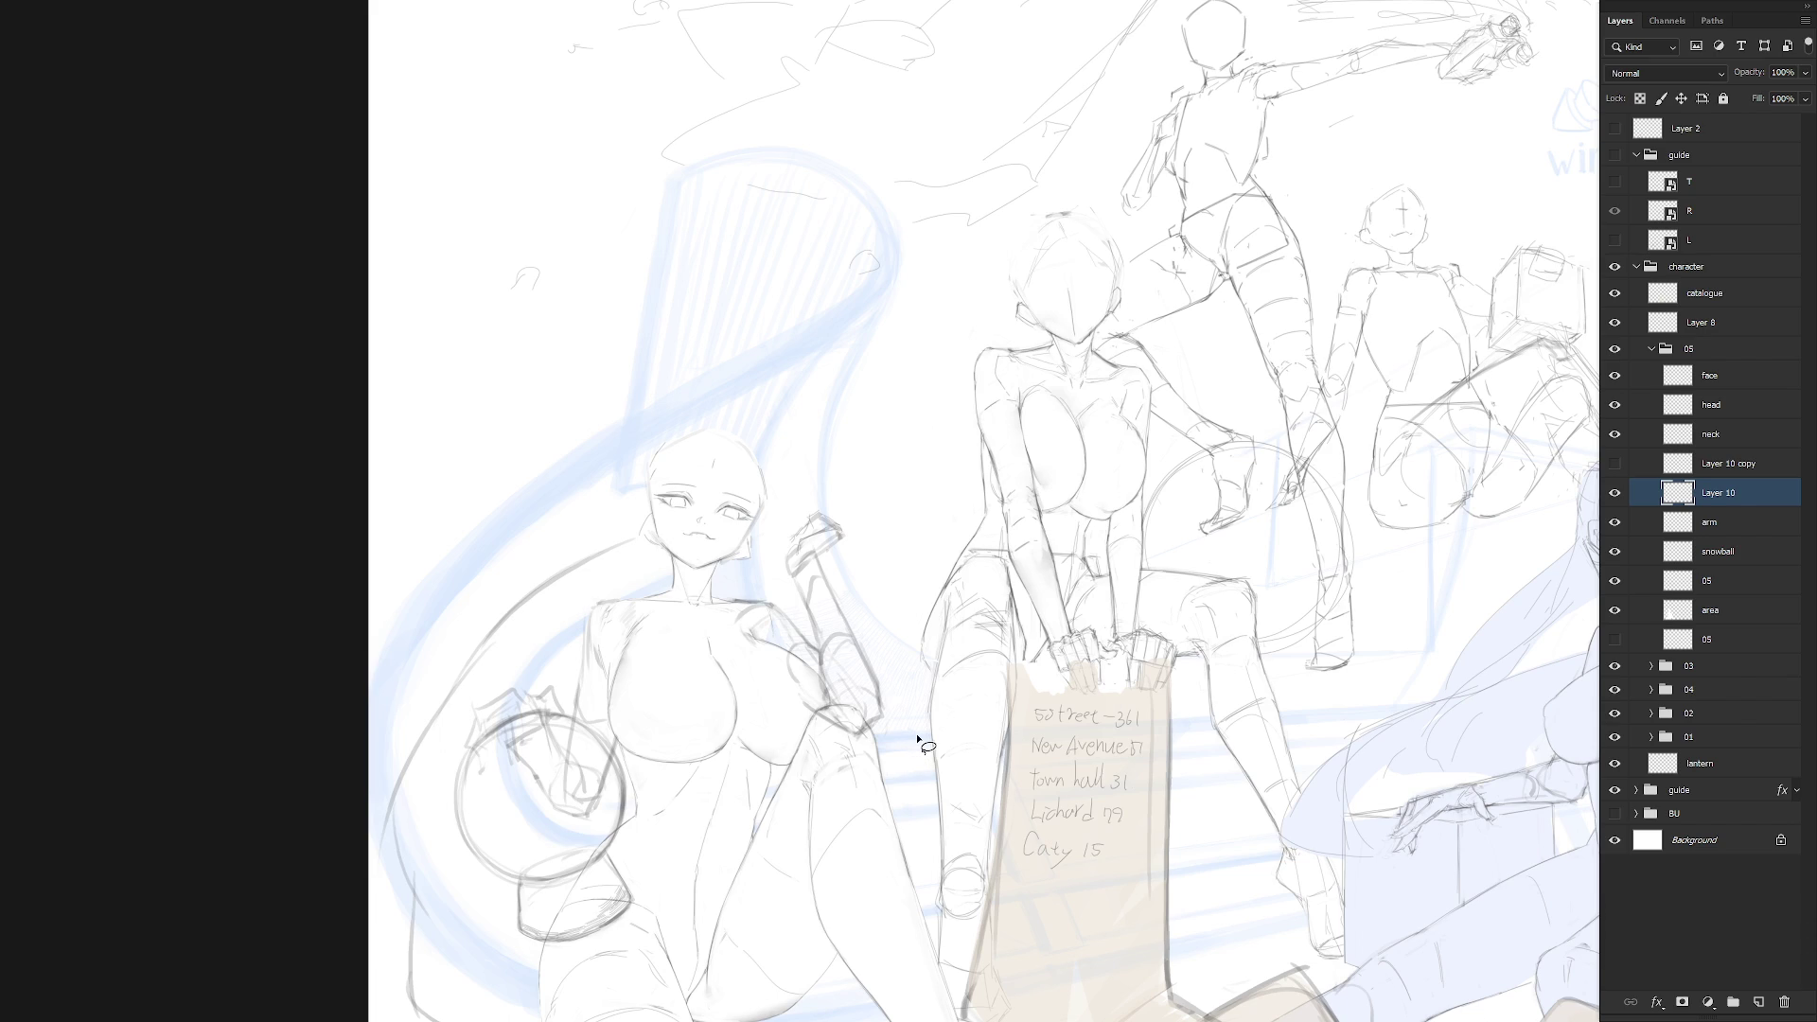
Delete Layer 10, show Layer 10 copy, place it below 'arm' and merge it down
key(Delete)
click(1614, 463)
scroll(1078, 700, down, 5)
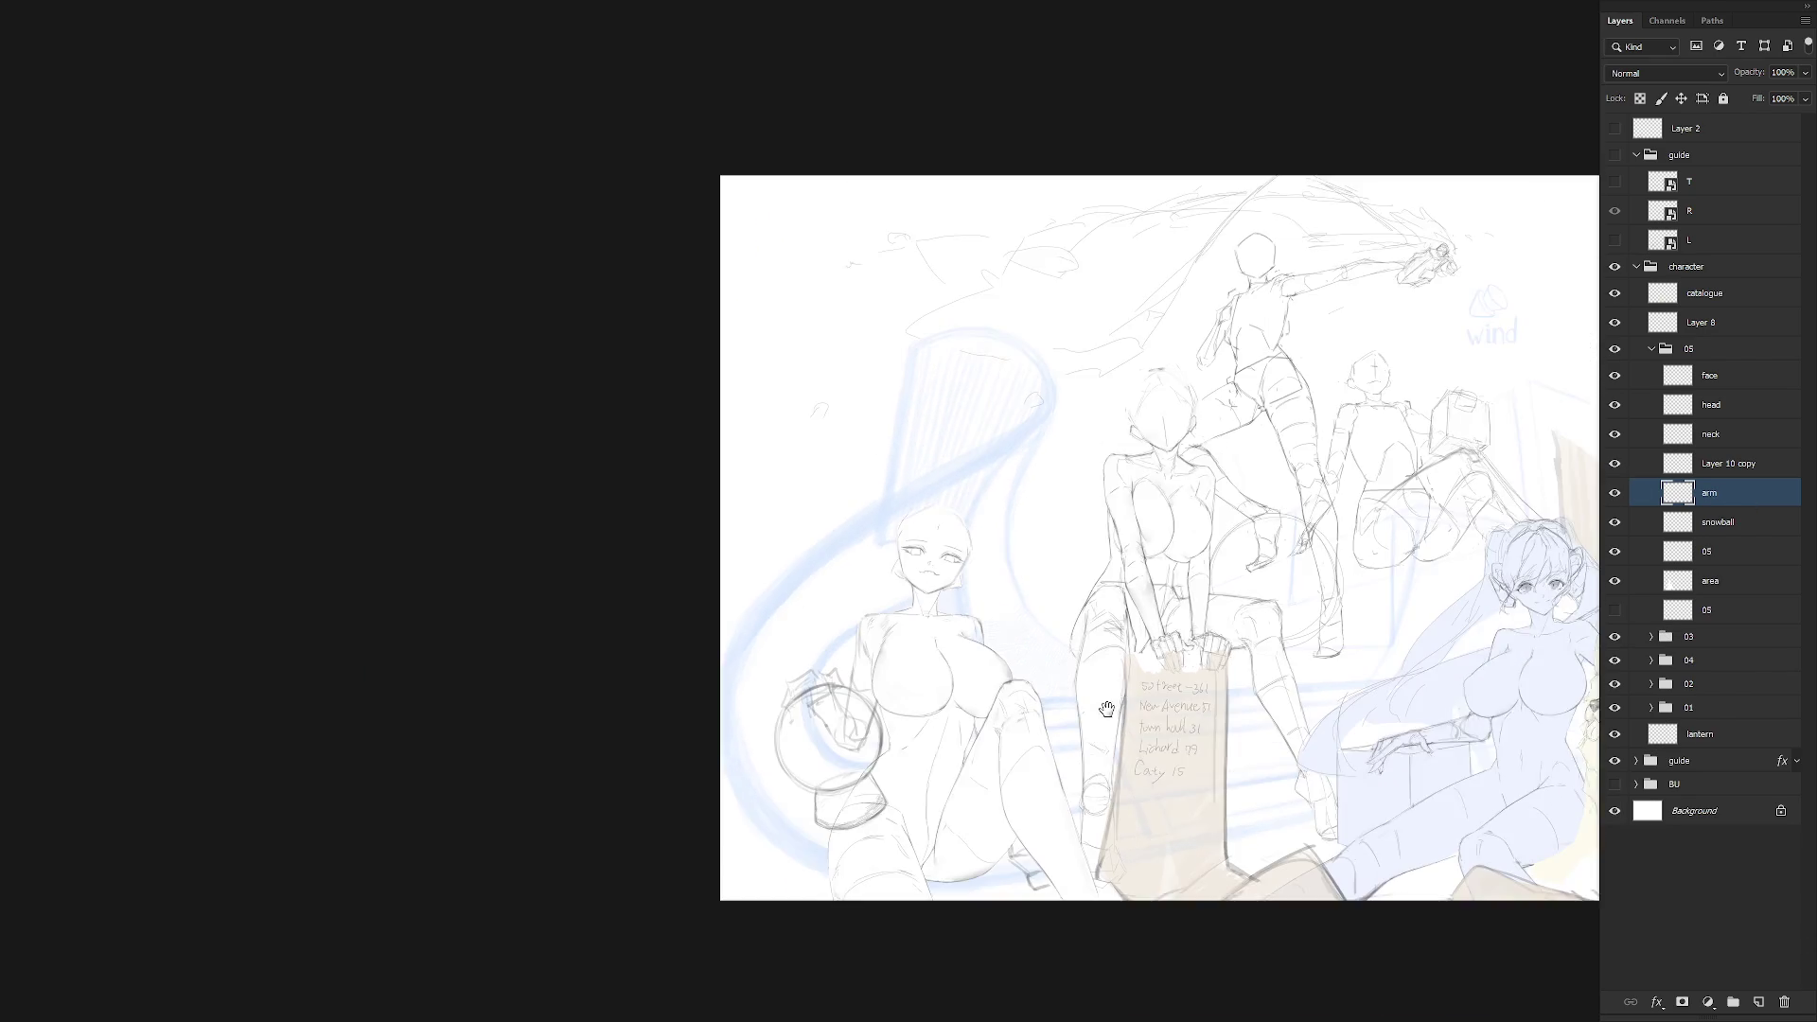
drag(1106, 708, 1065, 689)
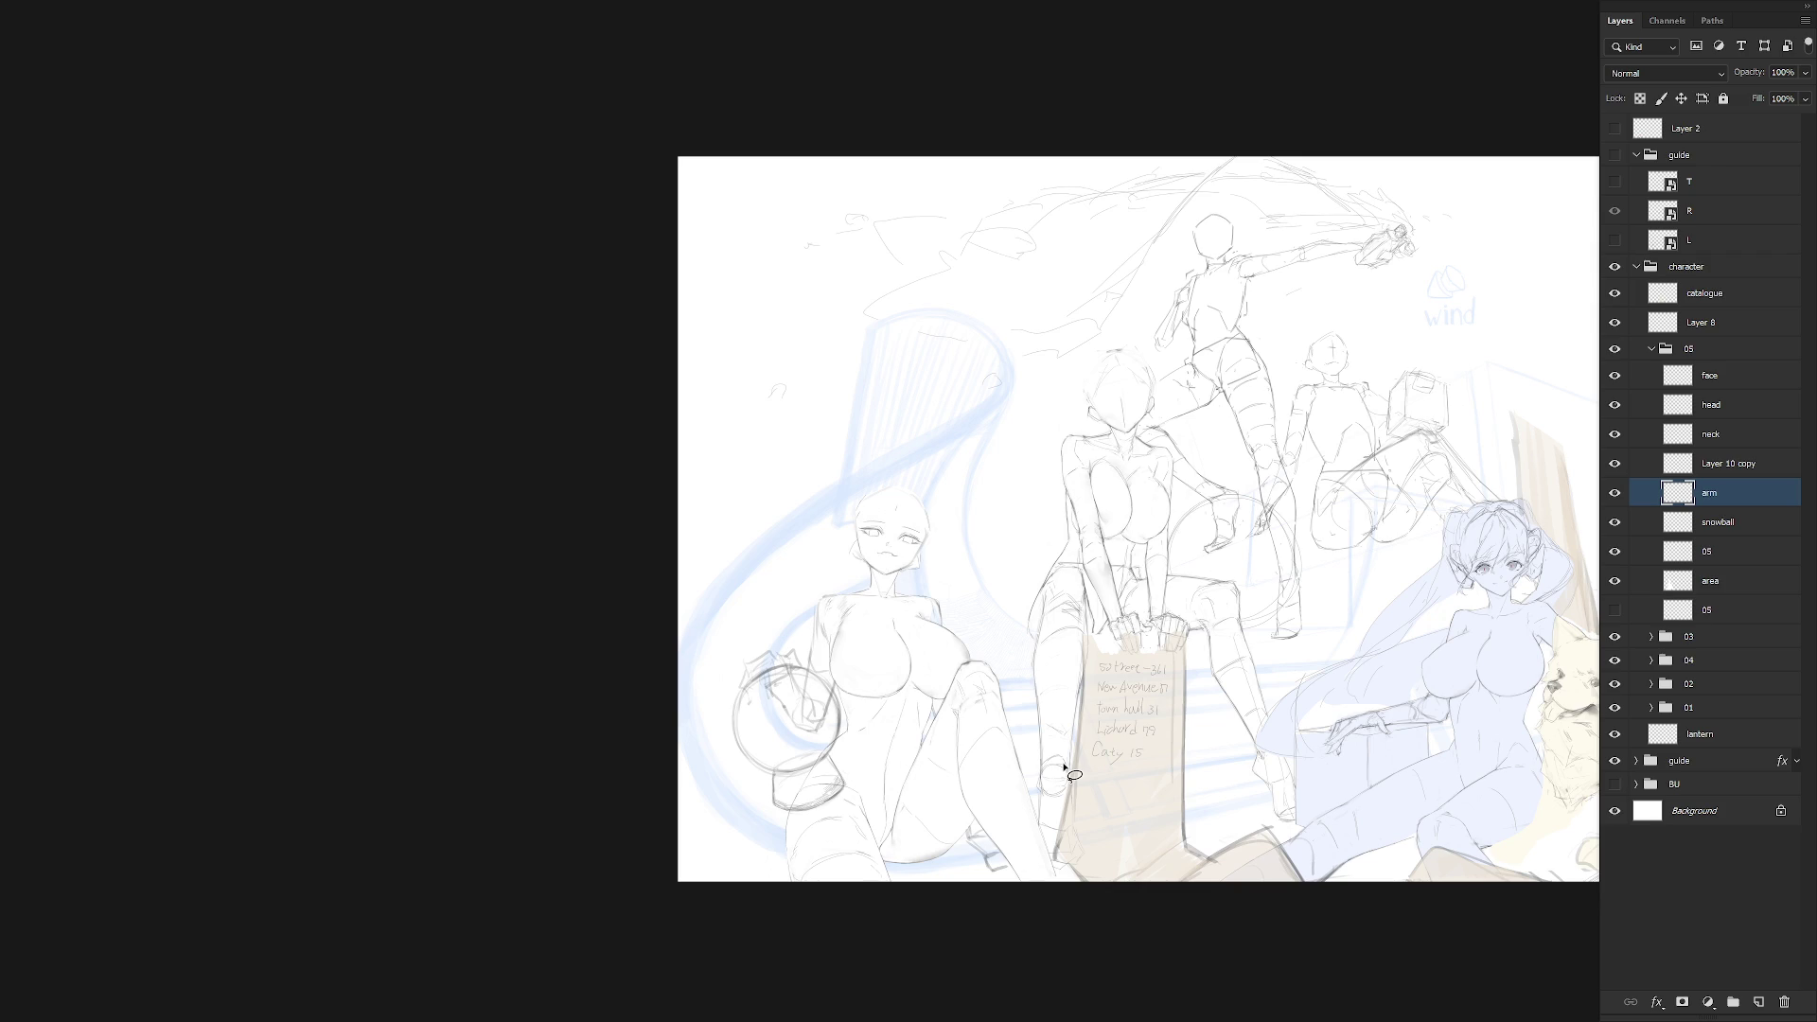
scroll(1315, 634, up, 3)
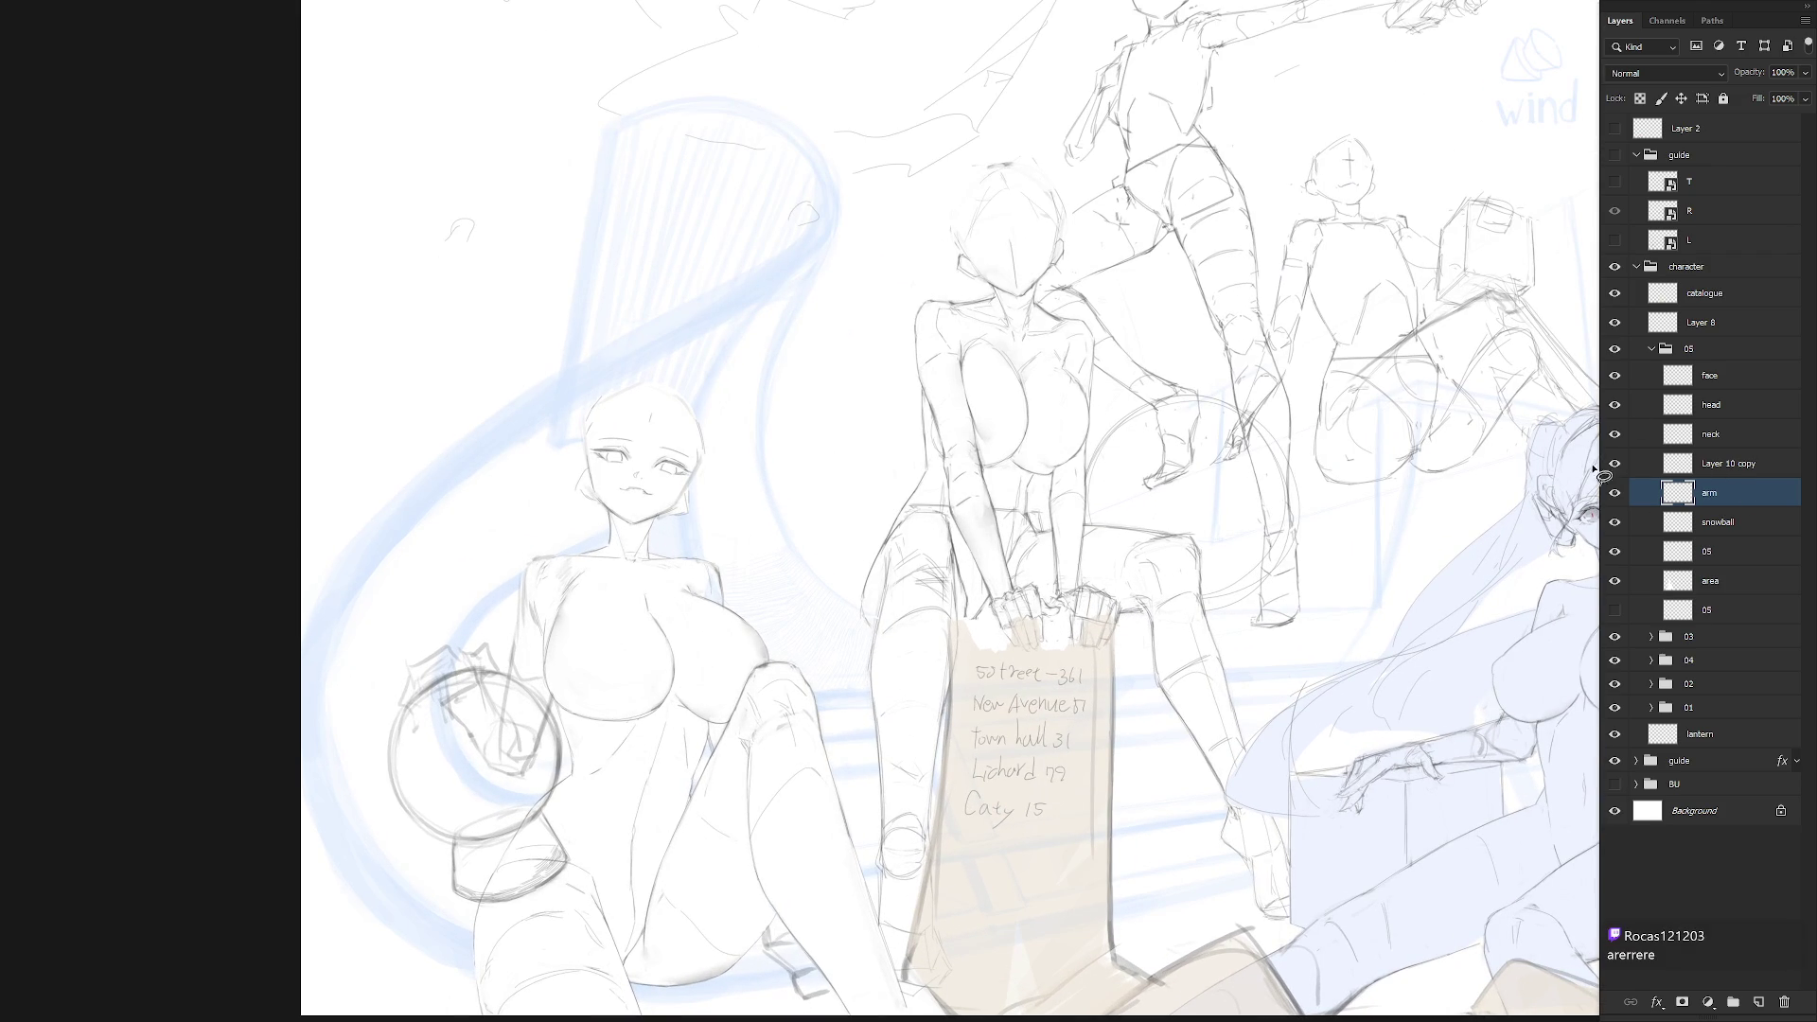
mouse_move(1730, 464)
mouse_down()
mouse_move(1734, 504)
mouse_move(1733, 473)
mouse_up()
key(ctrl+e)
drag(748, 924, 885, 771)
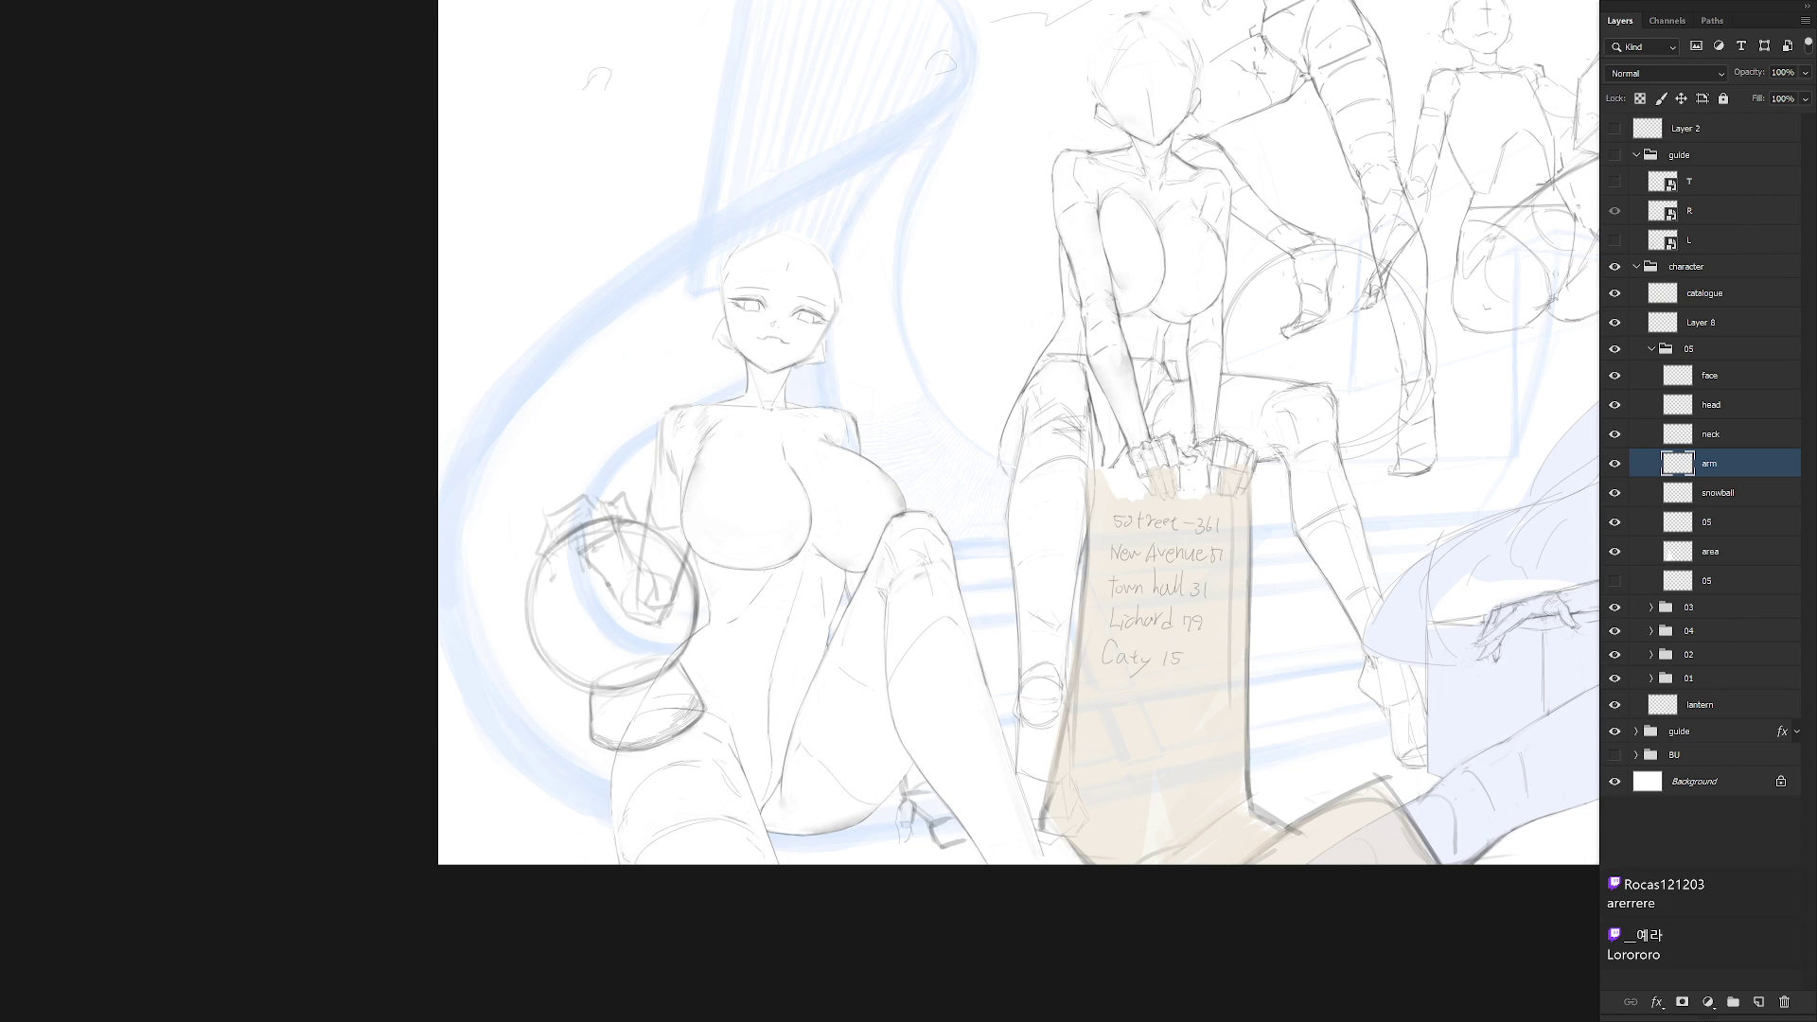
On the face layer, redraw the girl's mouth and rotate it about 3.9°
mouse_move(1215, 632)
mouse_down()
mouse_move(1122, 768)
mouse_move(596, 766)
mouse_up()
mouse_move(1060, 535)
mouse_down()
mouse_move(1136, 538)
mouse_move(1106, 674)
mouse_up()
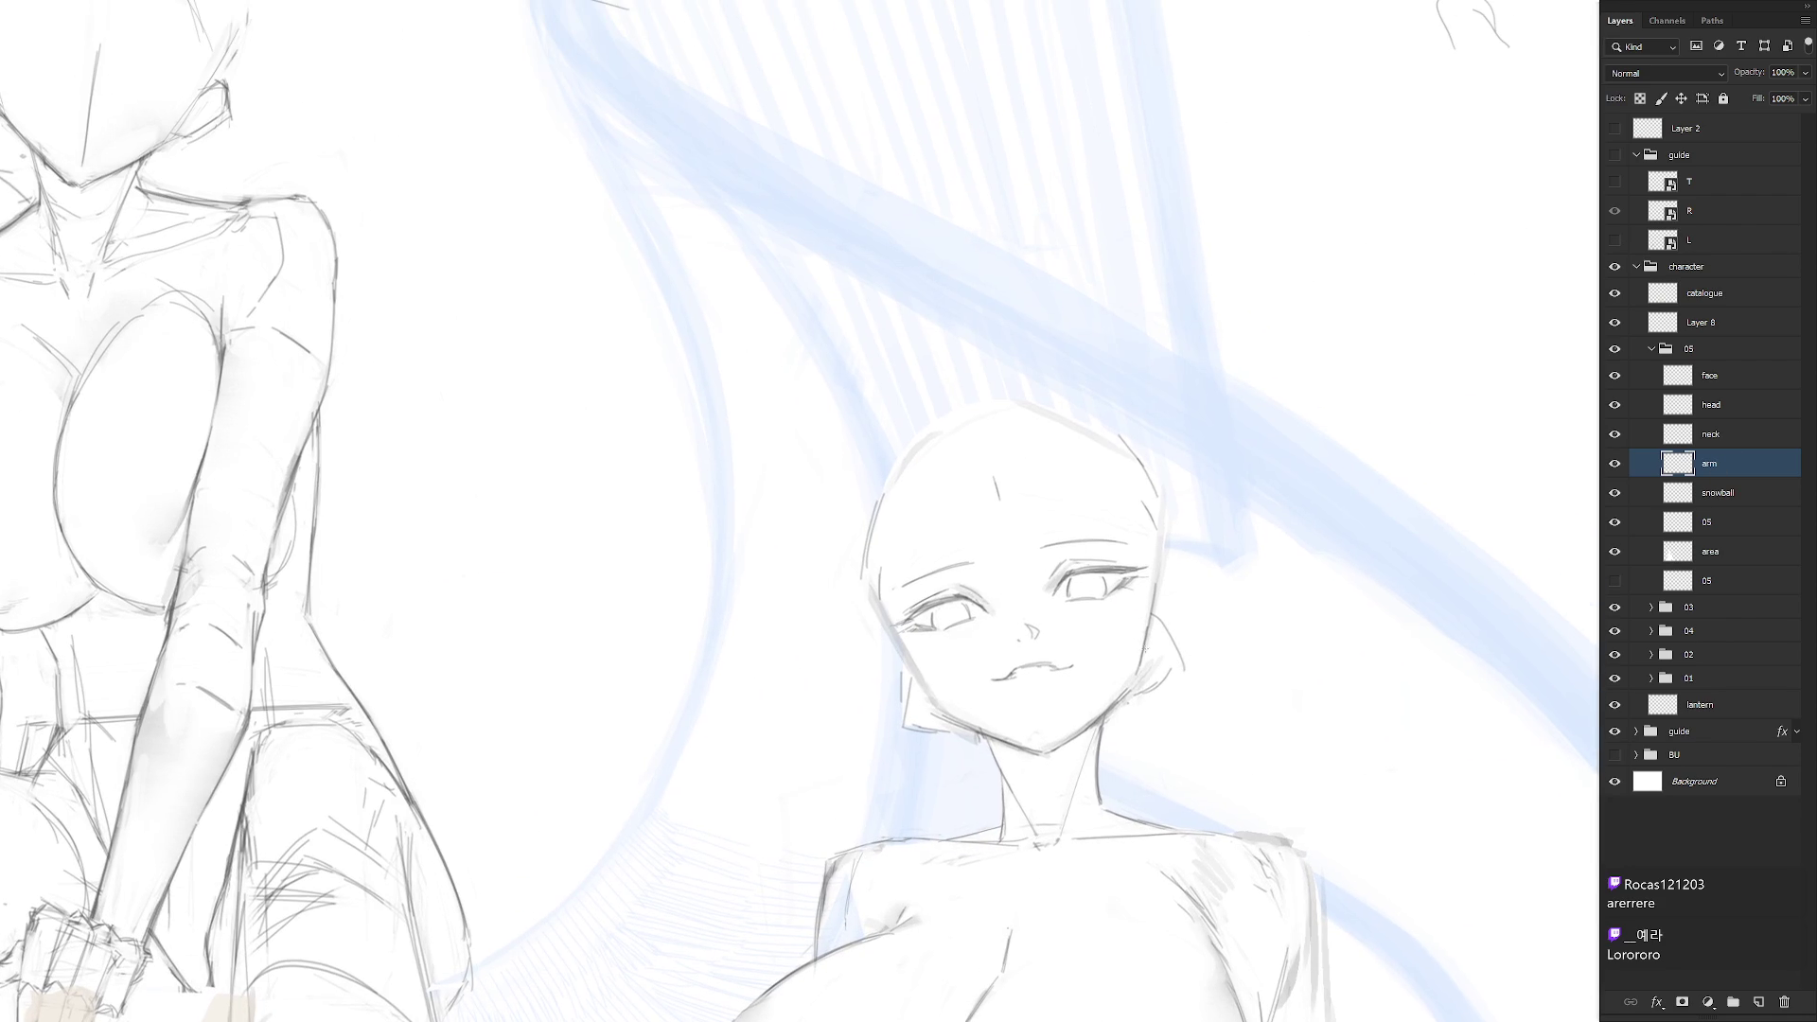
key(r)
mouse_move(1244, 691)
mouse_down()
mouse_move(1193, 798)
mouse_move(1224, 789)
mouse_up()
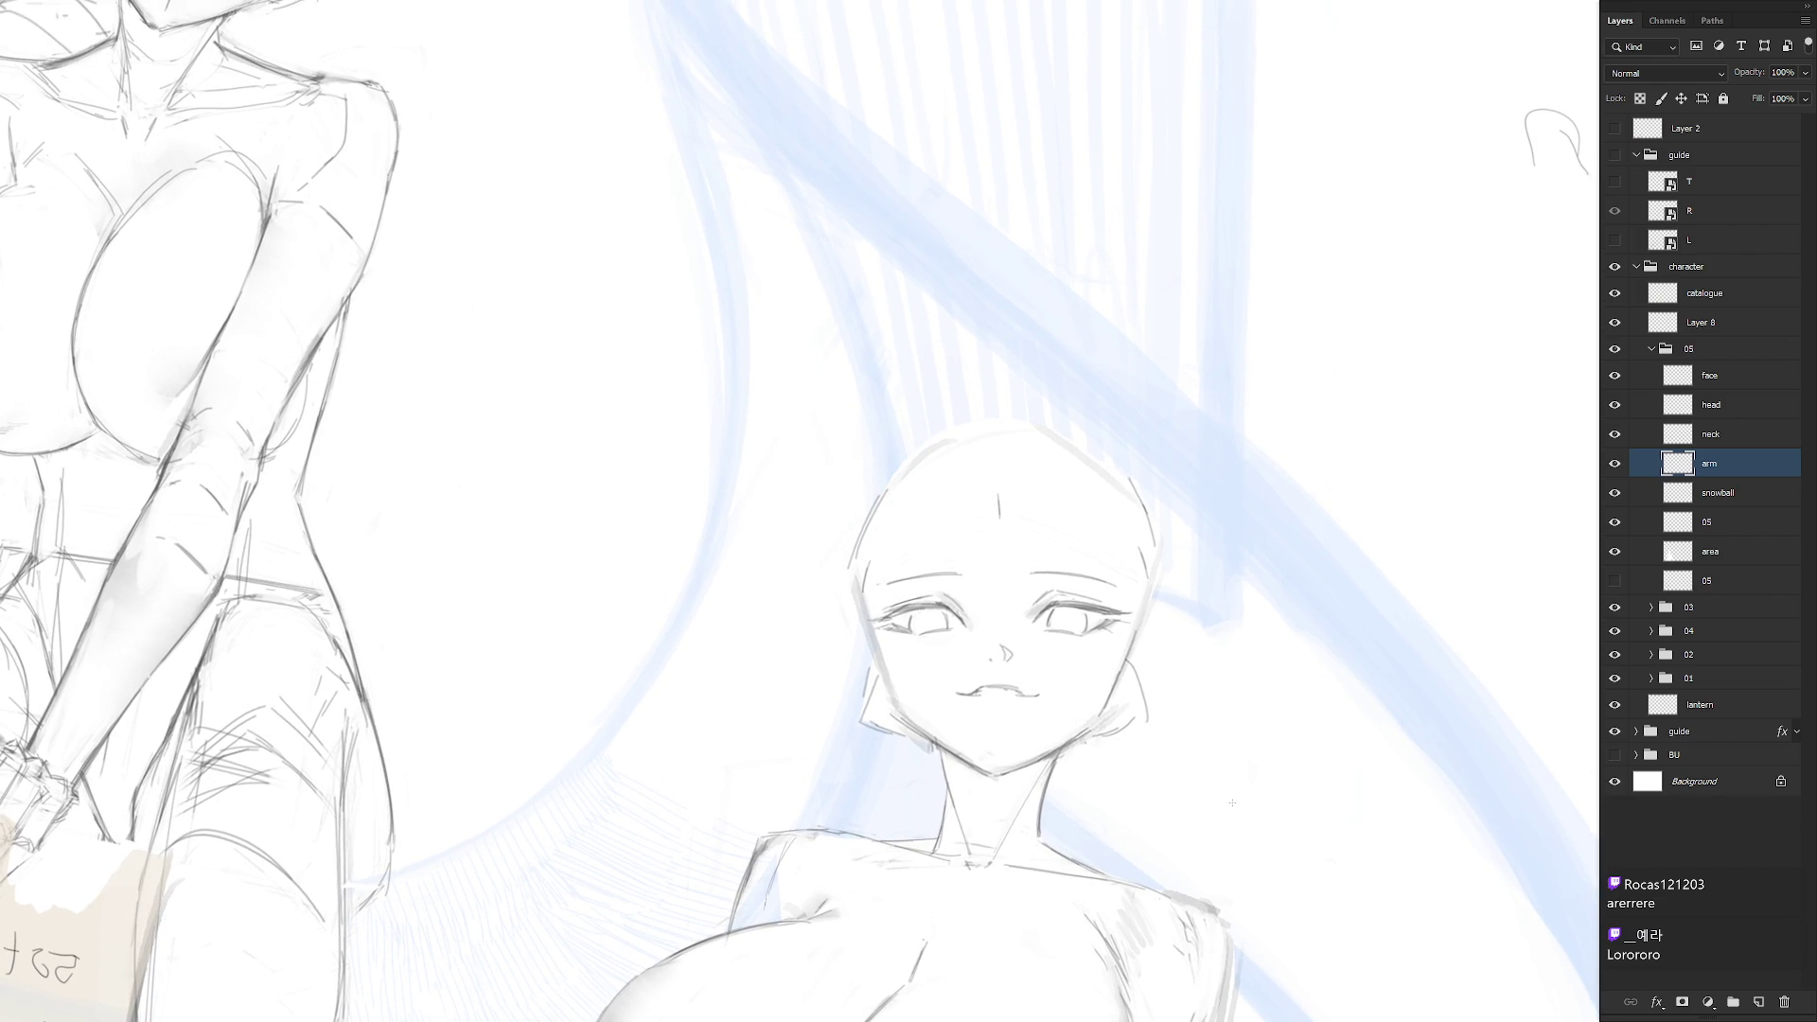
mouse_move(1232, 803)
mouse_down()
mouse_move(1181, 783)
mouse_move(1201, 819)
mouse_move(1223, 805)
mouse_up()
key(r)
click(1731, 378)
mouse_move(974, 698)
mouse_down()
mouse_move(989, 691)
mouse_move(910, 671)
mouse_up()
key(ctrl+t)
drag(1033, 639, 1042, 631)
key(Return)
key(ctrl+d)
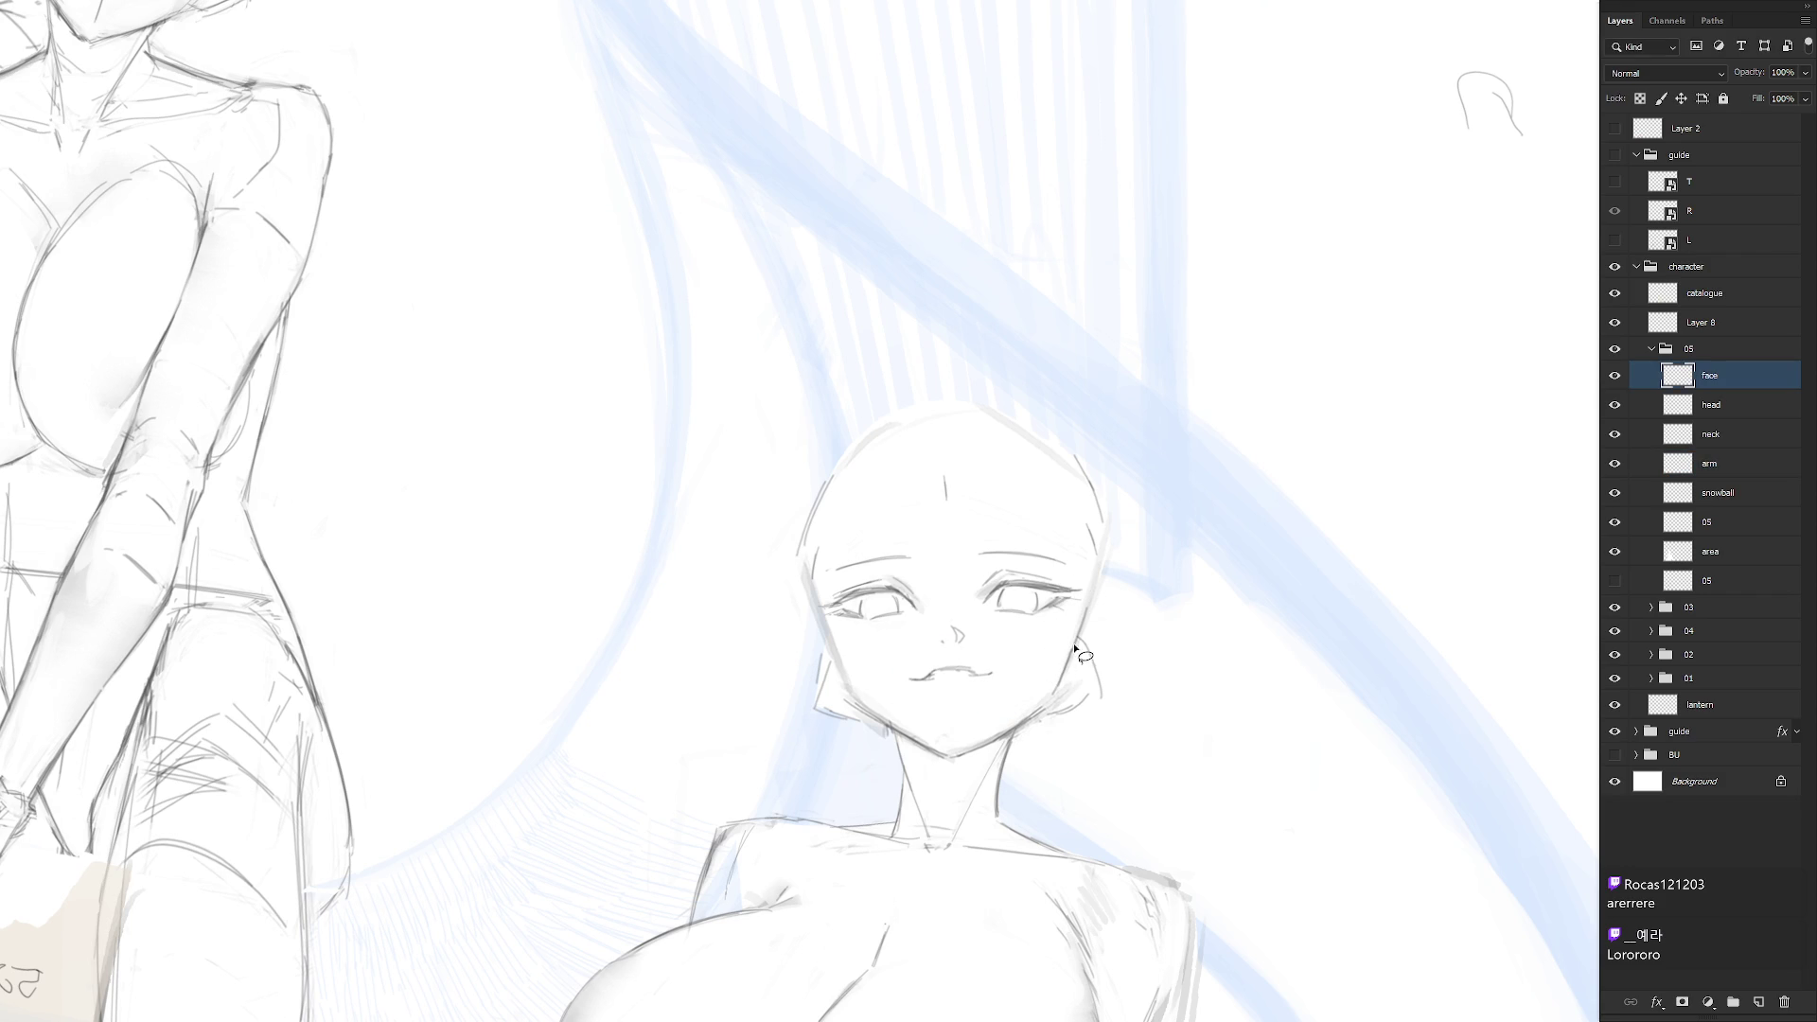
Rotate the whole face layer by -1° to sit better on the head
key(4)
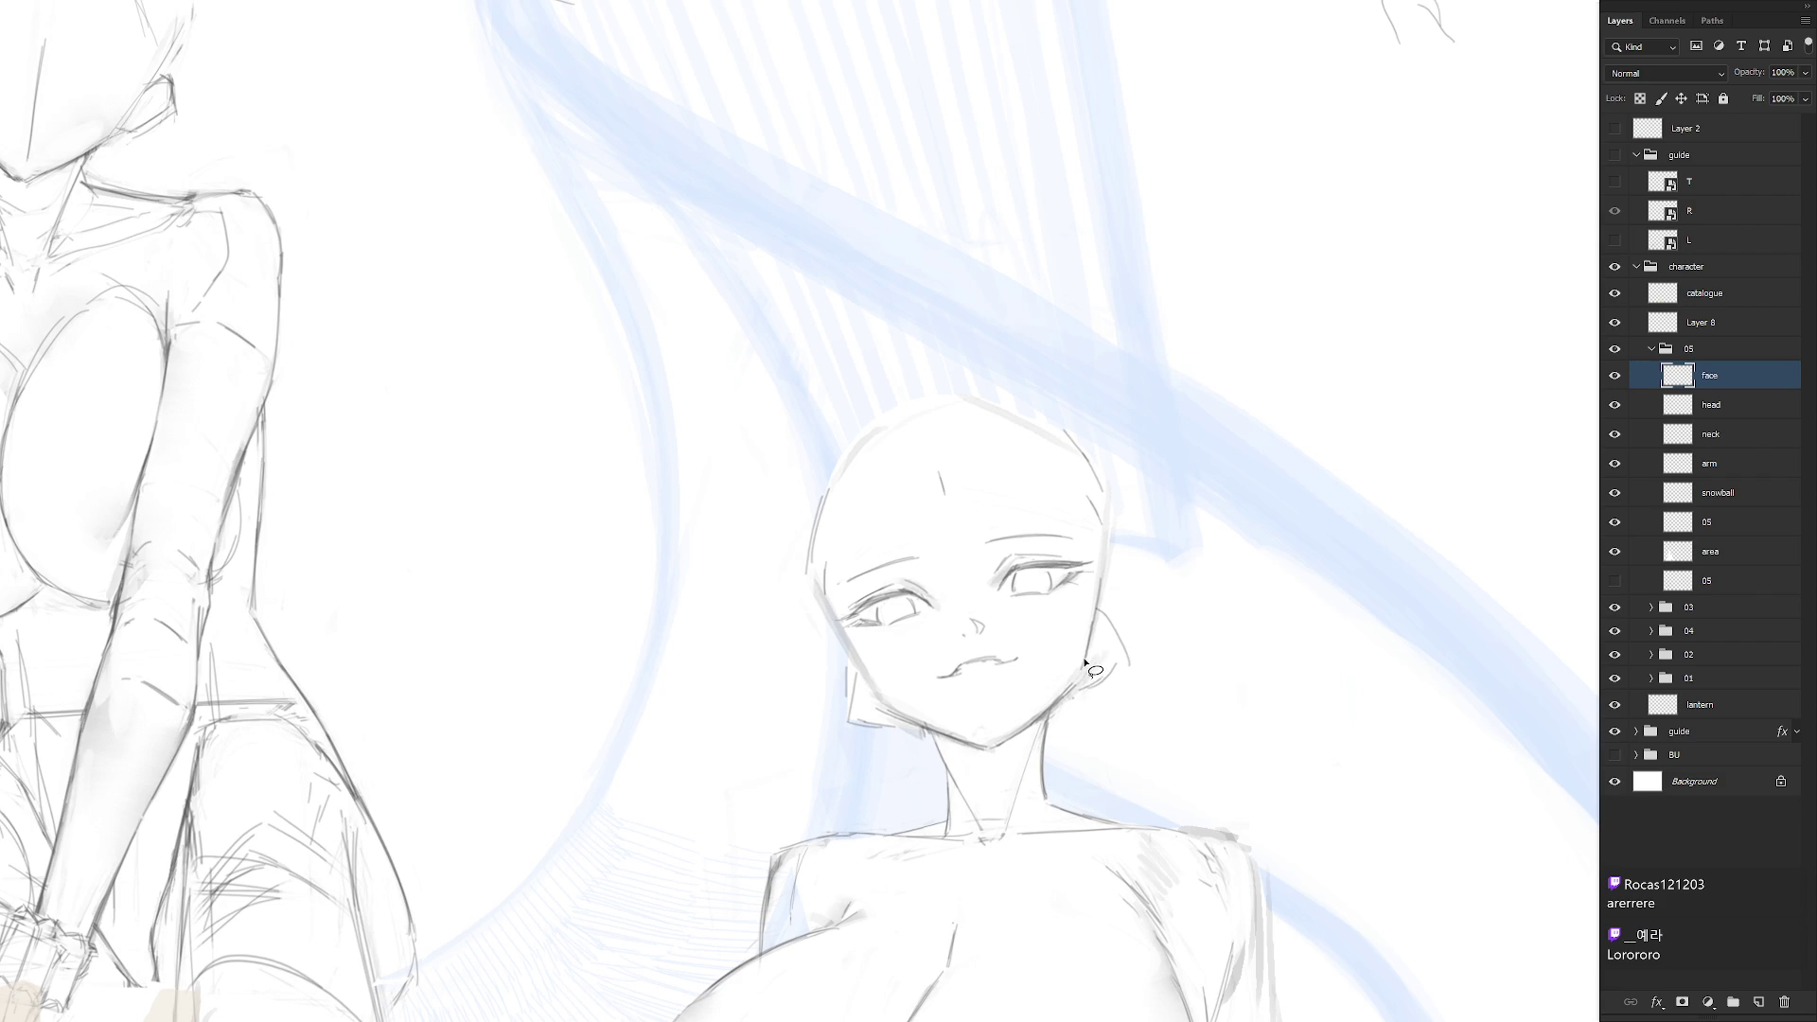
key(4)
key(4)
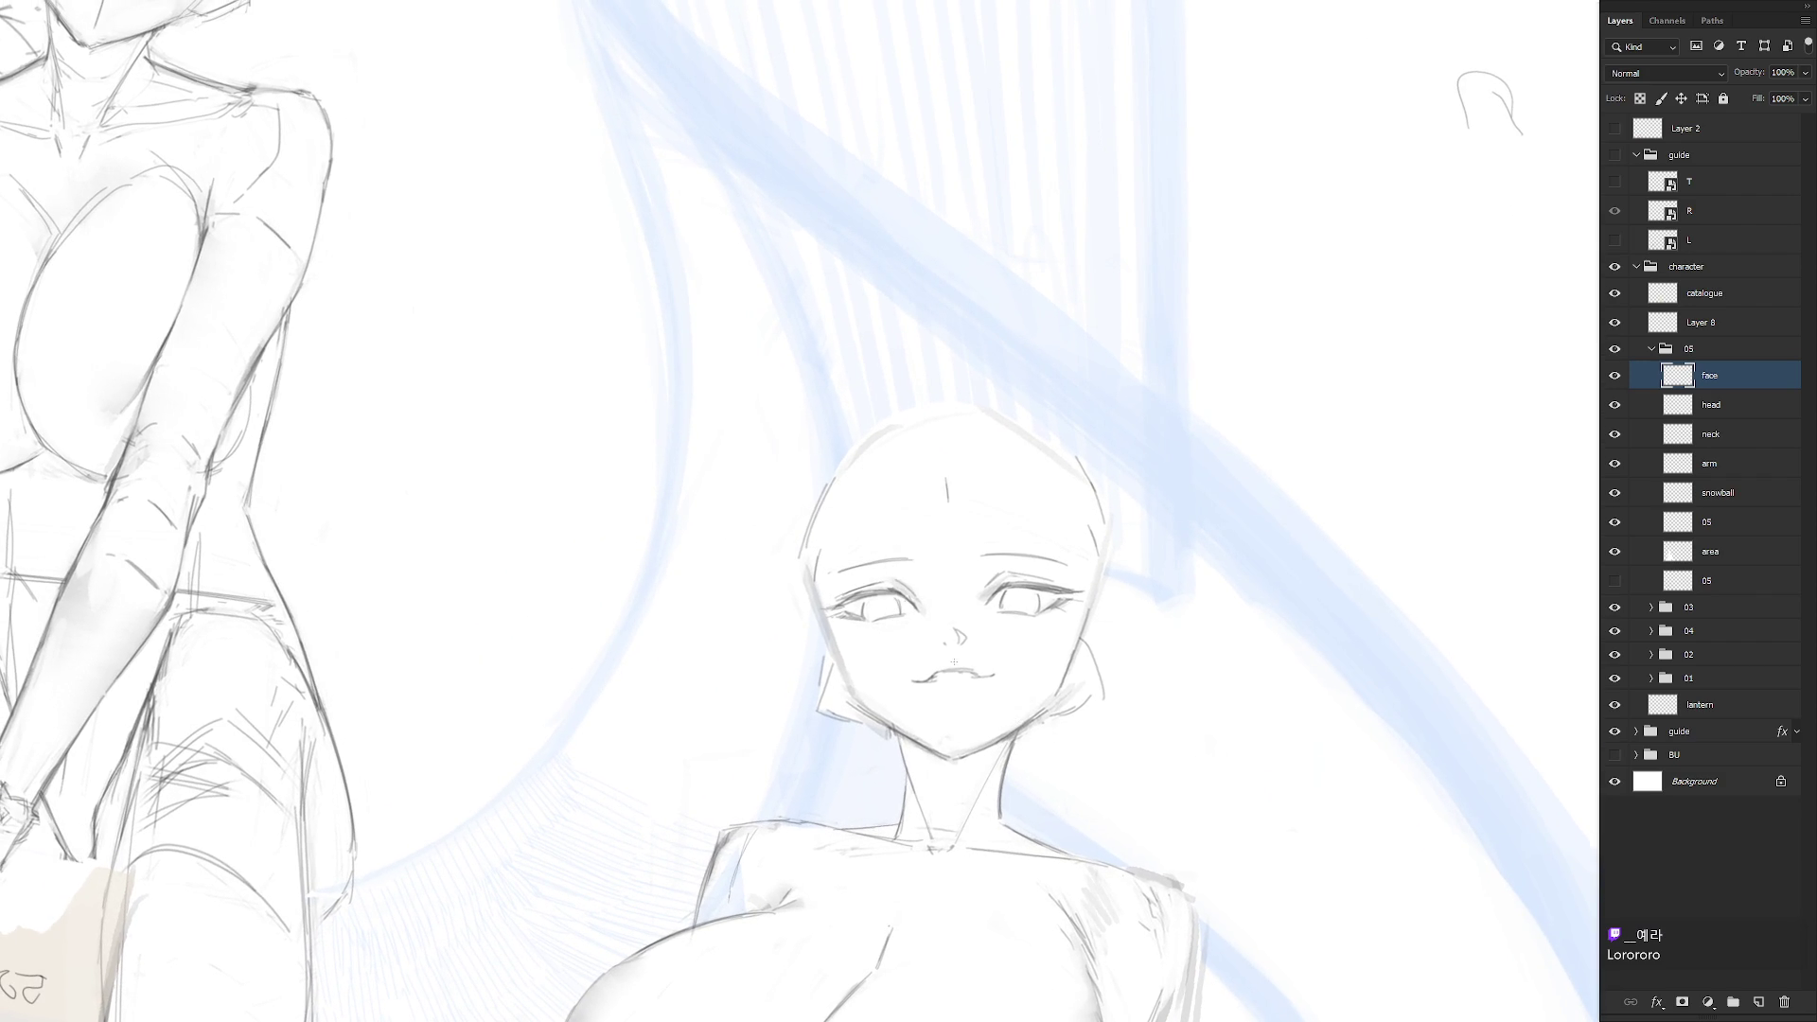
key(ctrl+t)
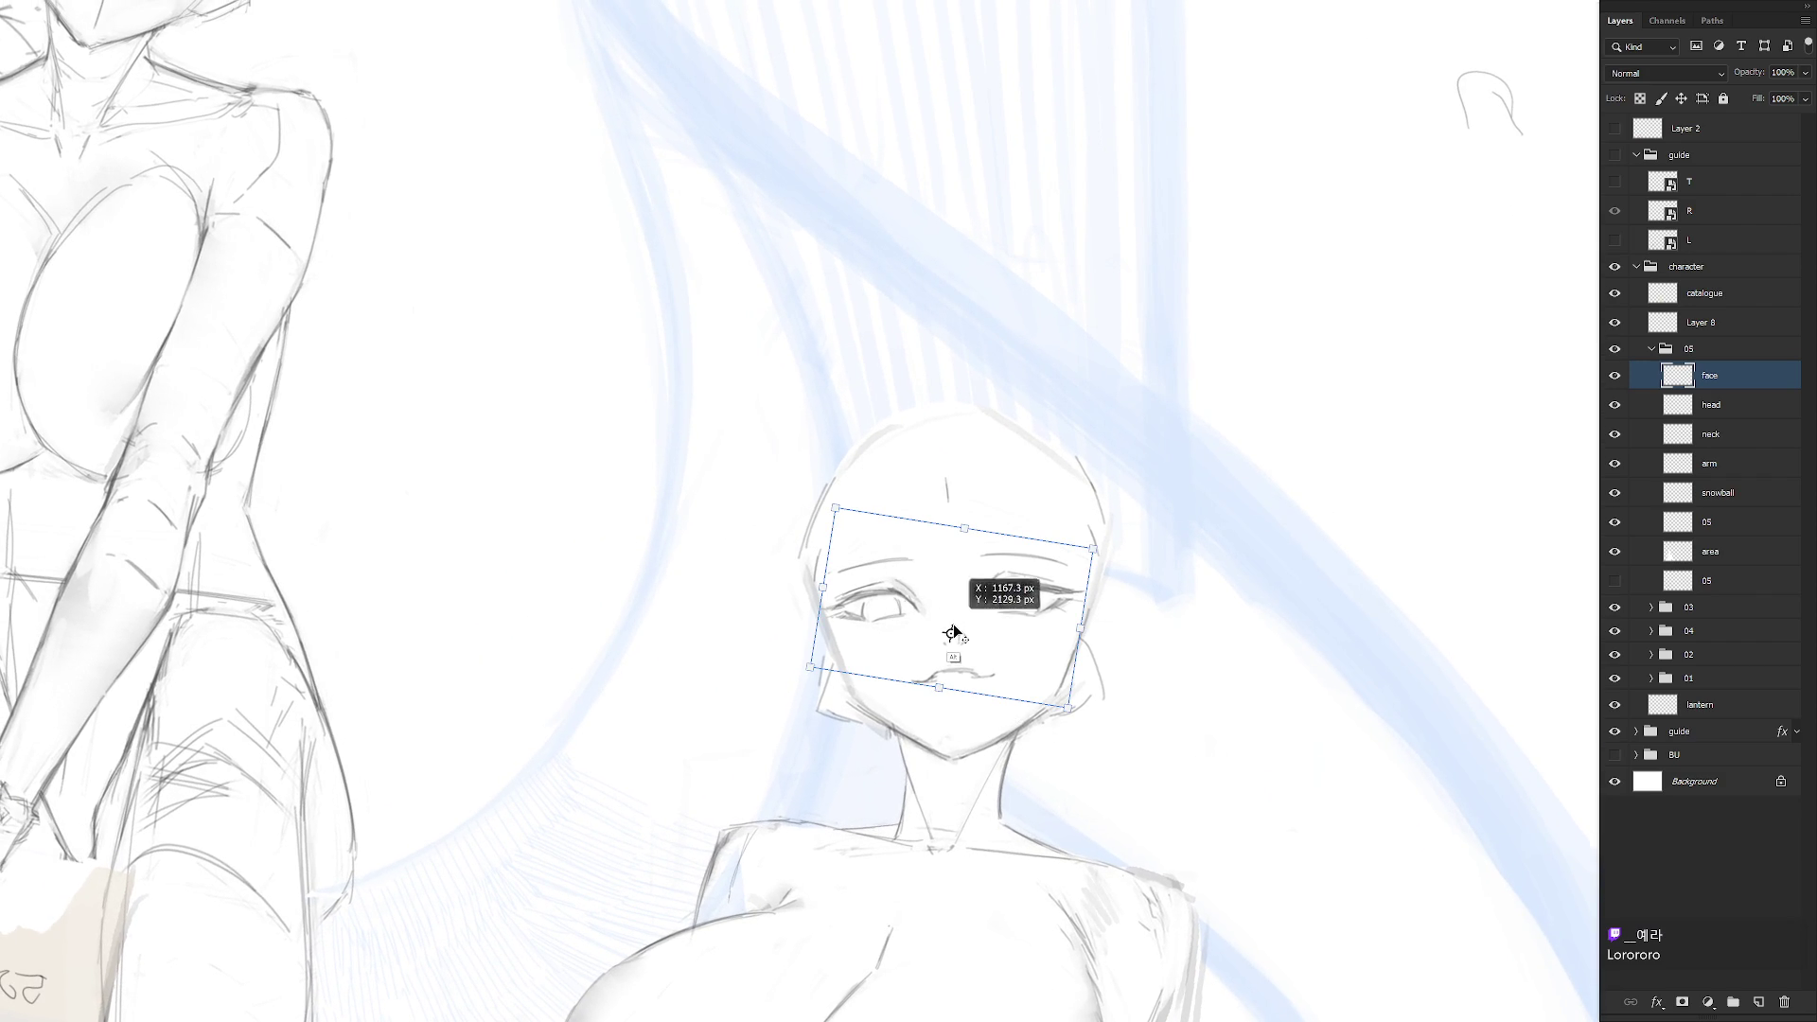
drag(1132, 533, 1135, 537)
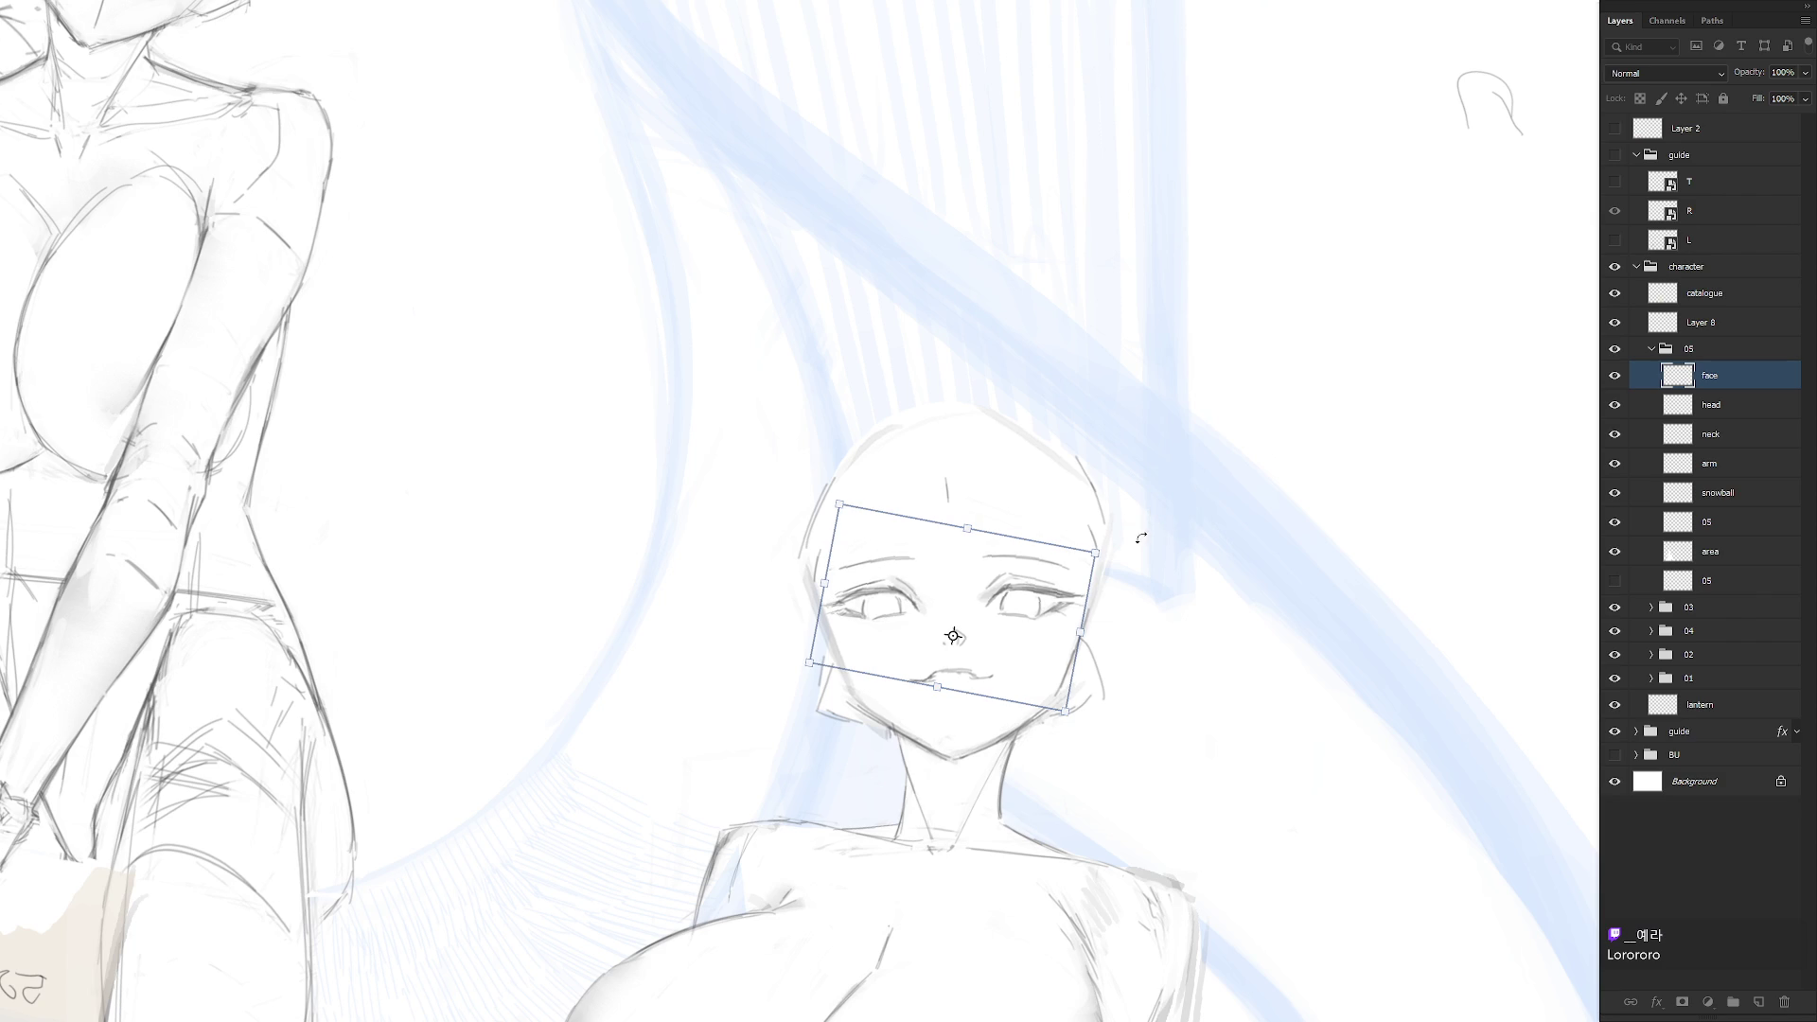
key(Return)
Mirror the canvas to check the face proportions, then make the head layer active
key(ctrl+0)
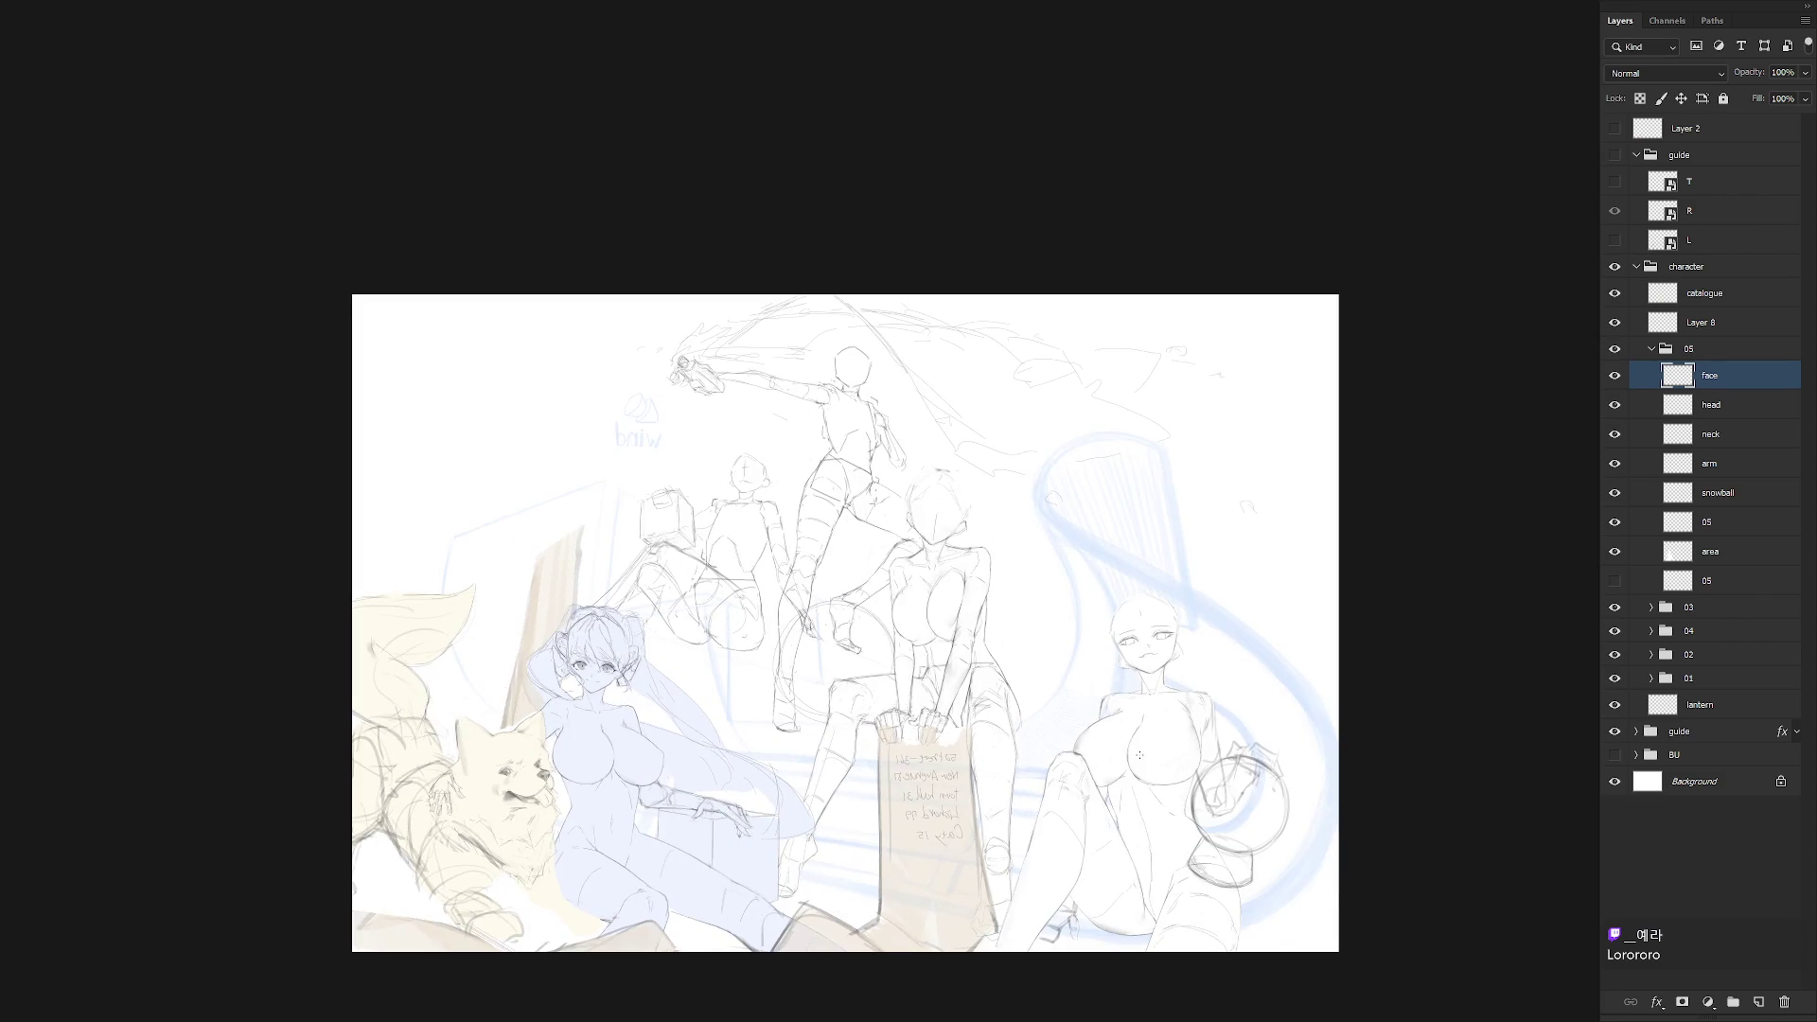
key(h)
key(h)
scroll(781, 631, up, 5)
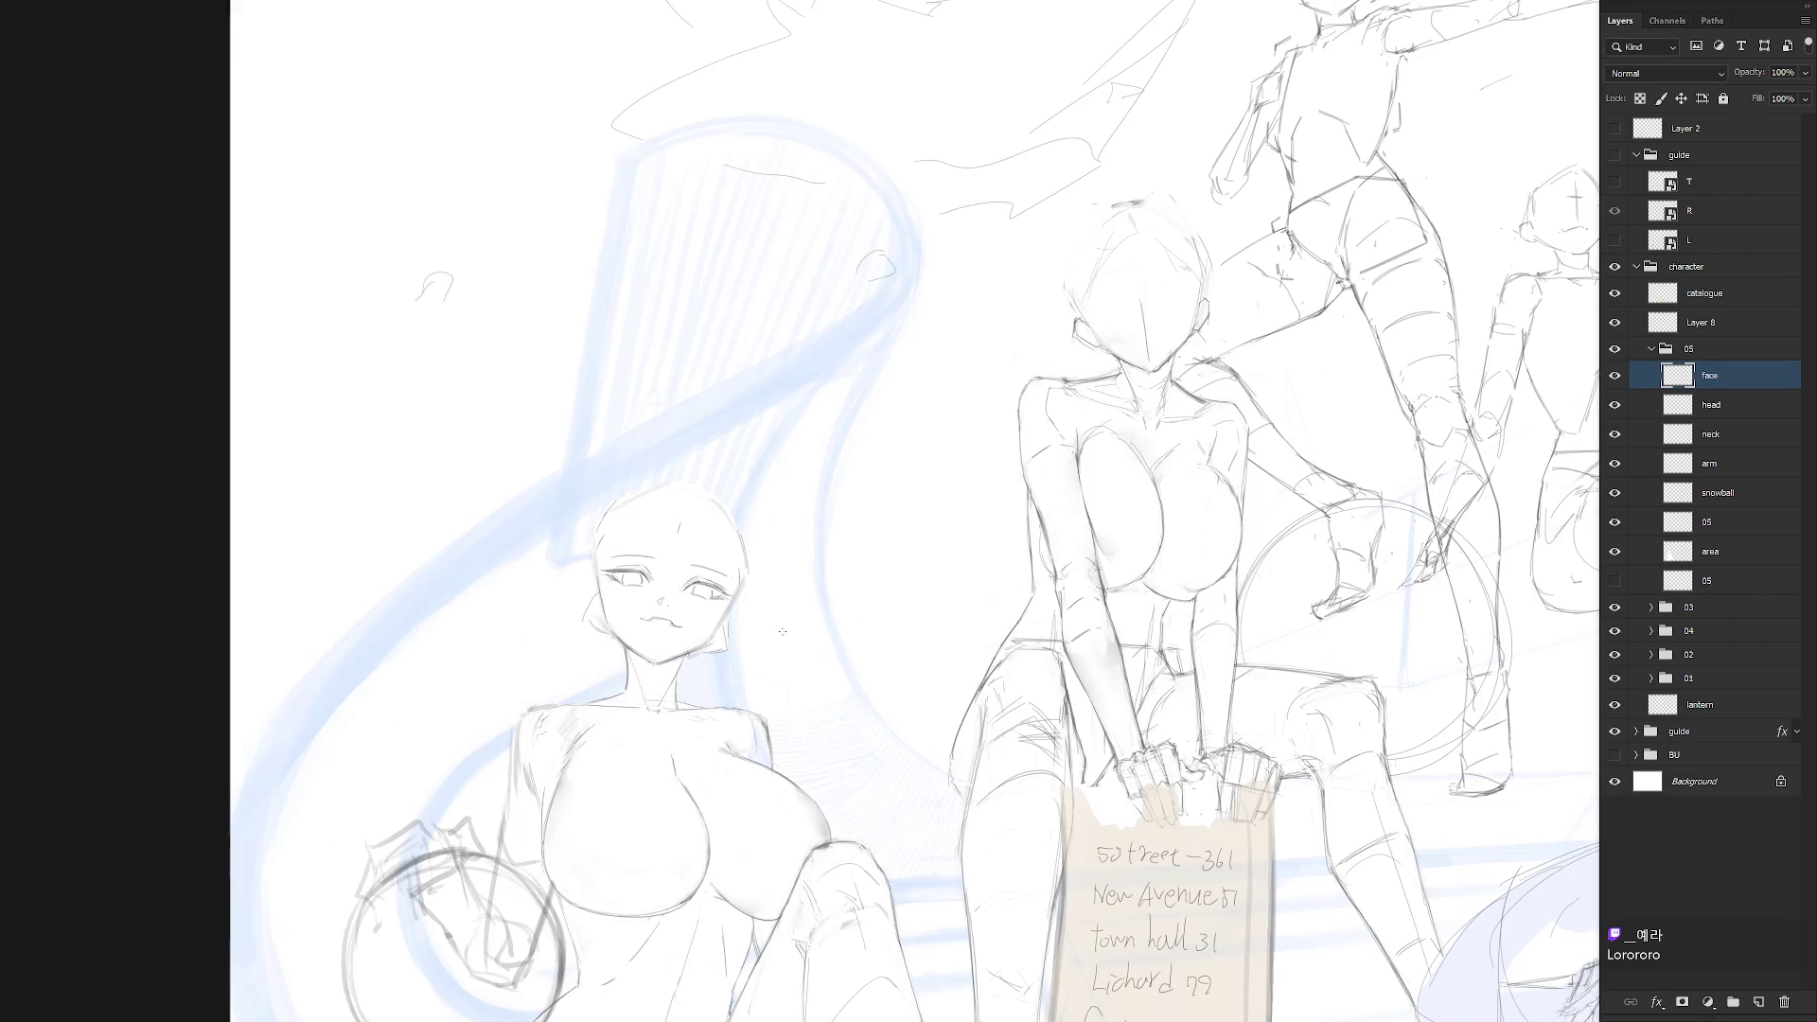
scroll(781, 631, left, 3)
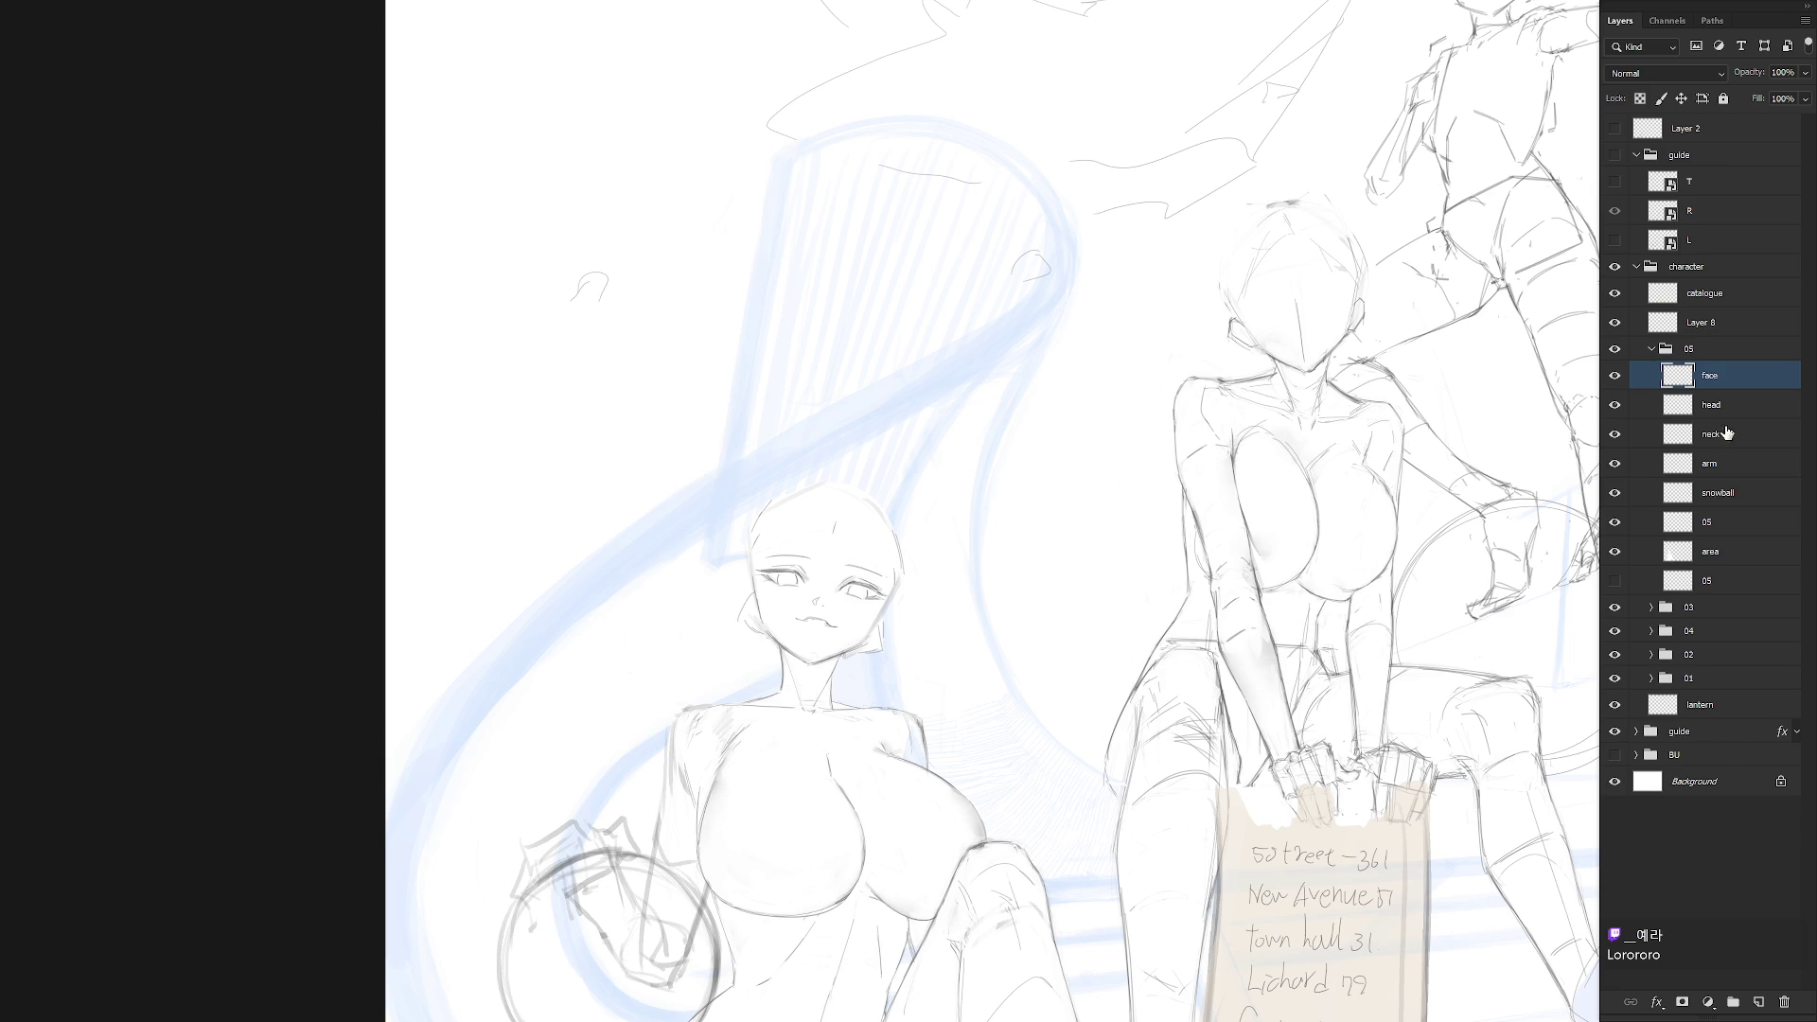
click(1614, 405)
click(1614, 405)
click(1746, 408)
scroll(812, 633, up, 3)
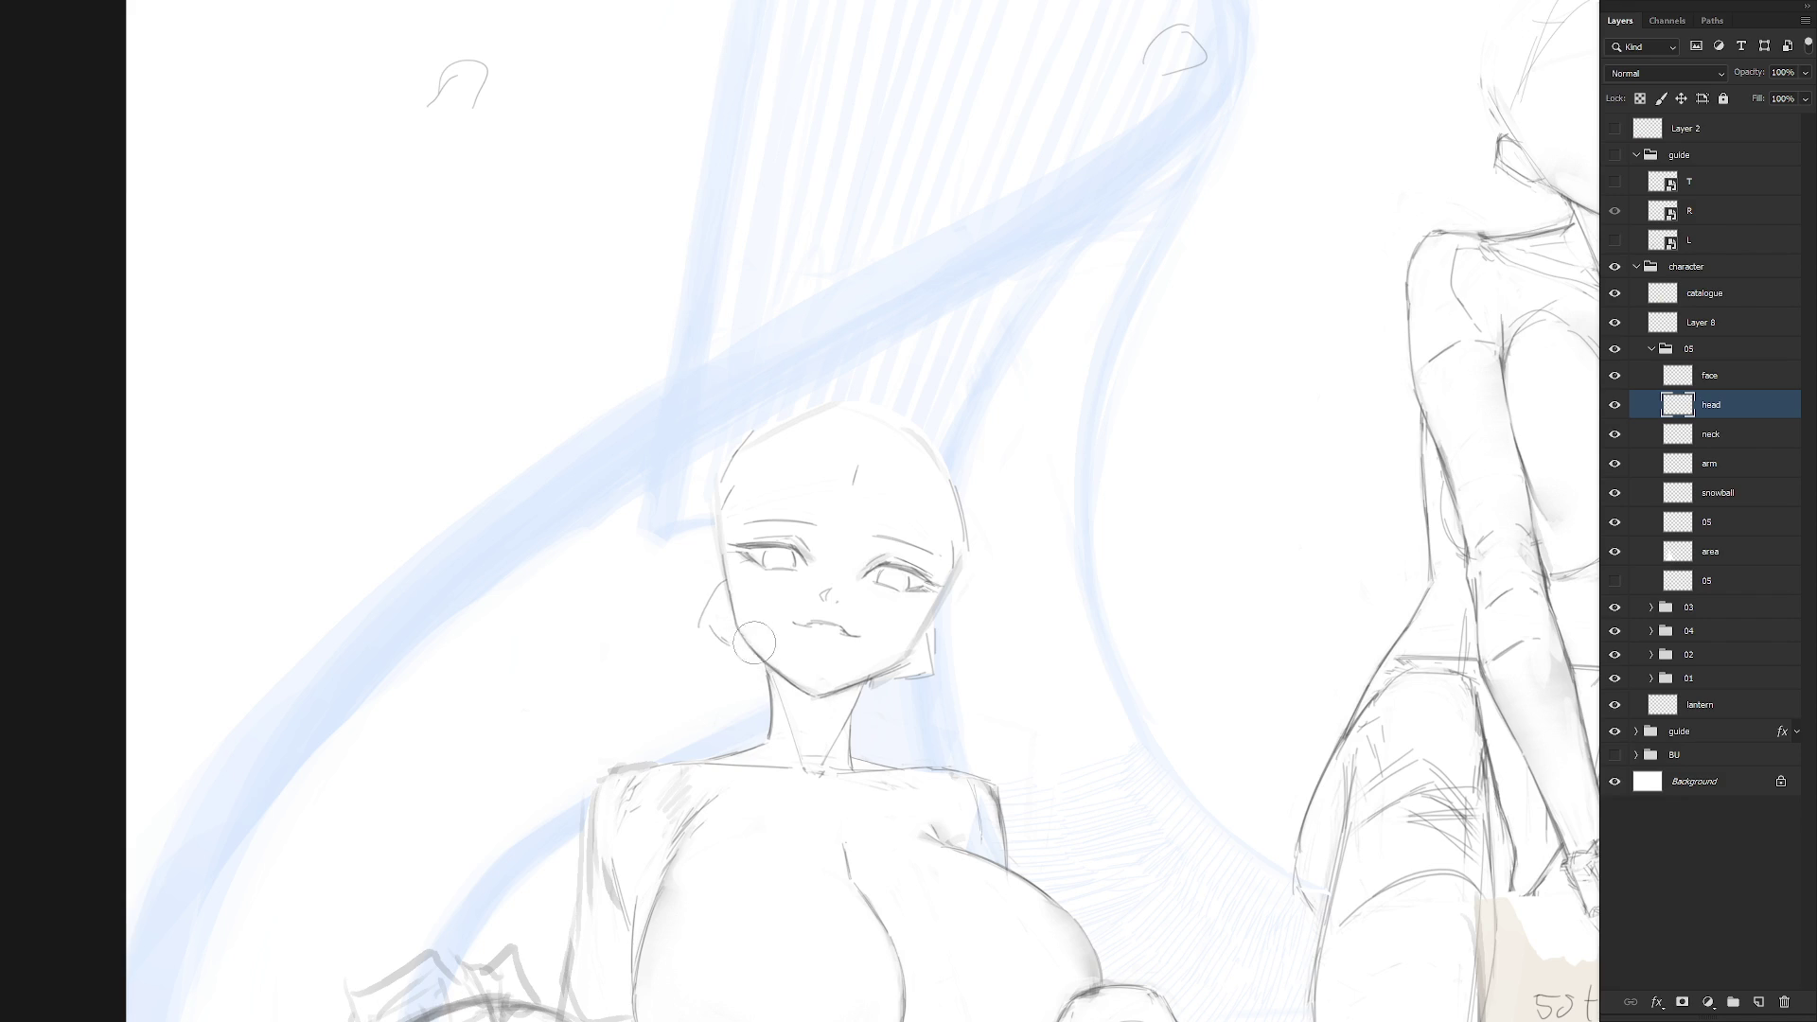
Undo the stray marks beside the left ear and draw the right cheek and jaw line downward
key(f)
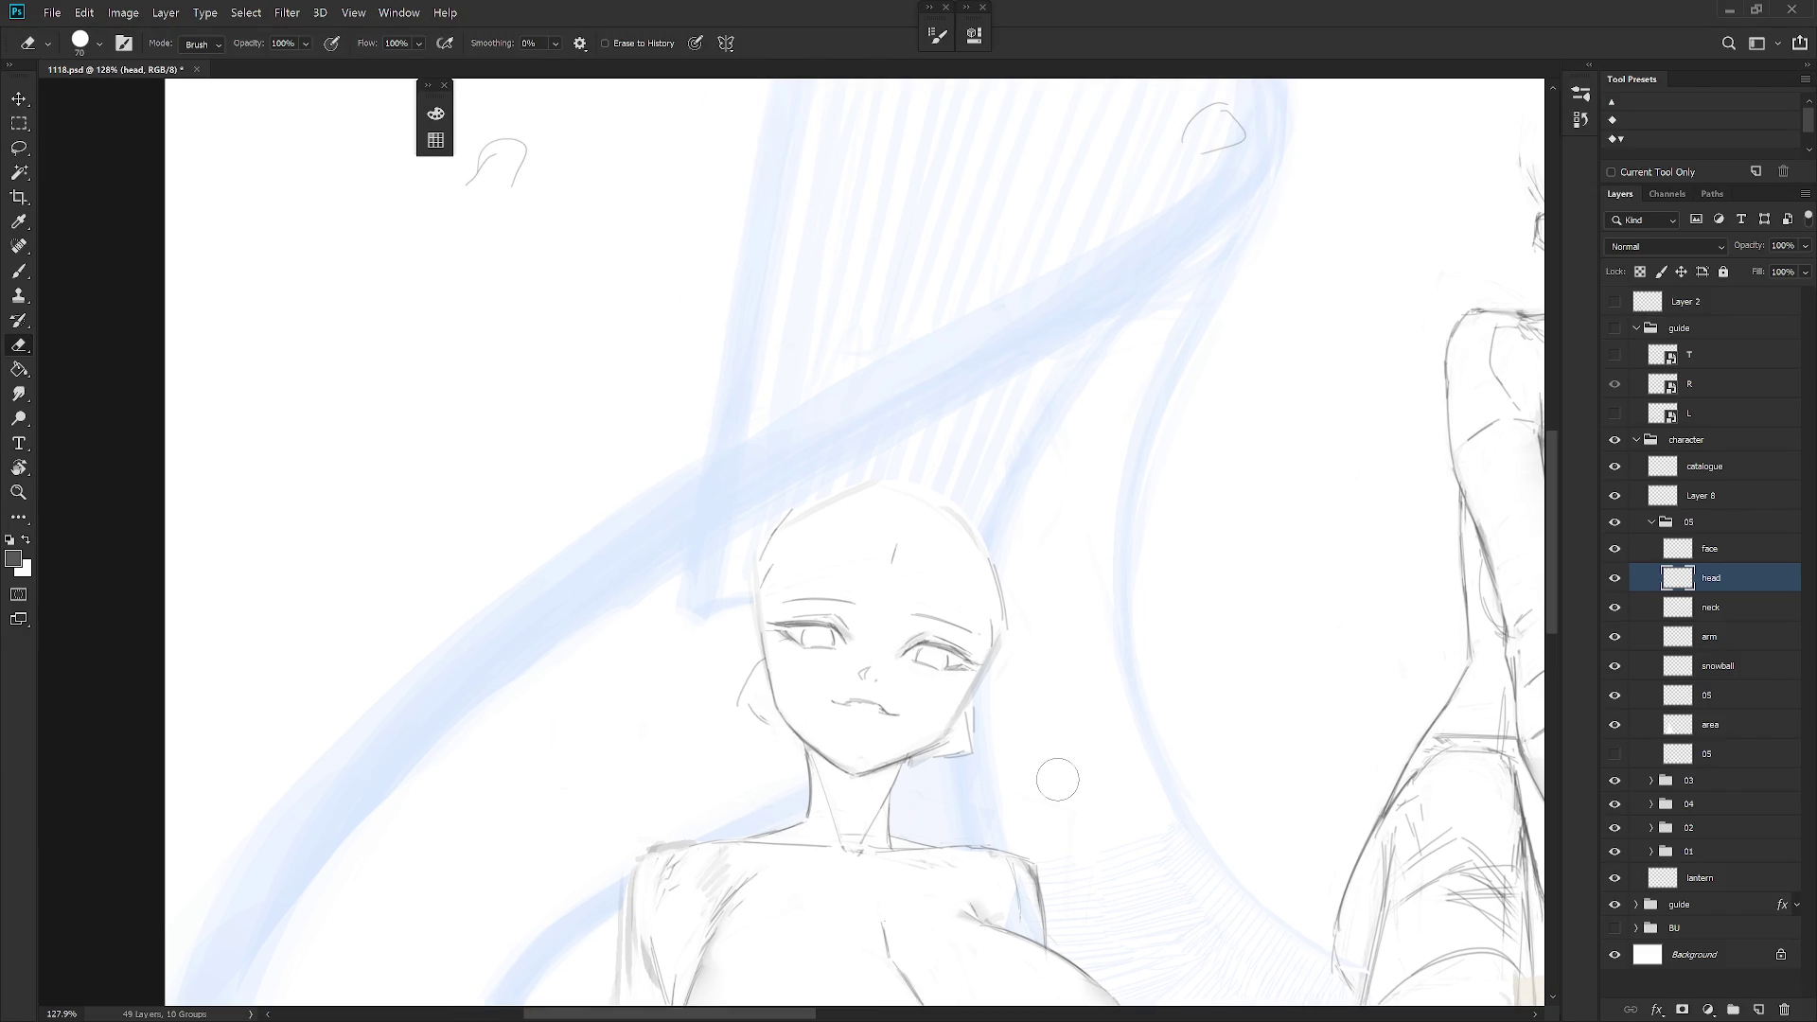
key(f)
key(r)
drag(1098, 814, 1126, 802)
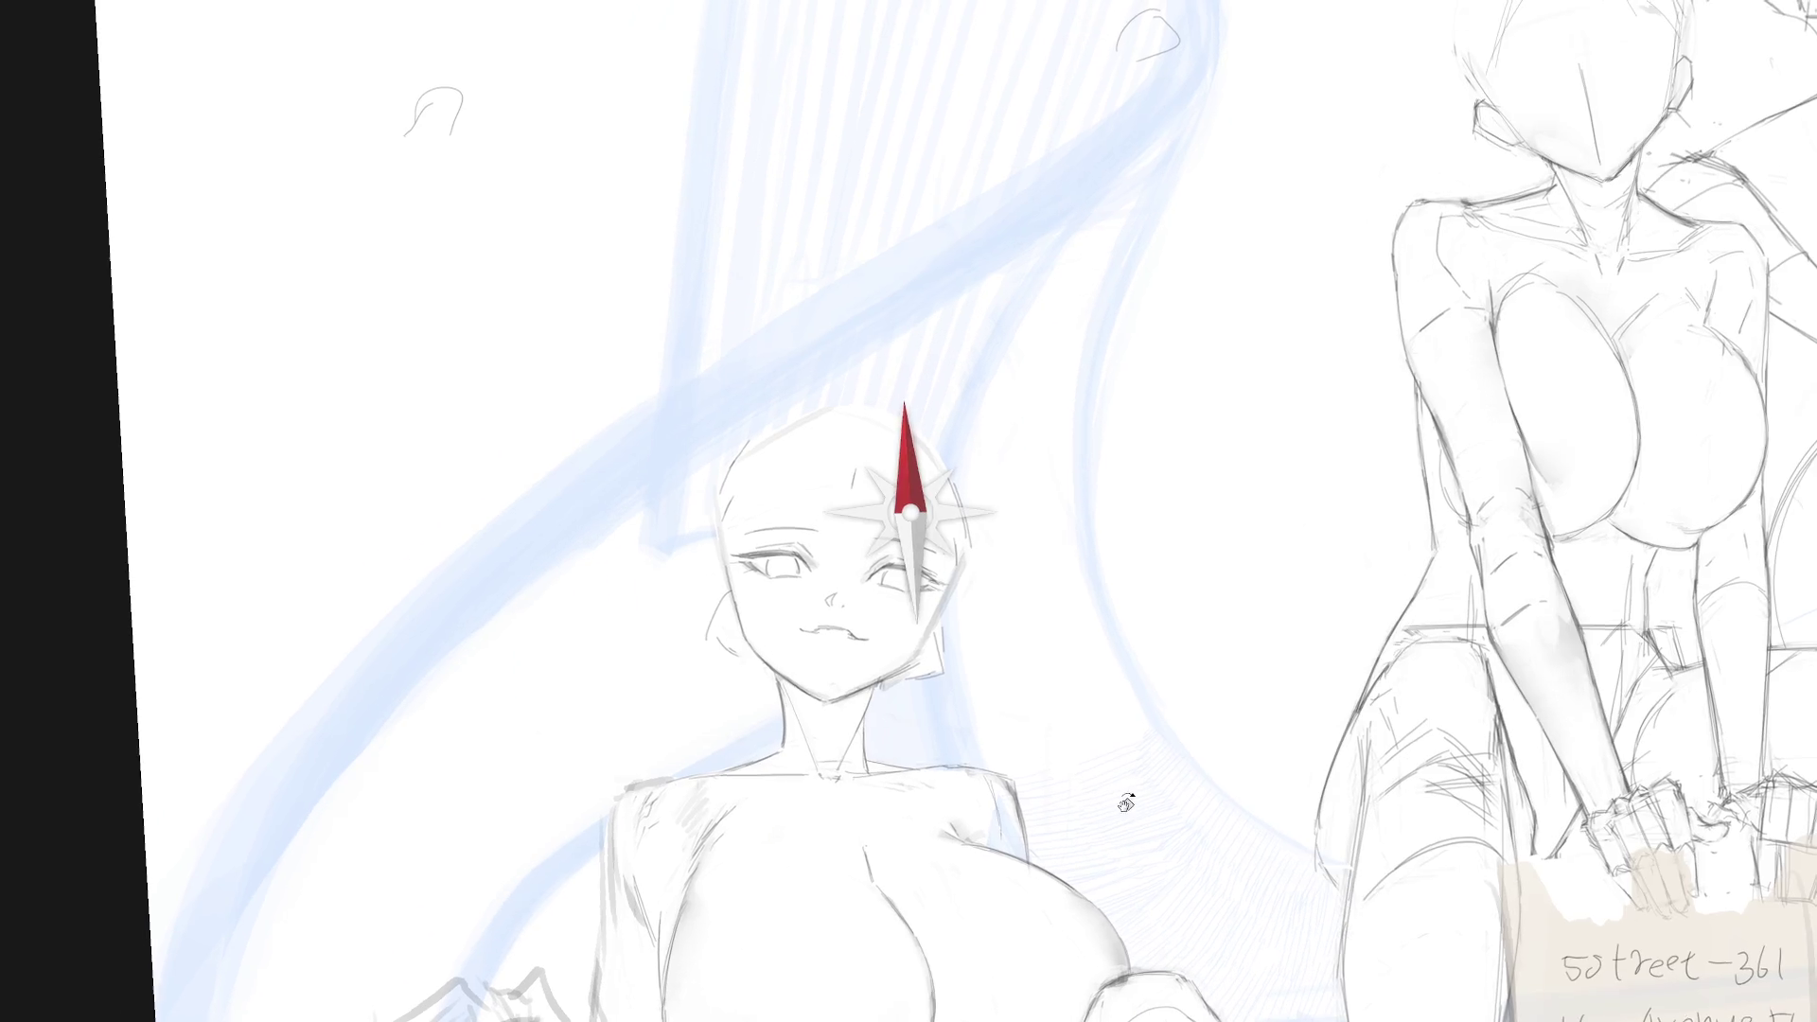
scroll(1135, 795, down, 3)
scroll(1064, 672, up, 4)
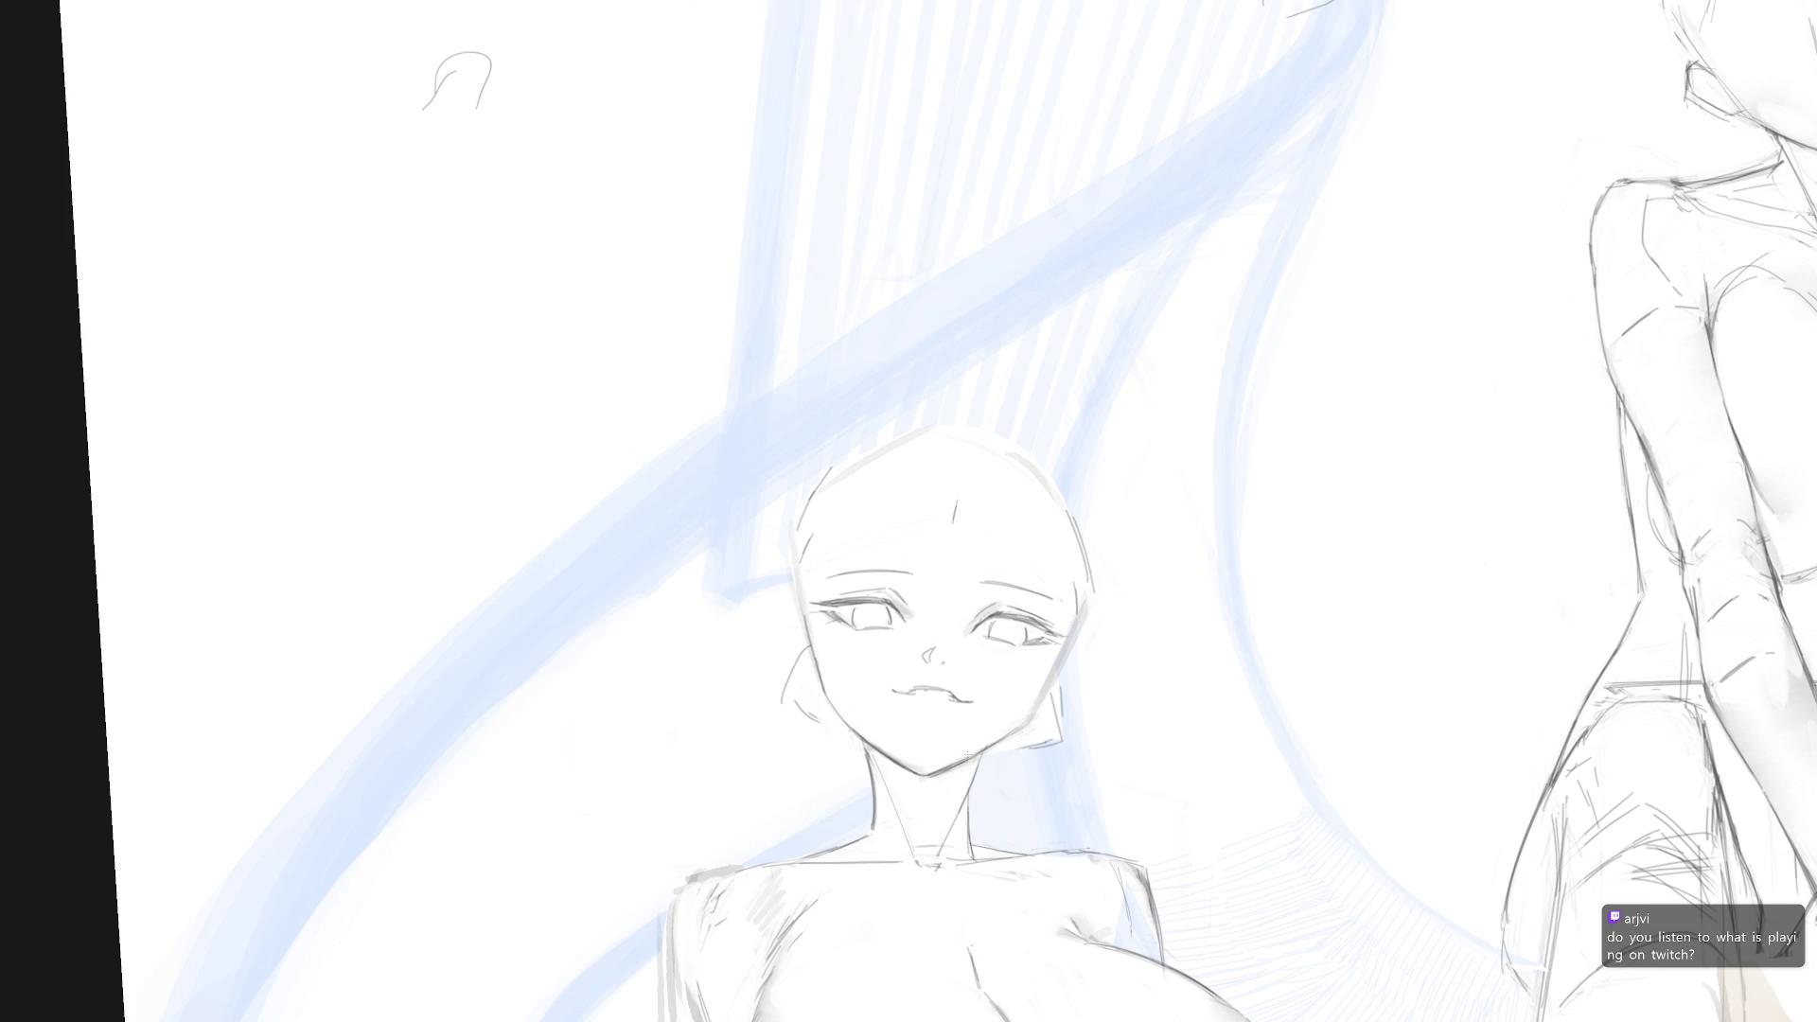
drag(1172, 799, 965, 849)
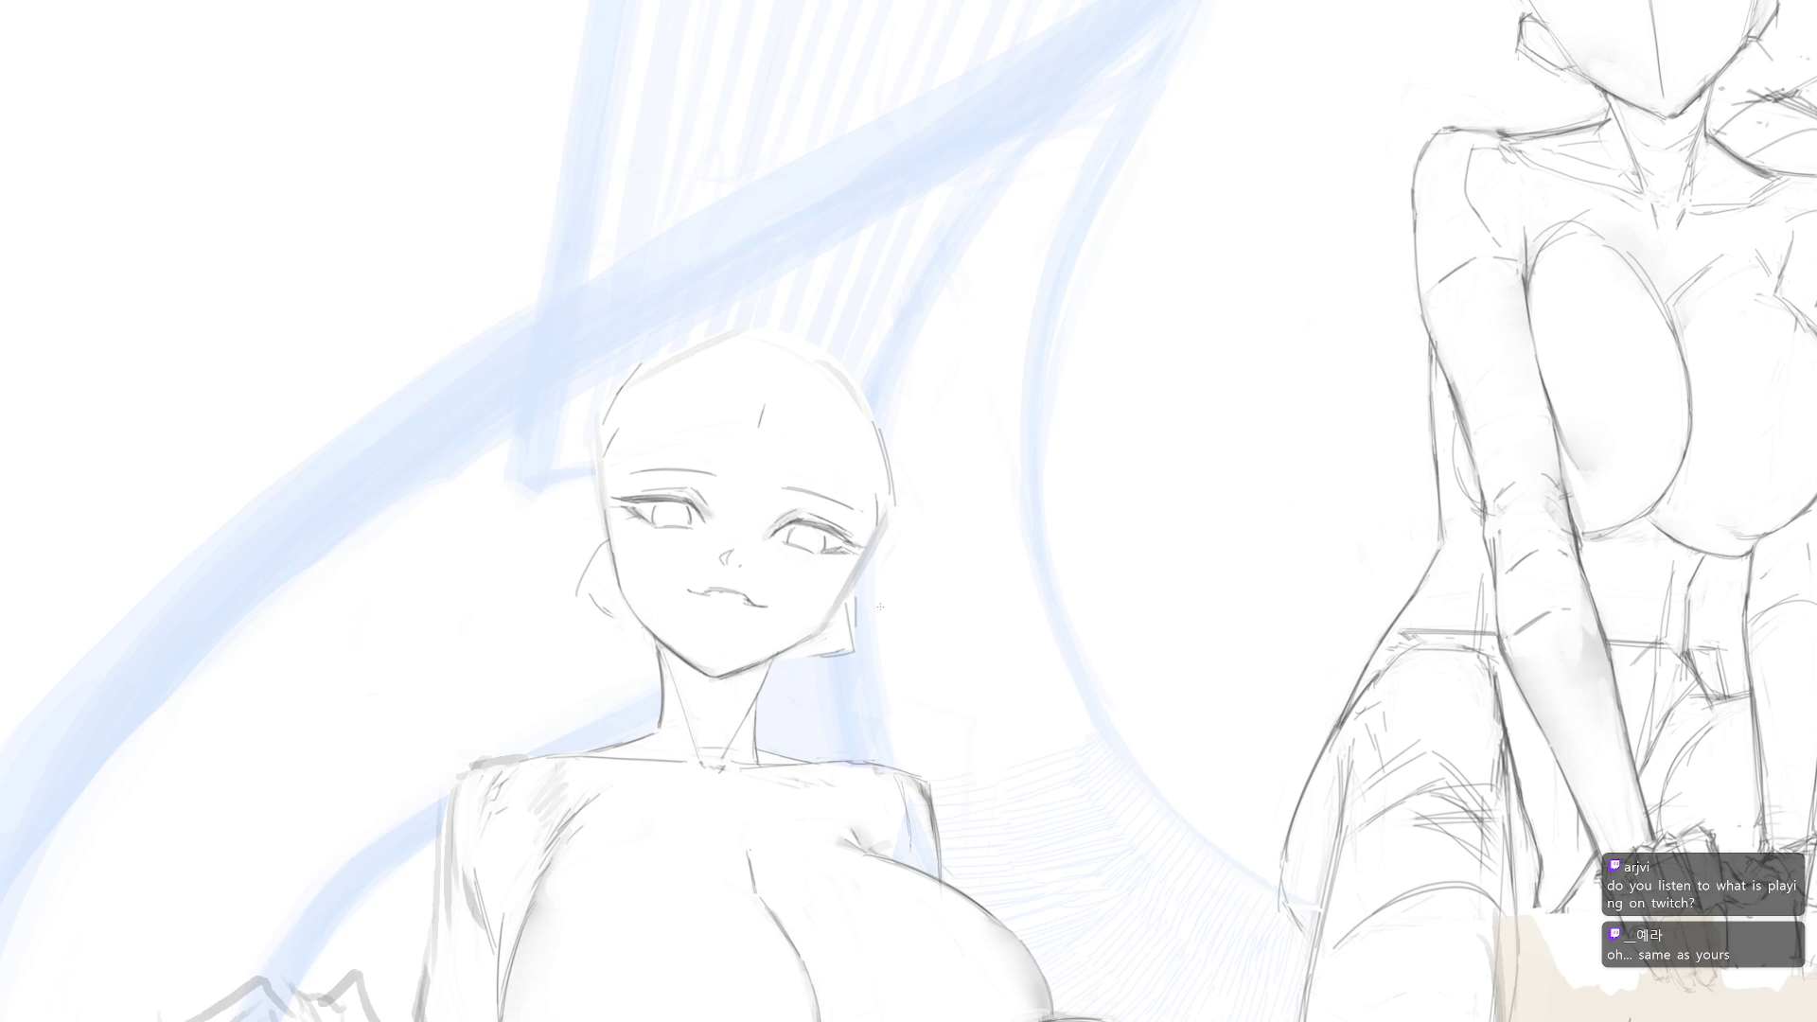
mouse_move(861, 637)
mouse_down()
mouse_move(949, 629)
mouse_move(870, 597)
mouse_up()
mouse_move(662, 720)
mouse_down()
mouse_move(771, 535)
mouse_move(710, 573)
mouse_move(744, 578)
mouse_up()
key(ctrl+z)
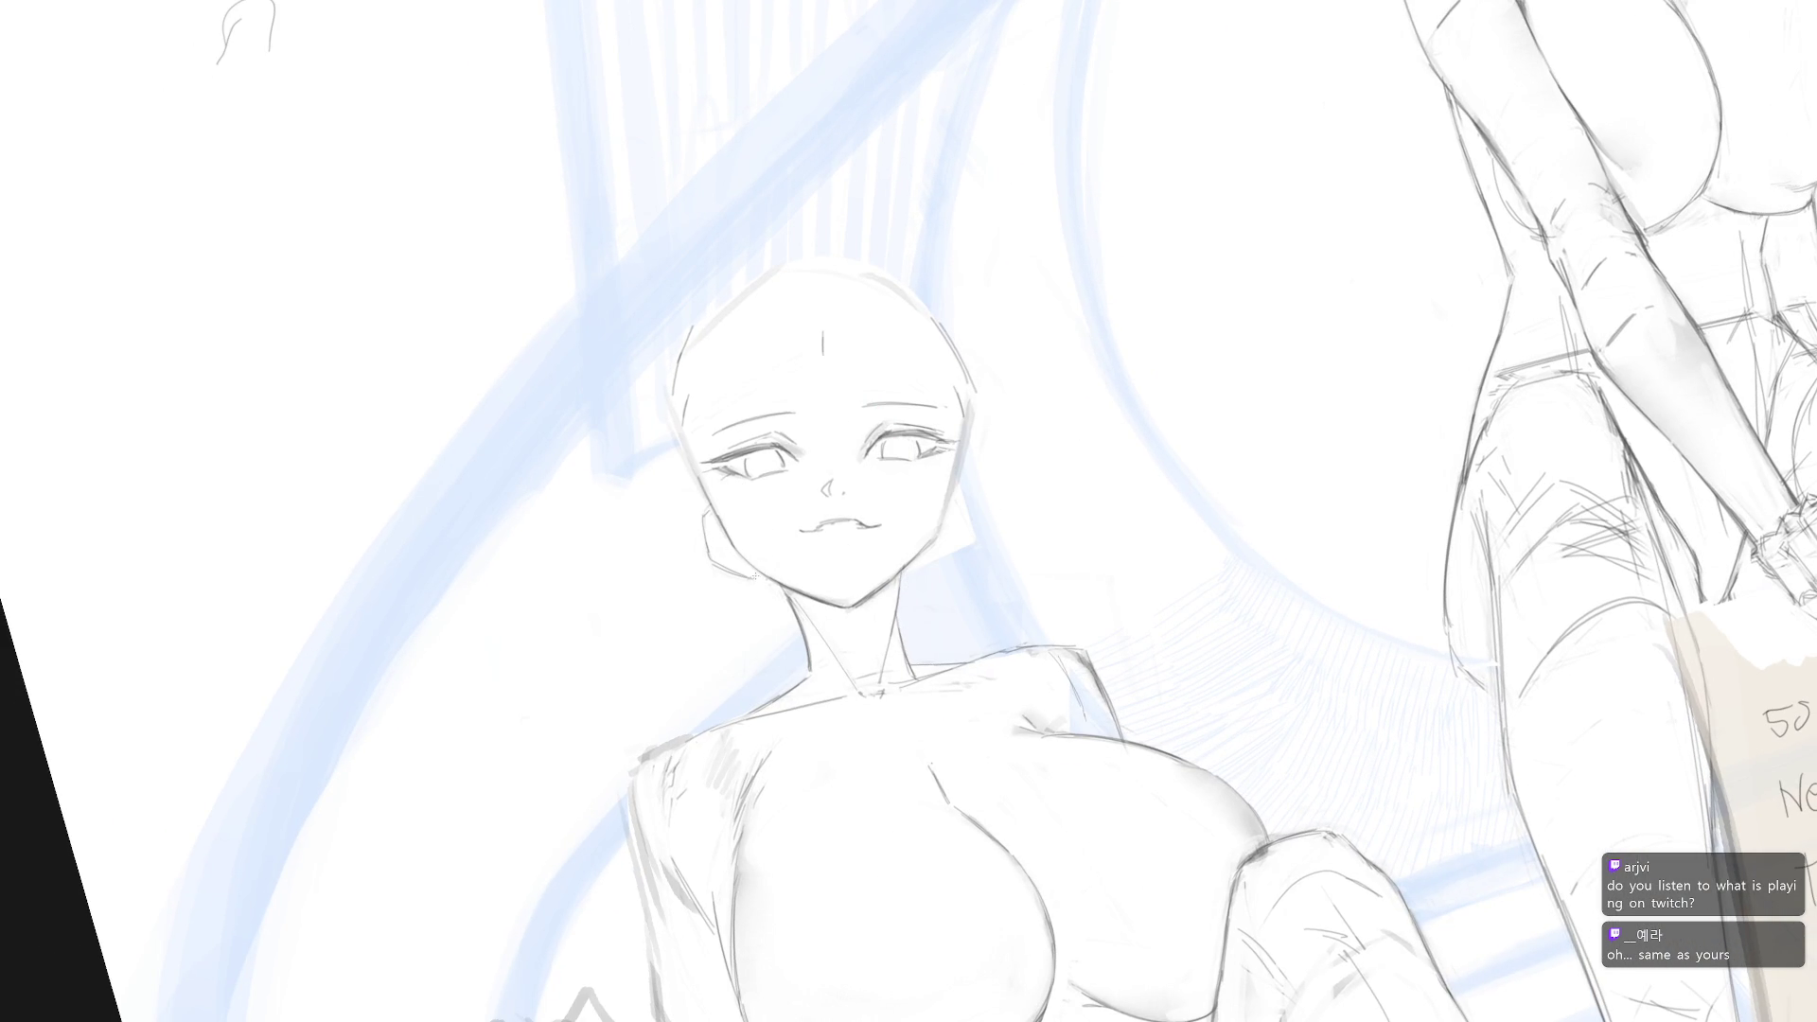
mouse_move(960, 487)
mouse_down()
mouse_move(967, 537)
mouse_move(944, 557)
mouse_move(975, 518)
mouse_up()
scroll(954, 538, down, 2)
Rework the girl's mouth line with short strokes
key(ctrl+0)
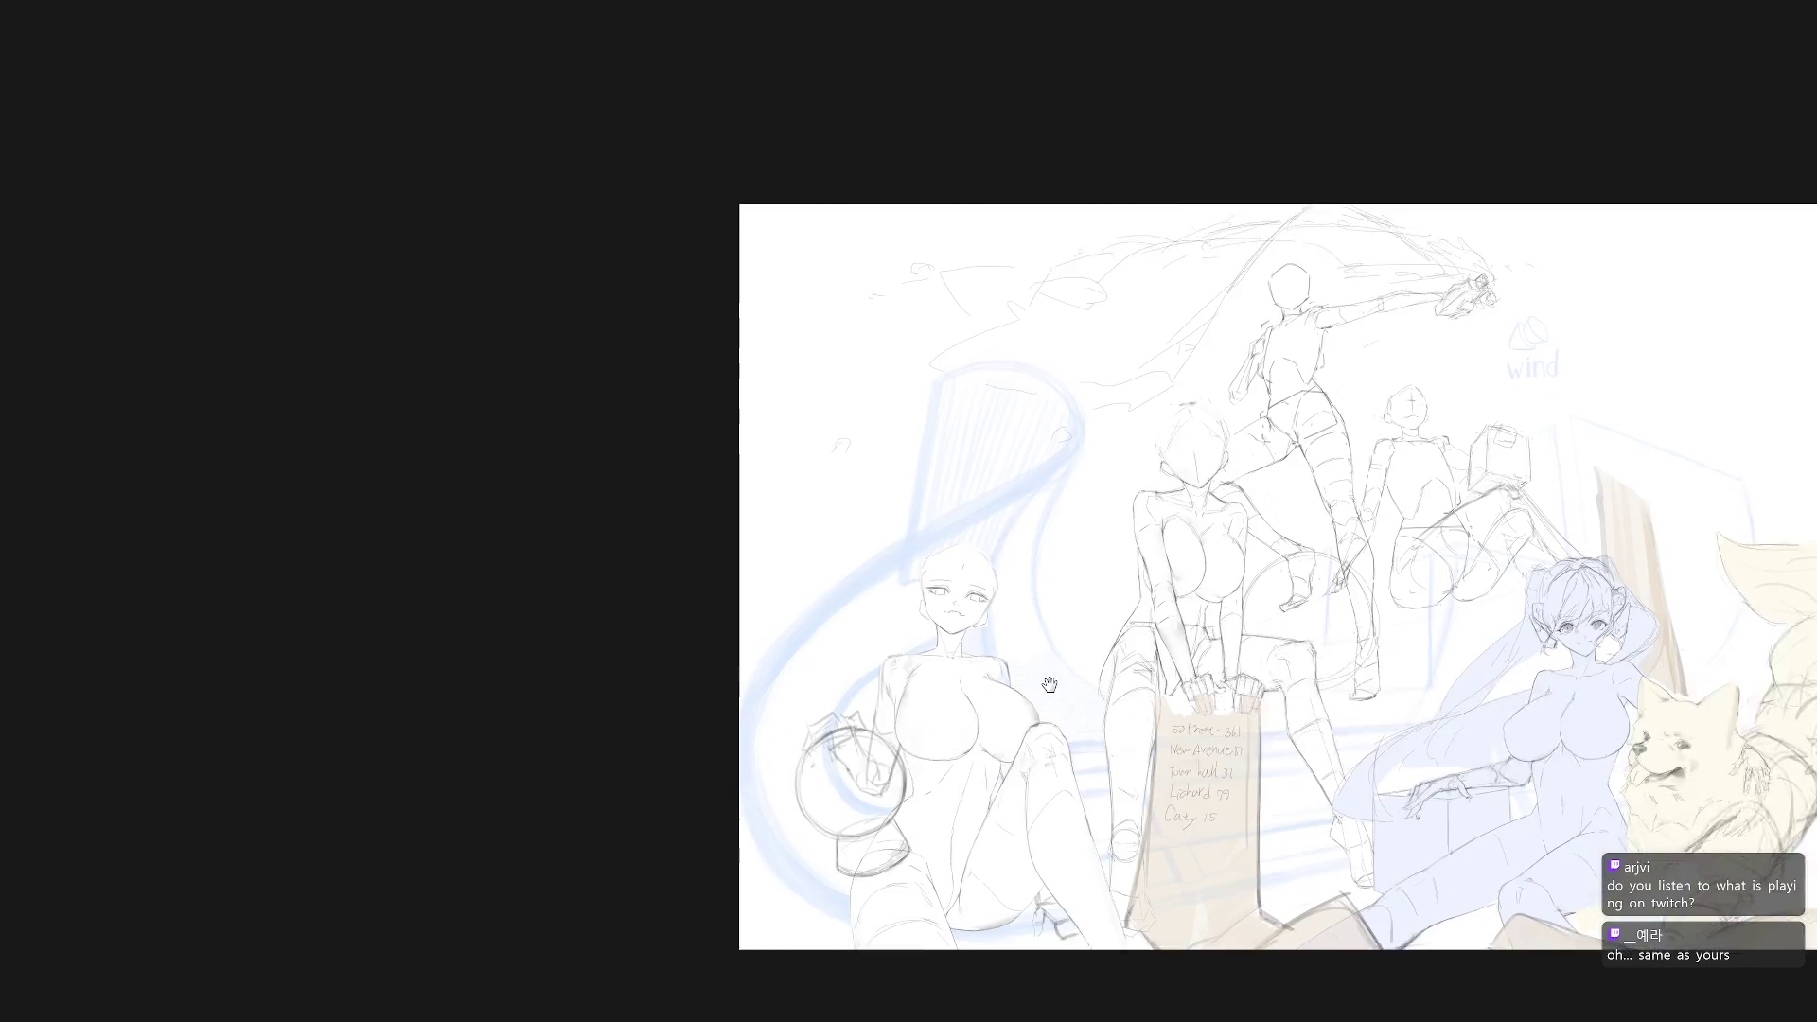
scroll(926, 626, up, 3)
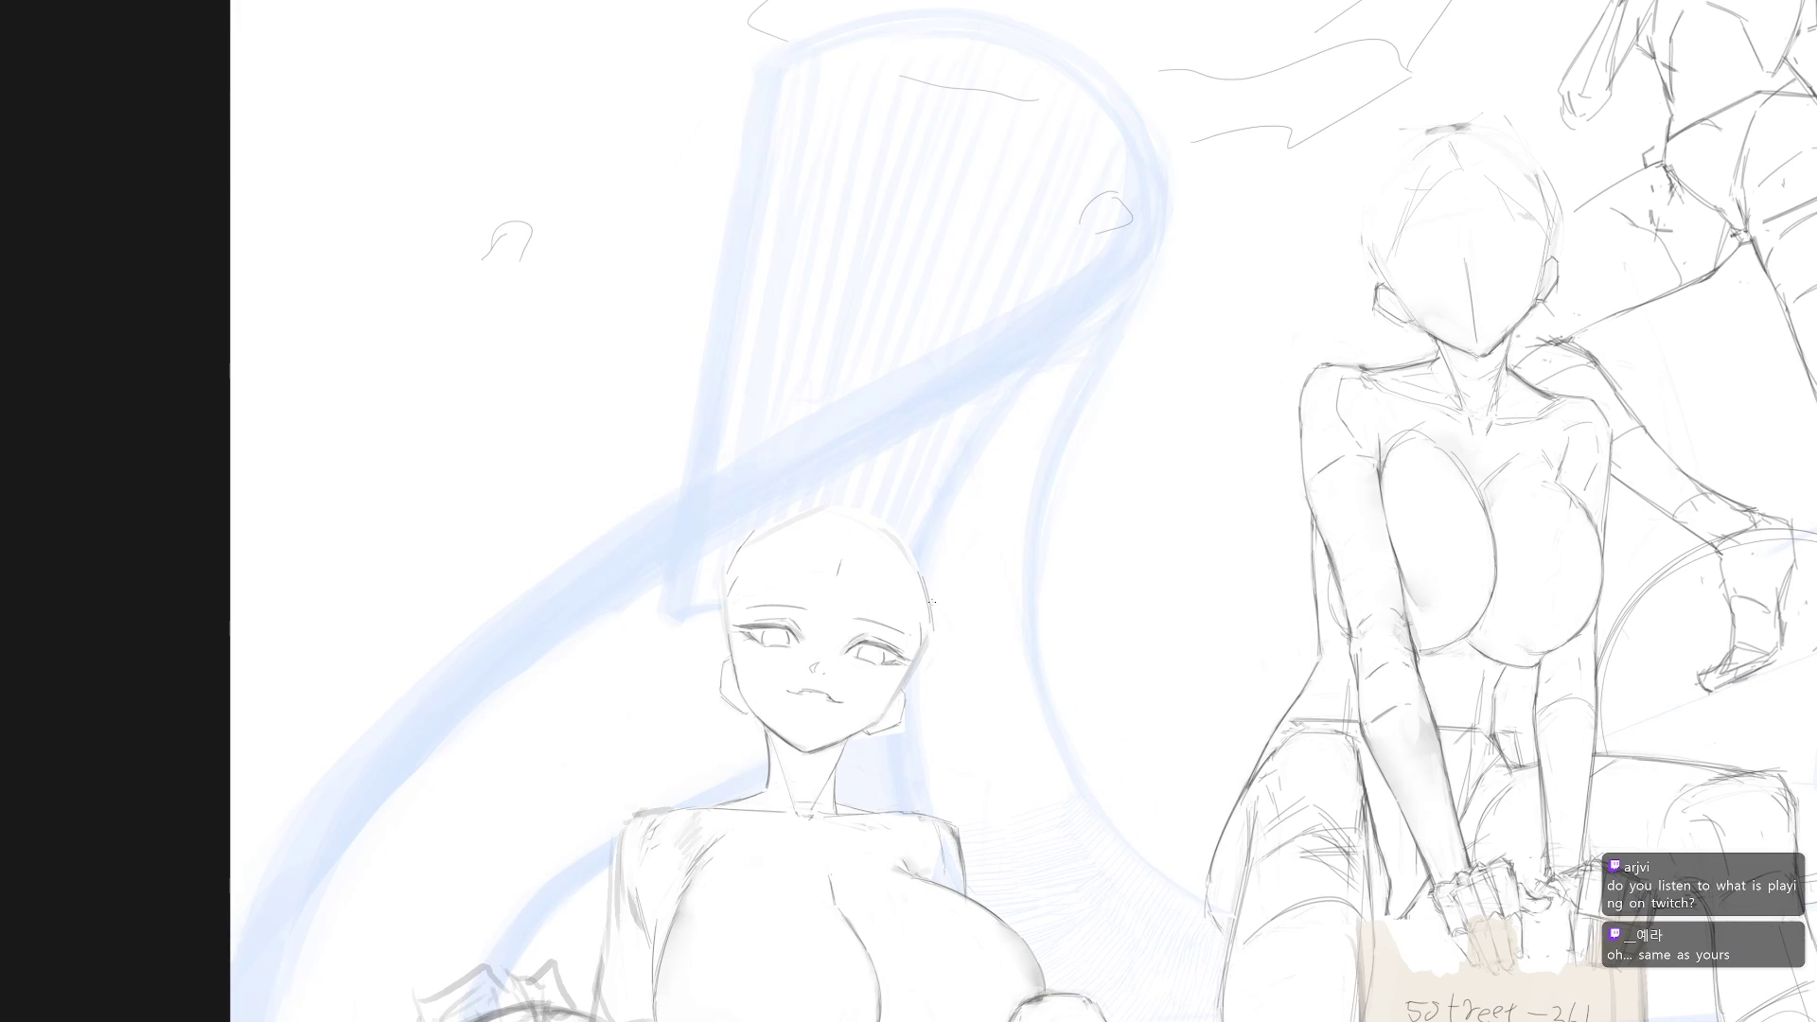
scroll(917, 644, up, 3)
drag(838, 720, 891, 714)
Bring back the panels, select the face layer and erase part of the lower lip
key(Tab)
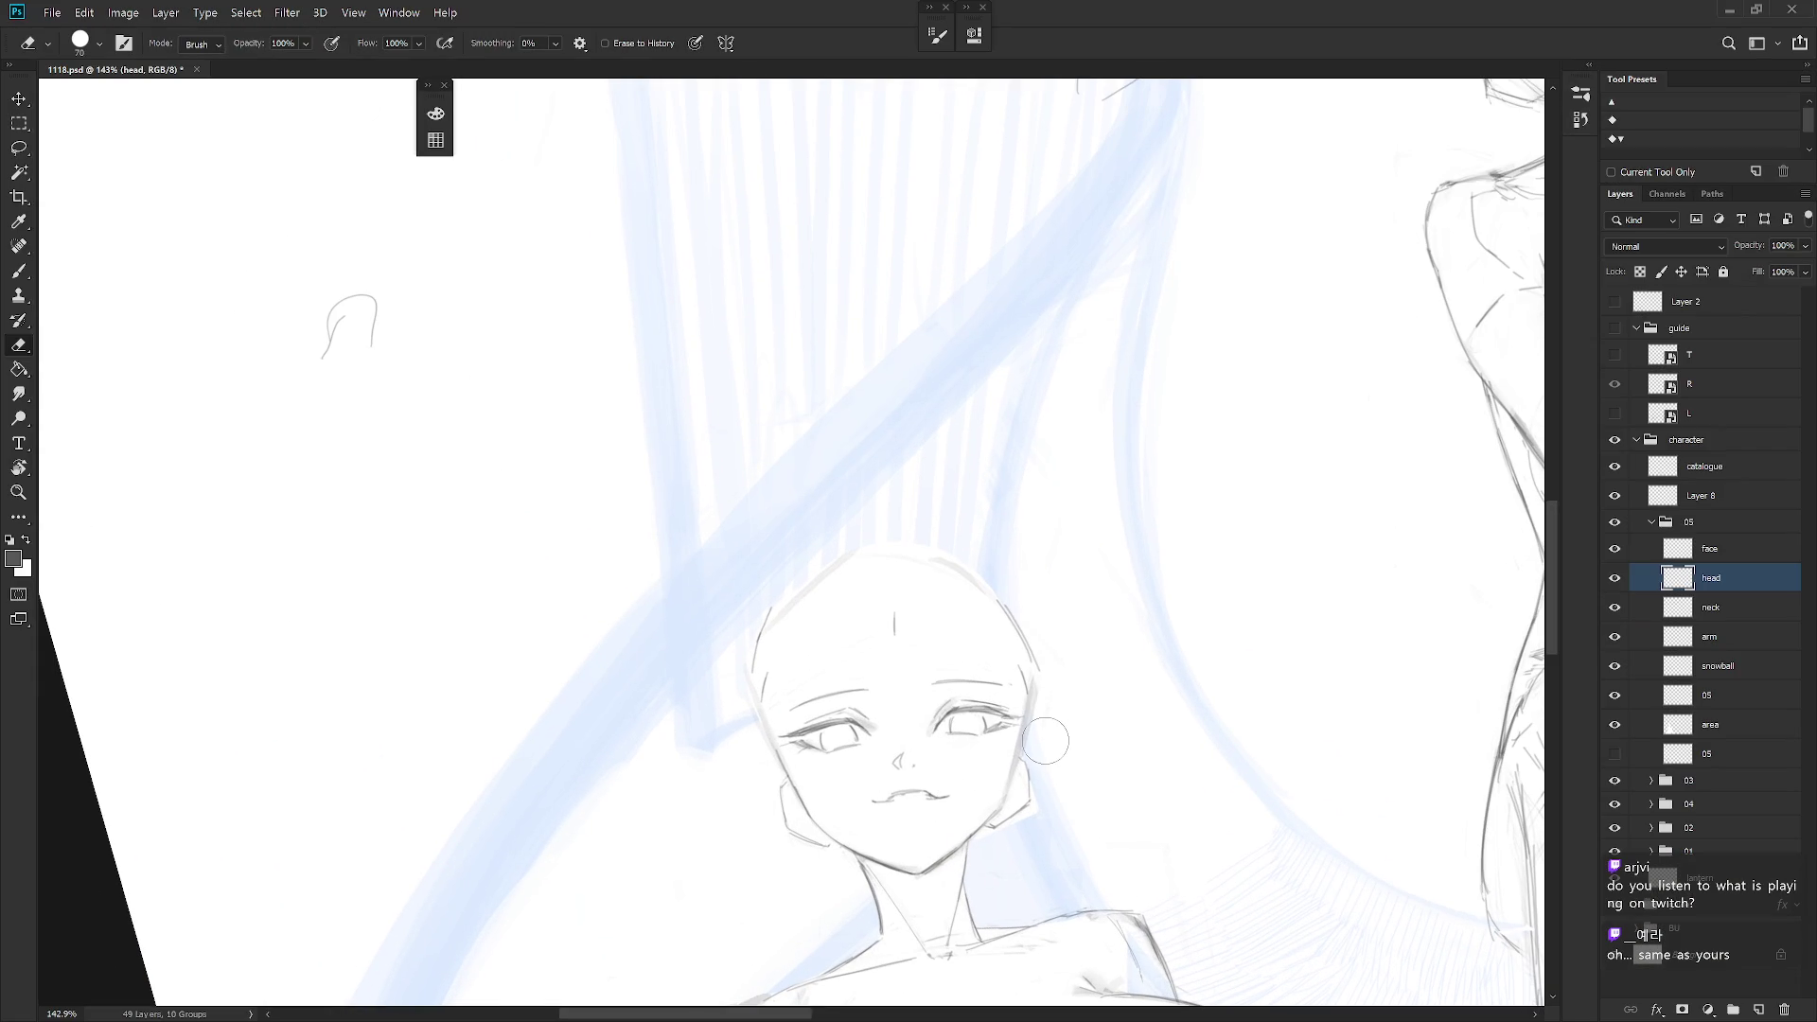
click(1615, 549)
click(1615, 549)
click(1708, 549)
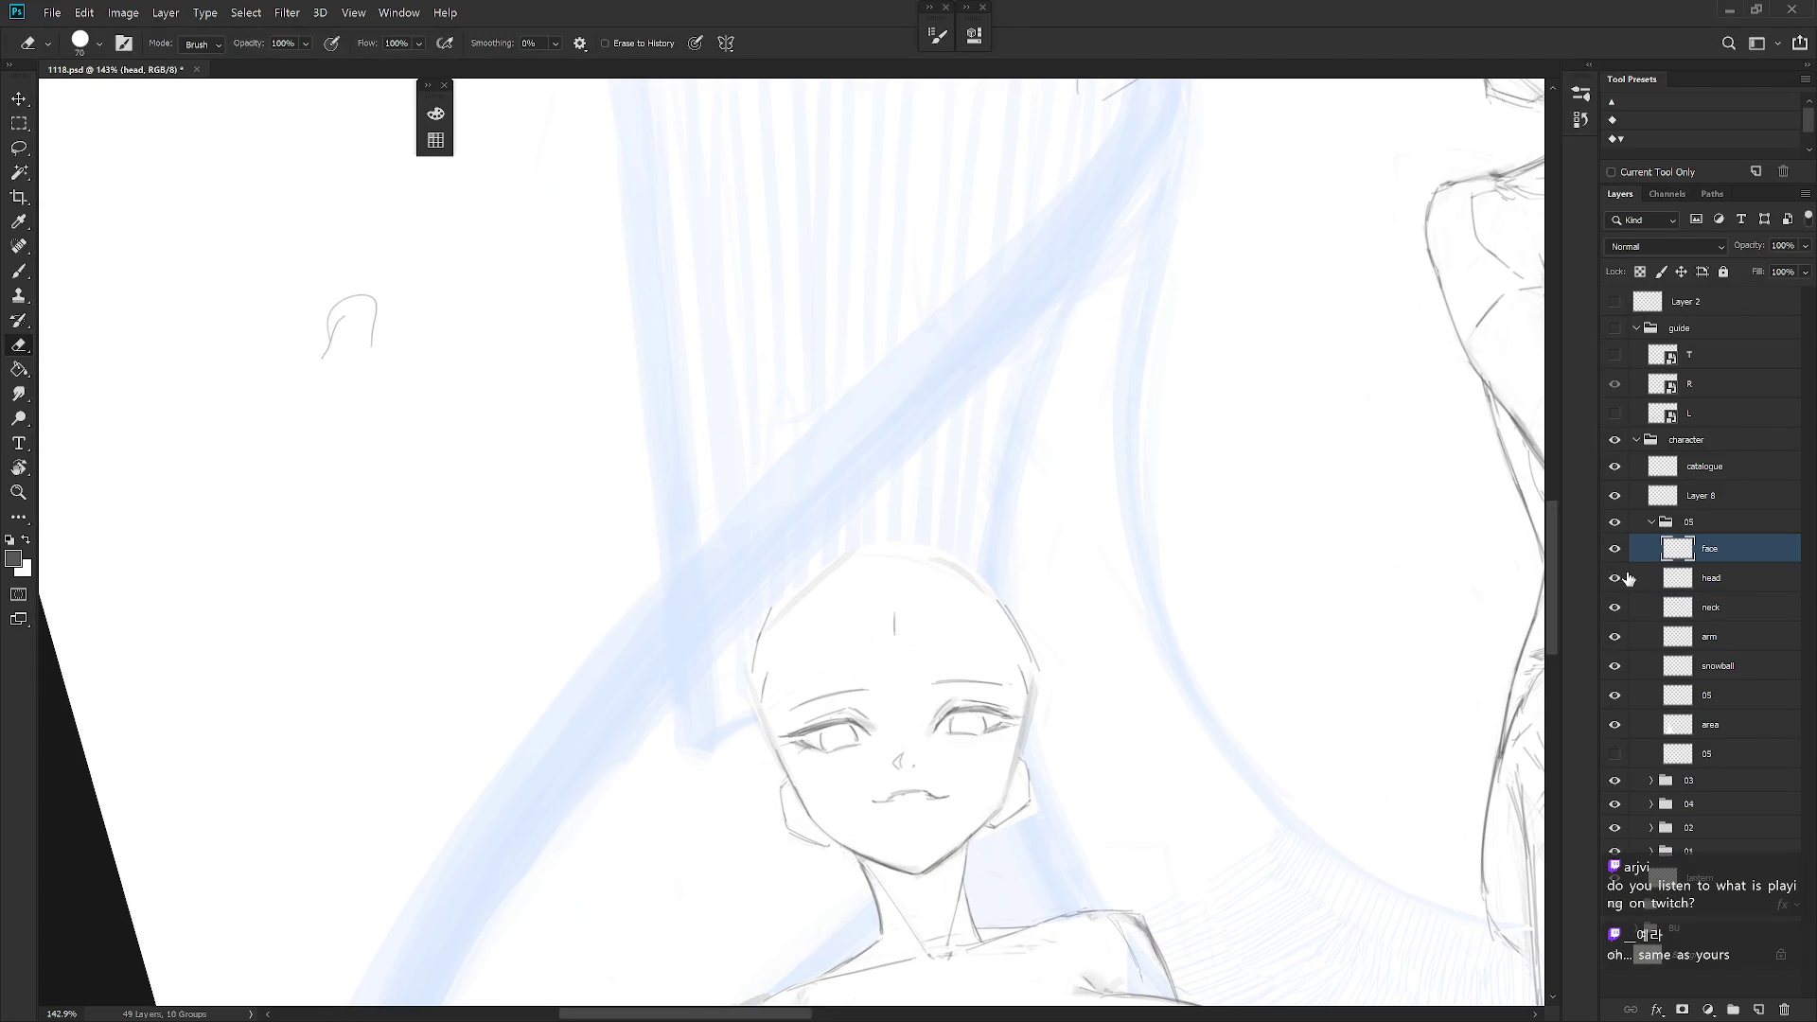
scroll(924, 734, up, 3)
mouse_move(924, 735)
mouse_down()
mouse_move(971, 745)
mouse_move(955, 729)
mouse_move(1003, 662)
mouse_up()
Switch between Brush and Eraser to refine the mouth into a small wavy, pouting line
key(r)
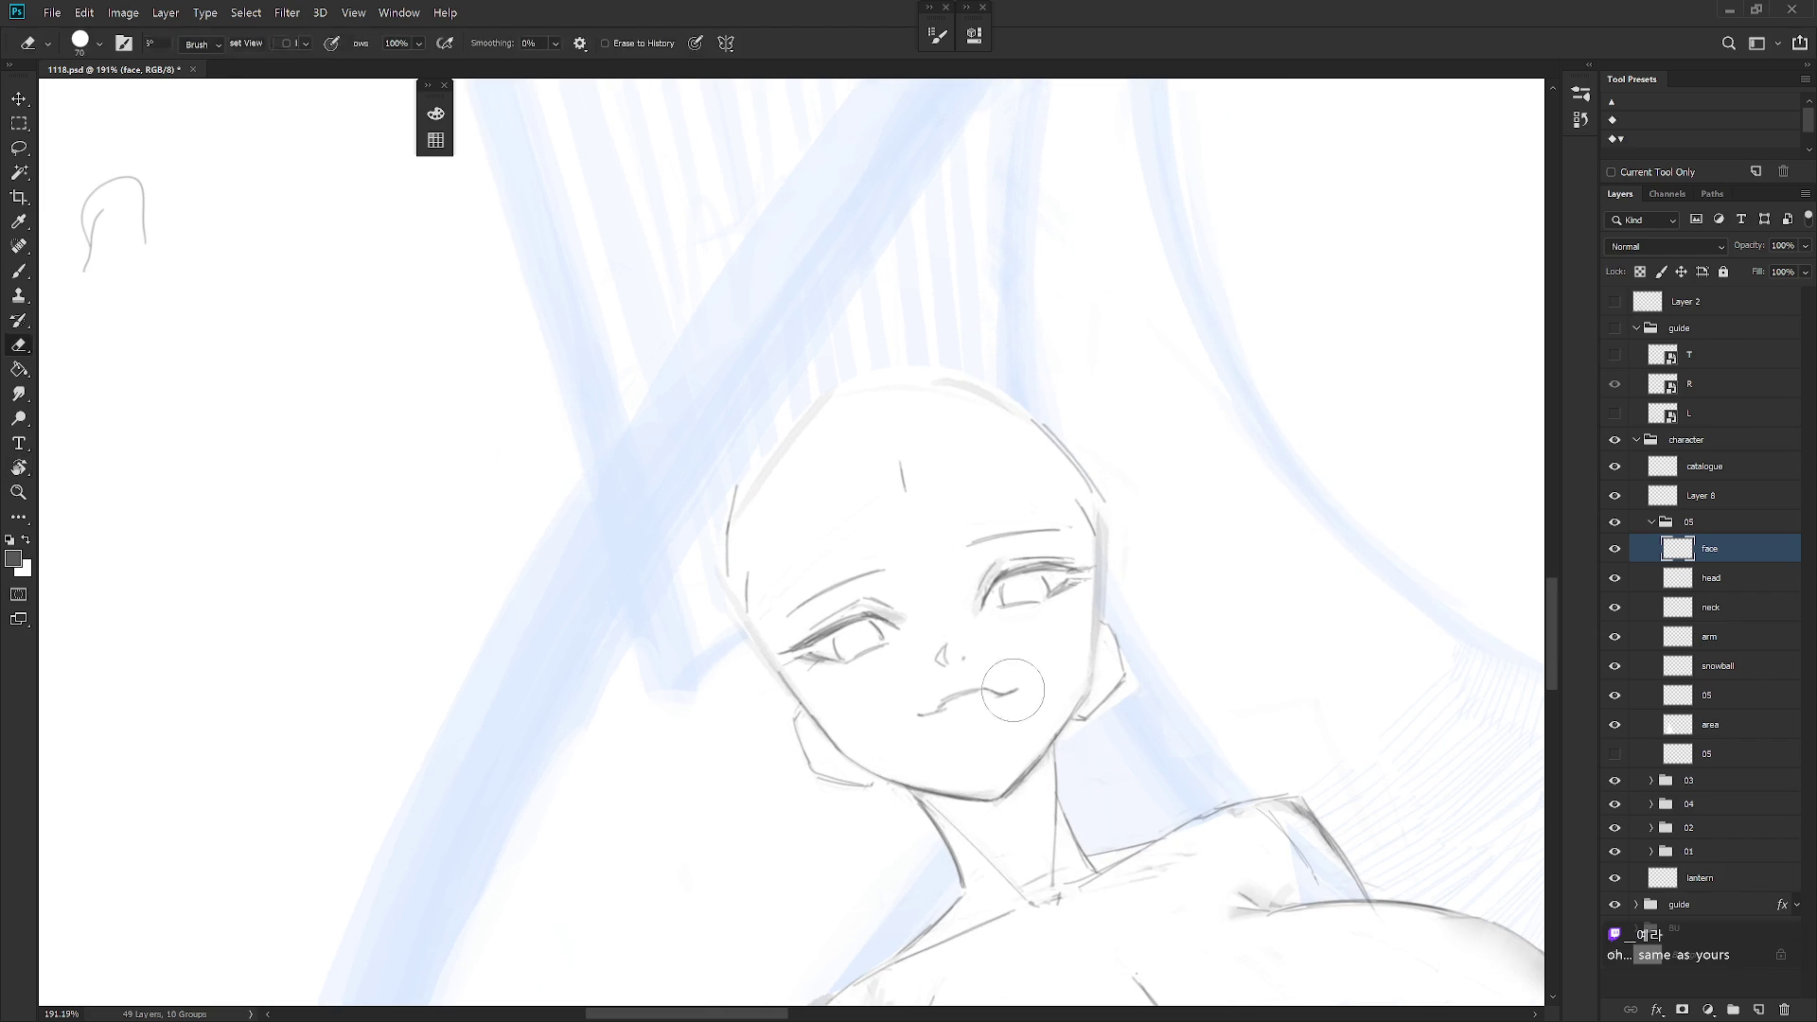
key(b)
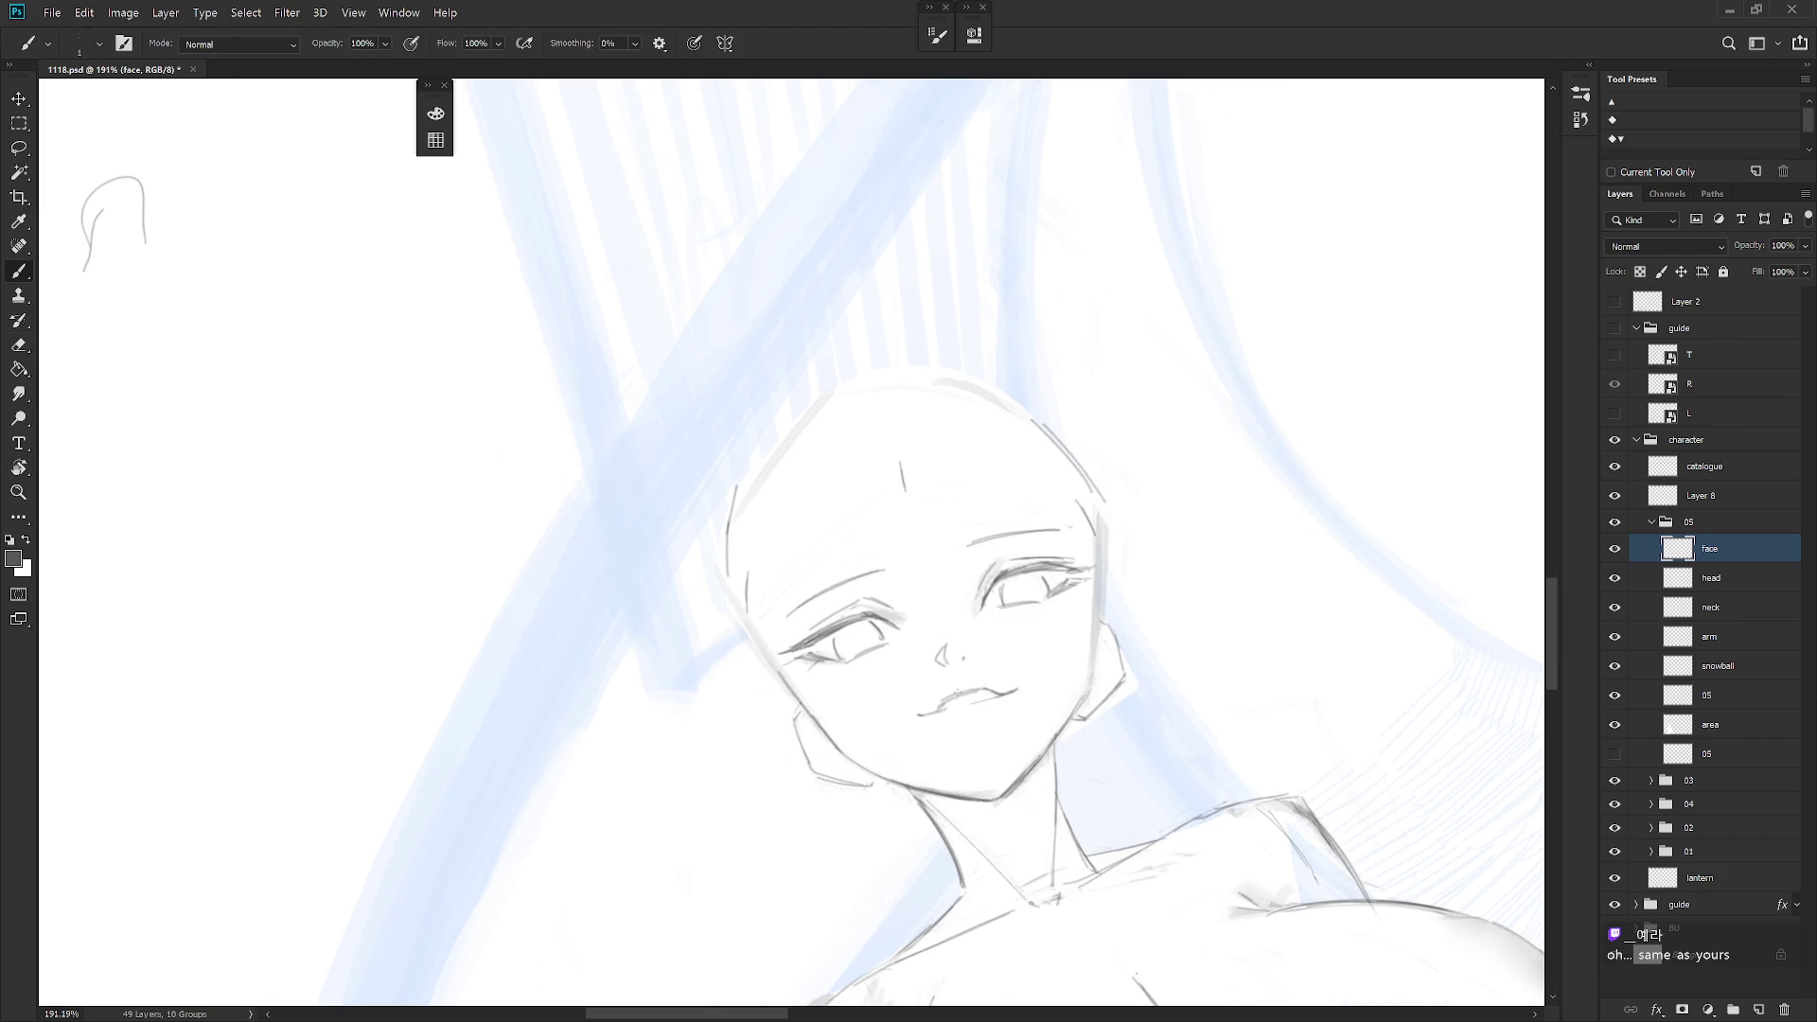
key(e)
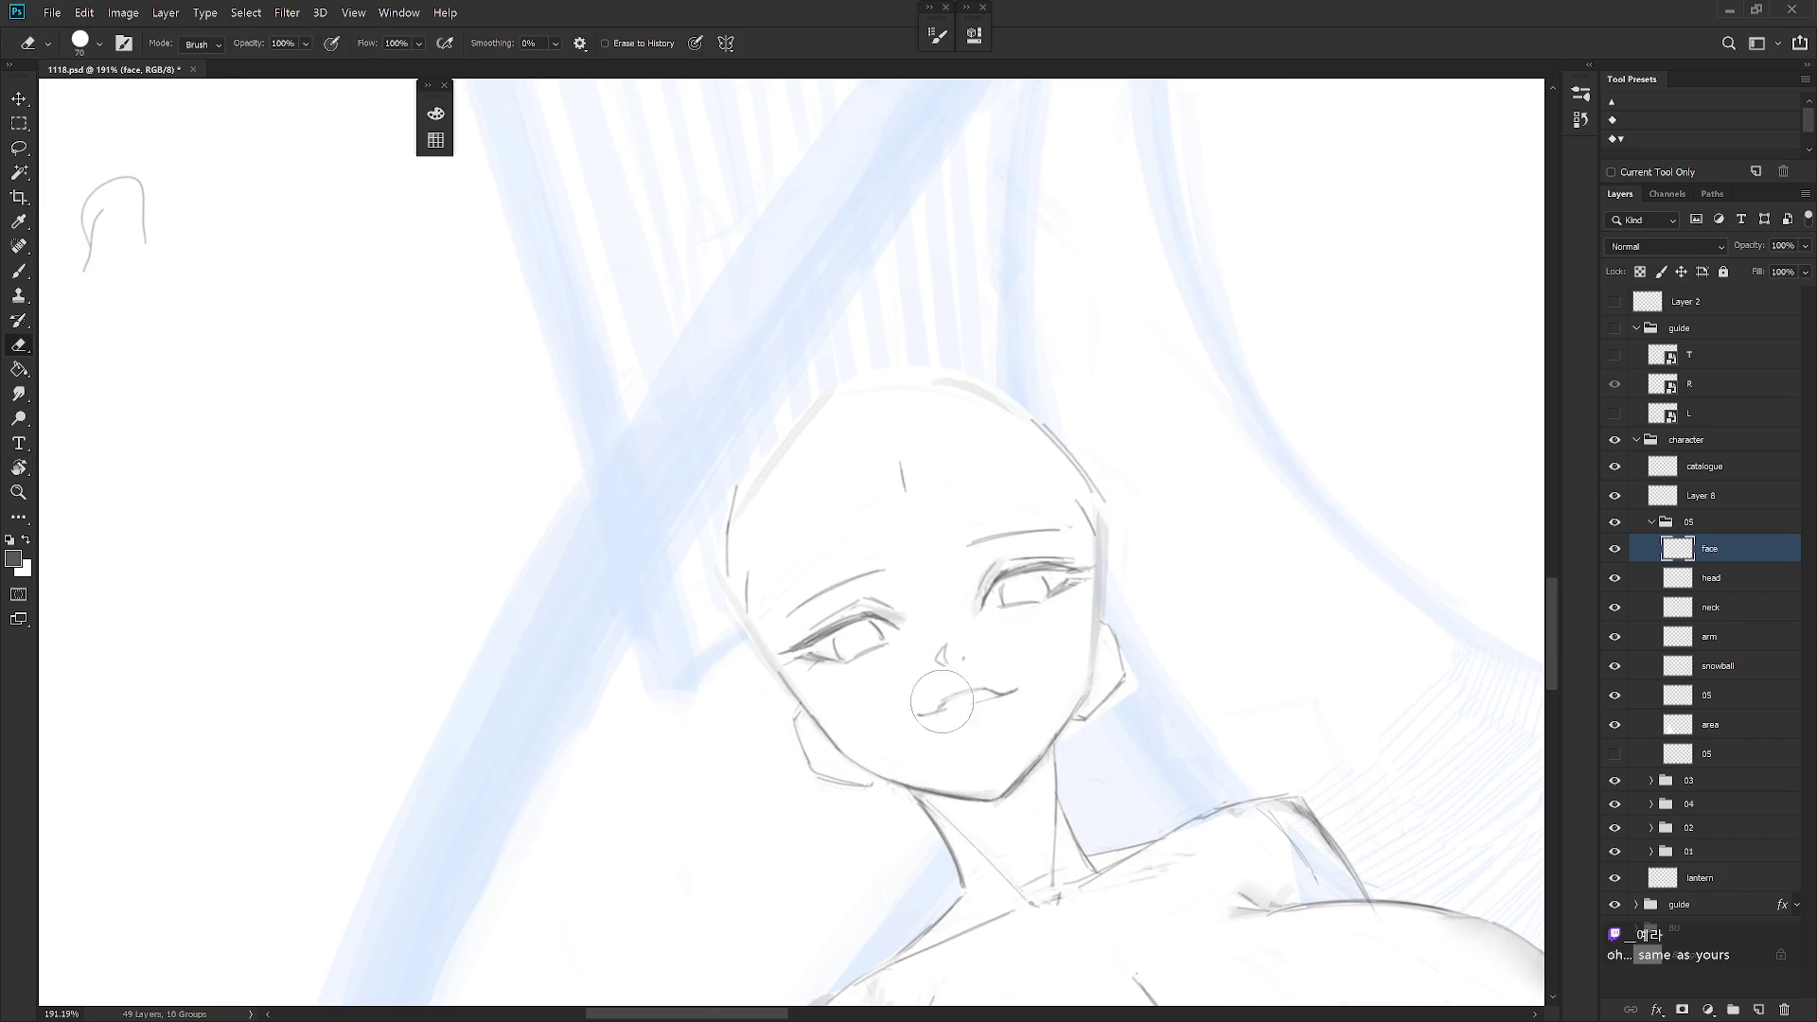
key(b)
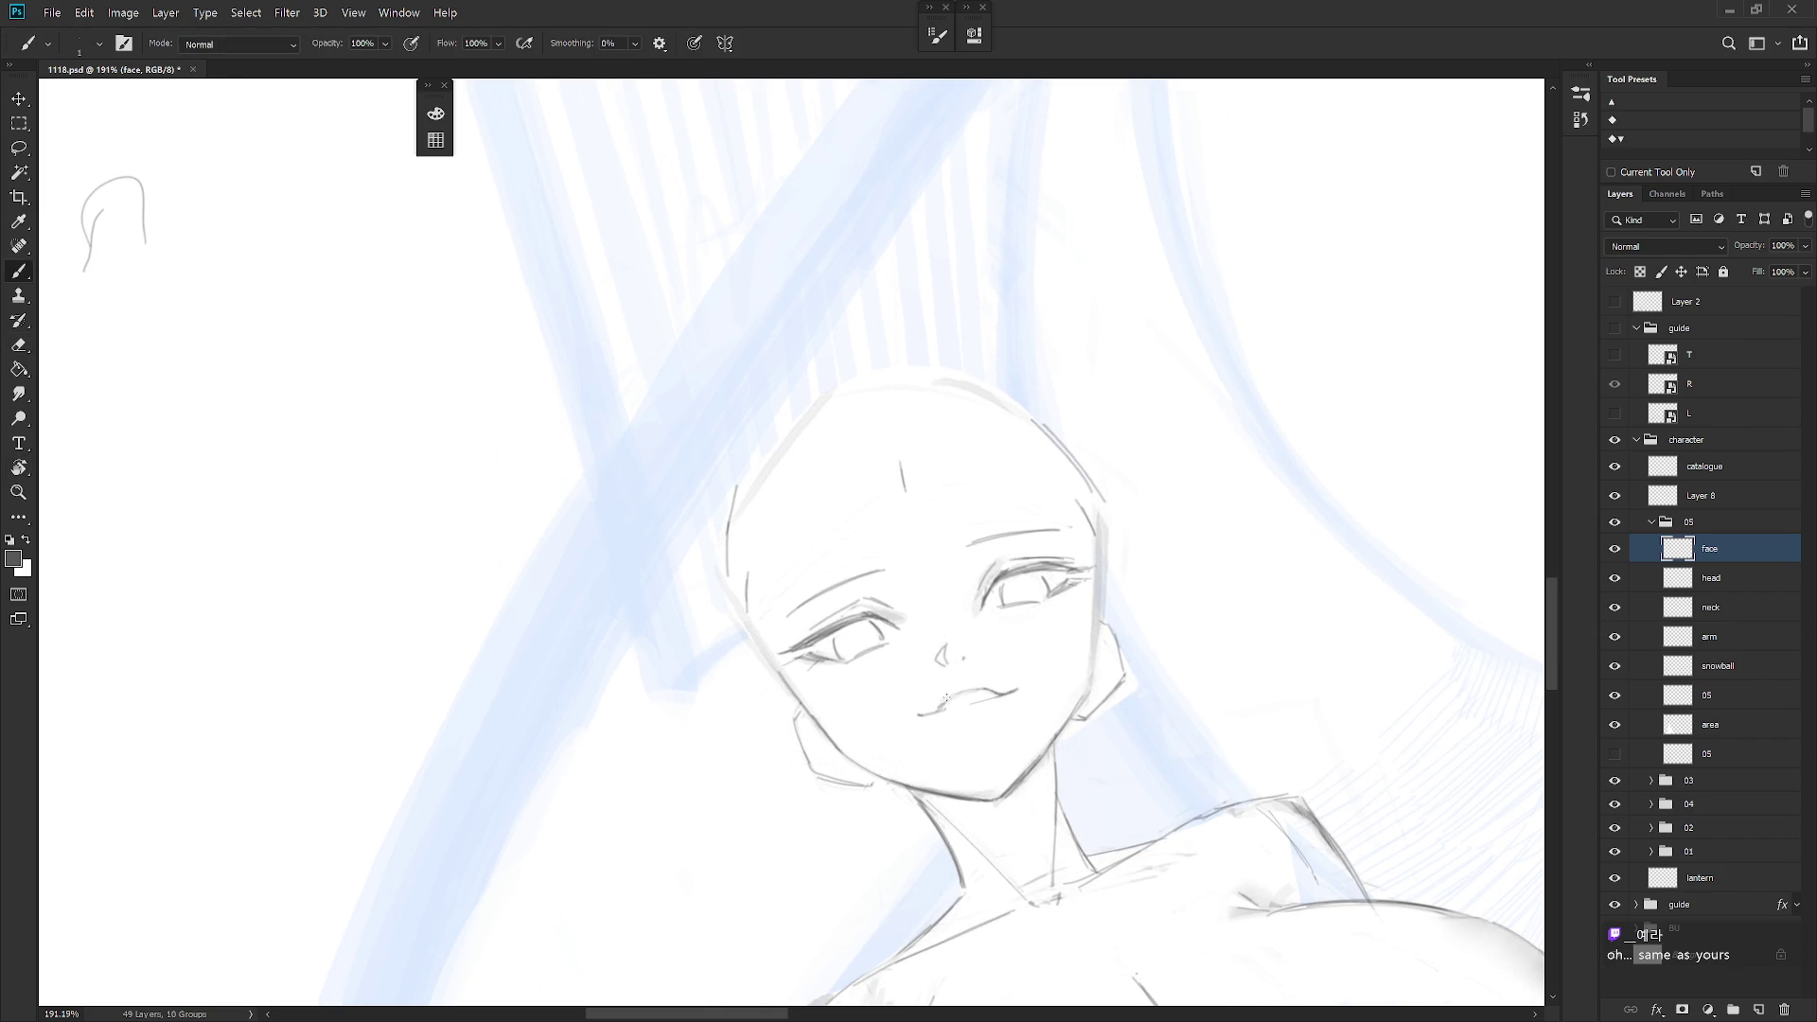
key(e)
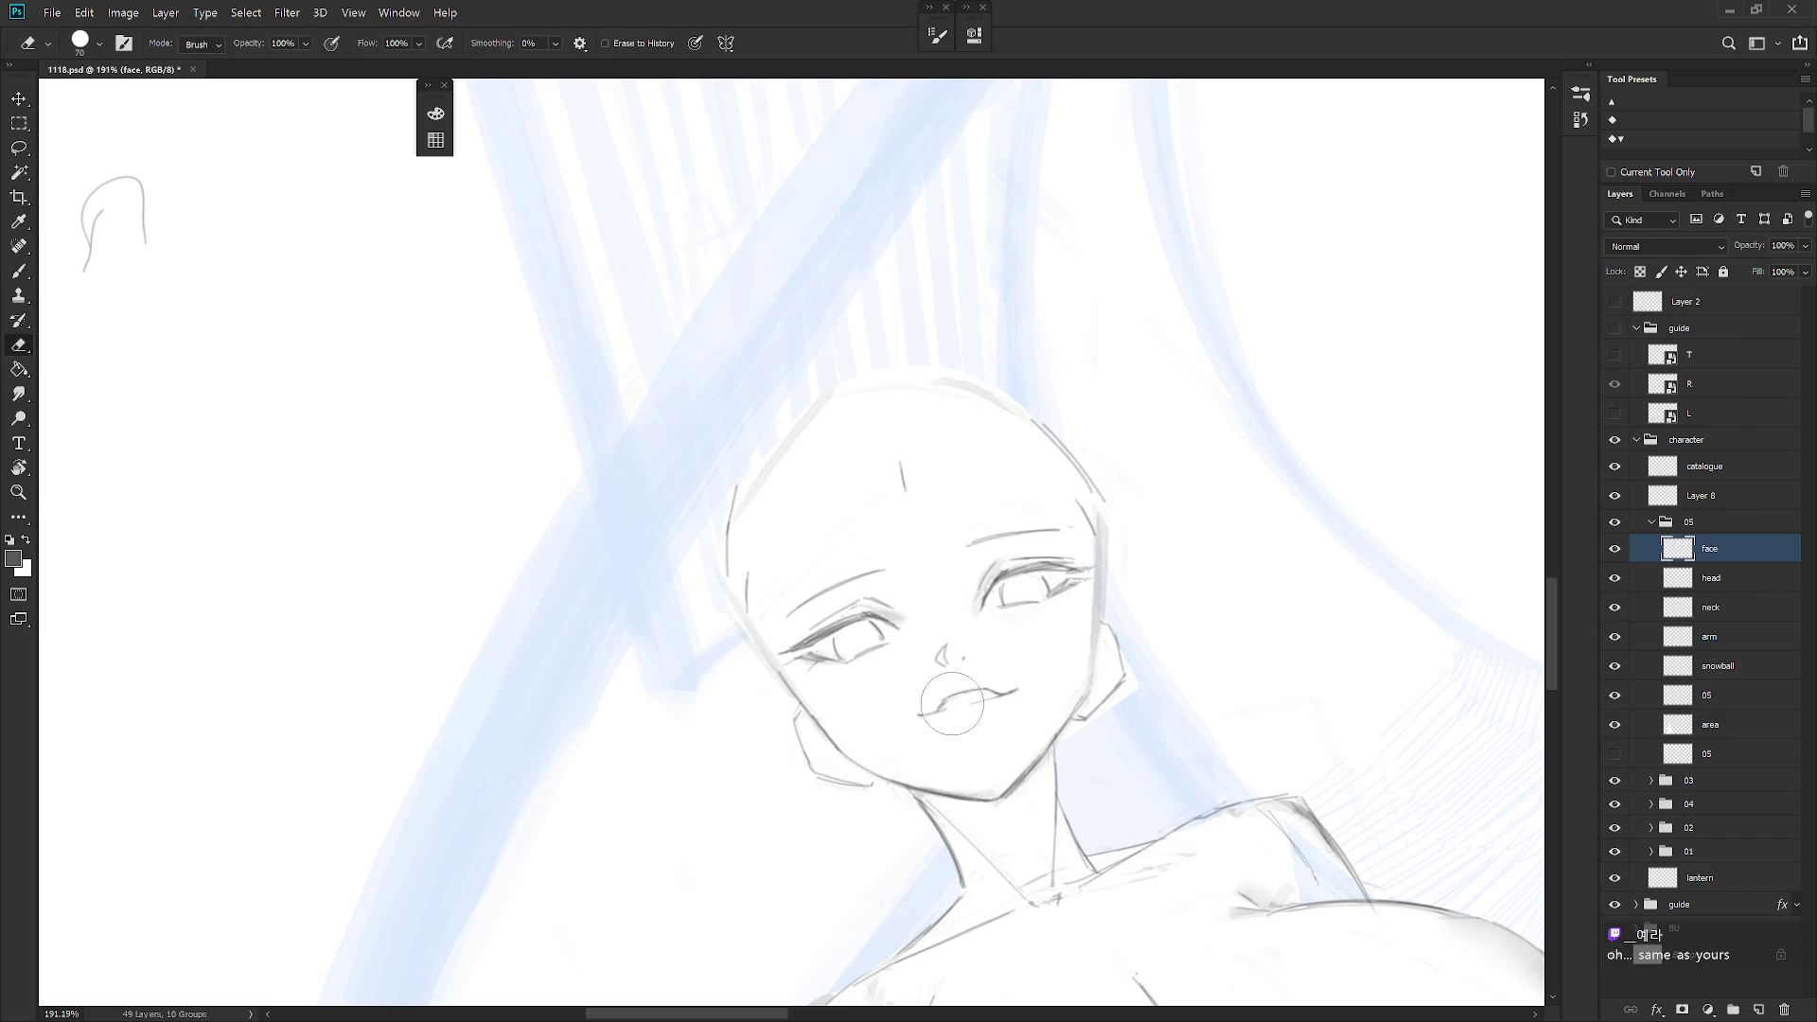
key(b)
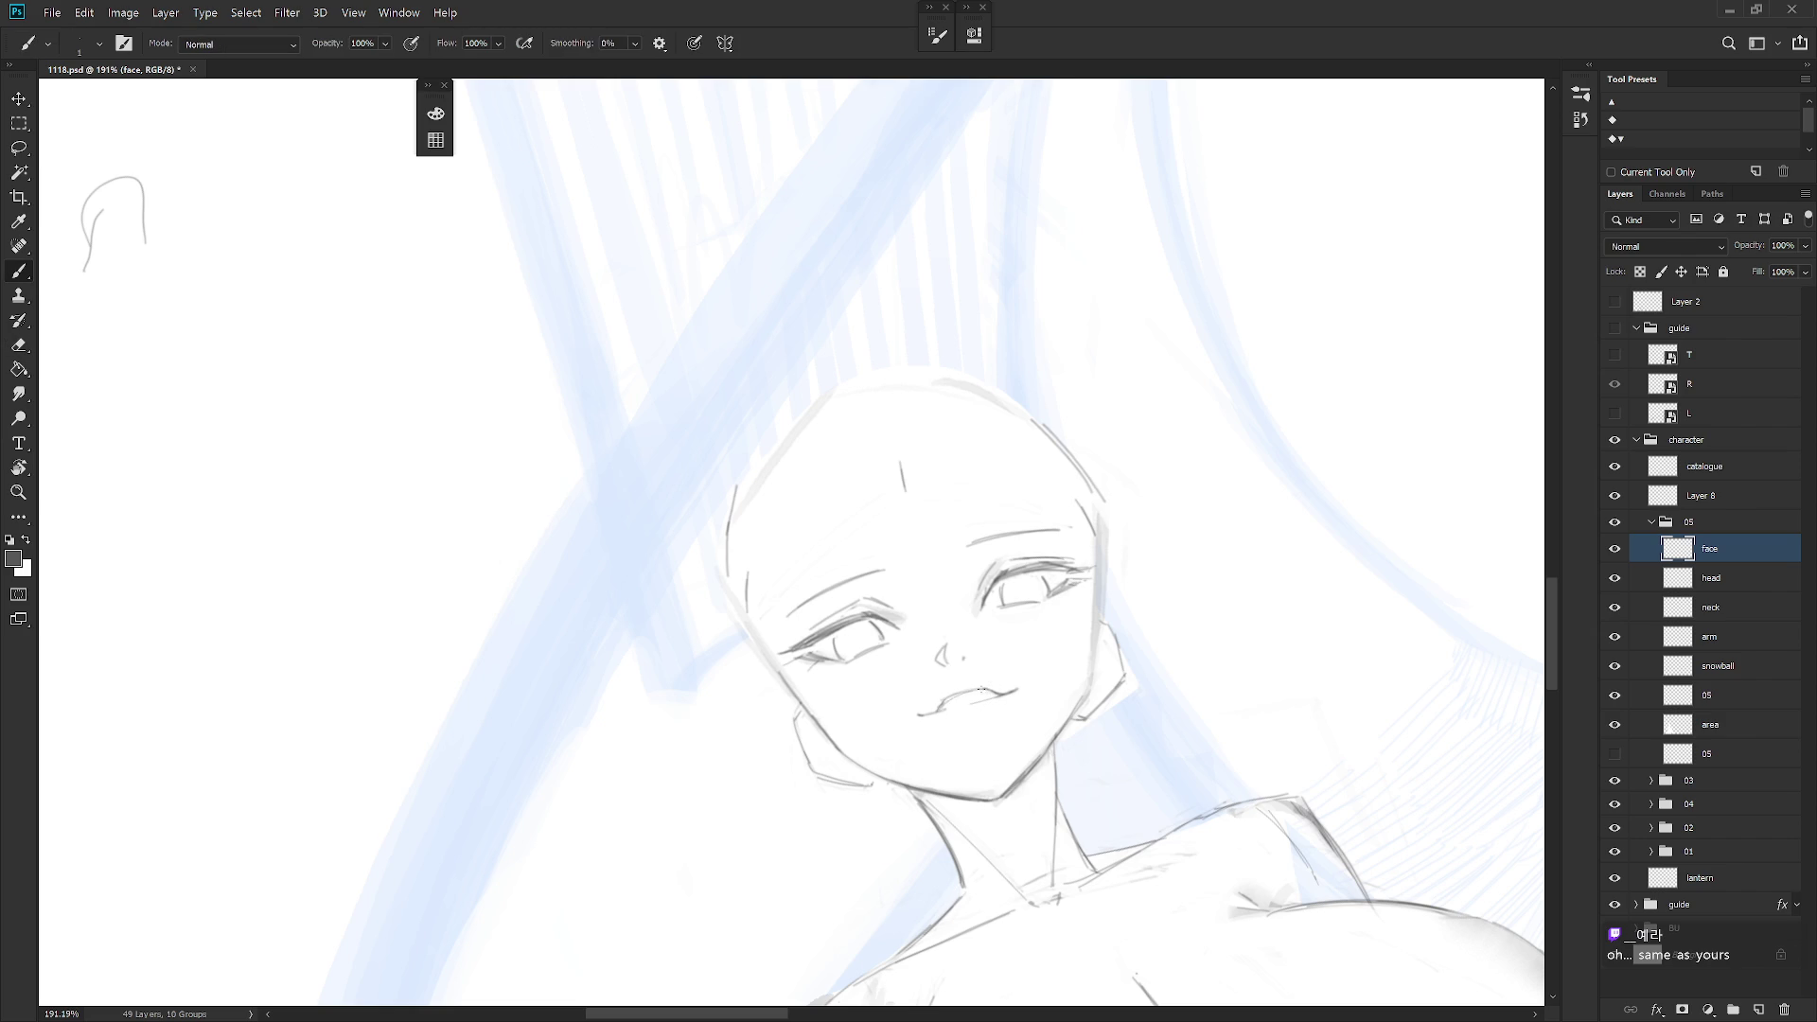
drag(1017, 694, 932, 774)
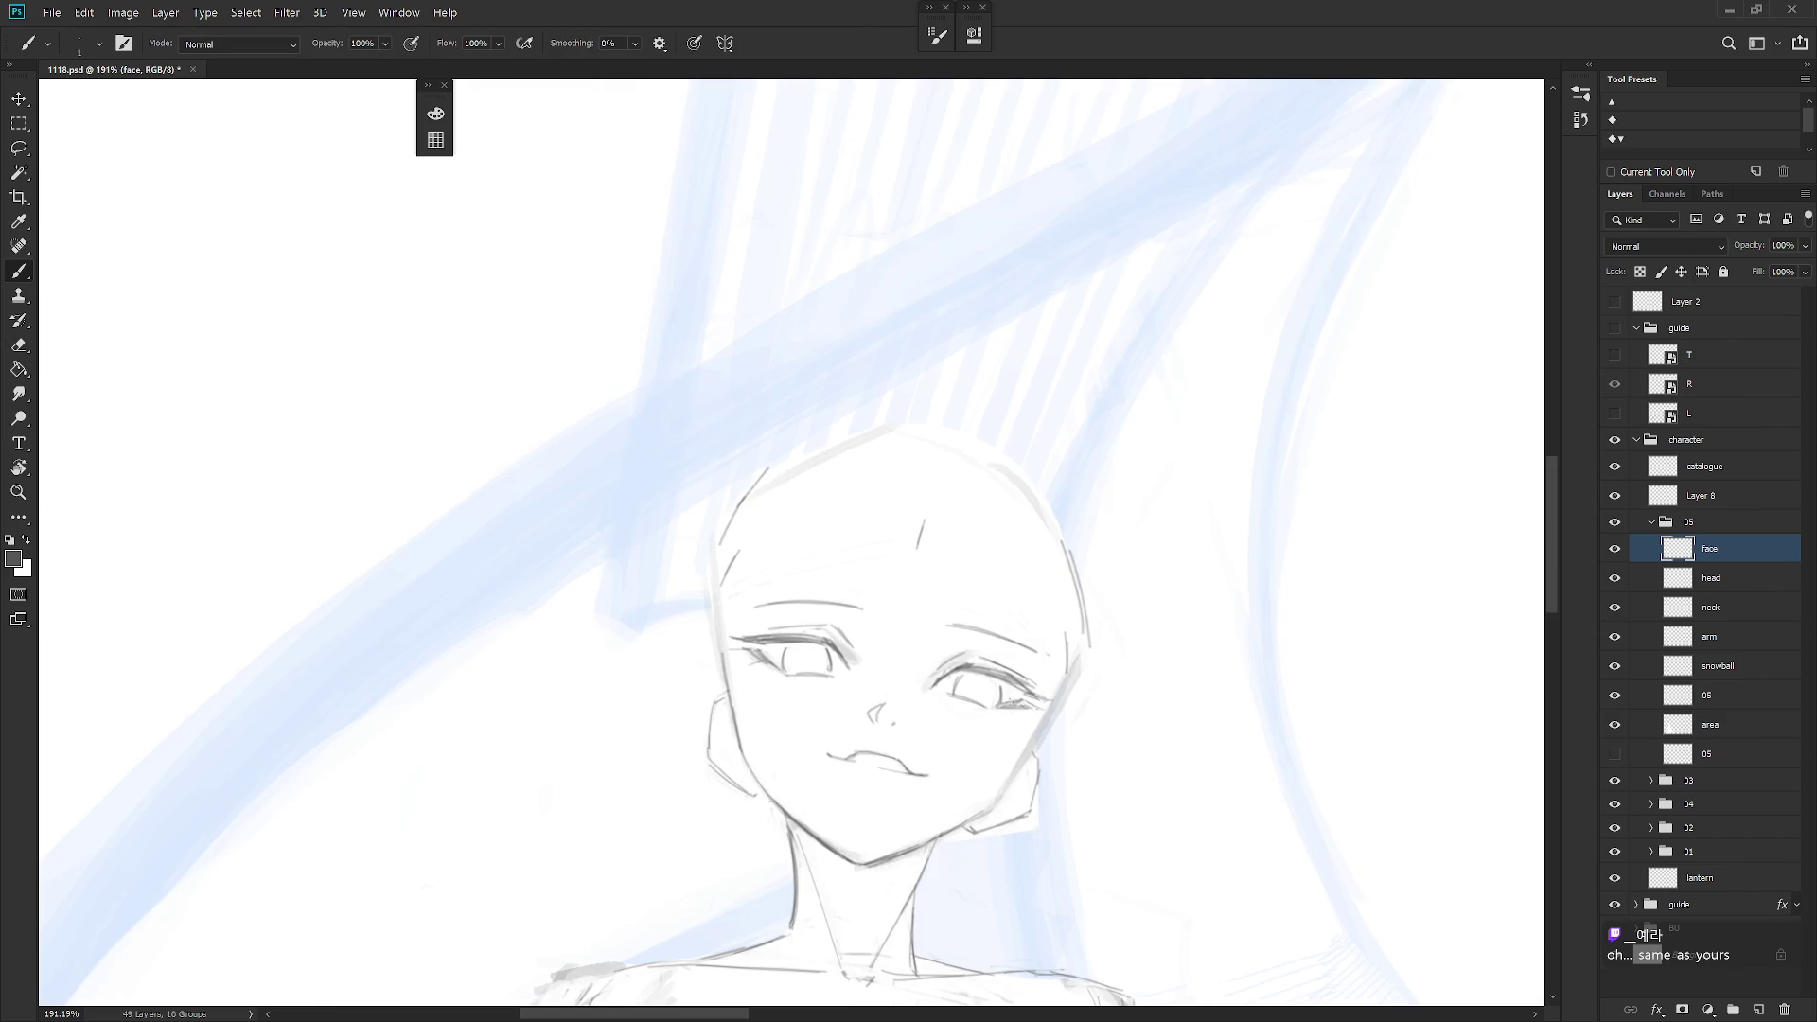
scroll(1005, 785, down, 5)
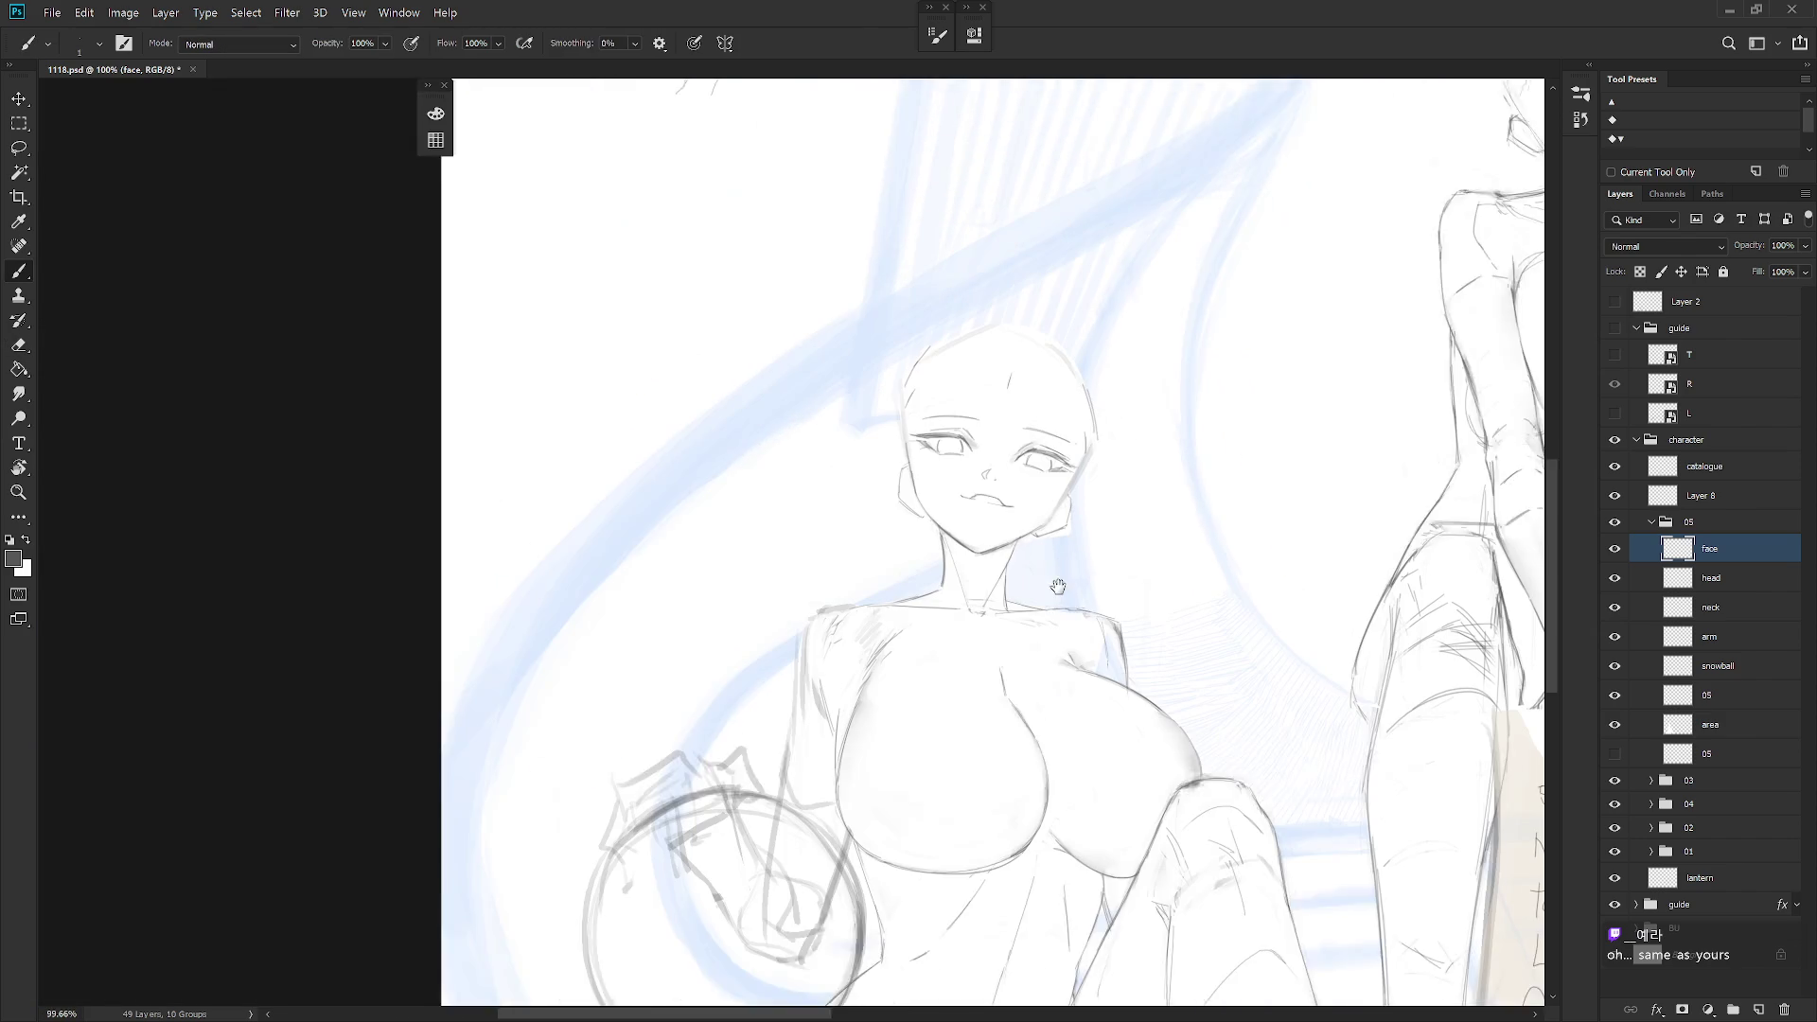
Select the hidden 05 layer below 'area' in the group and delete it
key(e)
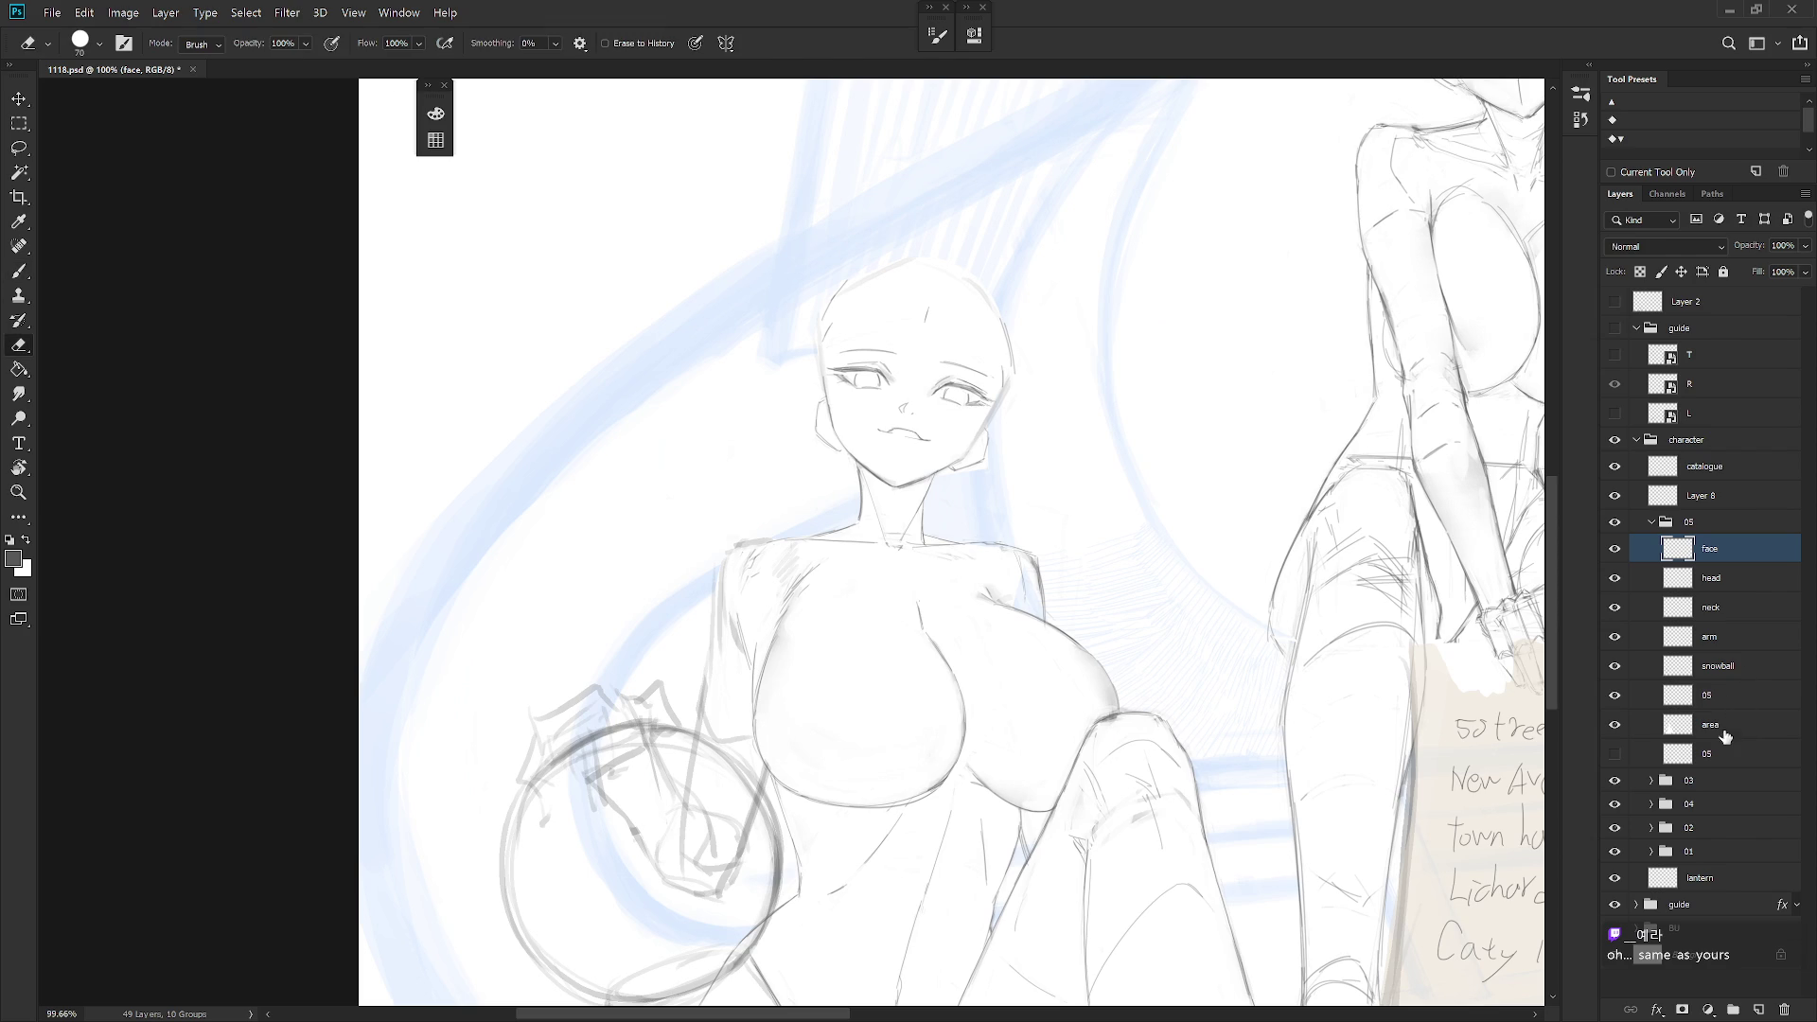
click(1735, 750)
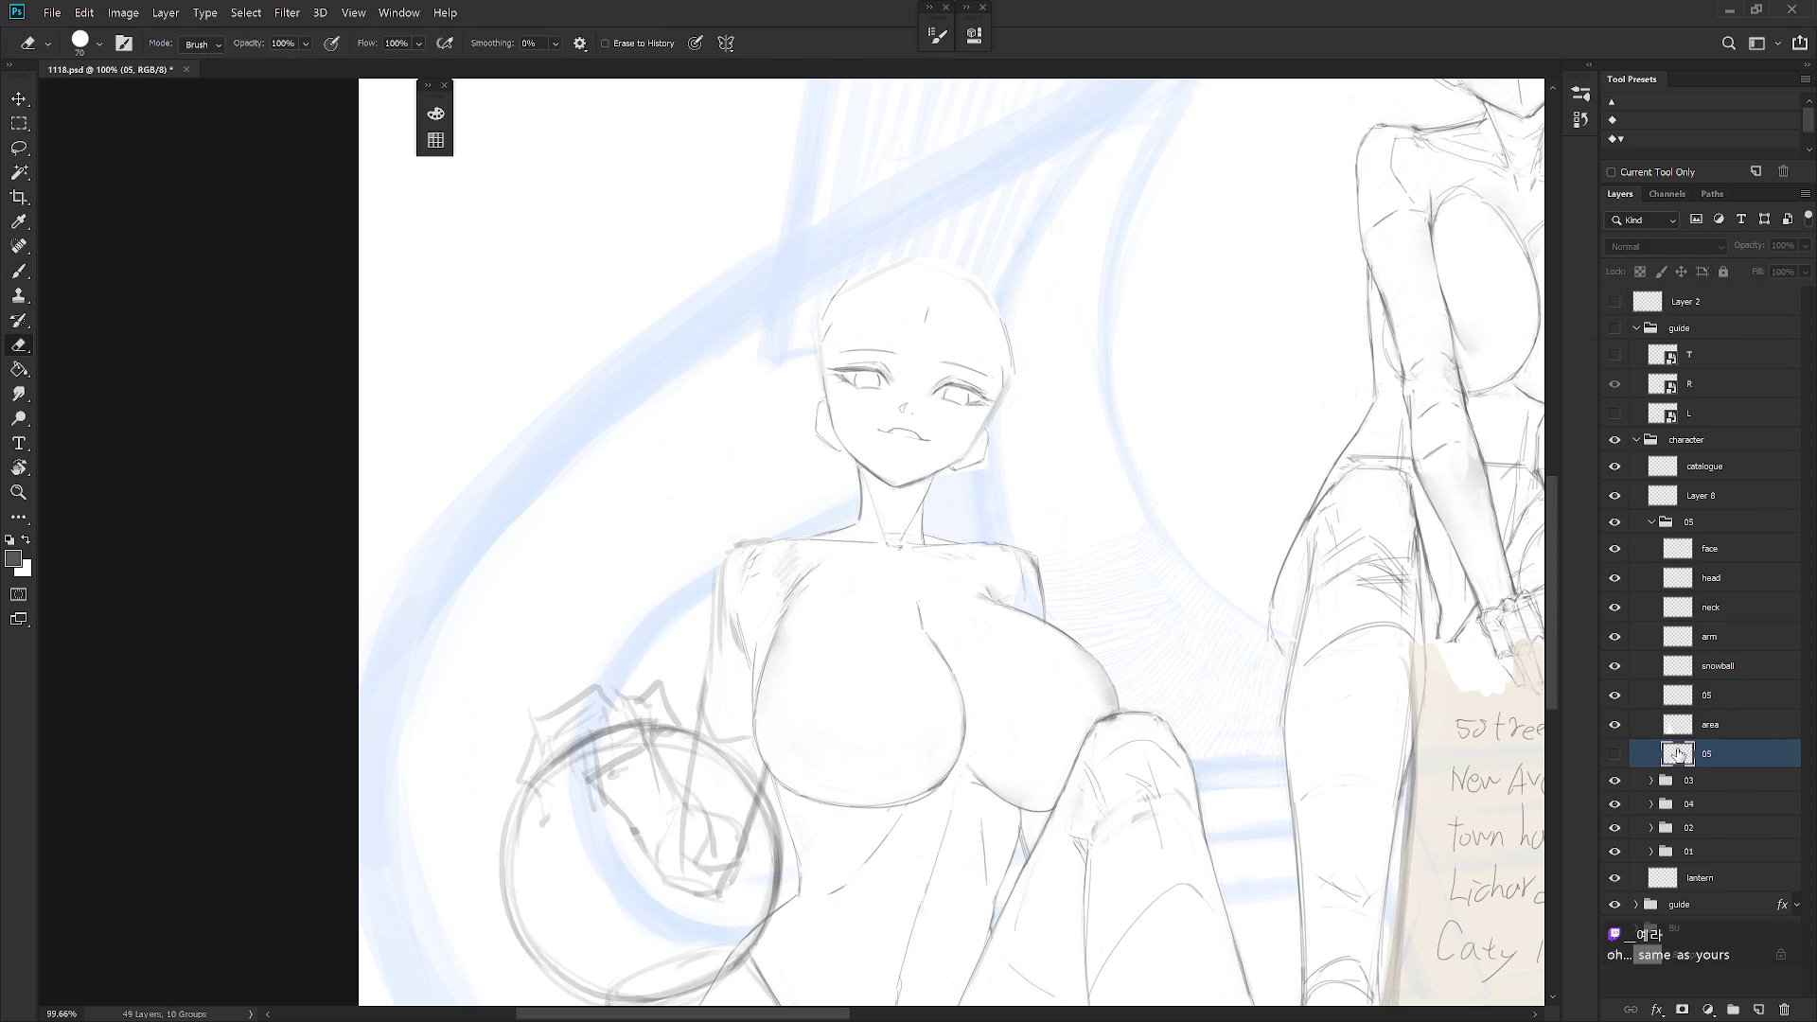
click(1714, 695)
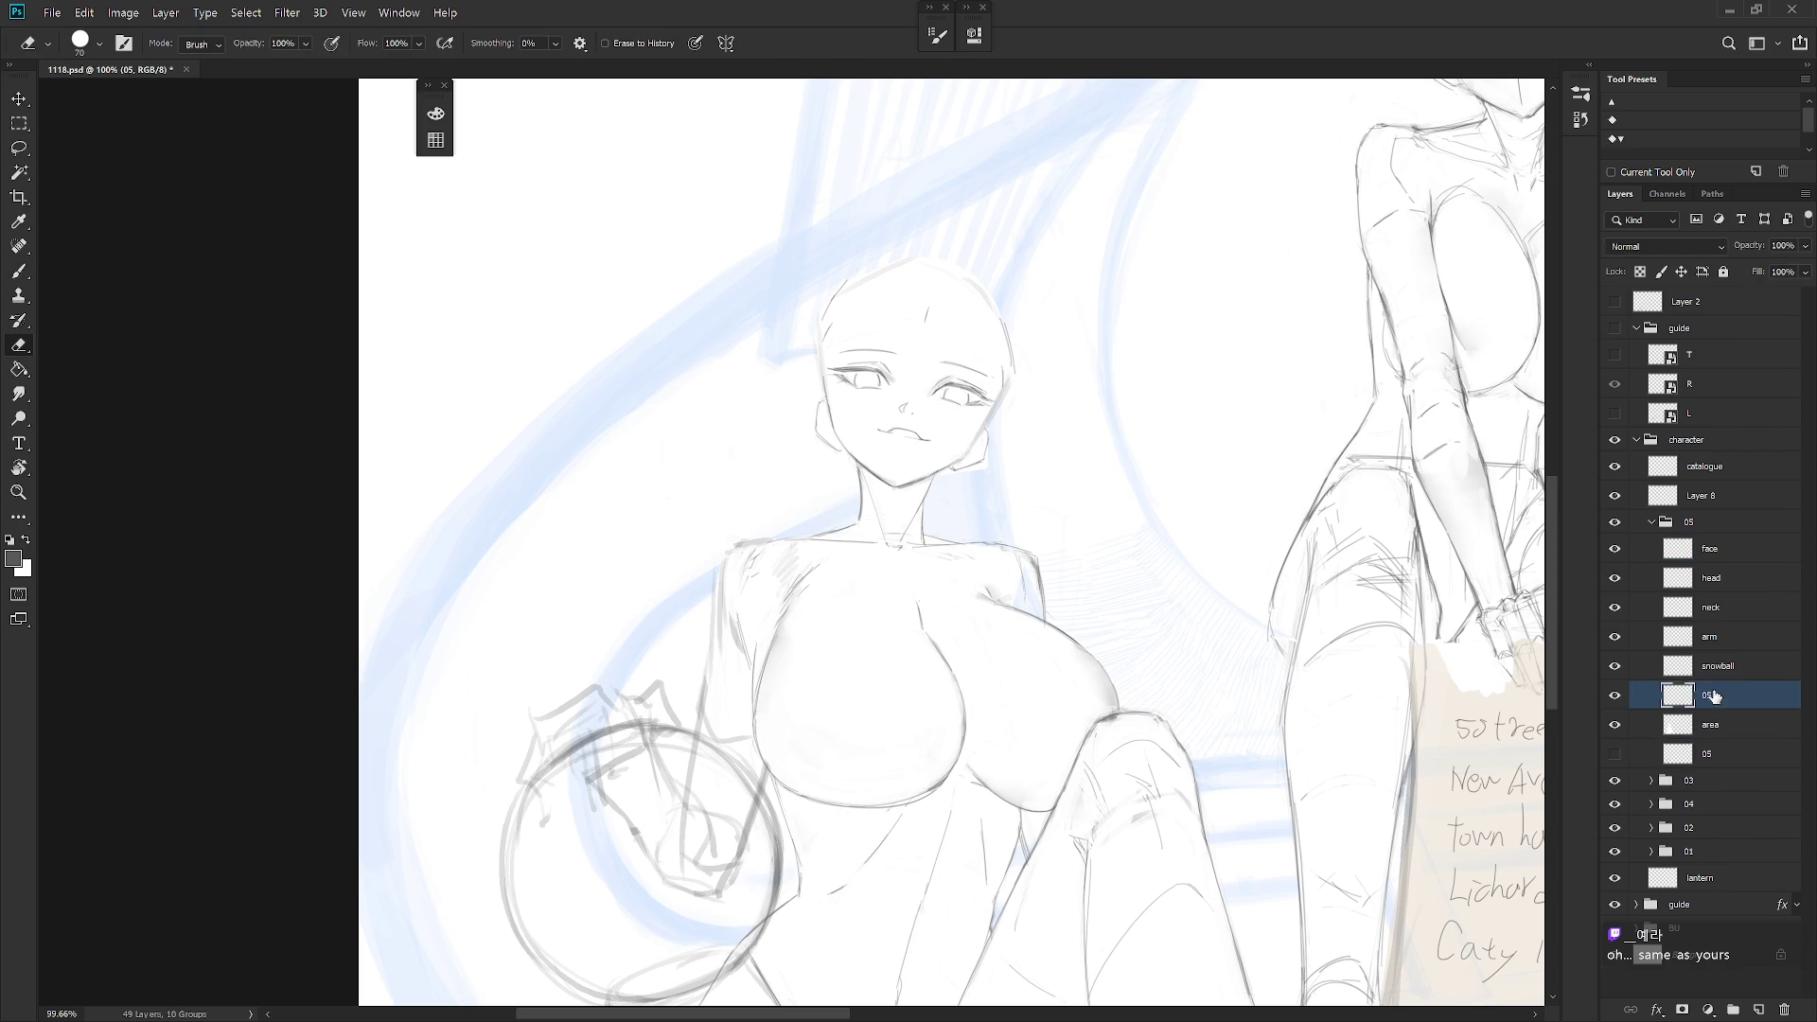
click(1739, 753)
key(Delete)
scroll(912, 809, down, 5)
key(b)
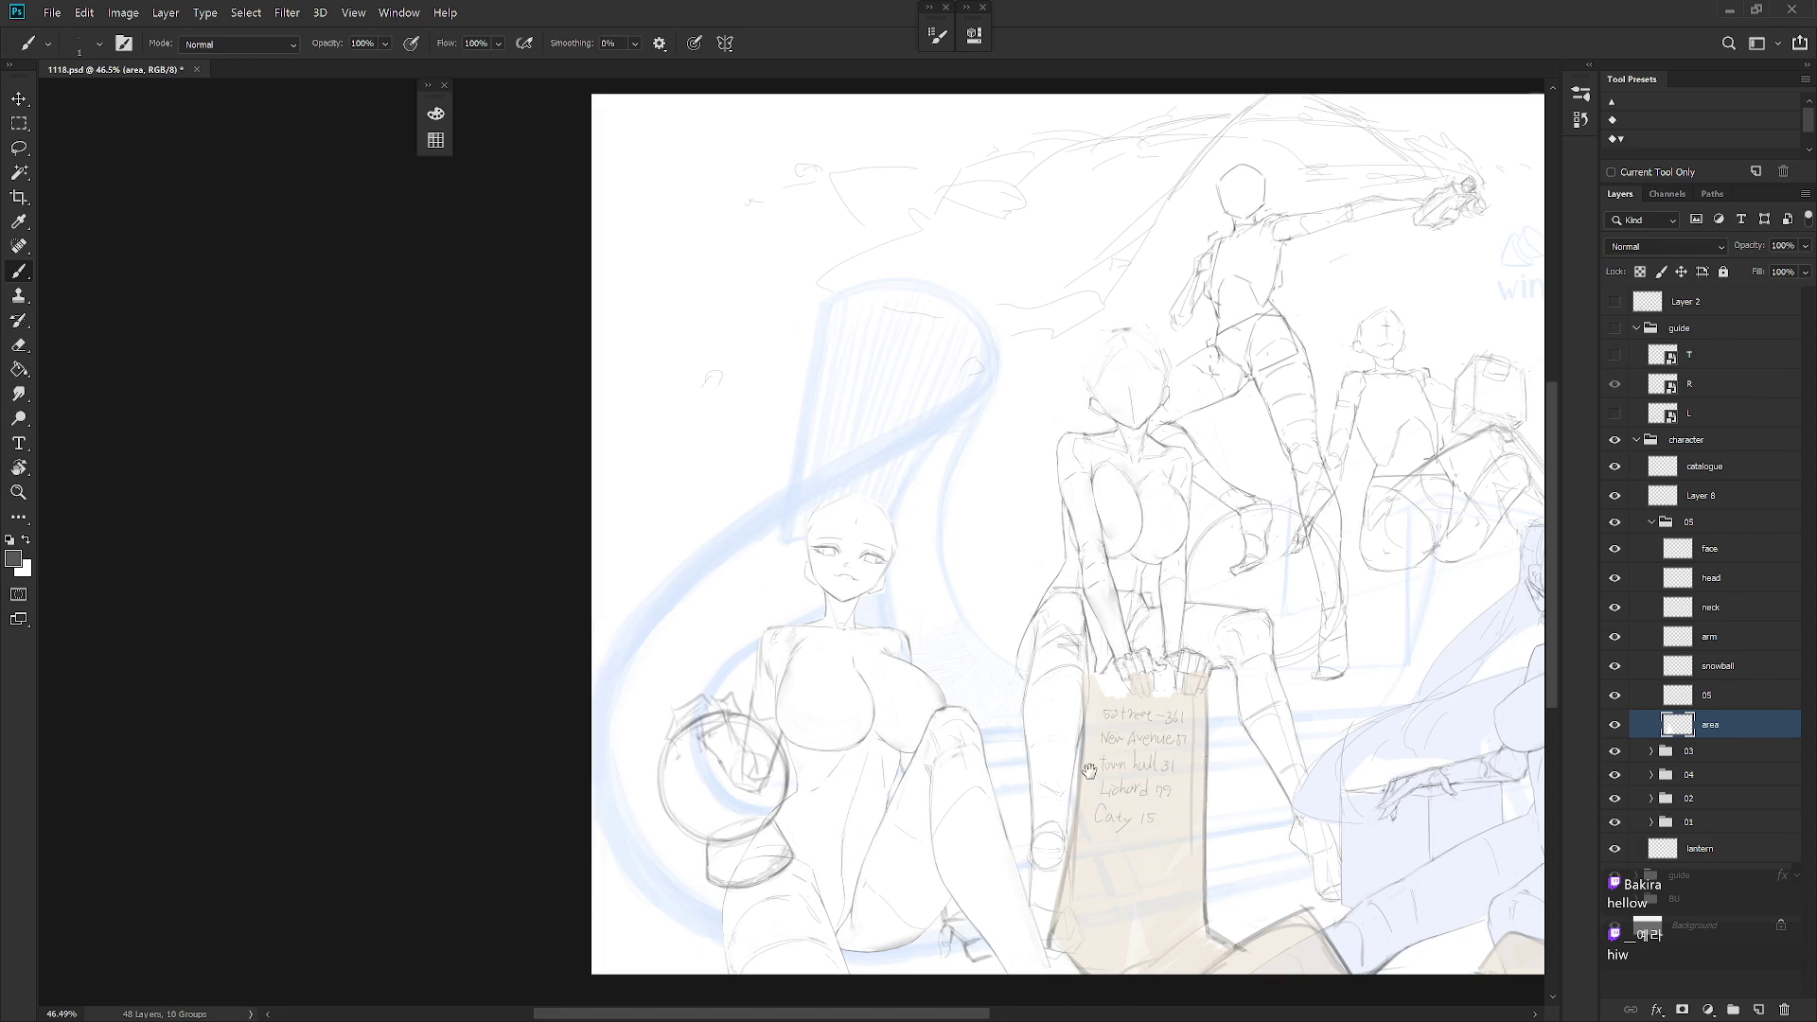
scroll(1060, 539, up, 5)
Pick the pencil on the head layer and zoom in with the view tilted around the girl's head
key(shift+b)
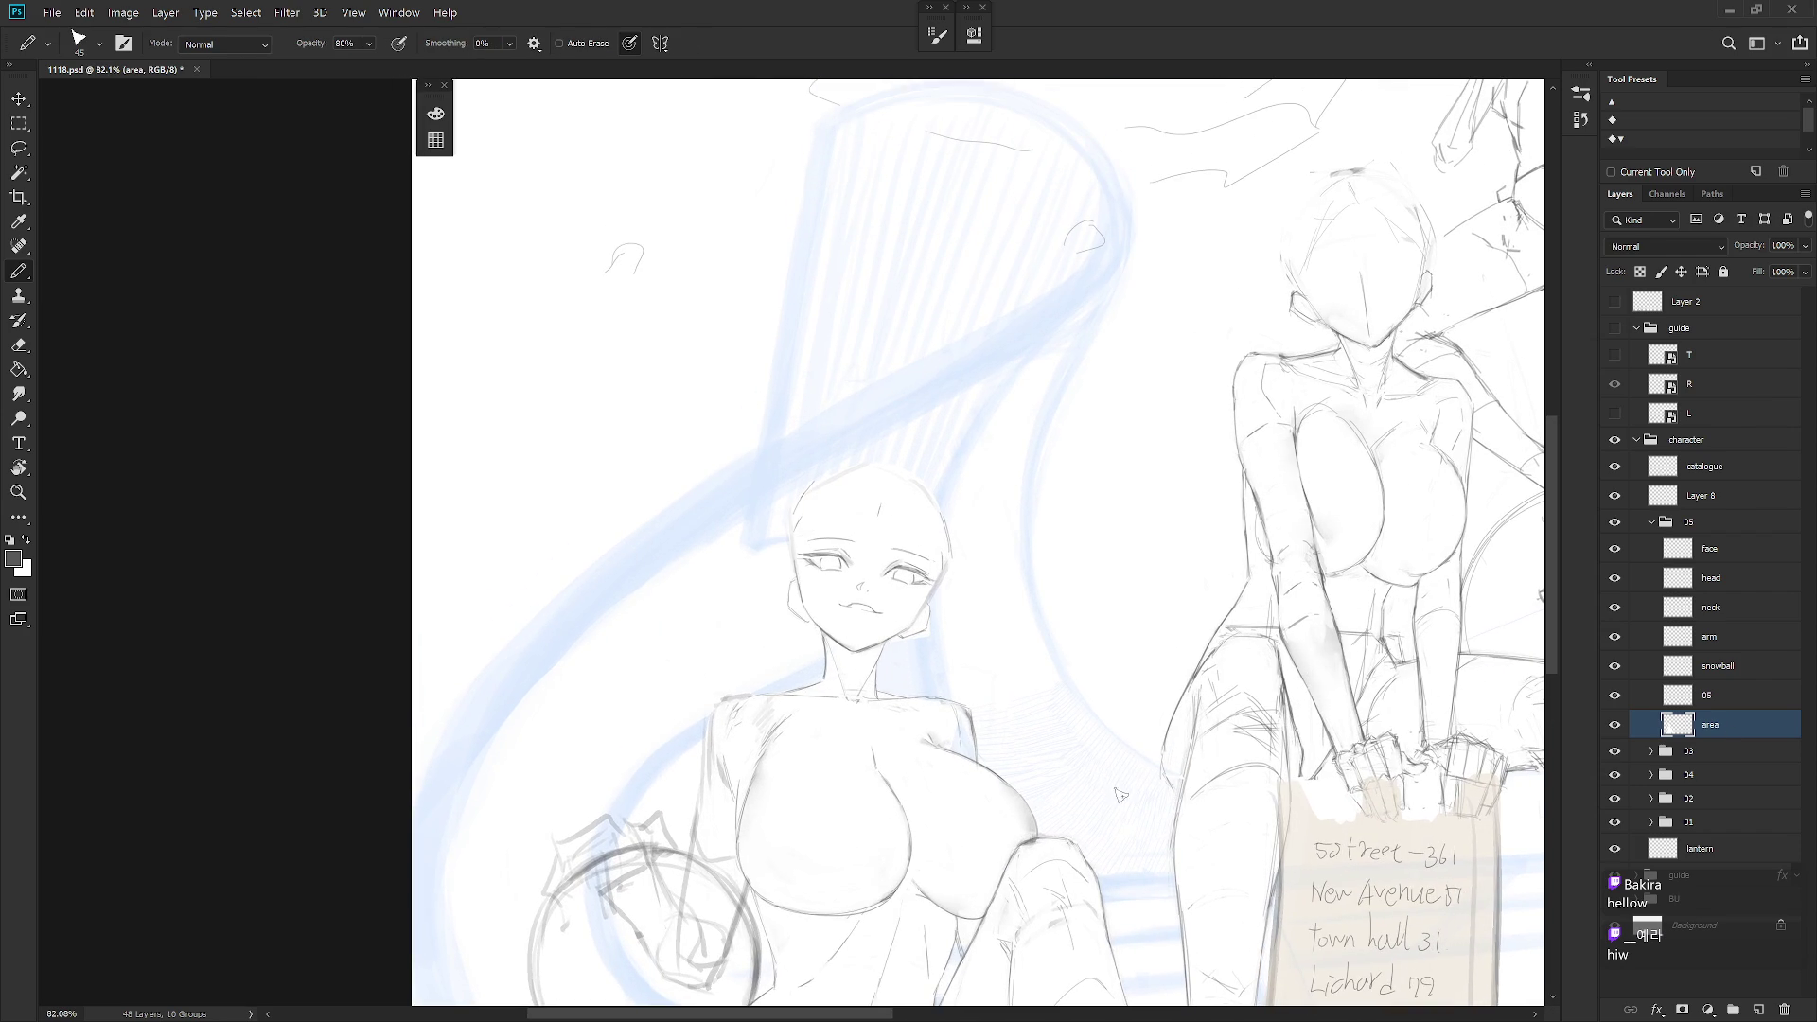
click(1741, 577)
scroll(870, 531, up, 3)
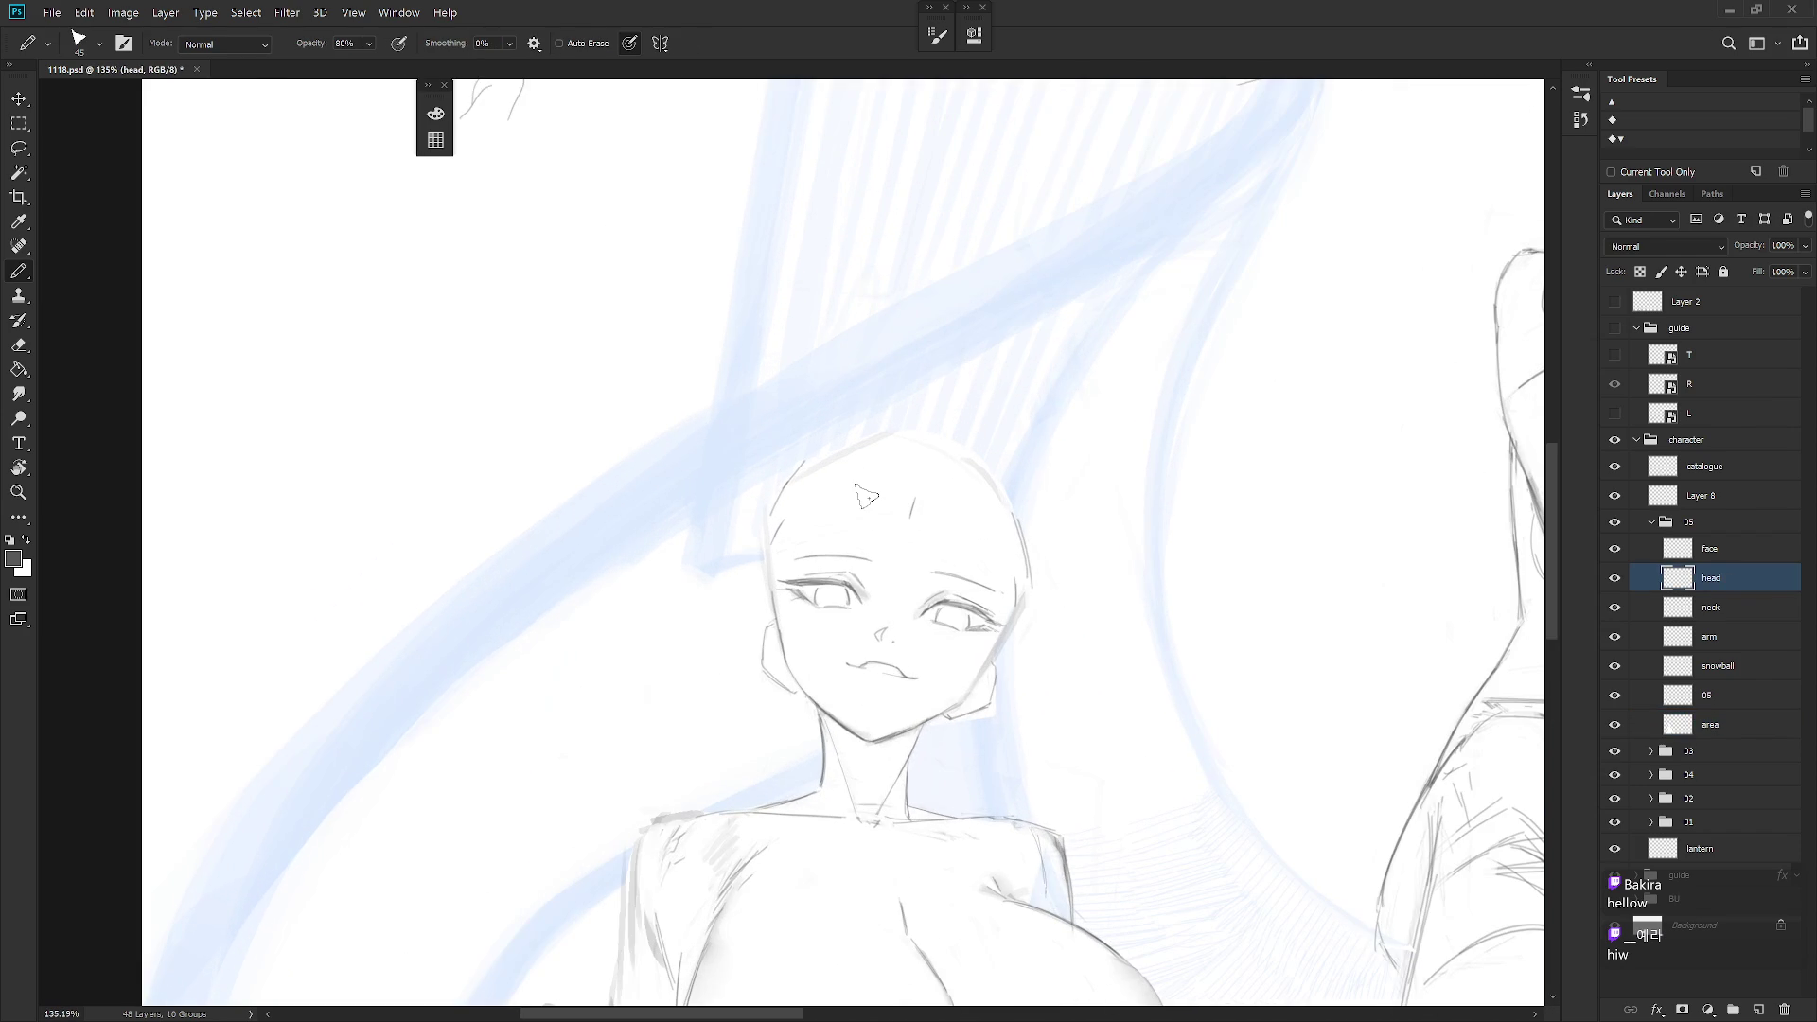
key(r)
mouse_move(969, 792)
mouse_down()
mouse_move(1042, 709)
mouse_move(995, 537)
mouse_up()
key(b)
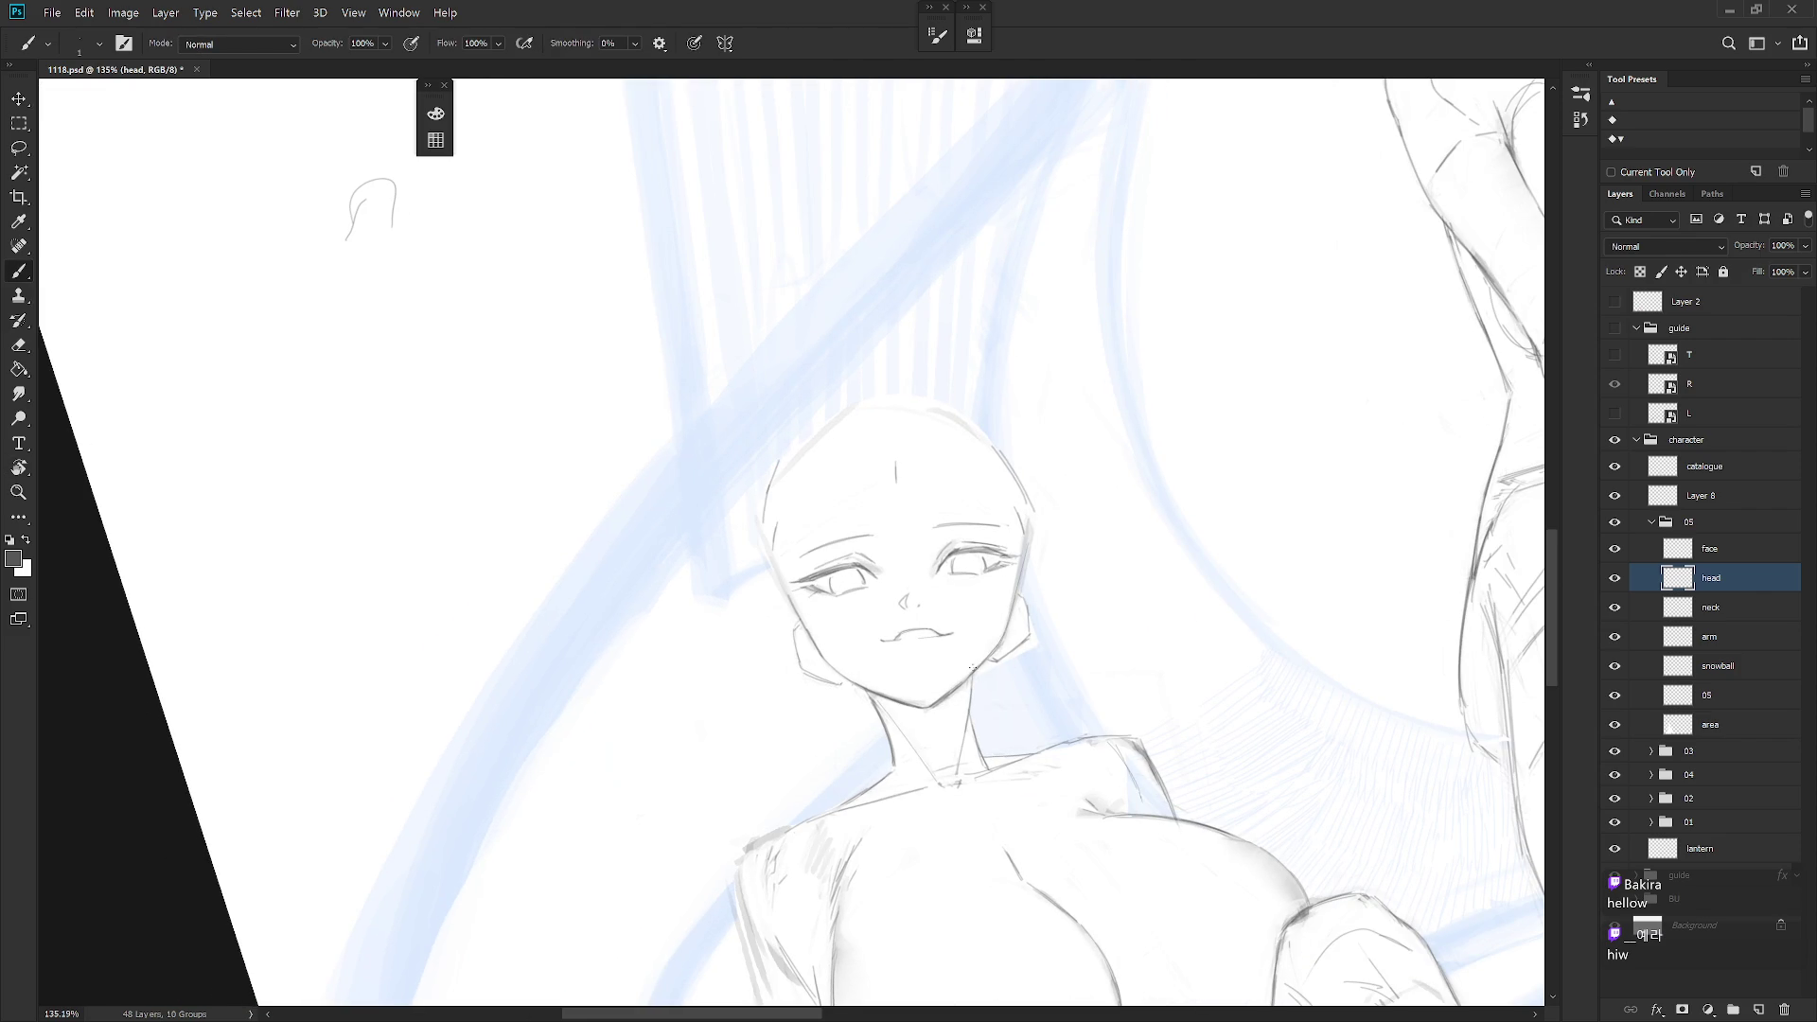
key(r)
drag(1066, 669, 1036, 687)
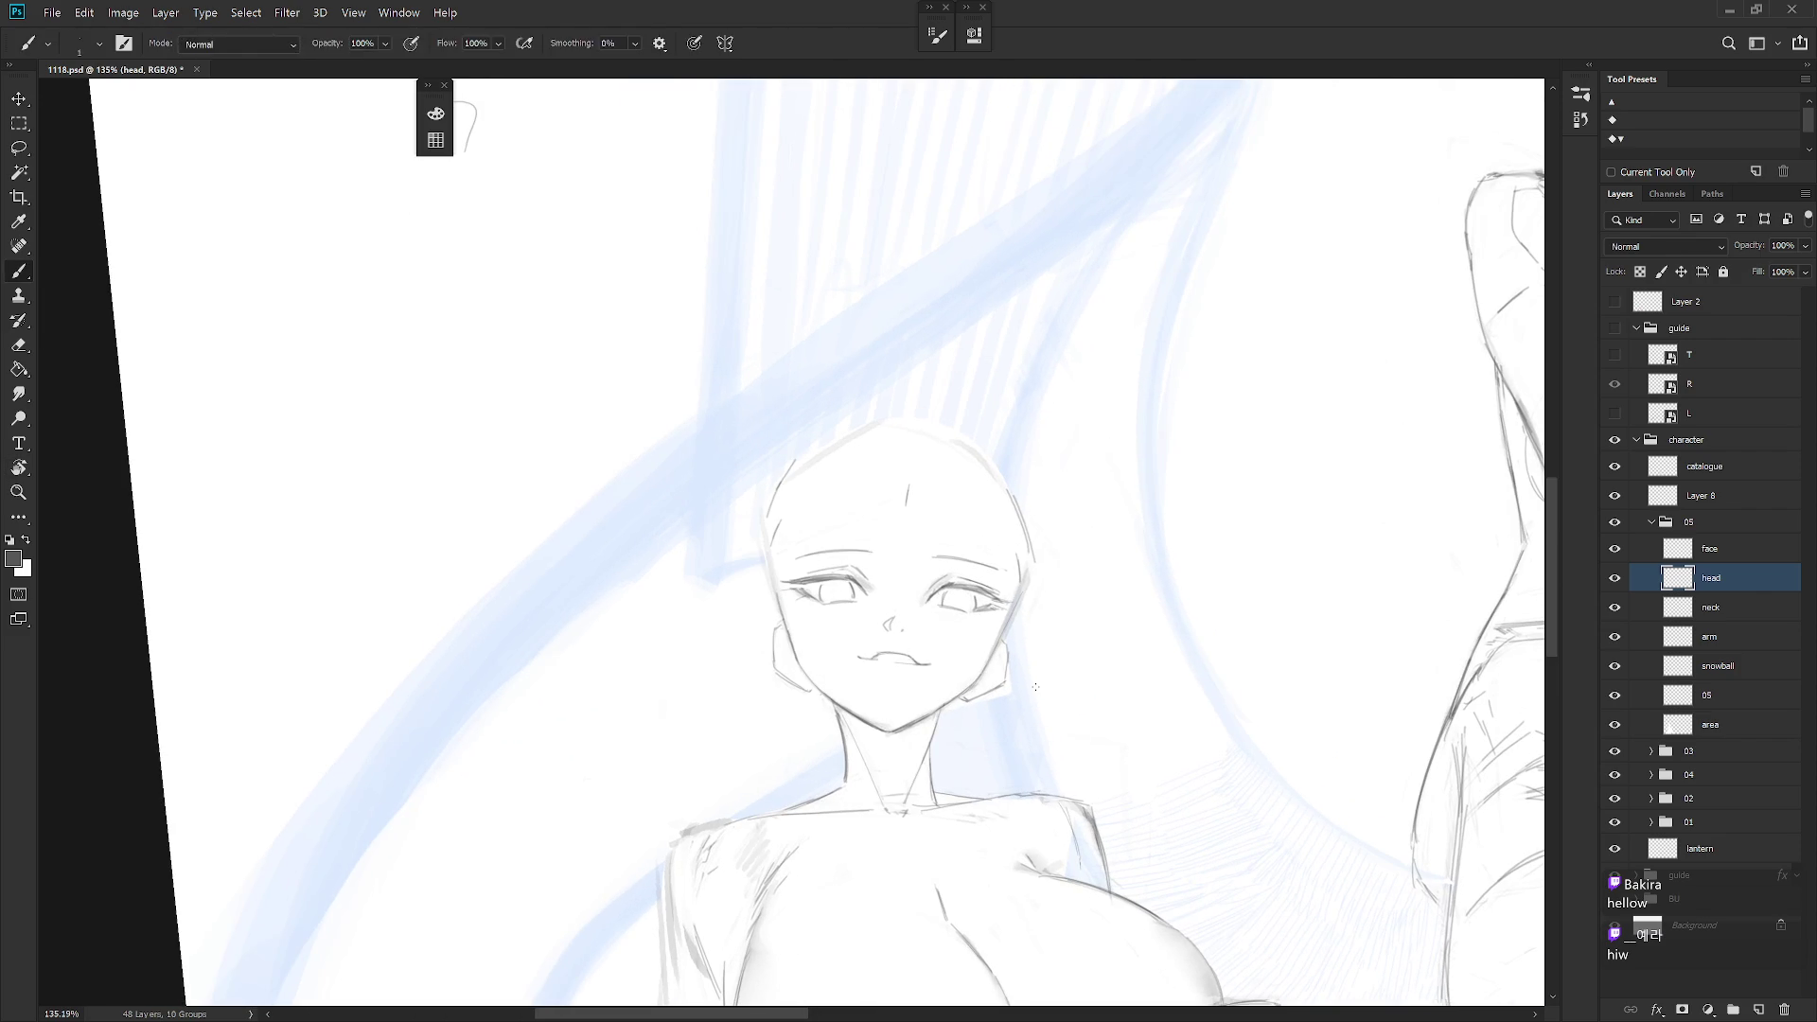
Refine the jaw line with alternating eraser and brush strokes, then return the view upright
key(e)
key(b)
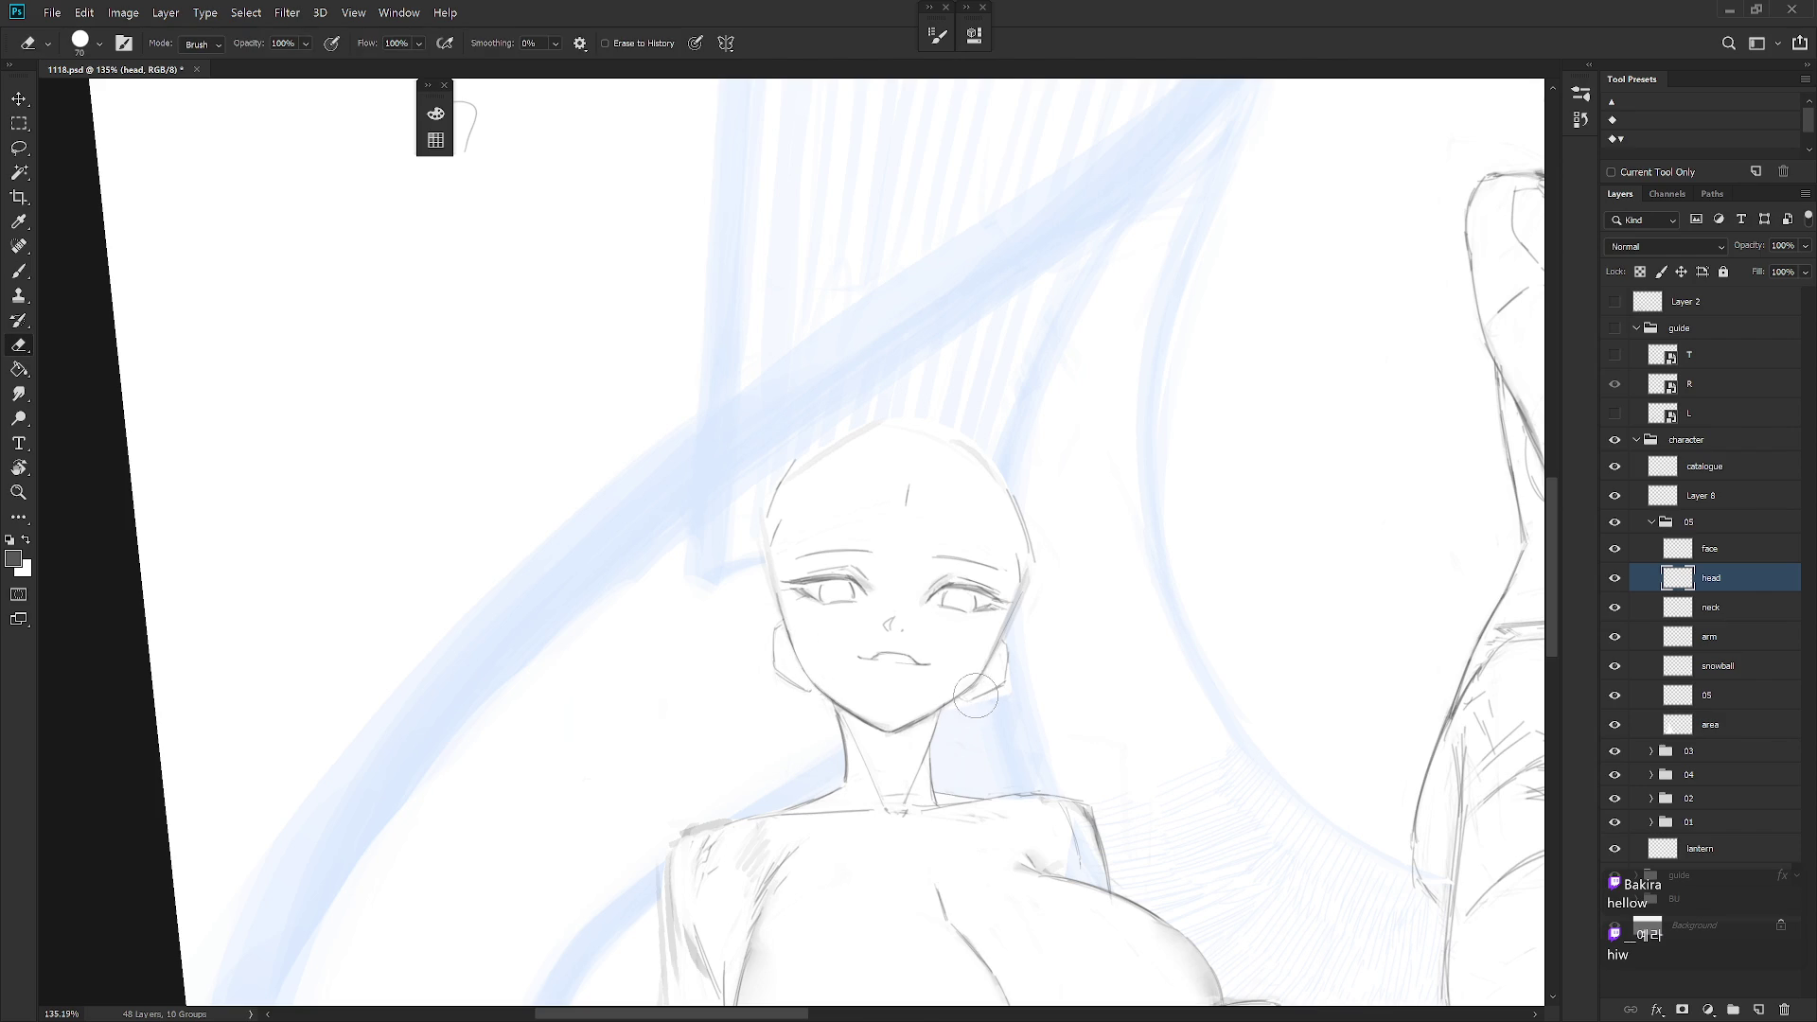
key(e)
key(b)
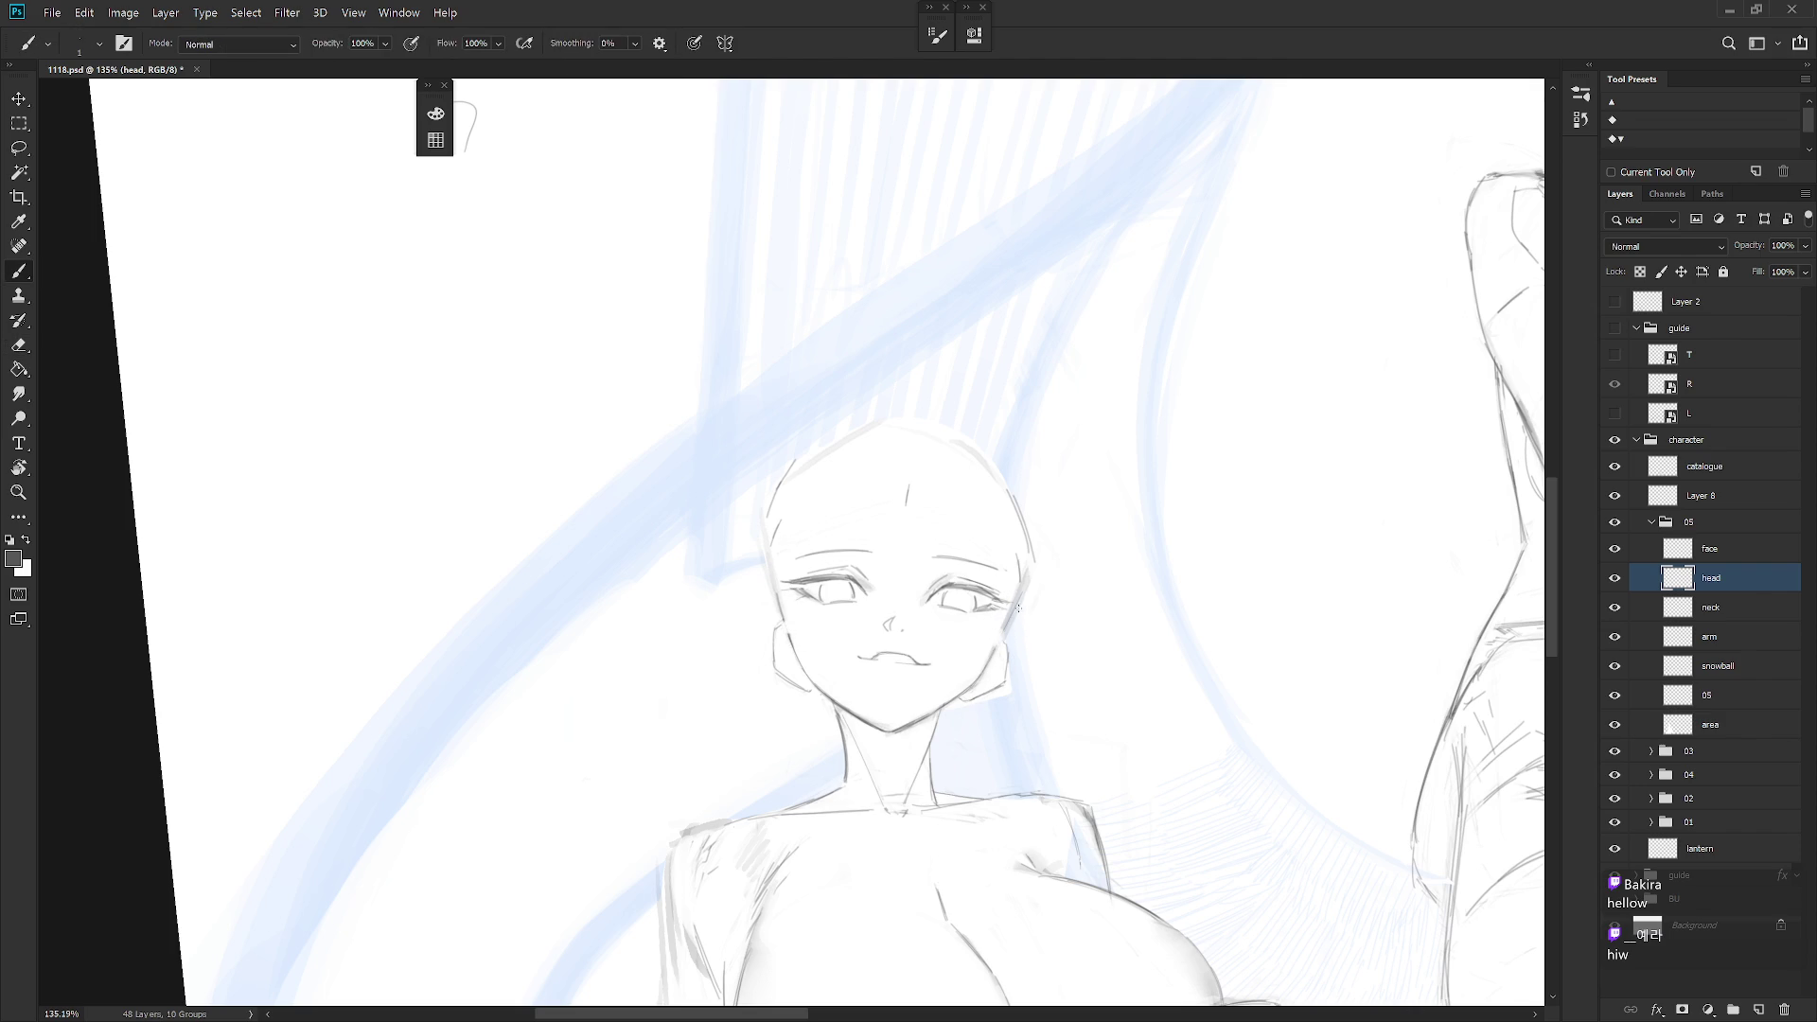
mouse_move(1016, 611)
mouse_down()
mouse_move(1034, 730)
mouse_move(891, 671)
mouse_up()
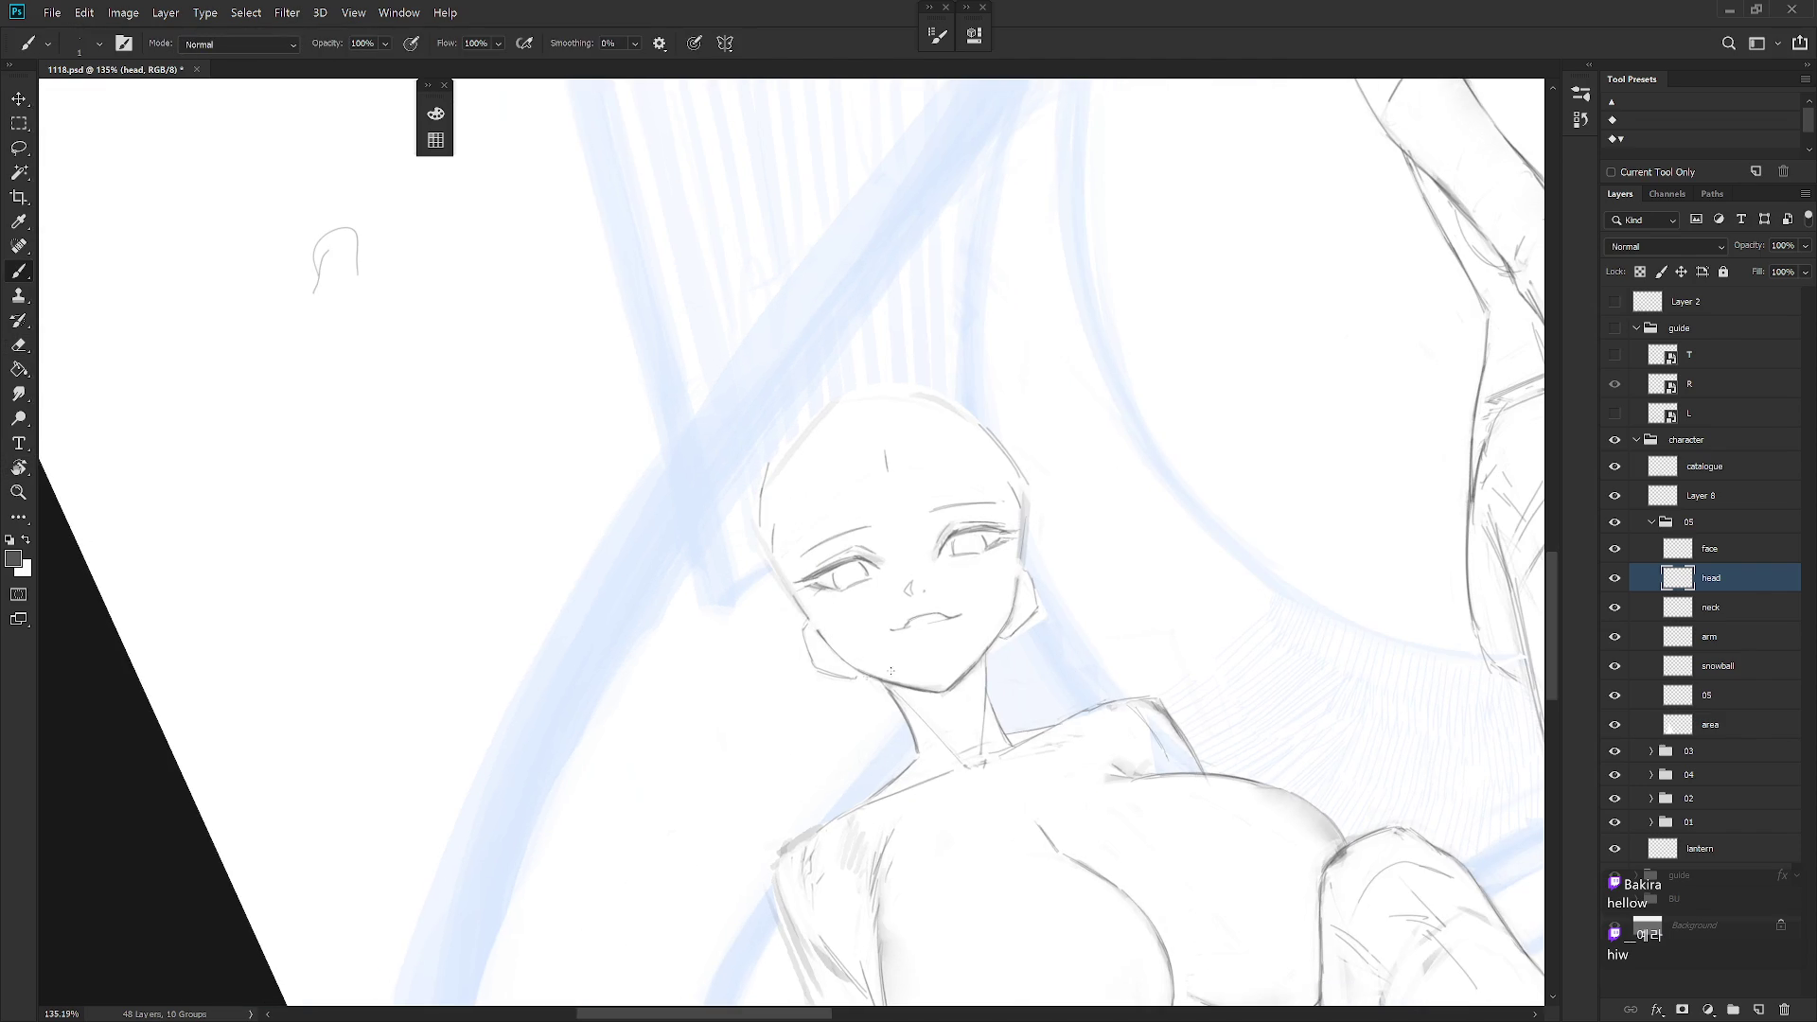
mouse_move(998, 641)
mouse_down()
mouse_move(1033, 635)
mouse_move(1098, 719)
mouse_up()
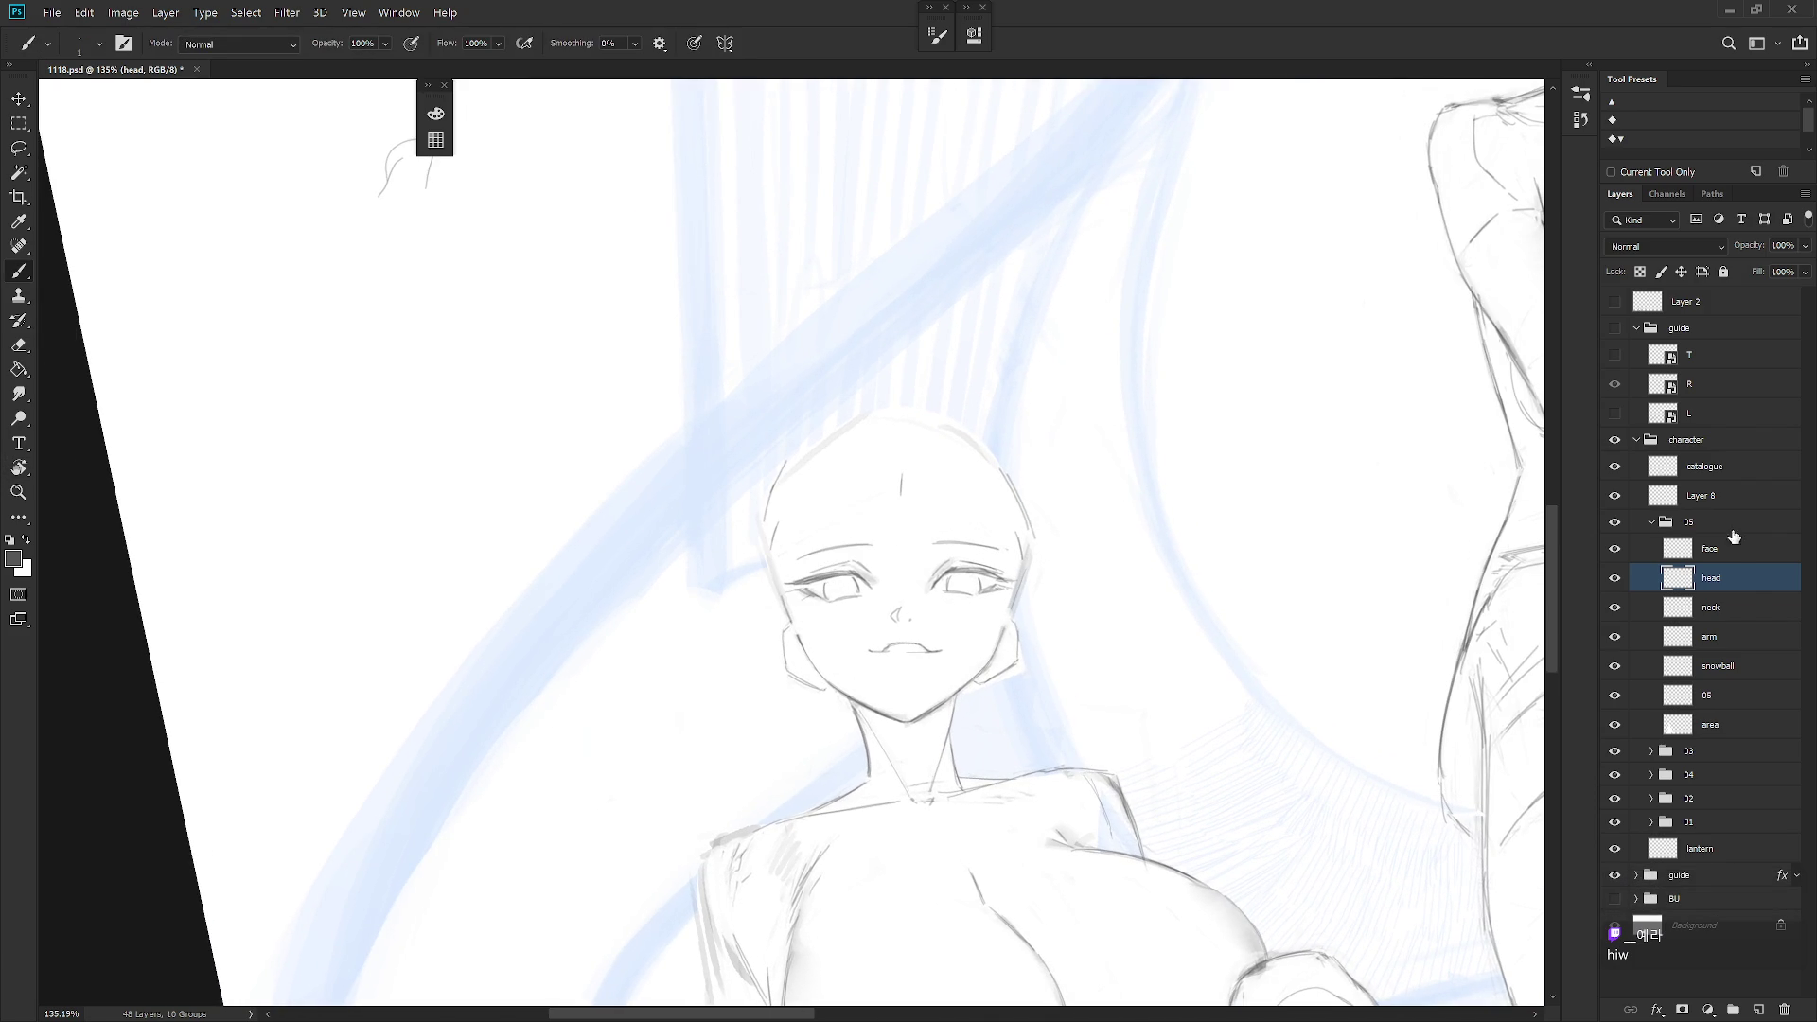
Toggle the head and face layers' visibility to compare the face sketch, zooming out
click(1614, 577)
click(1615, 577)
click(1709, 549)
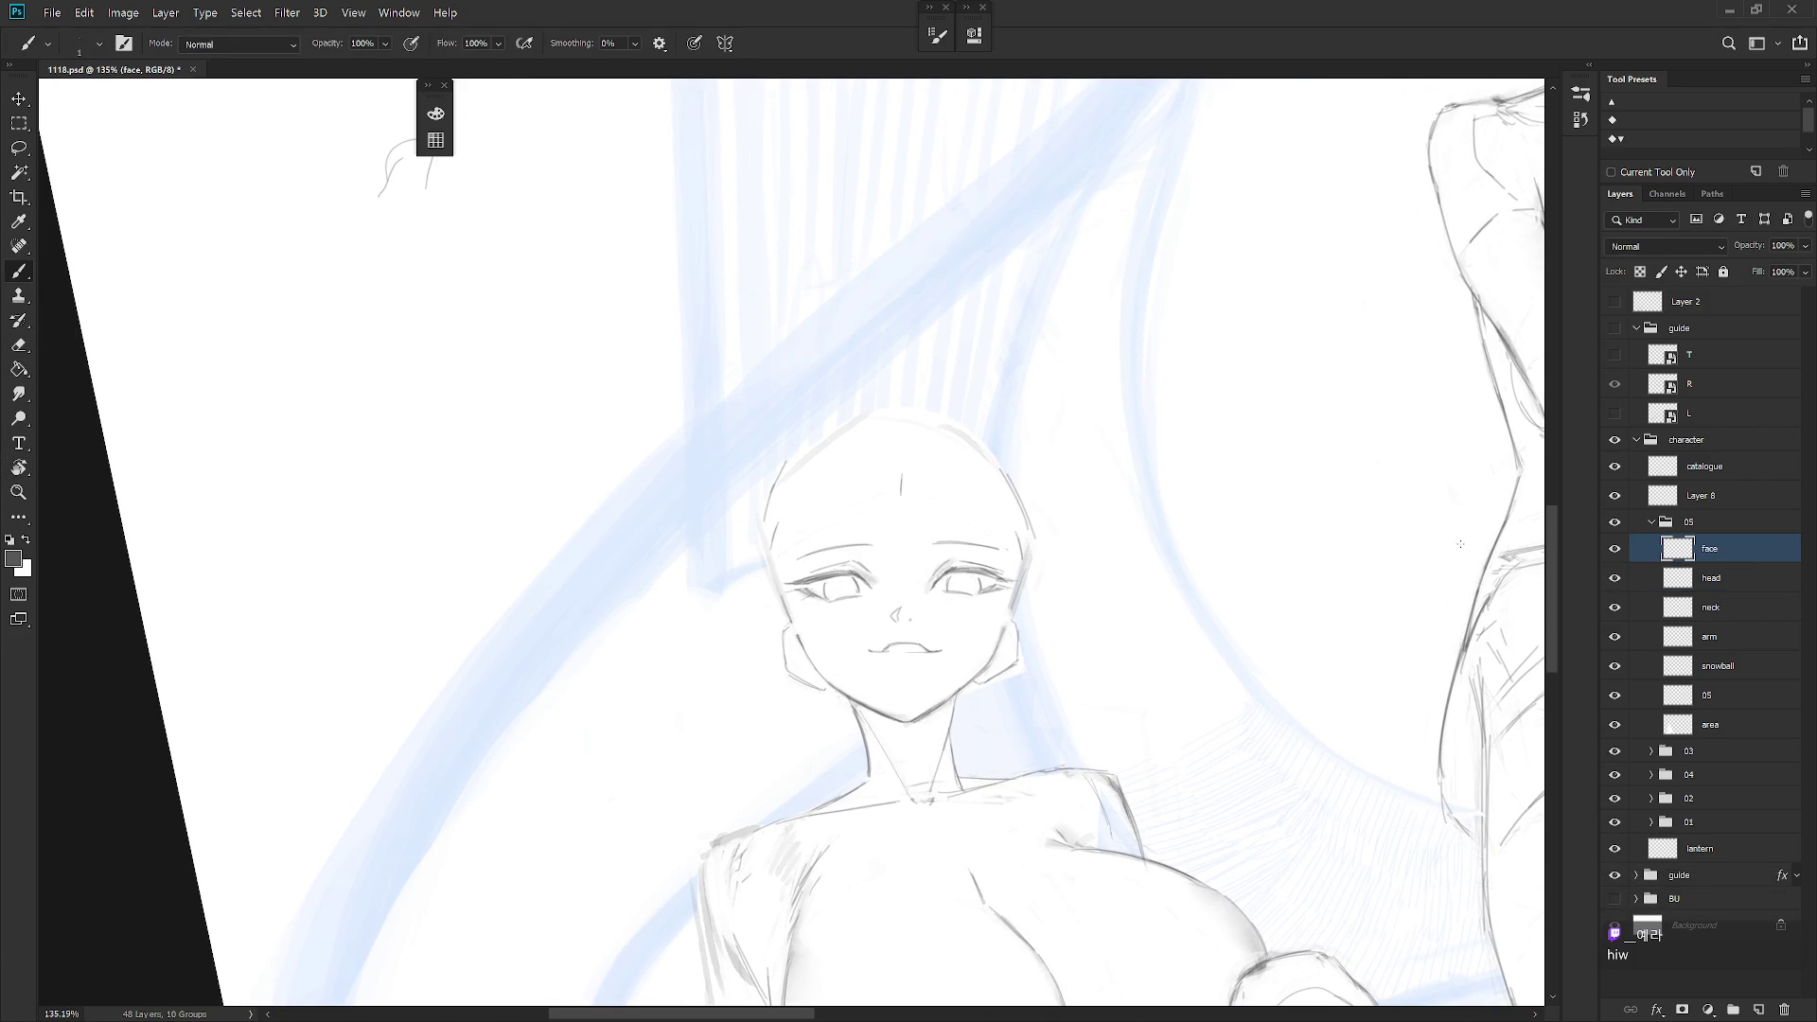
scroll(923, 559, up, 3)
key(l)
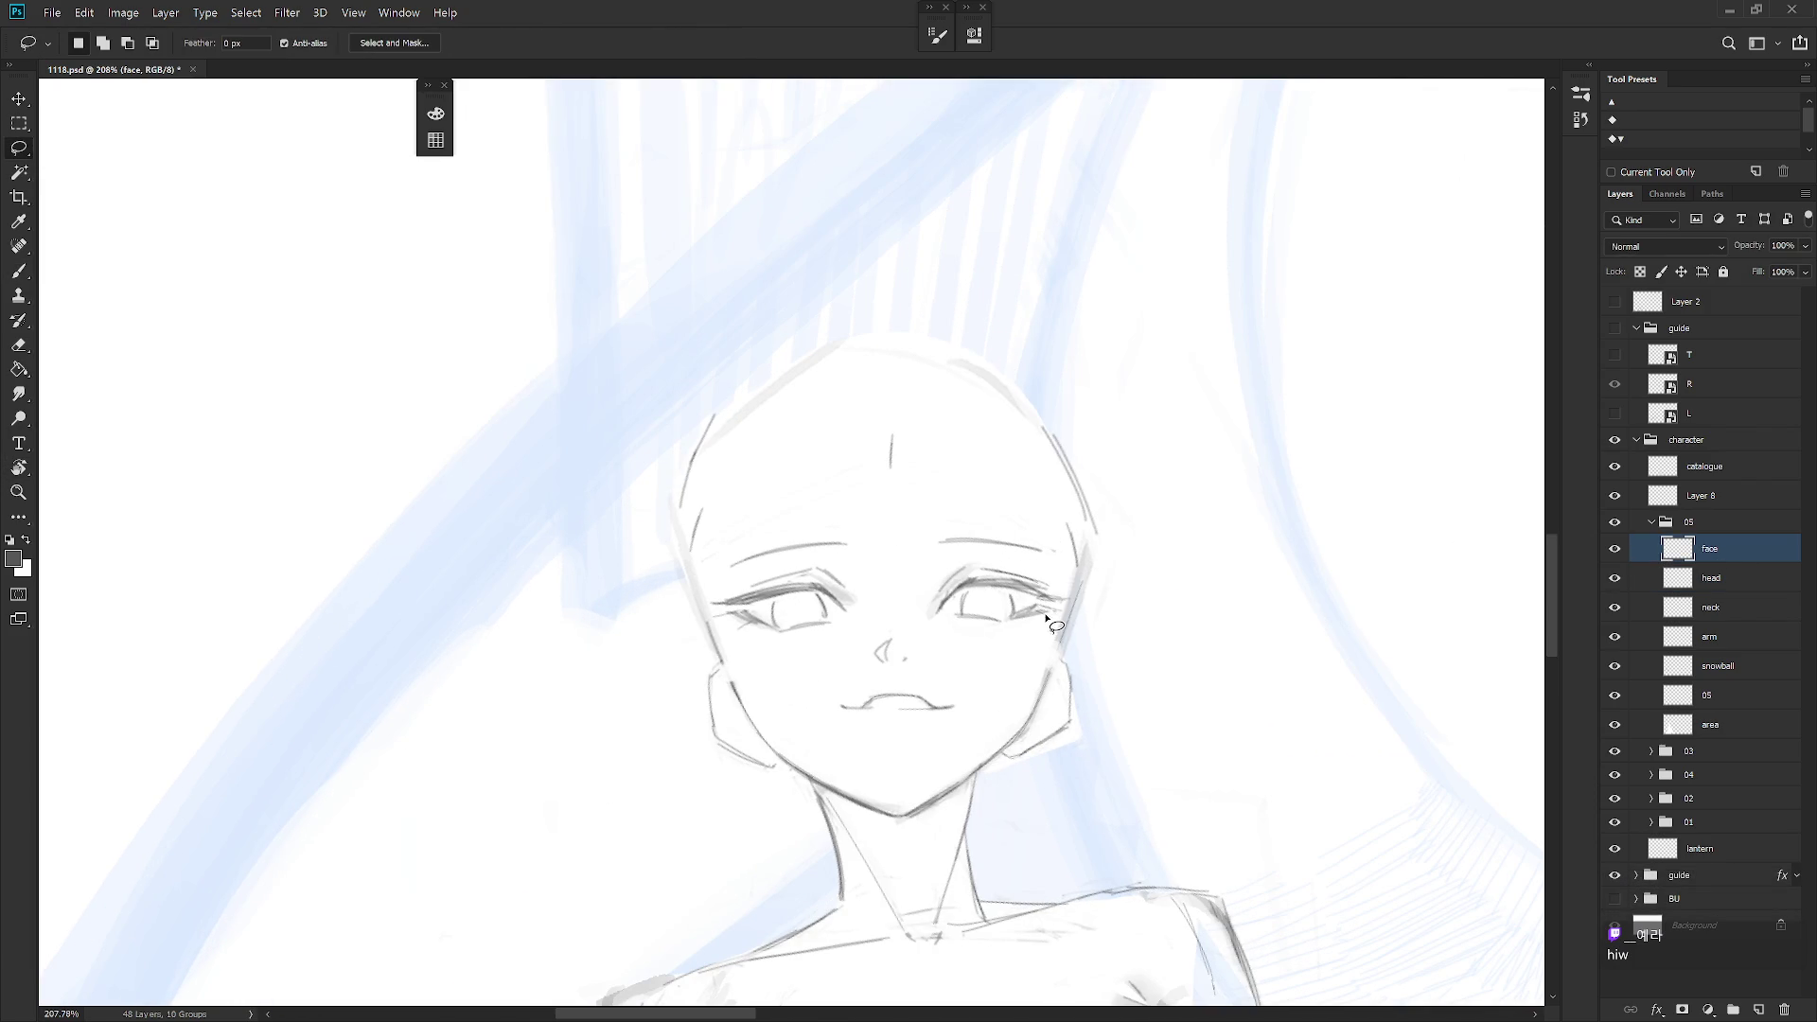
drag(1049, 620, 1056, 694)
scroll(1054, 663, down, 1)
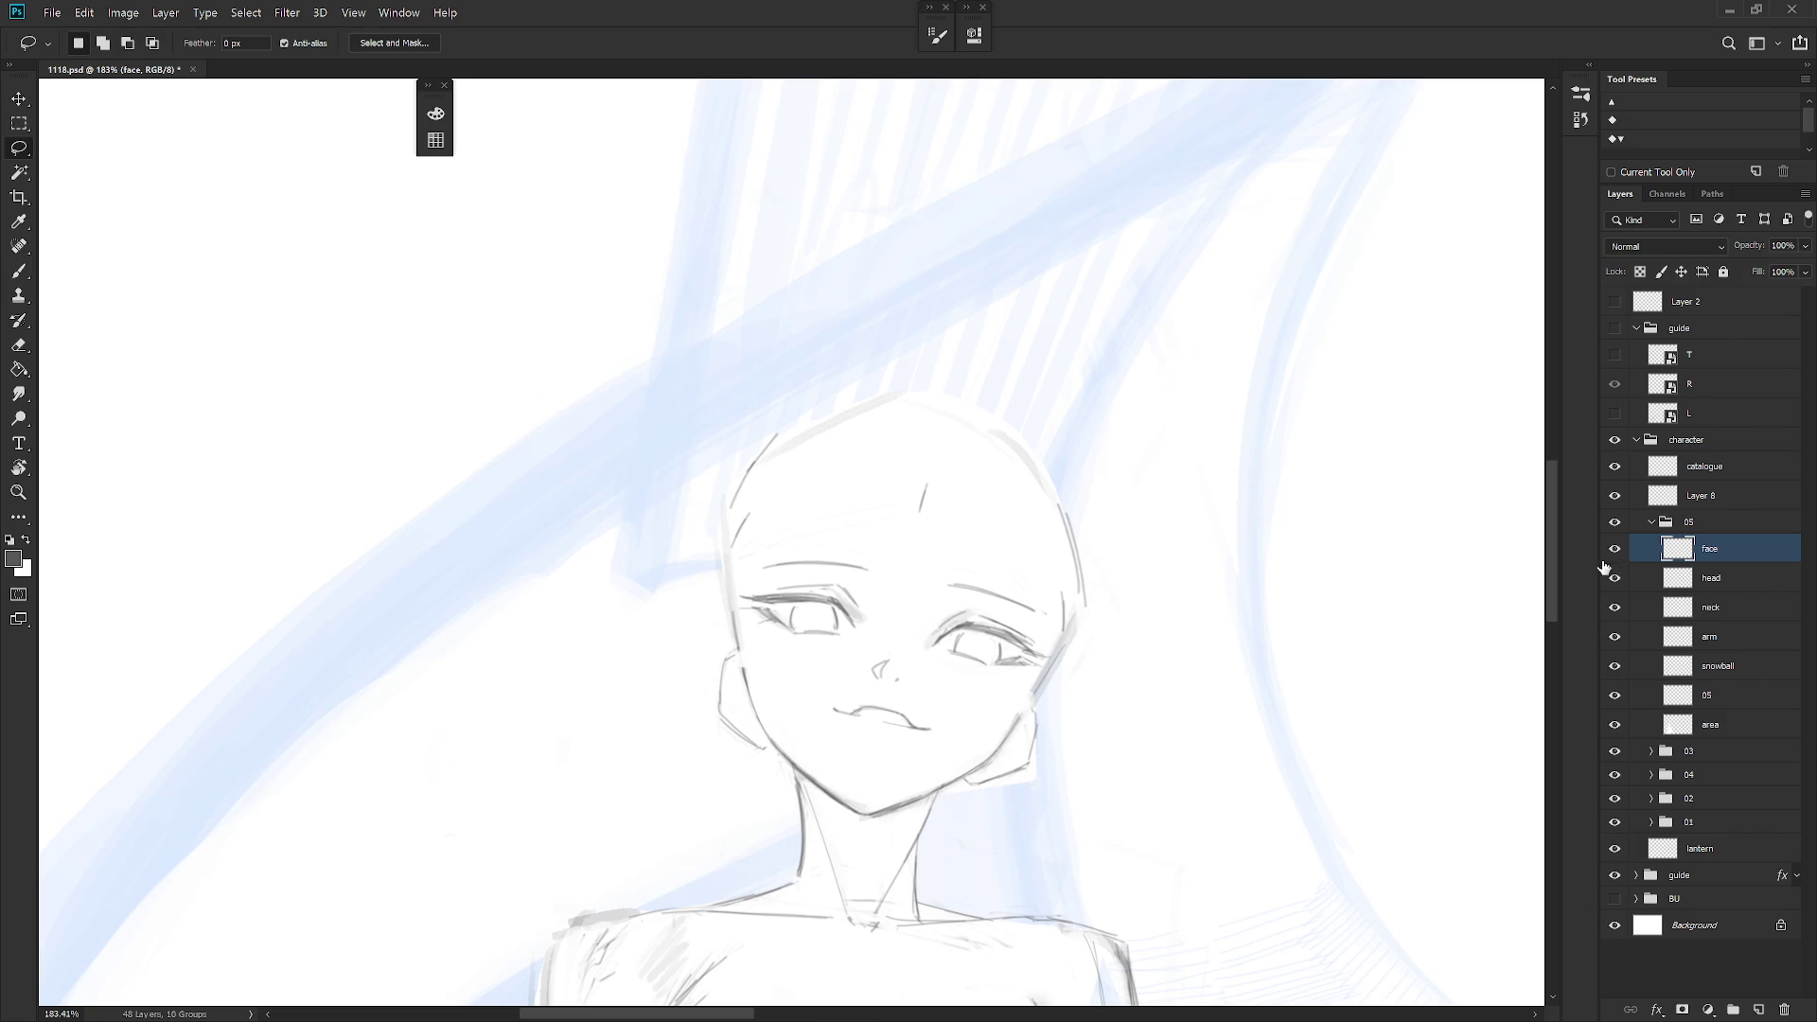
click(1615, 549)
click(1615, 549)
Back on the head layer, rotate the view and undo the stray forehead stroke
click(1732, 578)
key(r)
drag(1189, 655, 907, 461)
key(b)
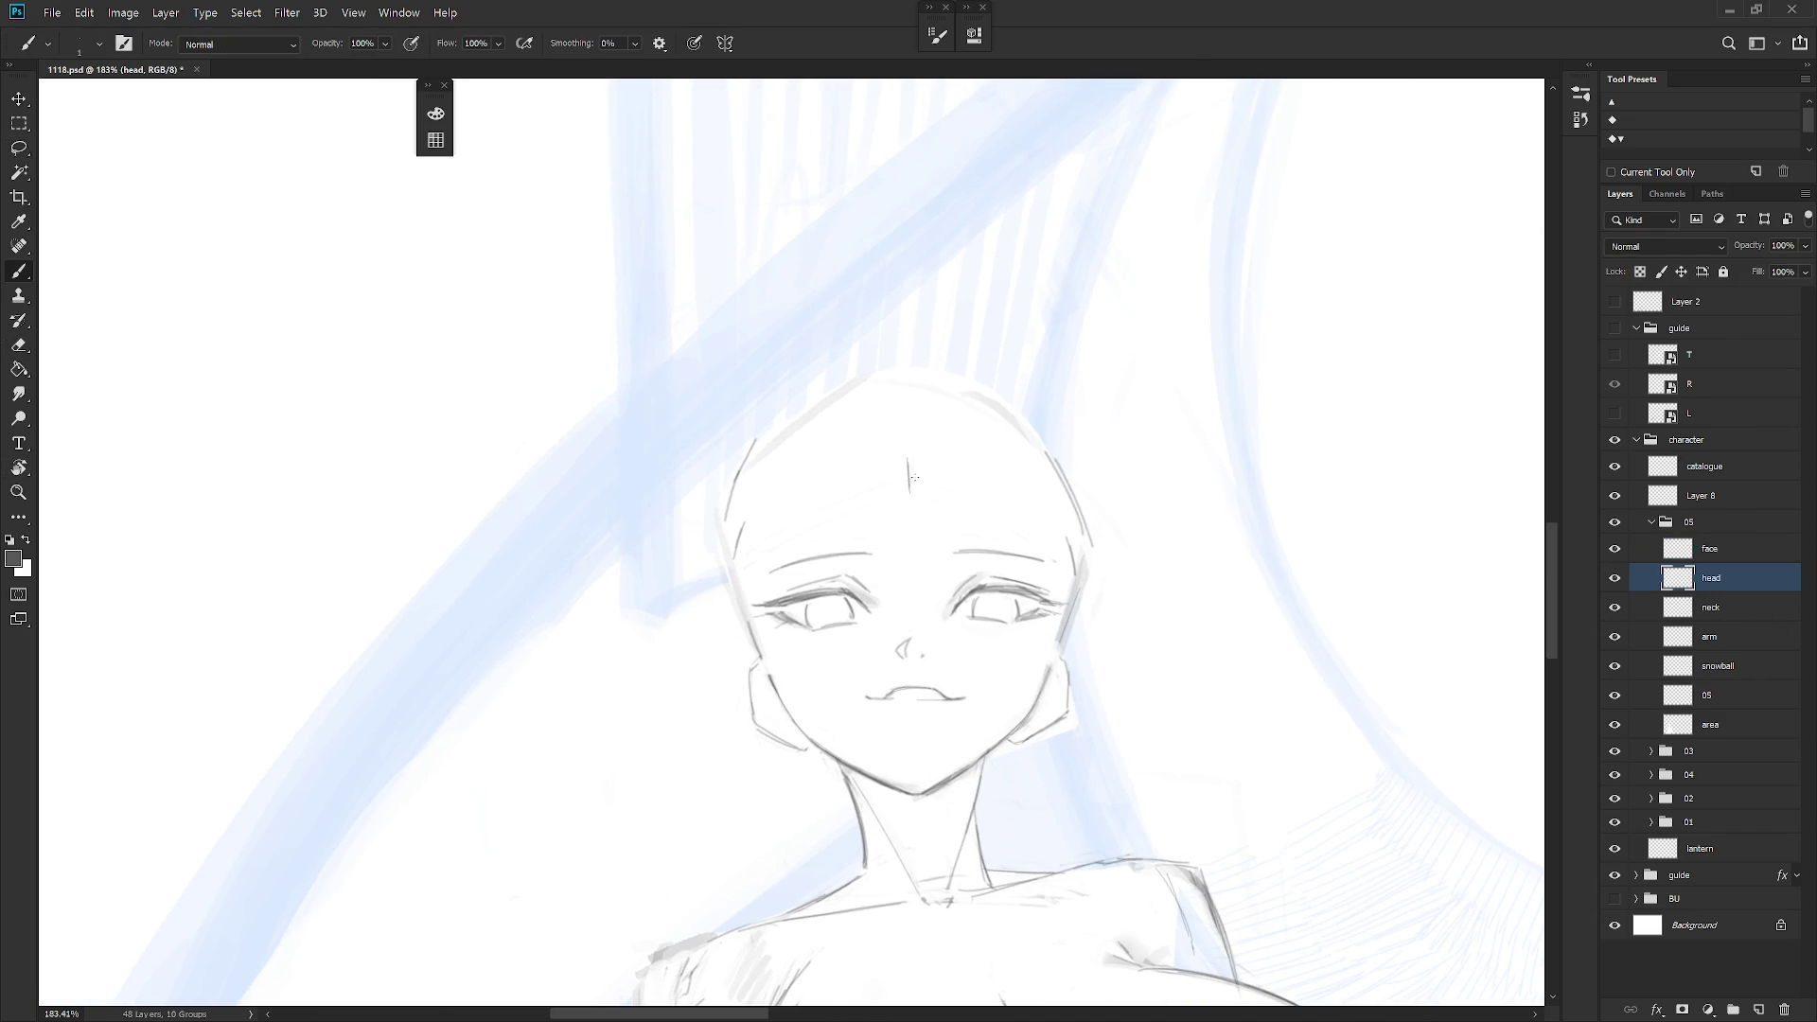
key(ctrl+z)
scroll(910, 485, down, 2)
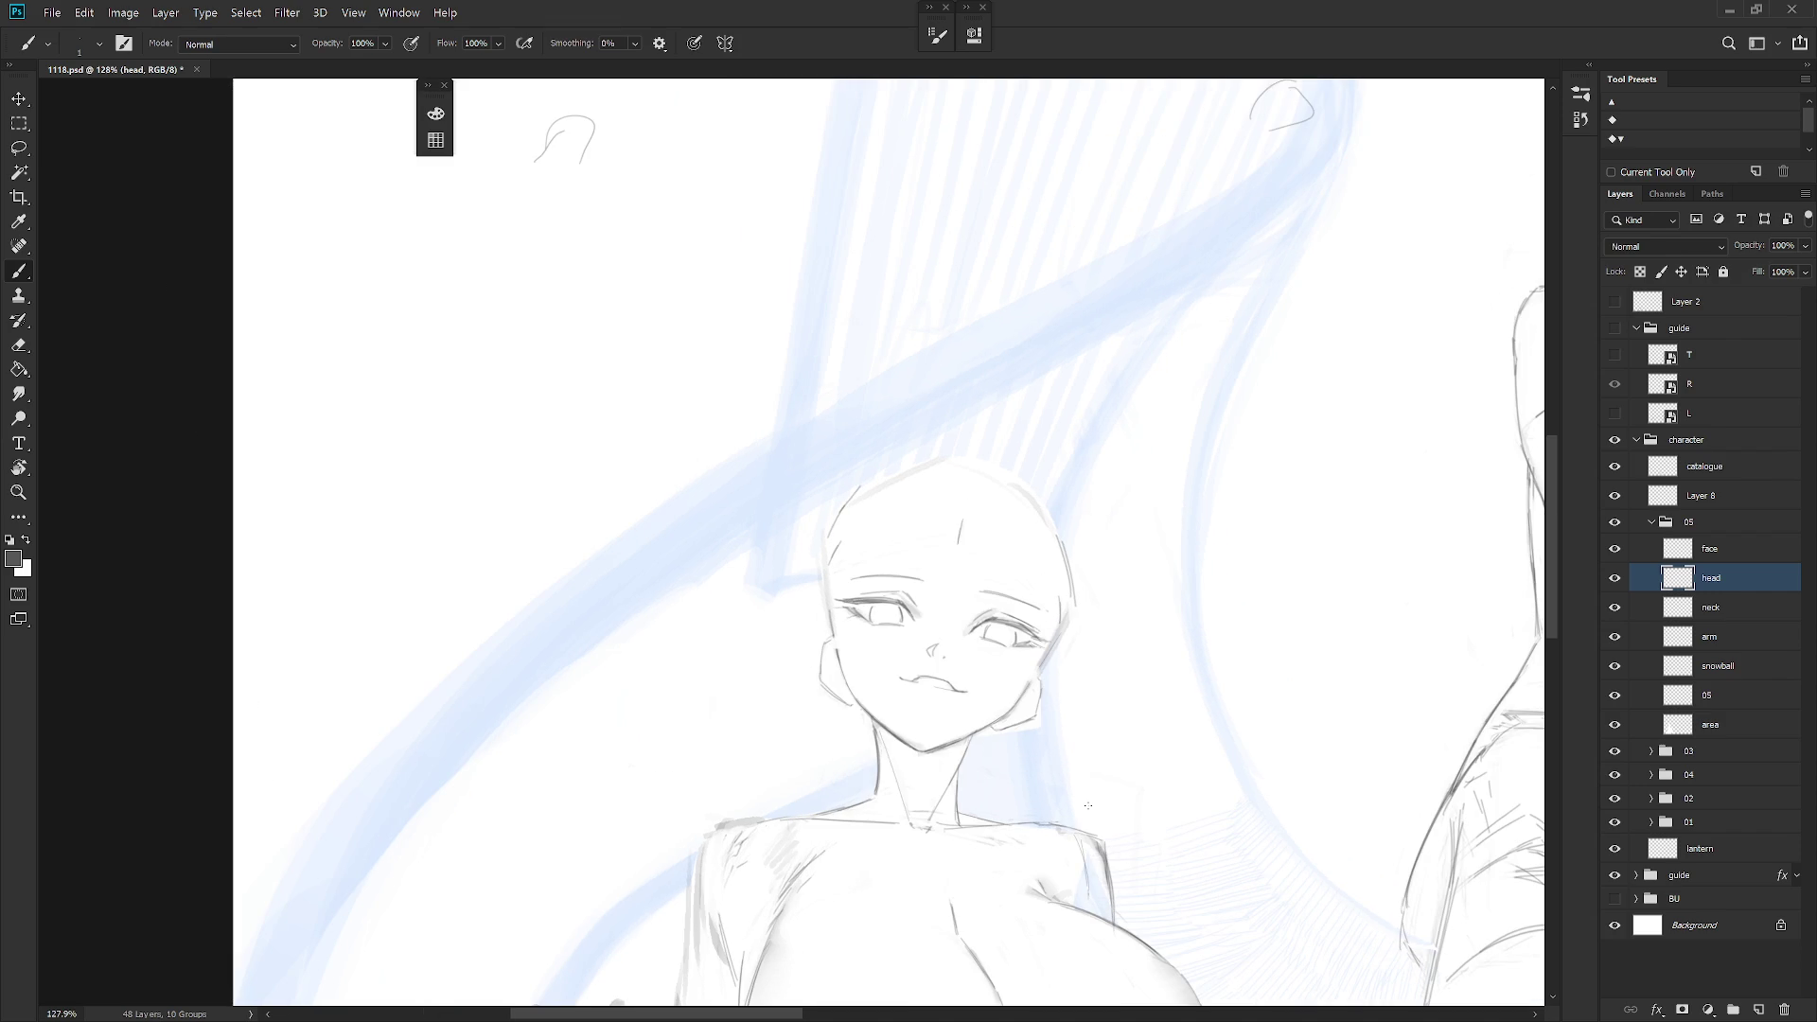
Create a new layer and rename it 'hair'
key(ctrl+shift+n)
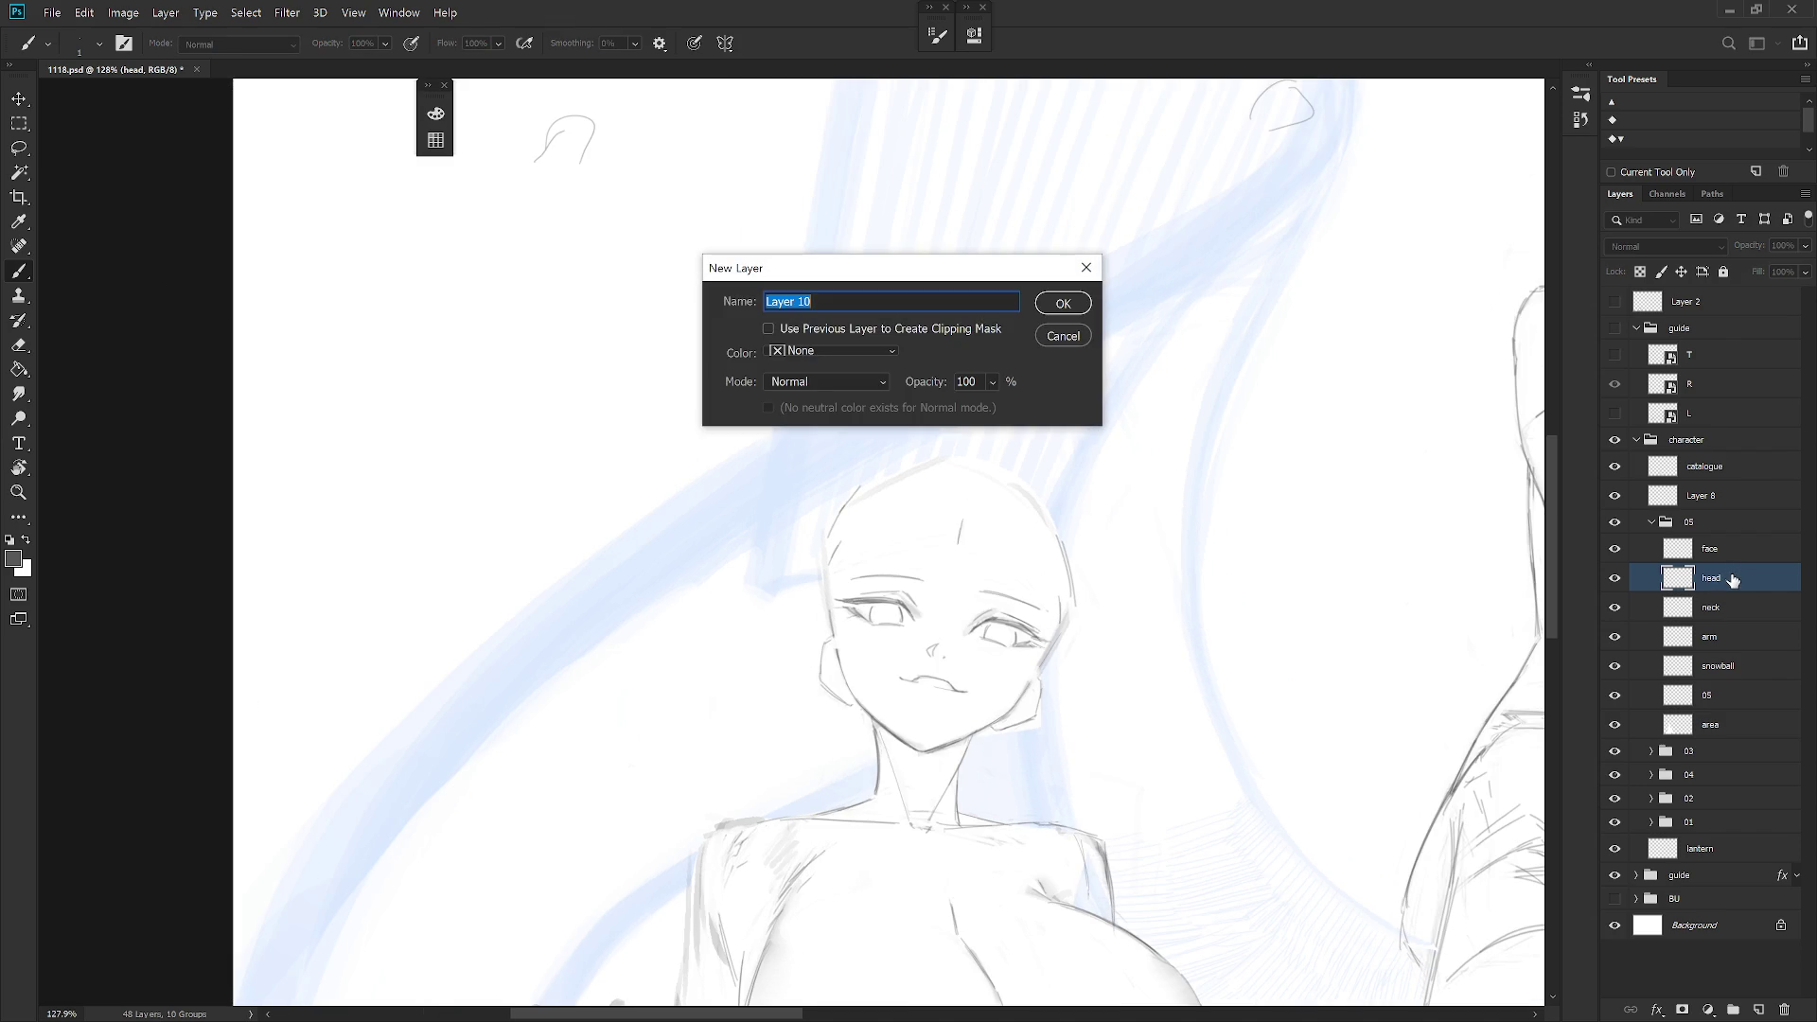
key(Return)
double_click(1718, 578)
text(hair)
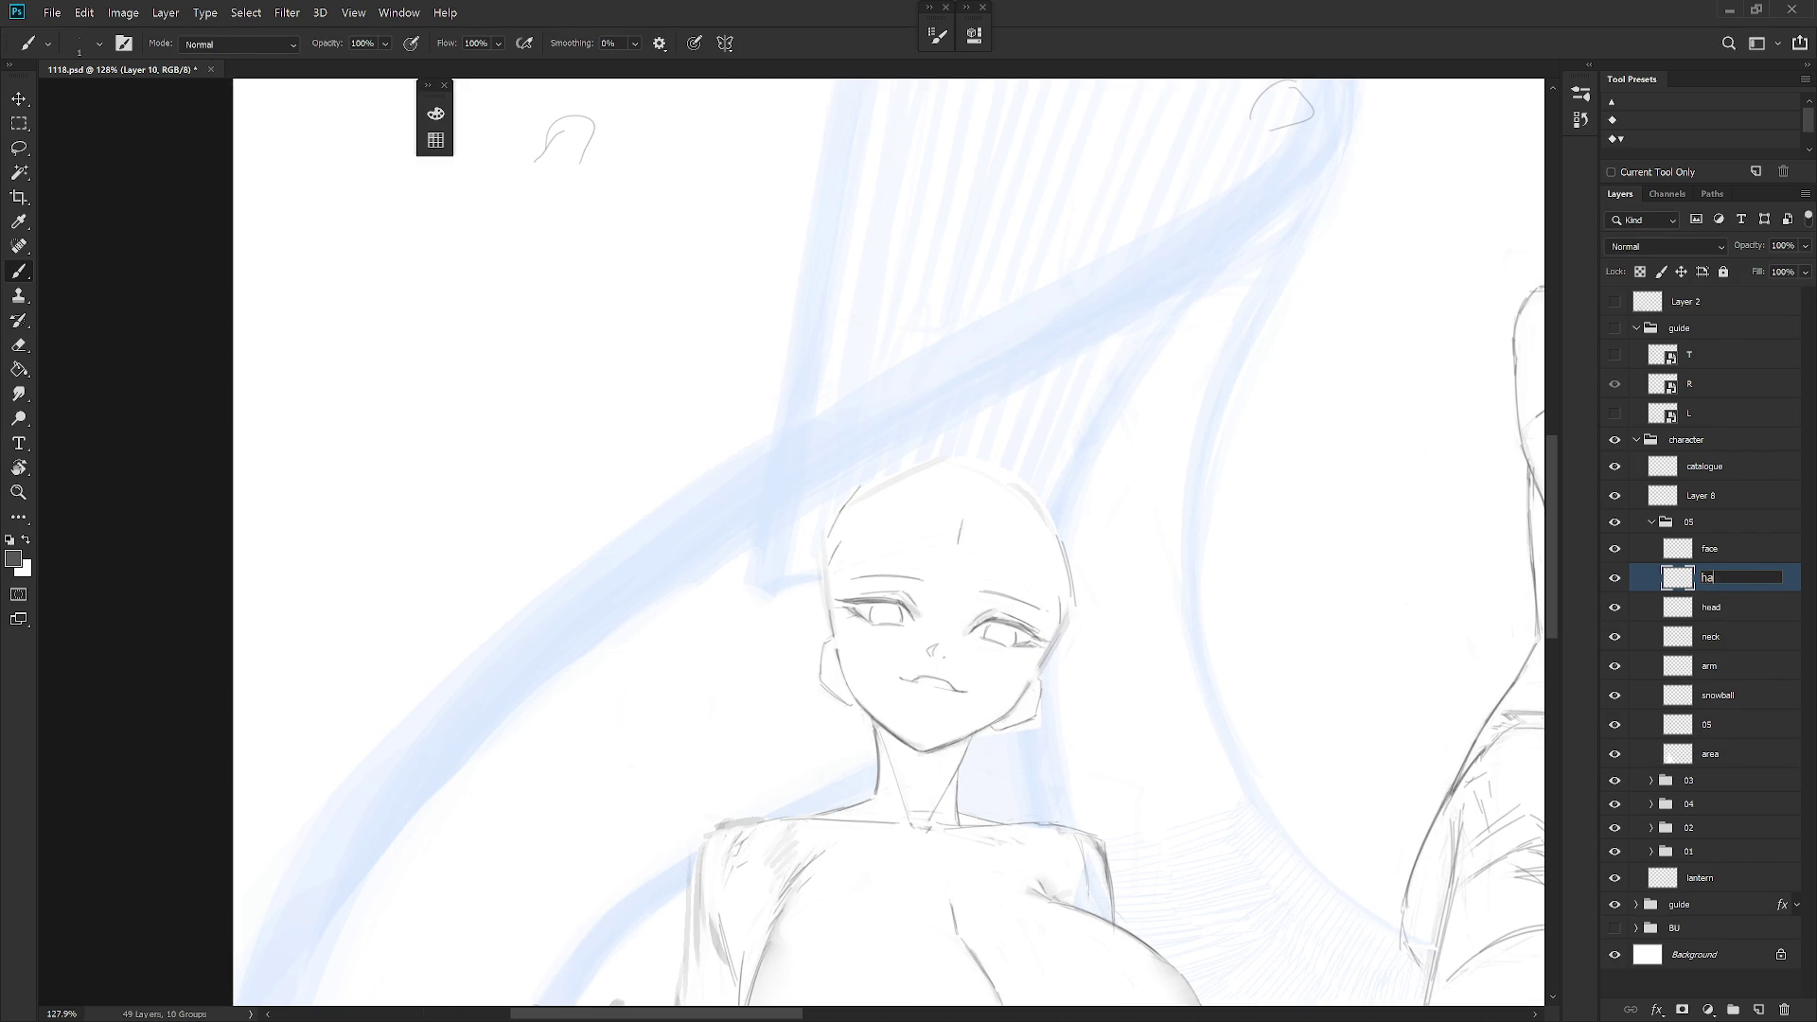
key(Return)
Add a layer named 'horn' above the head layer, undoing a stray arc
click(1734, 608)
key(ctrl+shift+n)
text(horn)
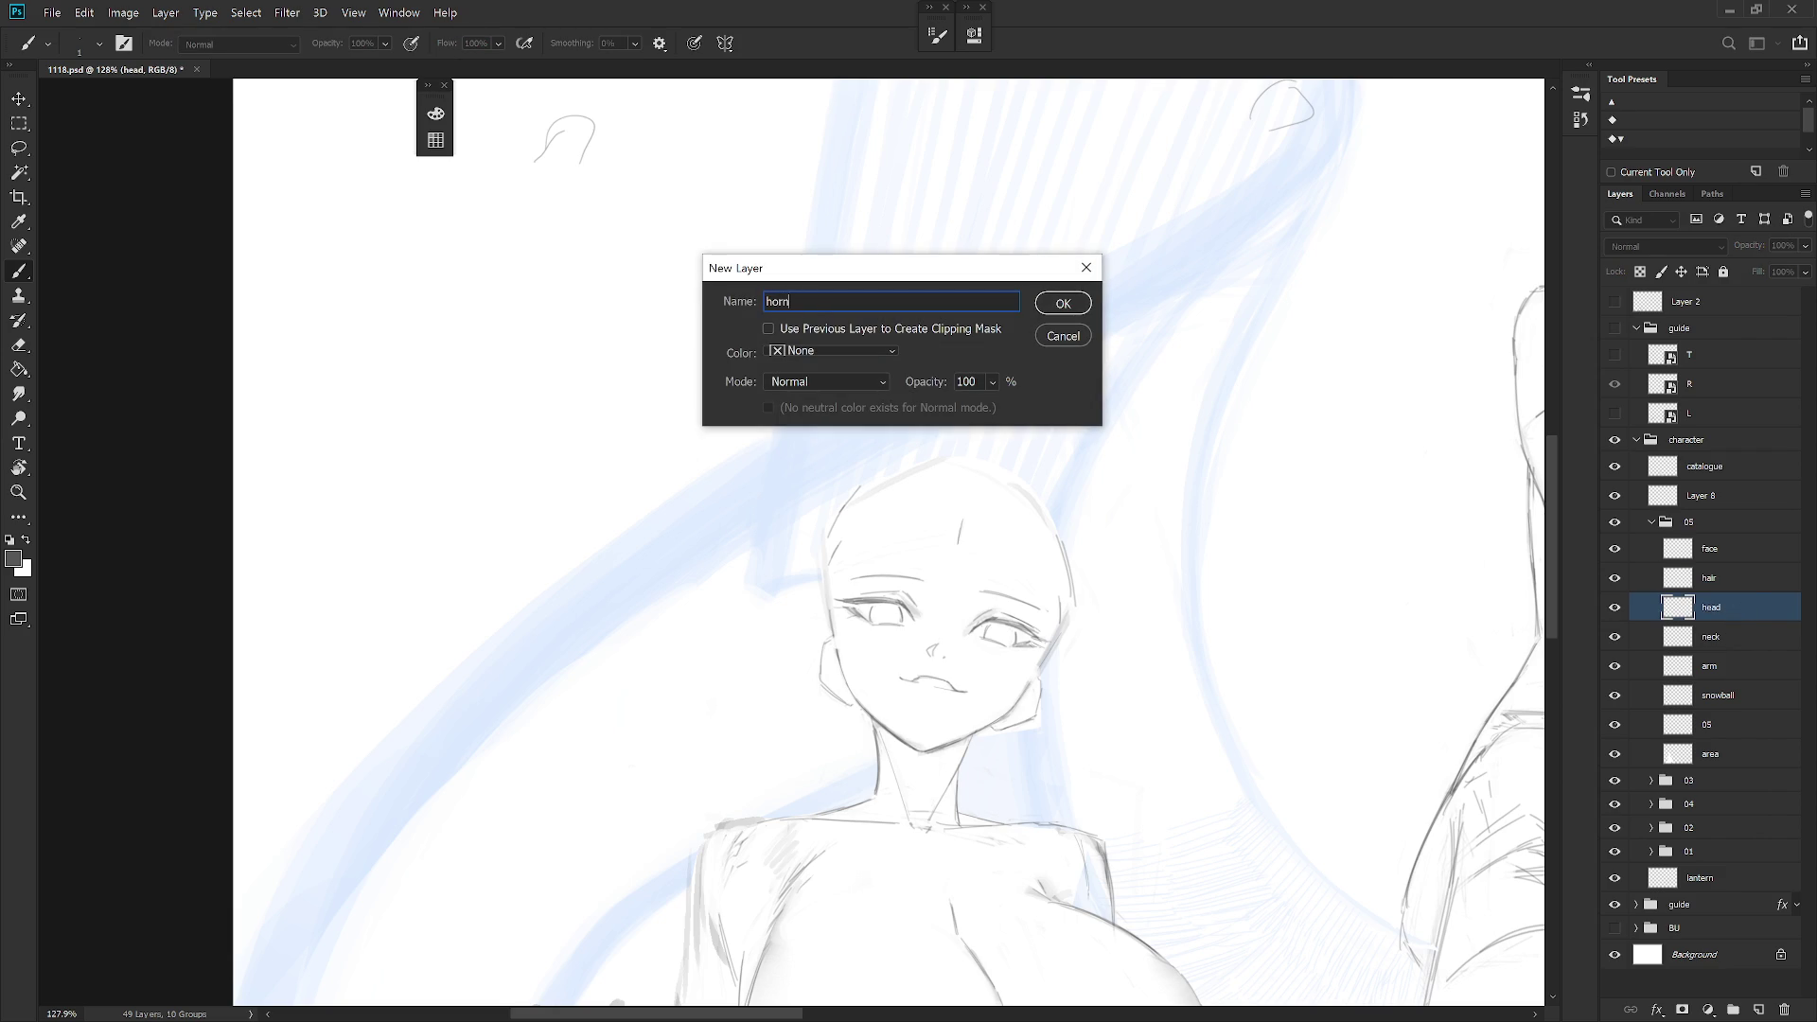
key(Return)
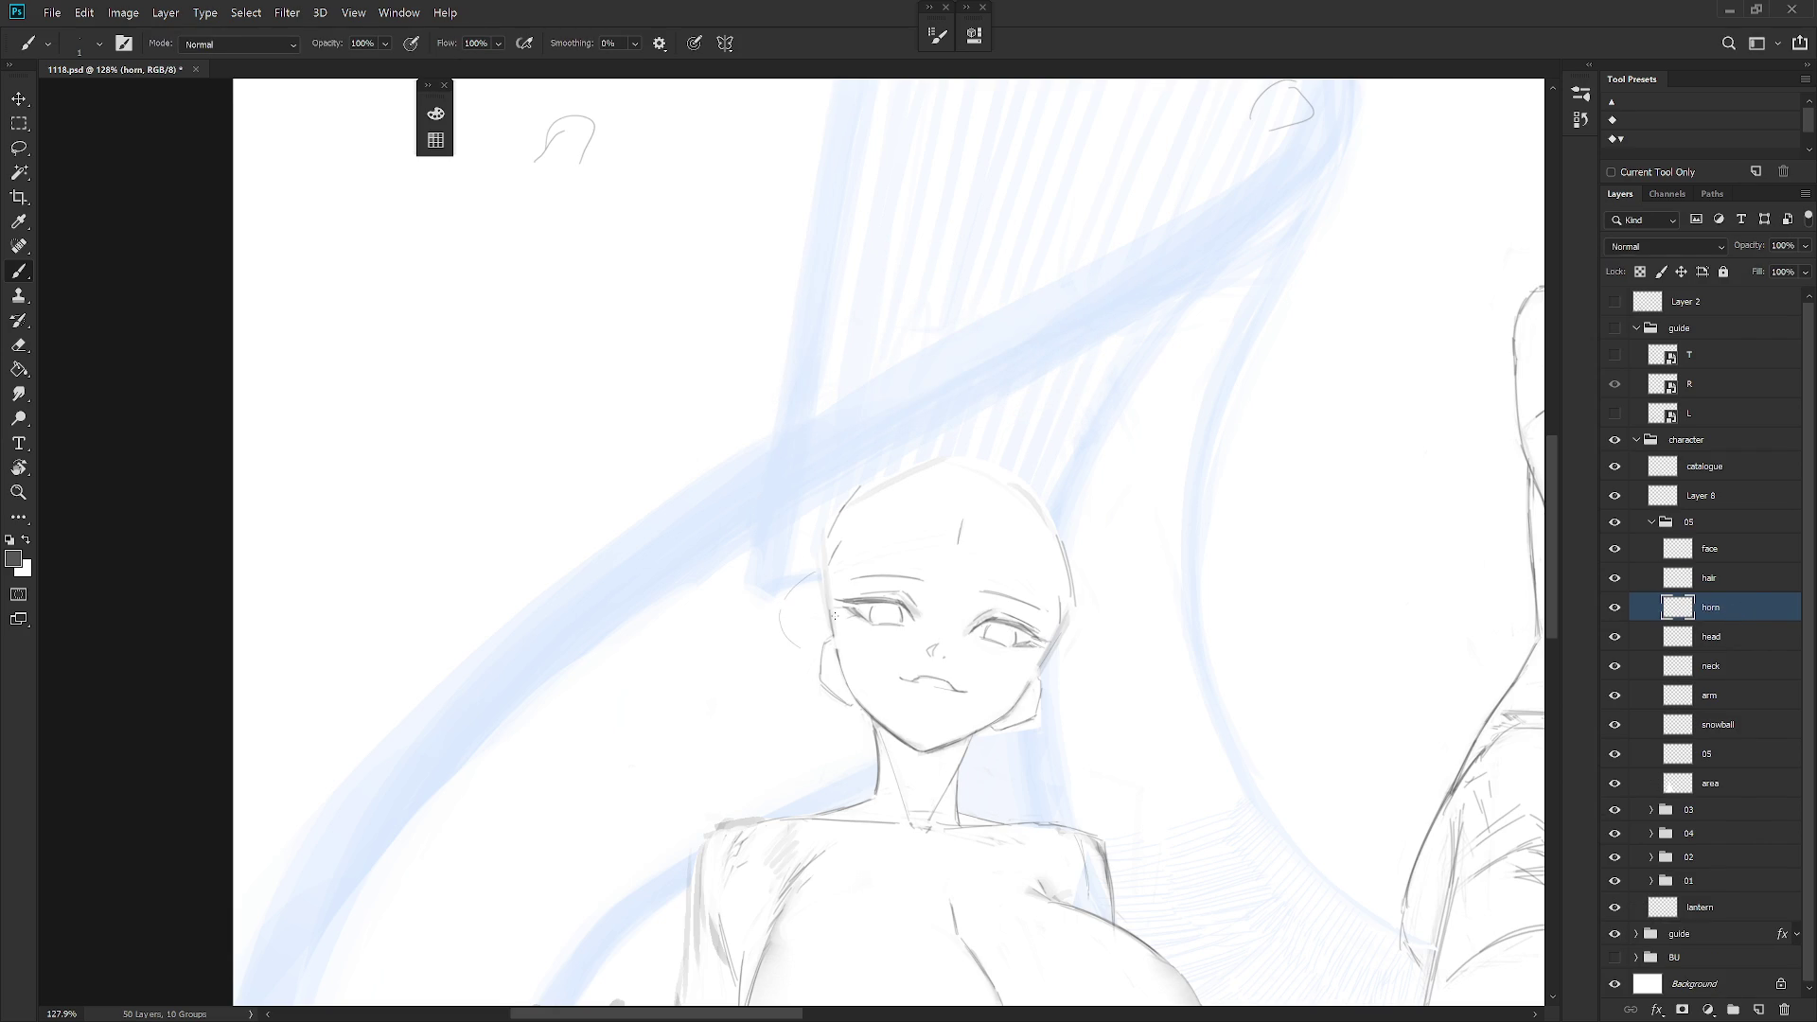
key(ctrl+z)
Rough in the horn's base, curved outer edge and upward tip with the brush
drag(793, 601, 807, 661)
key(ctrl+z)
mouse_move(818, 616)
mouse_down()
mouse_move(815, 596)
mouse_move(767, 622)
mouse_move(793, 649)
mouse_up()
key(ctrl+z)
drag(806, 595, 784, 642)
drag(790, 568, 794, 603)
key(l)
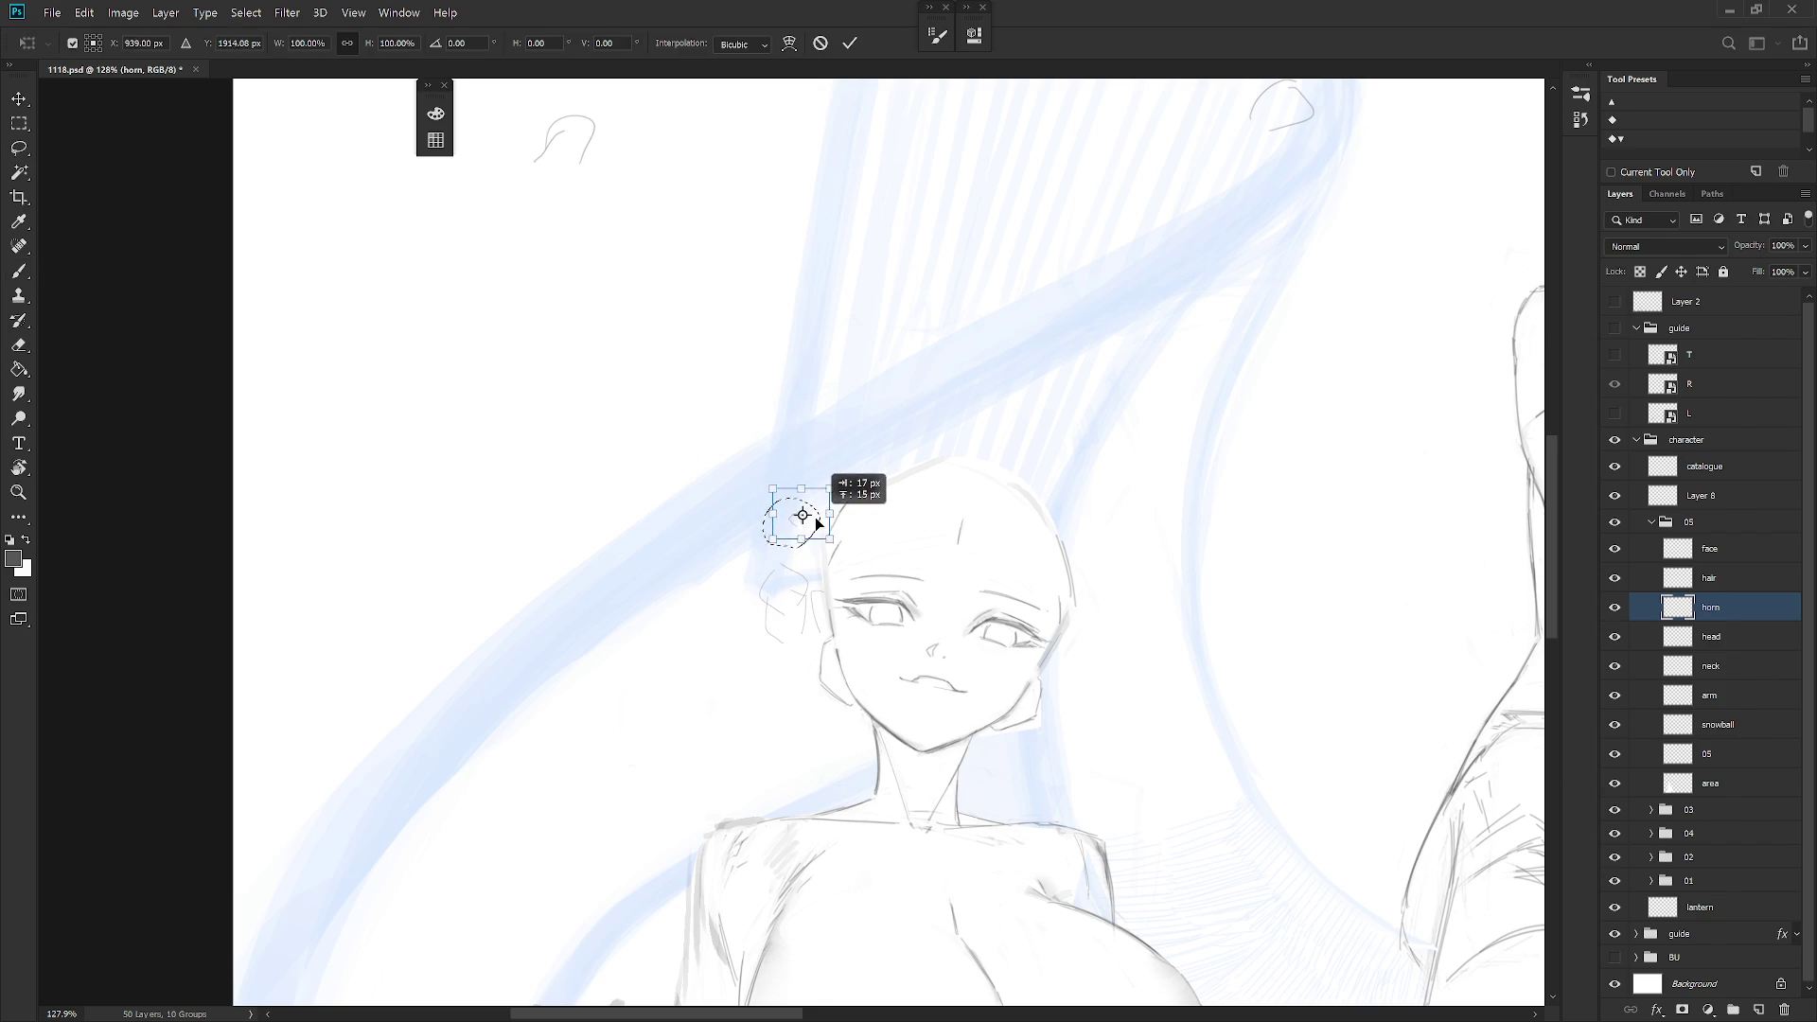
key(b)
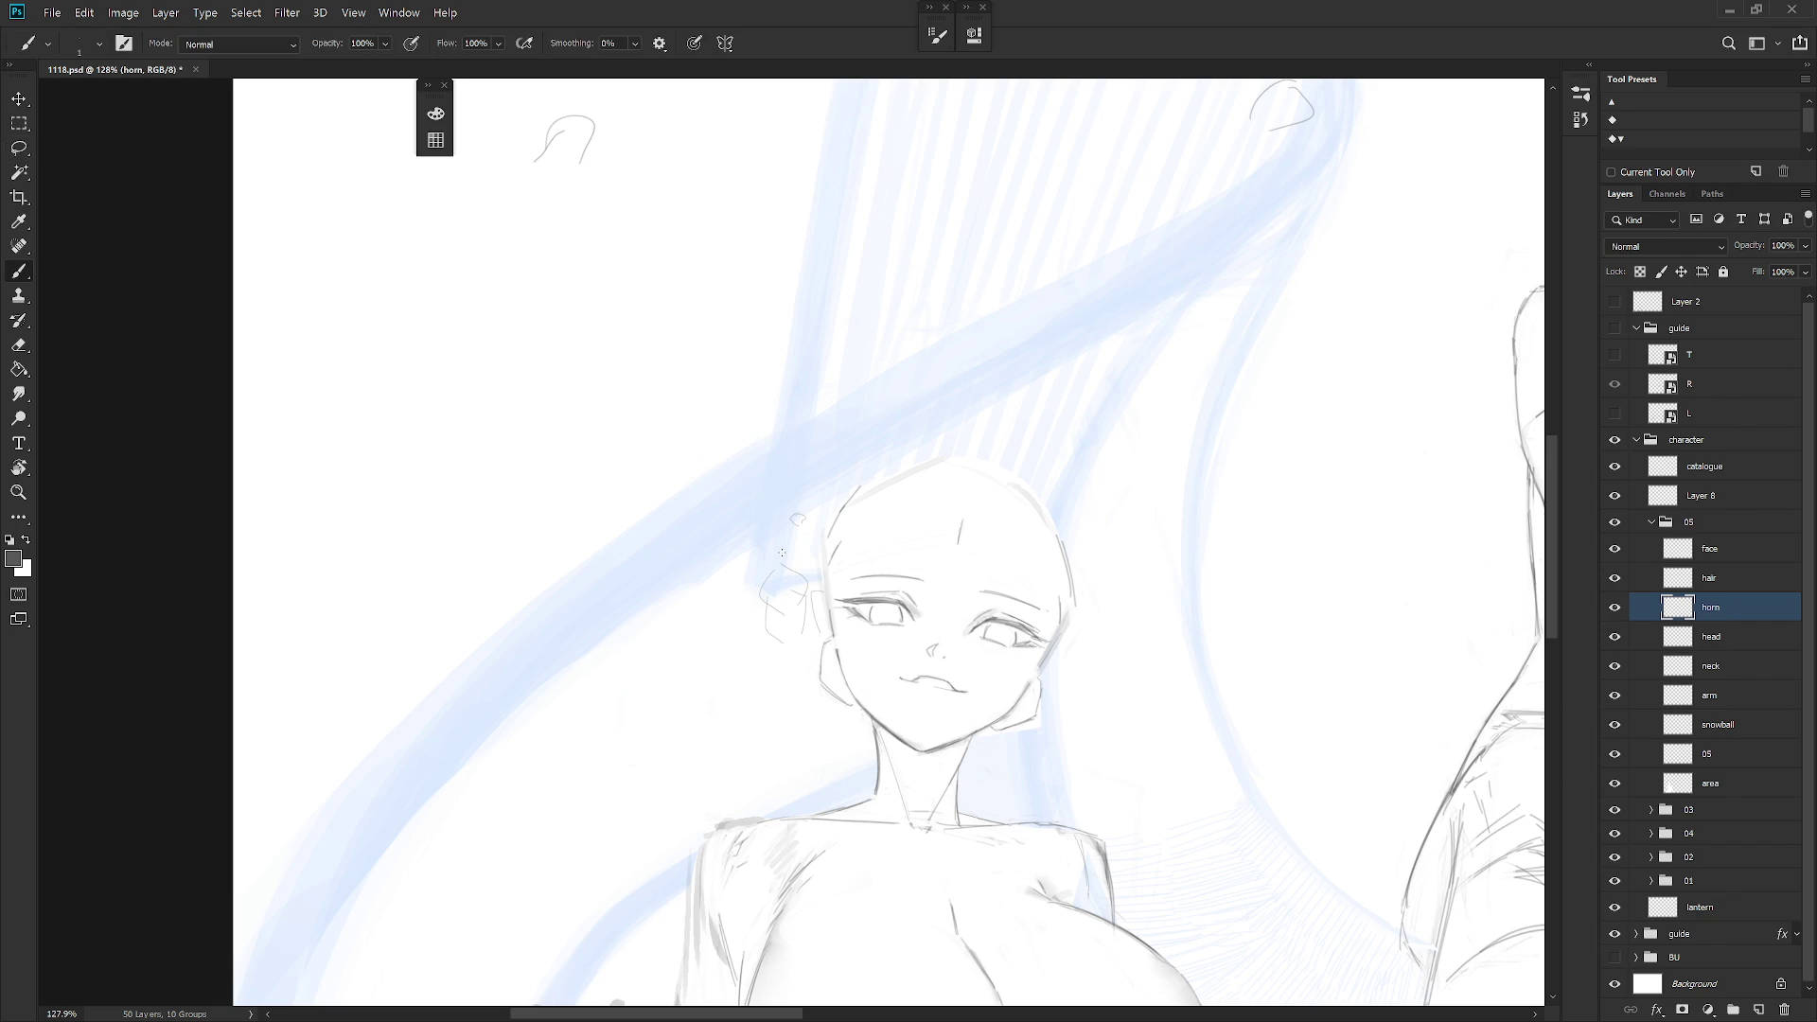
mouse_move(800, 566)
mouse_down()
mouse_move(769, 587)
mouse_move(797, 580)
mouse_up()
mouse_move(780, 638)
mouse_down()
mouse_move(819, 656)
mouse_move(798, 641)
mouse_move(820, 636)
mouse_up()
key(ctrl+z)
key(ctrl+z)
mouse_move(789, 537)
mouse_down()
mouse_move(797, 502)
mouse_move(811, 568)
mouse_up()
With a smaller pencil, redraw the horn's left and lower edges and add ring ridges
key(shift+b)
drag(801, 492, 769, 596)
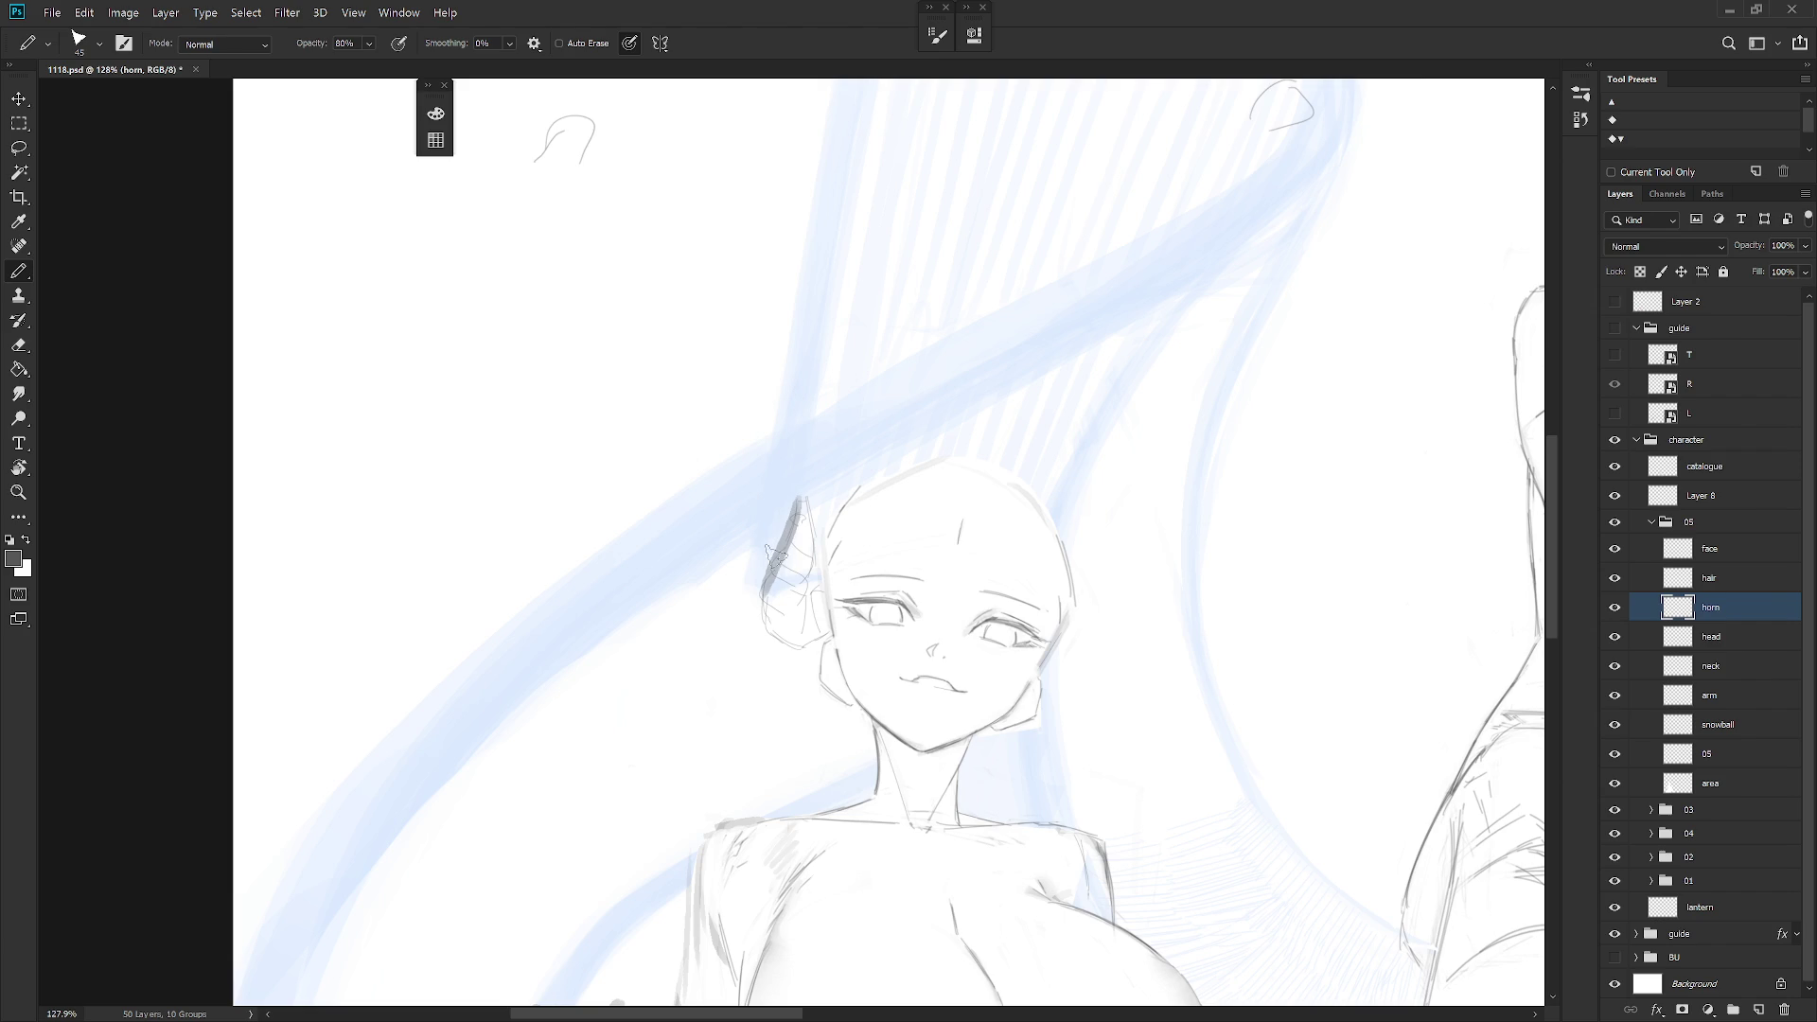
key(ctrl+z)
key(bracketleft)
key(bracketleft)
key(bracketleft)
mouse_move(804, 493)
mouse_down()
mouse_move(763, 606)
mouse_move(807, 651)
mouse_move(818, 562)
mouse_move(802, 604)
mouse_move(819, 633)
mouse_up()
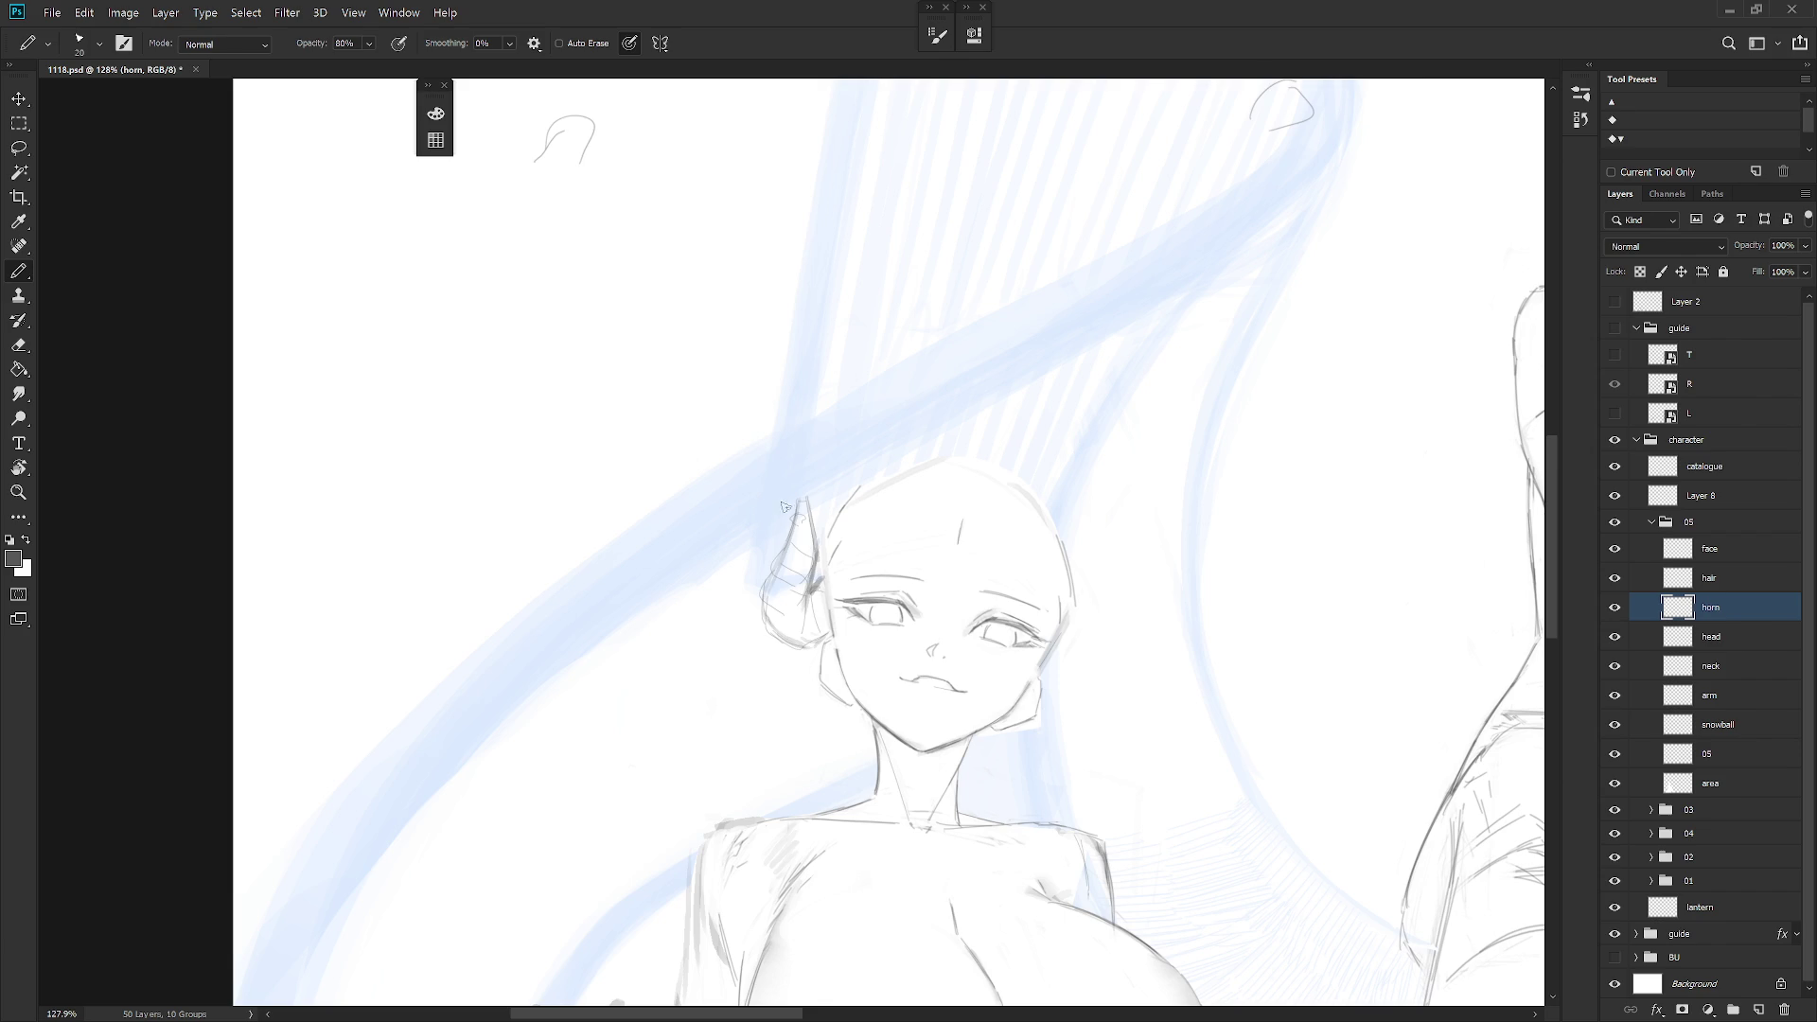
mouse_move(789, 544)
mouse_down()
mouse_move(776, 571)
mouse_move(810, 585)
mouse_move(762, 606)
mouse_move(812, 597)
mouse_move(793, 646)
mouse_move(810, 612)
mouse_move(806, 626)
mouse_up()
scroll(838, 657, down, 3)
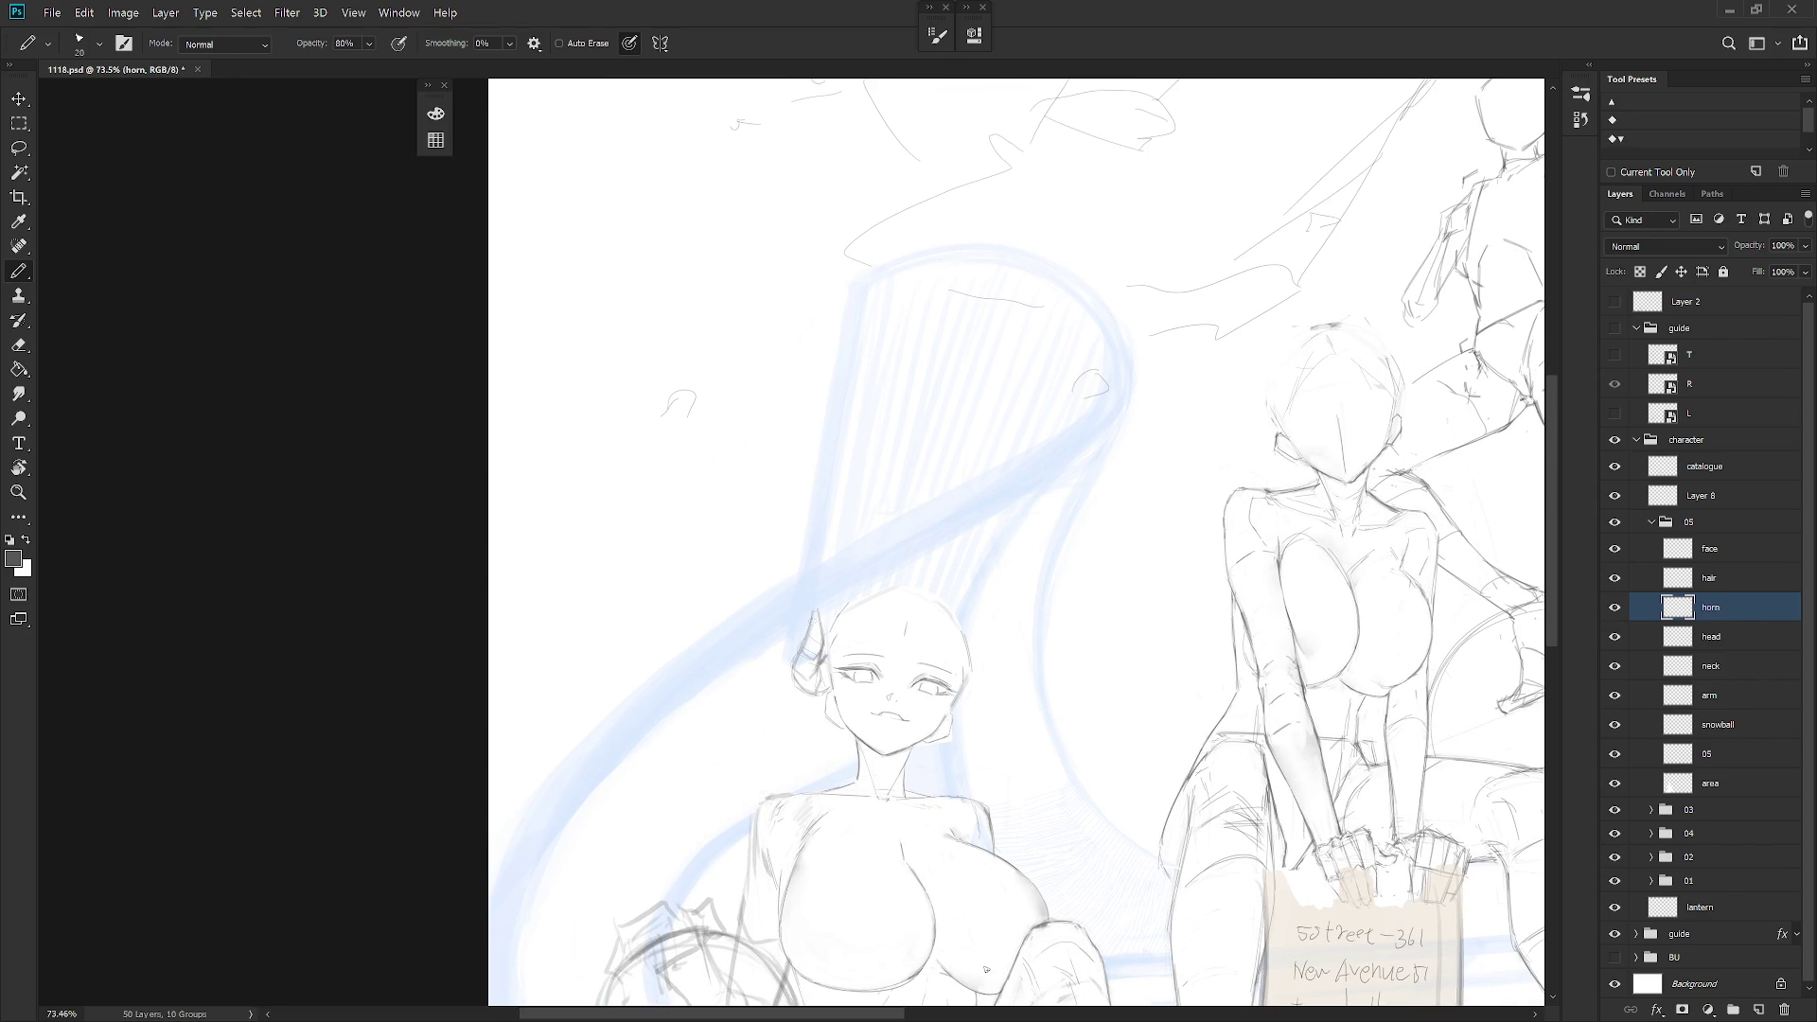
Enlarge the horn to about 118% from a pivot at its base
scroll(830, 674, up, 3)
key(ctrl+t)
alt+click(809, 697)
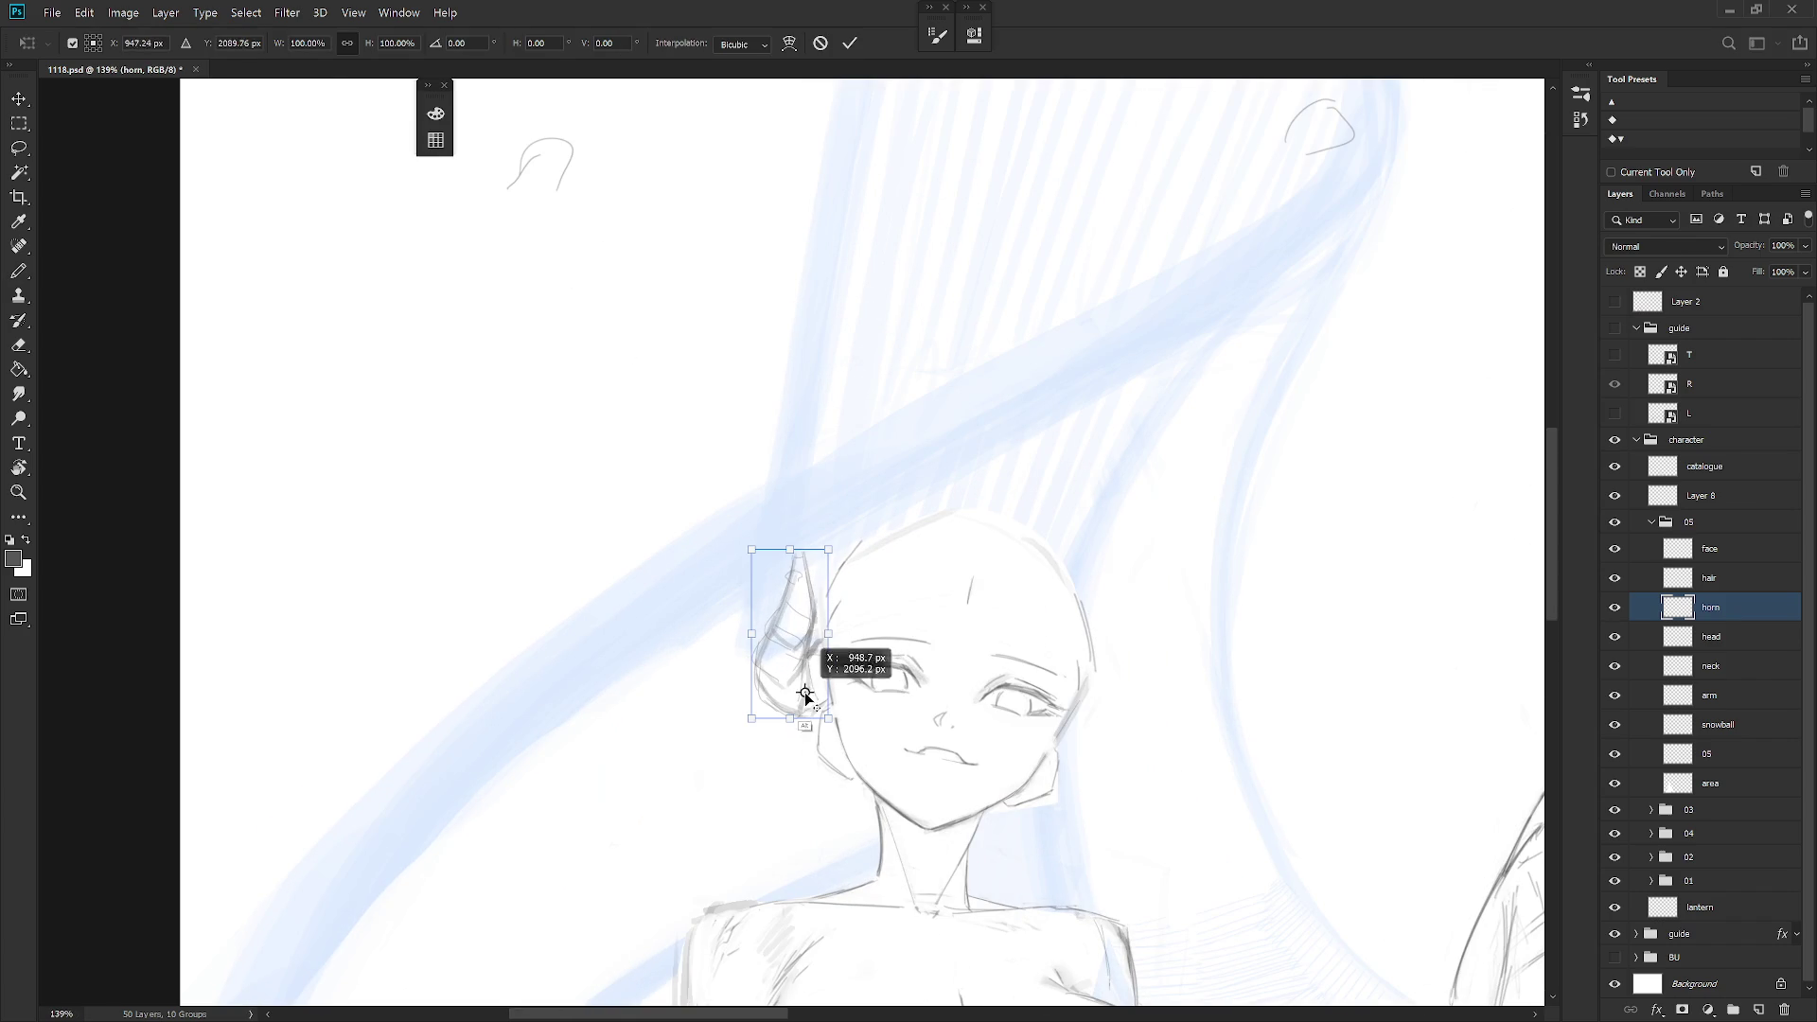
drag(829, 553, 832, 522)
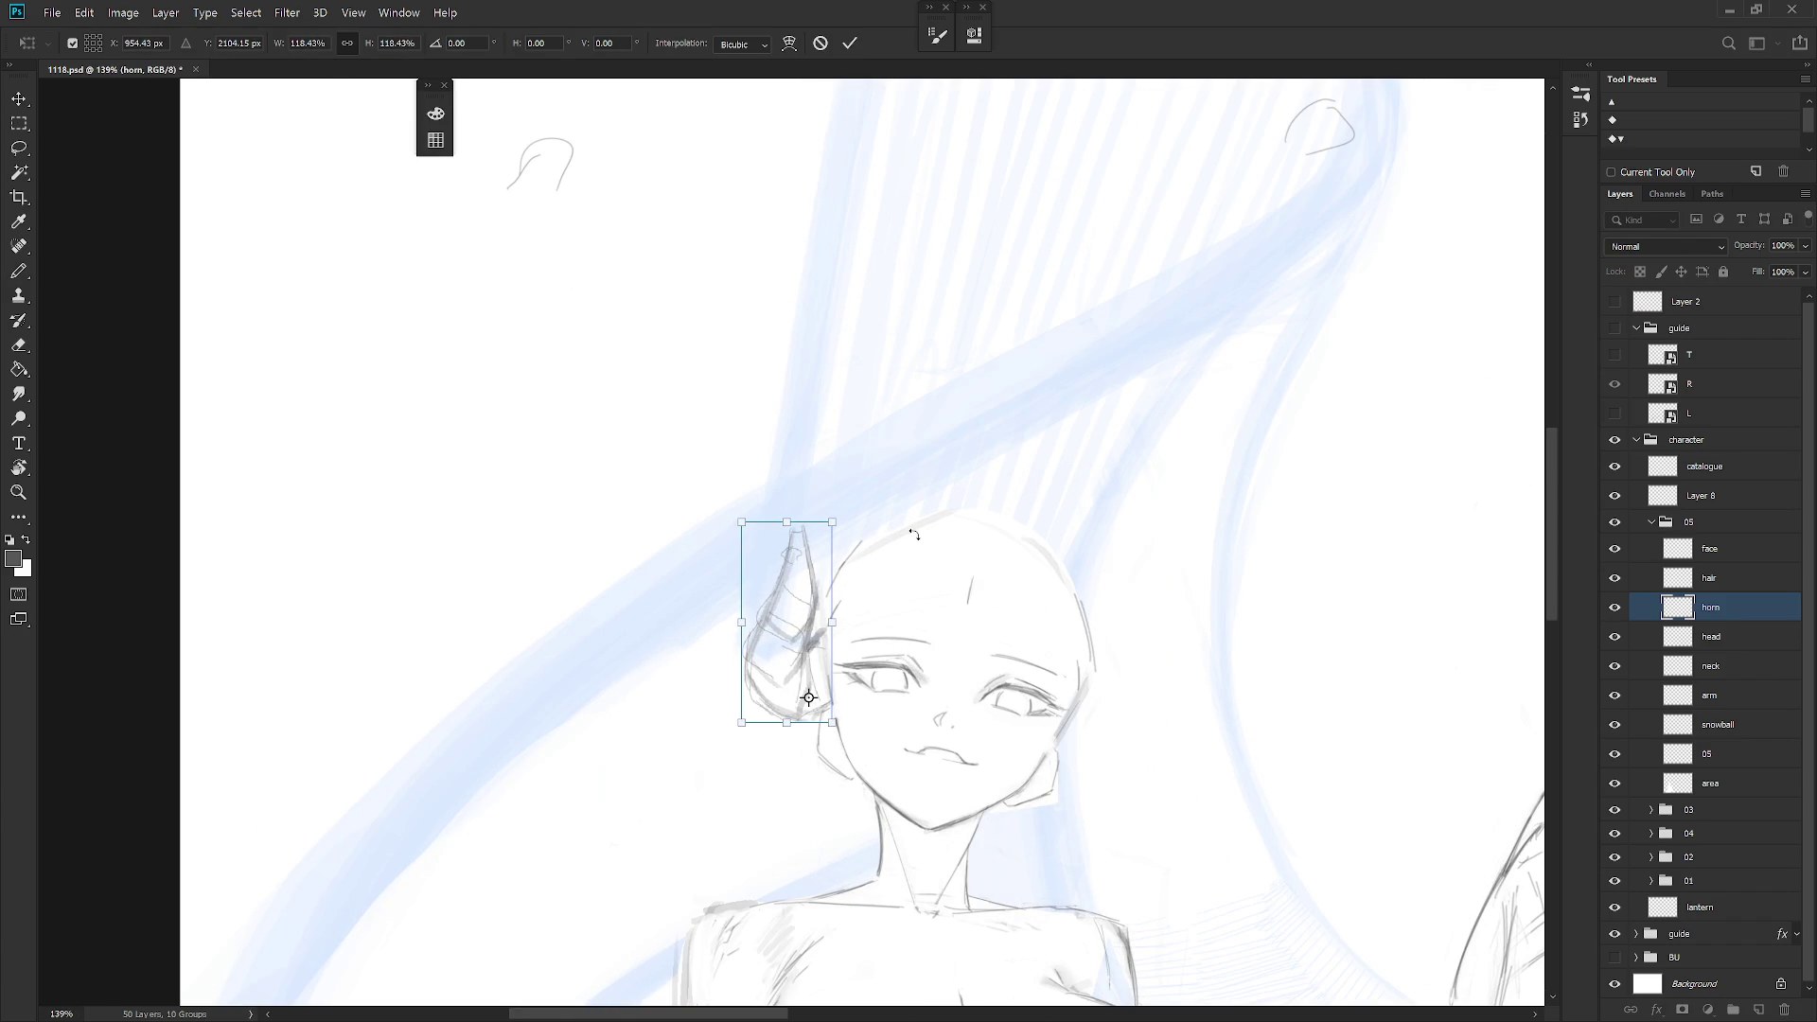
key(Return)
scroll(1034, 709, down, 3)
scroll(1027, 719, up, 3)
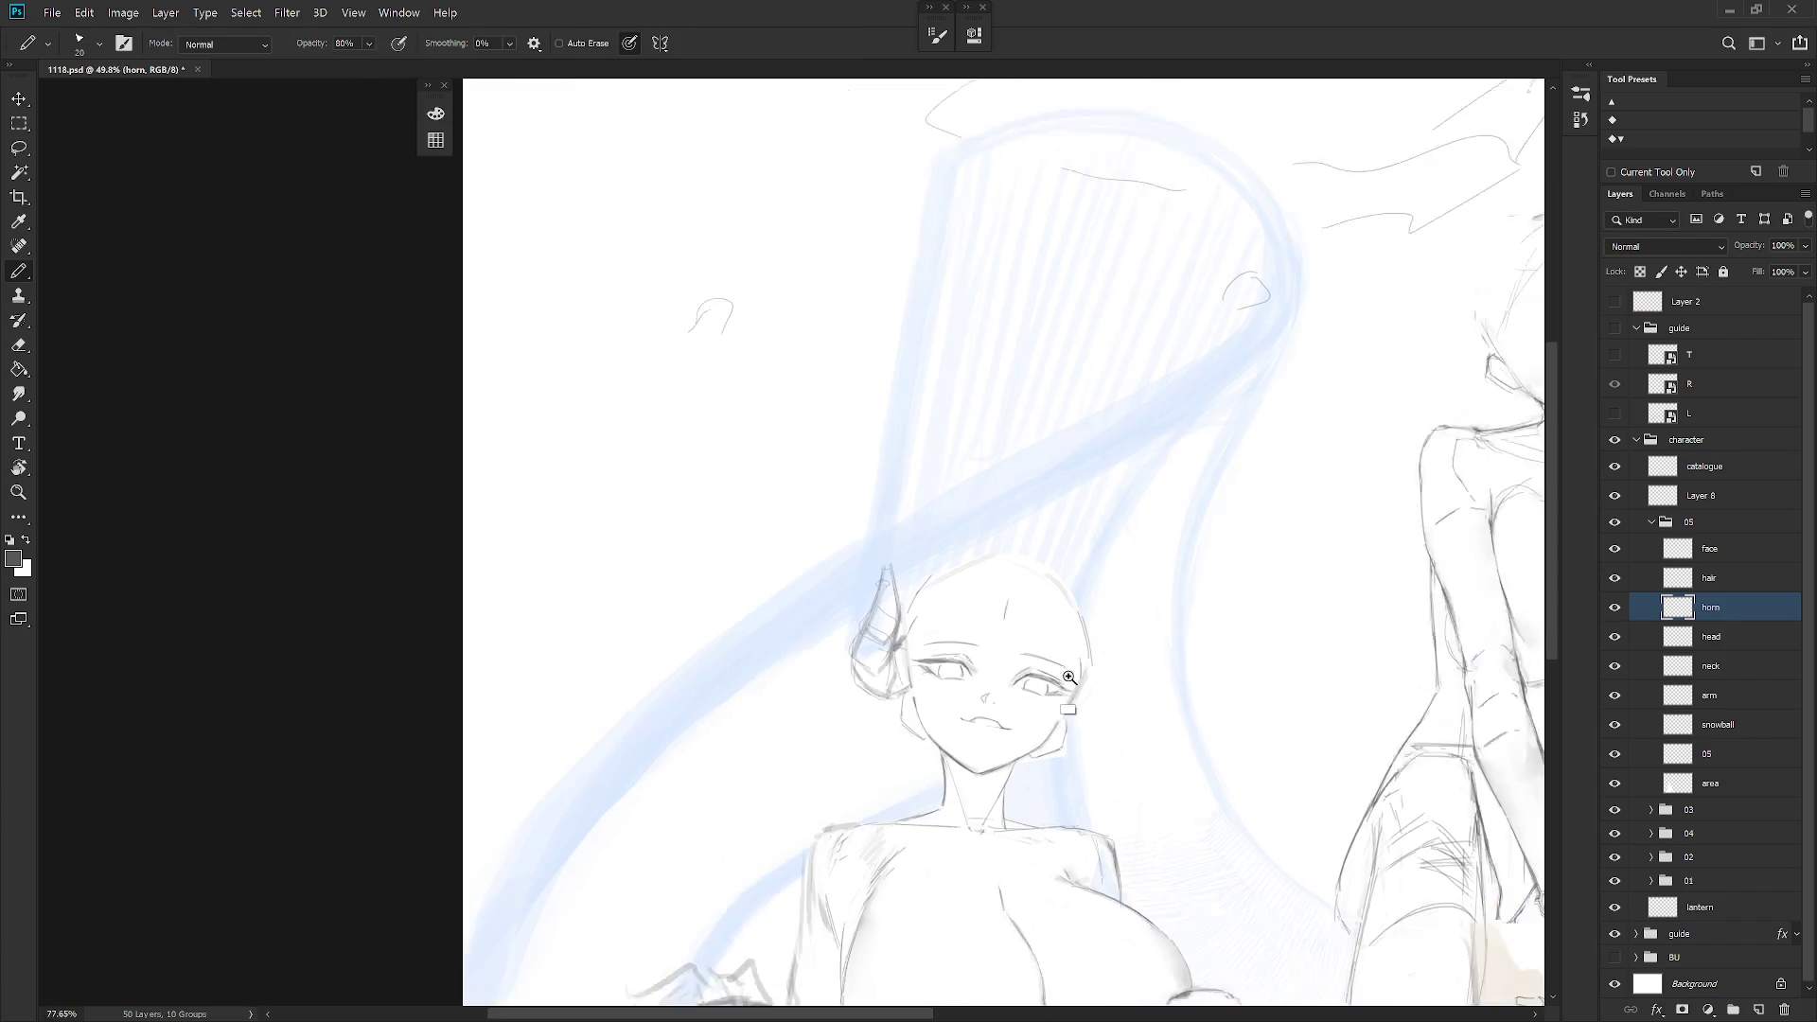
Duplicate the horn, flip it horizontally (-100%), and position it tilted on the head's right side
key(ctrl+j)
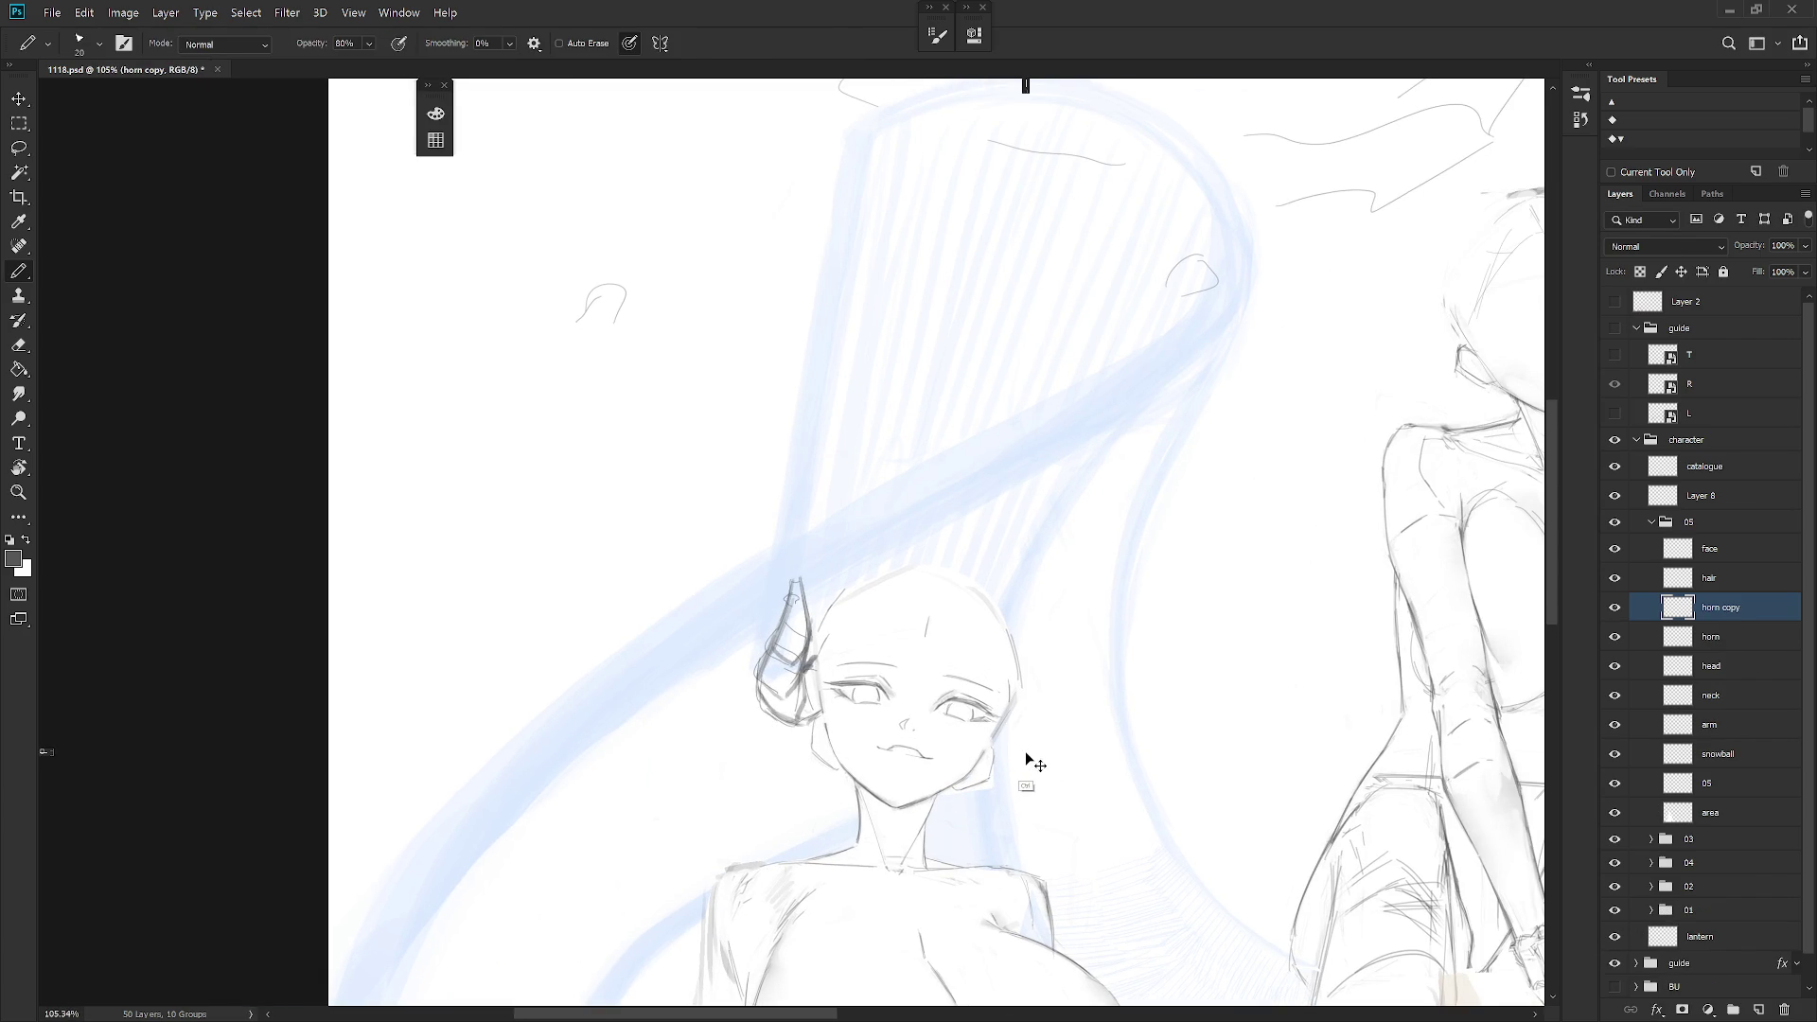
key(ctrl+t)
key(ctrl+r)
key(ctrl+r)
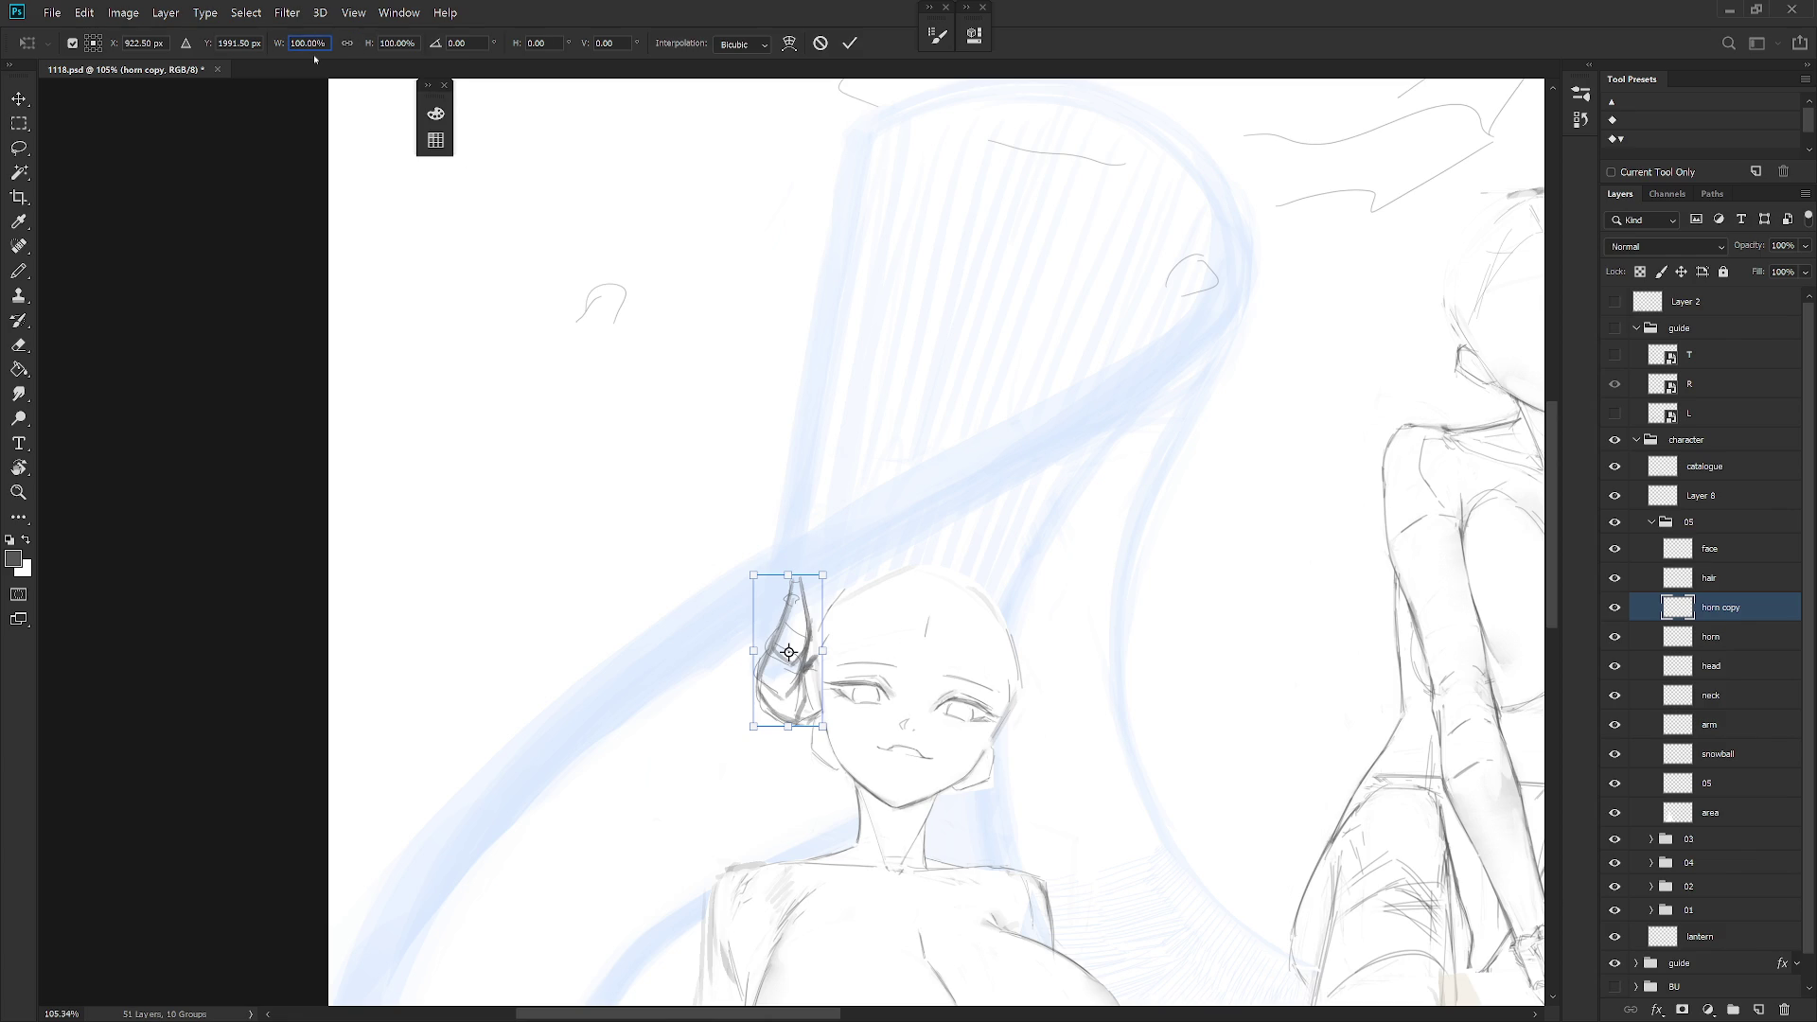
text(-100)
key(Return)
mouse_move(790, 615)
mouse_down()
mouse_move(1065, 620)
mouse_move(1041, 627)
mouse_up()
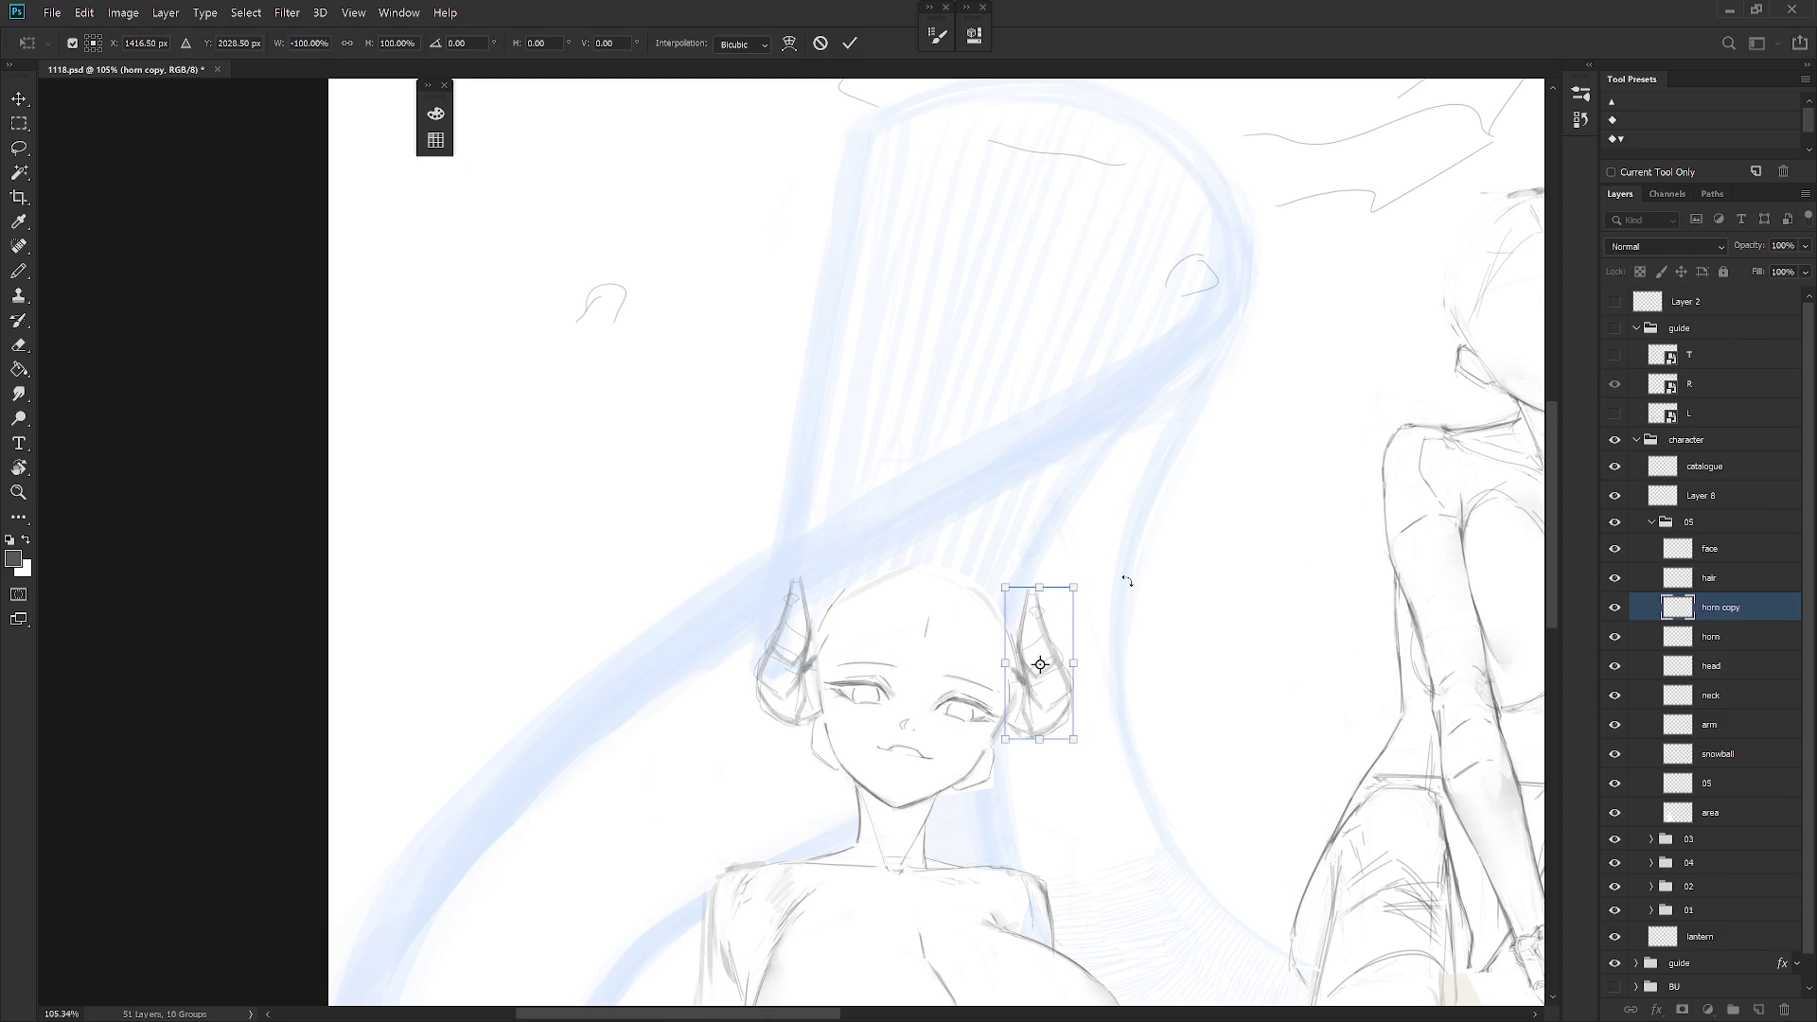
mouse_move(1126, 580)
mouse_down()
mouse_move(1048, 662)
mouse_move(1062, 708)
mouse_move(1038, 734)
mouse_up()
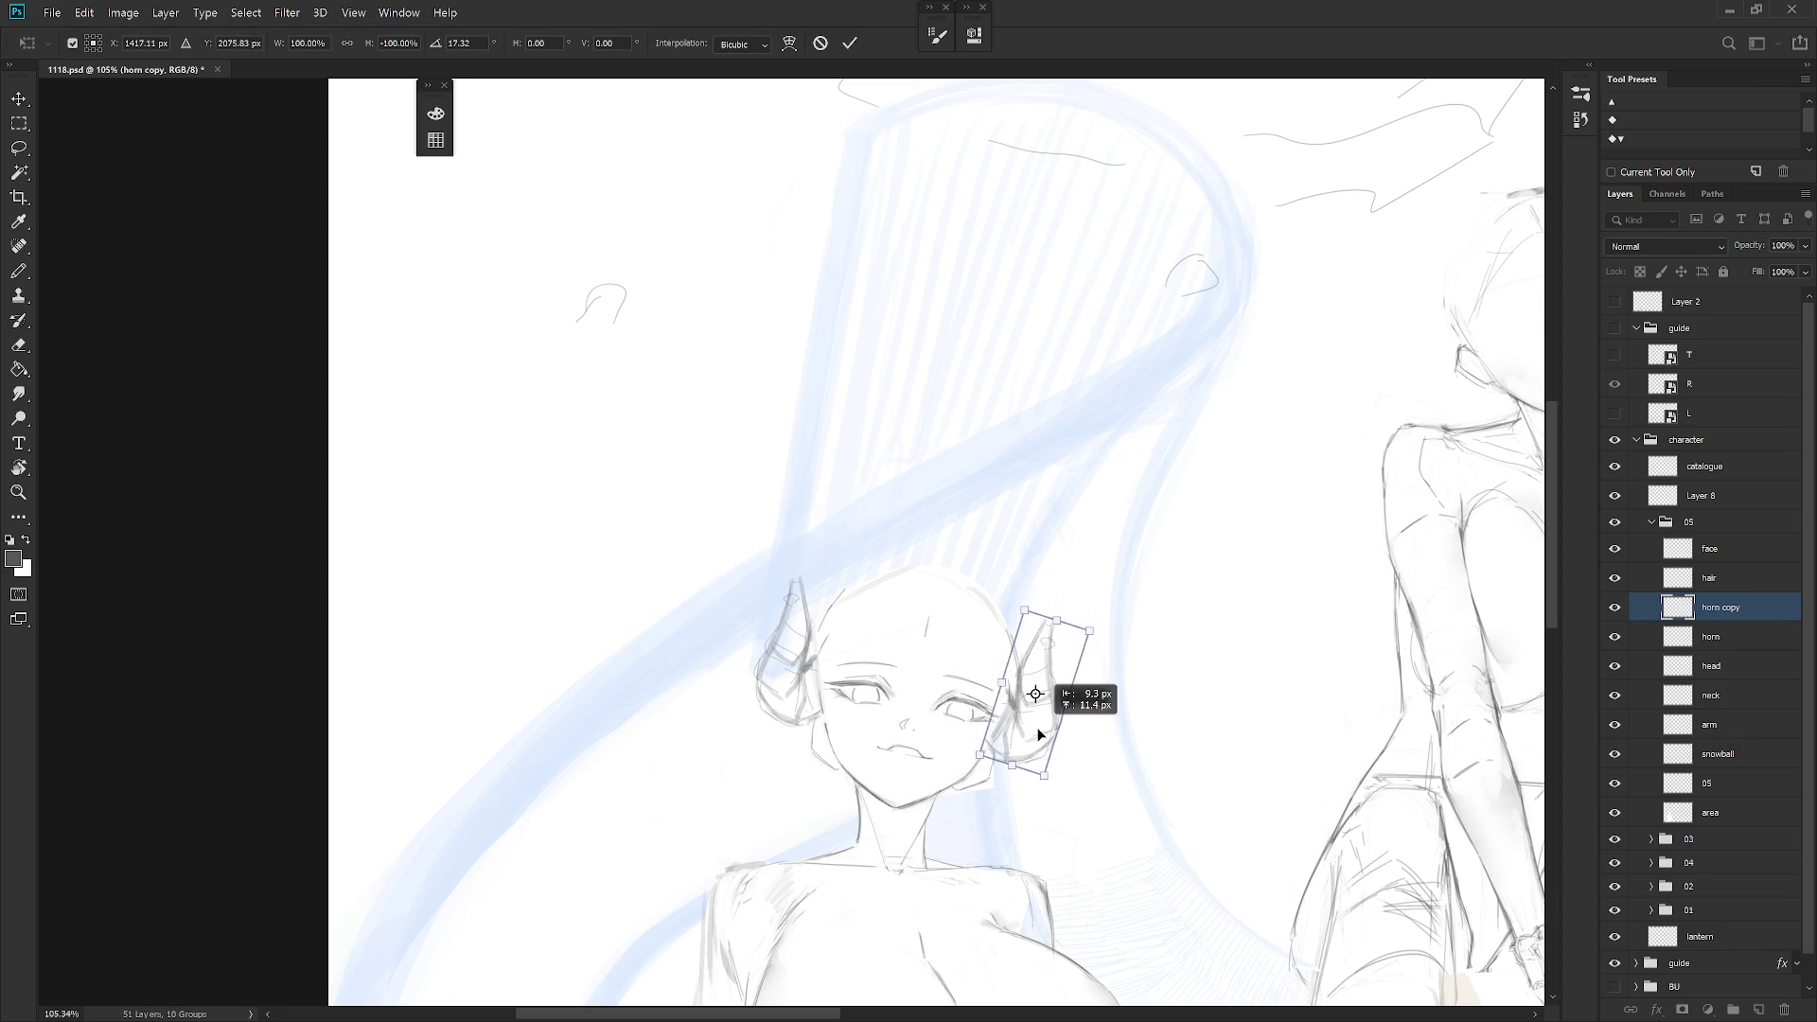
key(Return)
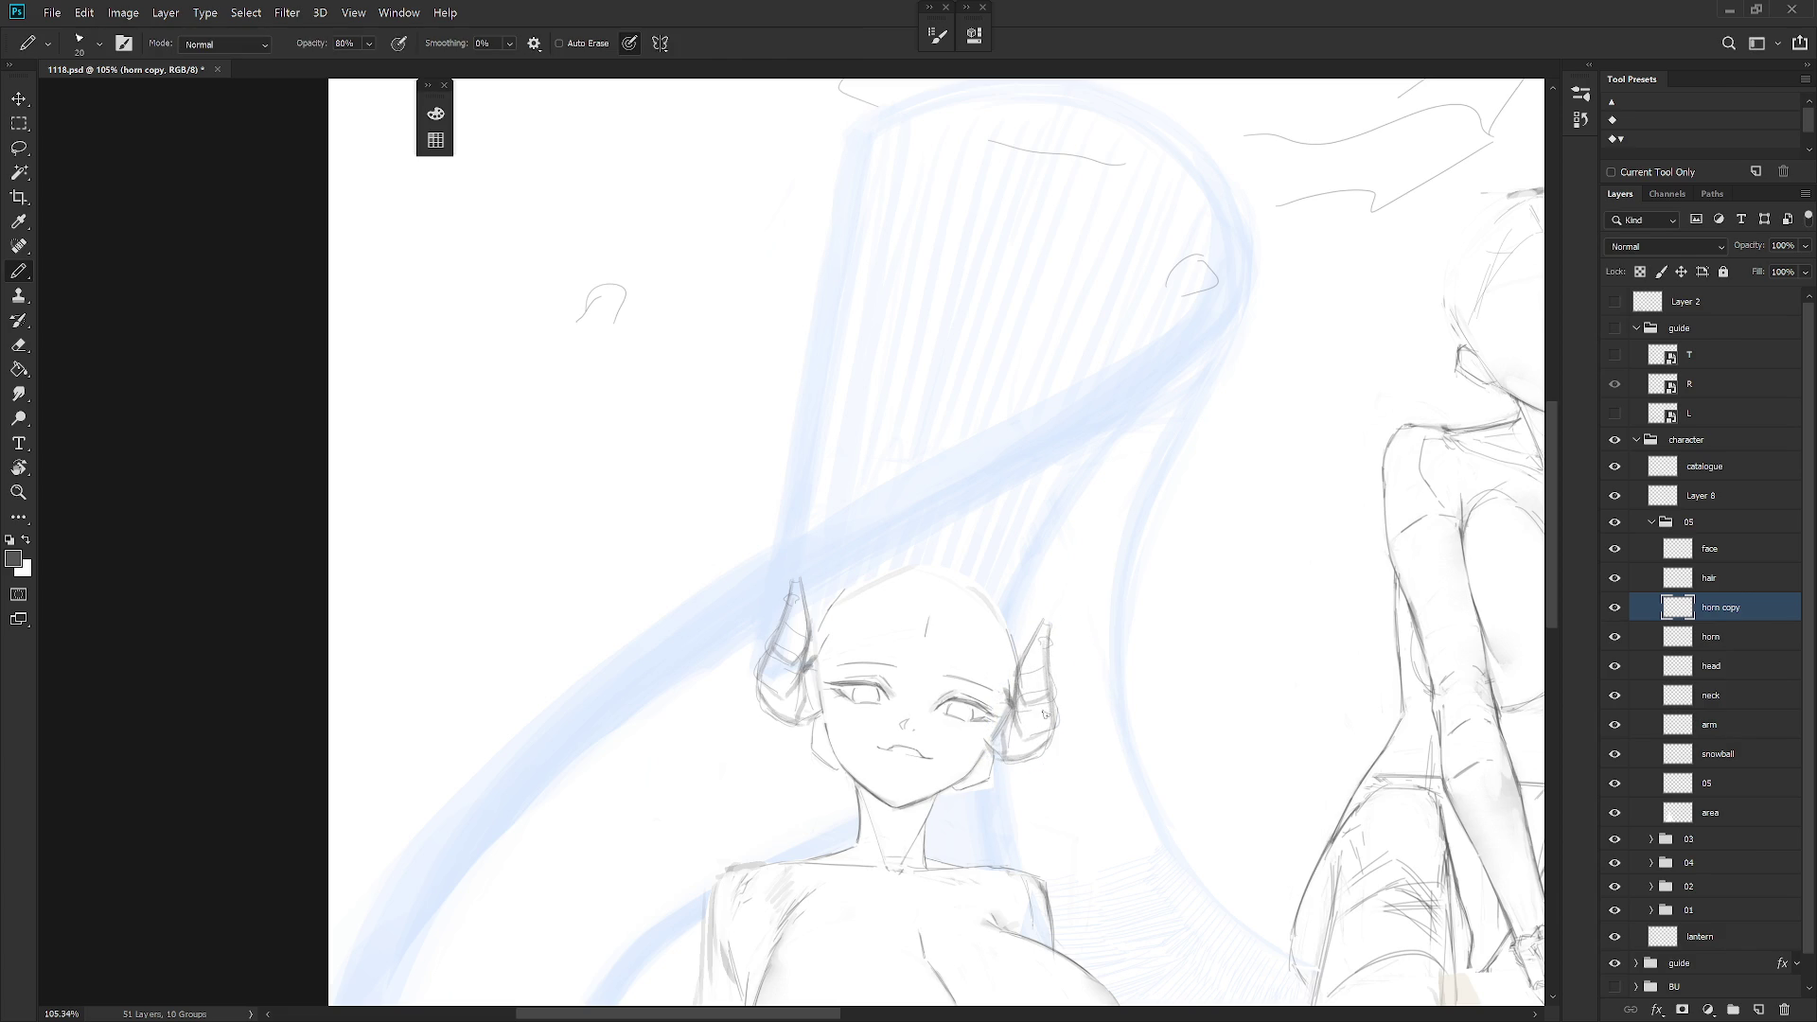
key(v)
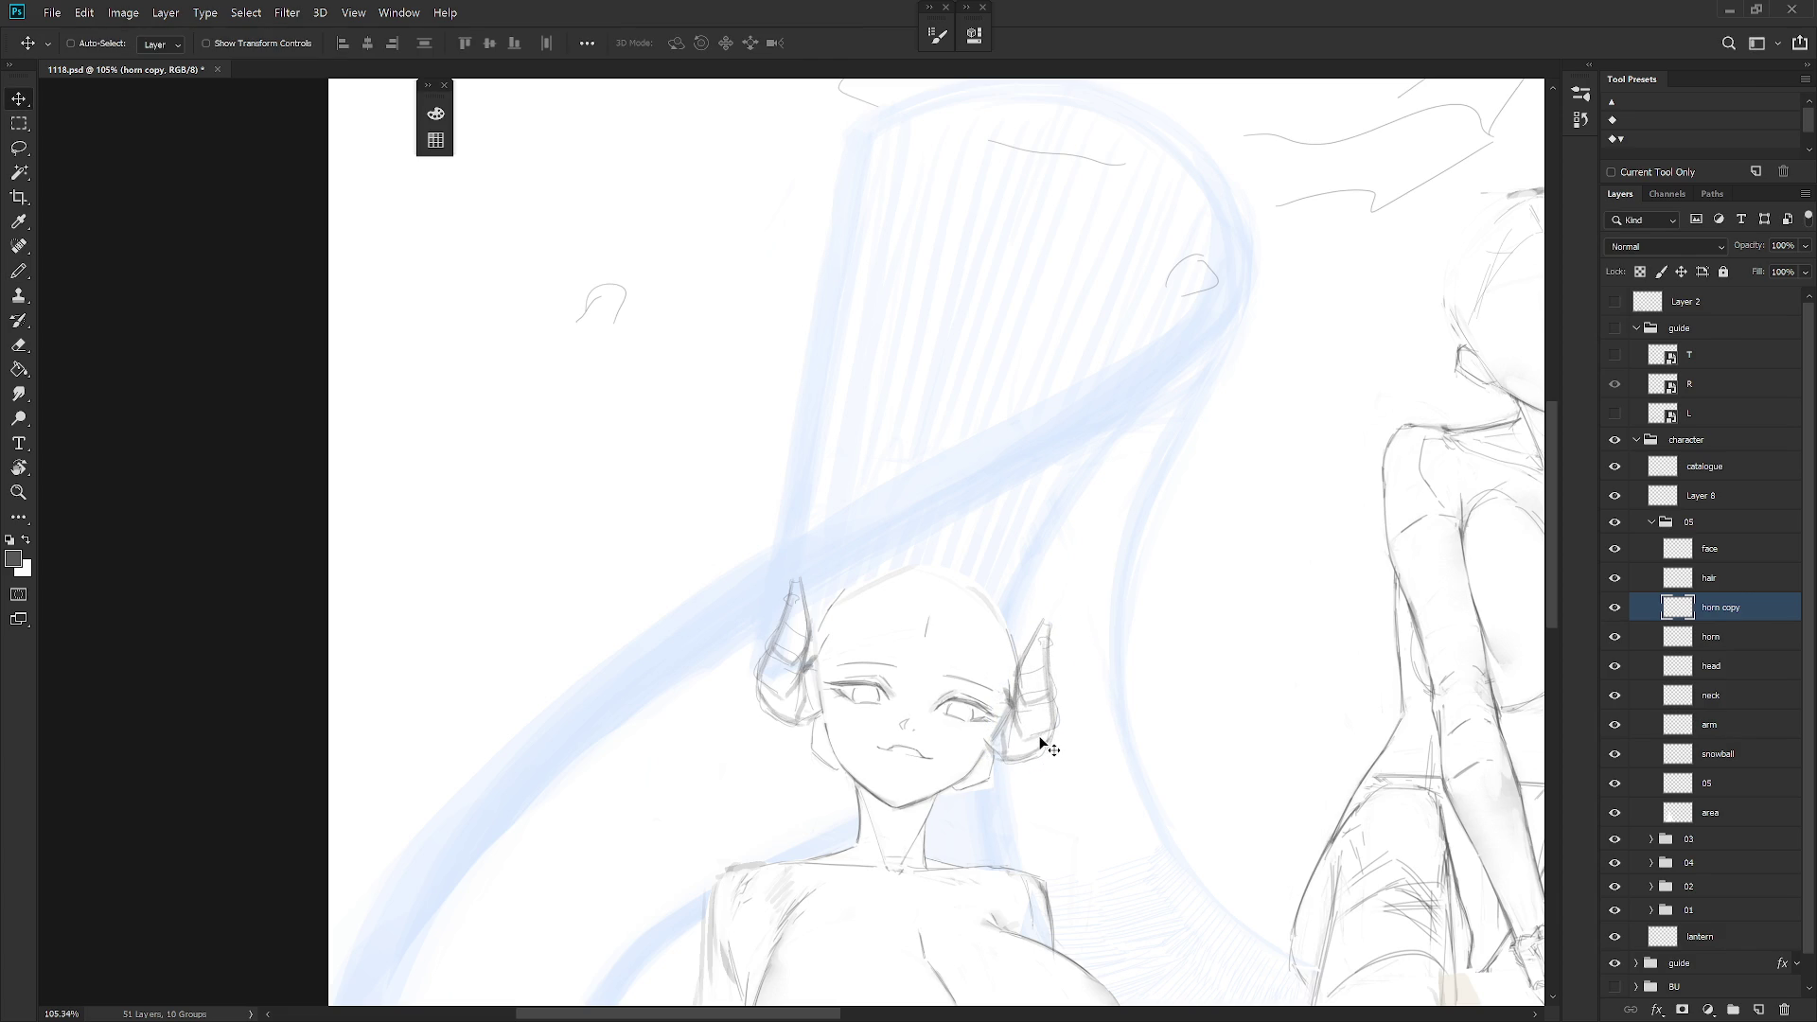
mouse_move(1041, 744)
mouse_down()
mouse_move(1062, 713)
mouse_move(1050, 723)
mouse_up()
Tilt the canvas view about 30 degrees to inspect both horns
key(l)
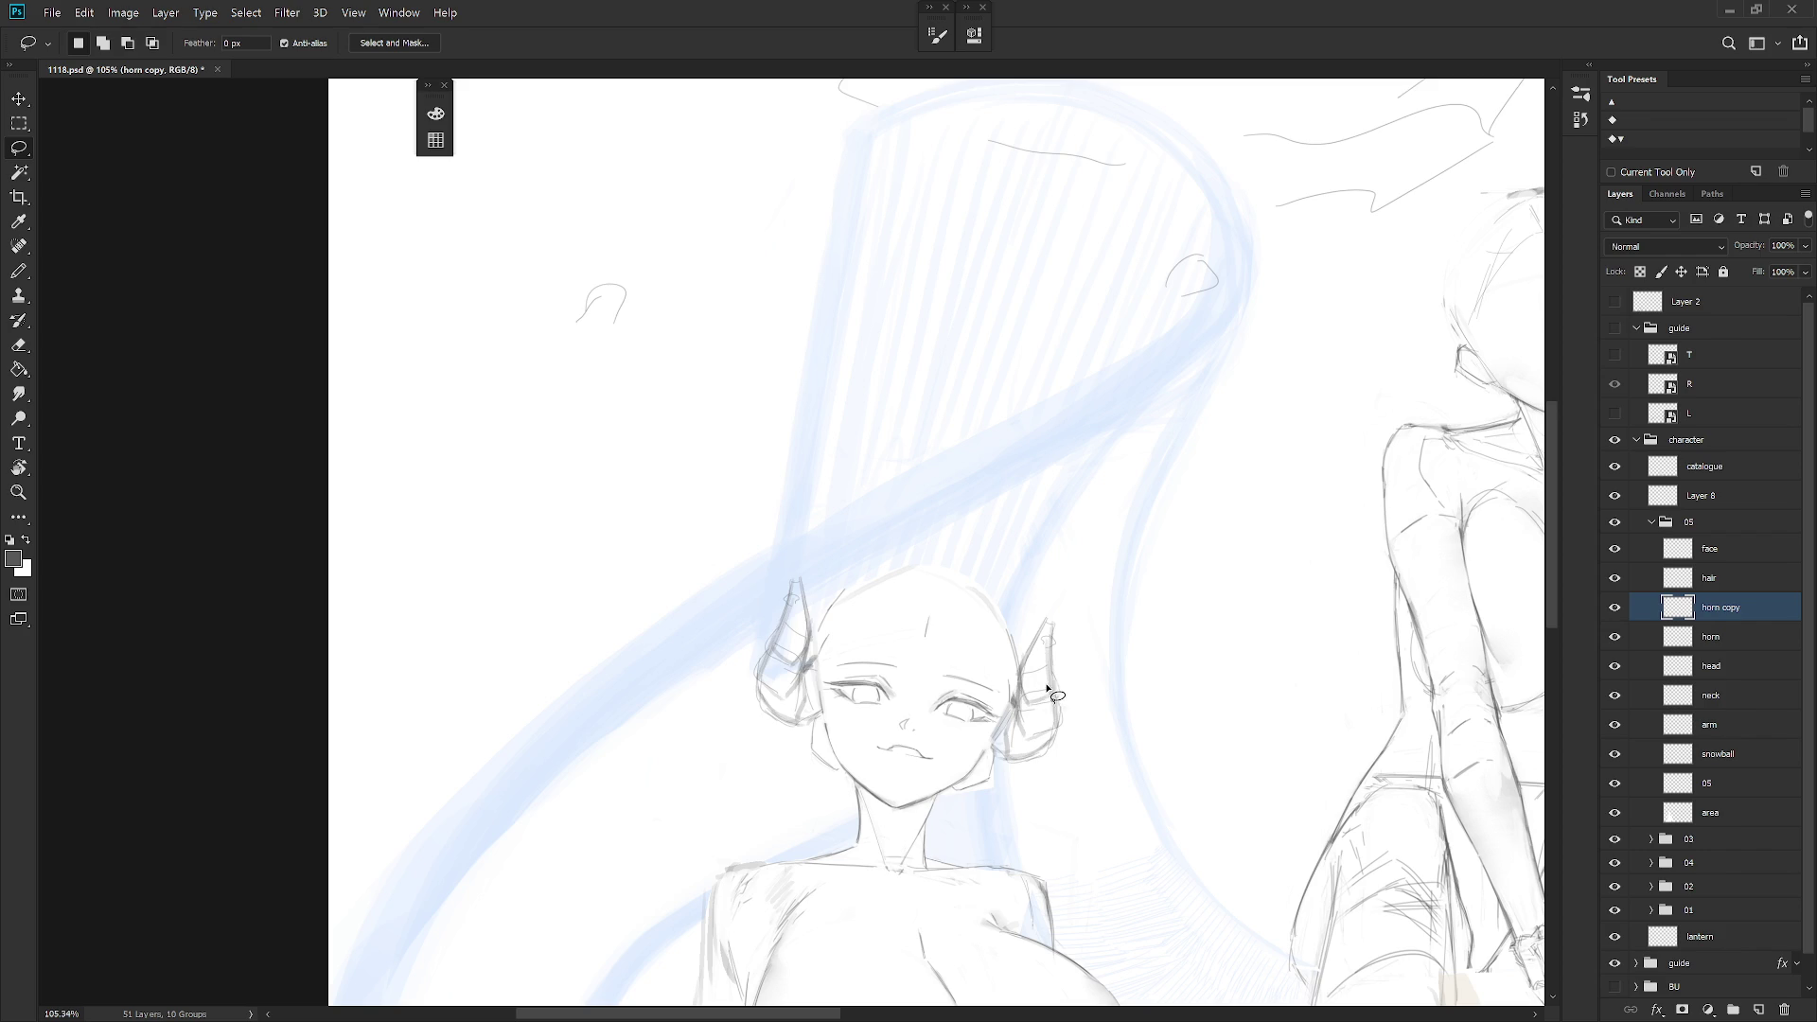
scroll(1060, 771, down, 5)
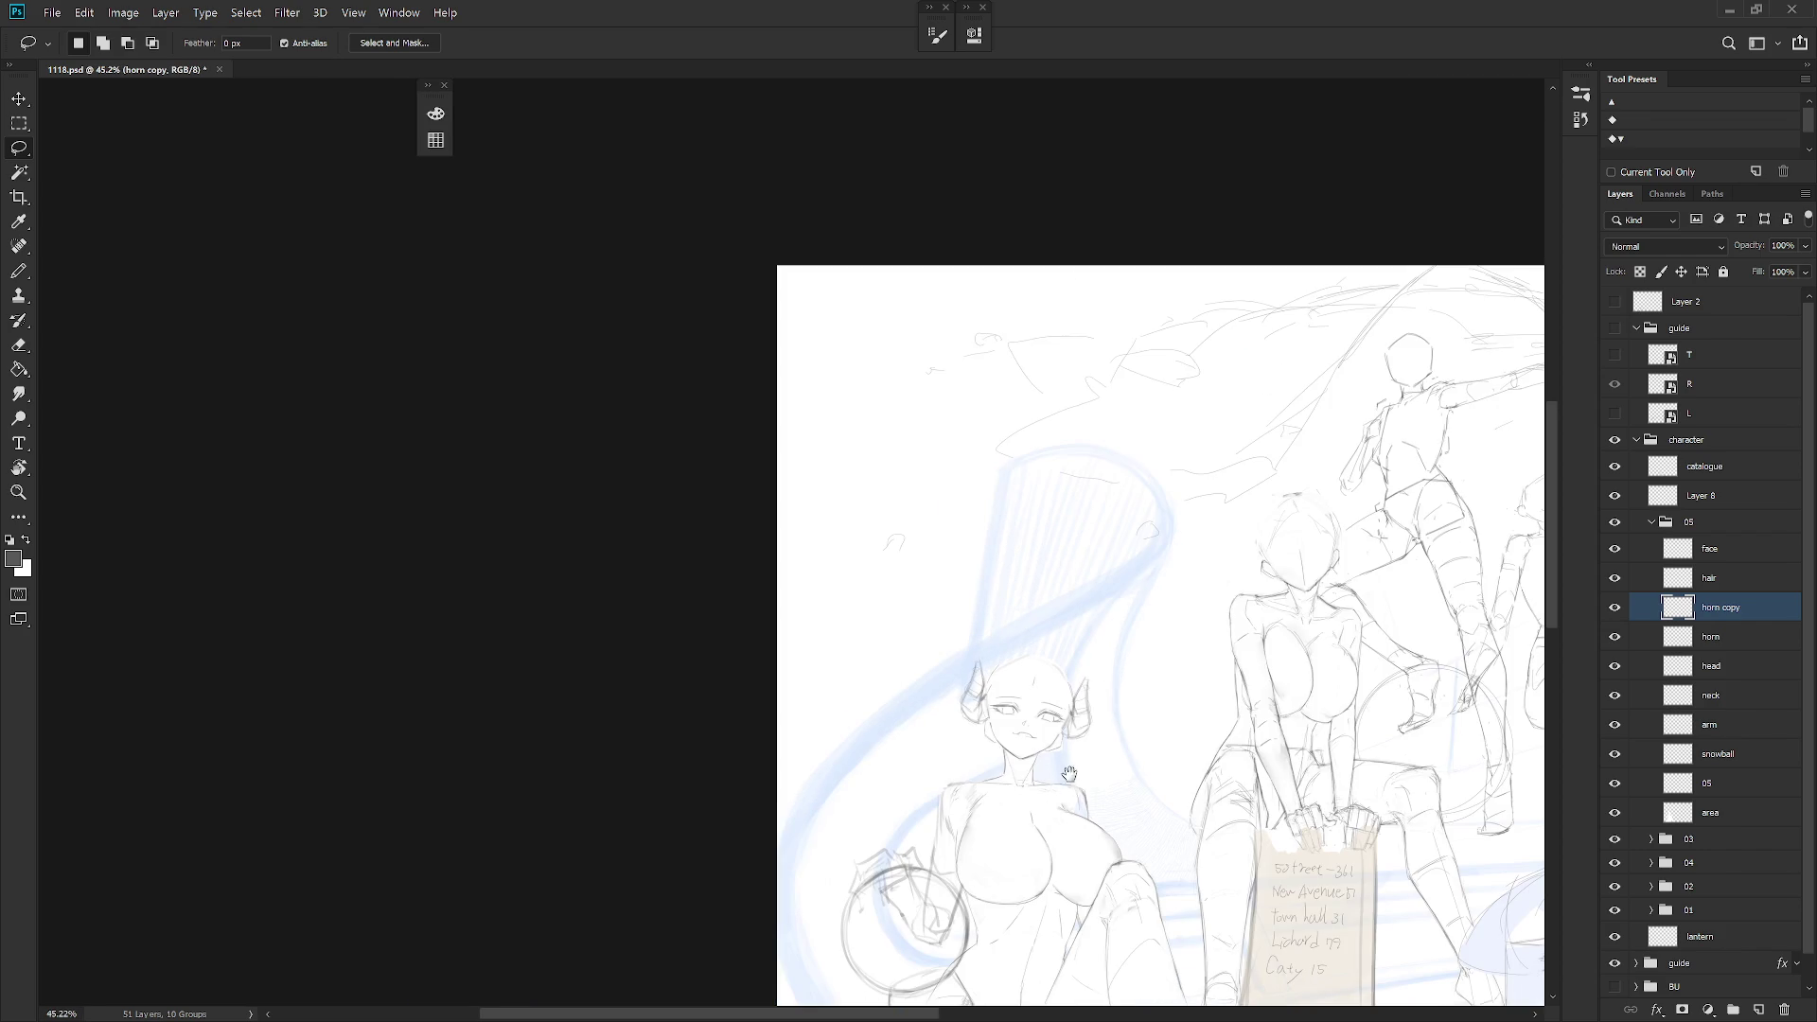
key(r)
mouse_move(1095, 791)
mouse_down()
mouse_move(855, 588)
mouse_move(1031, 559)
mouse_move(1038, 632)
mouse_up()
scroll(854, 588, up, 3)
key(b)
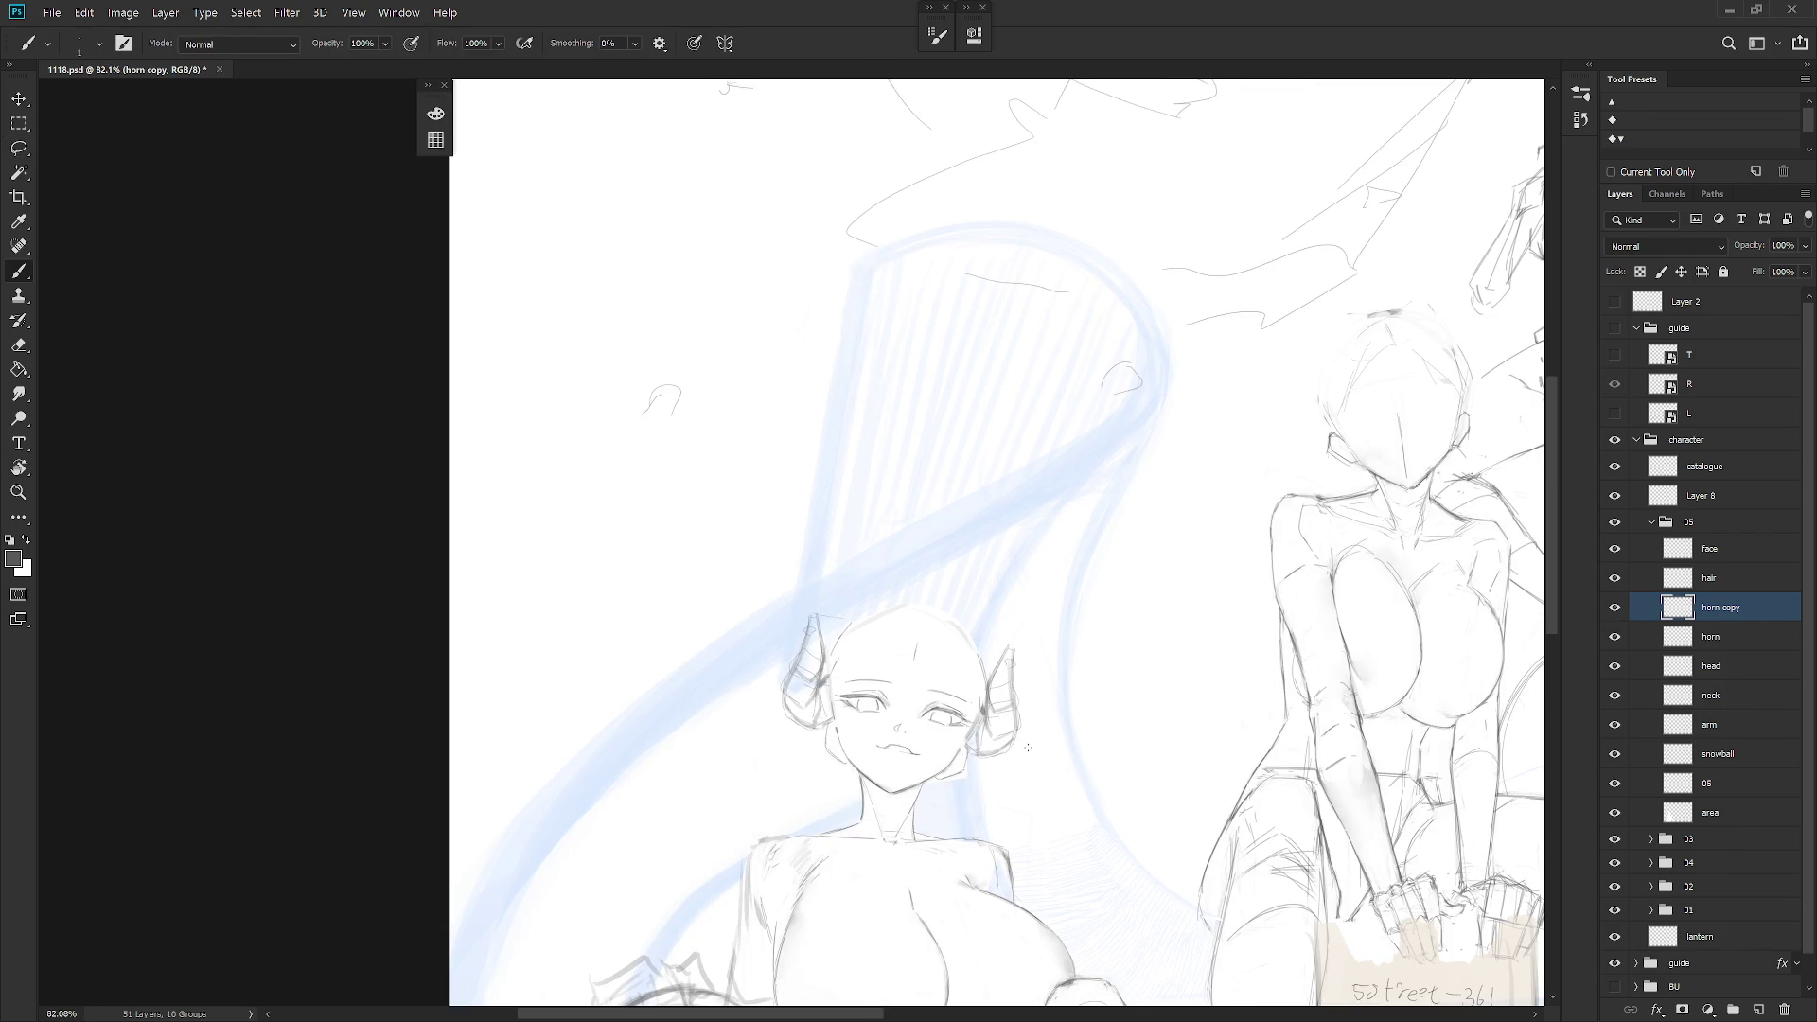
scroll(1028, 748, down, 3)
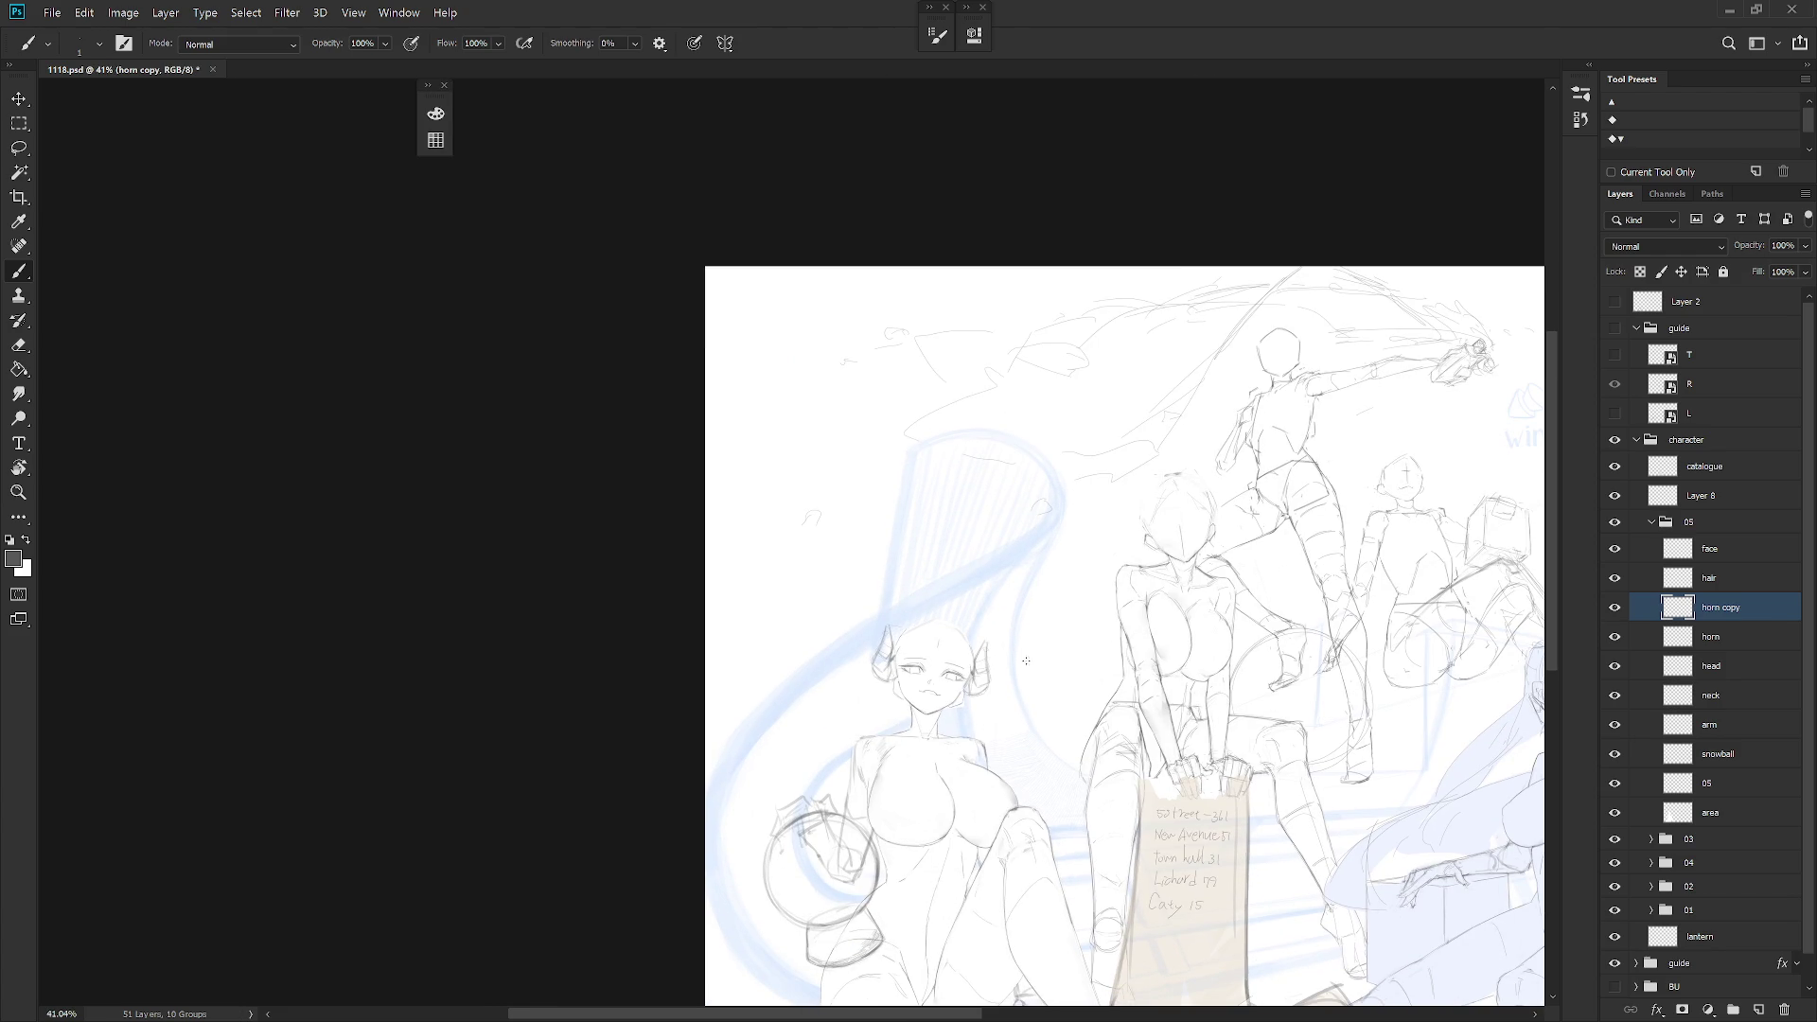
scroll(1026, 661, up, 3)
Move 'horn copy' below 'horn' and merge them down into one layer
drag(1724, 609, 1741, 628)
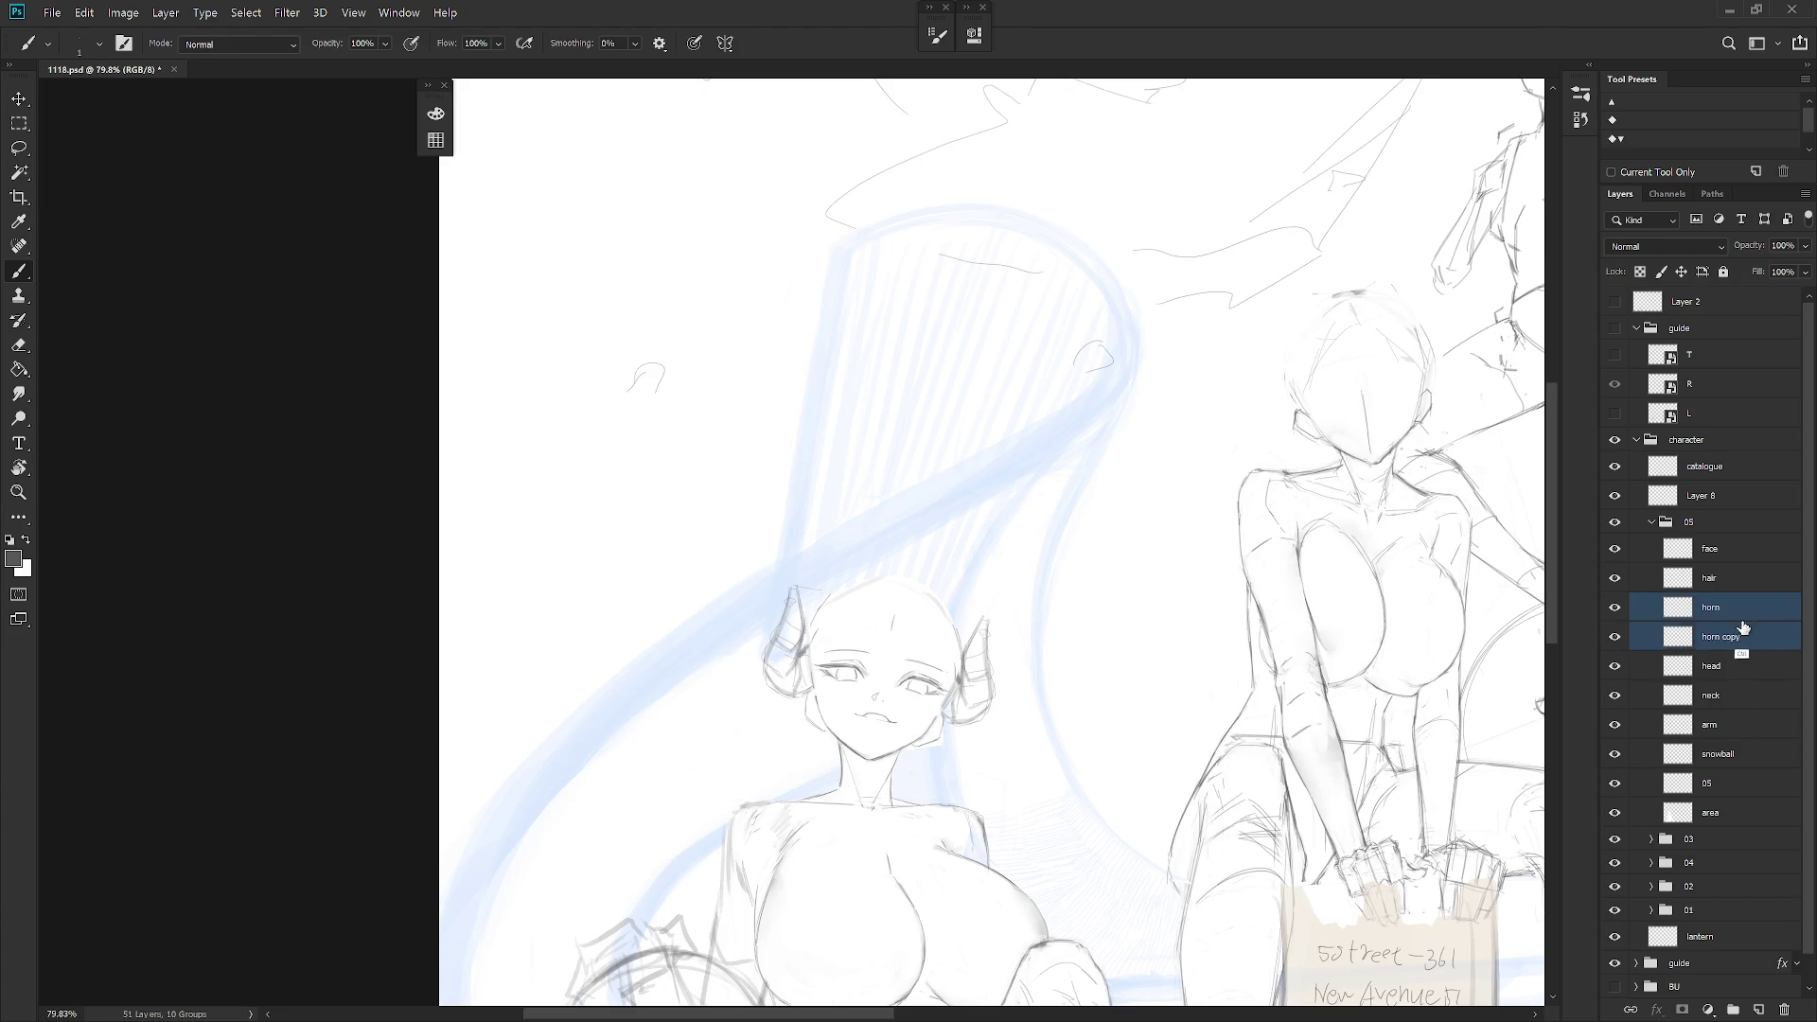
key(ctrl+e)
scroll(927, 747, up, 1)
key(e)
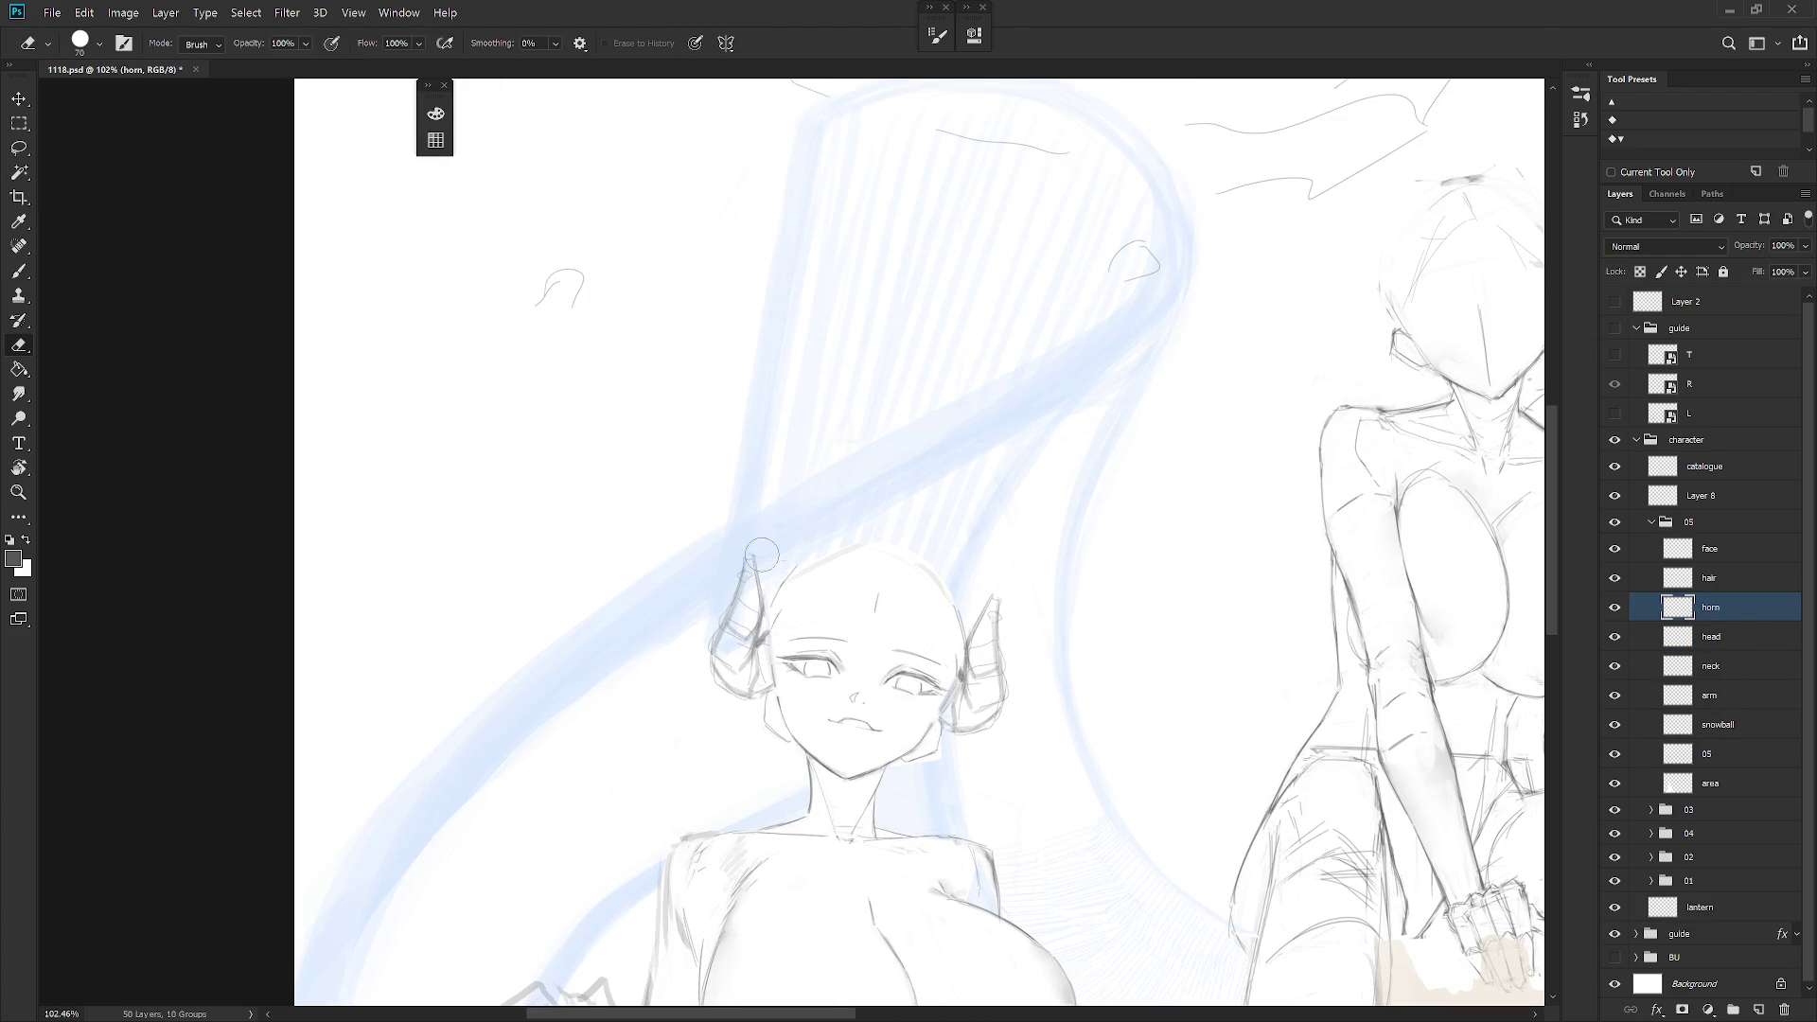
scroll(870, 629, down, 3)
On the hair layer, pencil a thin strand below the left horn and short strands left of the face
ctrl+click(854, 688)
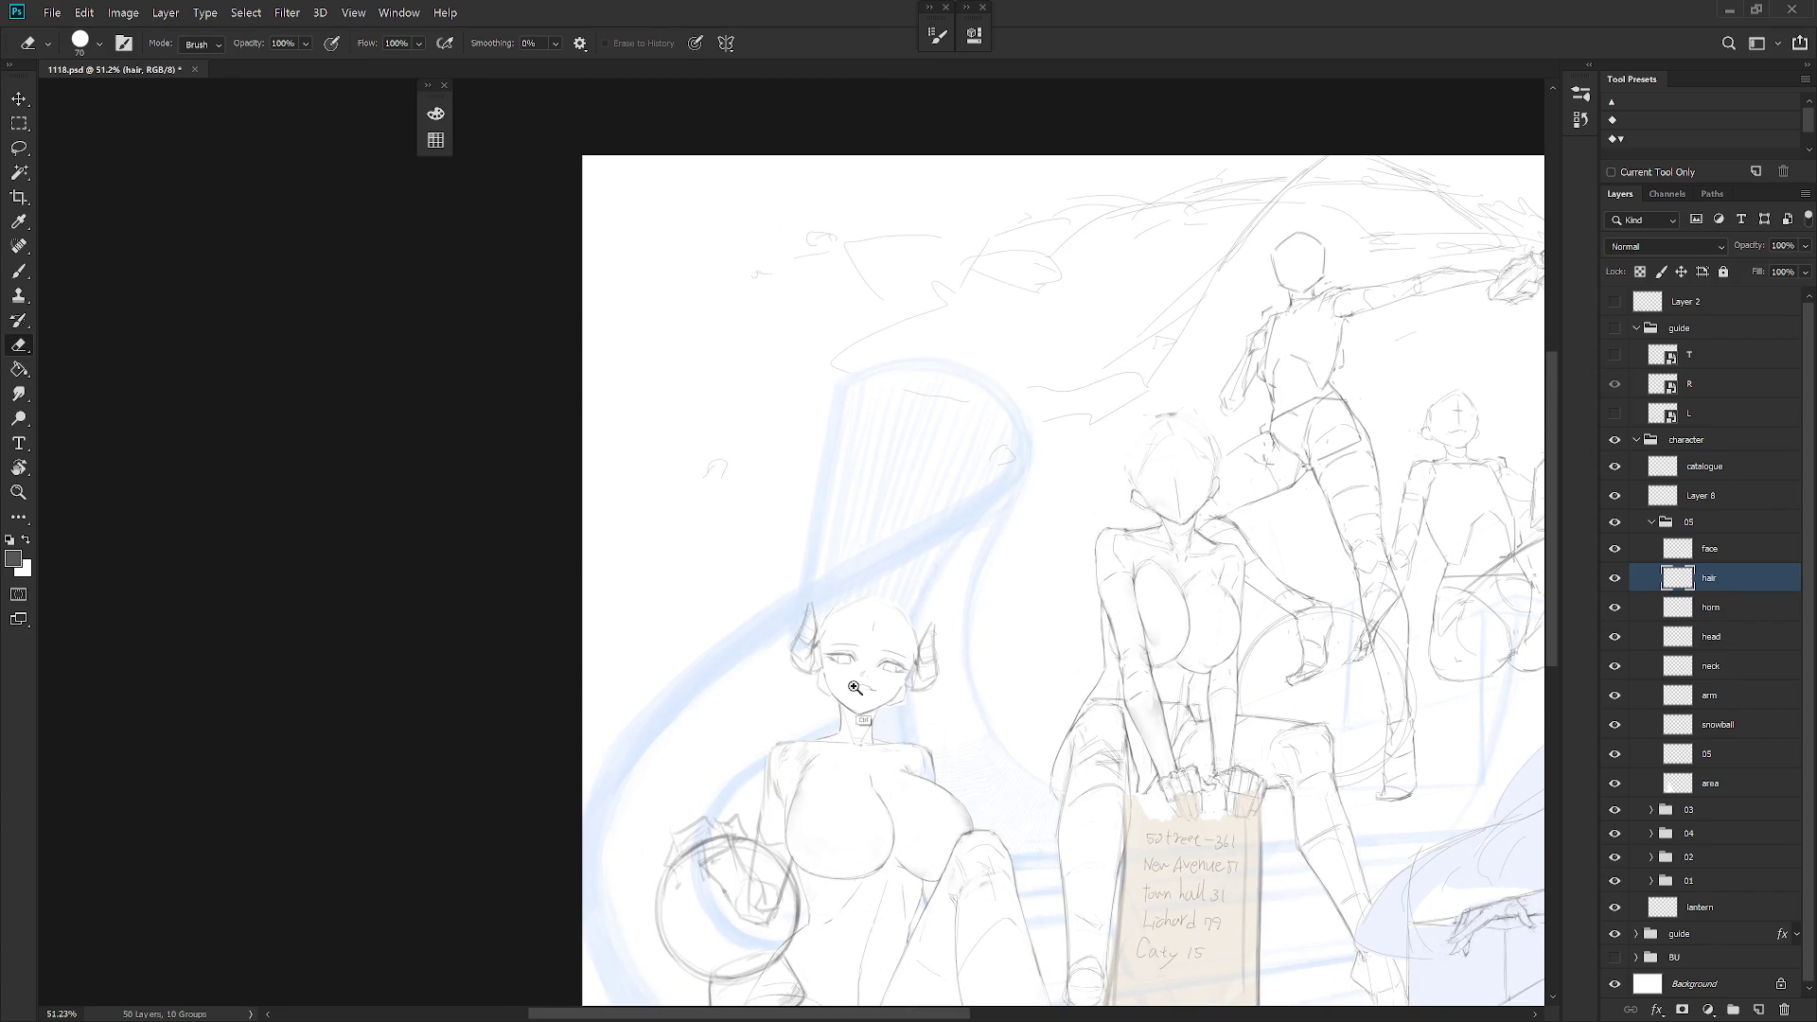
scroll(855, 688, up, 1)
key(b)
drag(799, 676, 788, 715)
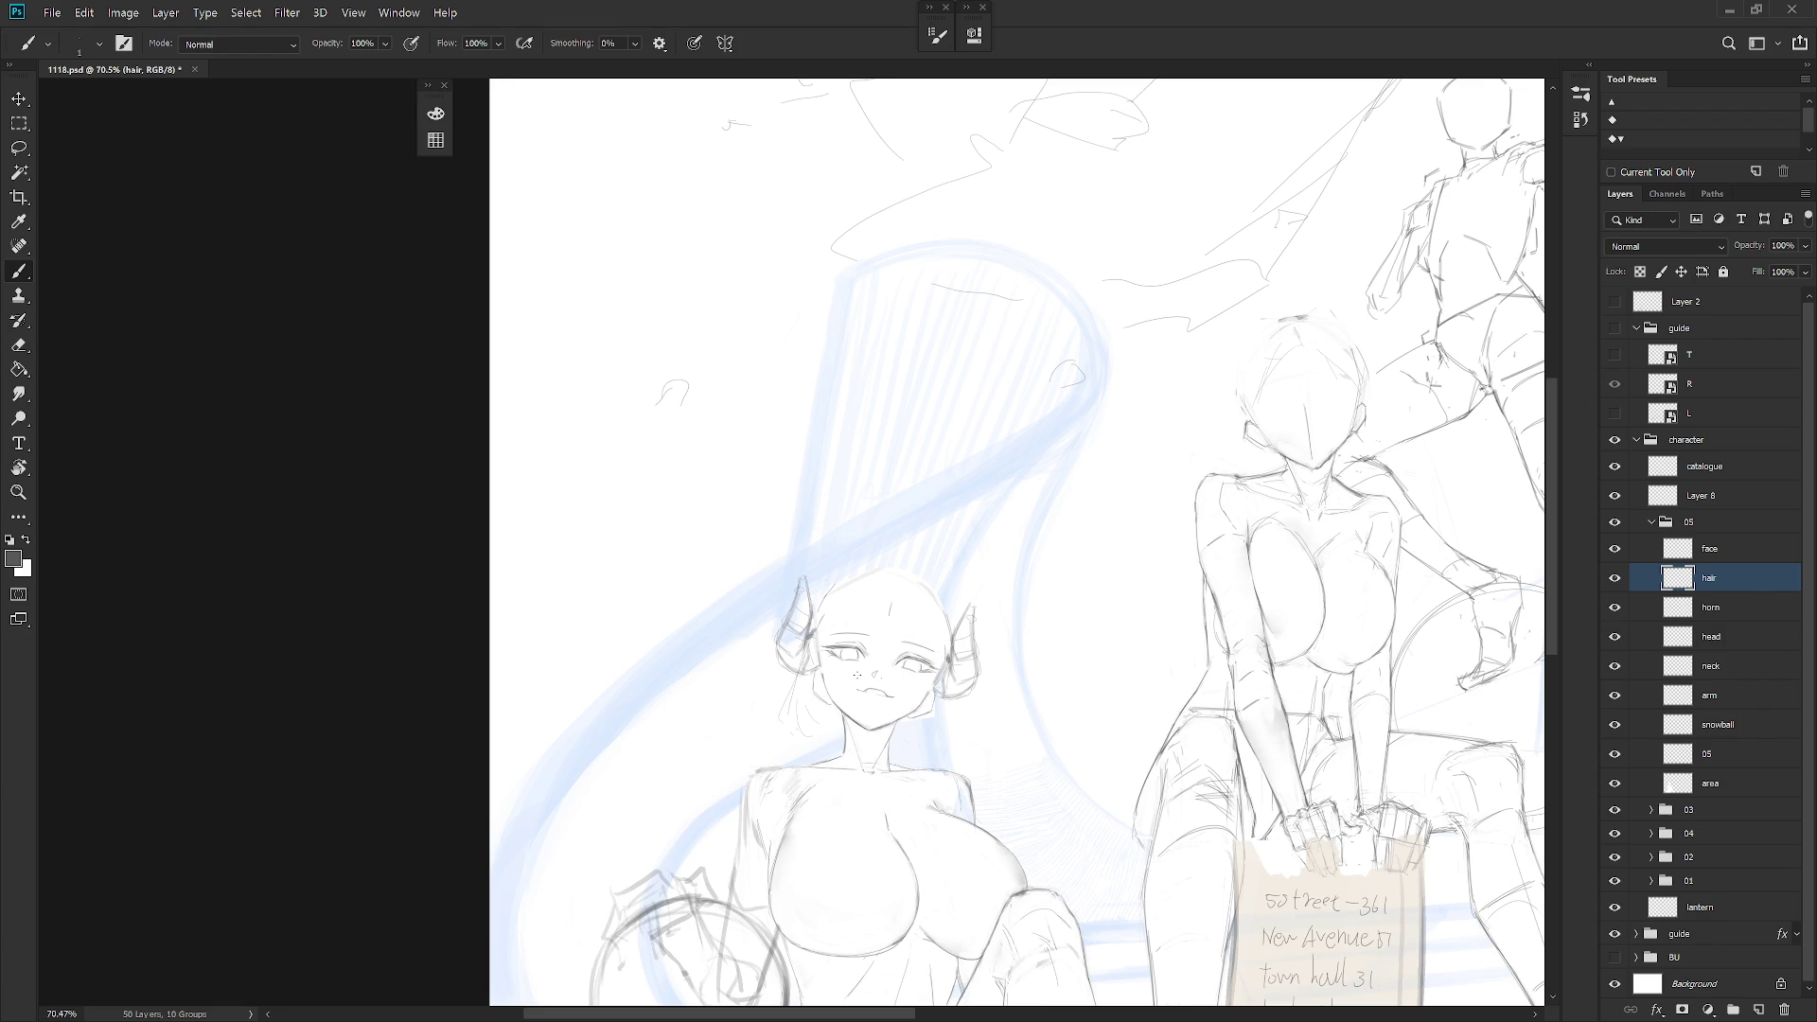
scroll(856, 673, up, 1)
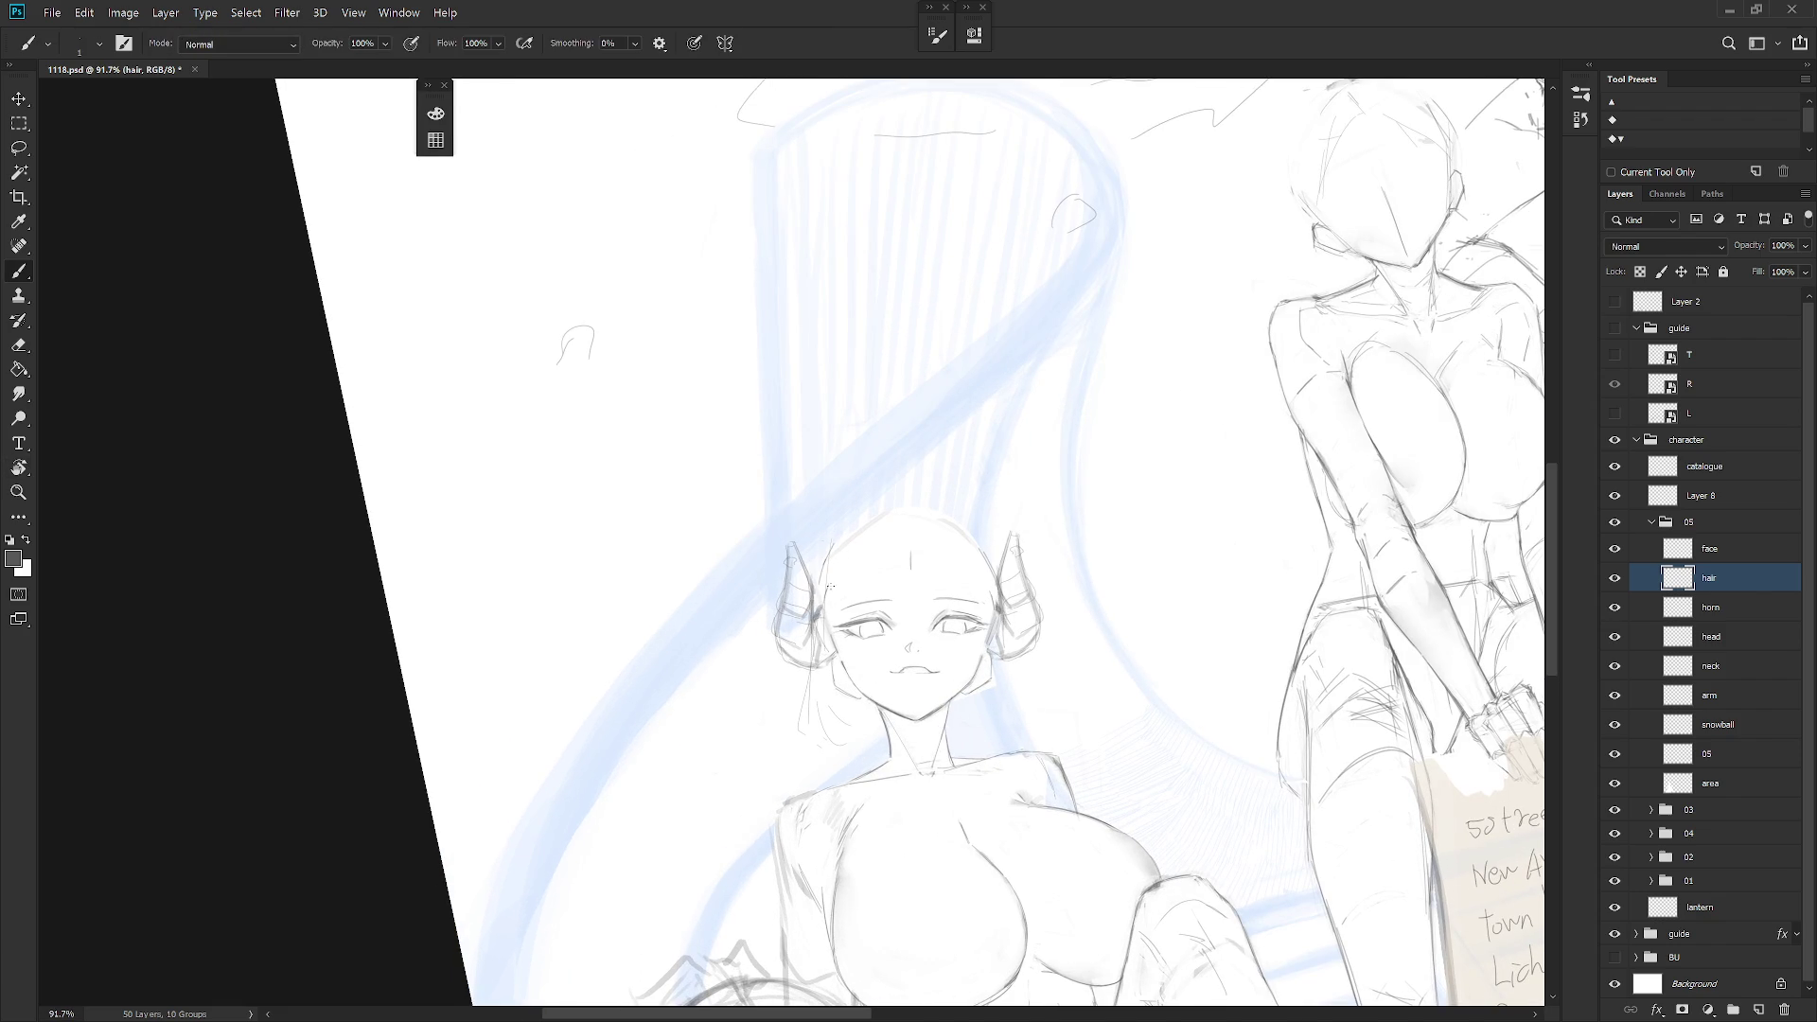
drag(832, 564, 860, 721)
key(ctrl+z)
drag(835, 577, 833, 624)
drag(845, 693, 852, 732)
With the hard pencil, draw a darker hairline left of the face and try strands atop the head
key(shift+b)
drag(833, 575, 850, 739)
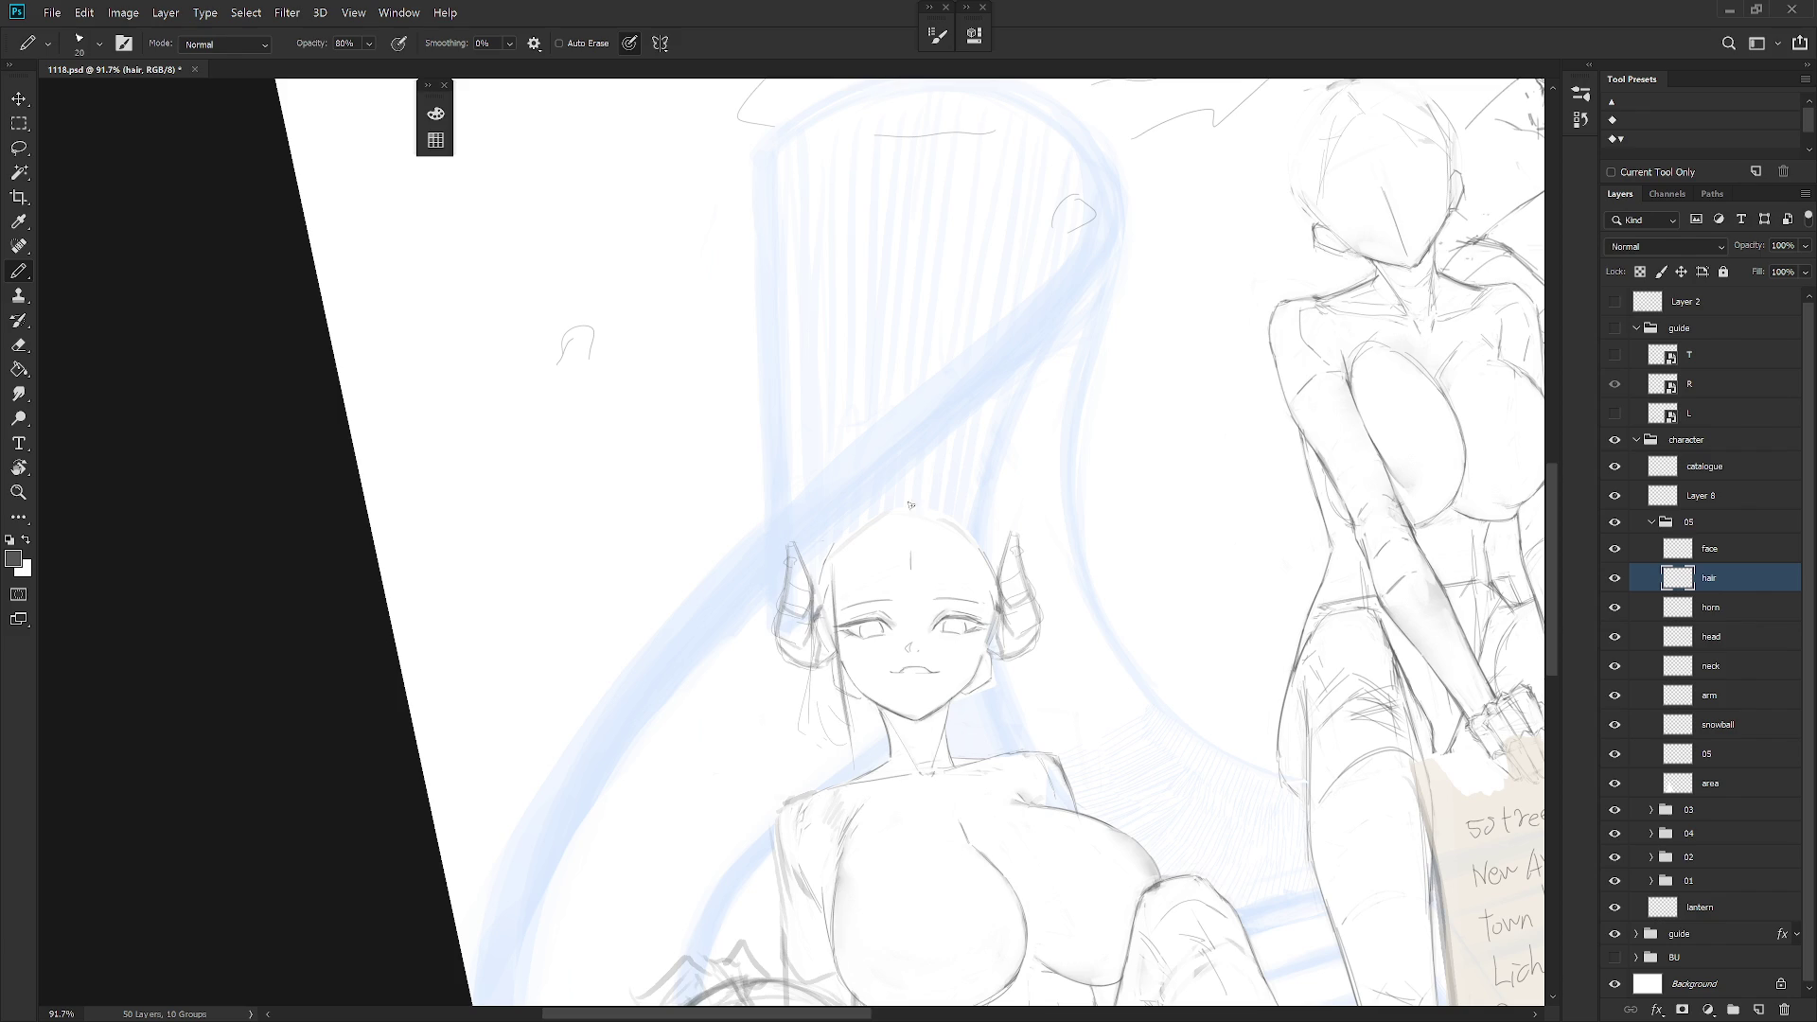
drag(876, 511, 903, 490)
mouse_move(882, 485)
mouse_down()
mouse_move(907, 478)
mouse_move(946, 523)
mouse_move(812, 567)
mouse_move(856, 508)
mouse_move(800, 588)
mouse_up()
key(ctrl+z)
key(ctrl+z)
key(ctrl+z)
Sketch the left hair edge and arc the hairline over the top of the head
drag(788, 665, 799, 700)
drag(840, 512, 804, 570)
mouse_move(835, 509)
mouse_down()
mouse_move(915, 483)
mouse_move(983, 514)
mouse_move(1019, 709)
mouse_up()
Draw strands right of the face, redrawing the one beside the right cheek until it fits
drag(993, 586, 990, 715)
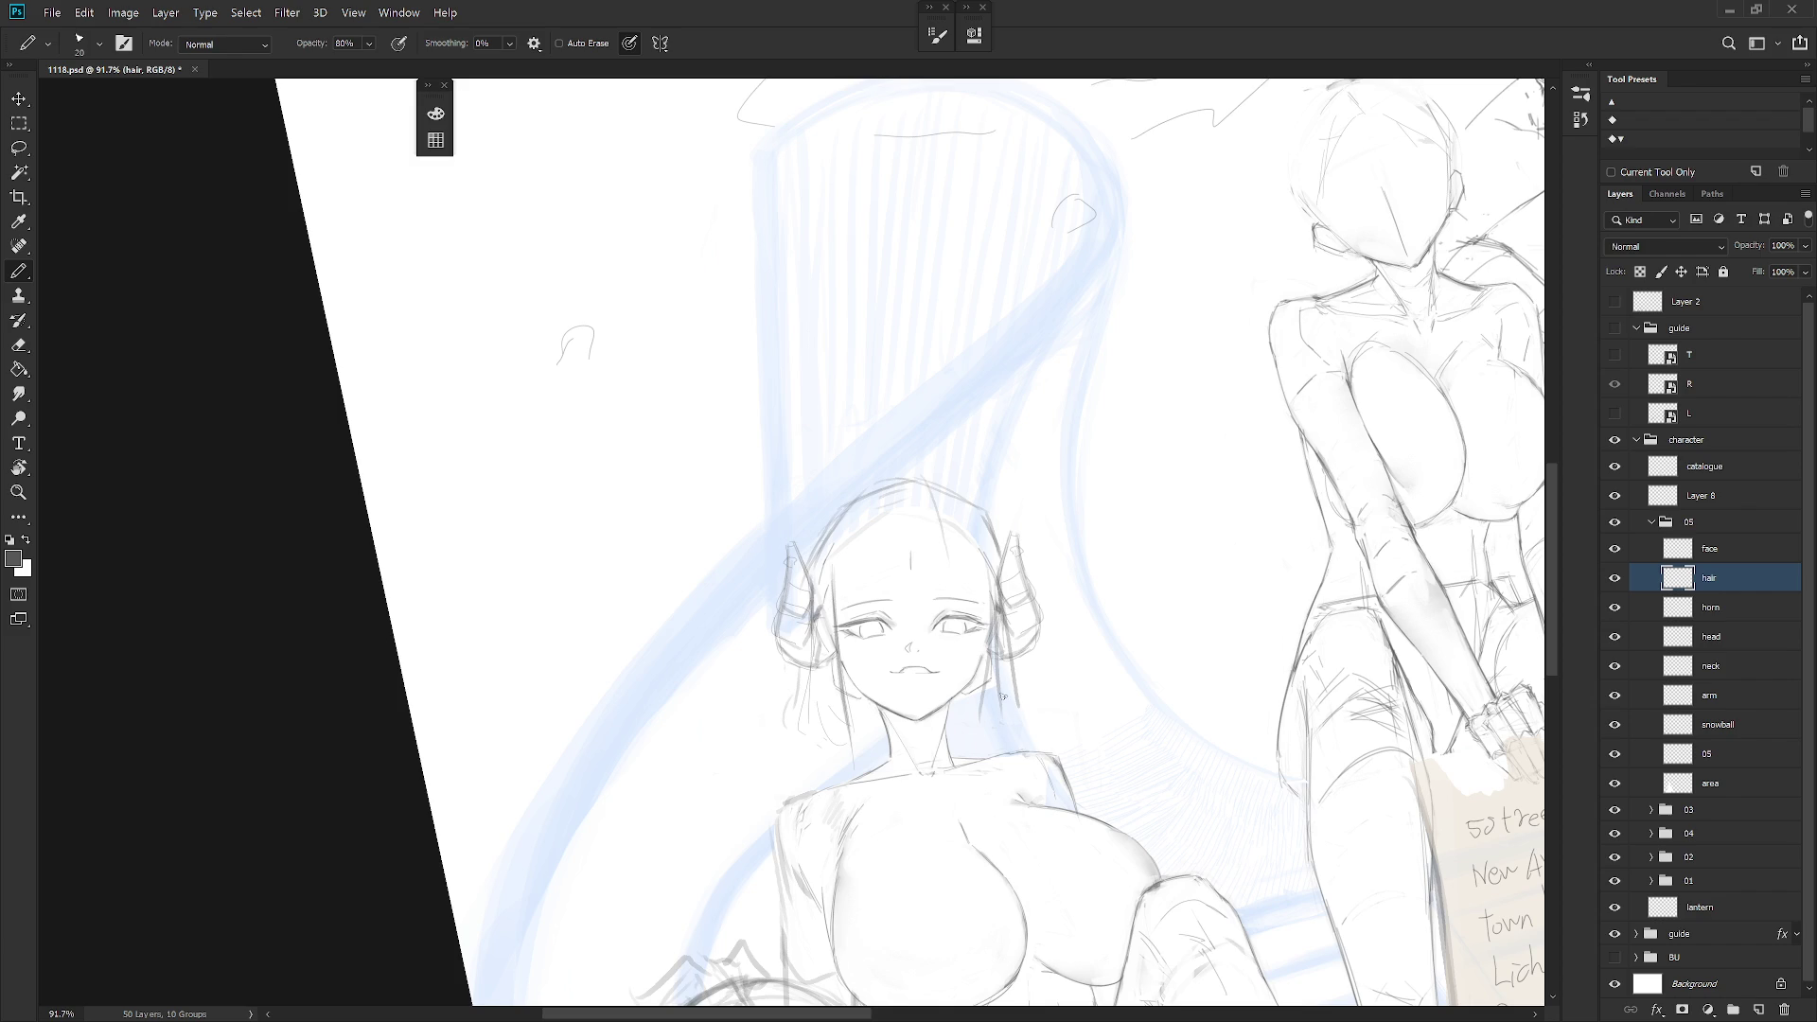
drag(986, 576, 975, 719)
key(ctrl+z)
drag(986, 576, 969, 743)
key(ctrl+z)
drag(986, 582, 971, 733)
Lasso the new right strand, then draw bang strands across the forehead
key(l)
mouse_move(1020, 660)
mouse_down()
mouse_move(984, 696)
mouse_move(979, 748)
mouse_up()
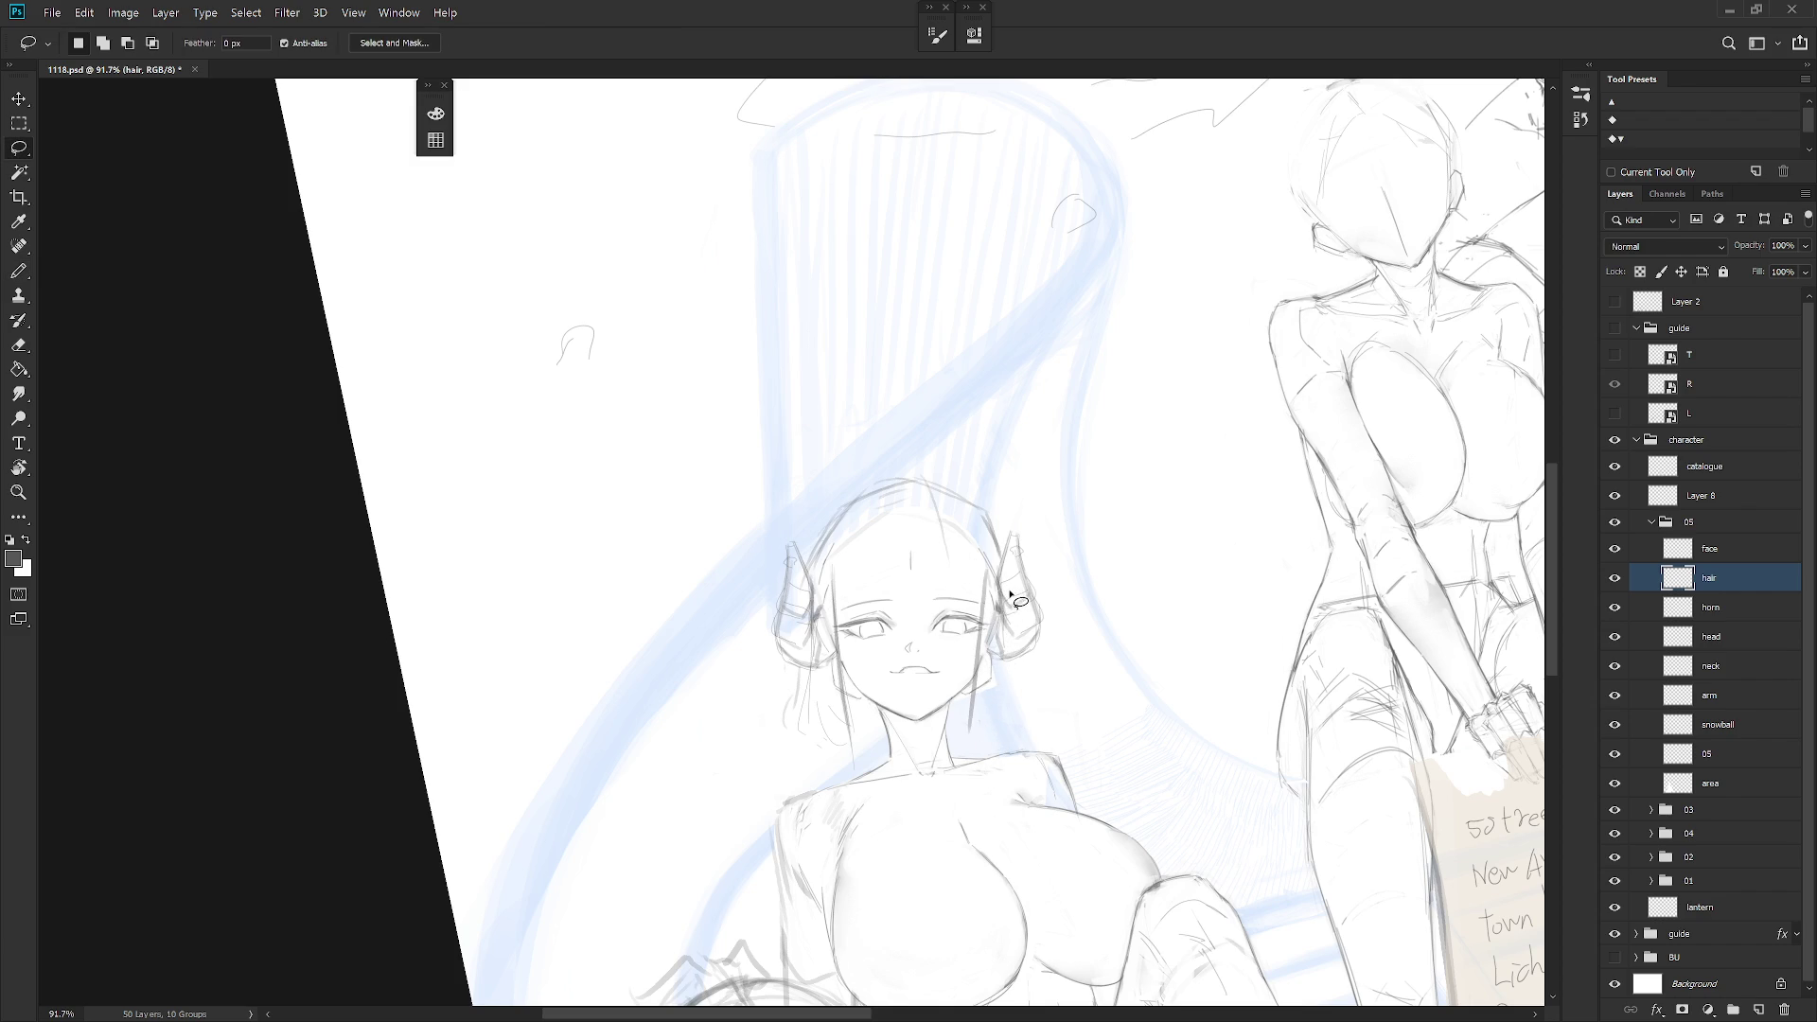
key(Escape)
key(b)
drag(937, 548, 839, 628)
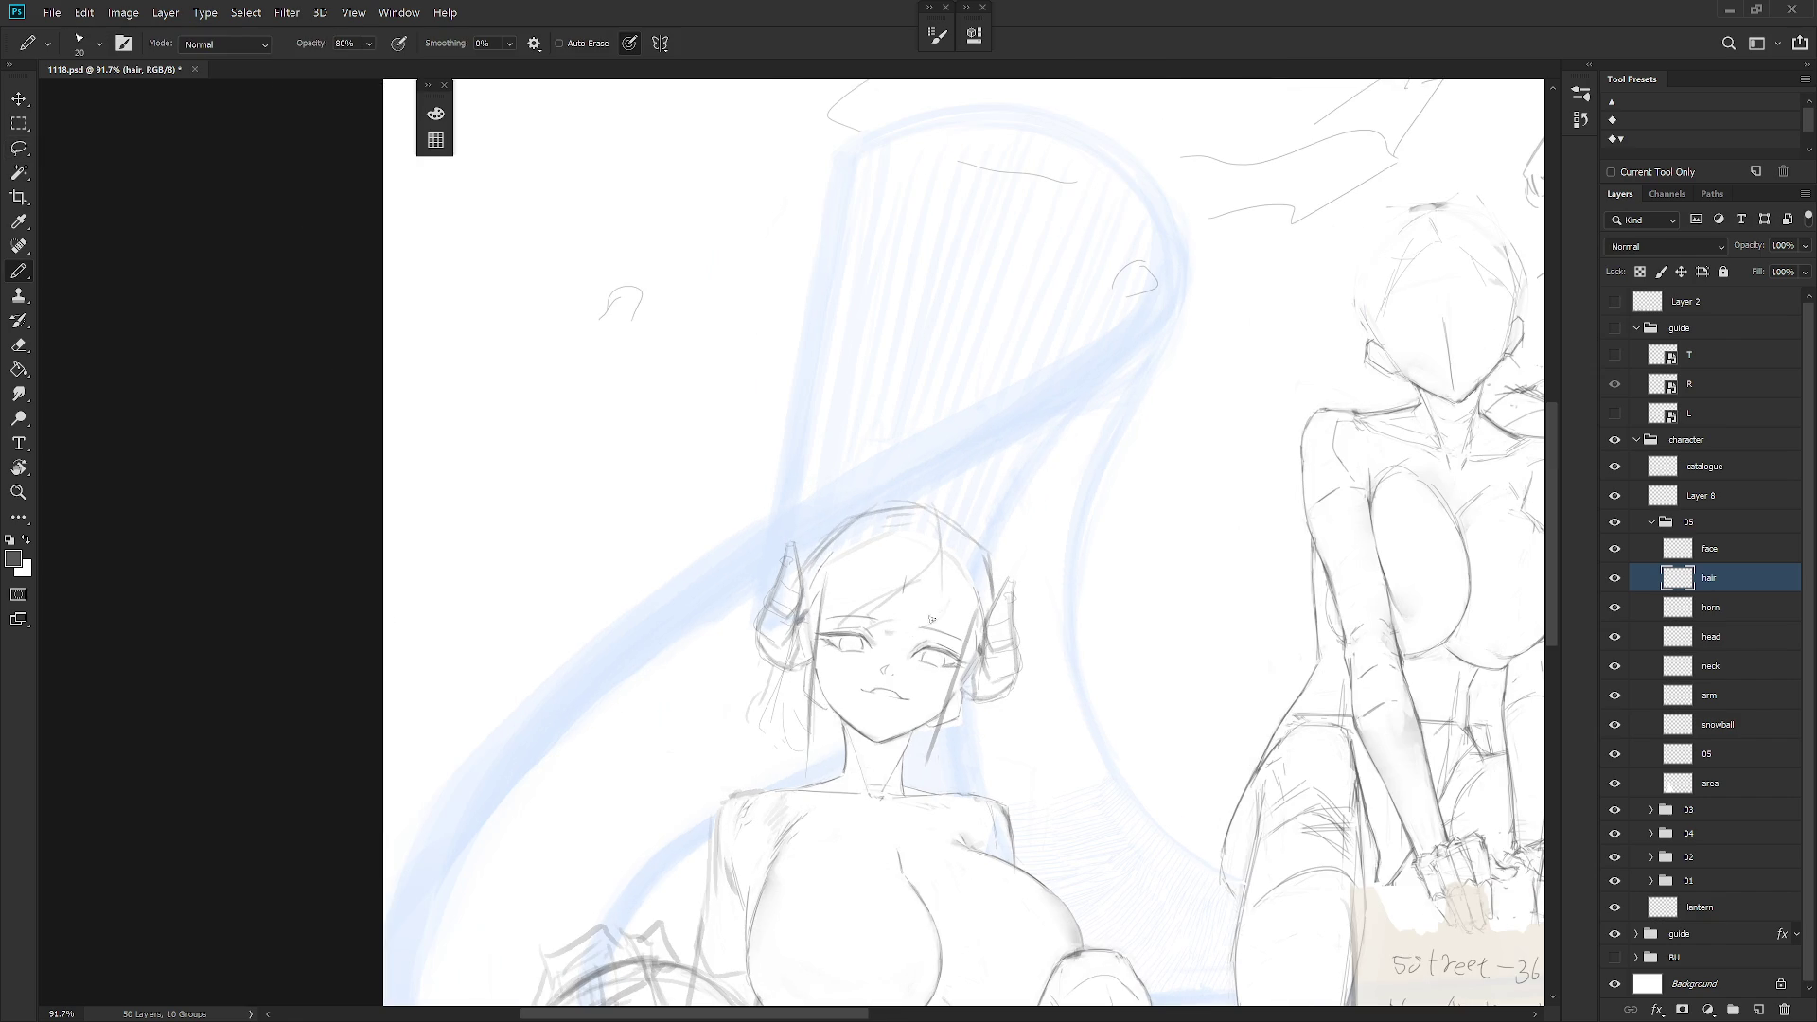
Add hair strands curving down beside the right jaw
key(e)
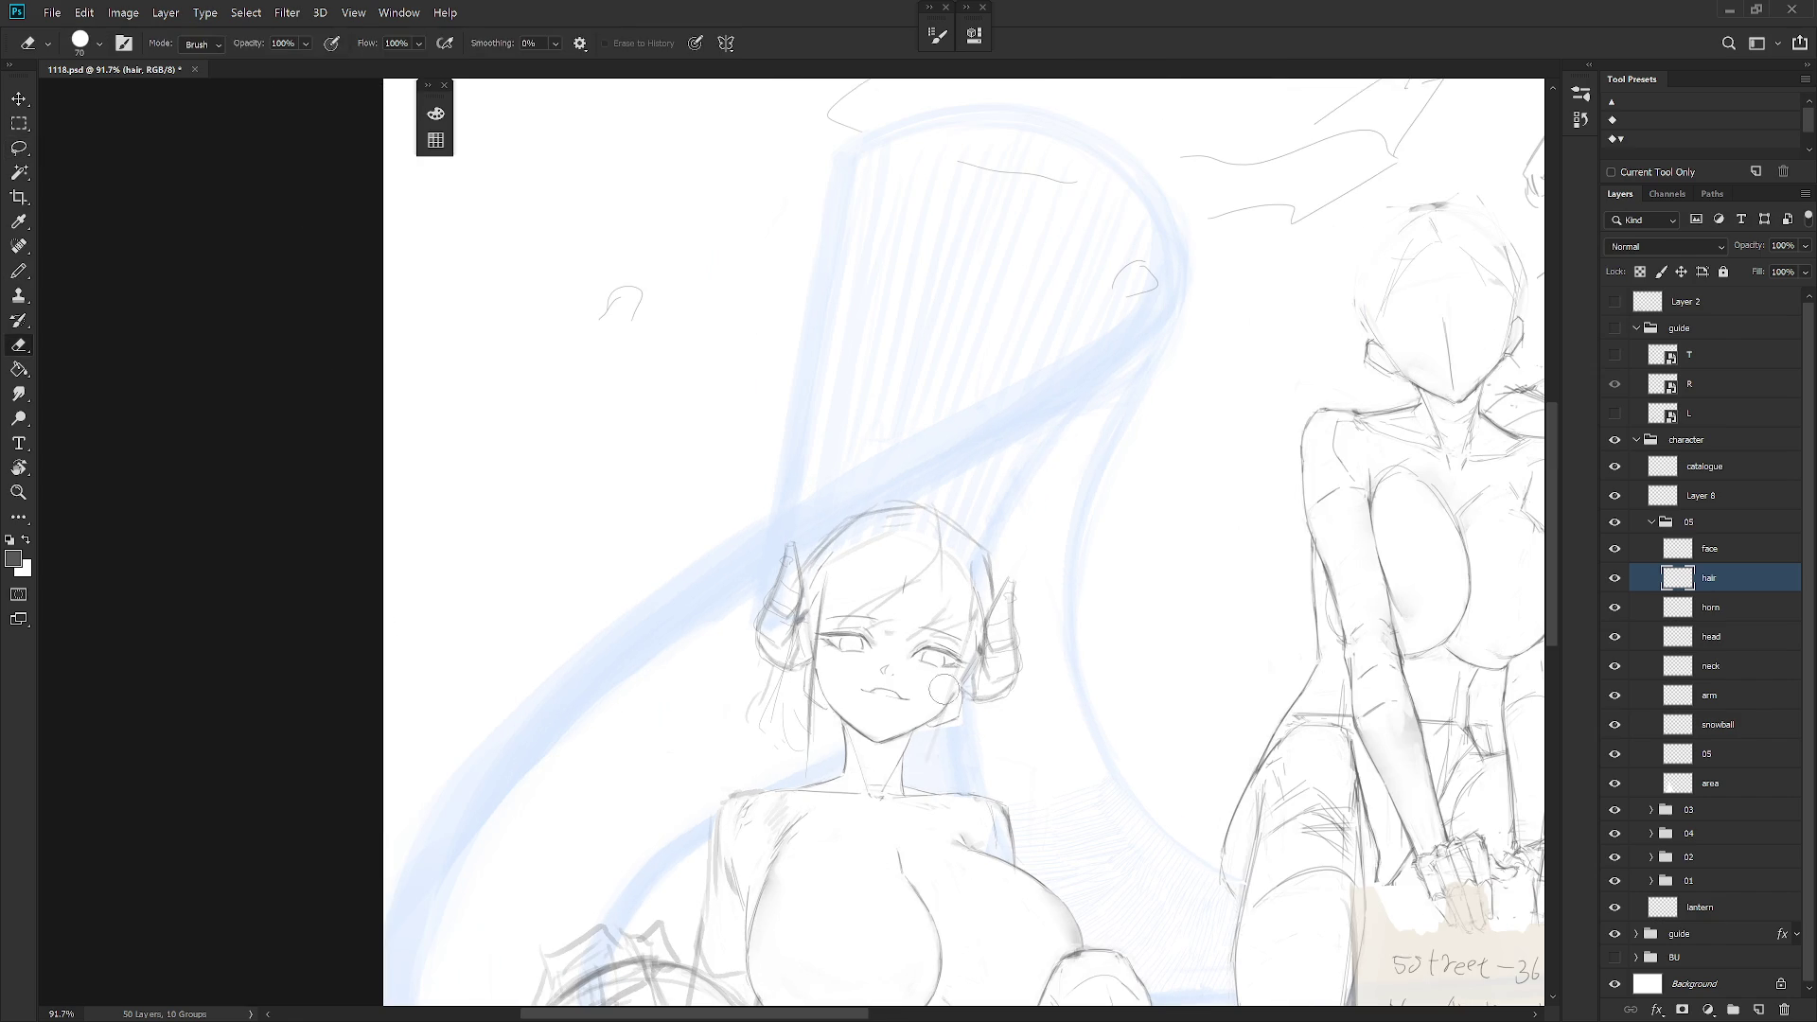
key(b)
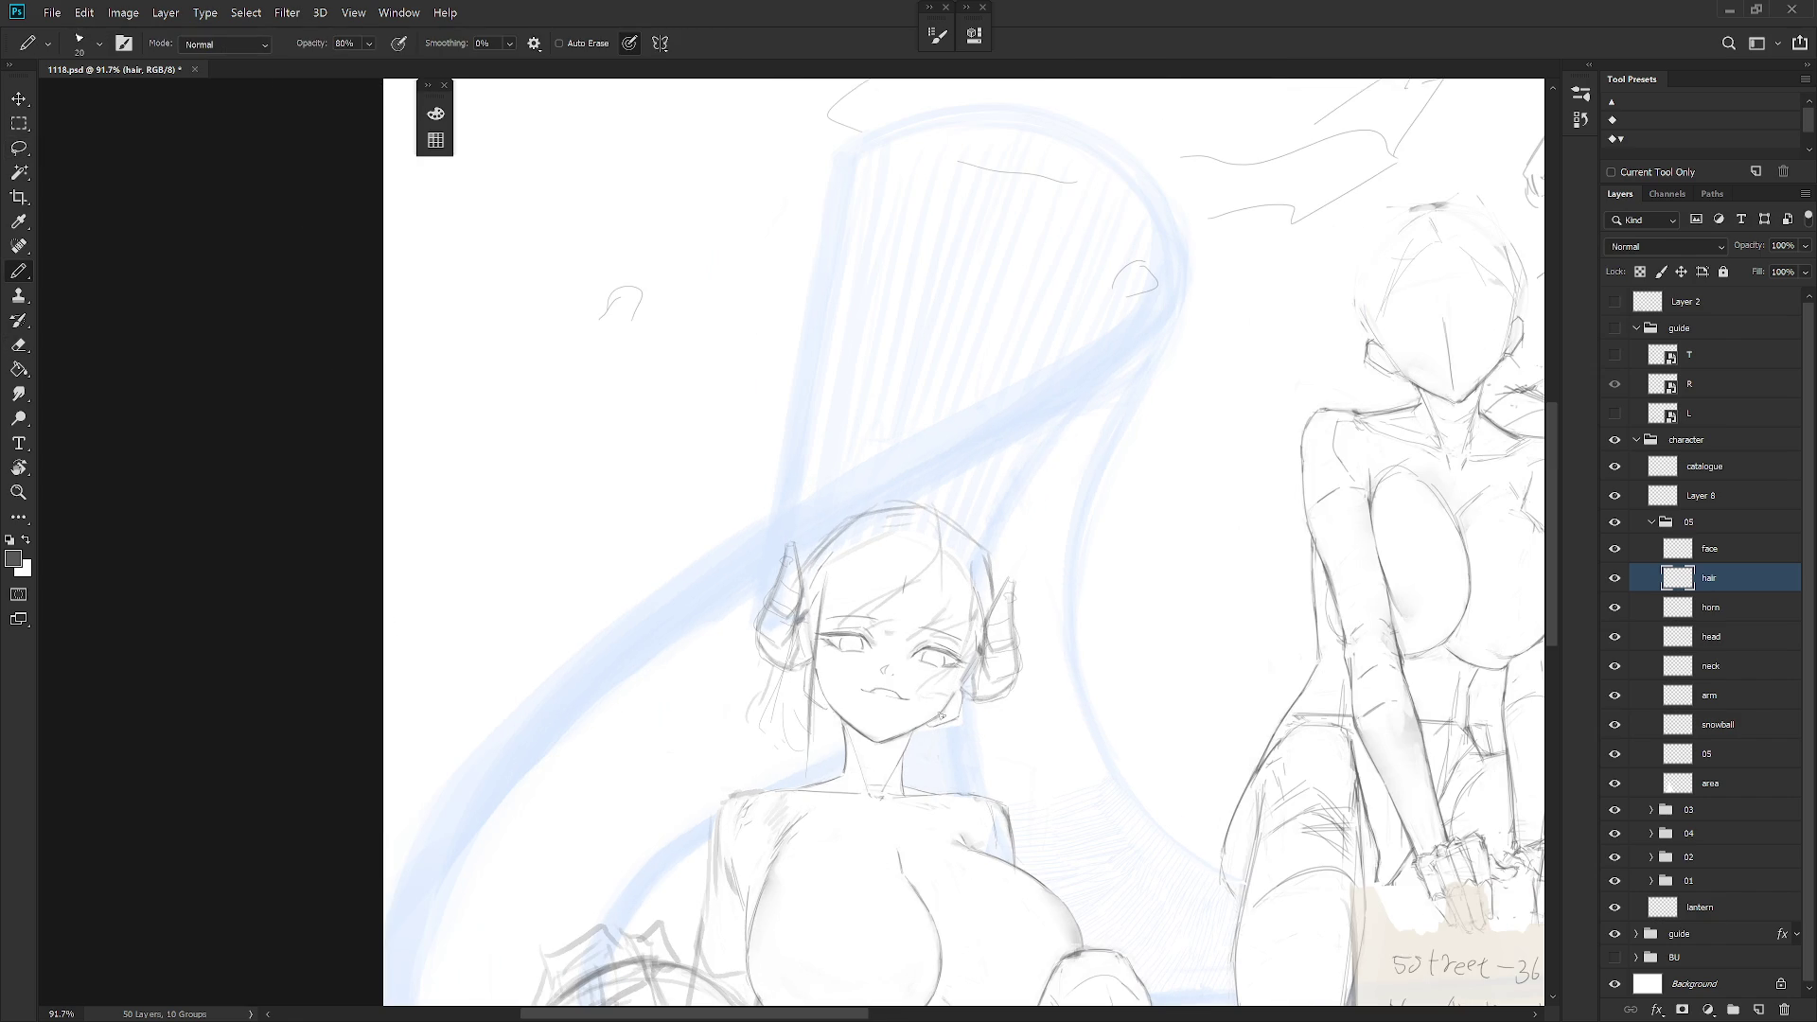
drag(941, 716, 914, 750)
mouse_move(958, 664)
mouse_down()
mouse_move(984, 743)
mouse_move(969, 753)
mouse_up()
mouse_move(992, 692)
mouse_down()
mouse_move(1003, 743)
mouse_move(973, 741)
mouse_move(994, 715)
mouse_up()
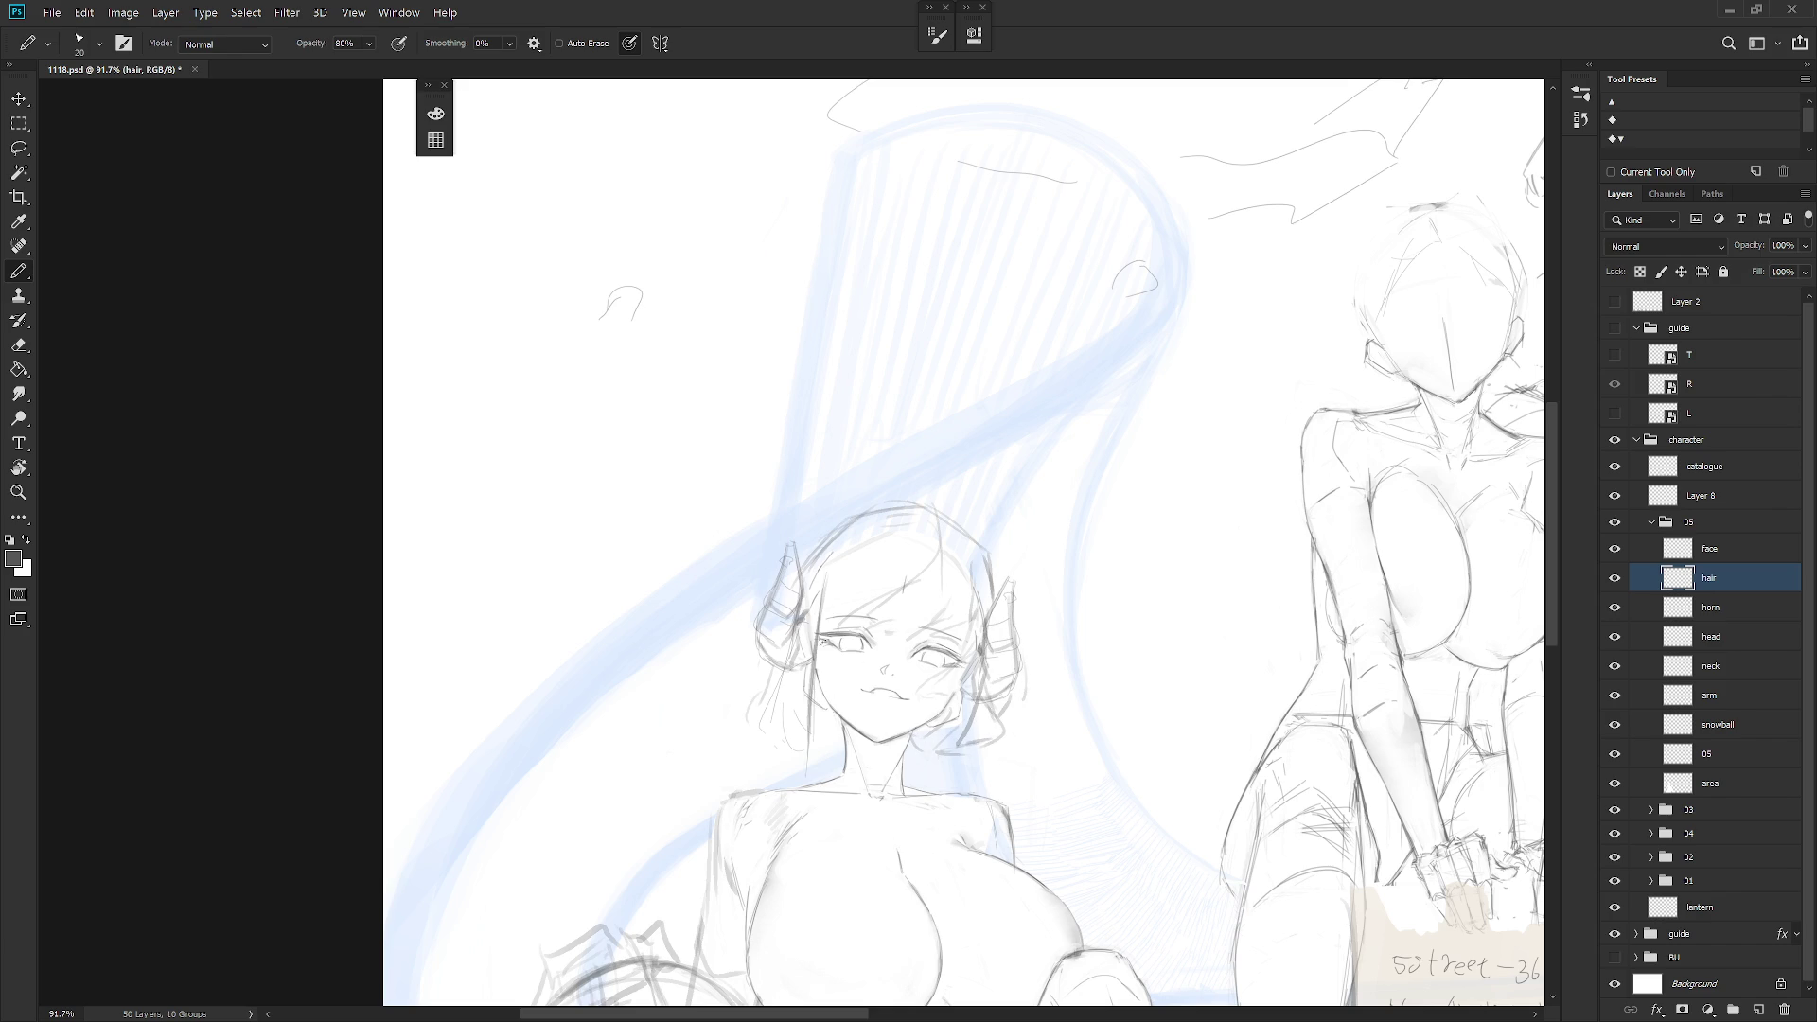
Lasso and delete the unwanted strands left of the face
key(l)
mouse_move(823, 579)
mouse_down()
mouse_move(733, 719)
mouse_move(833, 705)
mouse_up()
key(Delete)
key(ctrl+d)
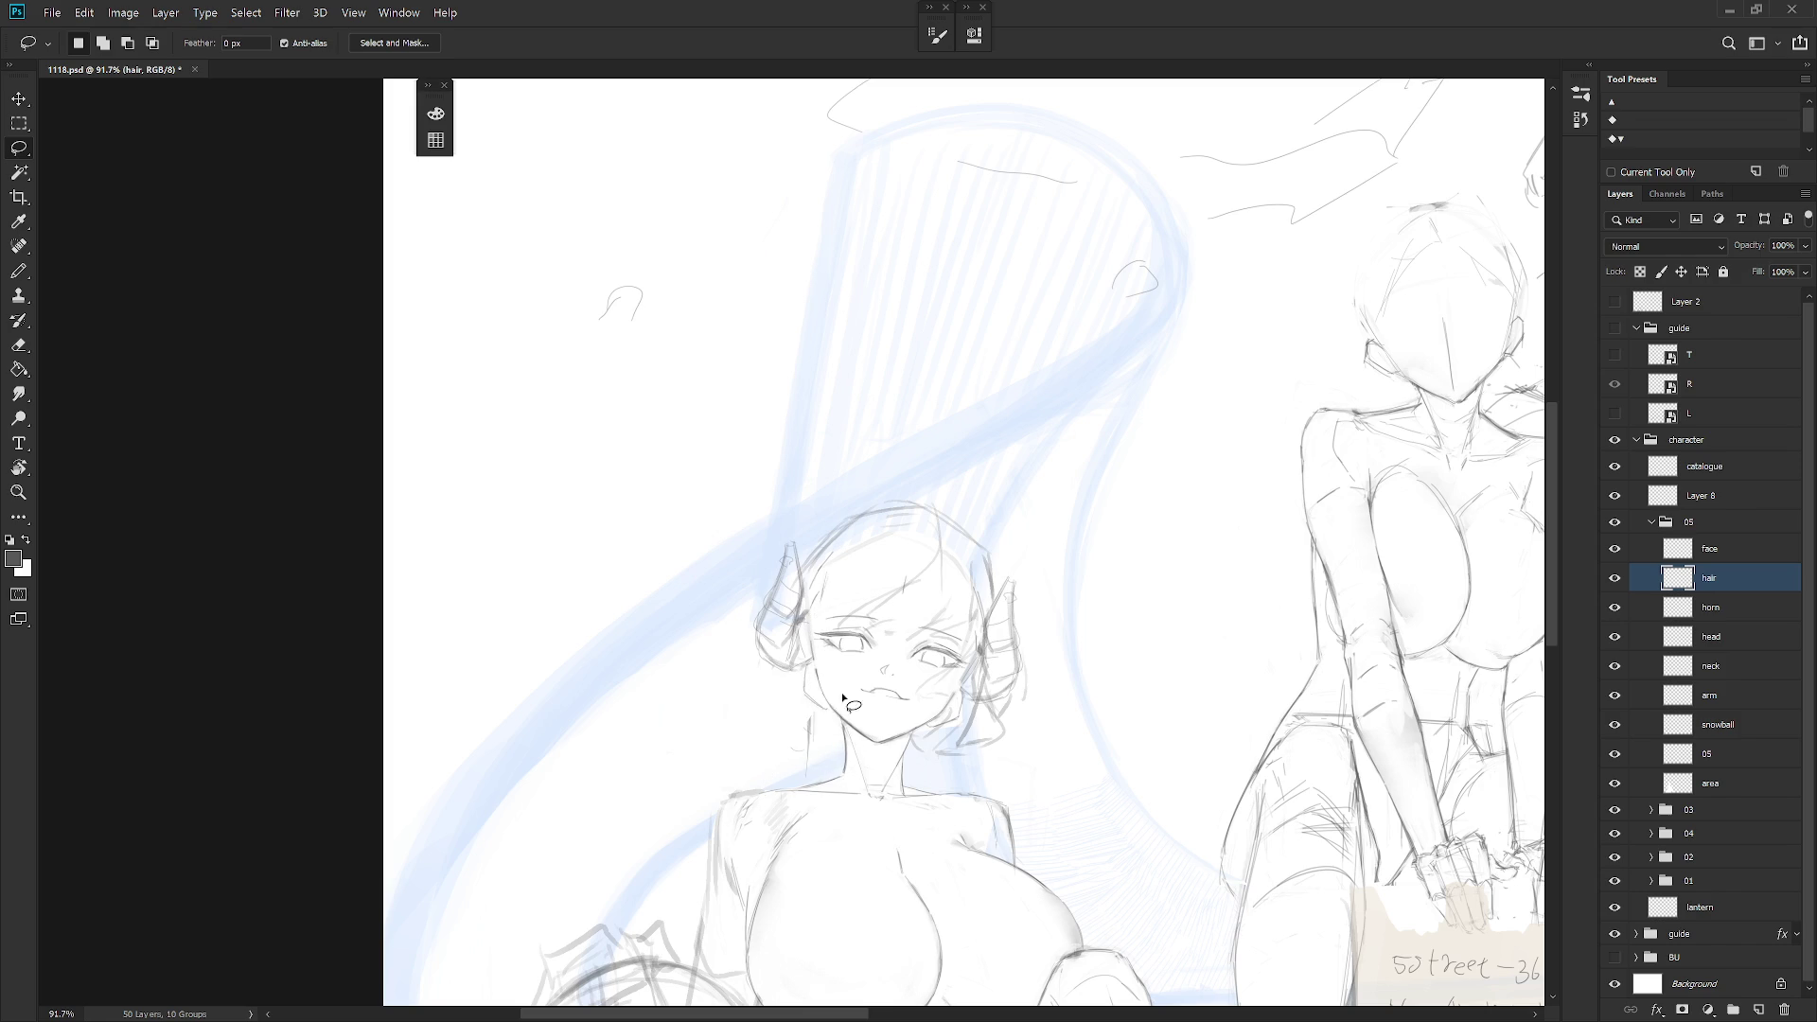
Redraw strands flowing down-left from the head and beside the left horn
key(b)
mouse_move(799, 625)
mouse_down()
mouse_move(750, 705)
mouse_move(716, 704)
mouse_move(783, 675)
mouse_move(701, 674)
mouse_move(672, 736)
mouse_up()
key(ctrl+z)
key(ctrl+z)
key(ctrl+z)
mouse_move(781, 700)
mouse_down()
mouse_move(693, 712)
mouse_move(745, 740)
mouse_move(838, 722)
mouse_up()
drag(754, 628, 719, 669)
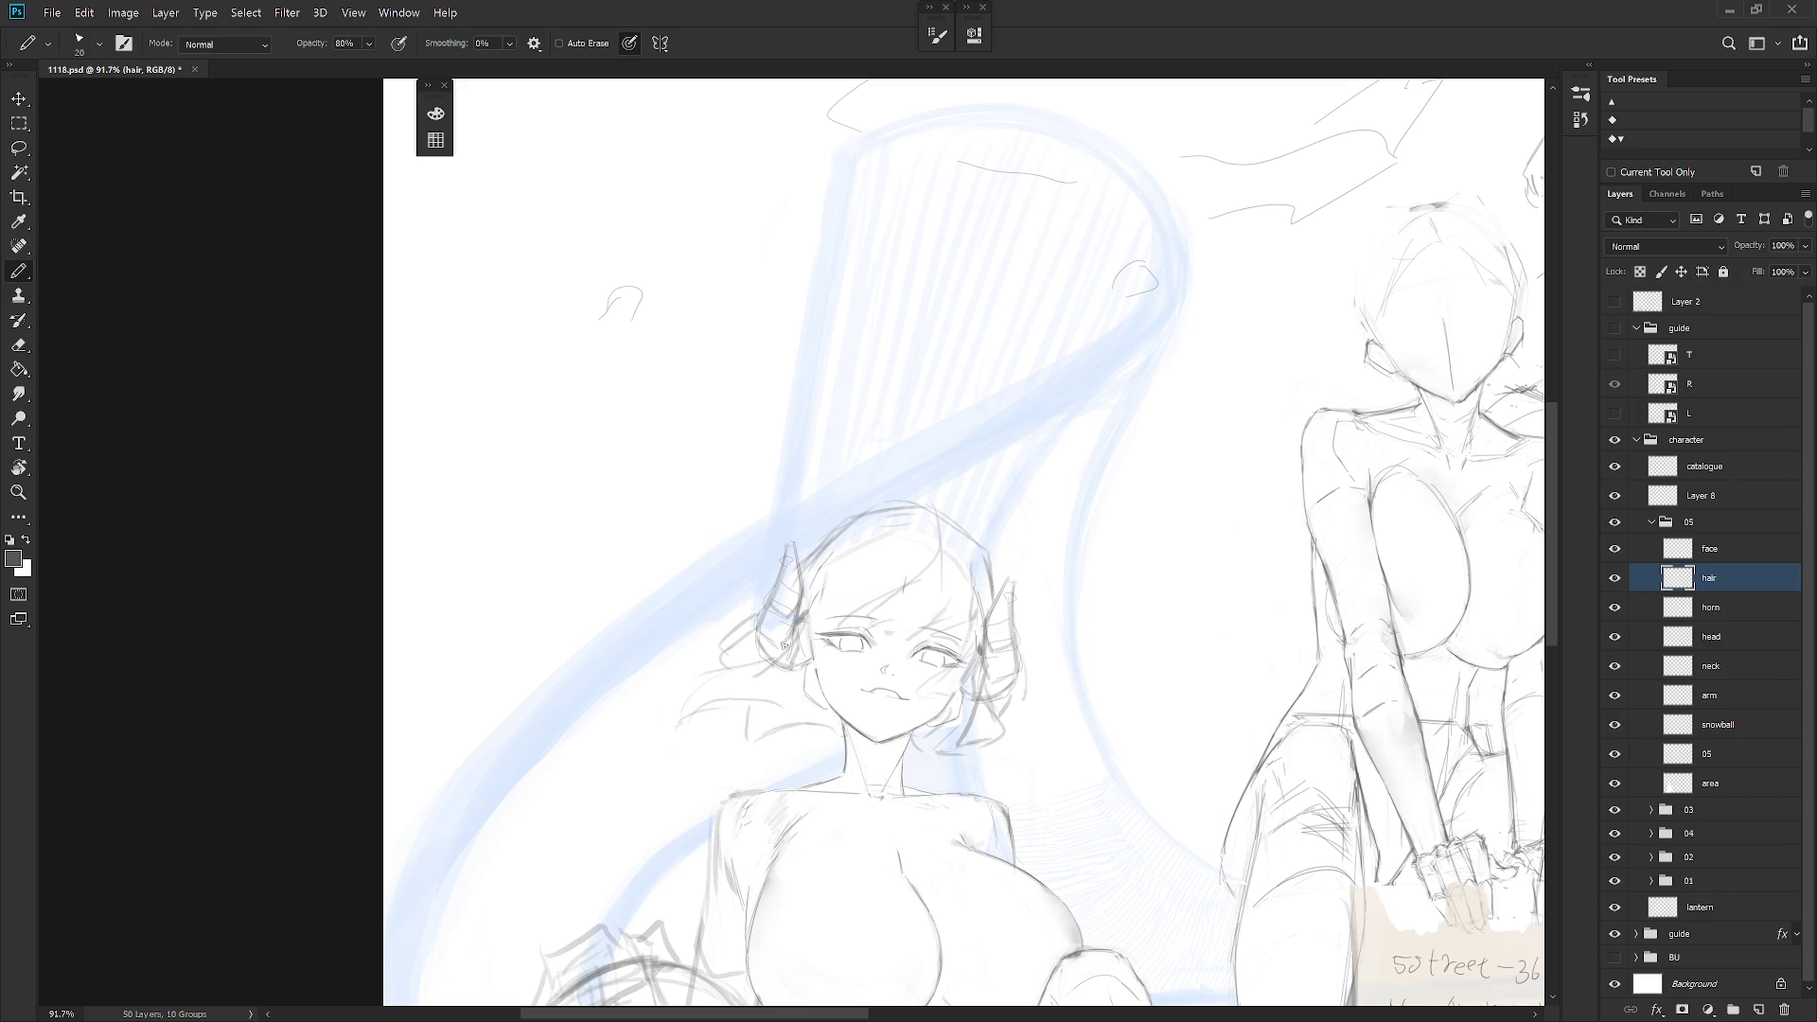
drag(719, 671, 680, 721)
Darken the strand lines near the left horn with the pencil
key(b)
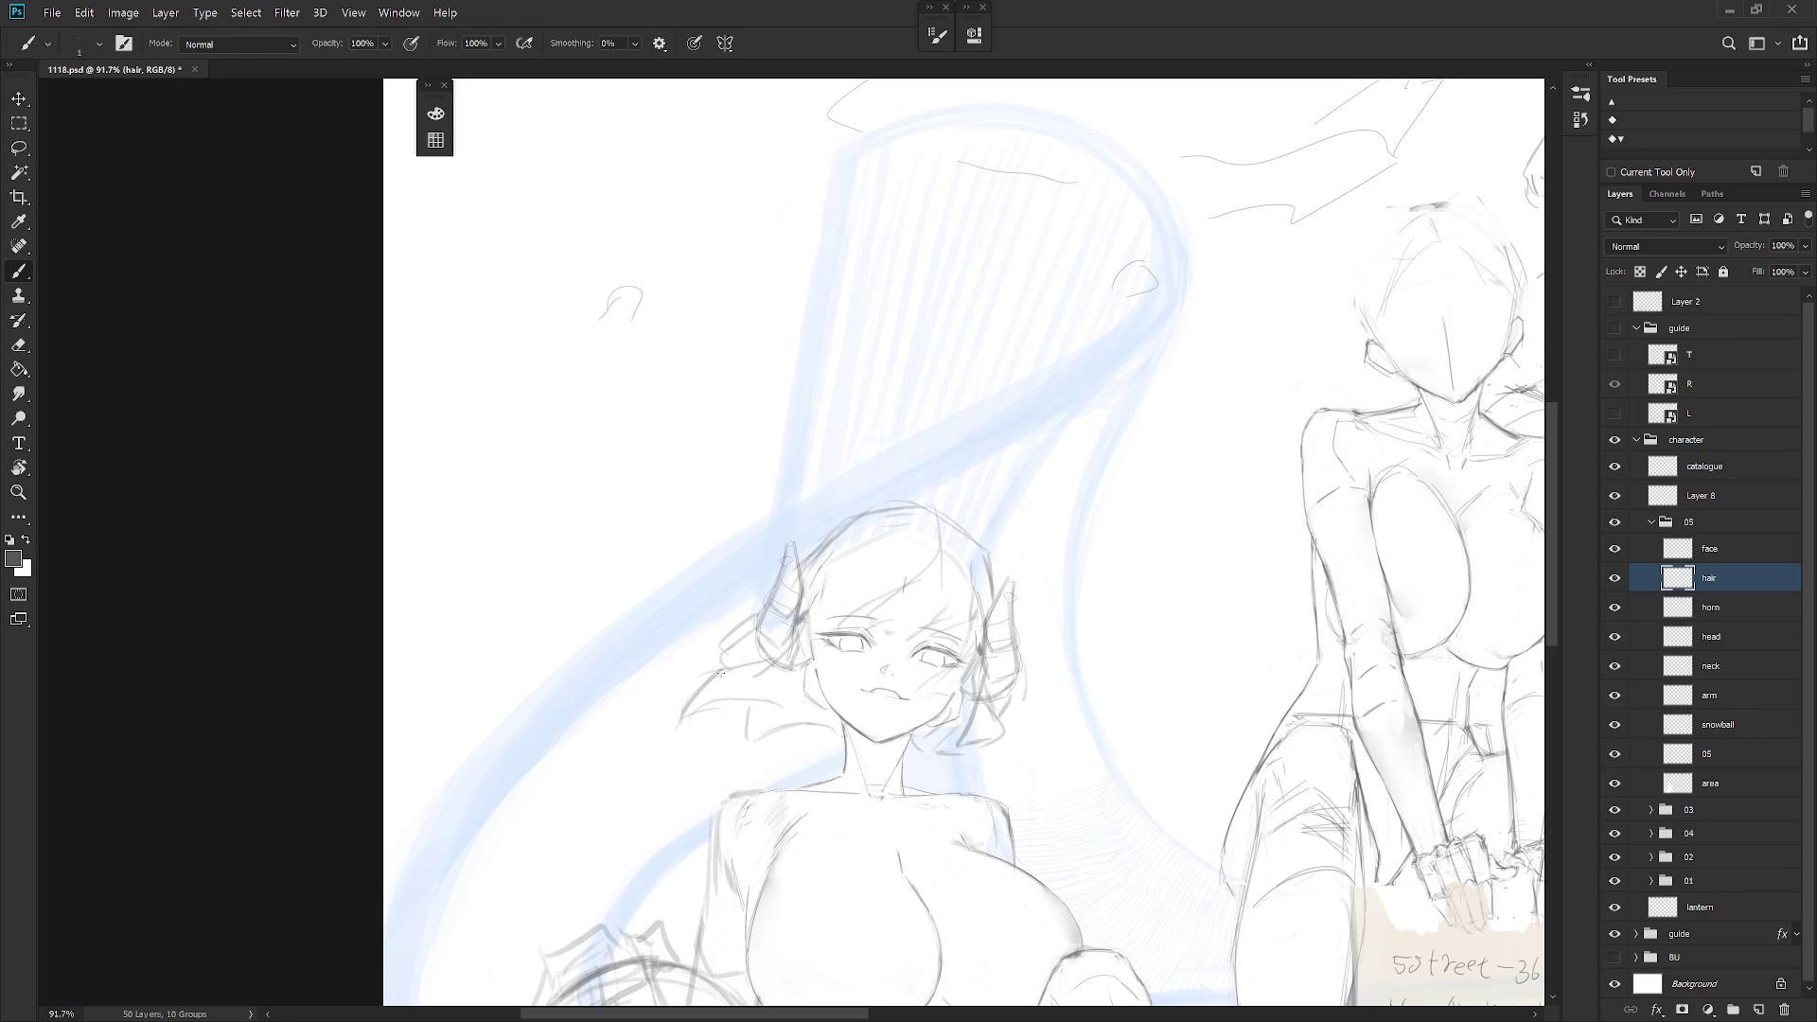
key(shift+b)
drag(789, 648, 748, 669)
drag(802, 628, 770, 657)
key(ctrl+z)
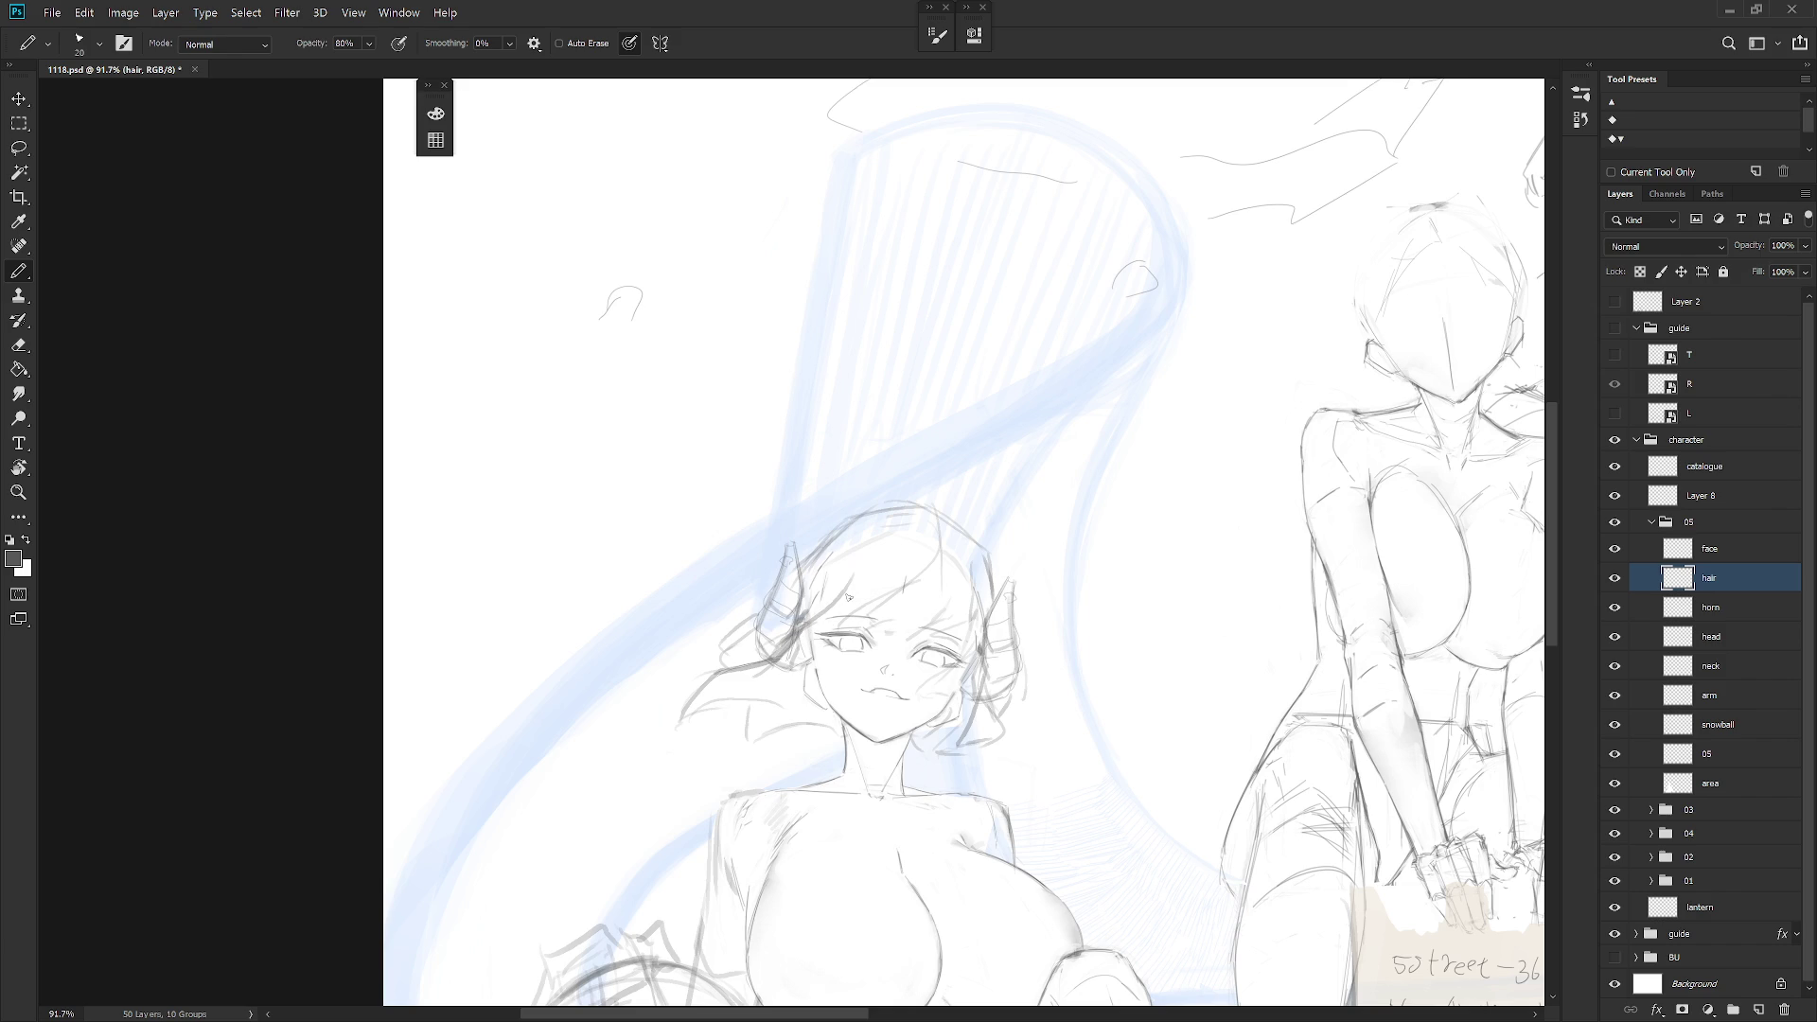
key(shift+b)
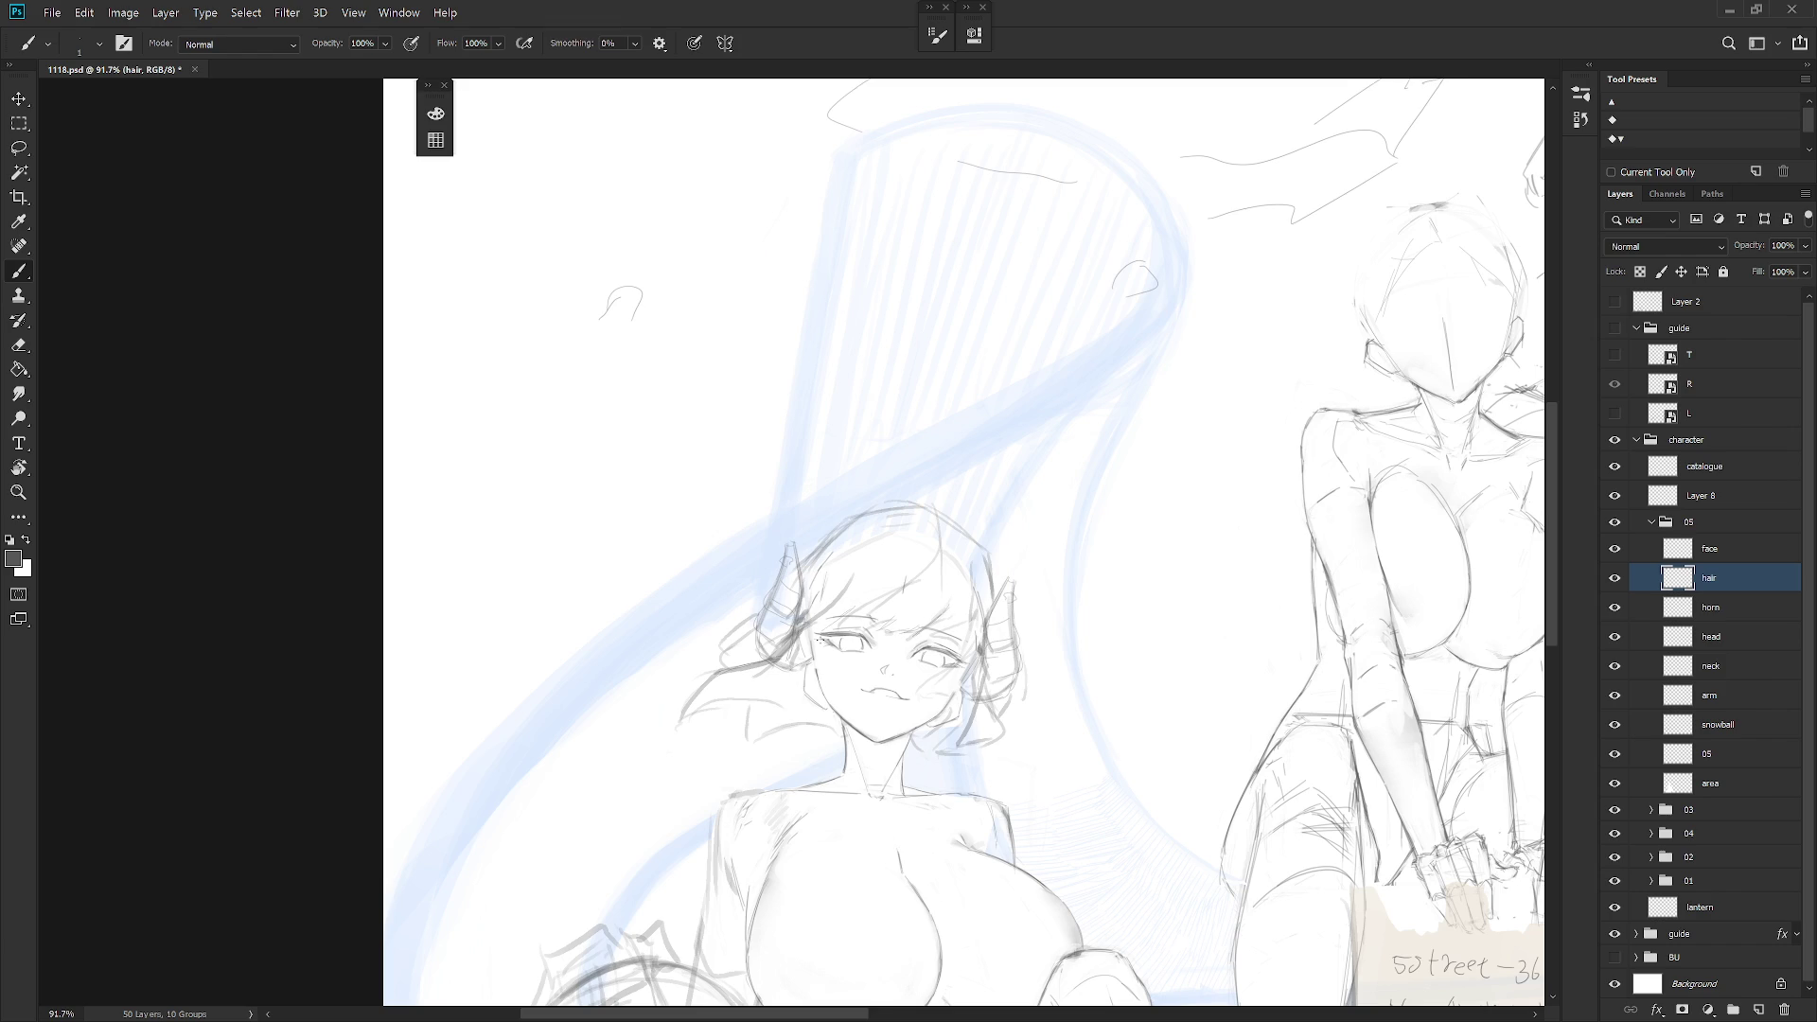
key(e)
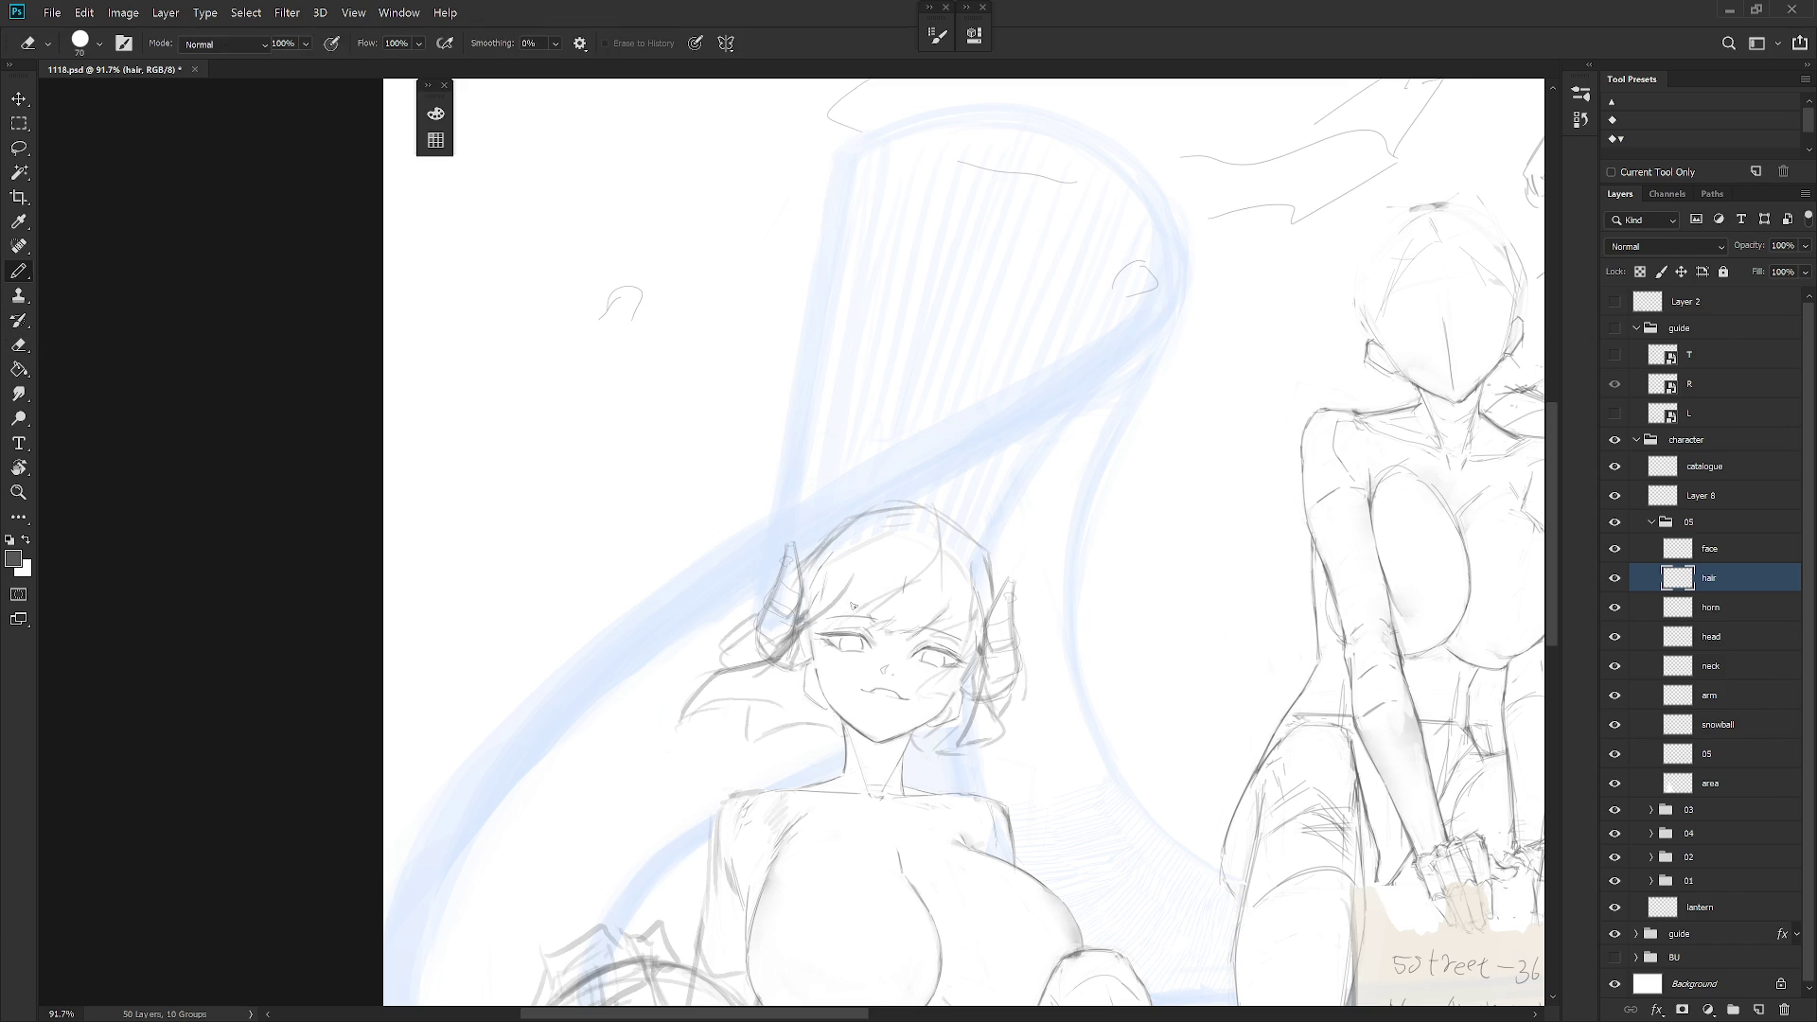
key(b)
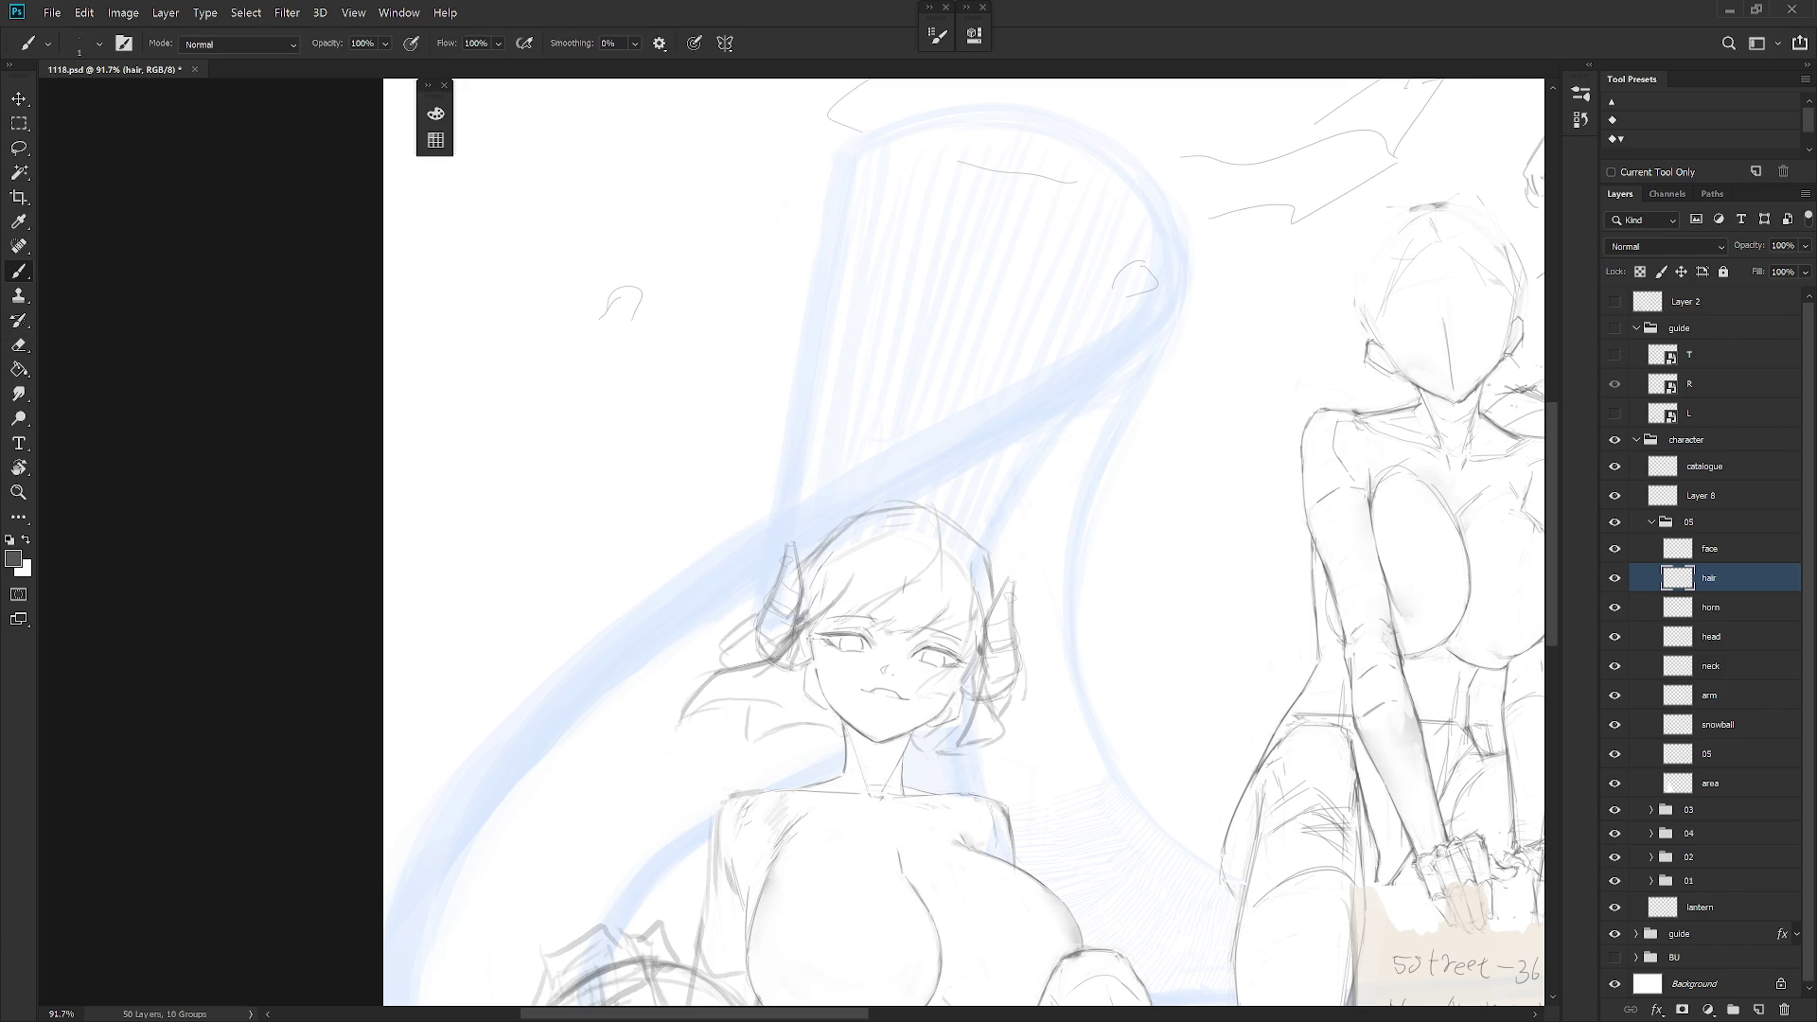
key(e)
key(shift+b)
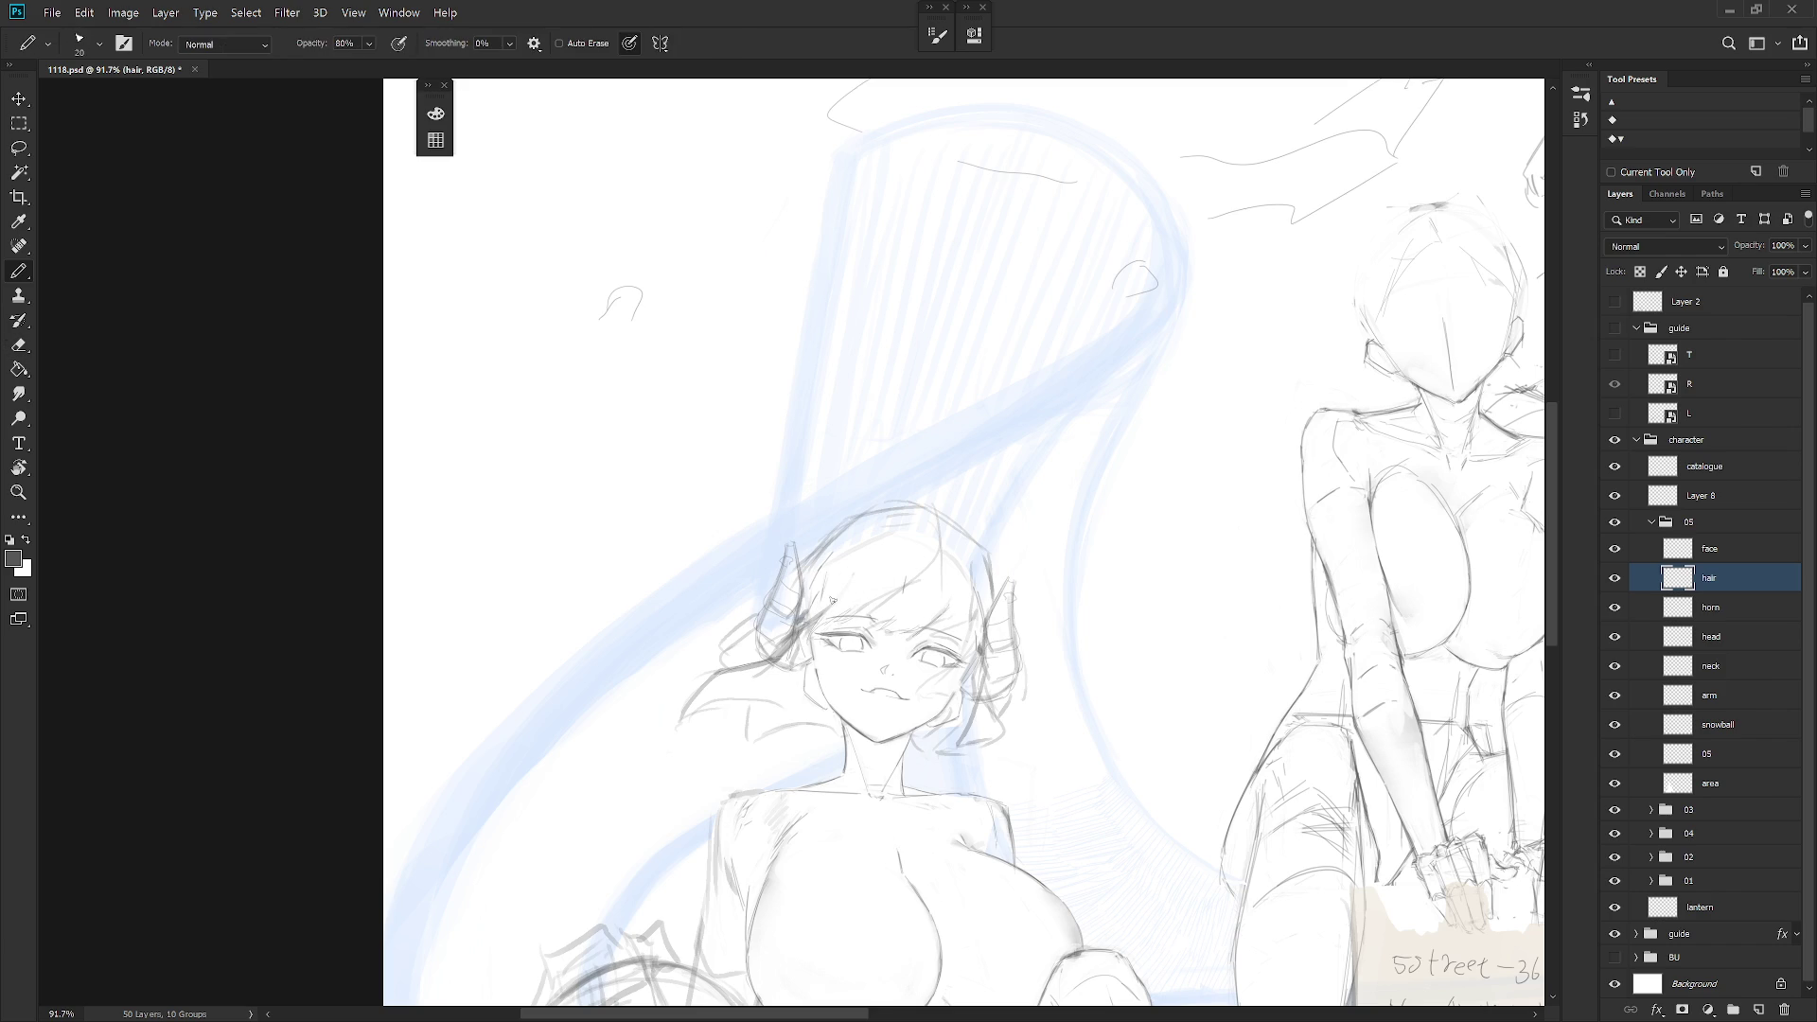
Hide the hair and horn layers and make the head layer active
key(e)
key(b)
click(1614, 577)
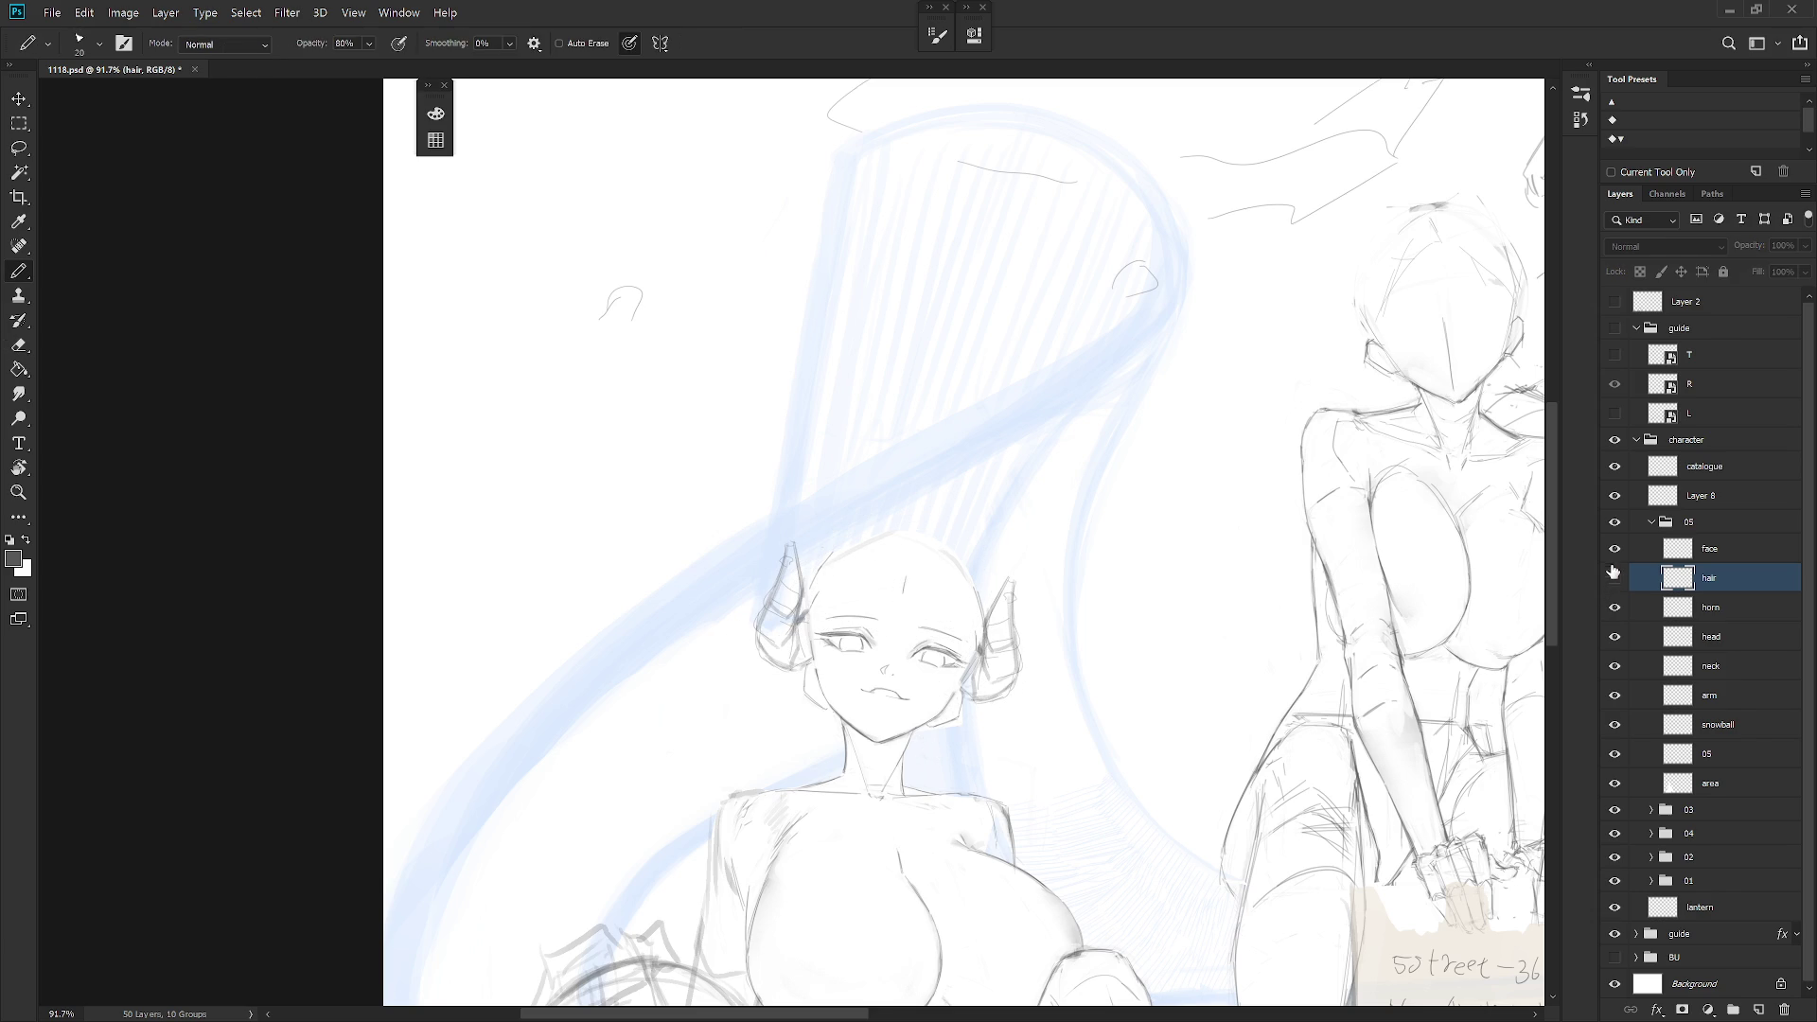
click(1724, 638)
click(1615, 606)
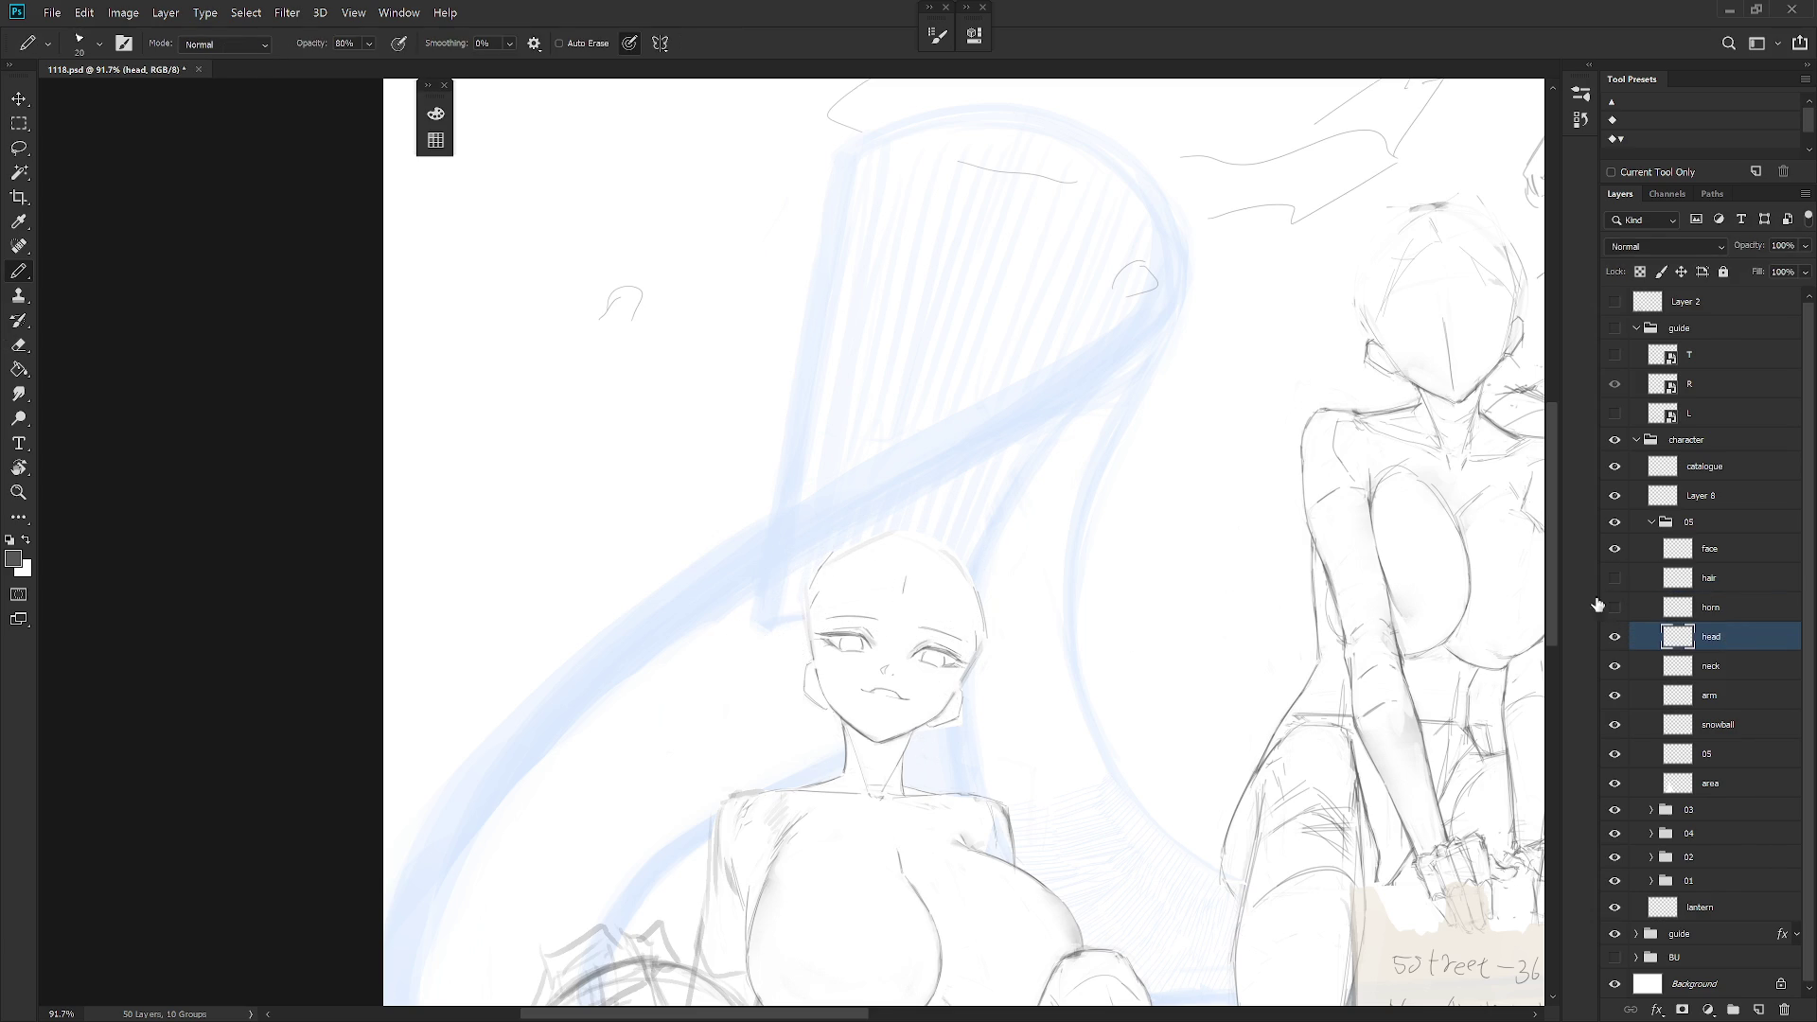
Copy the top of the head outline onto a new layer and hide that copy
key(l)
mouse_move(812, 610)
mouse_down()
mouse_move(916, 560)
mouse_move(951, 580)
mouse_move(980, 644)
mouse_move(950, 517)
mouse_move(799, 577)
mouse_move(832, 592)
mouse_up()
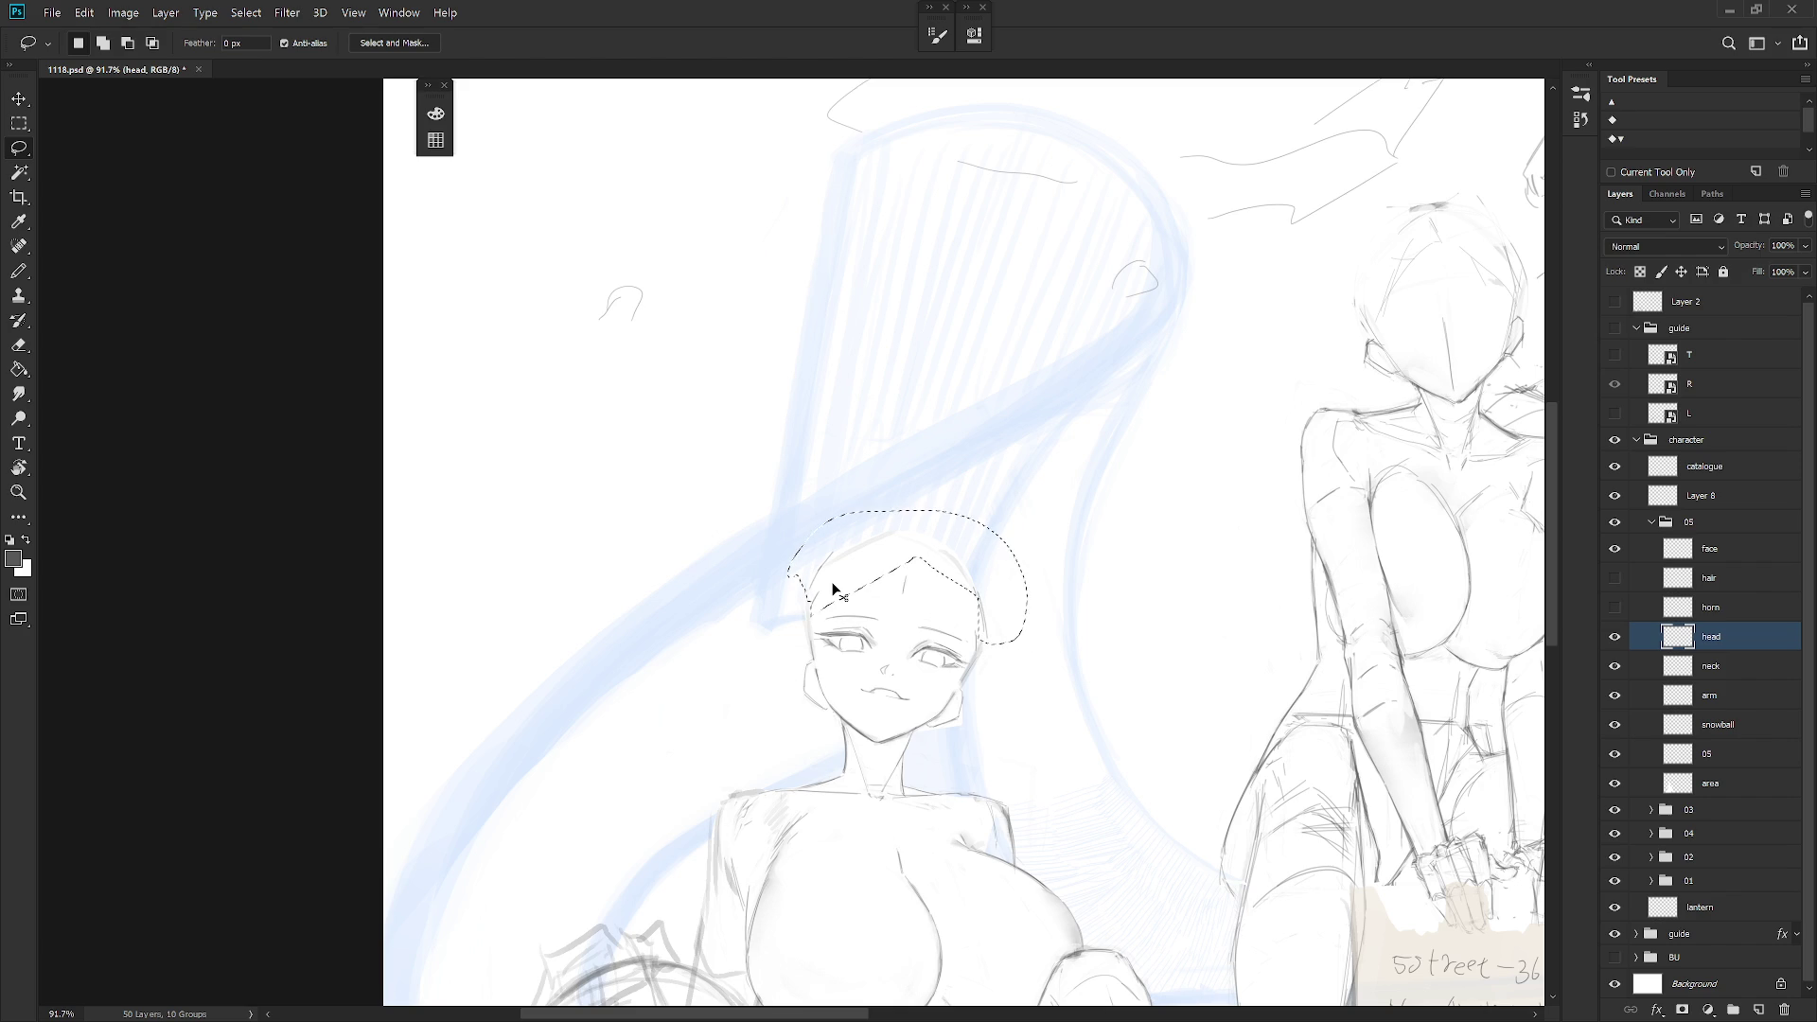
key(ctrl+j)
click(1614, 636)
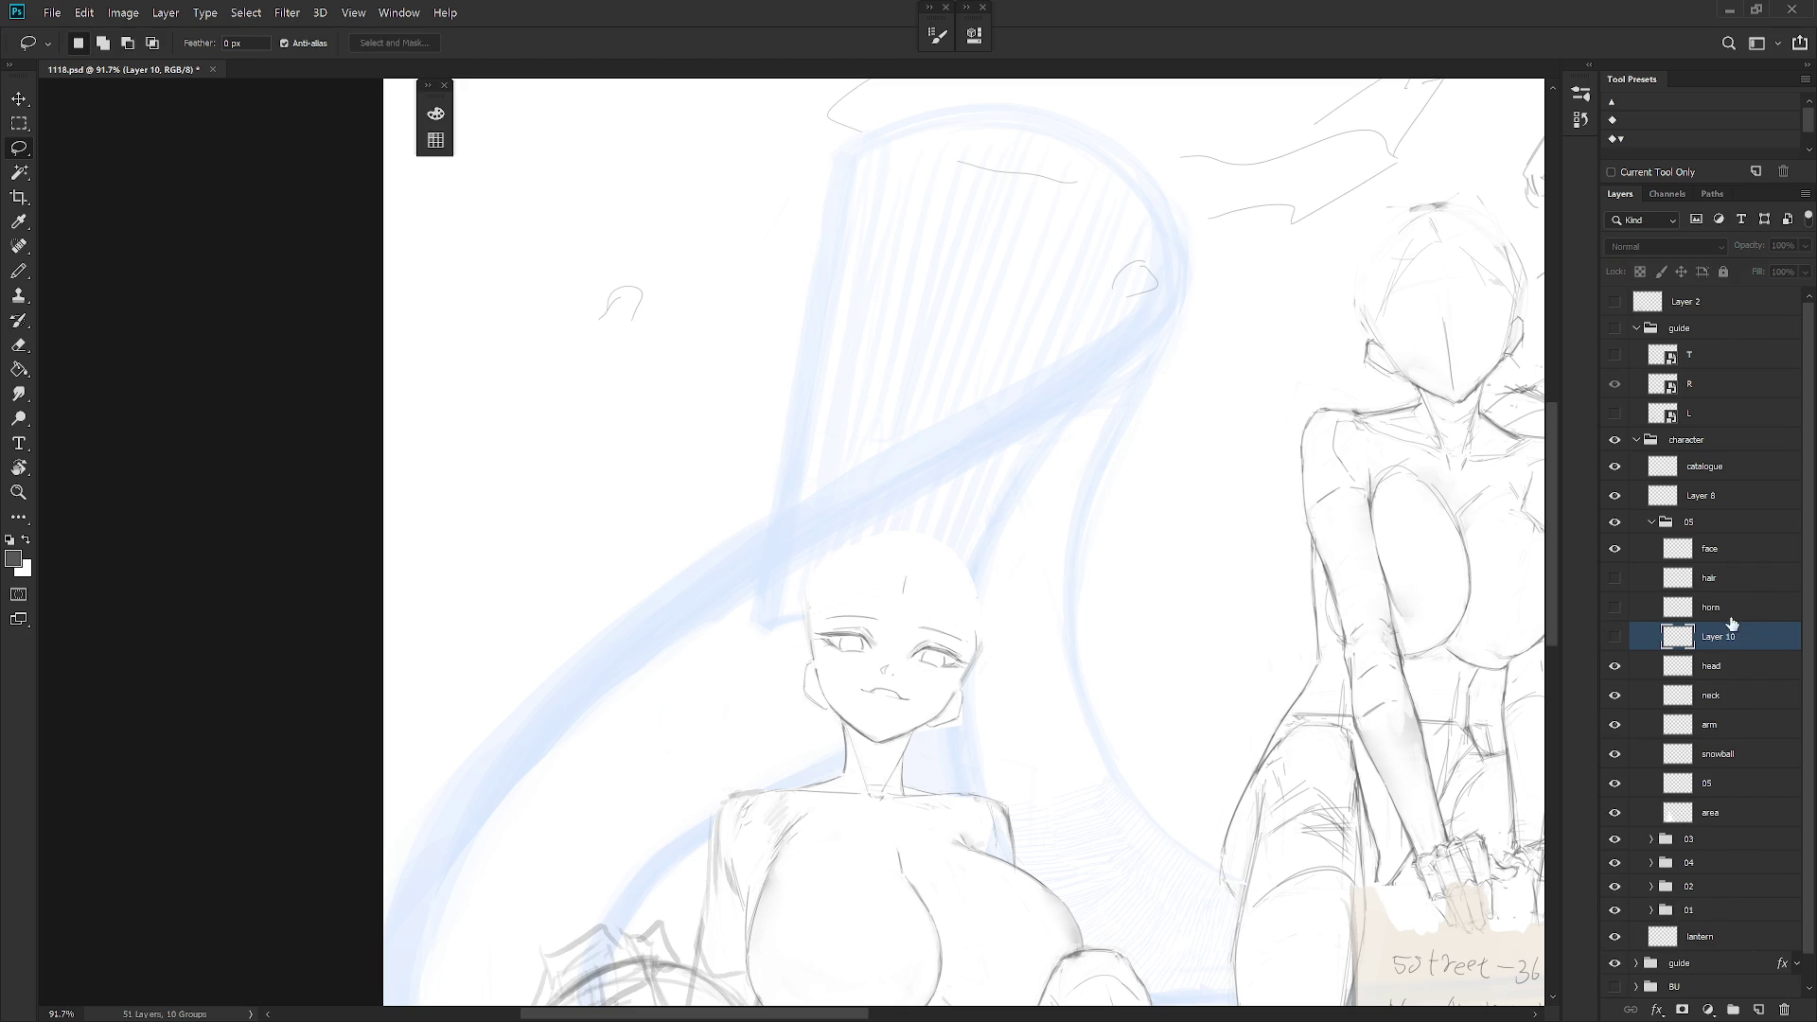
Show the horn and hair layers again and select hair, face and horn layers together
click(1615, 577)
click(1736, 579)
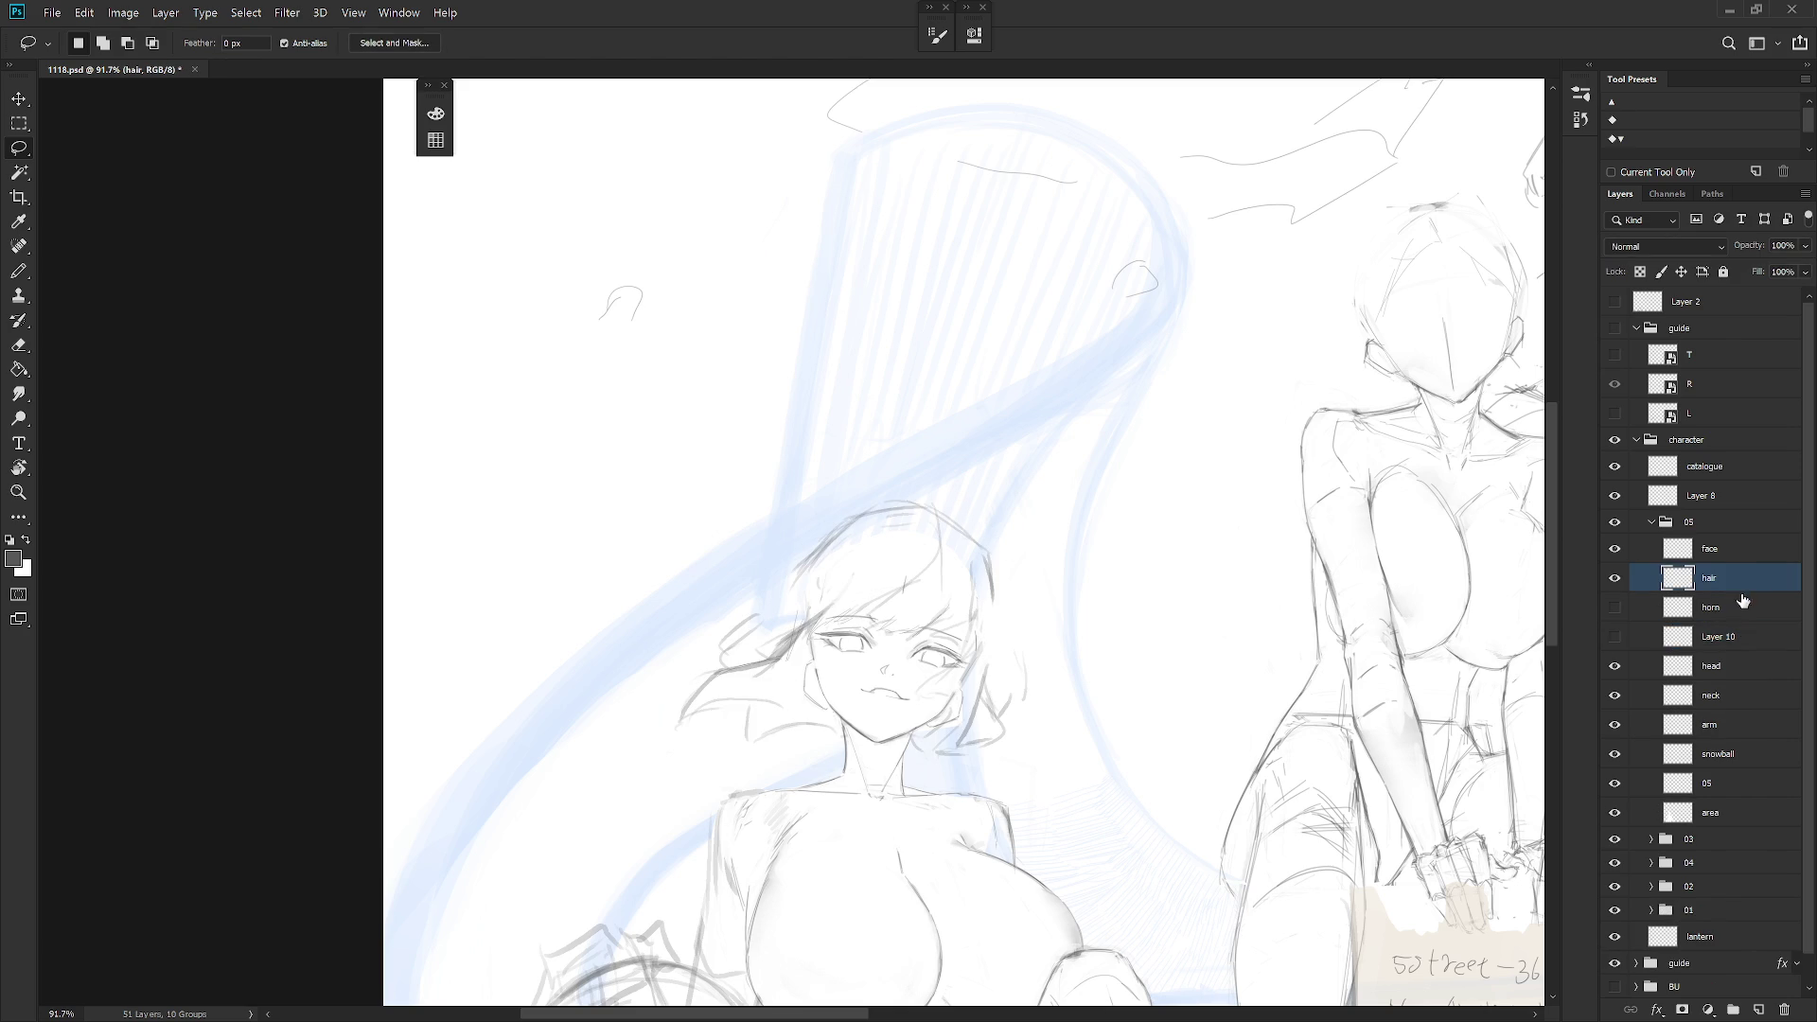
click(1615, 607)
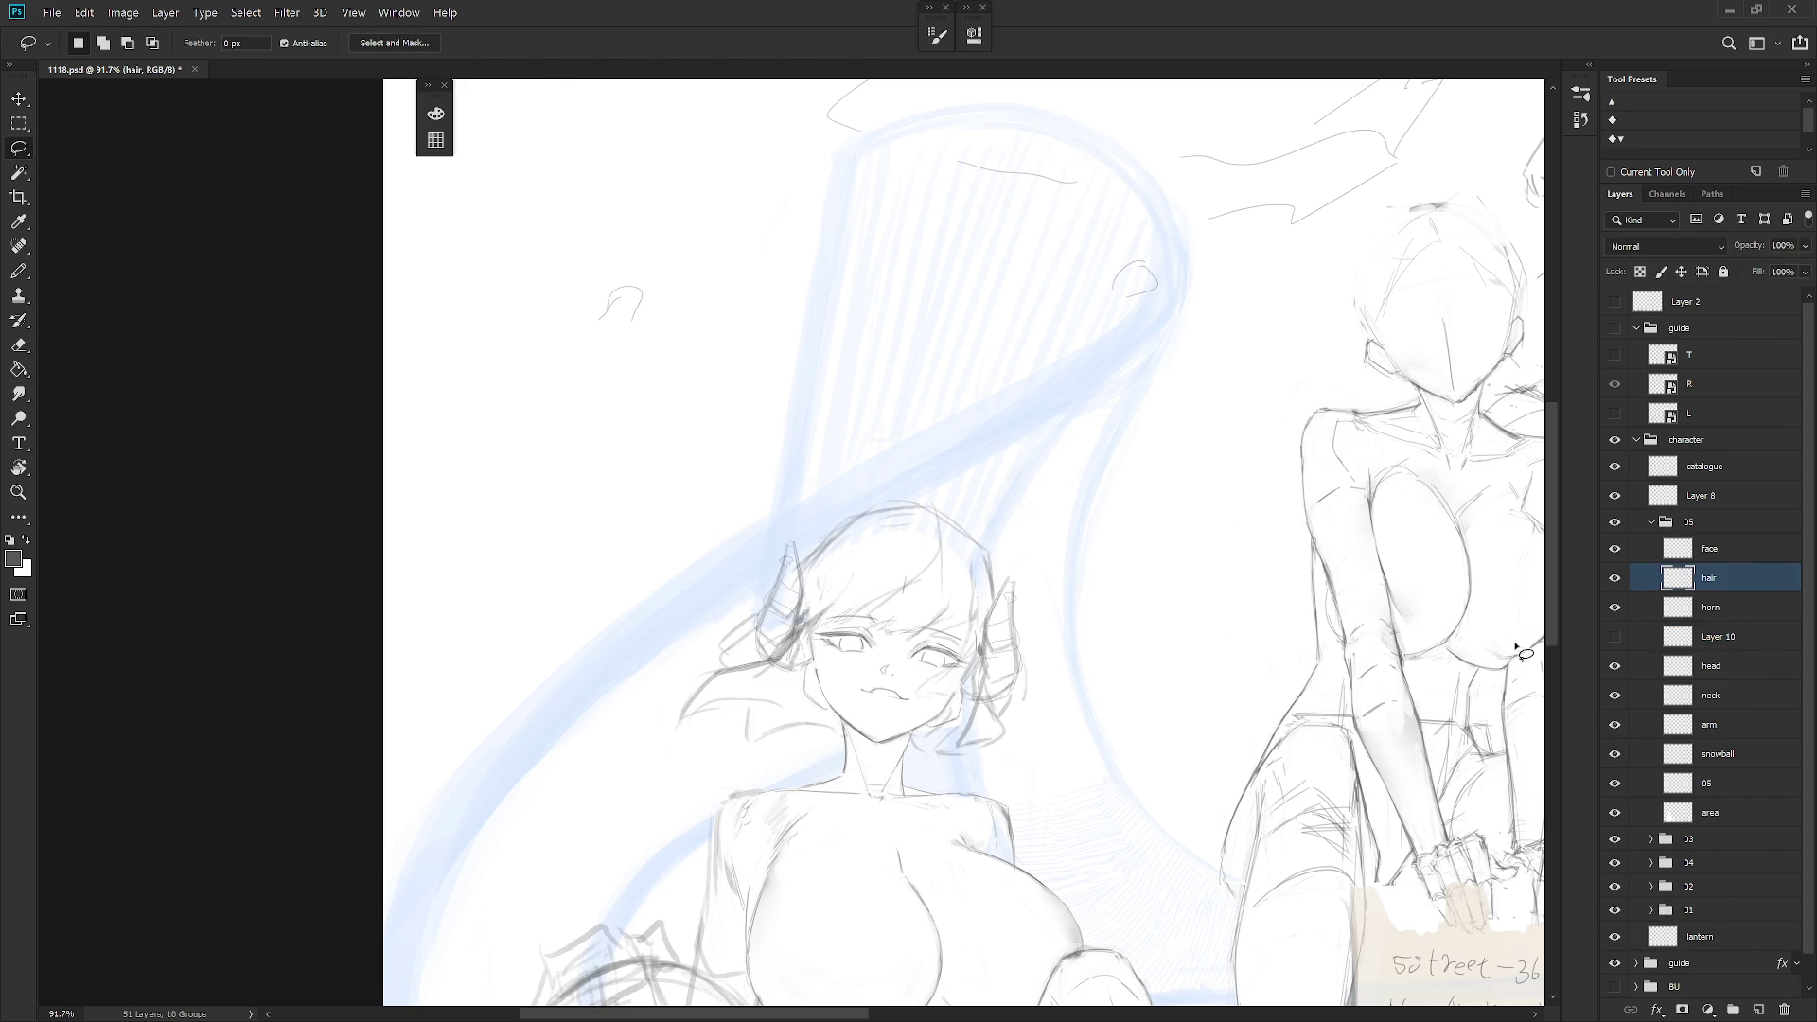
scroll(1084, 672, down, 4)
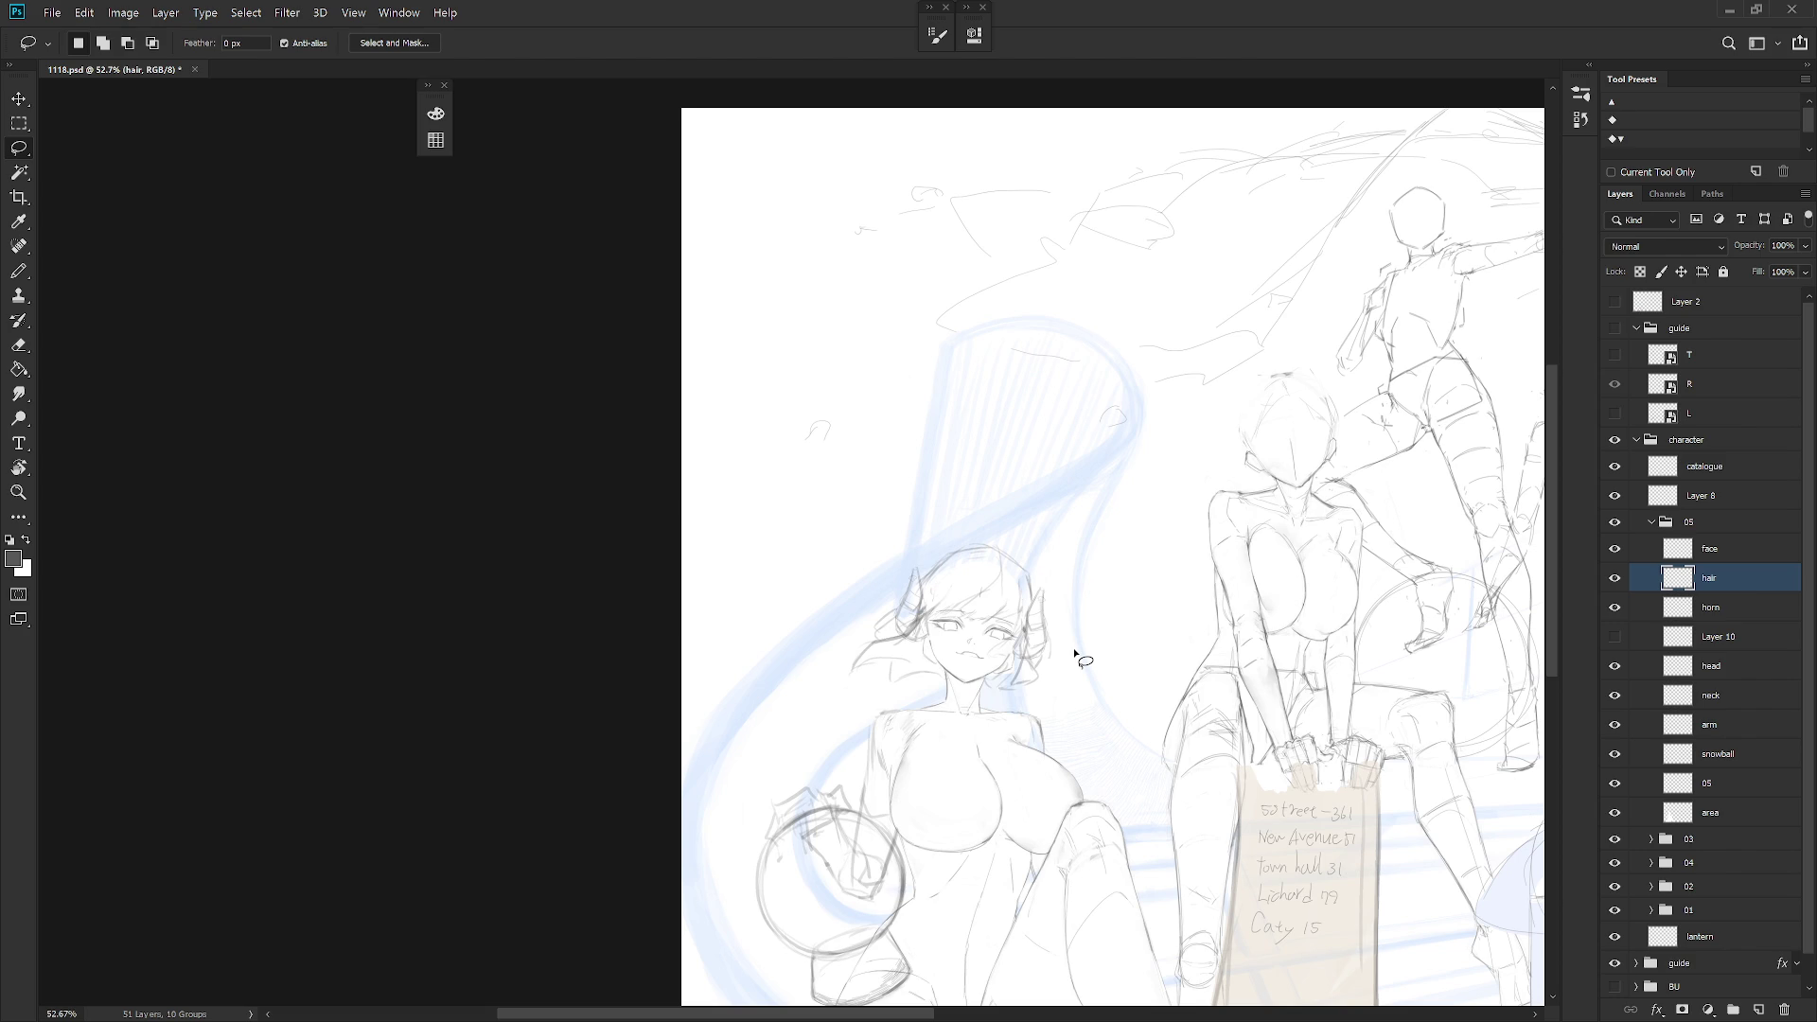
scroll(1050, 661, down, 2)
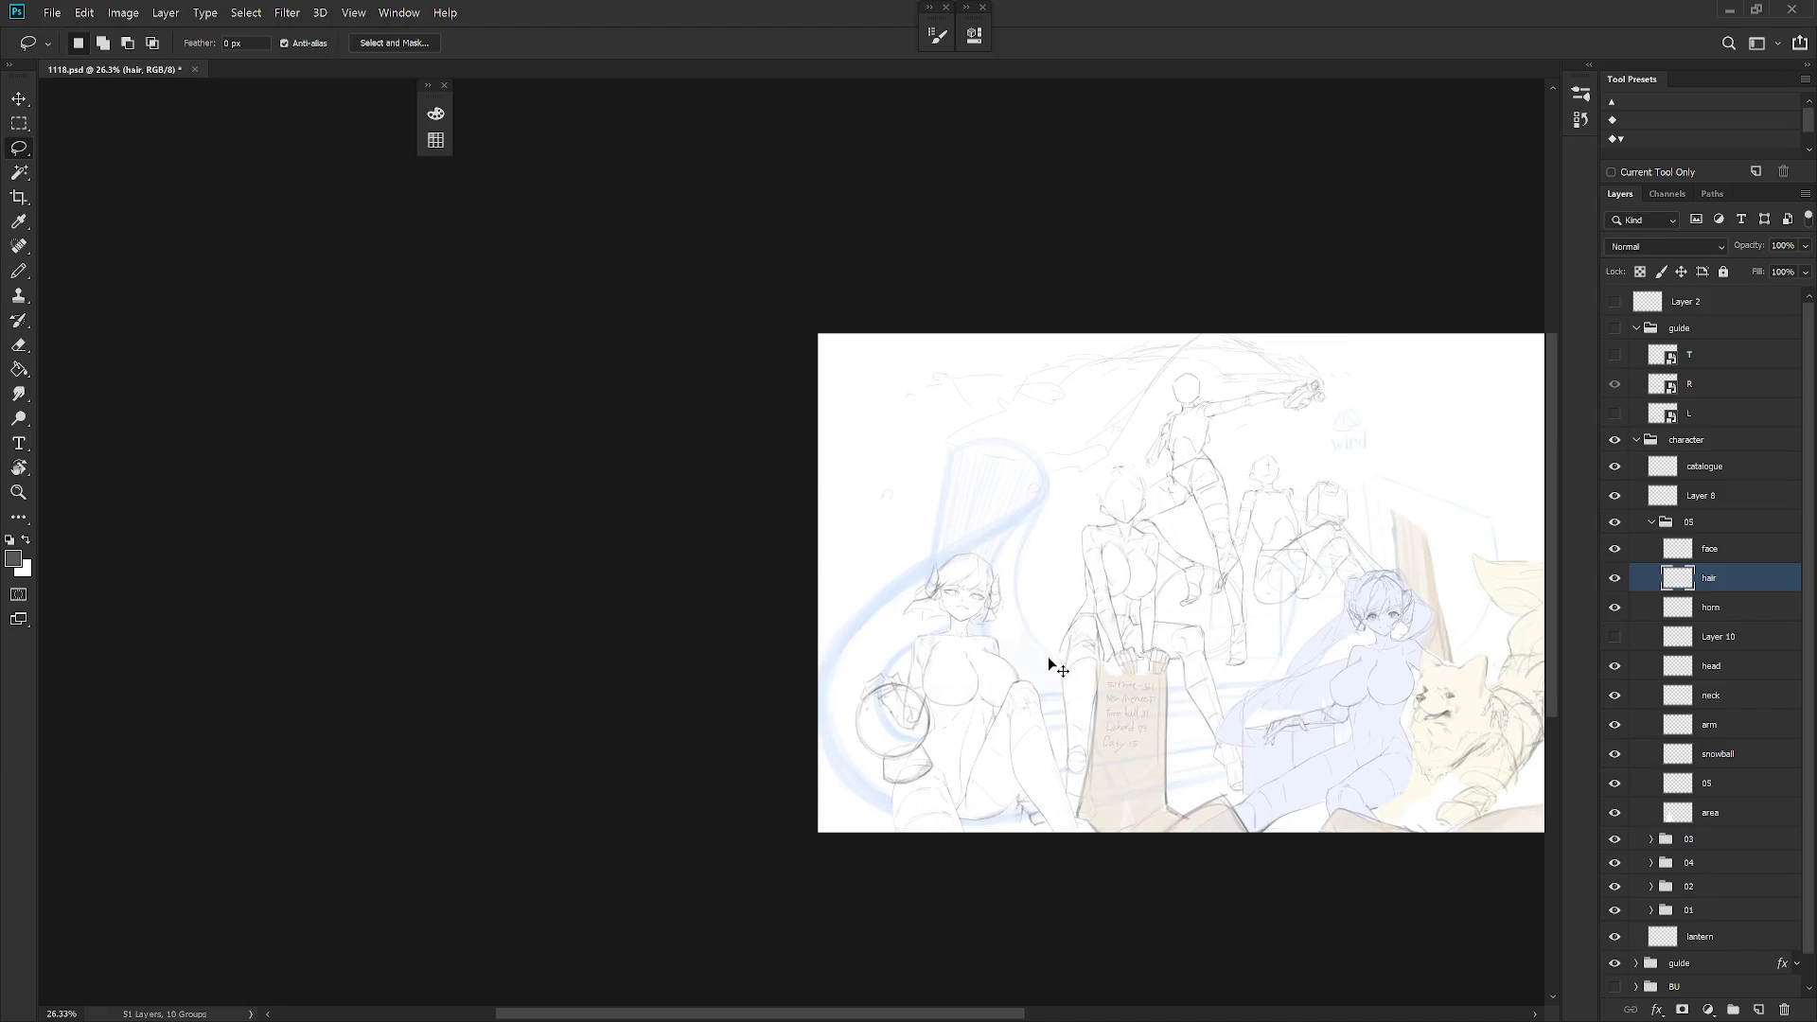
scroll(1046, 709, up, 4)
scroll(1069, 757, down, 2)
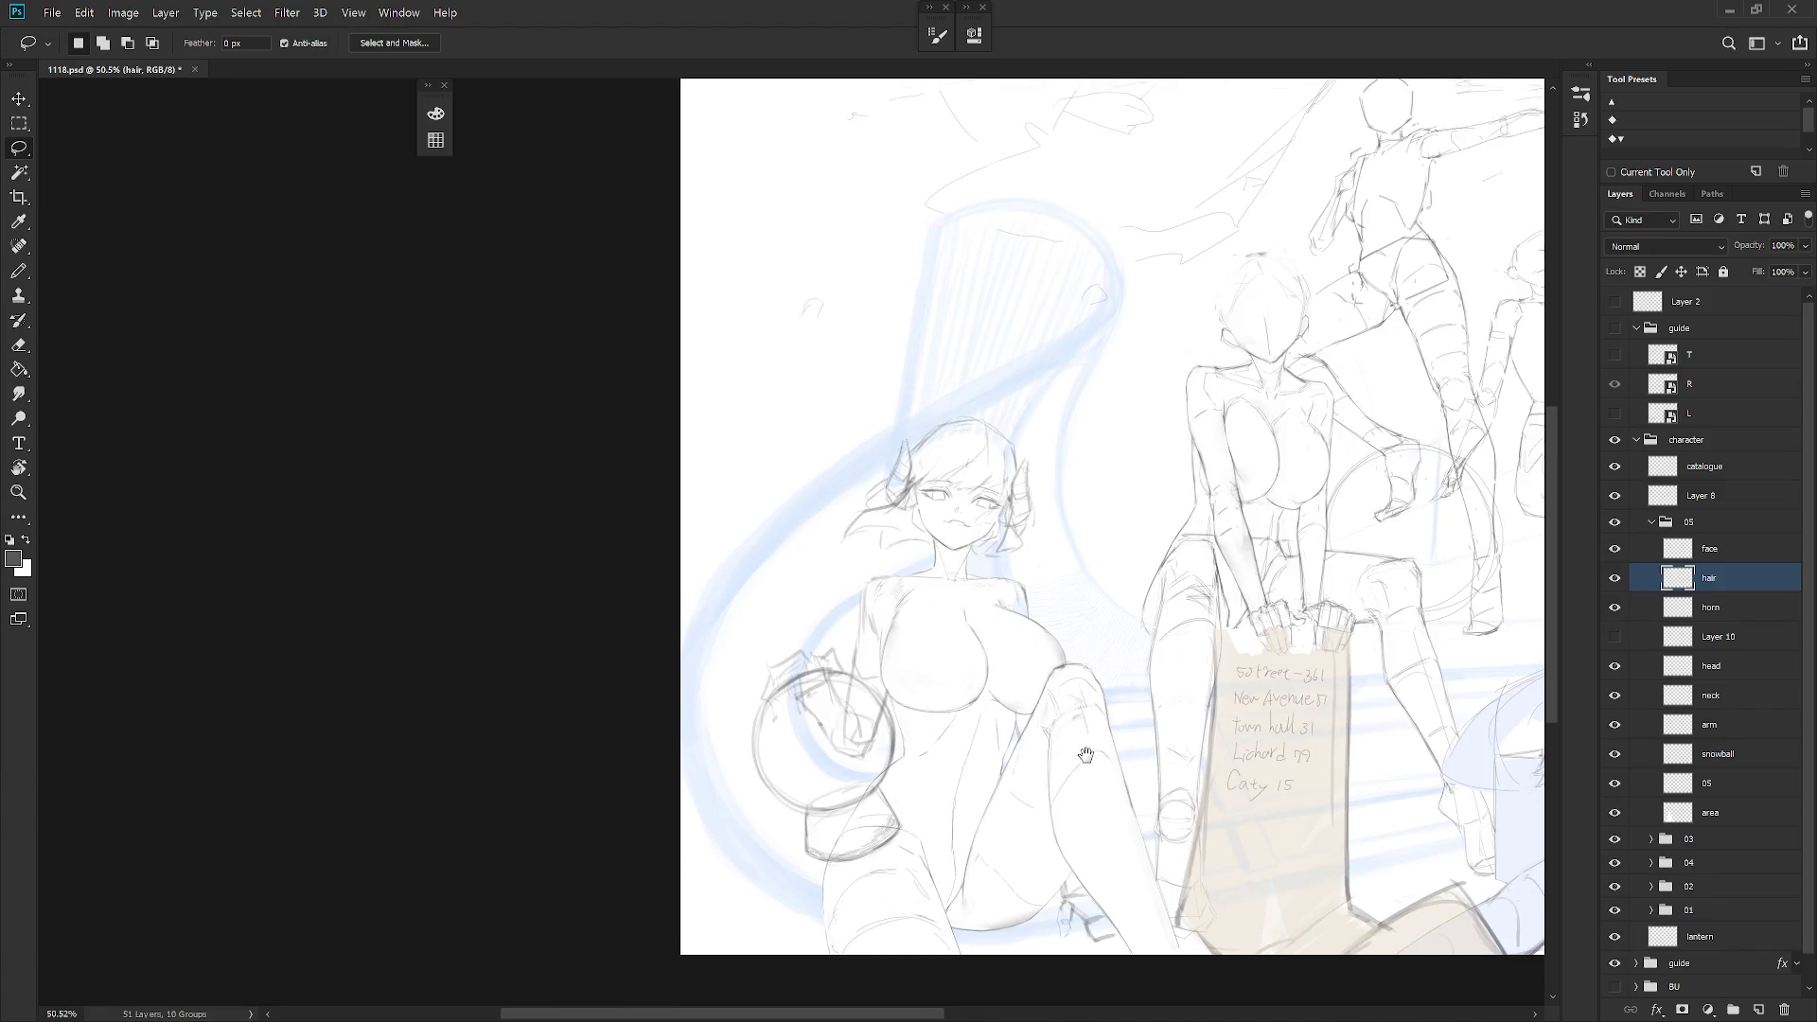
scroll(1064, 804, up, 1)
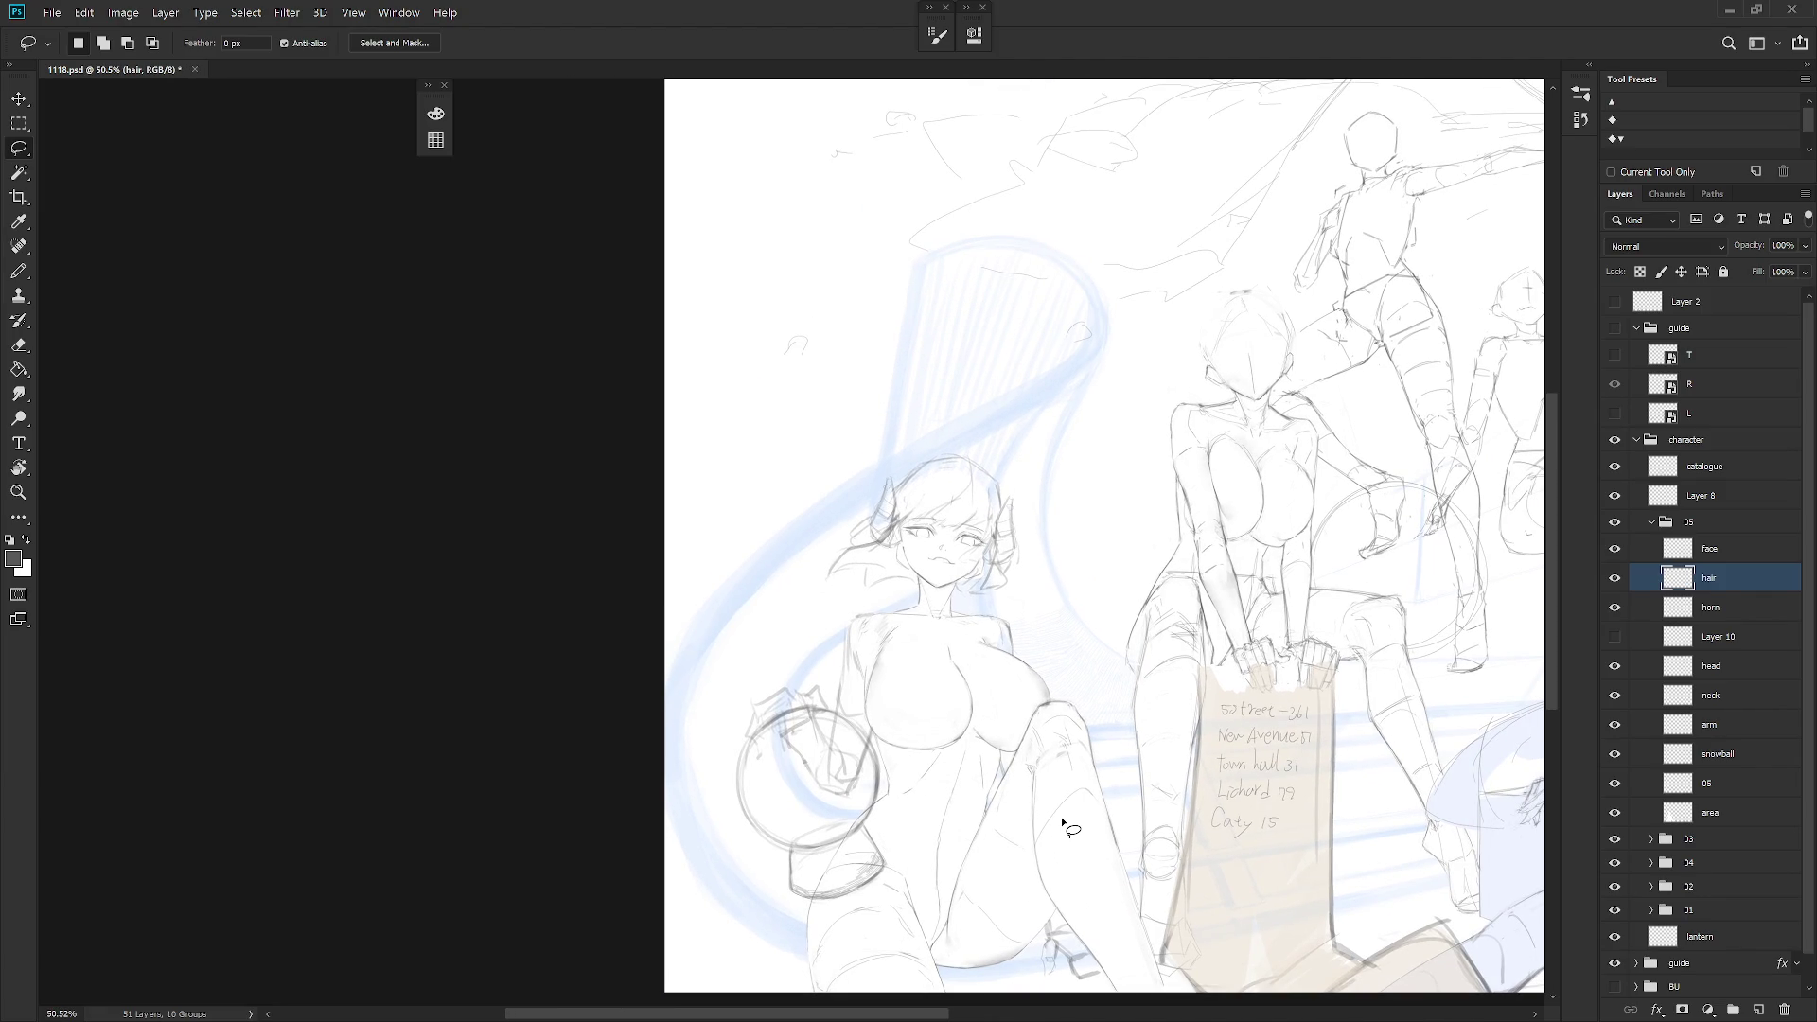
shift+click(1731, 549)
shift+click(1732, 607)
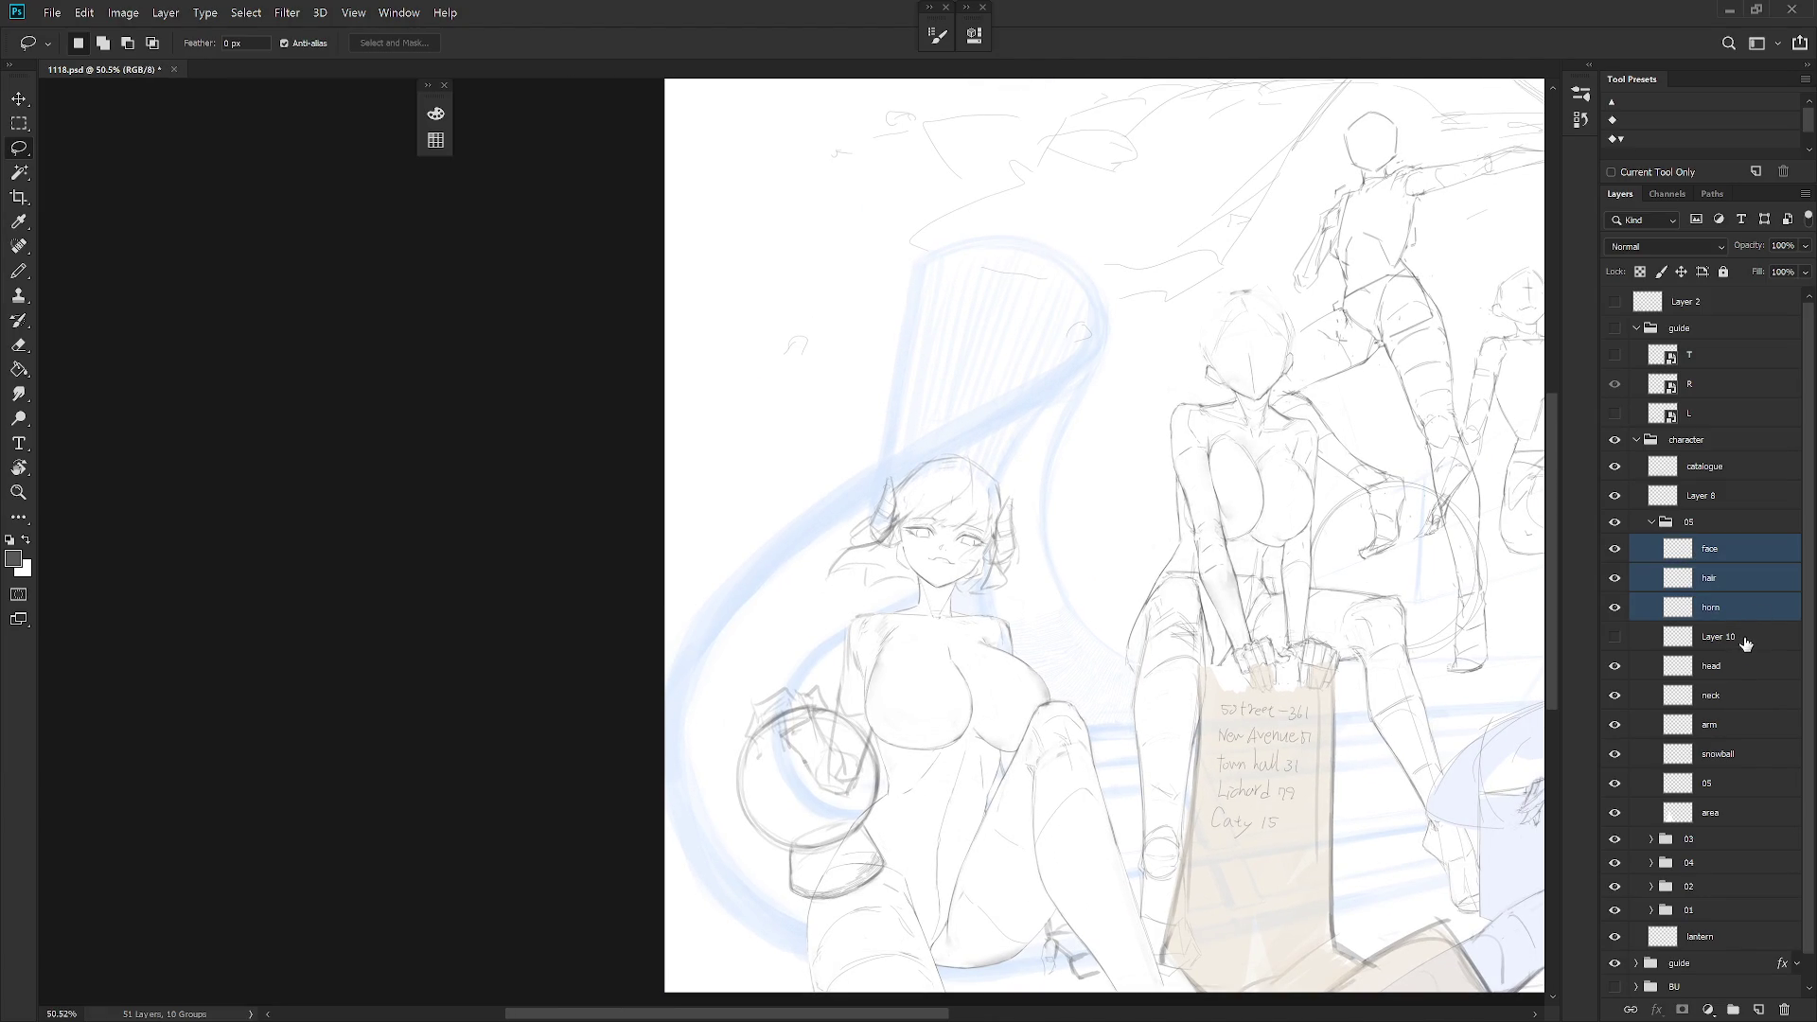
Add the head layer and nudge the head, face, hair and horns slightly down
ctrl+click(1711, 667)
scroll(970, 574, up, 3)
key(v)
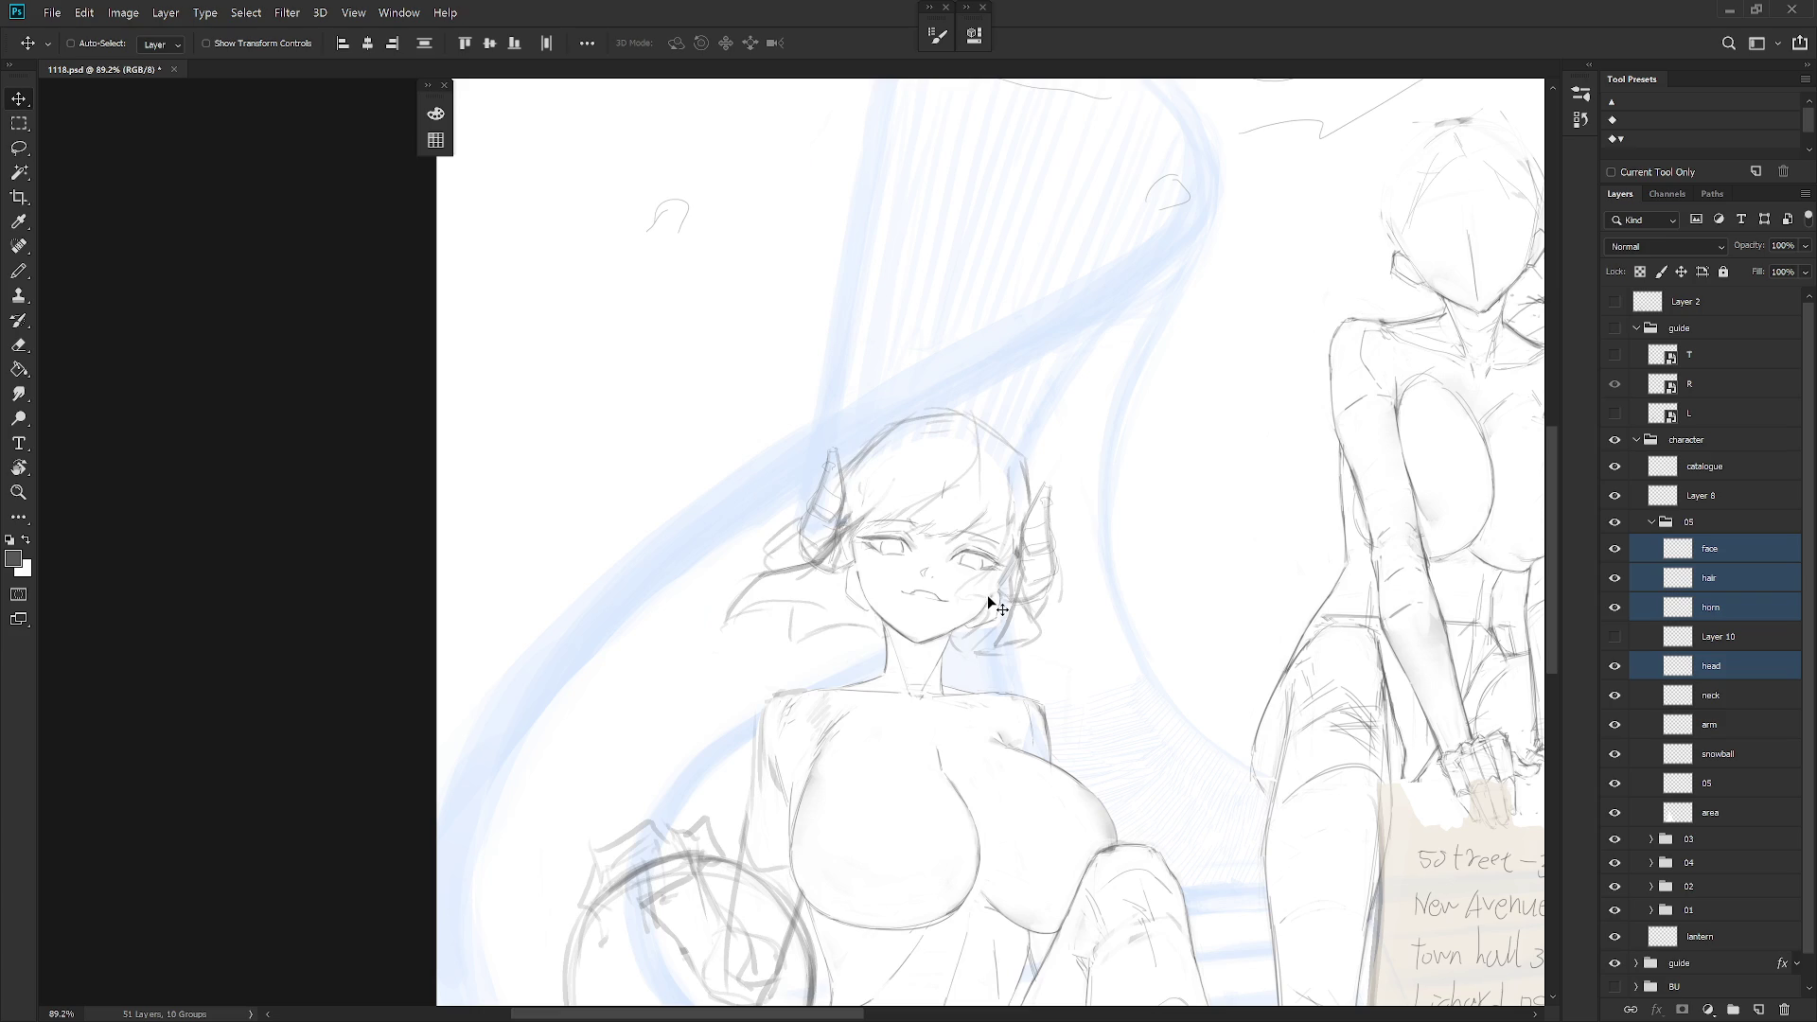
drag(985, 600, 989, 613)
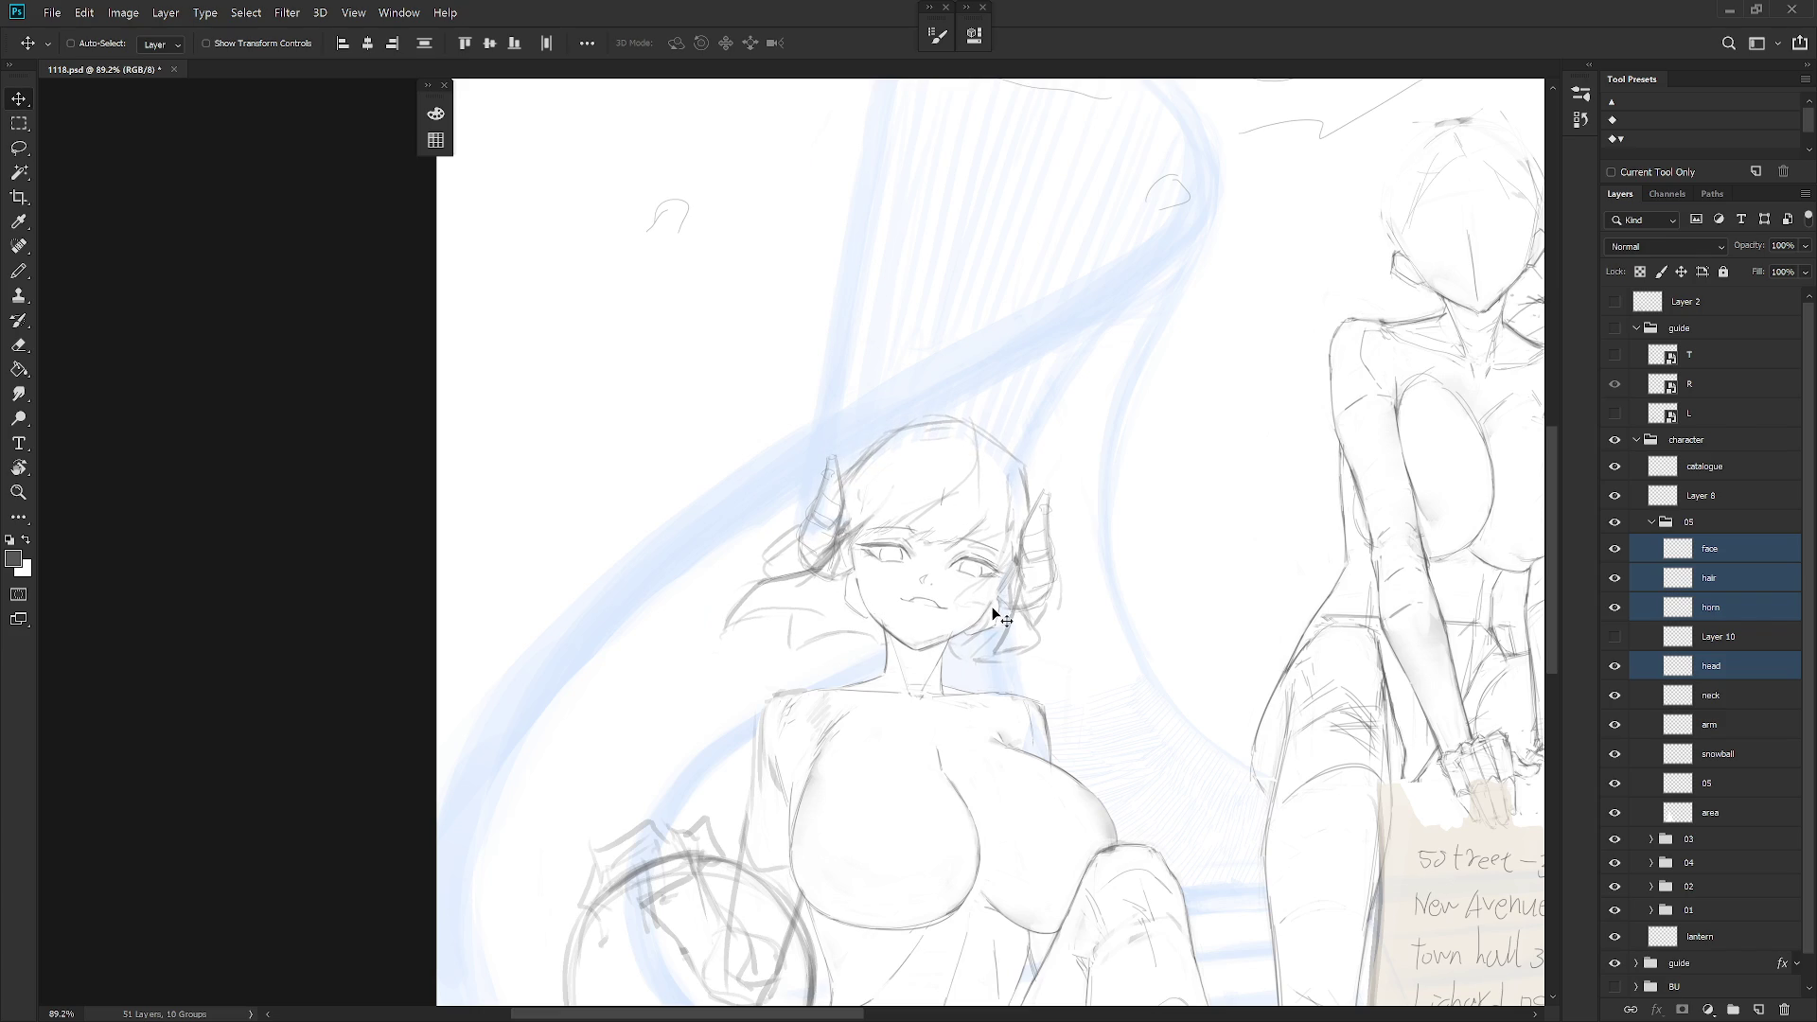
Make the neck layer active, lasso the chin area, and mirror the canvas horizontally
click(1734, 698)
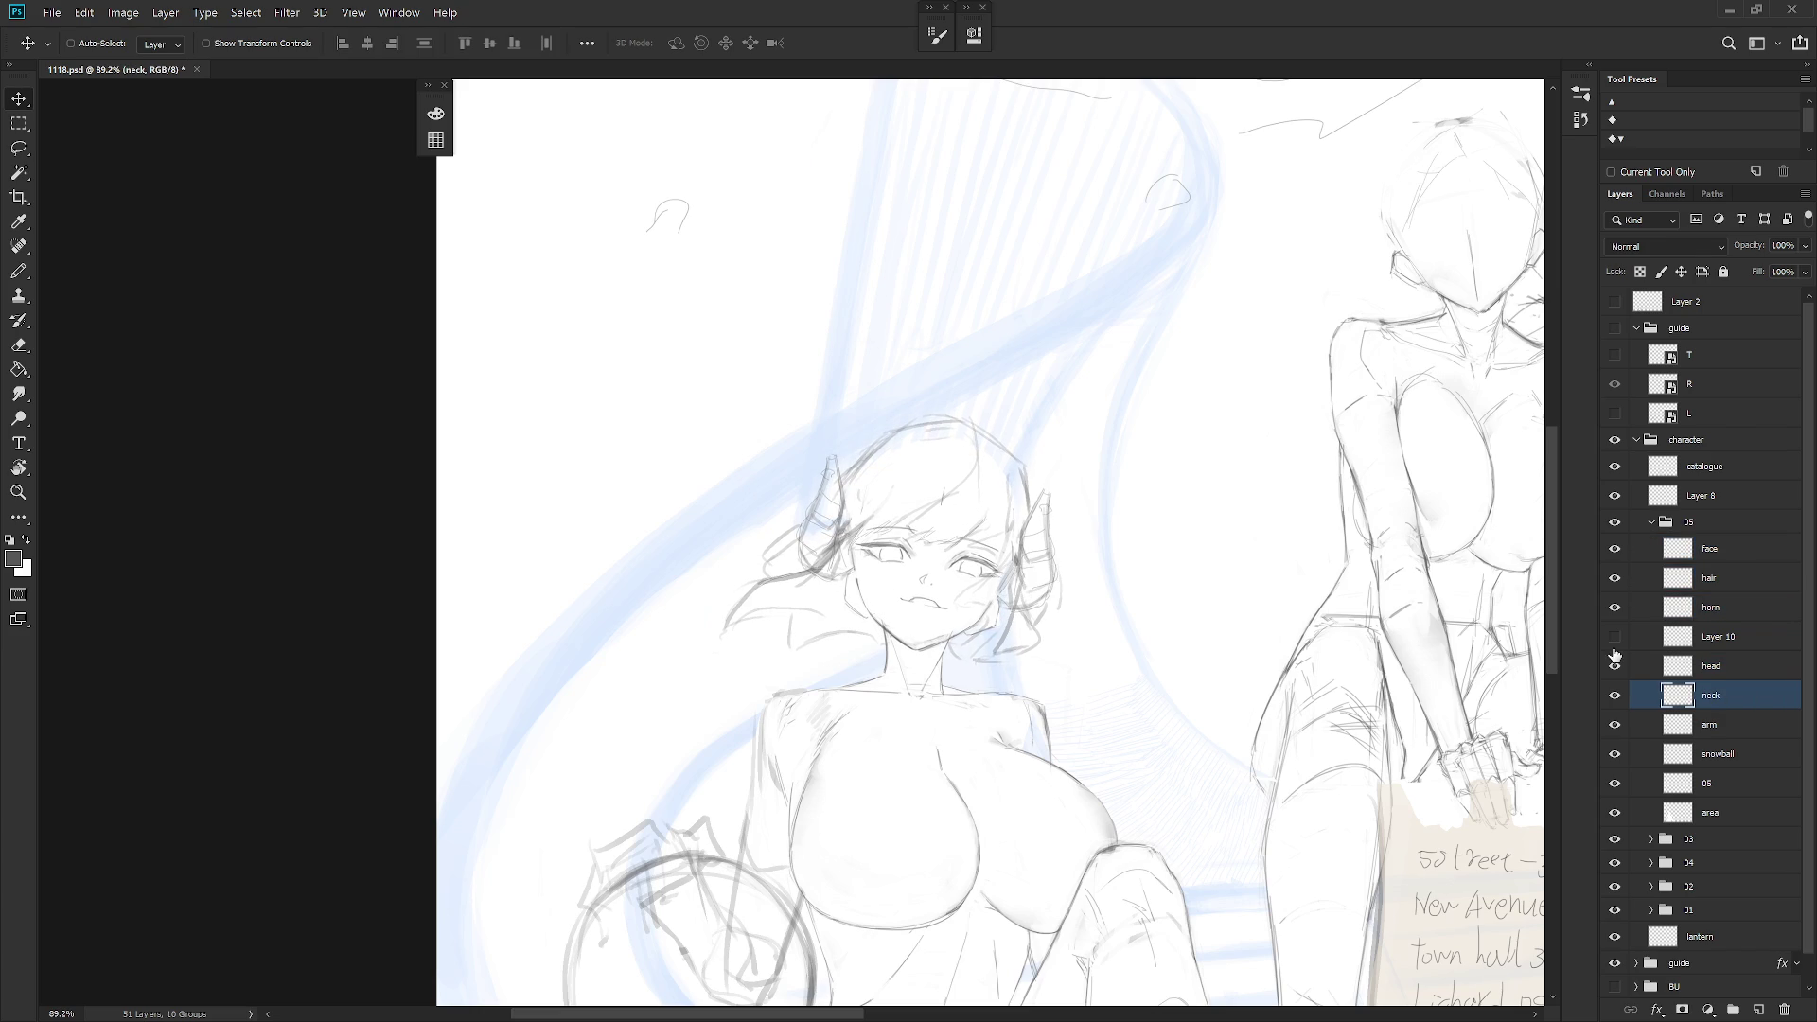
key(l)
mouse_move(877, 610)
mouse_down()
mouse_move(887, 632)
mouse_move(954, 636)
mouse_move(946, 652)
mouse_move(951, 639)
mouse_move(909, 634)
mouse_move(941, 632)
mouse_up()
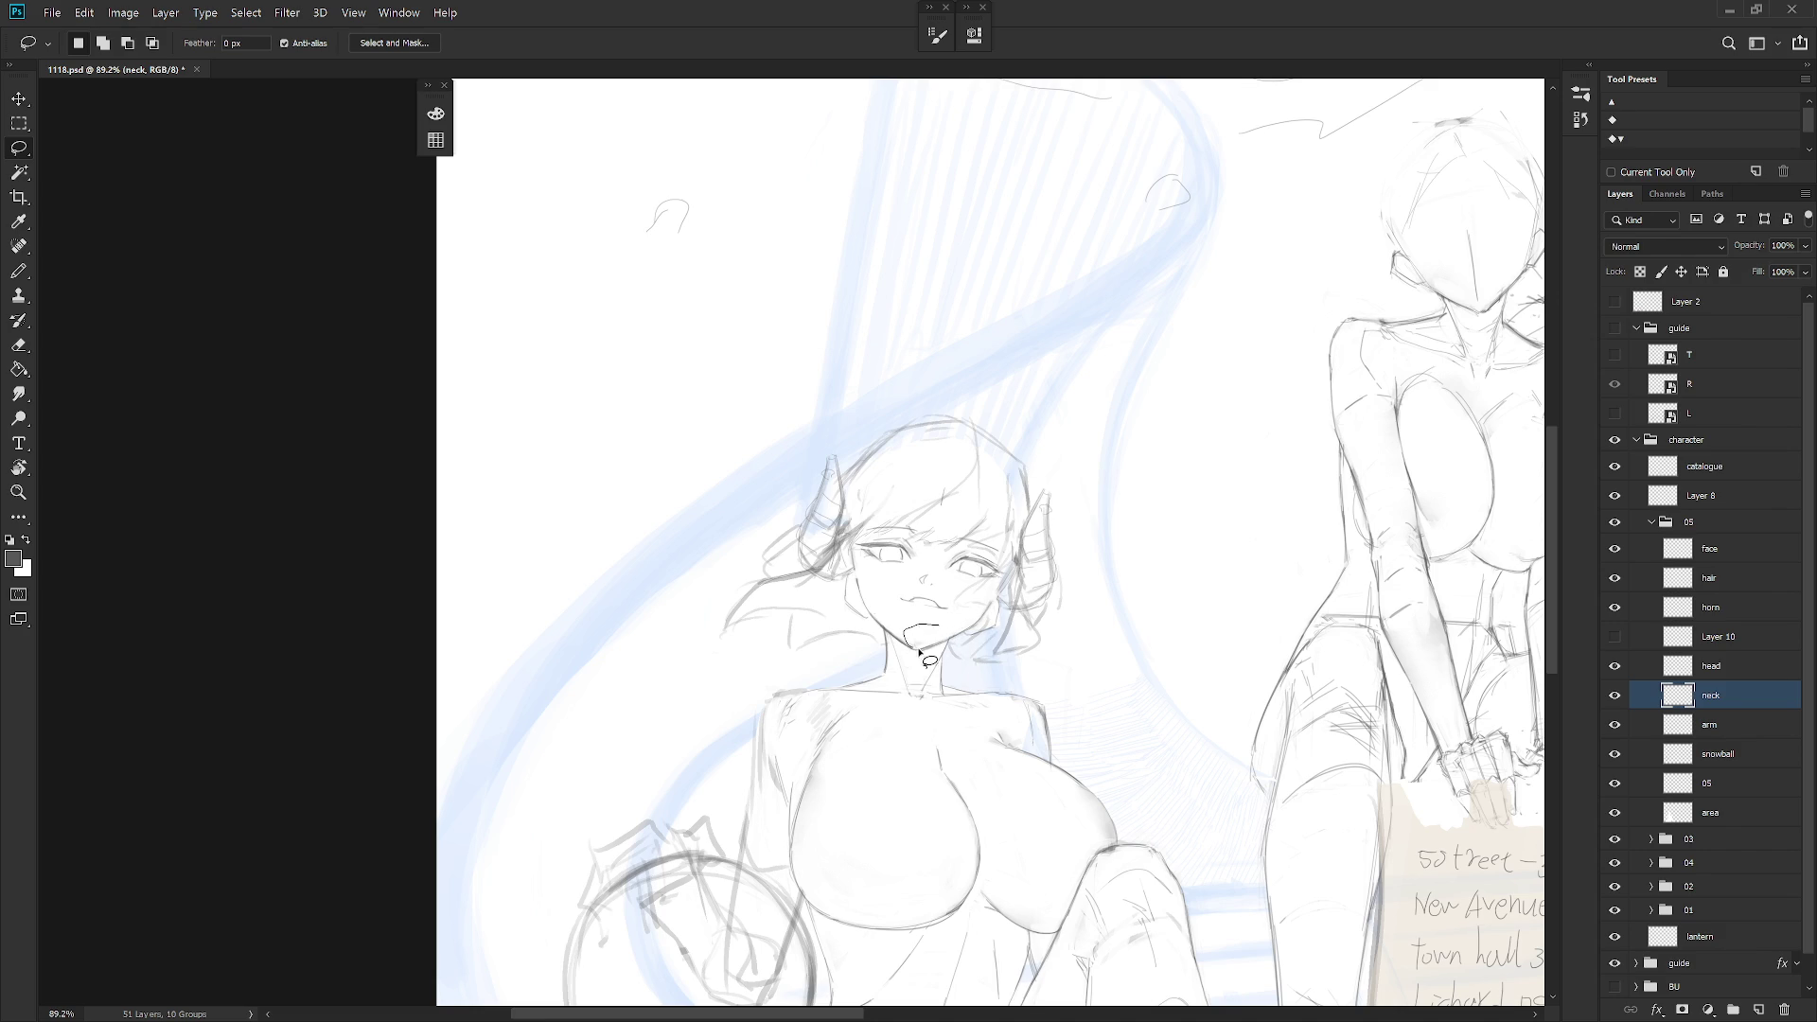
scroll(966, 607, down, 10)
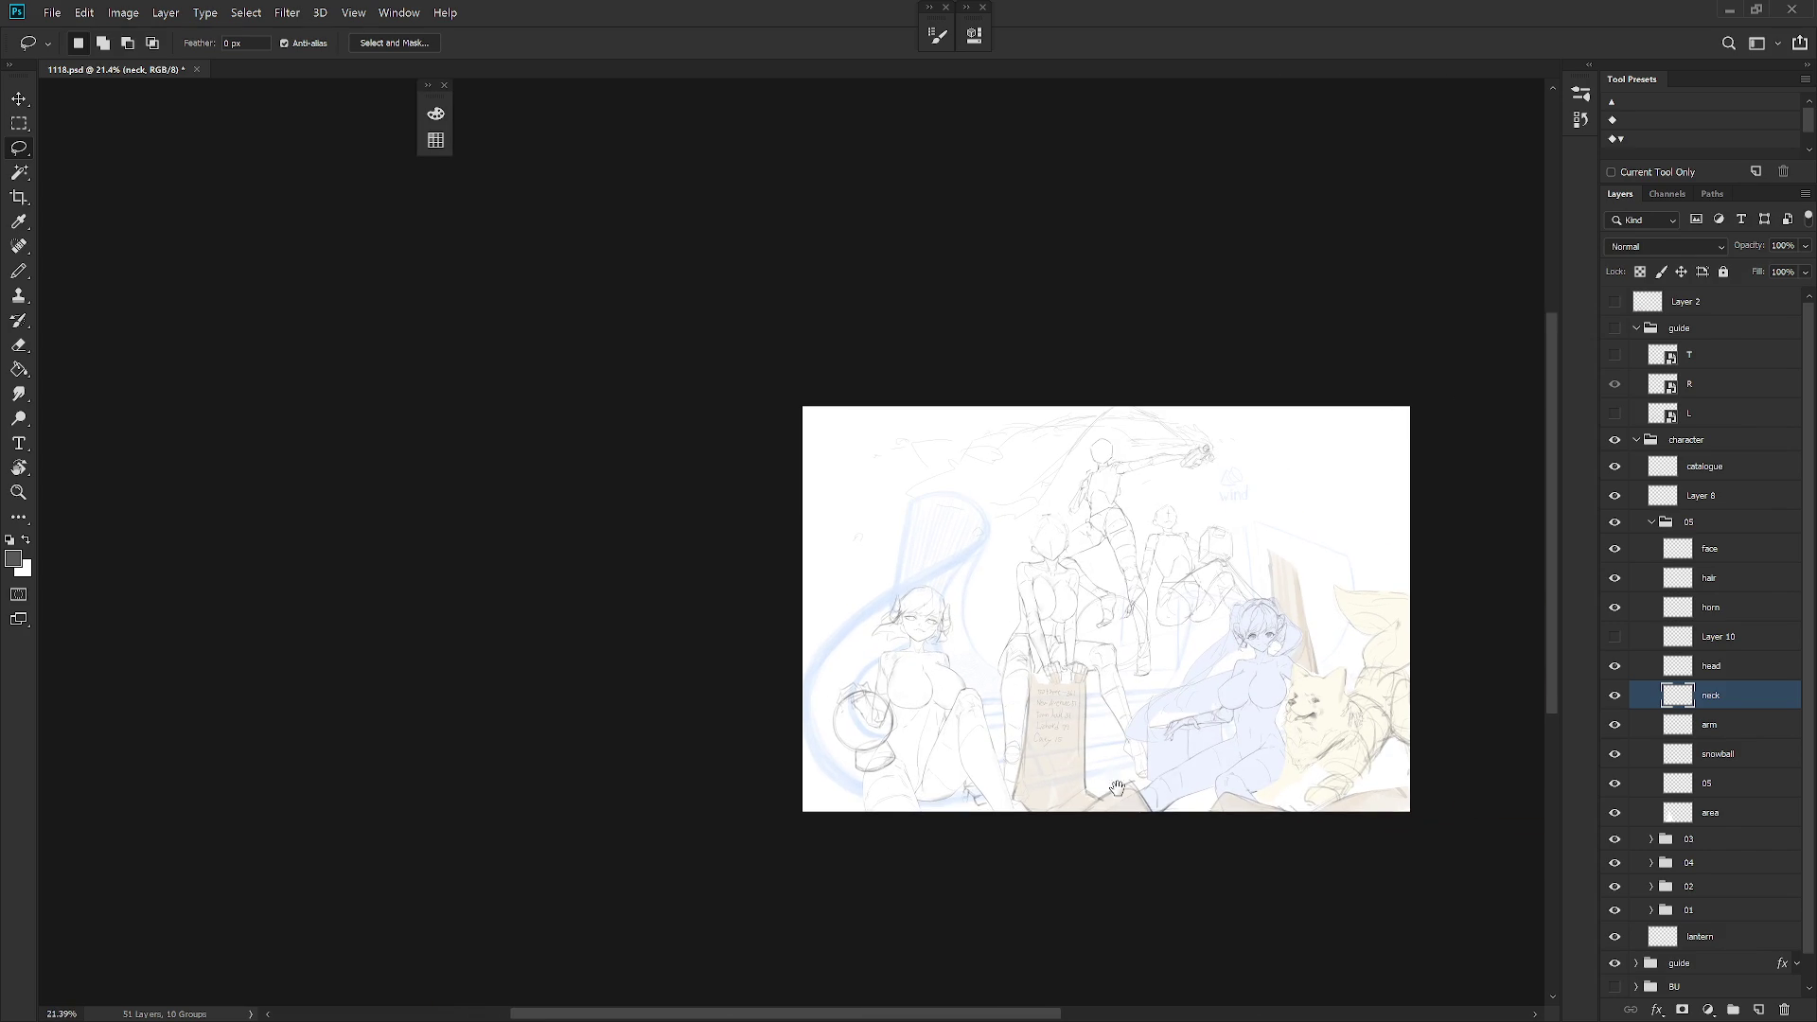
key(h)
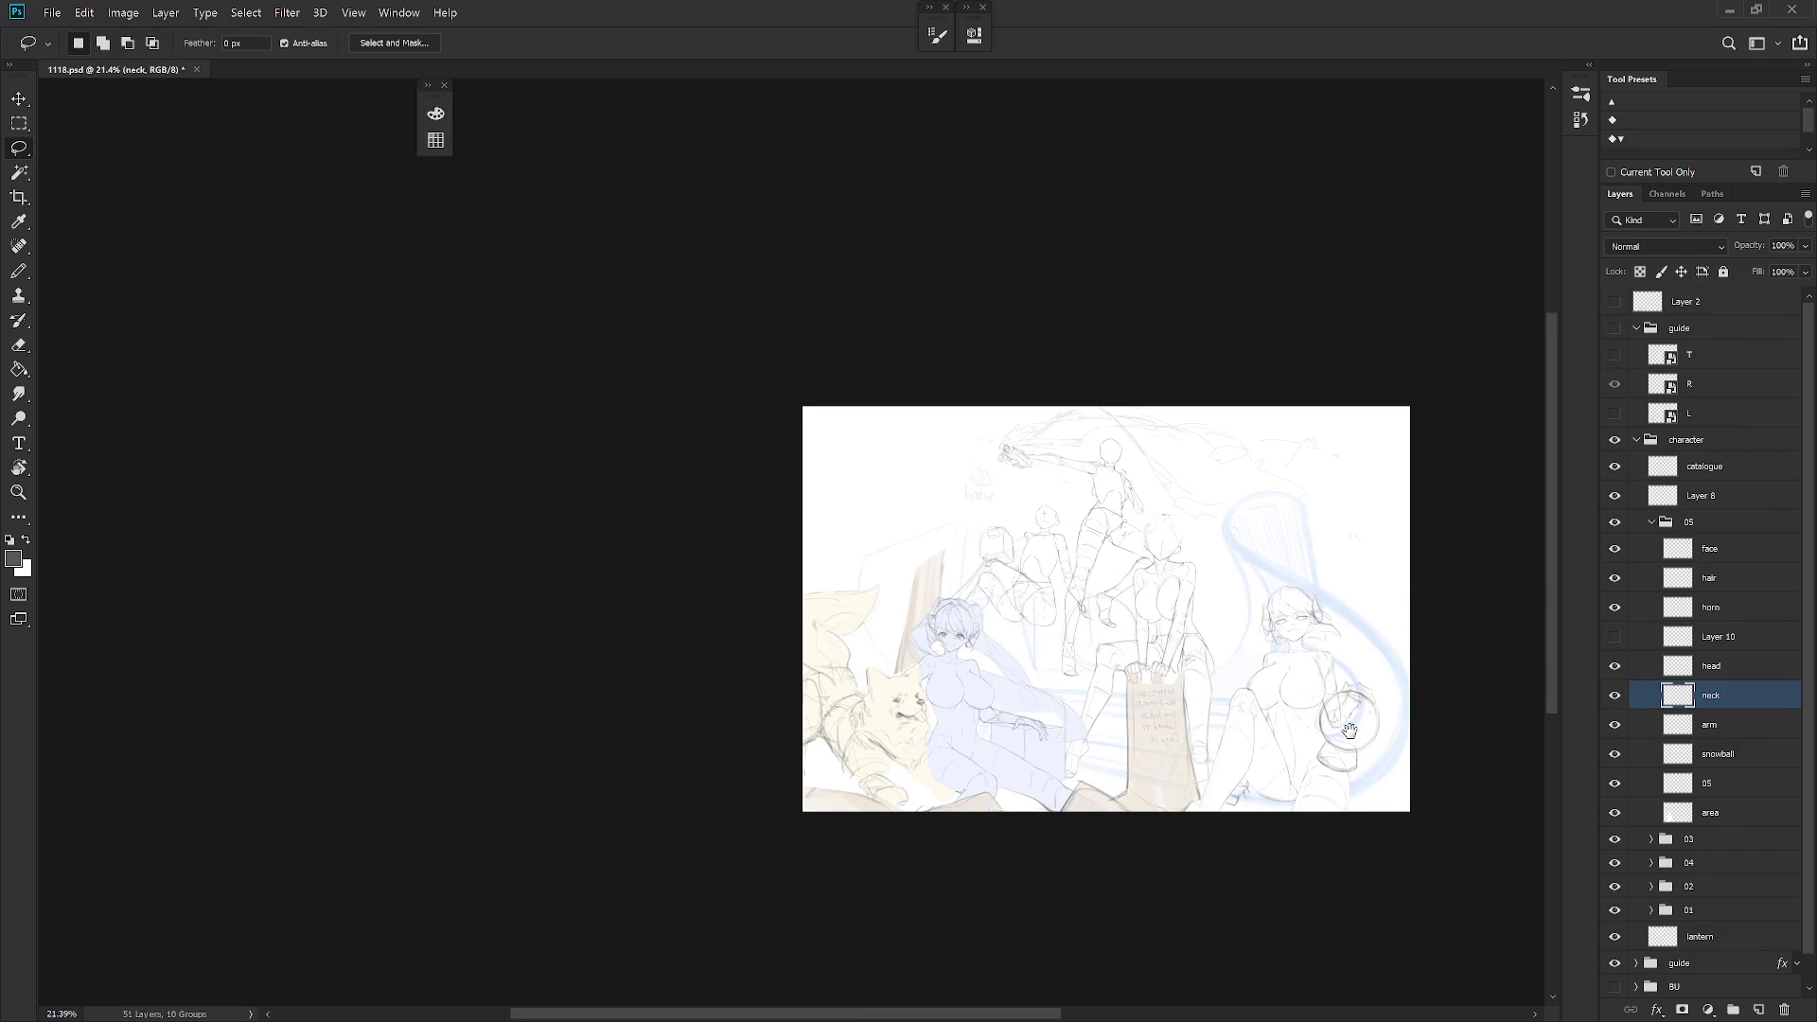
scroll(1123, 855, right, 1)
scroll(1274, 670, up, 6)
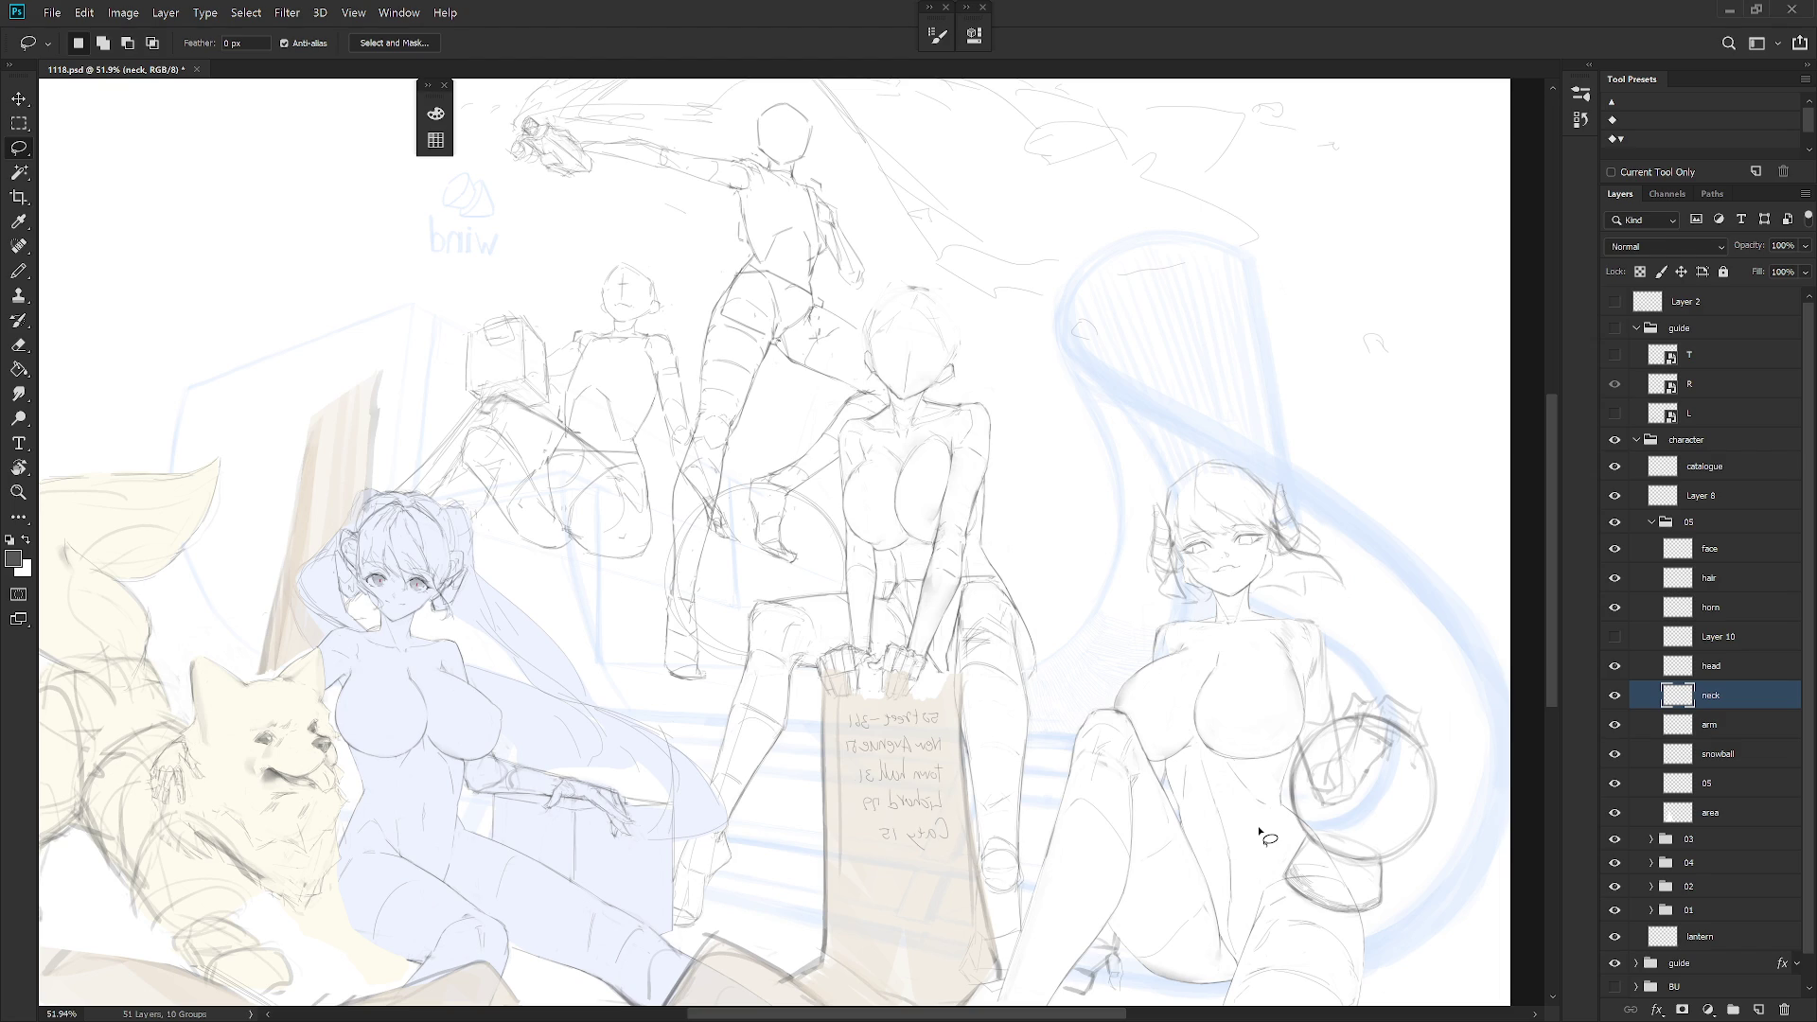
On the hair layer, draw hair strands sweeping down across the cheek
ctrl+click(1156, 606)
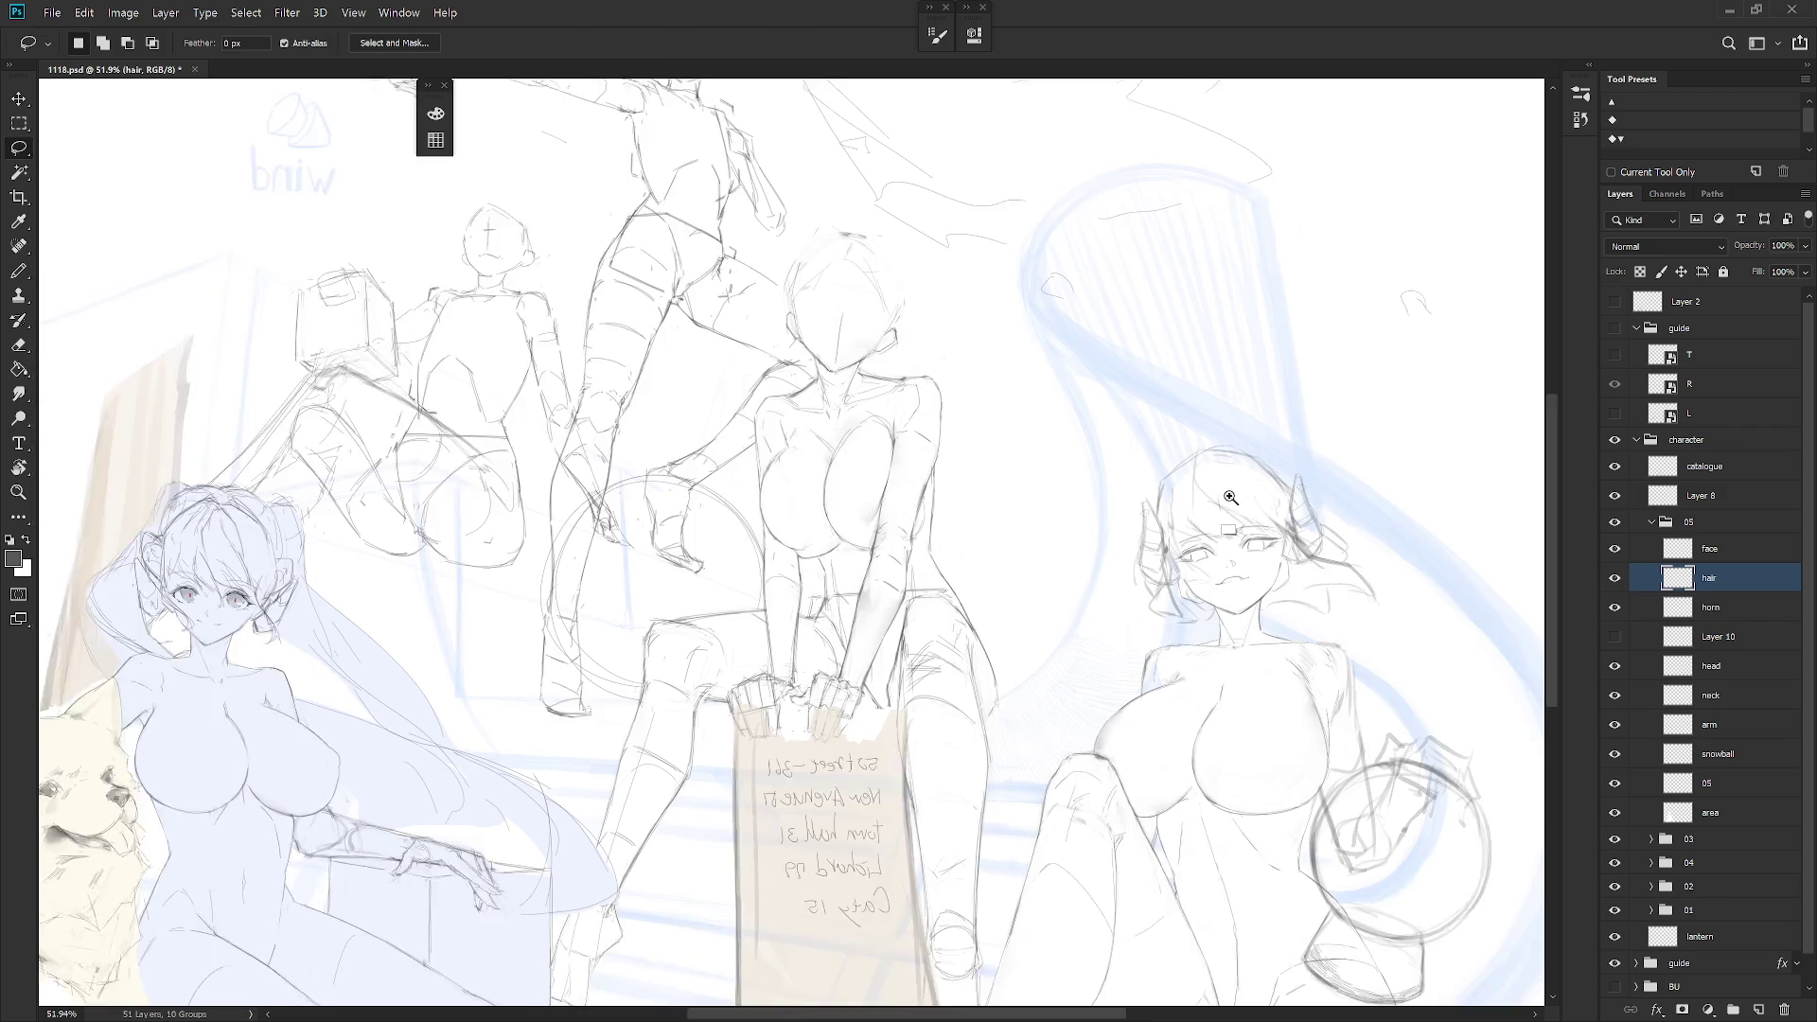
scroll(1156, 611, up, 2)
key(b)
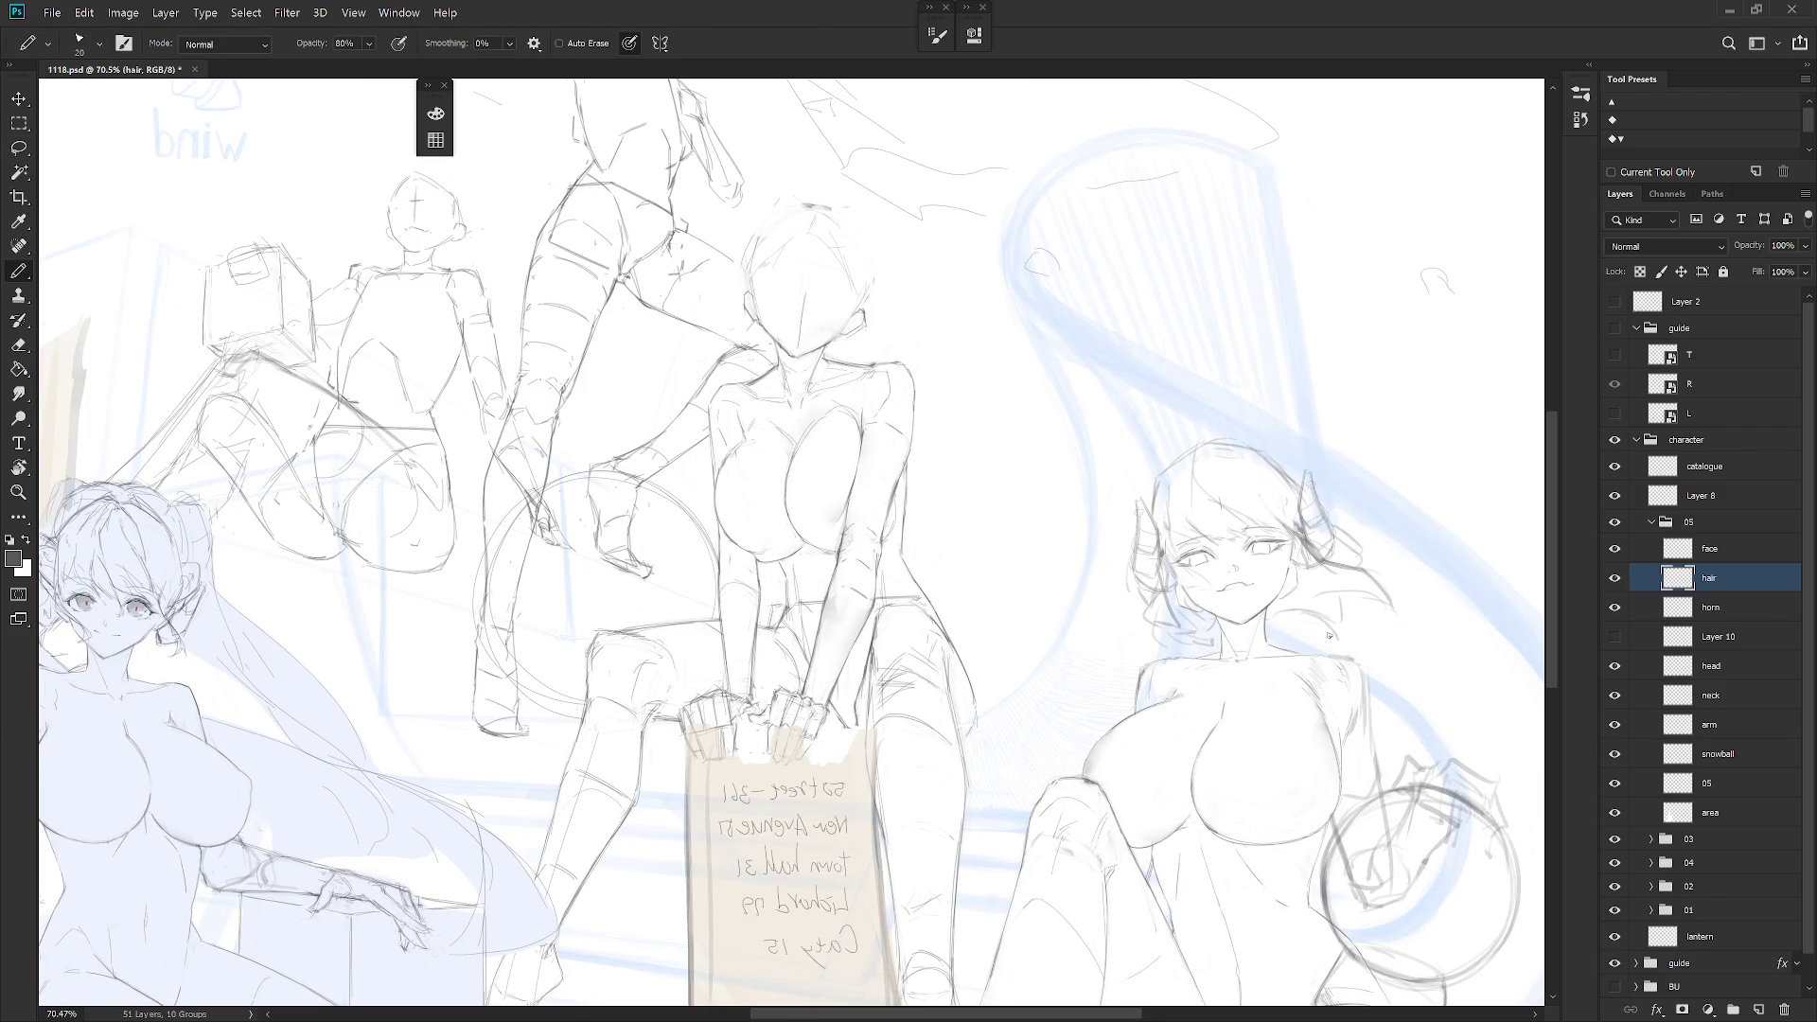
drag(1347, 615, 1386, 628)
key(ctrl+z)
scroll(1258, 582, up, 3)
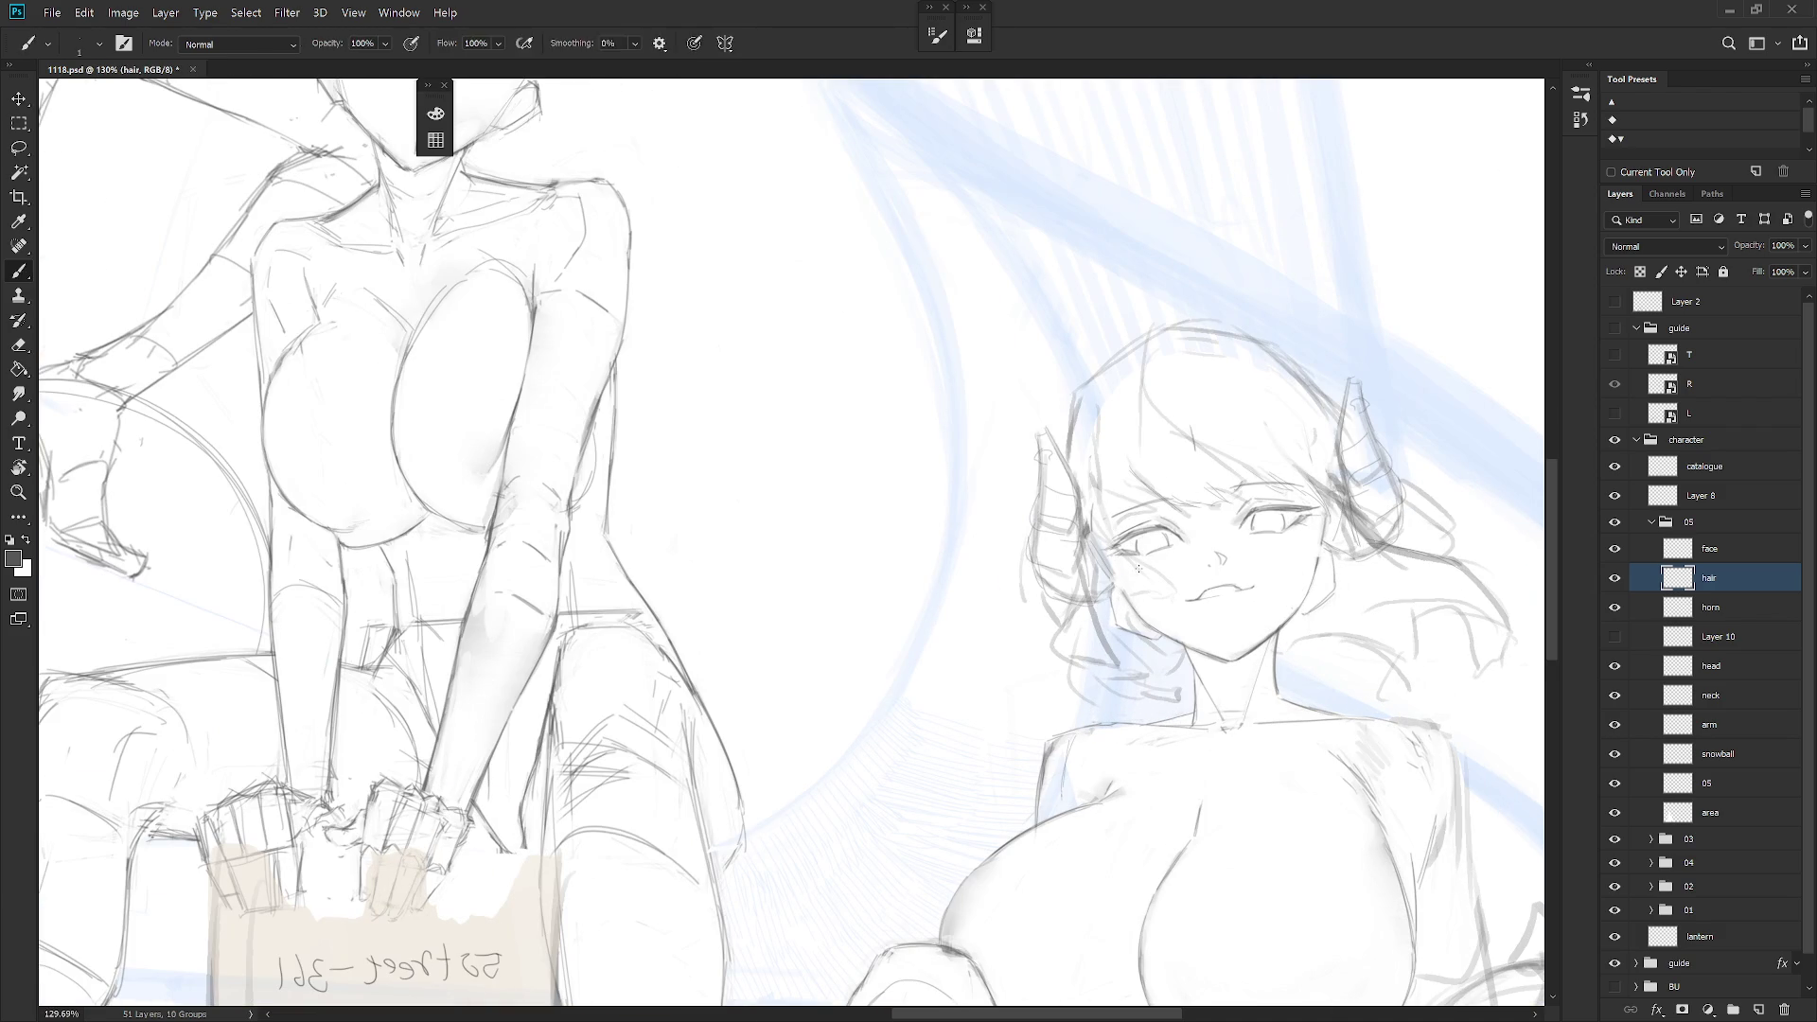
drag(1119, 594, 1177, 621)
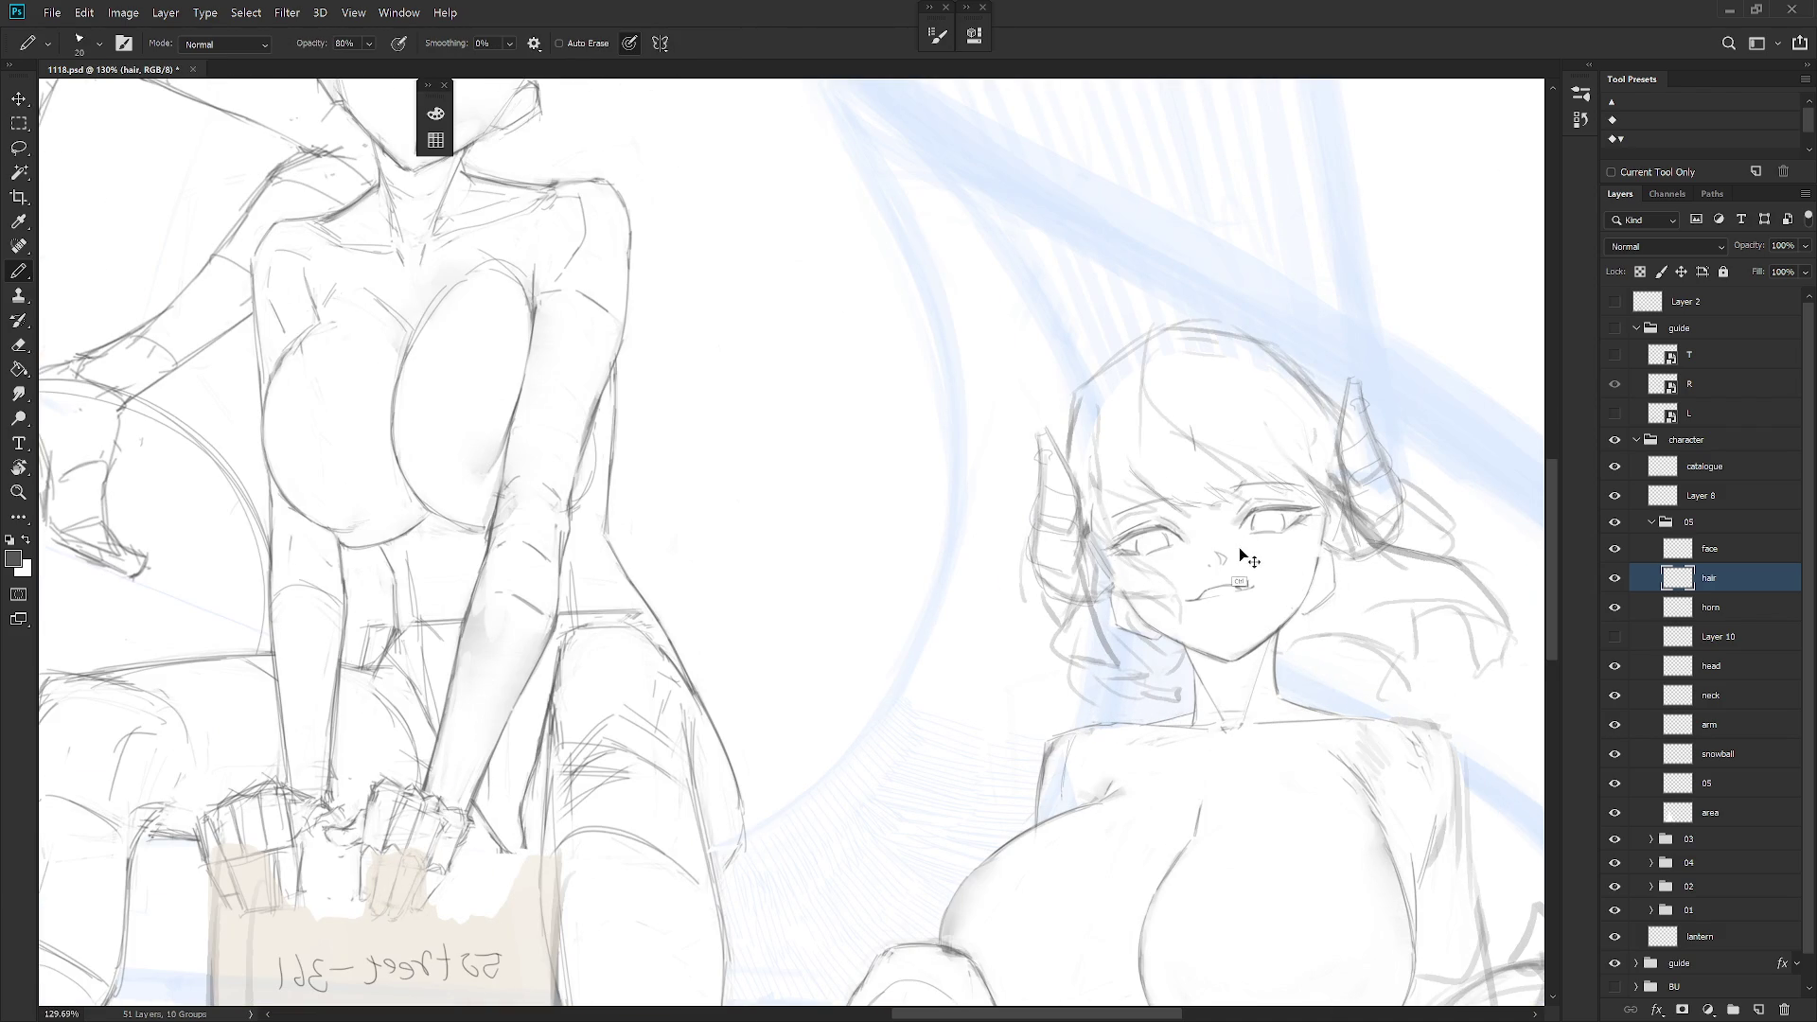
key(ctrl+z)
mouse_move(1093, 511)
mouse_down()
mouse_move(1079, 620)
mouse_move(1183, 615)
mouse_up()
mouse_move(1107, 560)
mouse_down()
mouse_move(1128, 591)
mouse_move(1192, 613)
mouse_up()
Add small pencil strokes and a short vertical strand within the hair
key(shift+b)
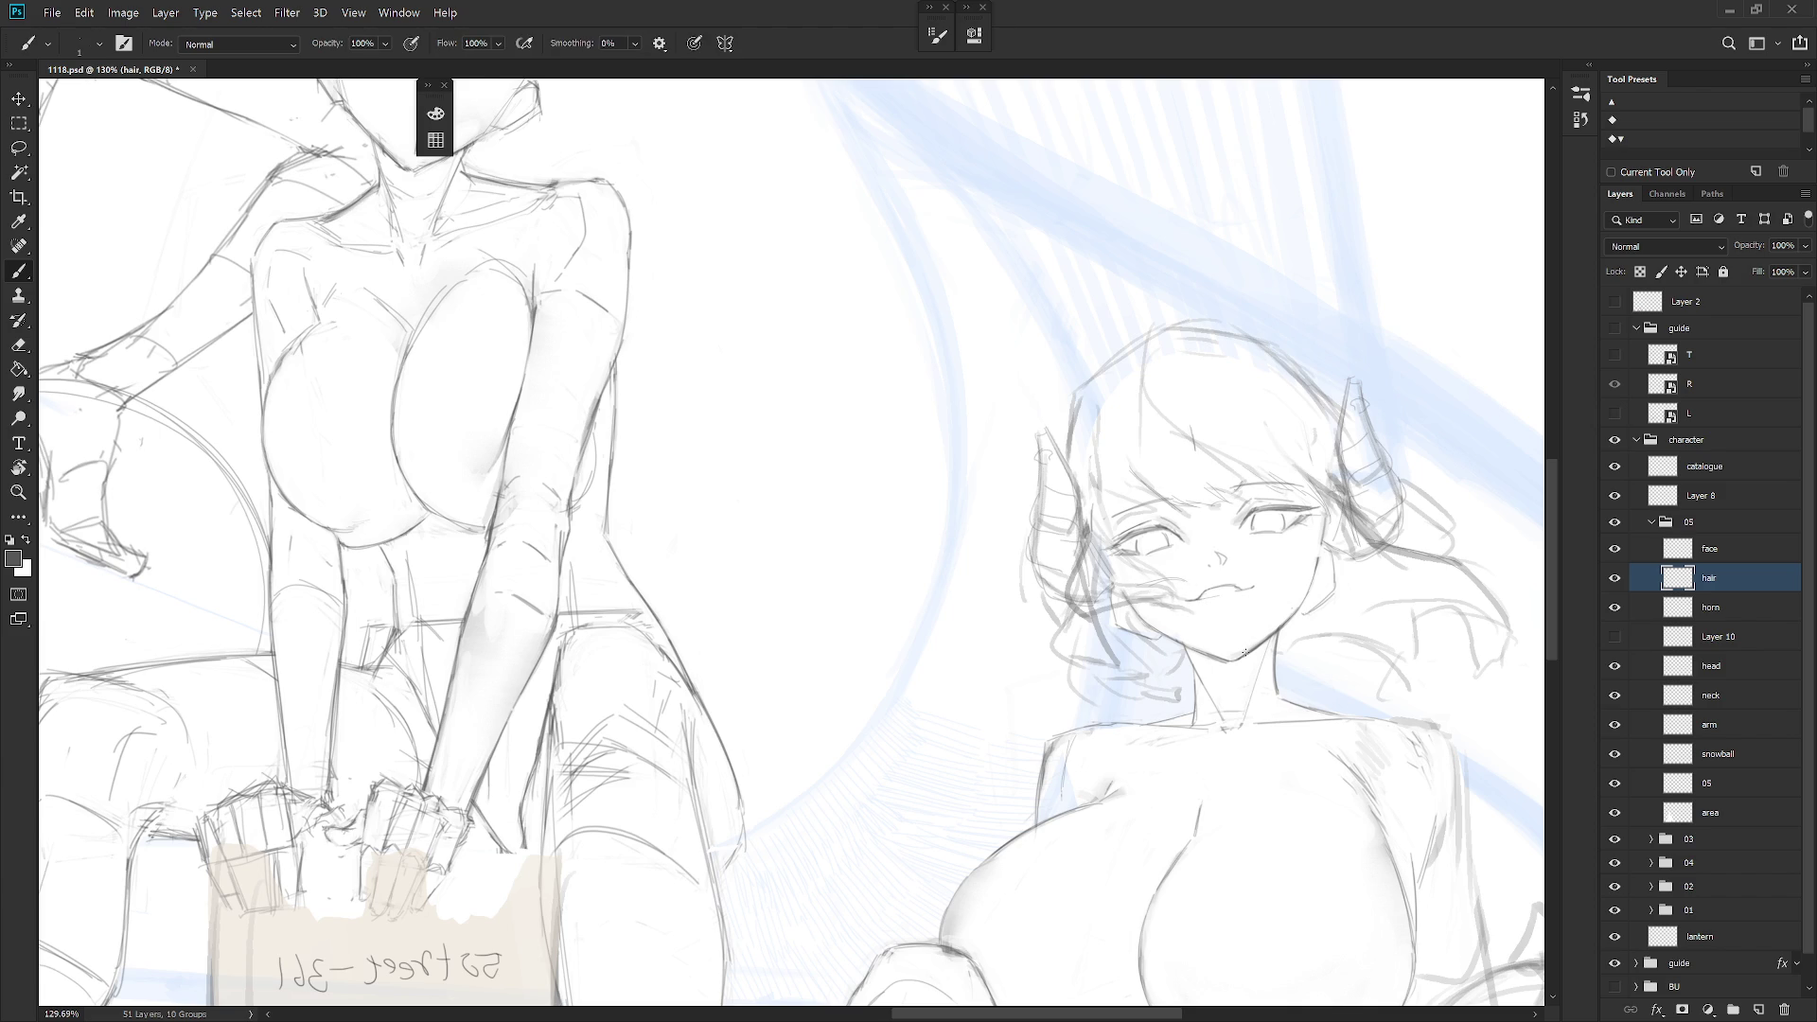
scroll(1244, 653, down, 4)
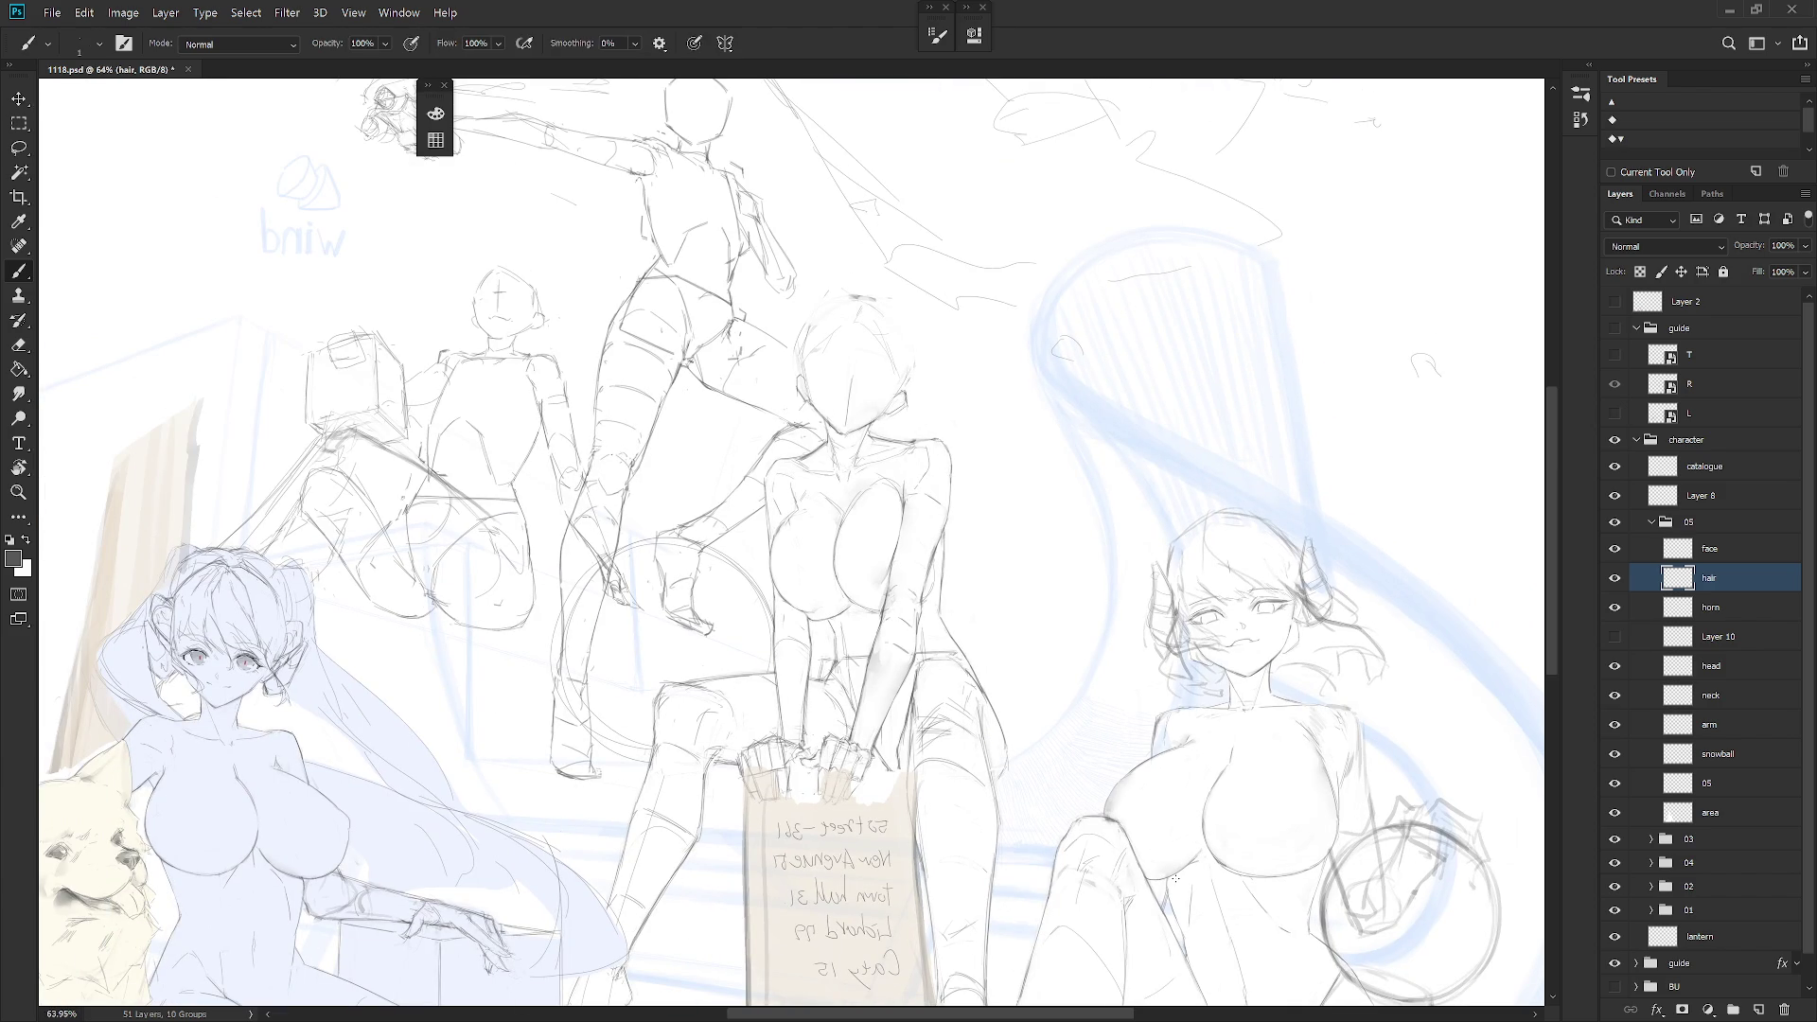
scroll(1249, 559, up, 4)
key(shift+b)
mouse_move(1090, 535)
mouse_down()
mouse_move(1030, 688)
mouse_move(1050, 676)
mouse_move(1031, 679)
mouse_up()
key(shift+b)
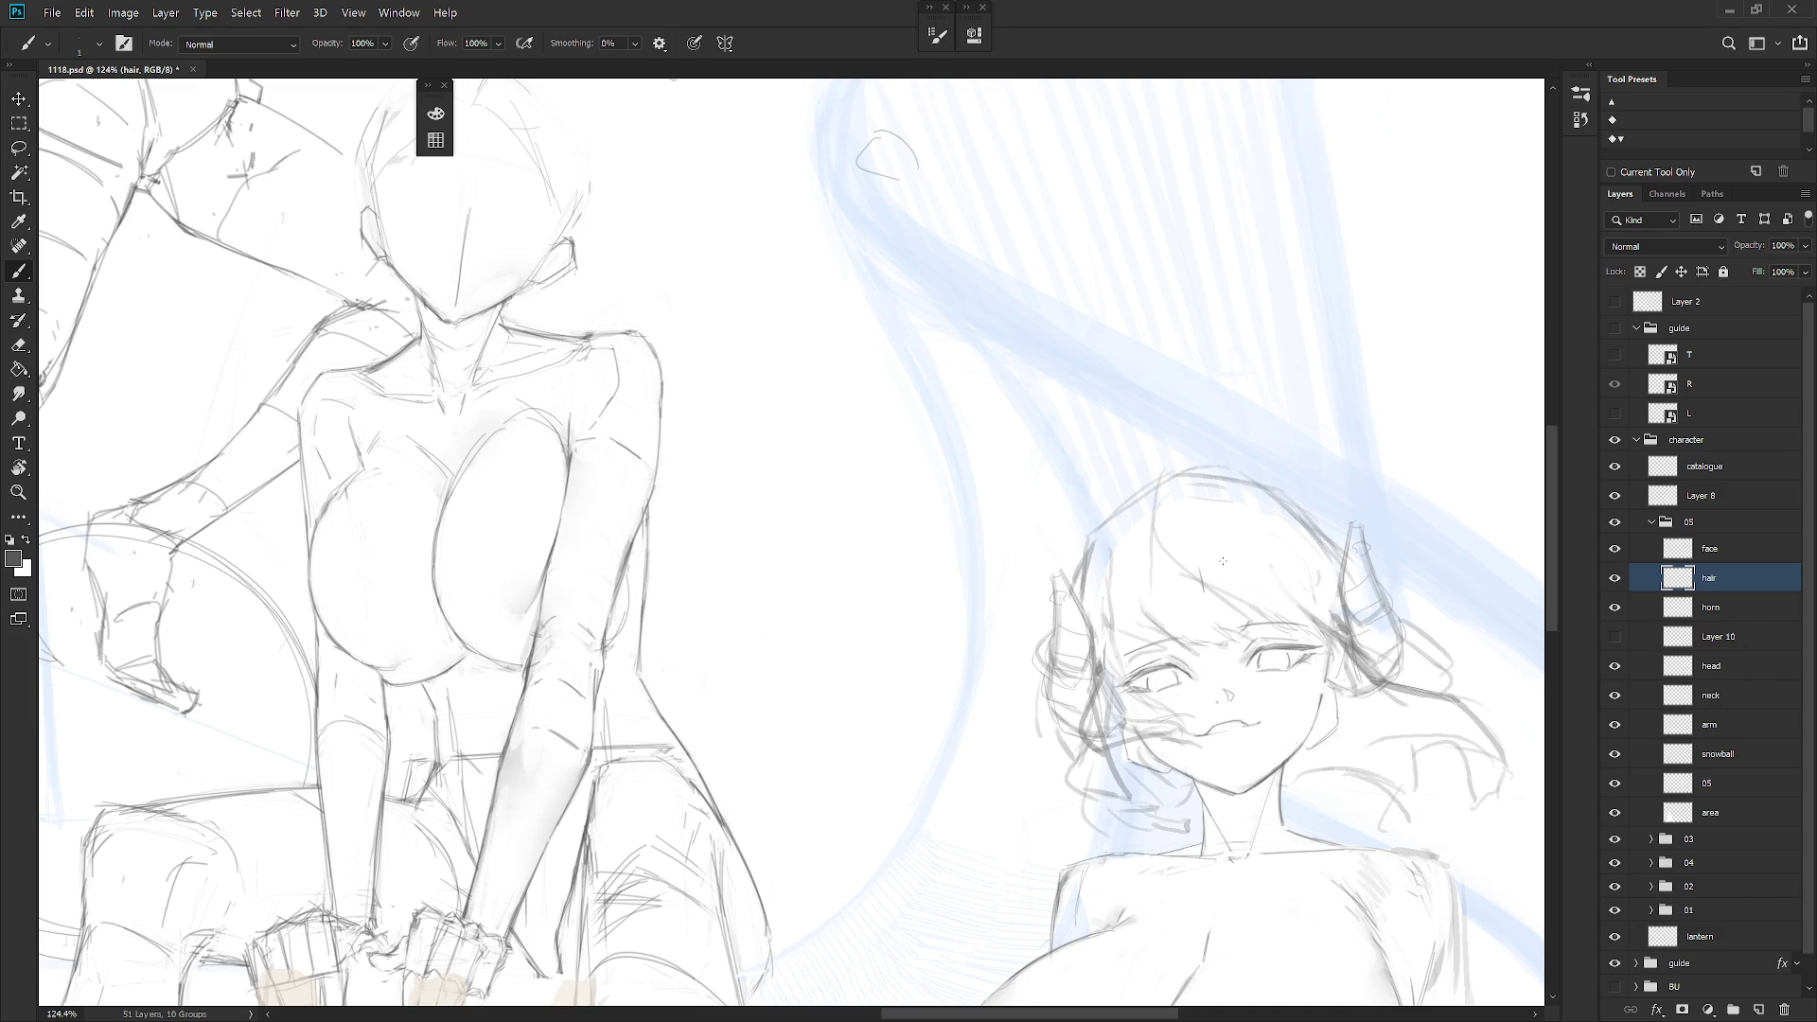
key(shift+b)
key(shift+b)
mouse_move(1120, 510)
mouse_down()
mouse_move(1118, 585)
mouse_move(1165, 634)
mouse_up()
Fit the whole drawing in the window and sketch a line along the top of the hair
key(ctrl+minus)
key(ctrl+minus)
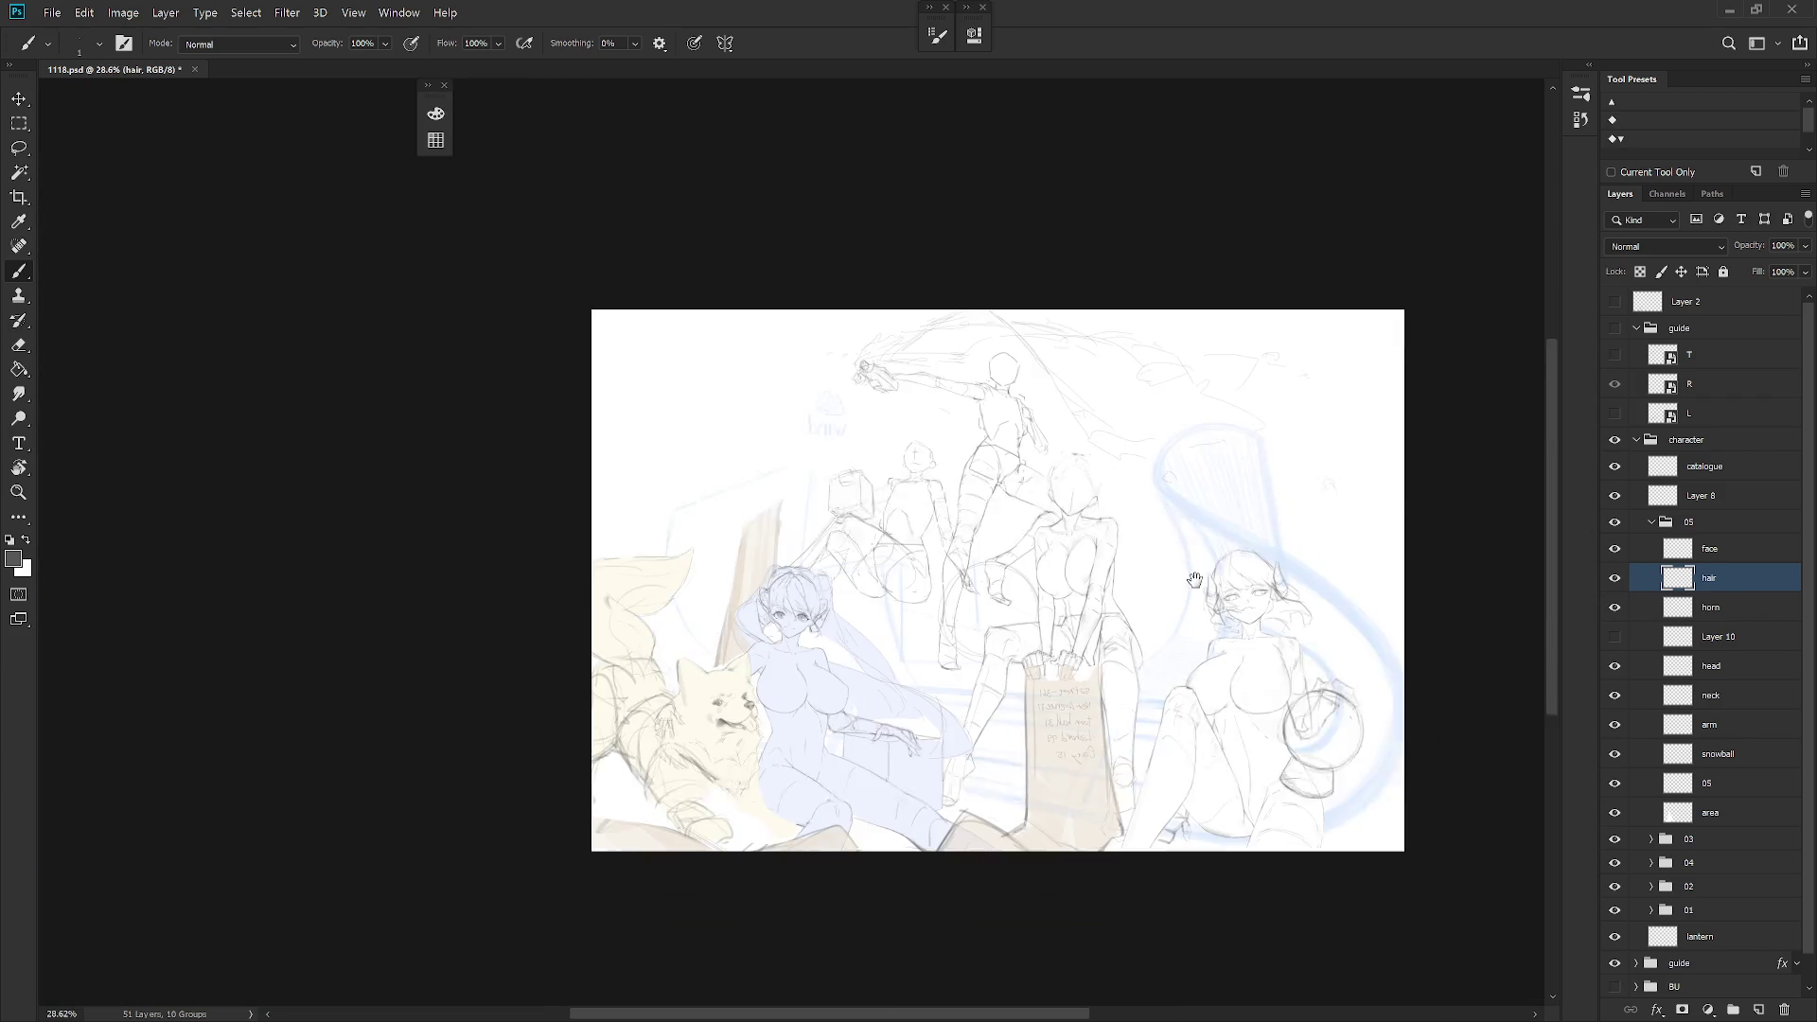
key(ctrl+0)
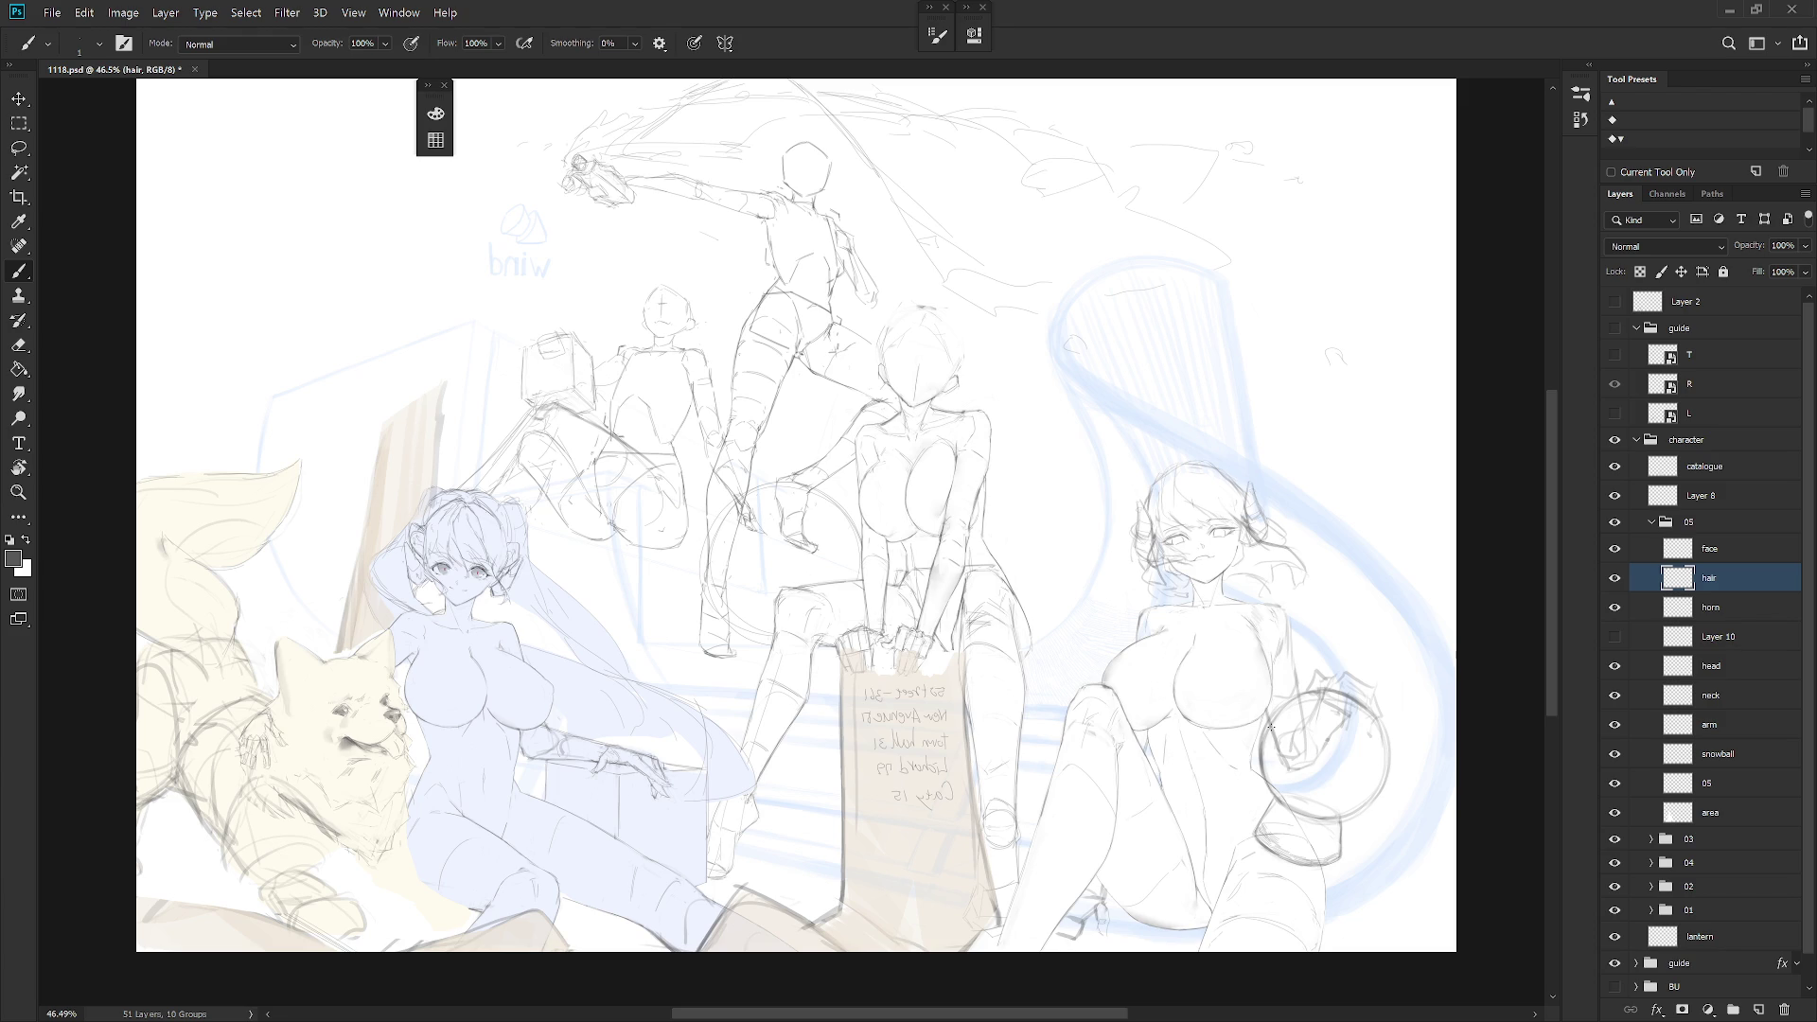
scroll(1257, 497, up, 5)
key(e)
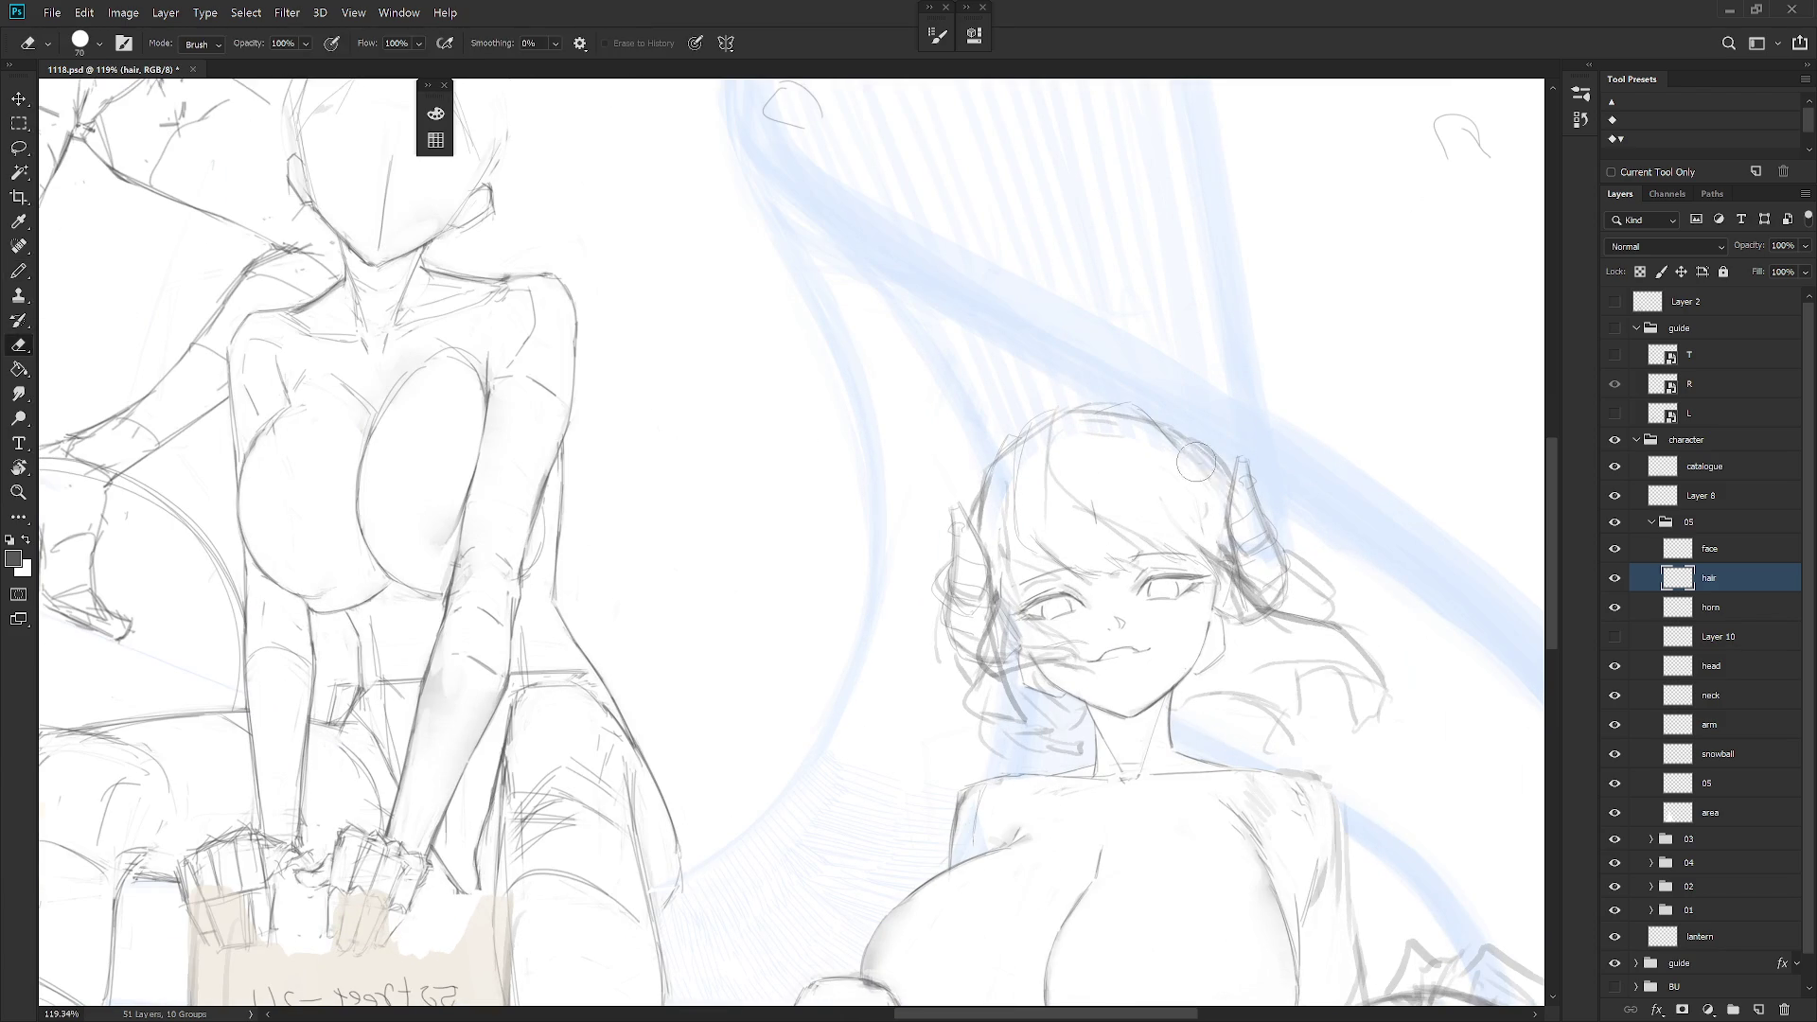
key(b)
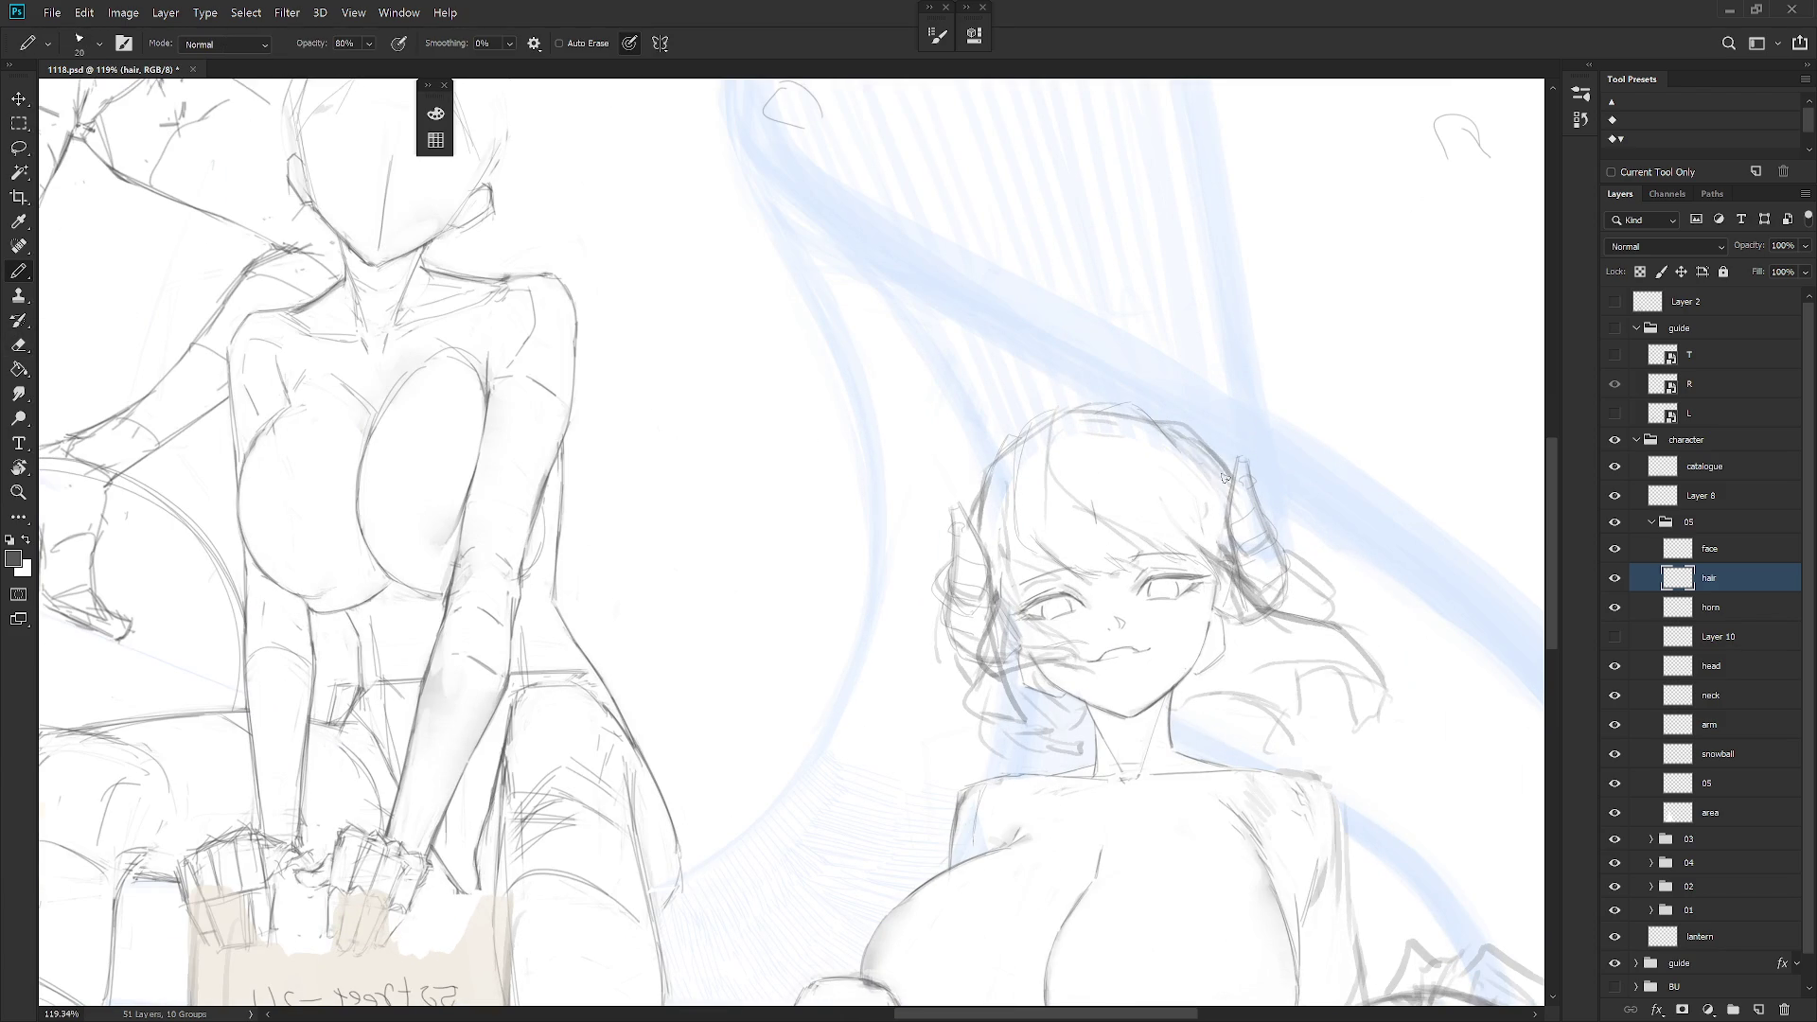
drag(1131, 419, 1181, 423)
Try several diagonal strands on top of the hair, keeping one
key(e)
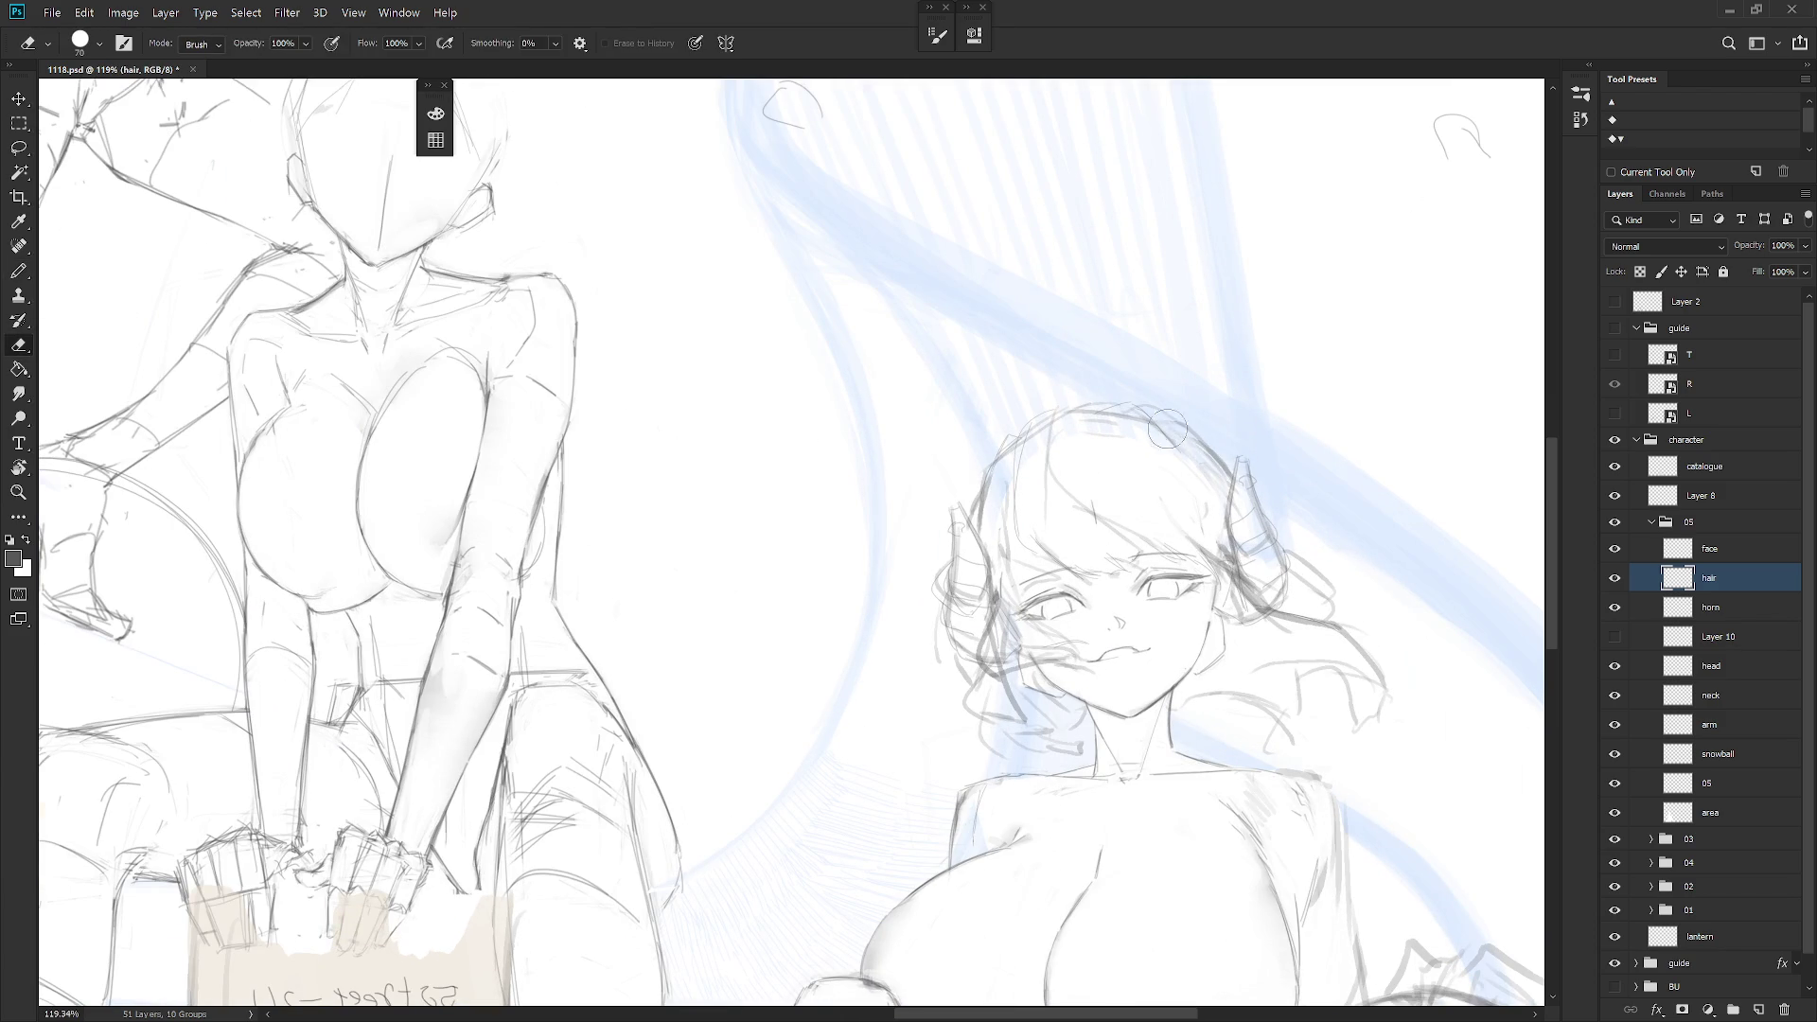
key(b)
key(e)
key(b)
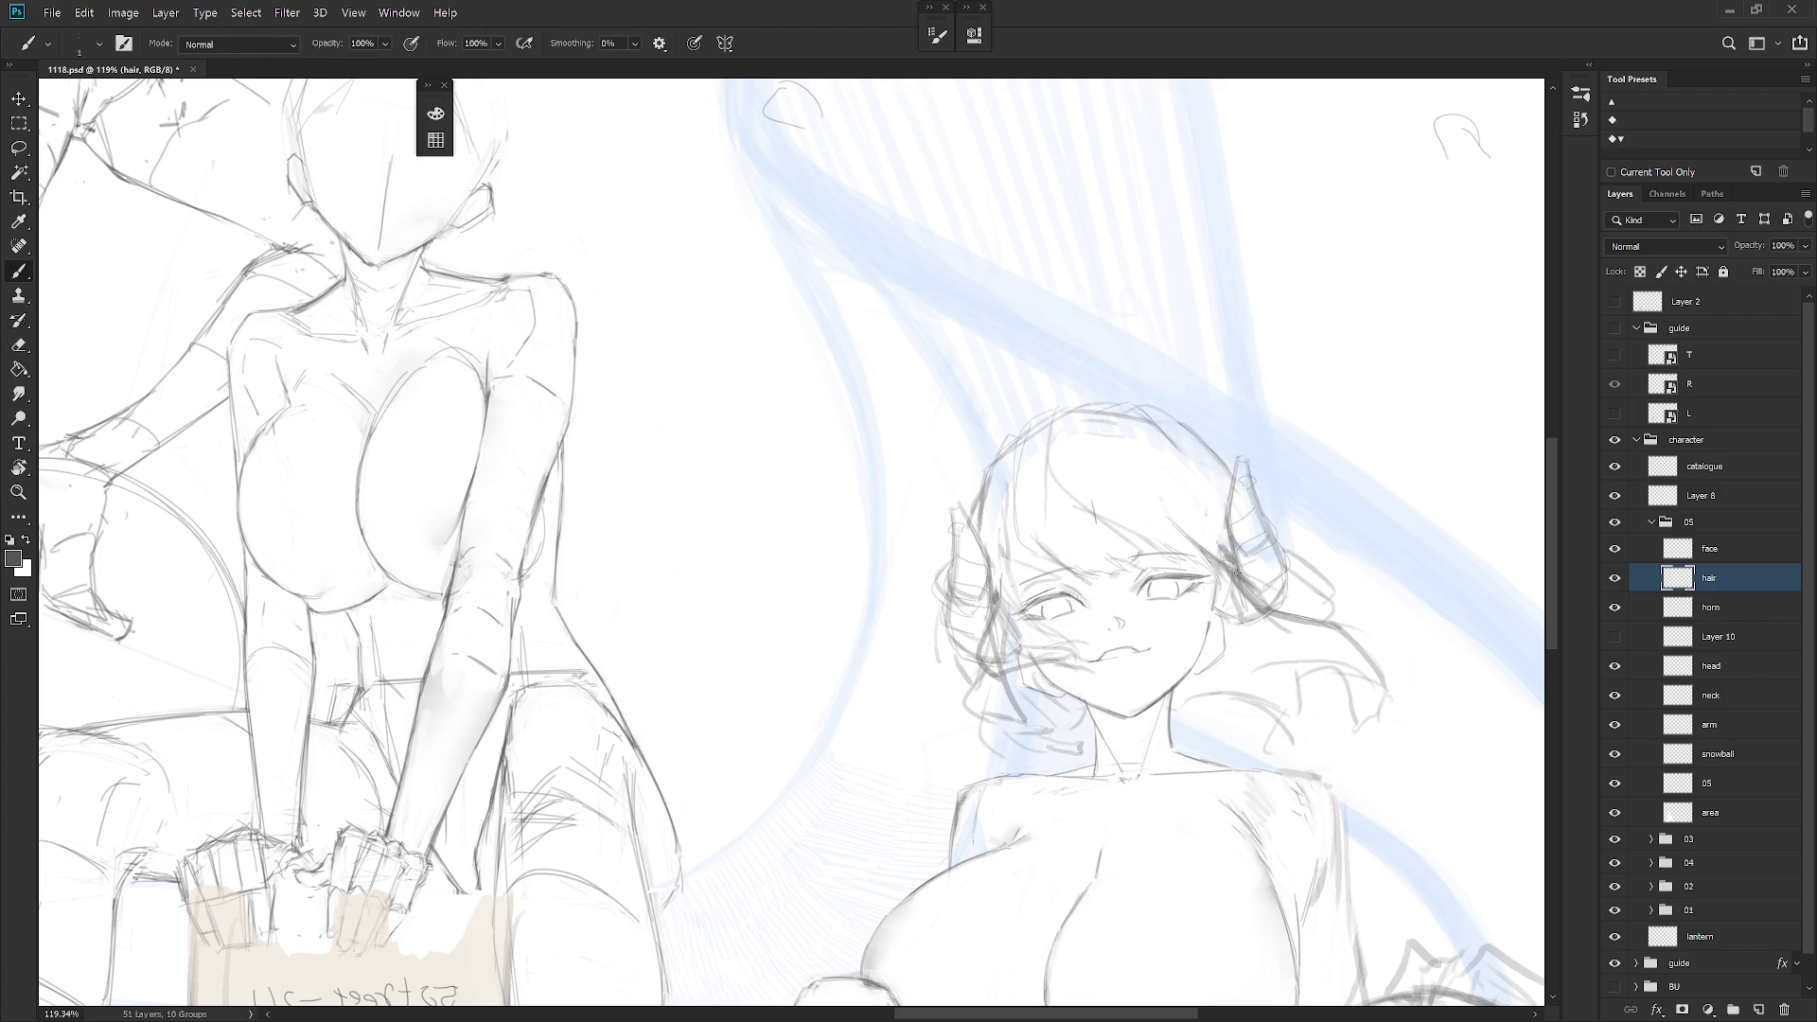
key(shift+b)
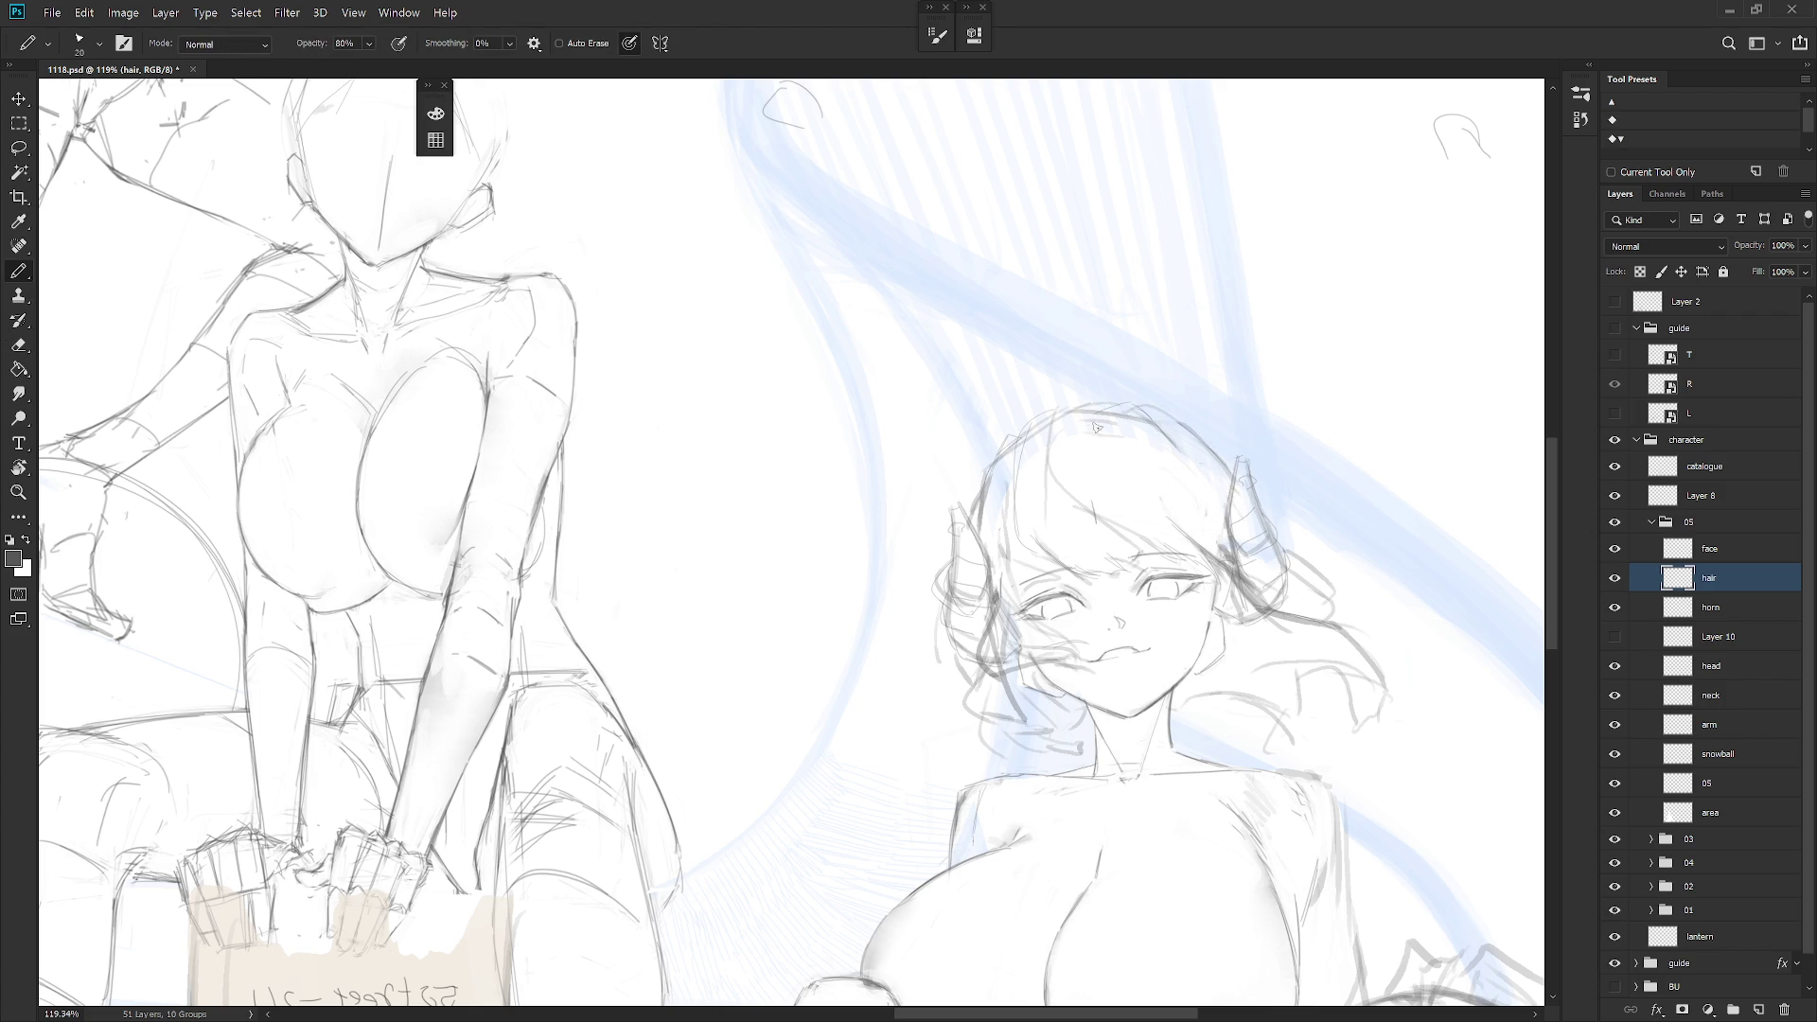
key(shift+b)
drag(1088, 423, 1150, 494)
key(ctrl+z)
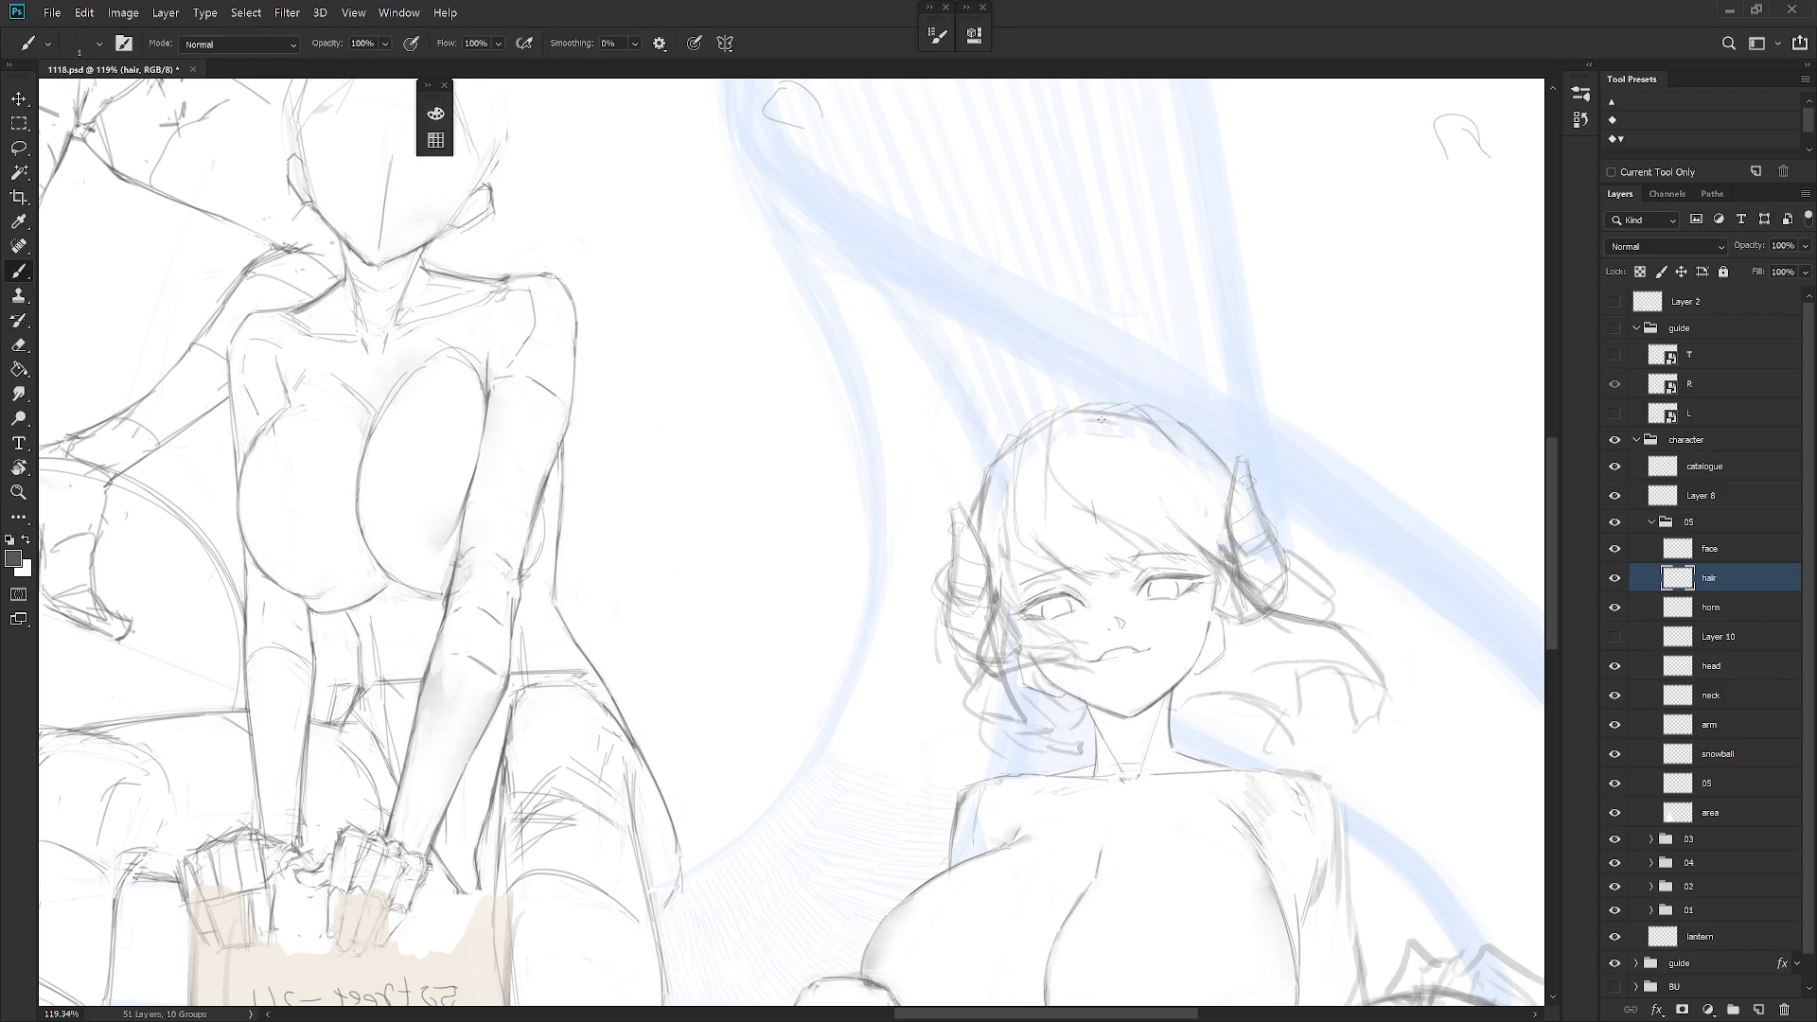
drag(1090, 418, 1136, 478)
key(ctrl+z)
drag(1113, 476, 1160, 516)
drag(1143, 444, 1221, 508)
key(ctrl+z)
Add a short dark hair strand beside the horn
drag(1269, 508, 1349, 579)
key(ctrl+z)
drag(1304, 584, 1309, 606)
key(e)
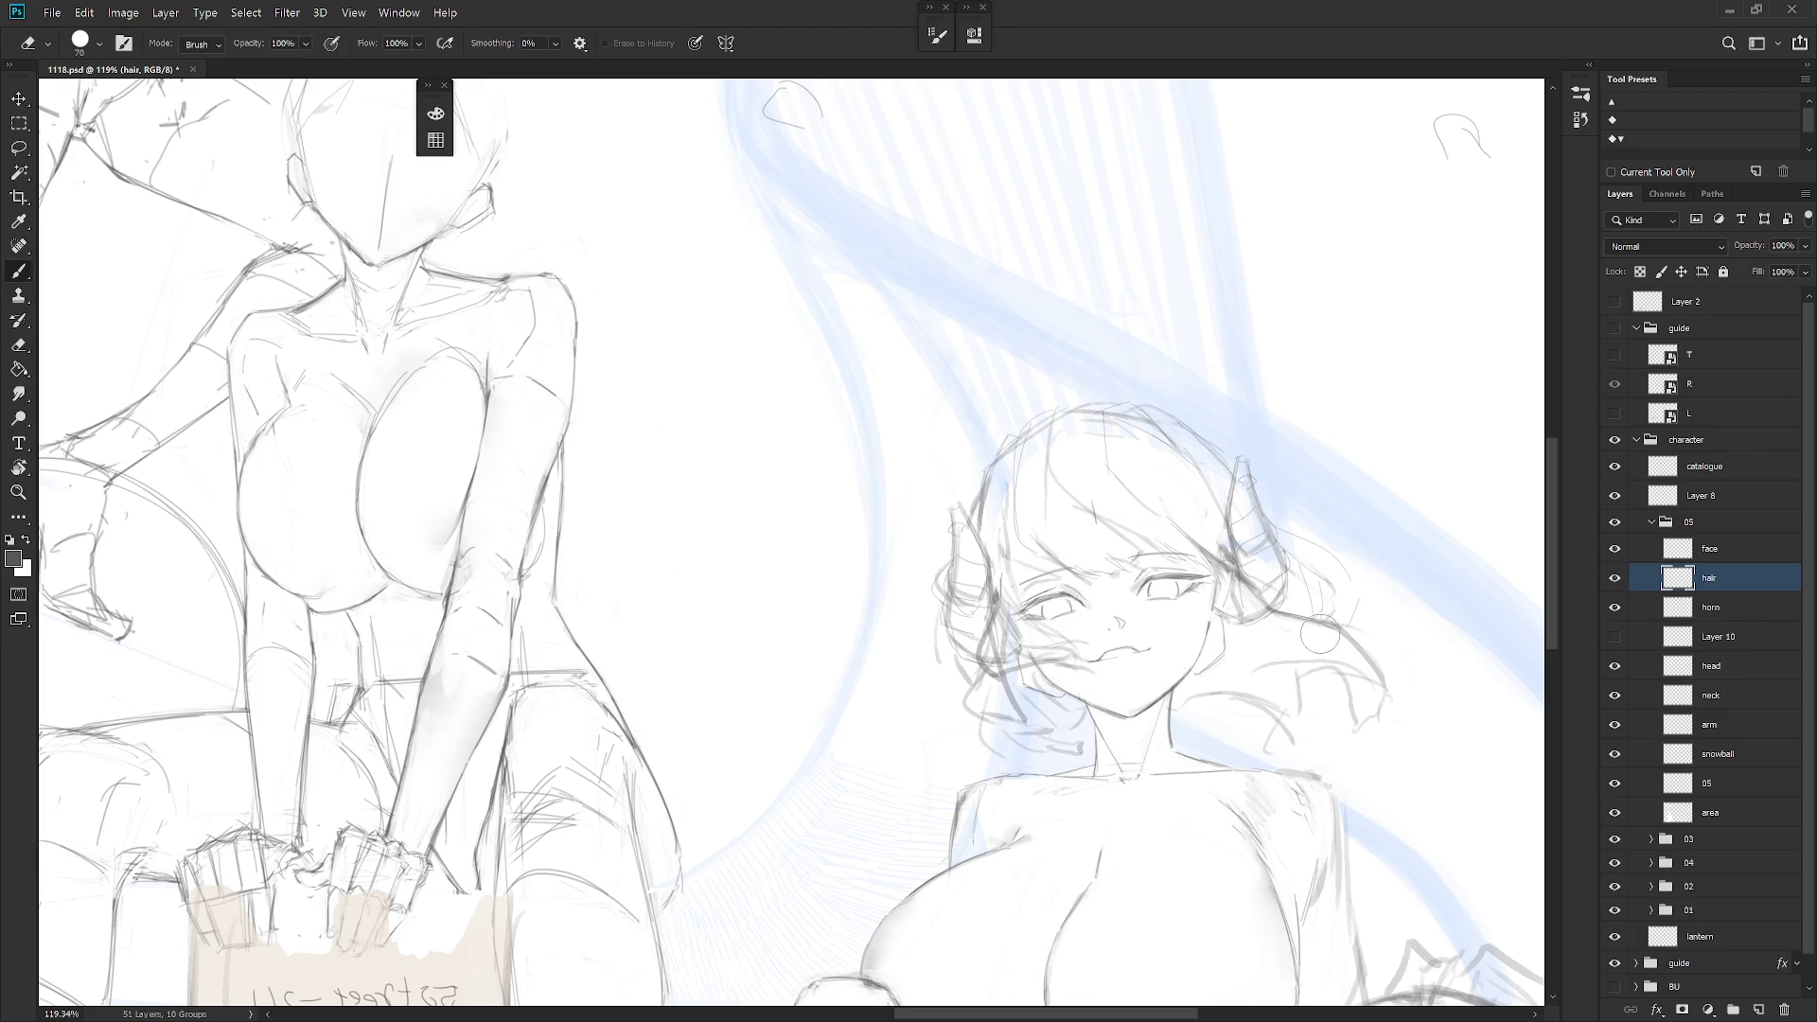
key(b)
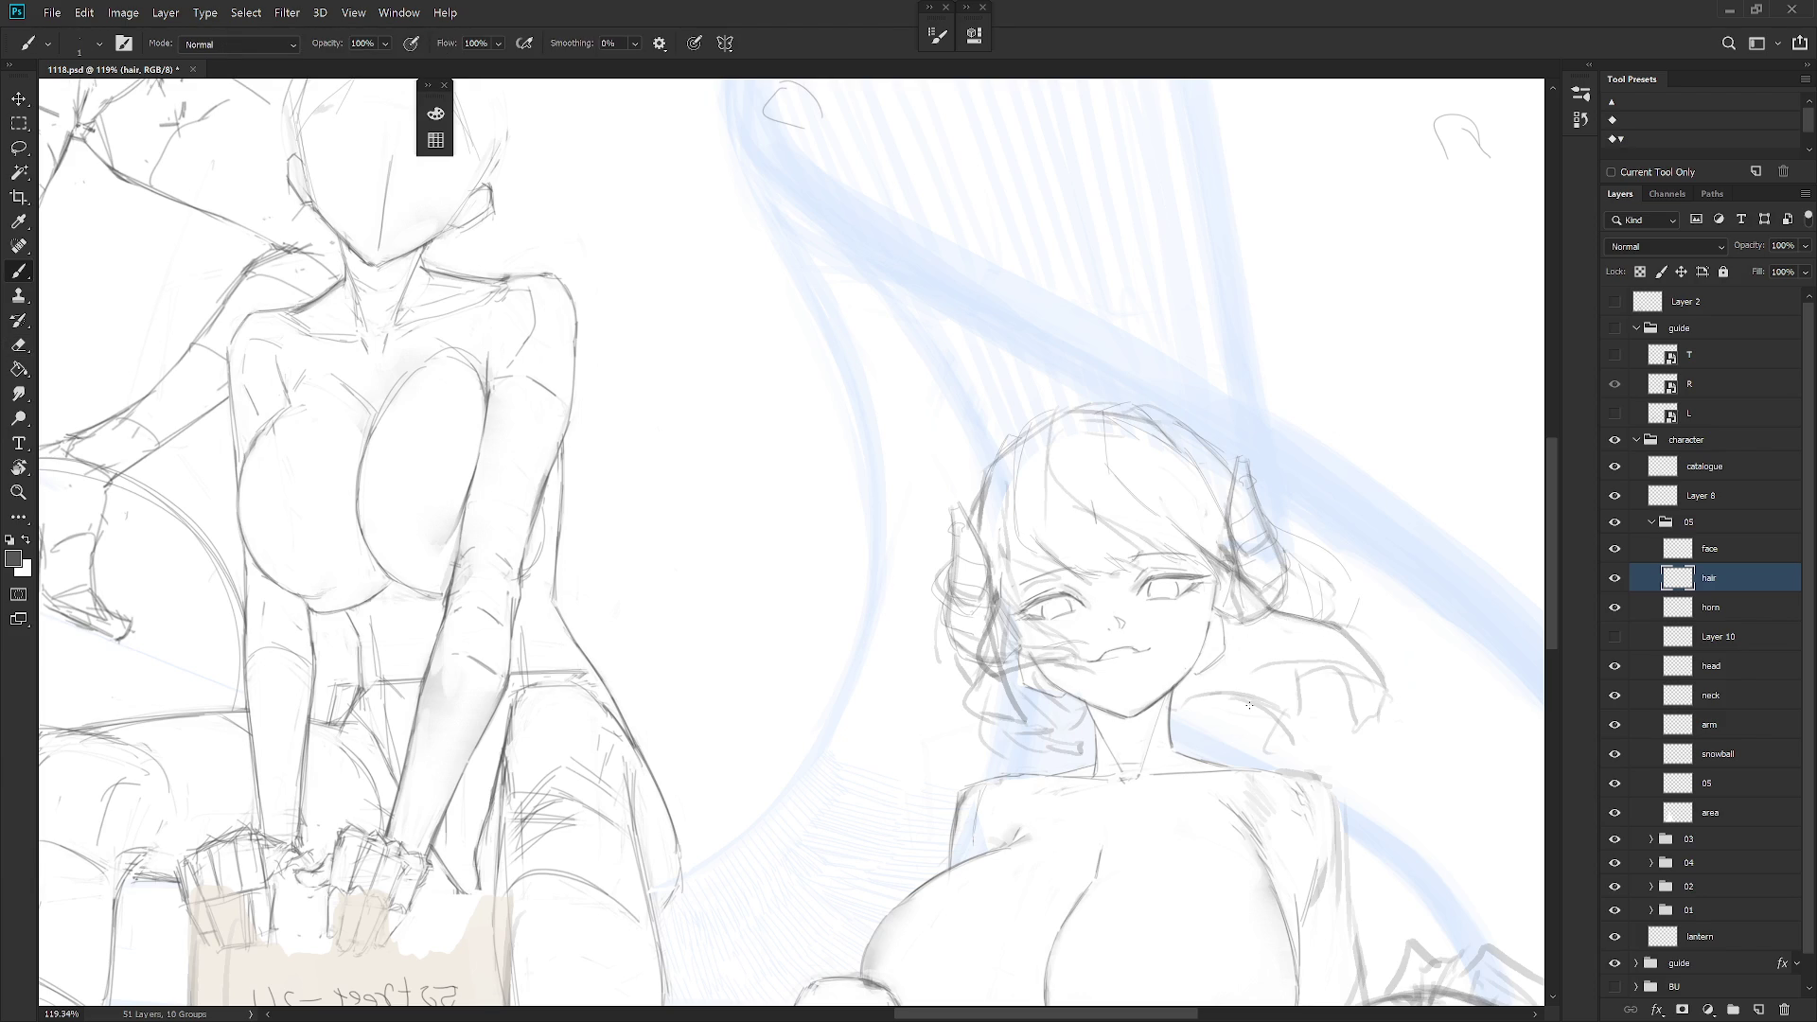
Refine the left edge of the right girl's eye with a pencil stroke on the face layer
scroll(1249, 719, down, 5)
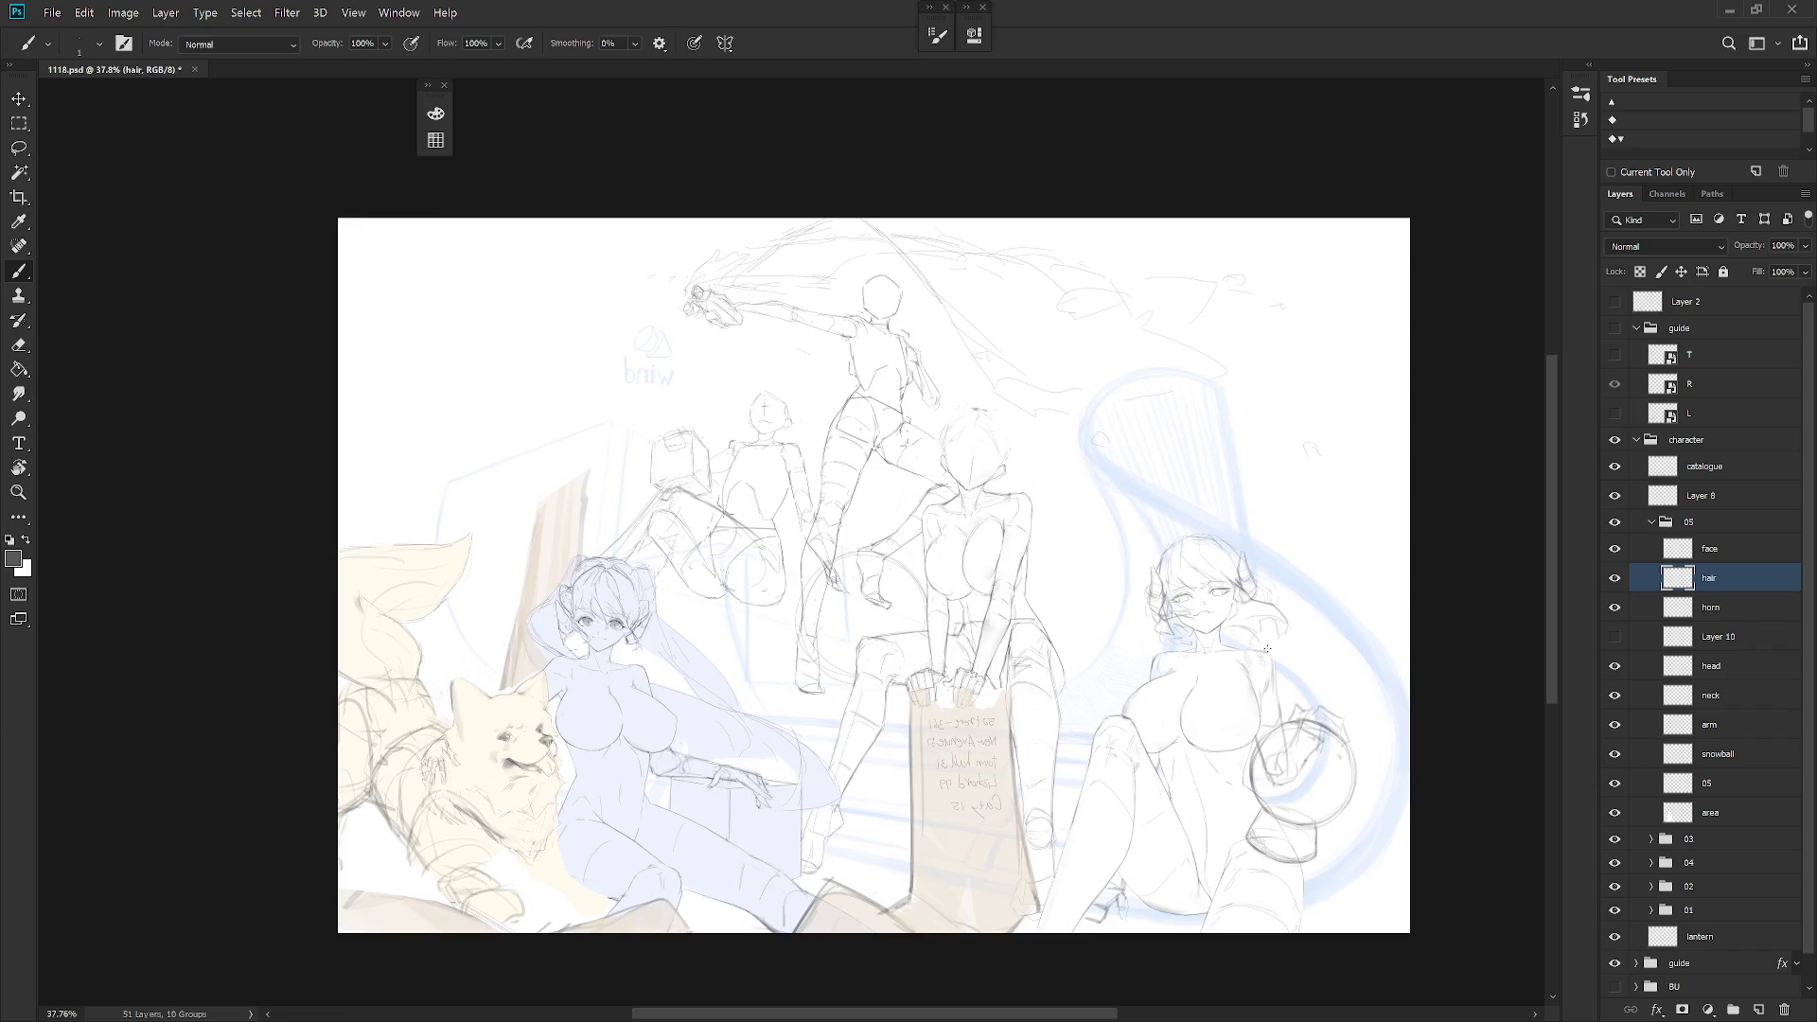
scroll(1233, 801, up, 3)
scroll(1117, 494, up, 3)
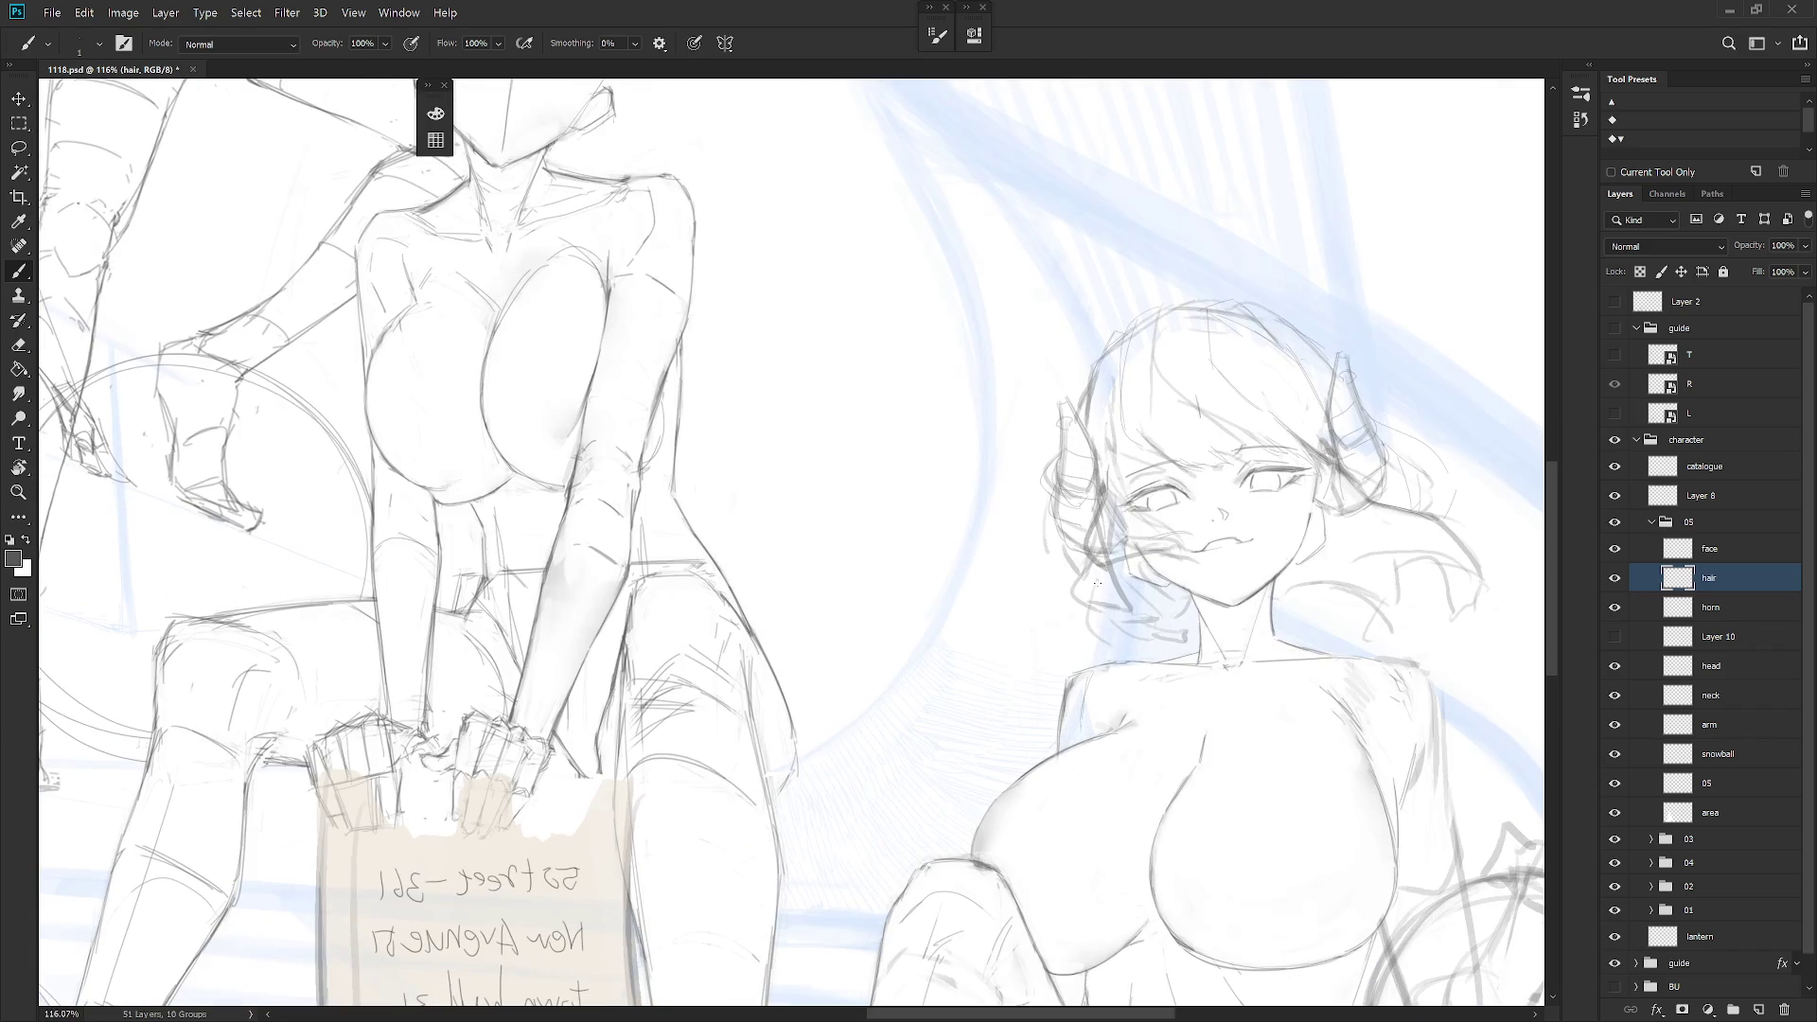
scroll(1076, 553, down, 2)
scroll(1205, 498, down, 2)
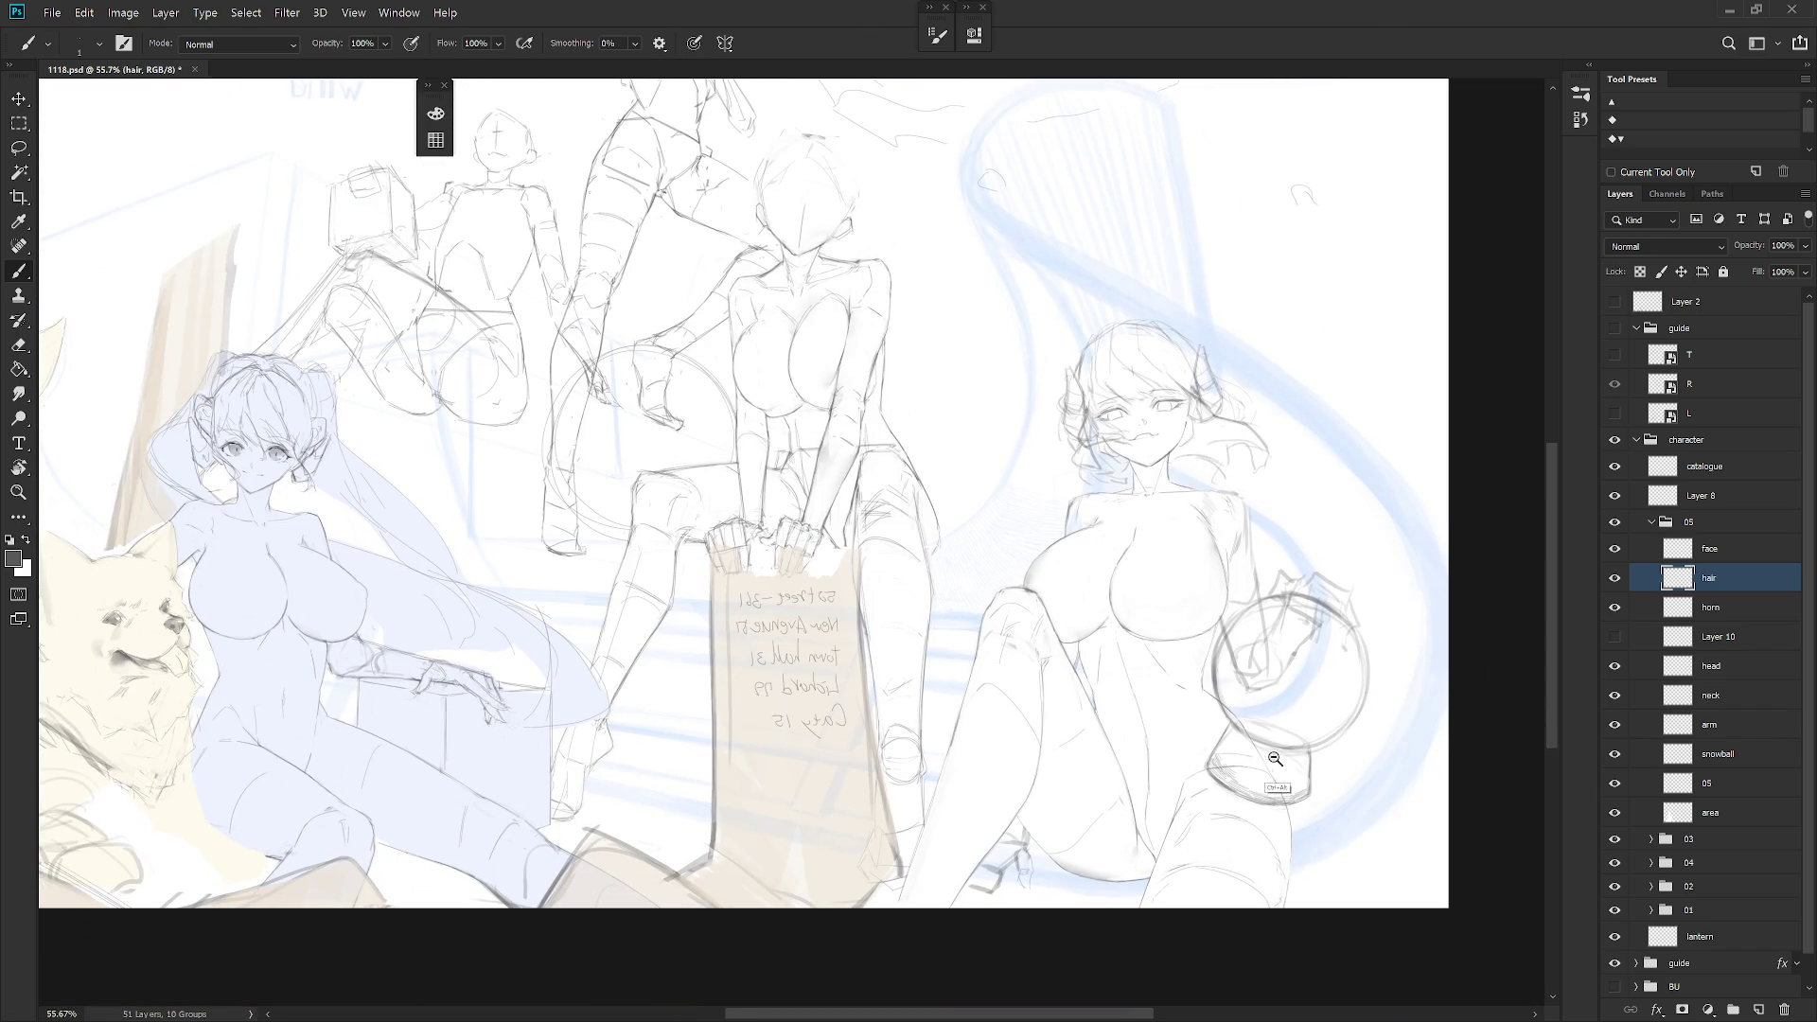
scroll(1272, 785, down, 2)
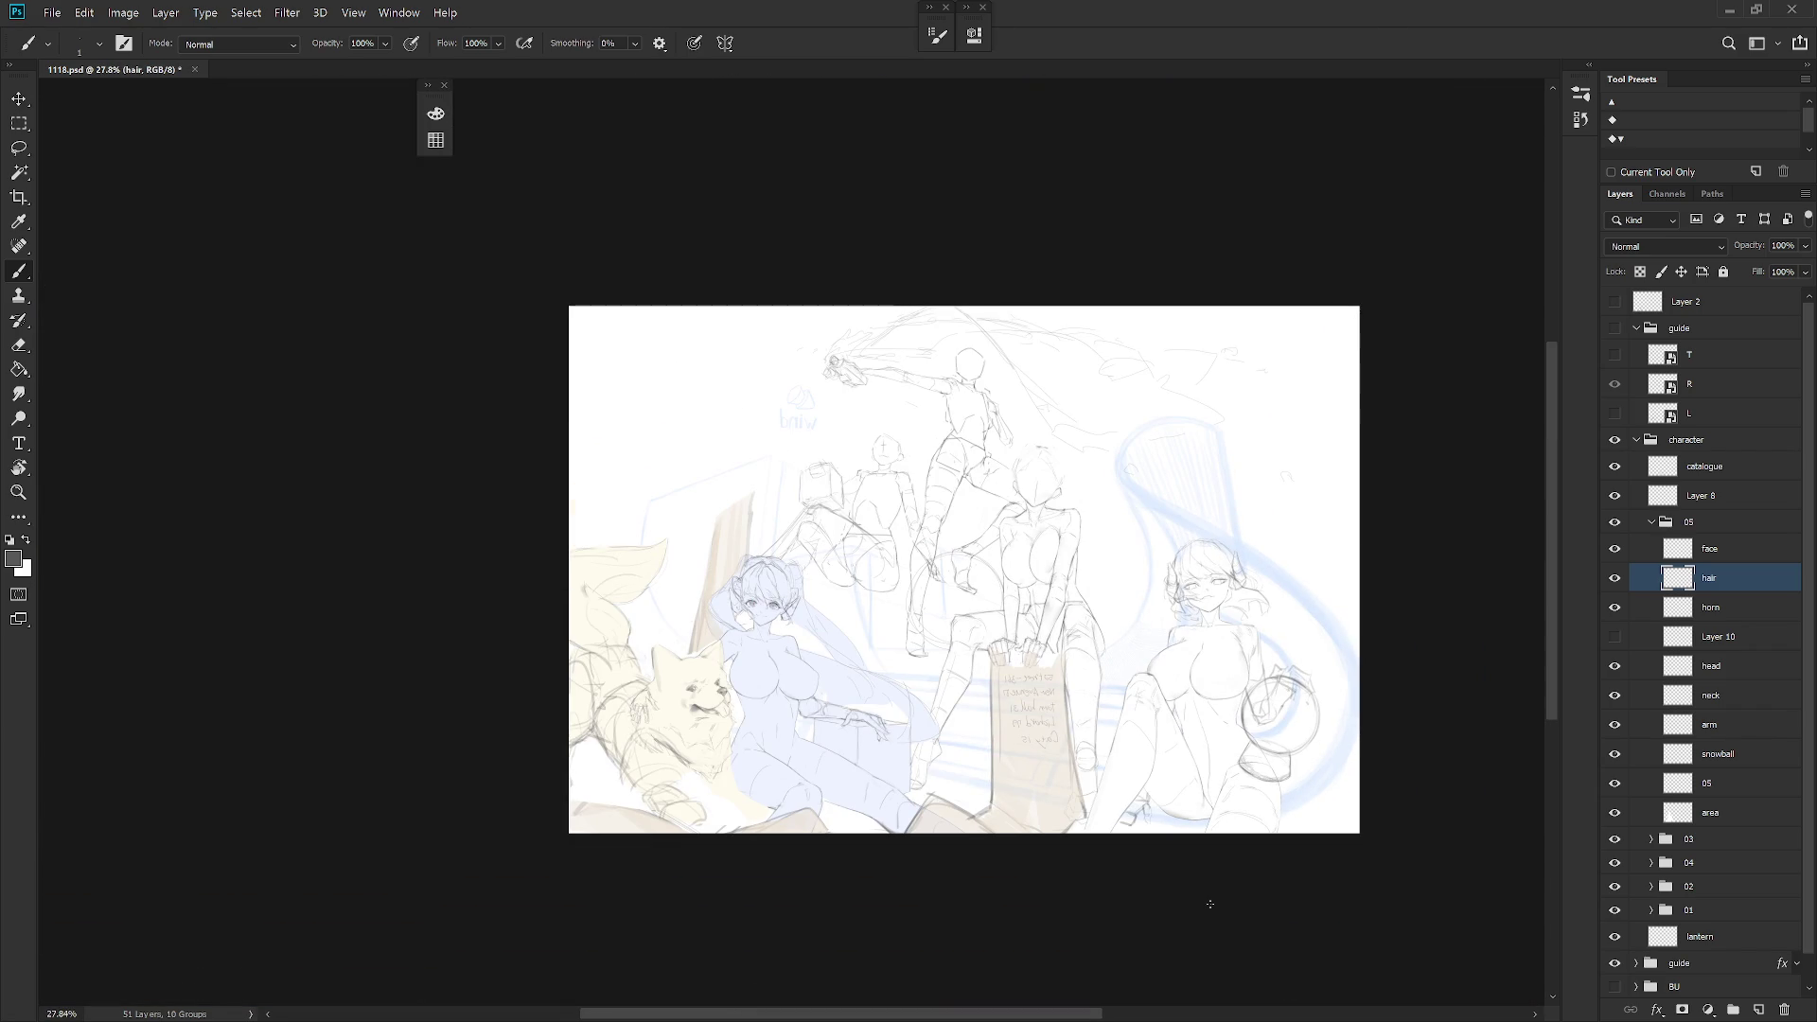
scroll(1230, 573, up, 4)
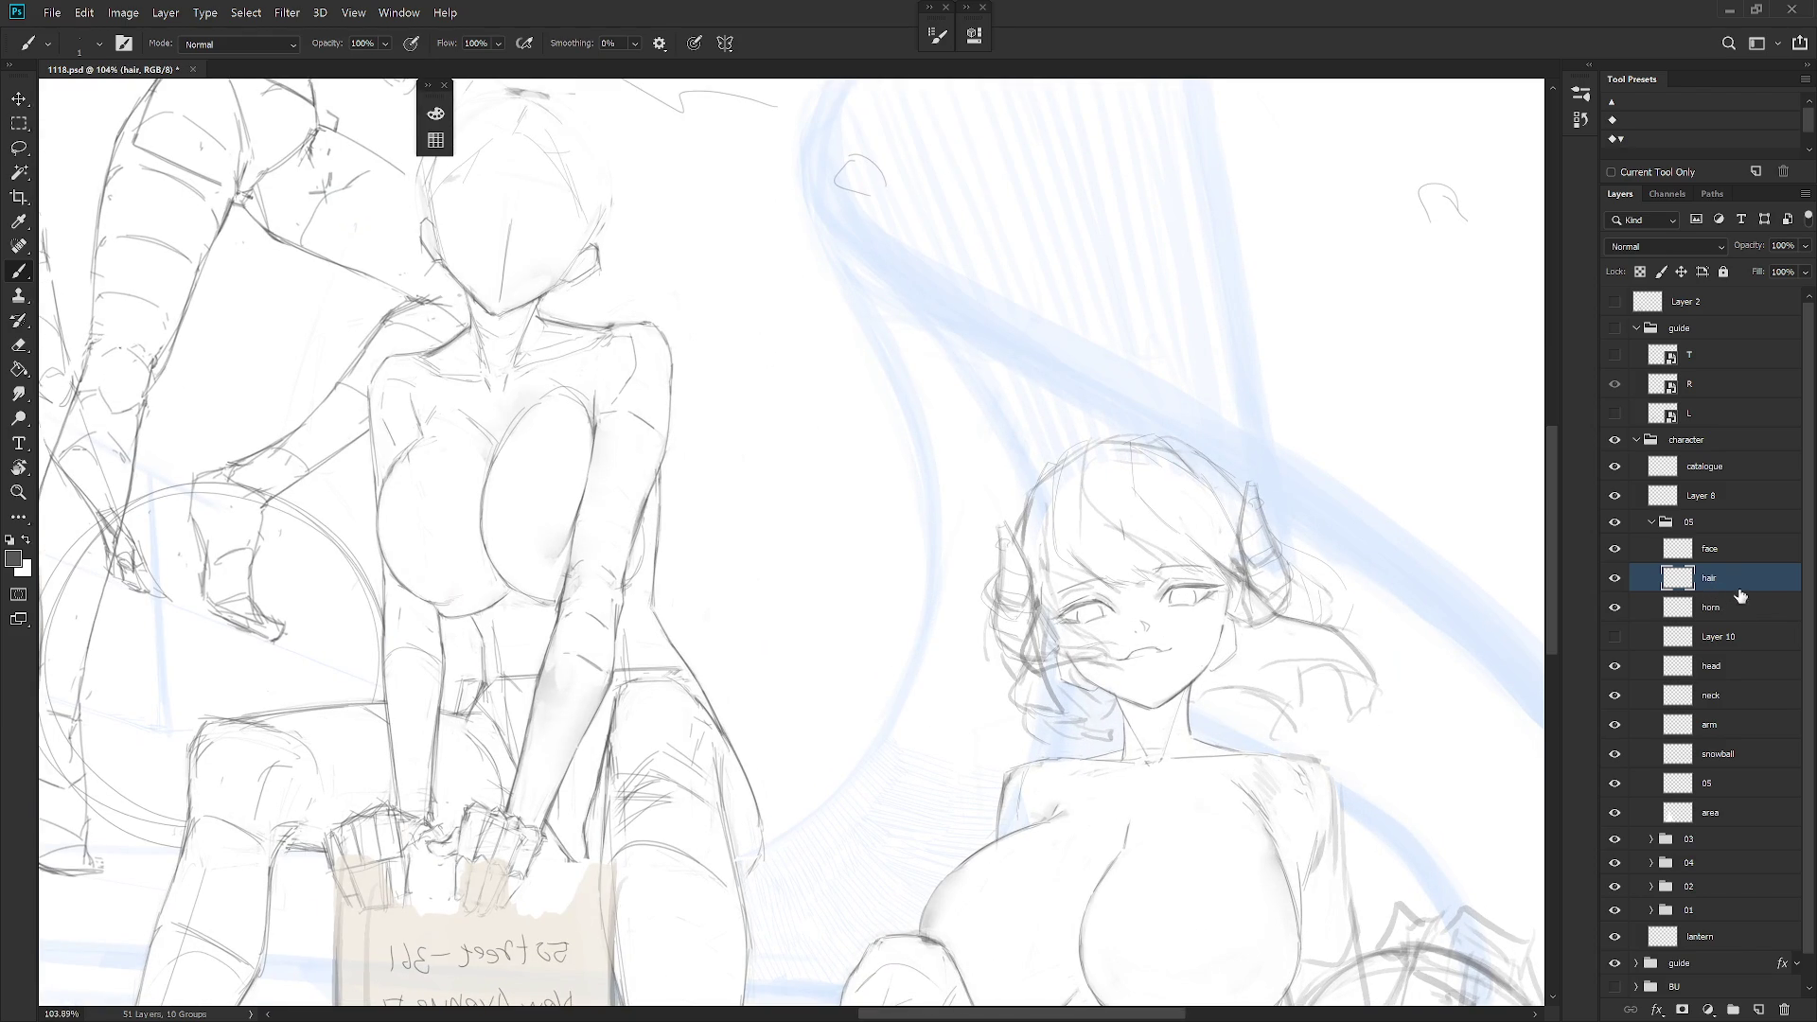
click(1731, 554)
scroll(1221, 533, up, 3)
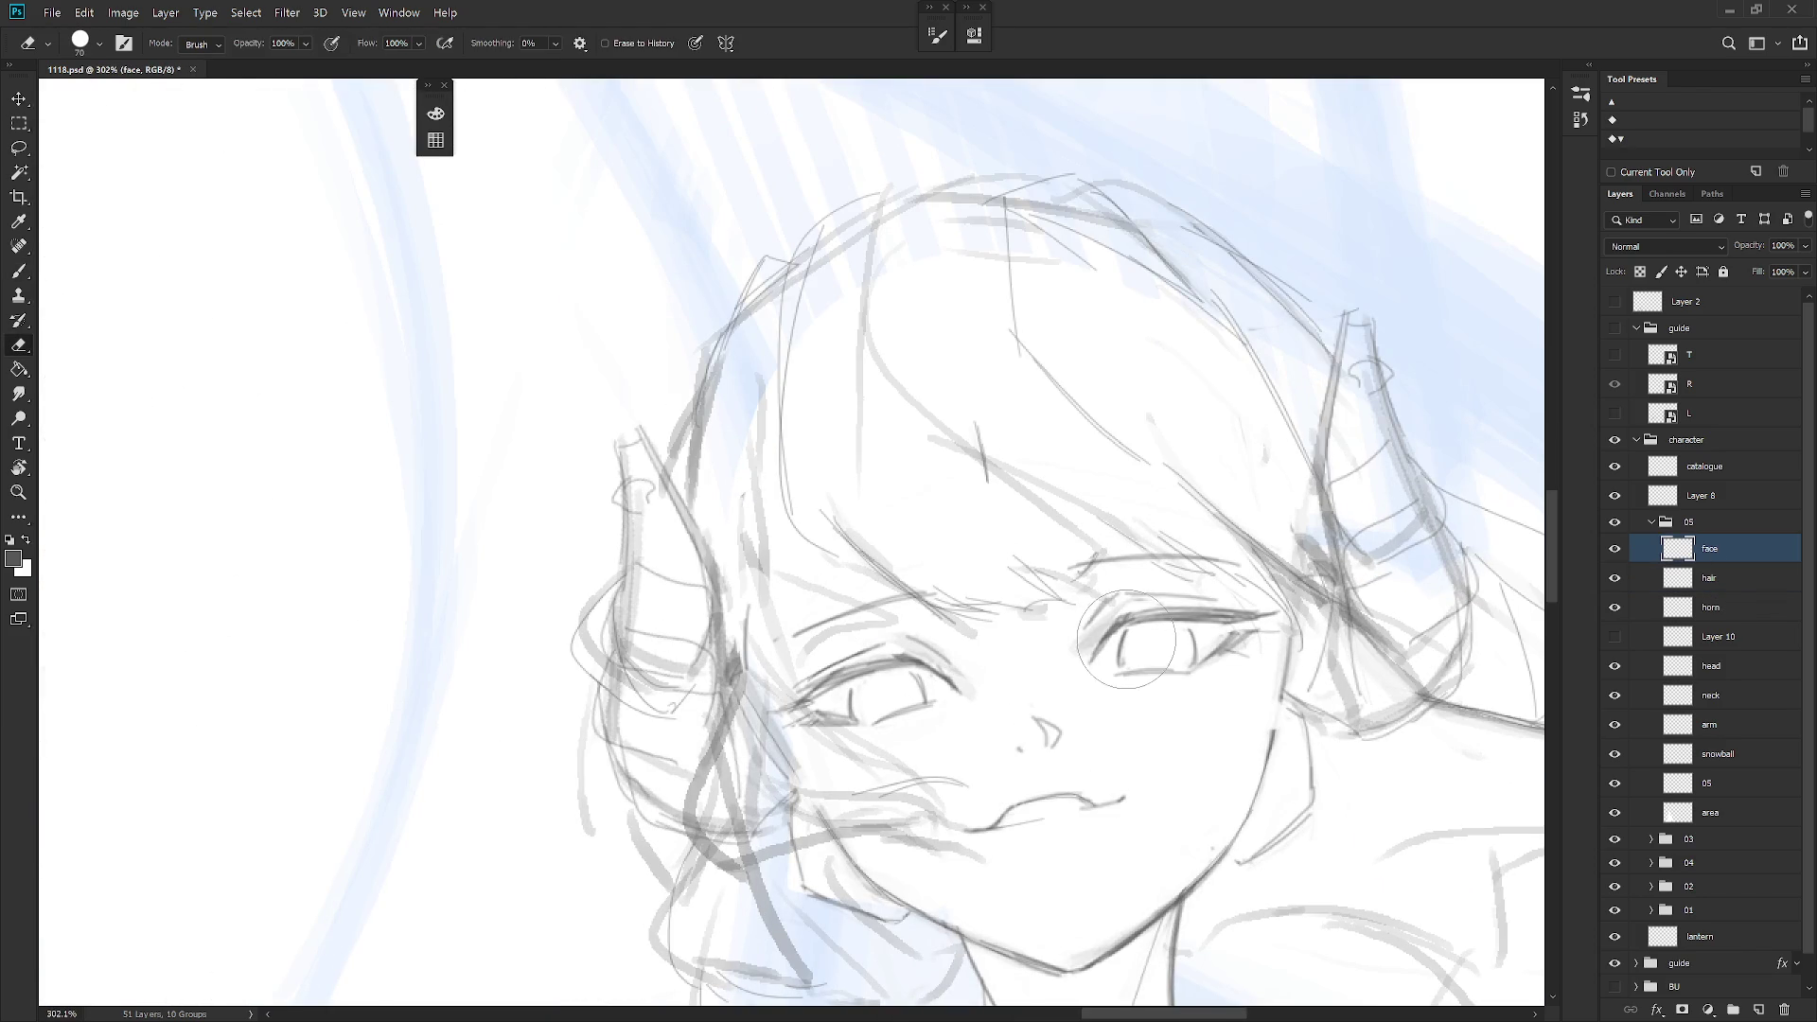
drag(1121, 637, 1121, 669)
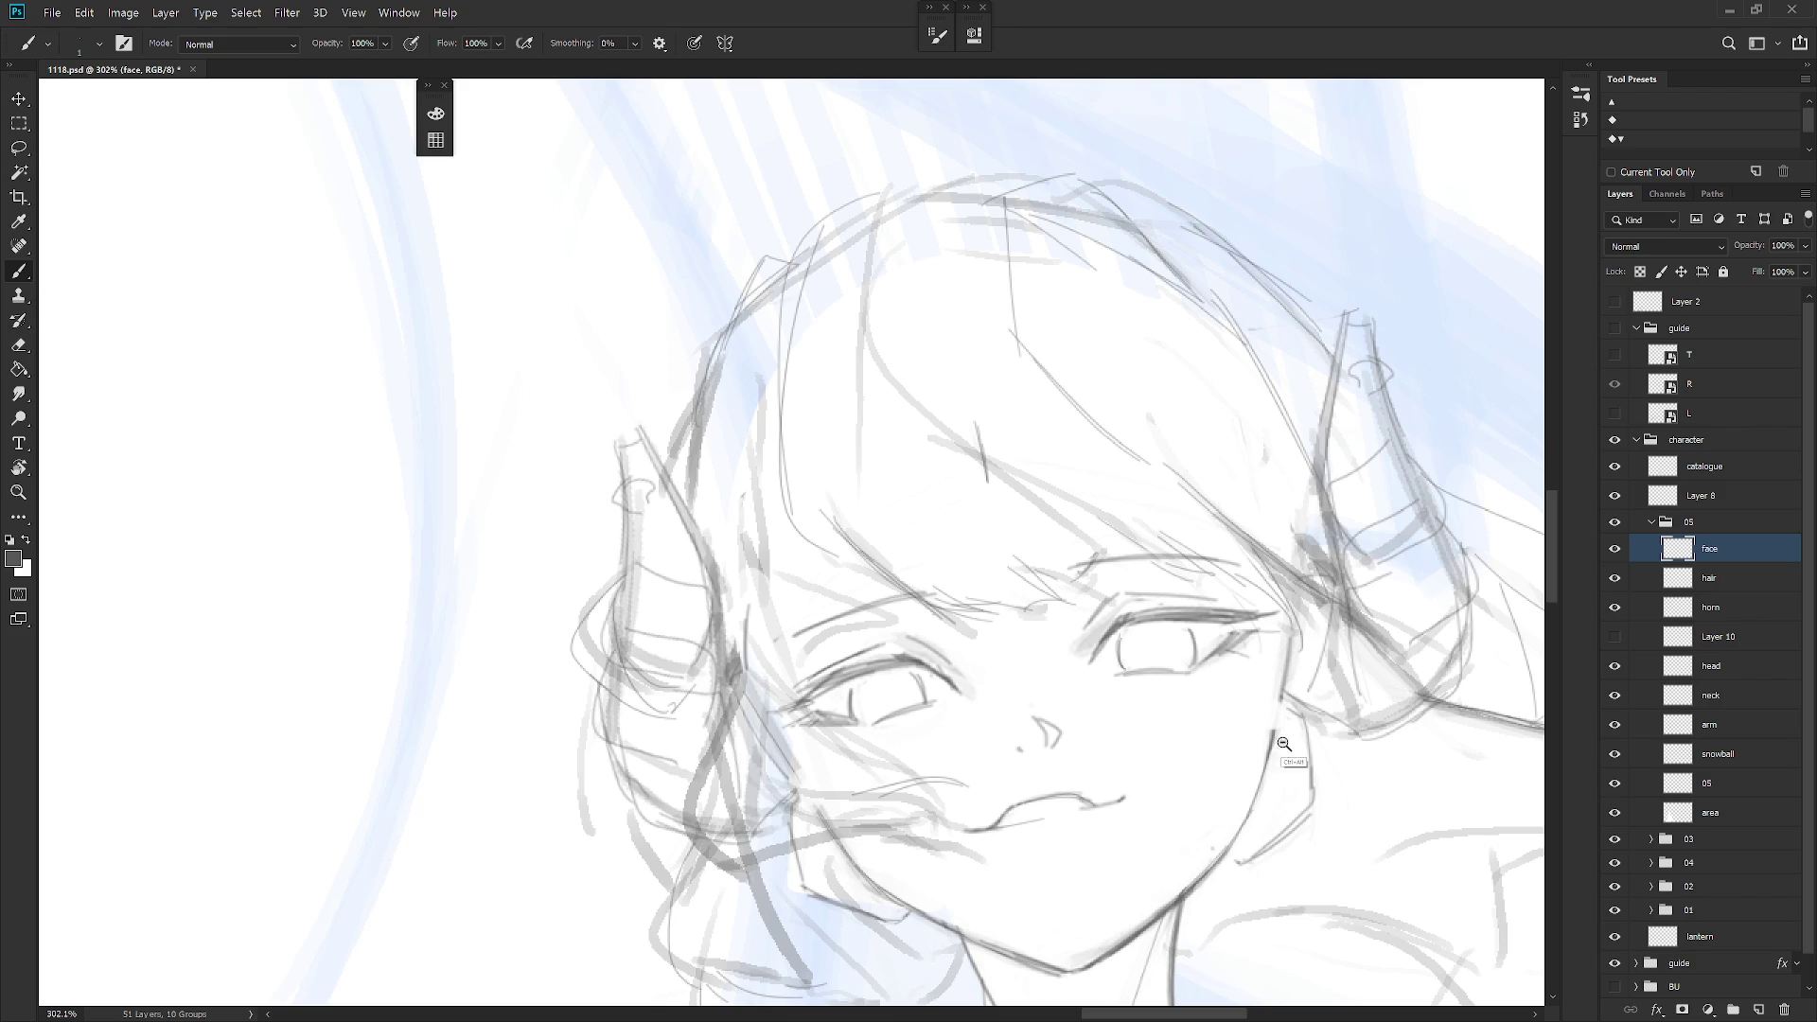
Step through the horn, Layer 10 and head layers and lasso a small area near the jaw
scroll(1231, 734, down, 5)
scroll(1363, 645, up, 4)
key(e)
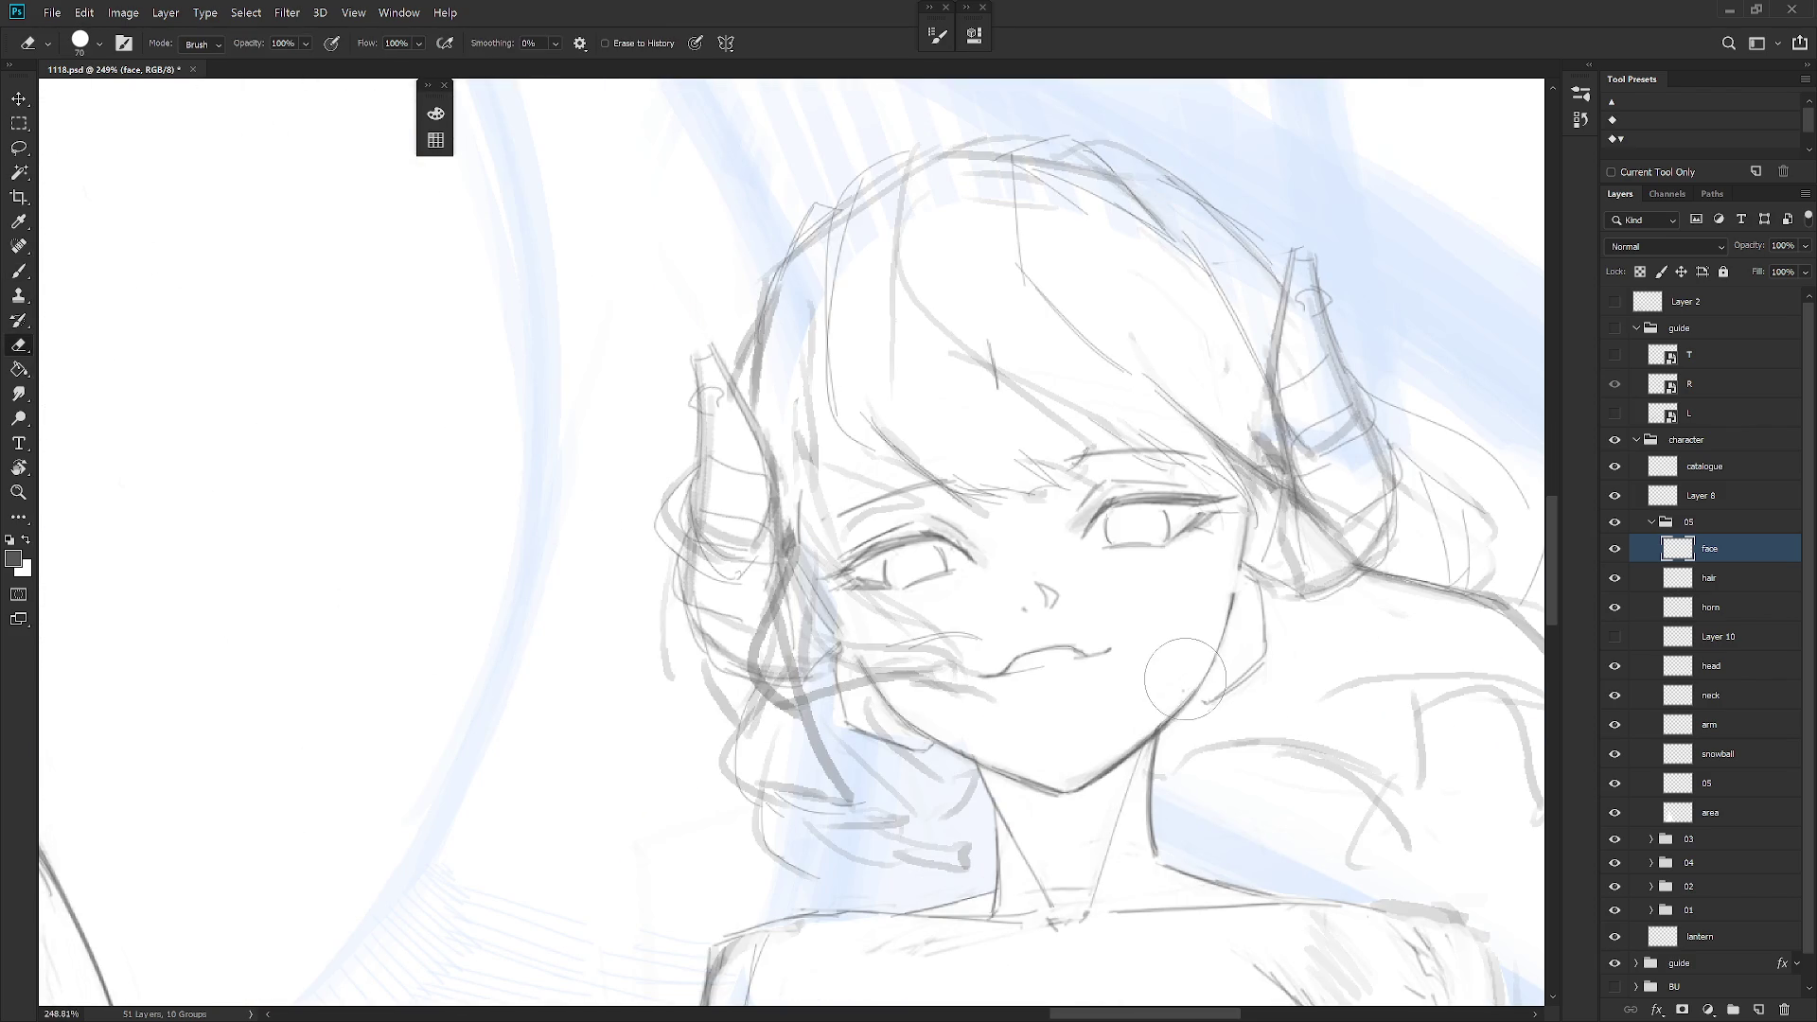
click(1703, 582)
click(1697, 615)
click(1737, 648)
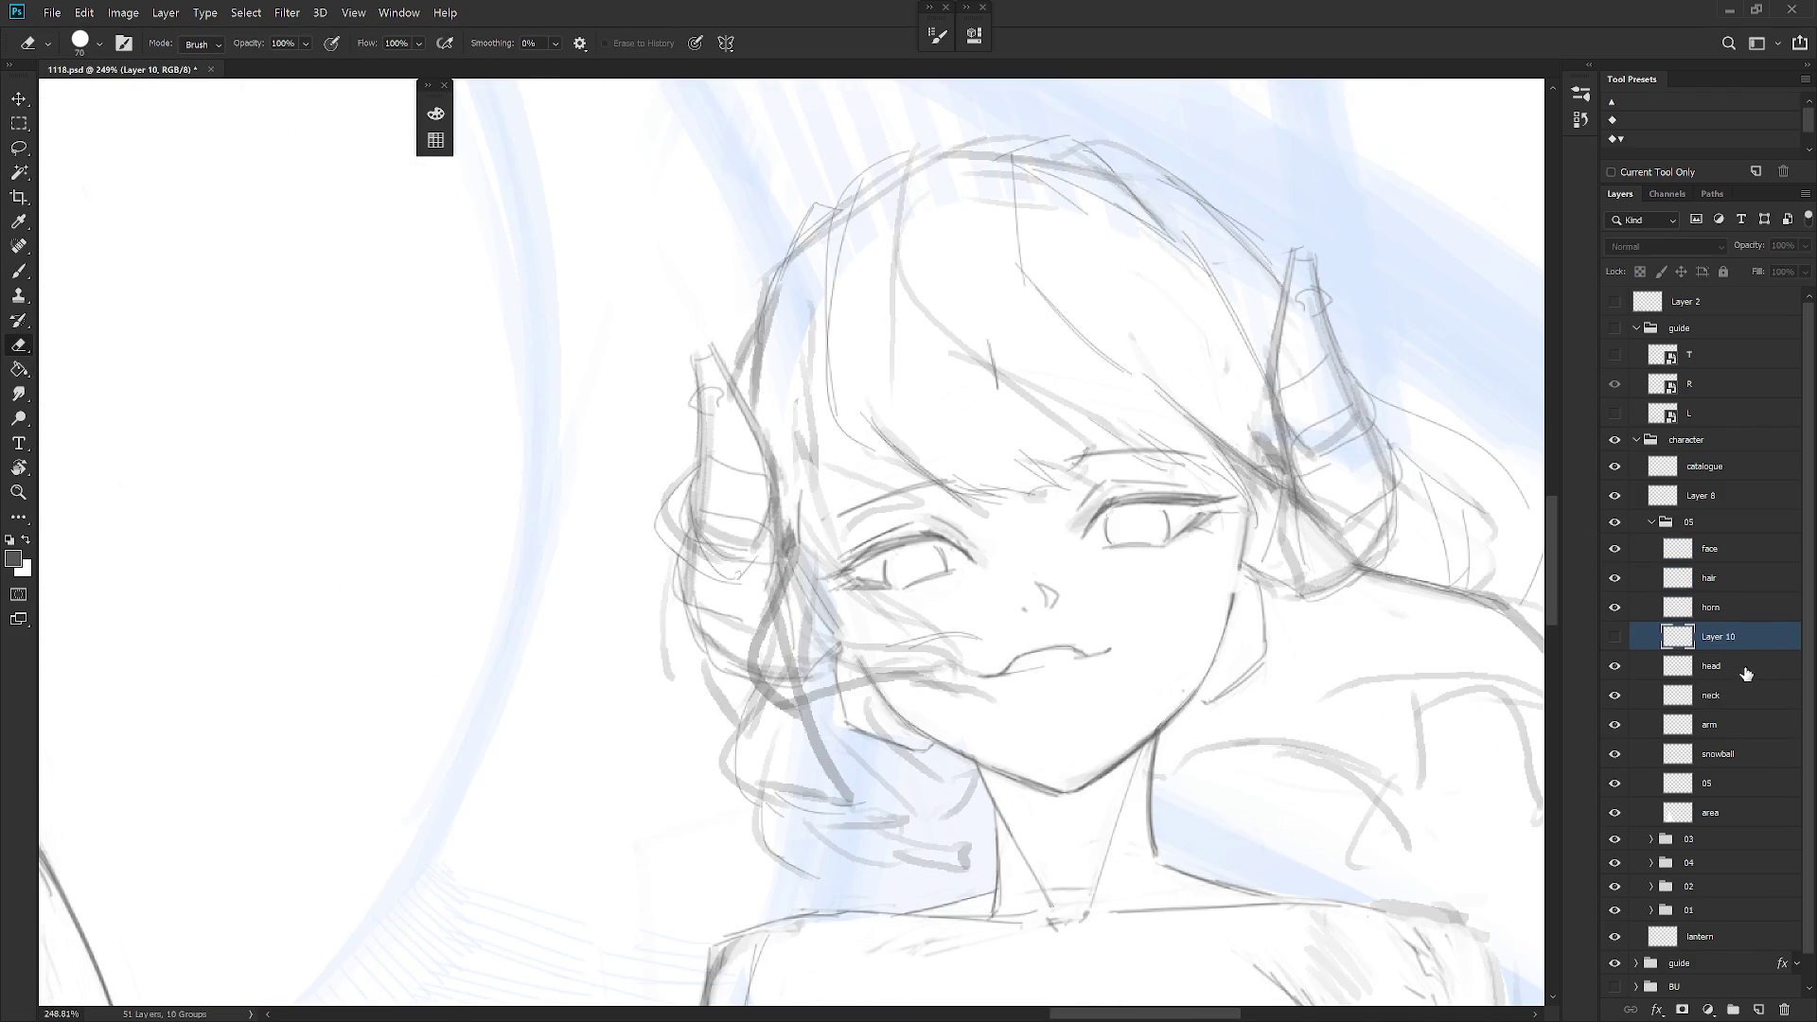
click(1747, 673)
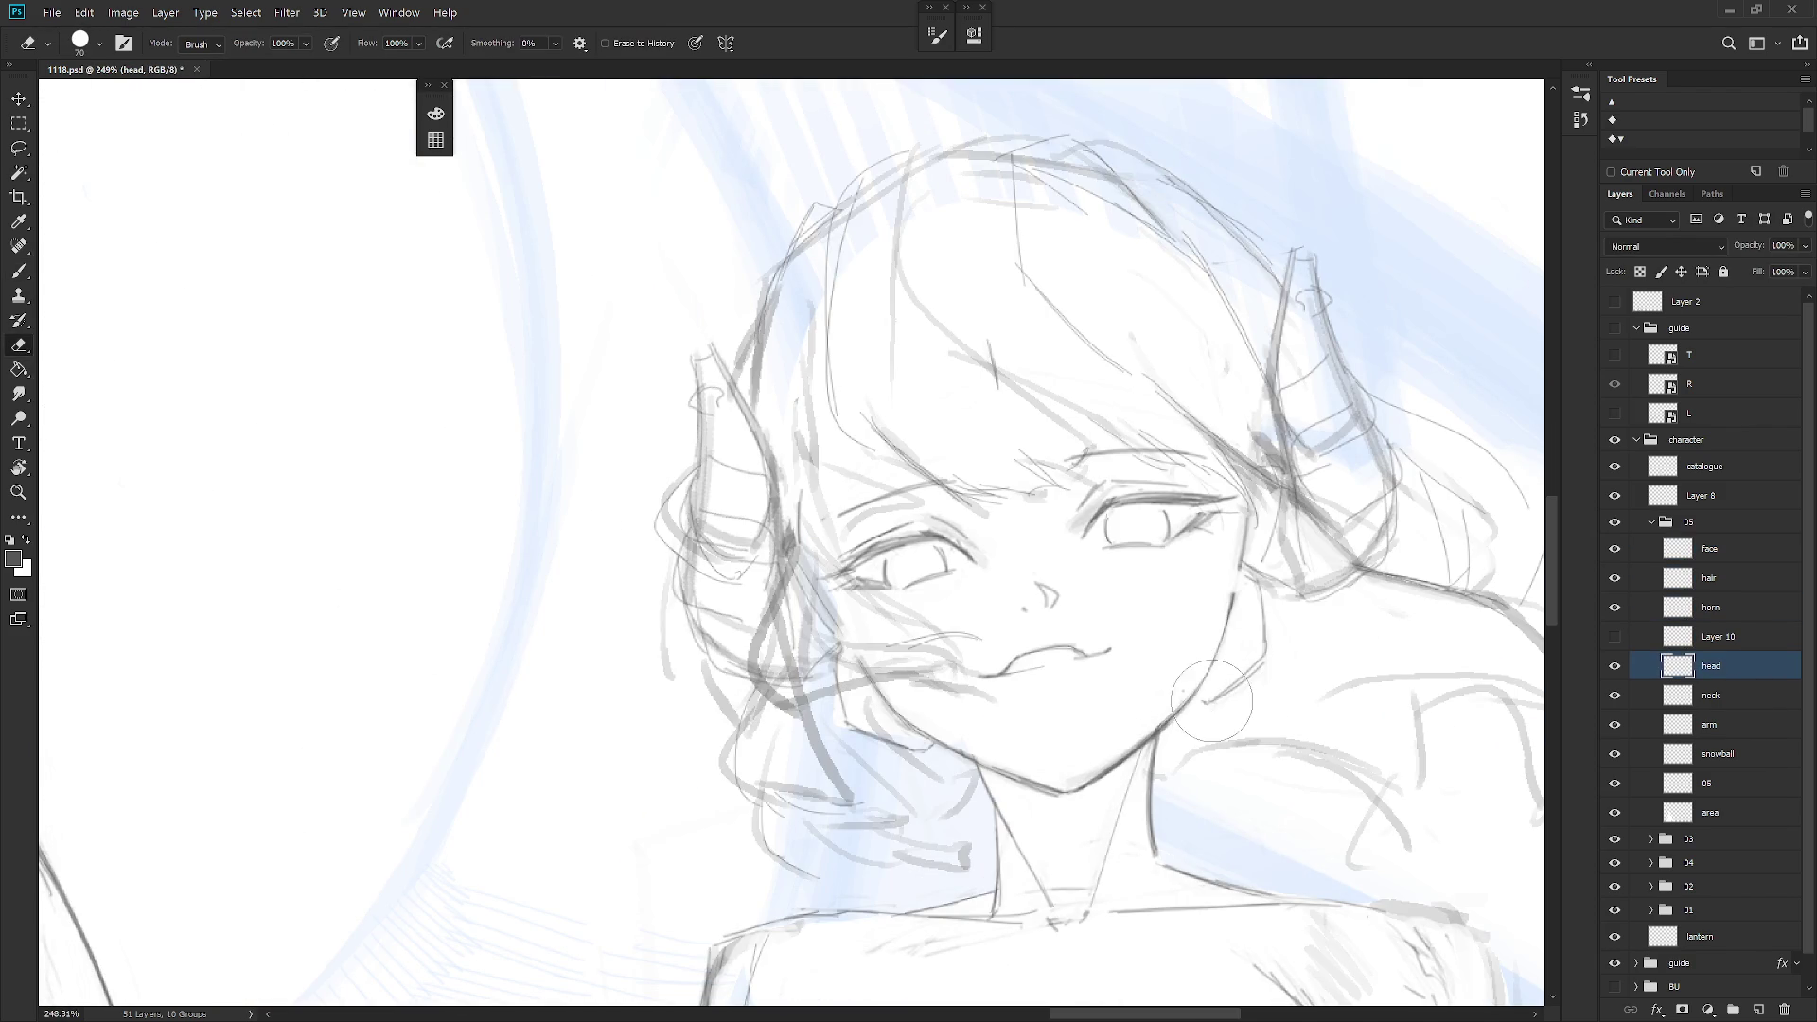
key(l)
drag(1181, 700, 1182, 698)
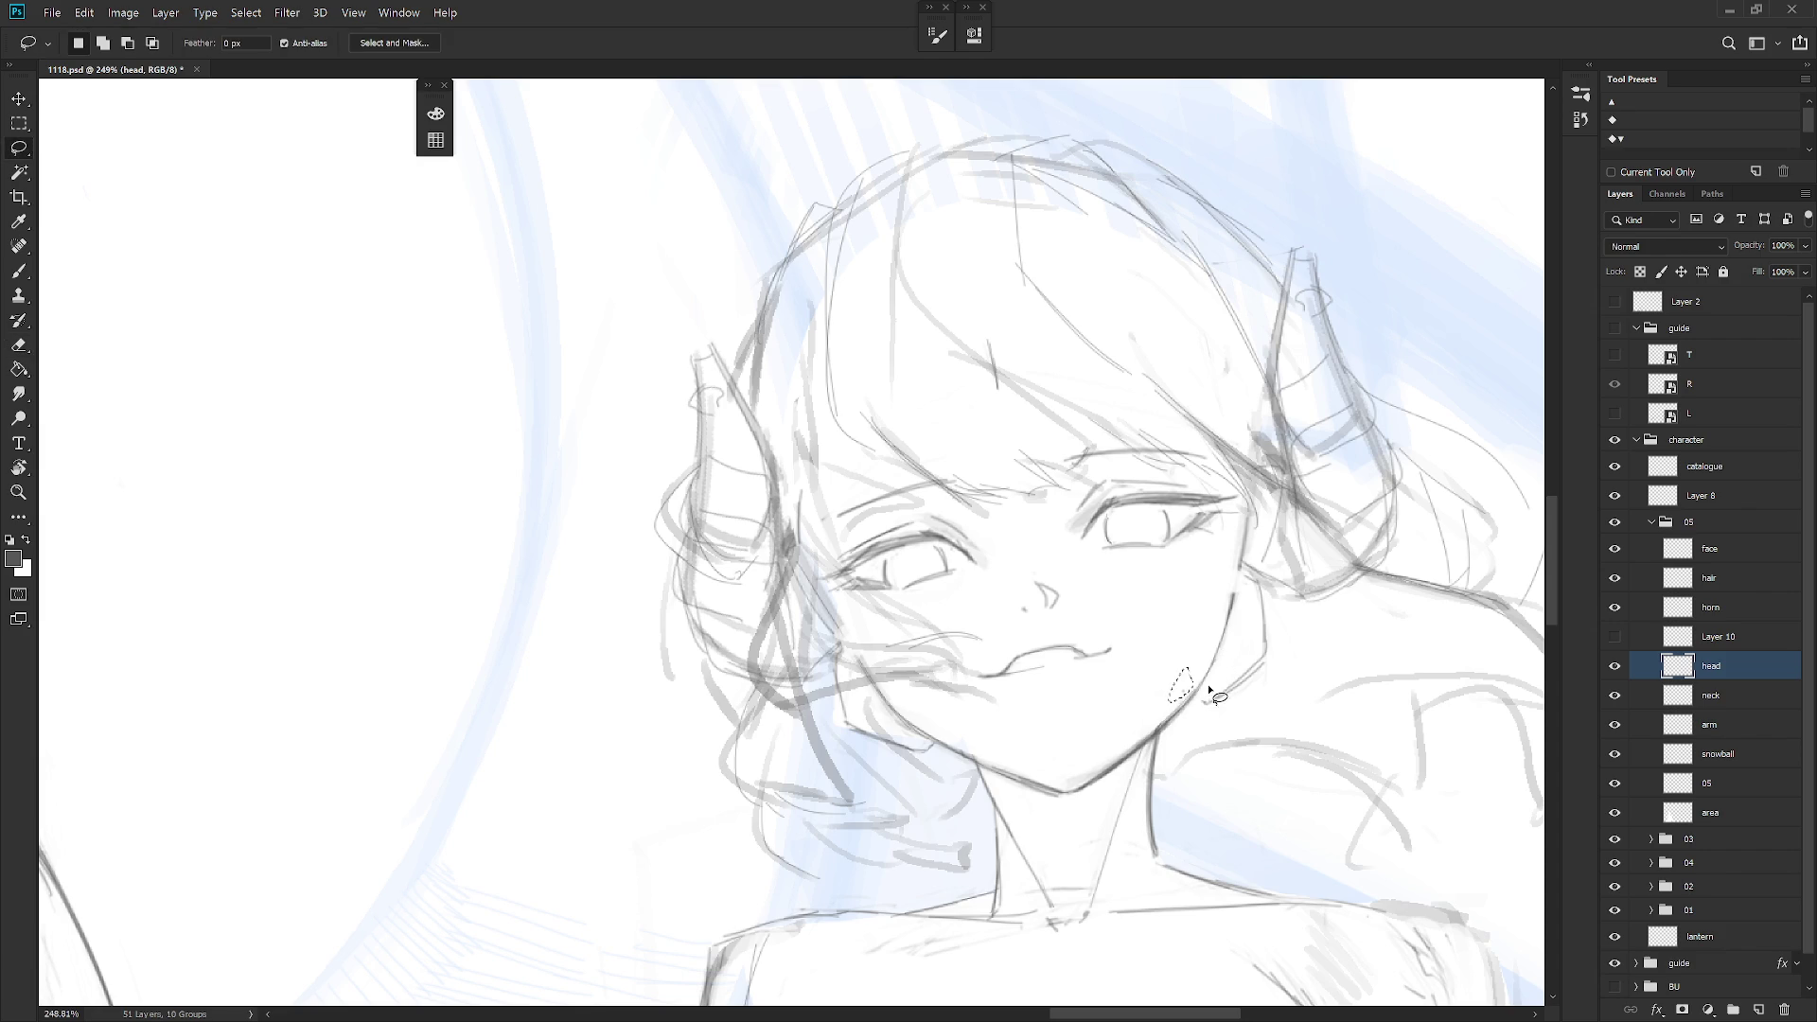
Hide Layer 10's strokes
click(1737, 725)
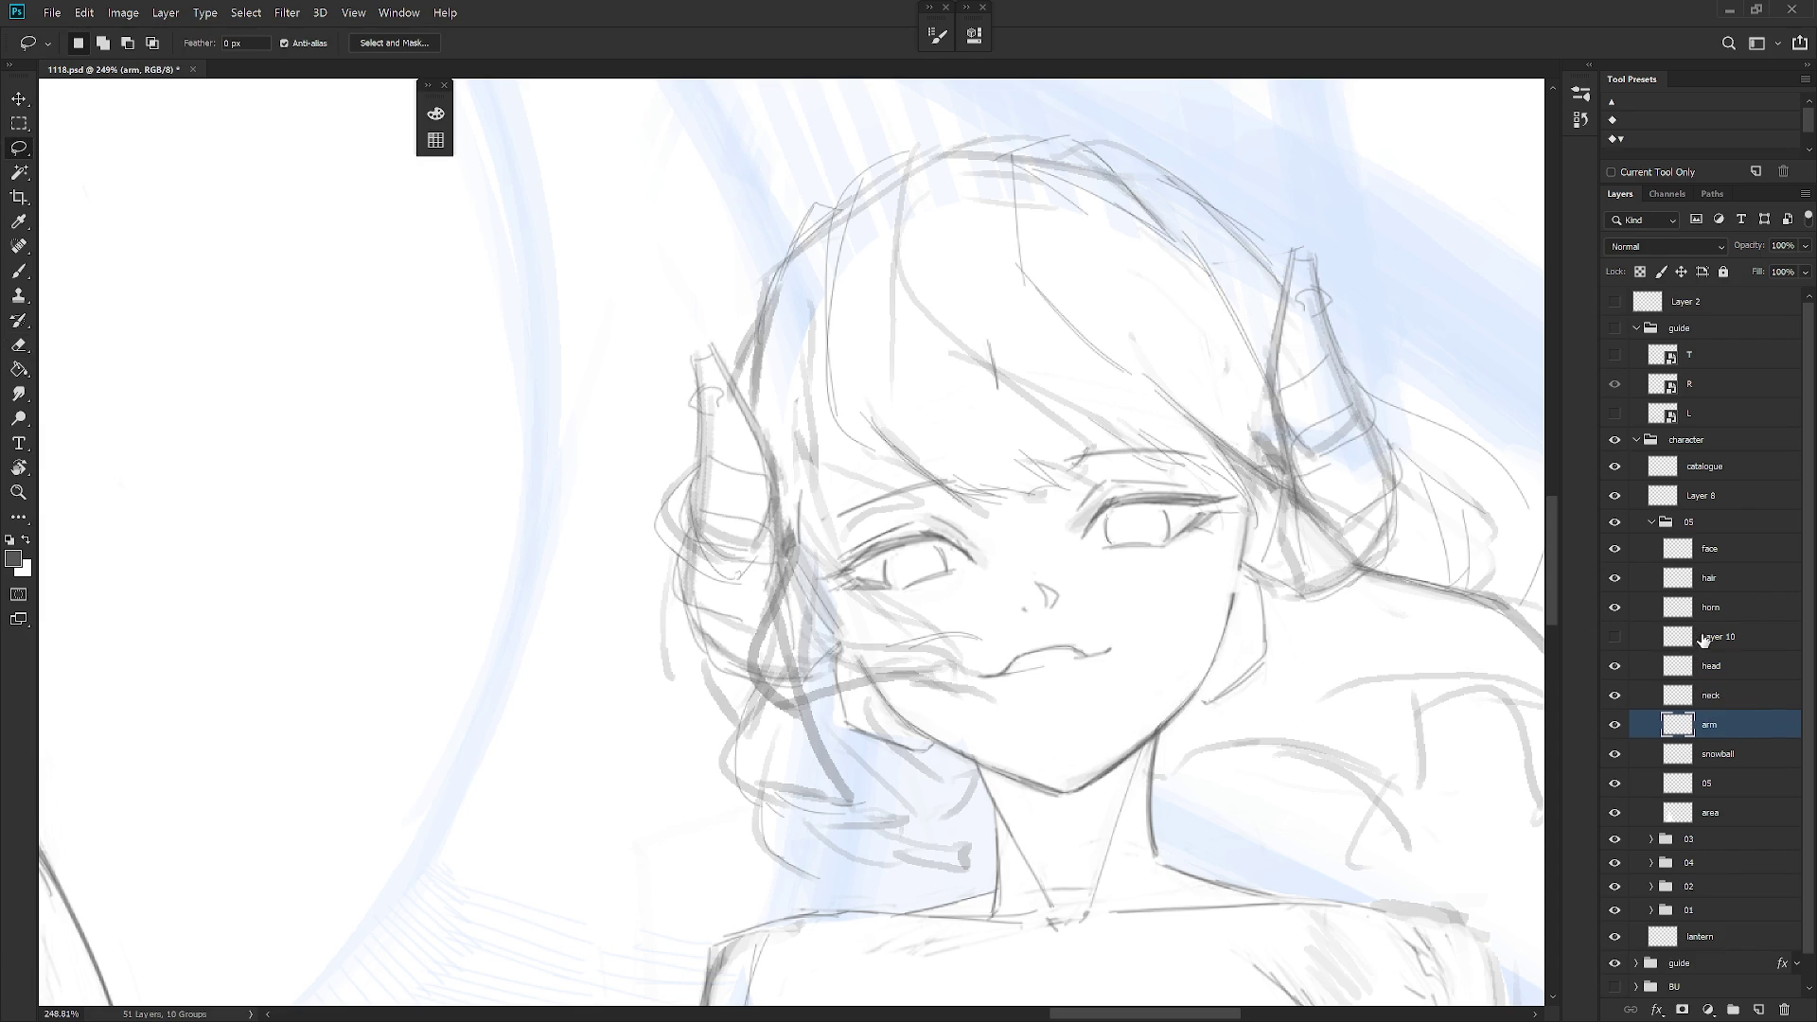
click(1719, 636)
scroll(1530, 672, down, 5)
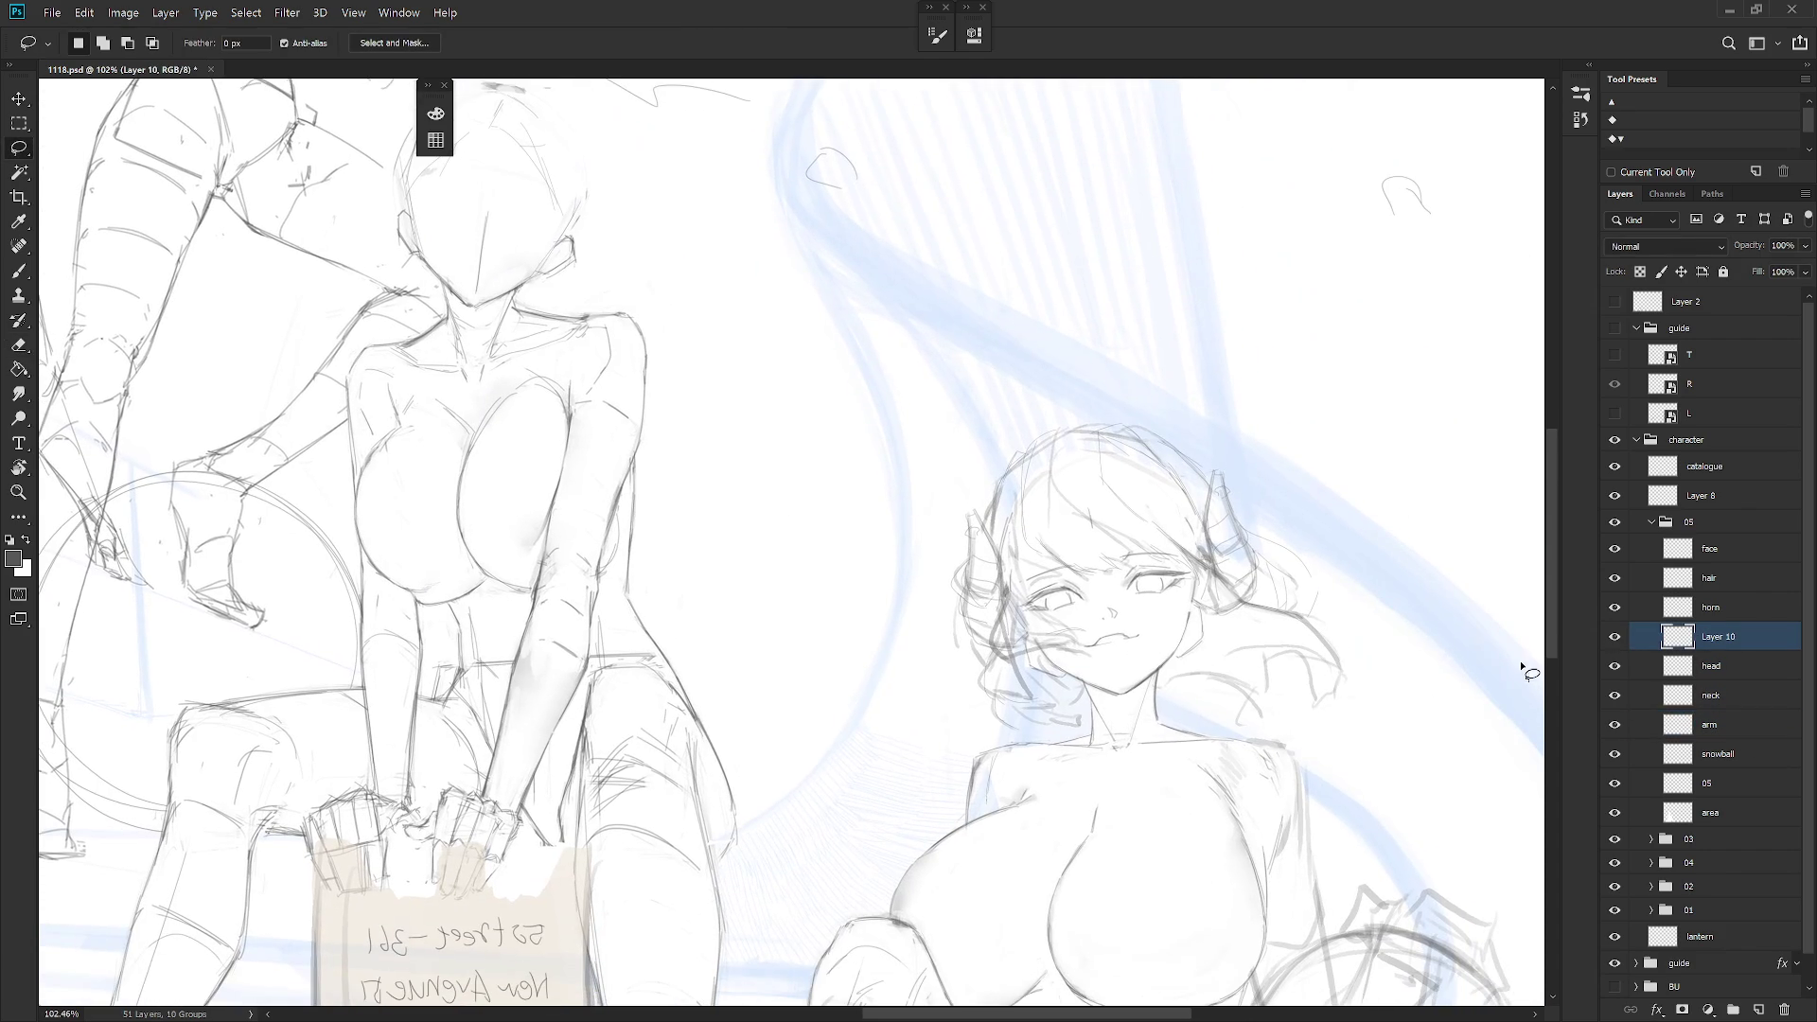
click(1615, 638)
Flip the canvas horizontally to check the proportions
scroll(1504, 695, down, 5)
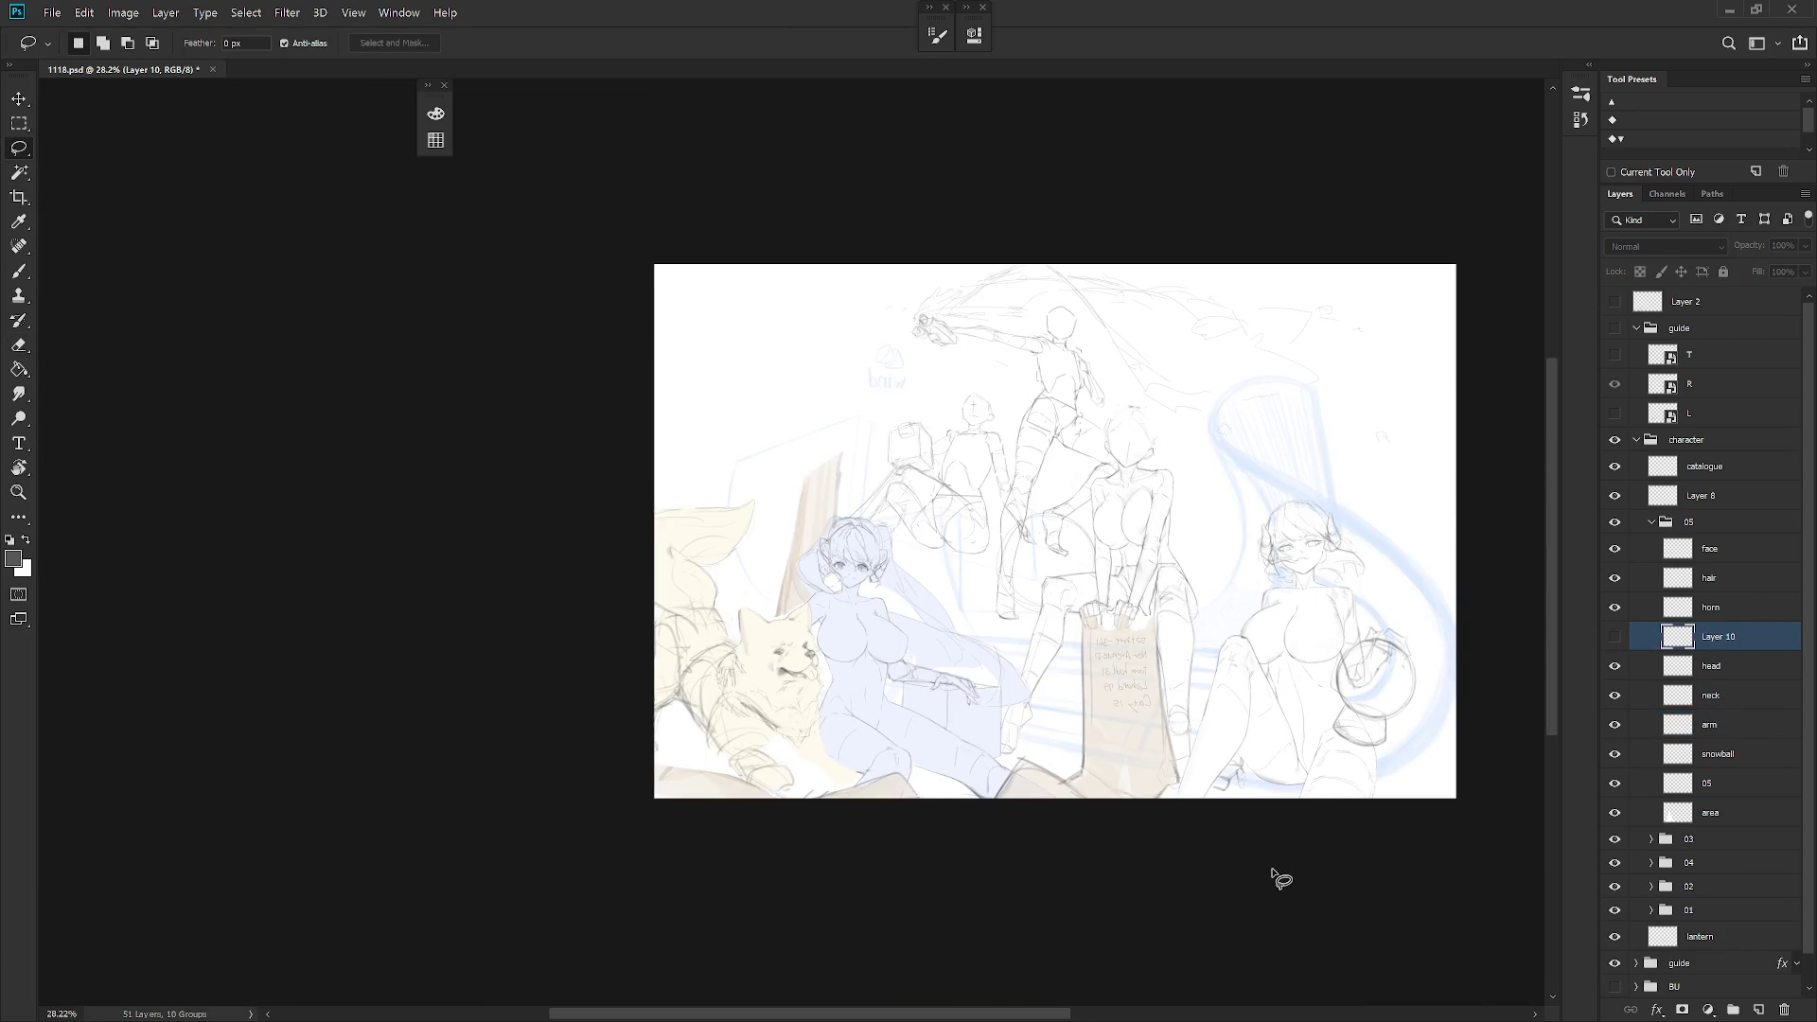
key(ctrl+shift+h)
scroll(1034, 423, up, 5)
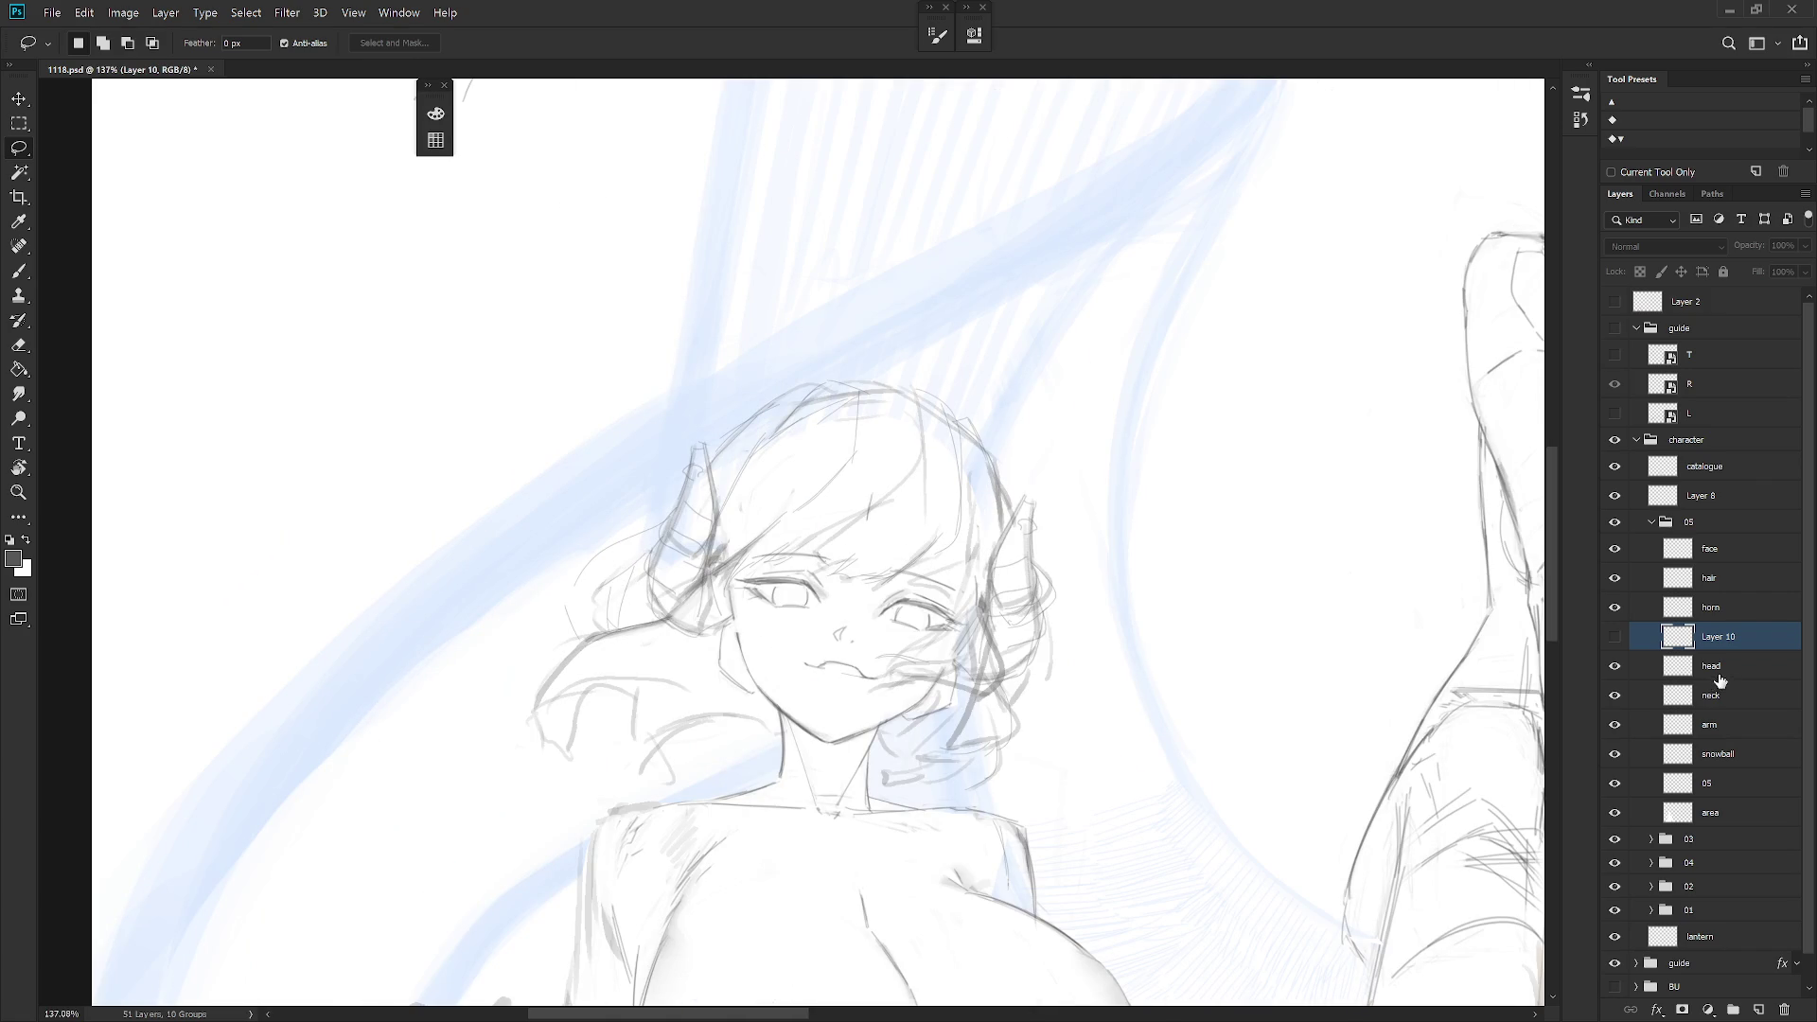
Add a new layer named 'eye' above the hair layer
click(1726, 584)
key(ctrl+shift+n)
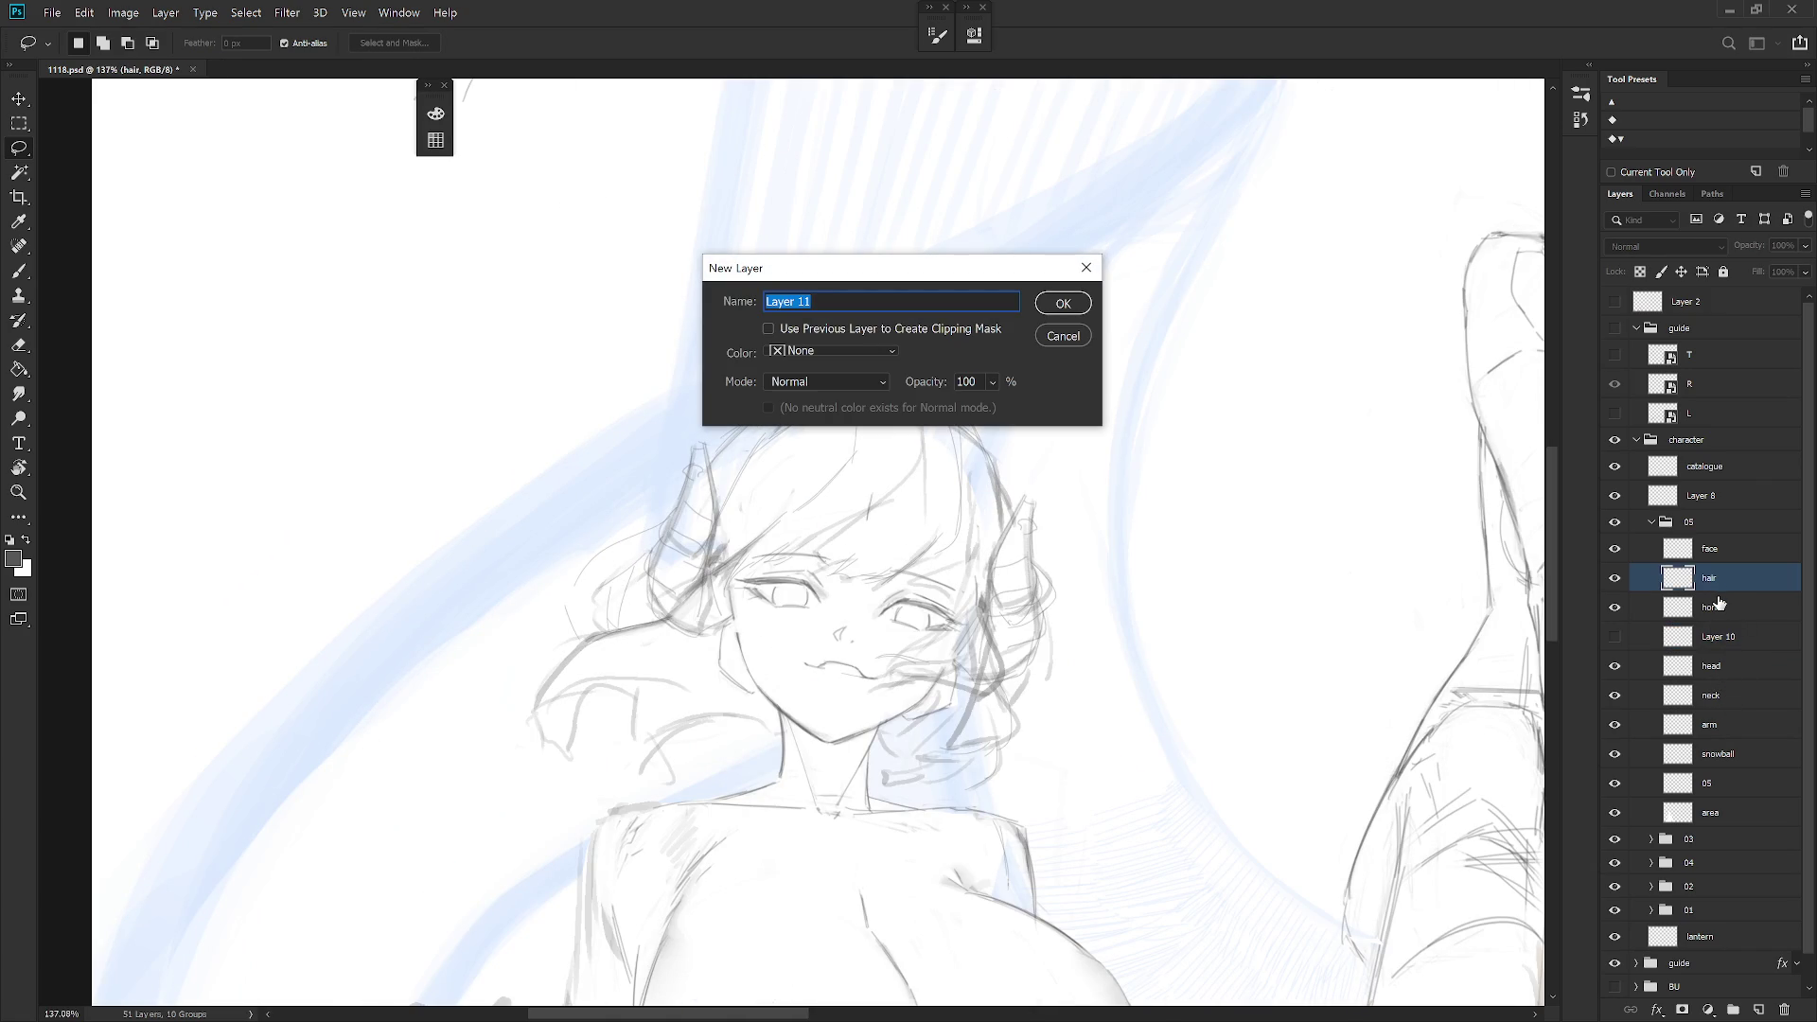
text(eye)
key(Return)
Shade both of the seated girl's irises grey with the pencil
key(b)
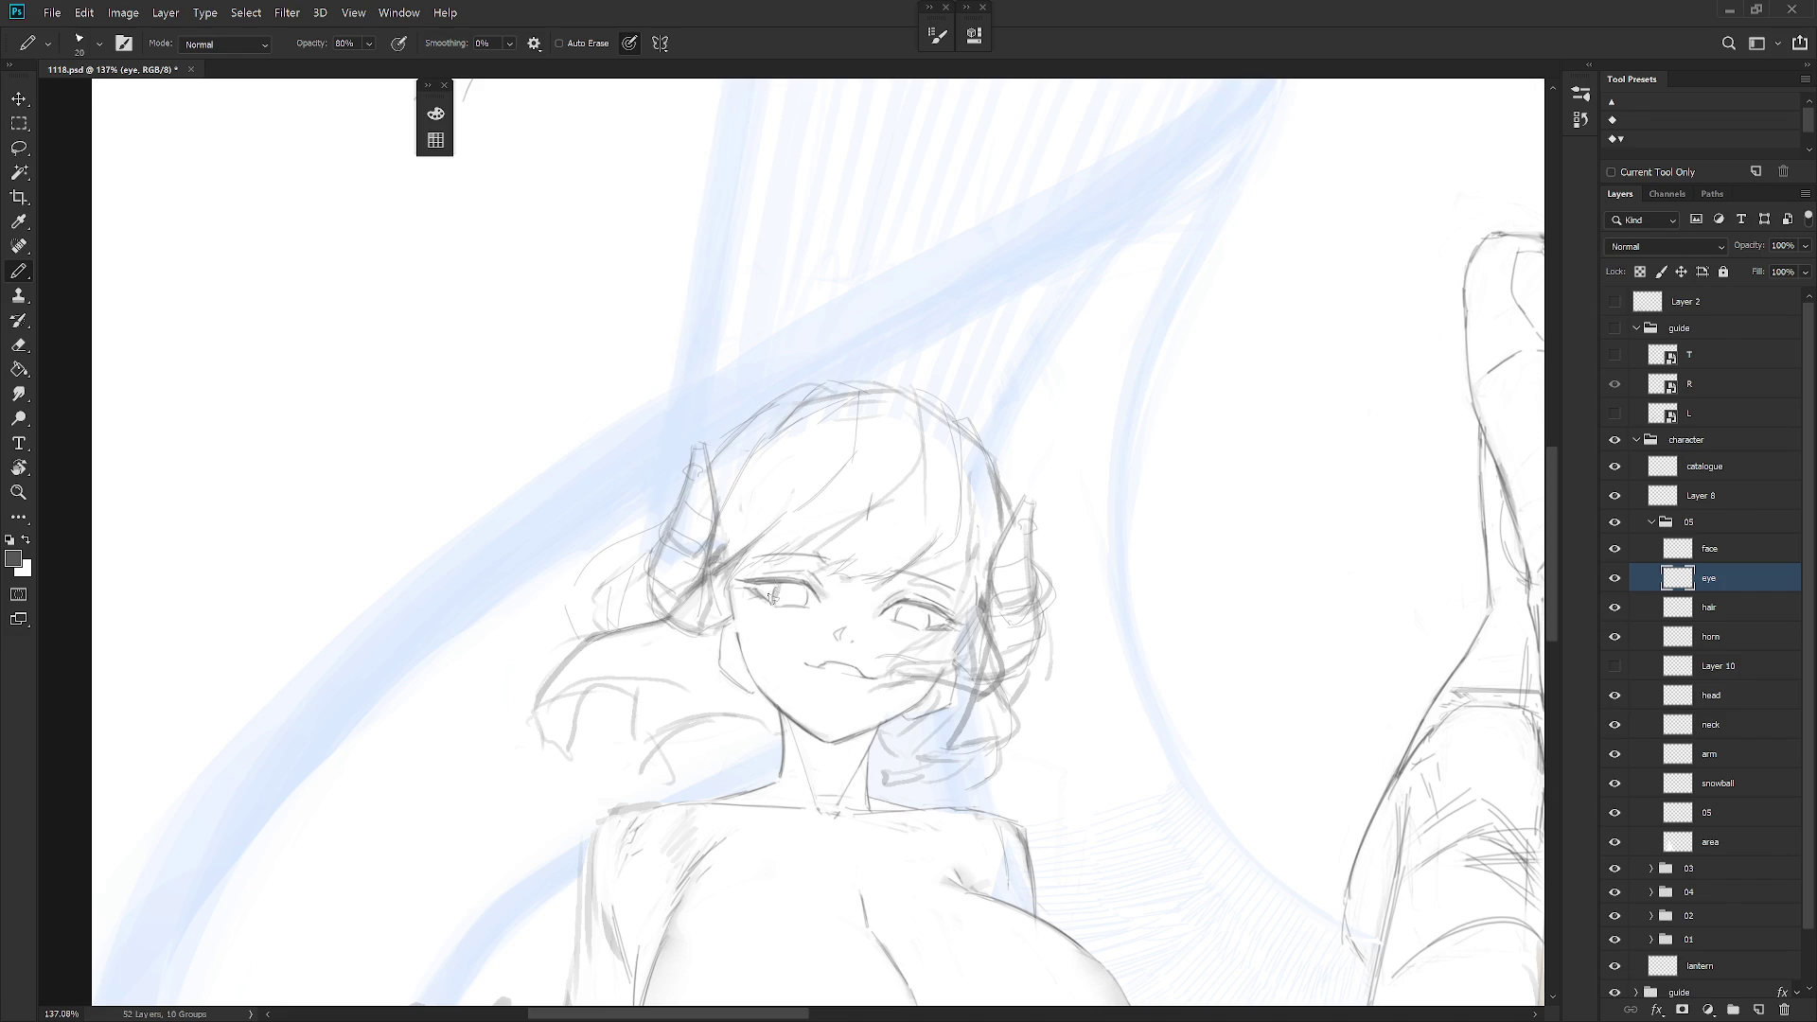
key(r)
drag(930, 841, 930, 840)
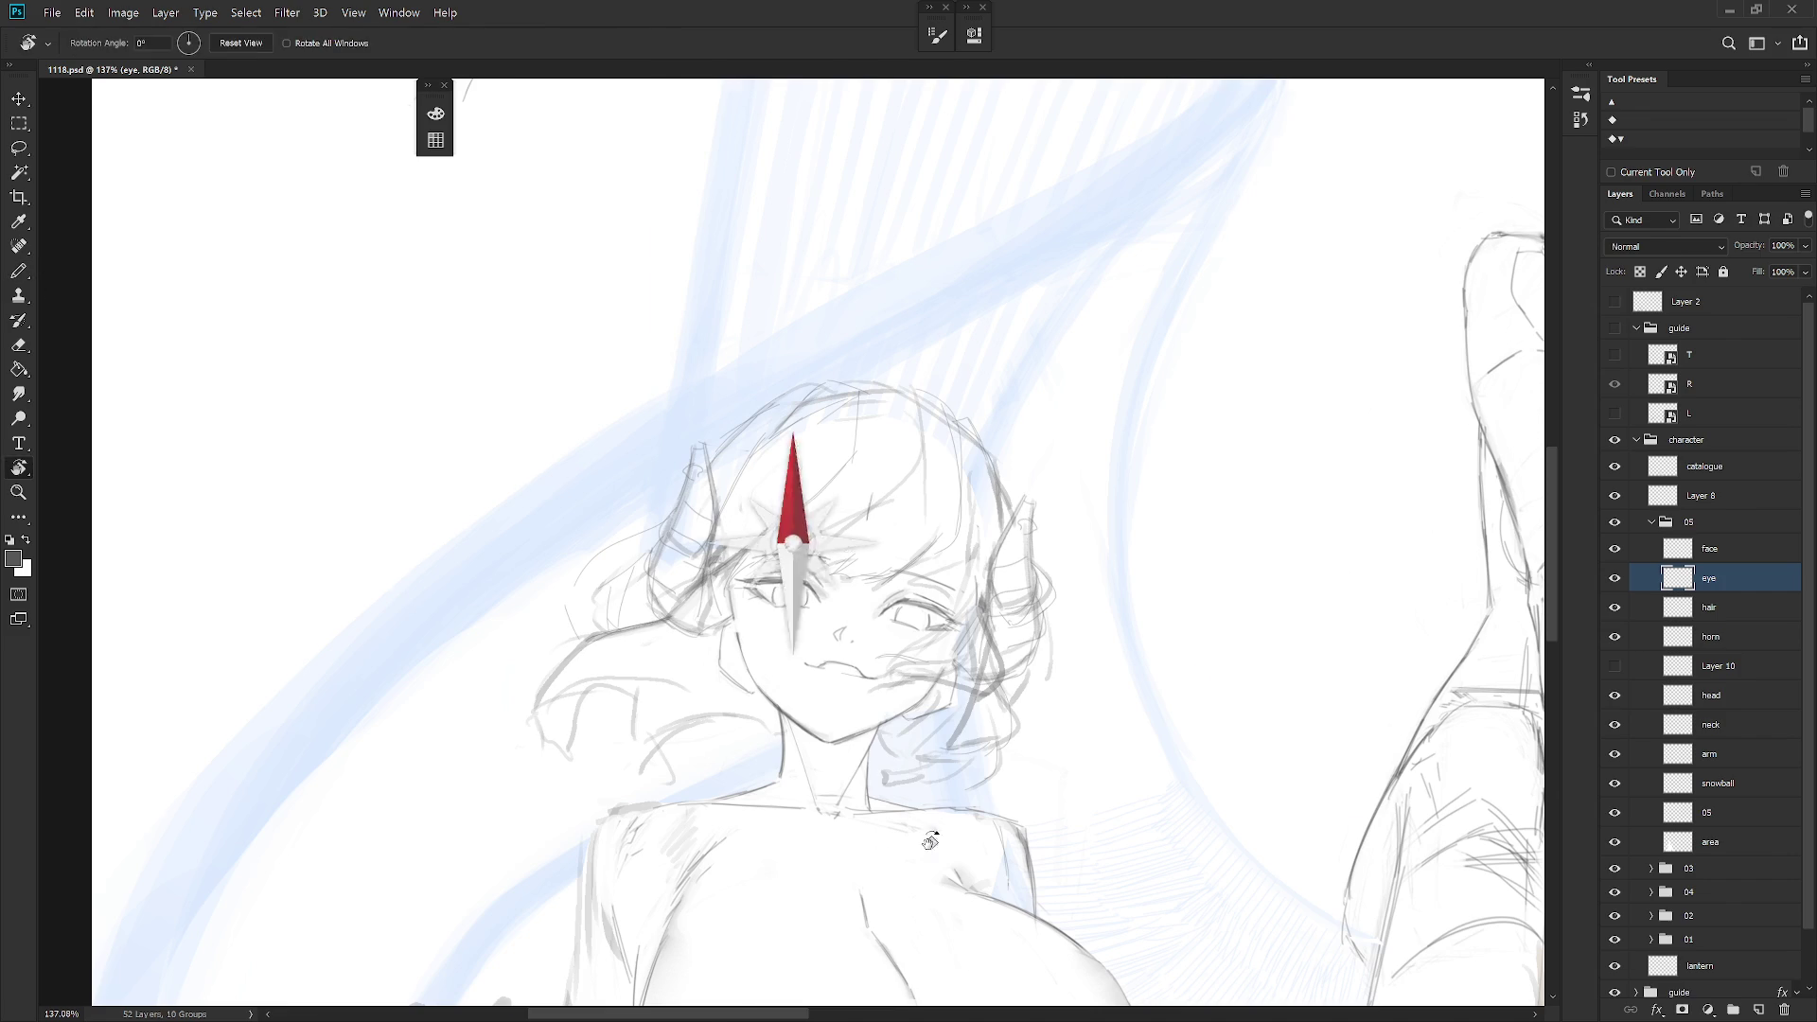
scroll(791, 556, up, 3)
mouse_move(771, 547)
mouse_down()
mouse_move(795, 545)
mouse_move(770, 571)
mouse_move(806, 557)
mouse_up()
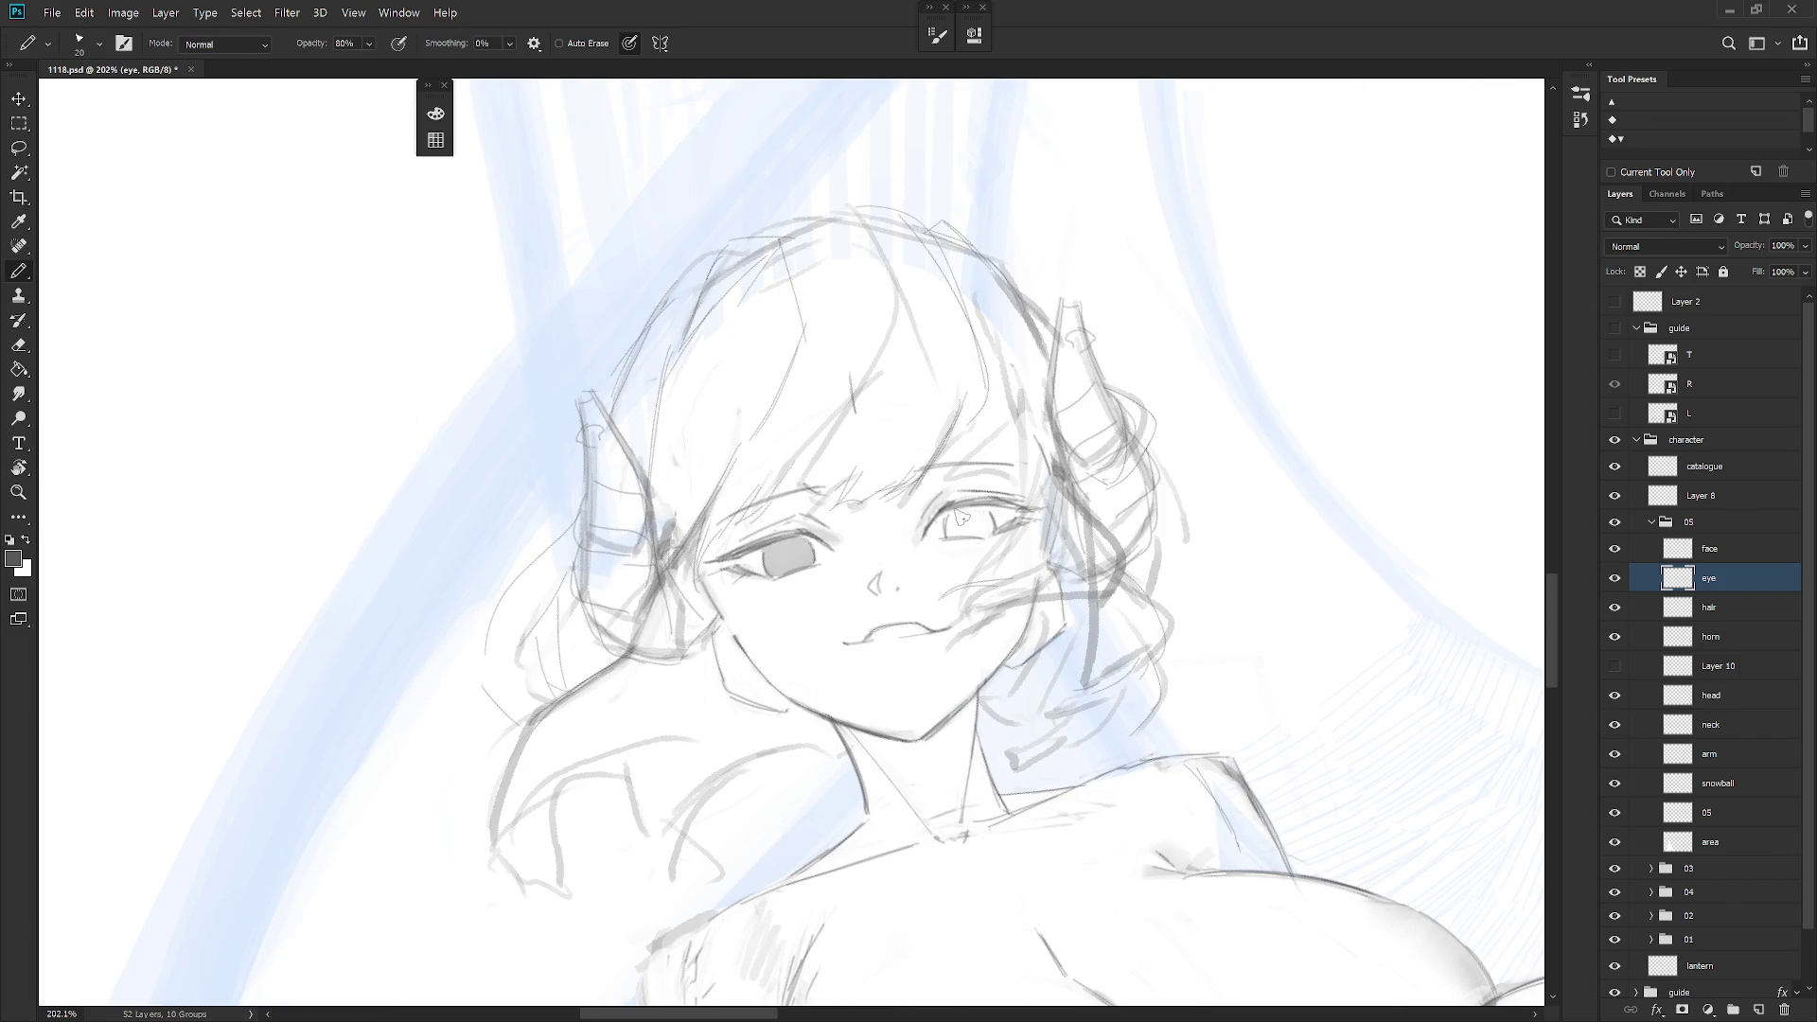
drag(960, 517, 988, 521)
Re-tilt and recentre the face view, checking the hair layer before returning to the eye layer
drag(972, 626, 1017, 659)
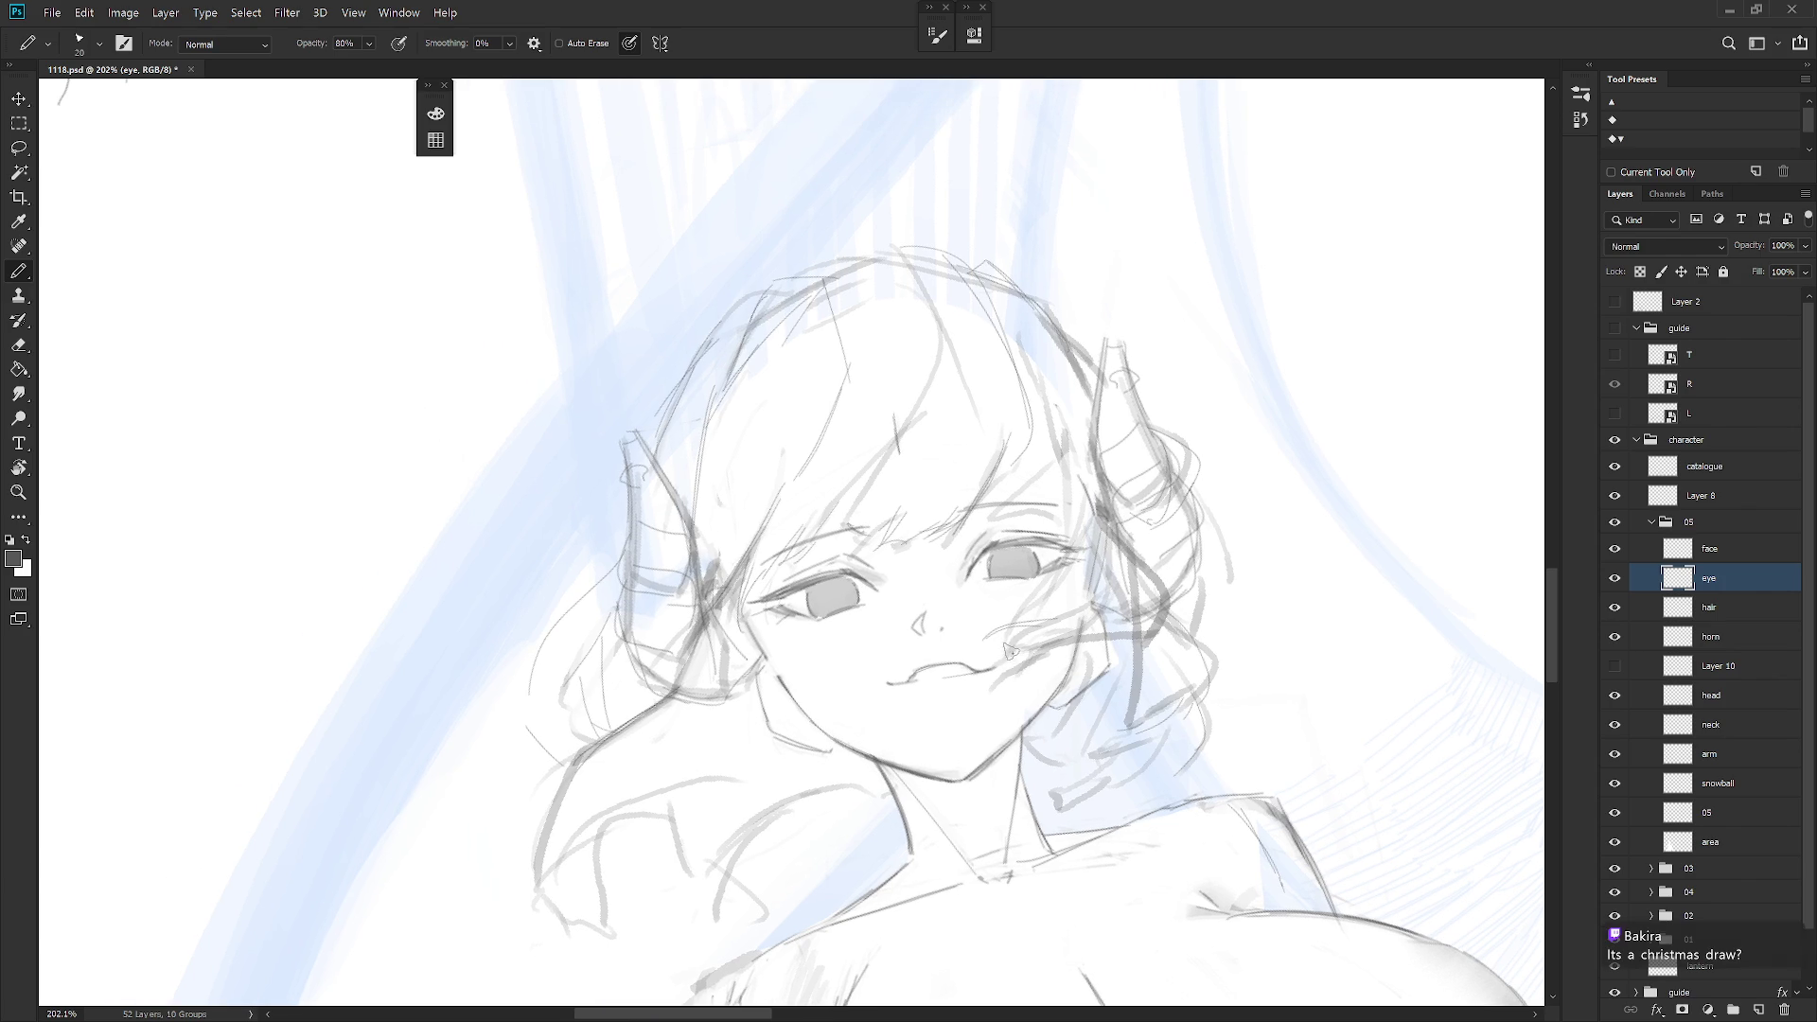
mouse_move(1013, 600)
mouse_down()
mouse_move(1003, 705)
mouse_move(1093, 672)
mouse_up()
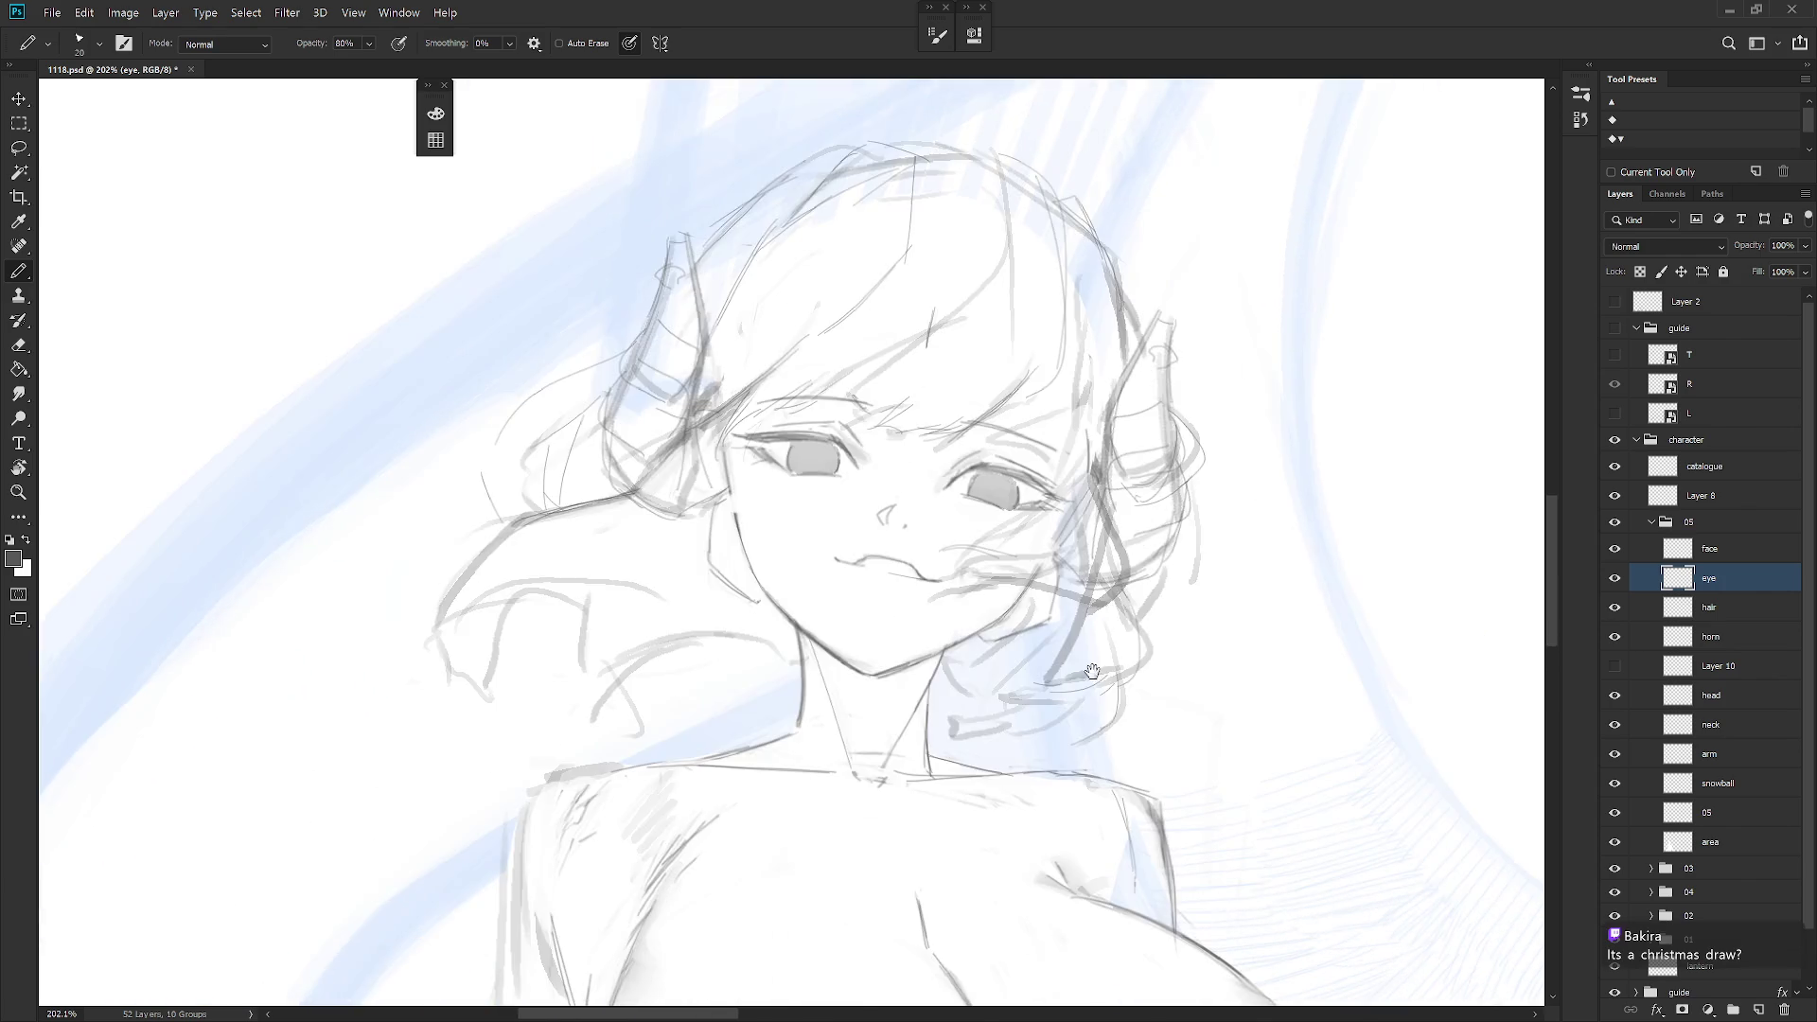
scroll(1093, 672, down, 5)
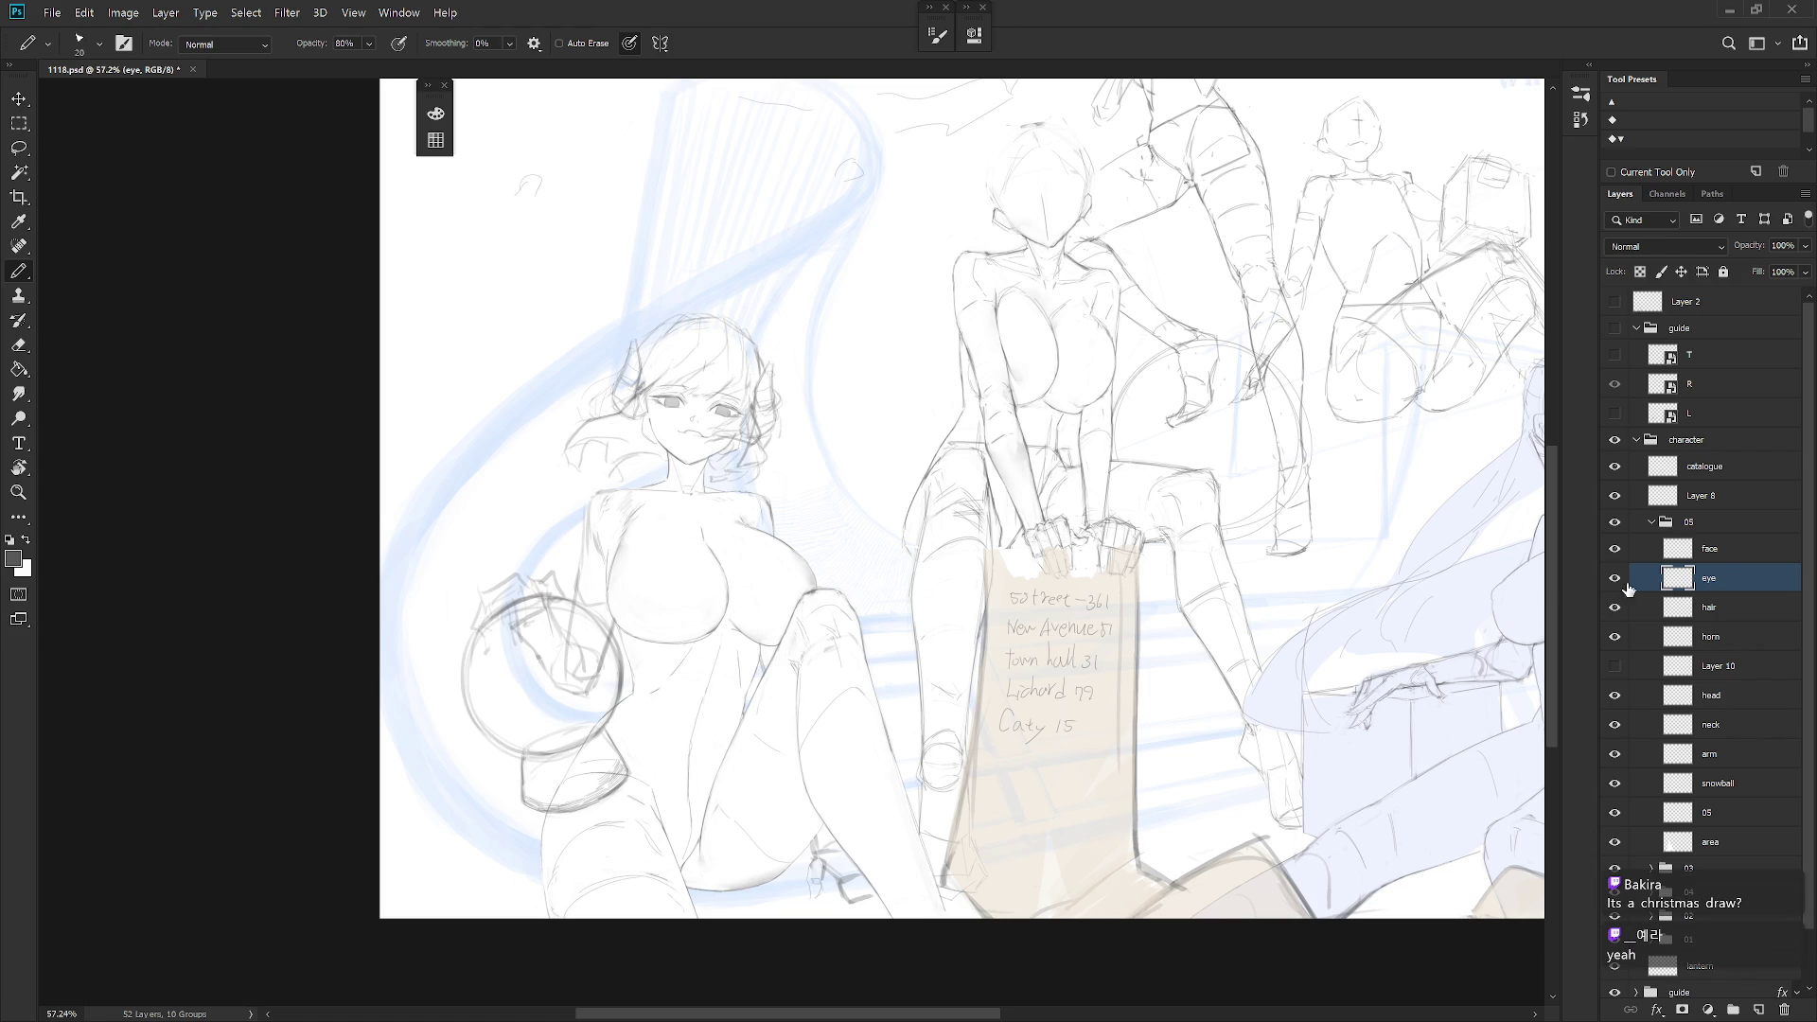
scroll(798, 559, up, 5)
key(b)
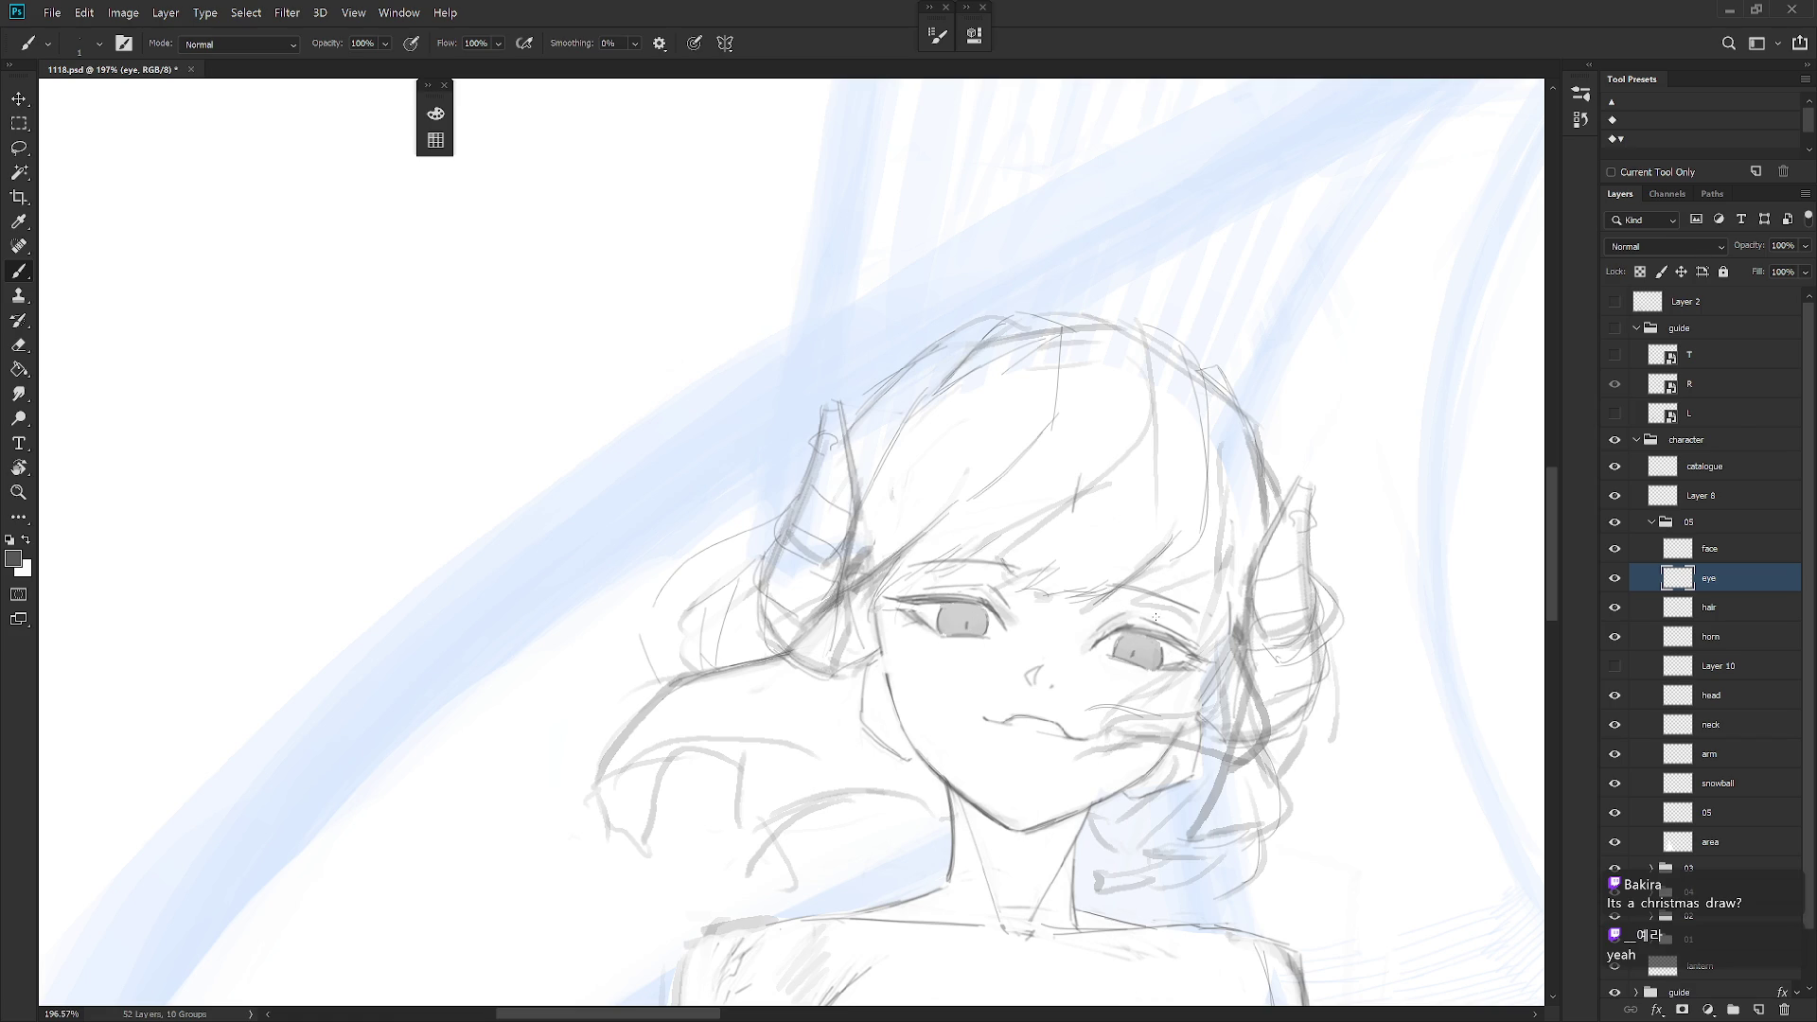
drag(1189, 759, 1132, 727)
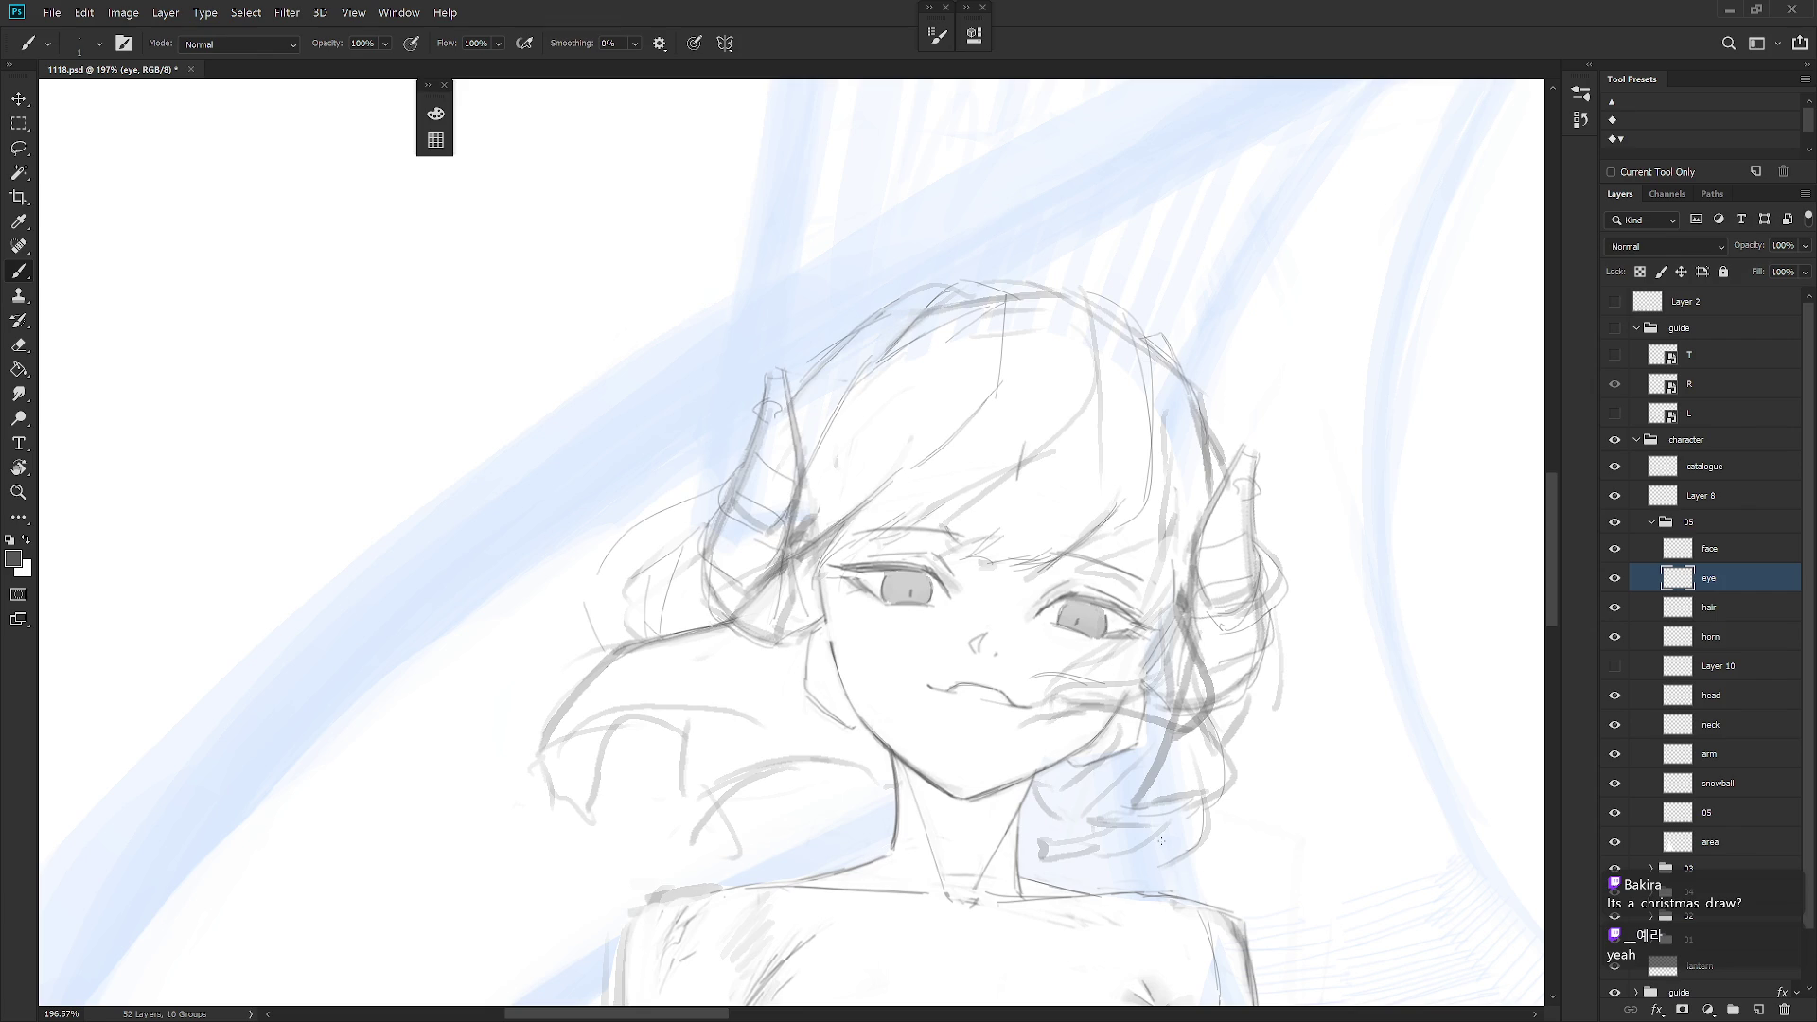
click(1738, 615)
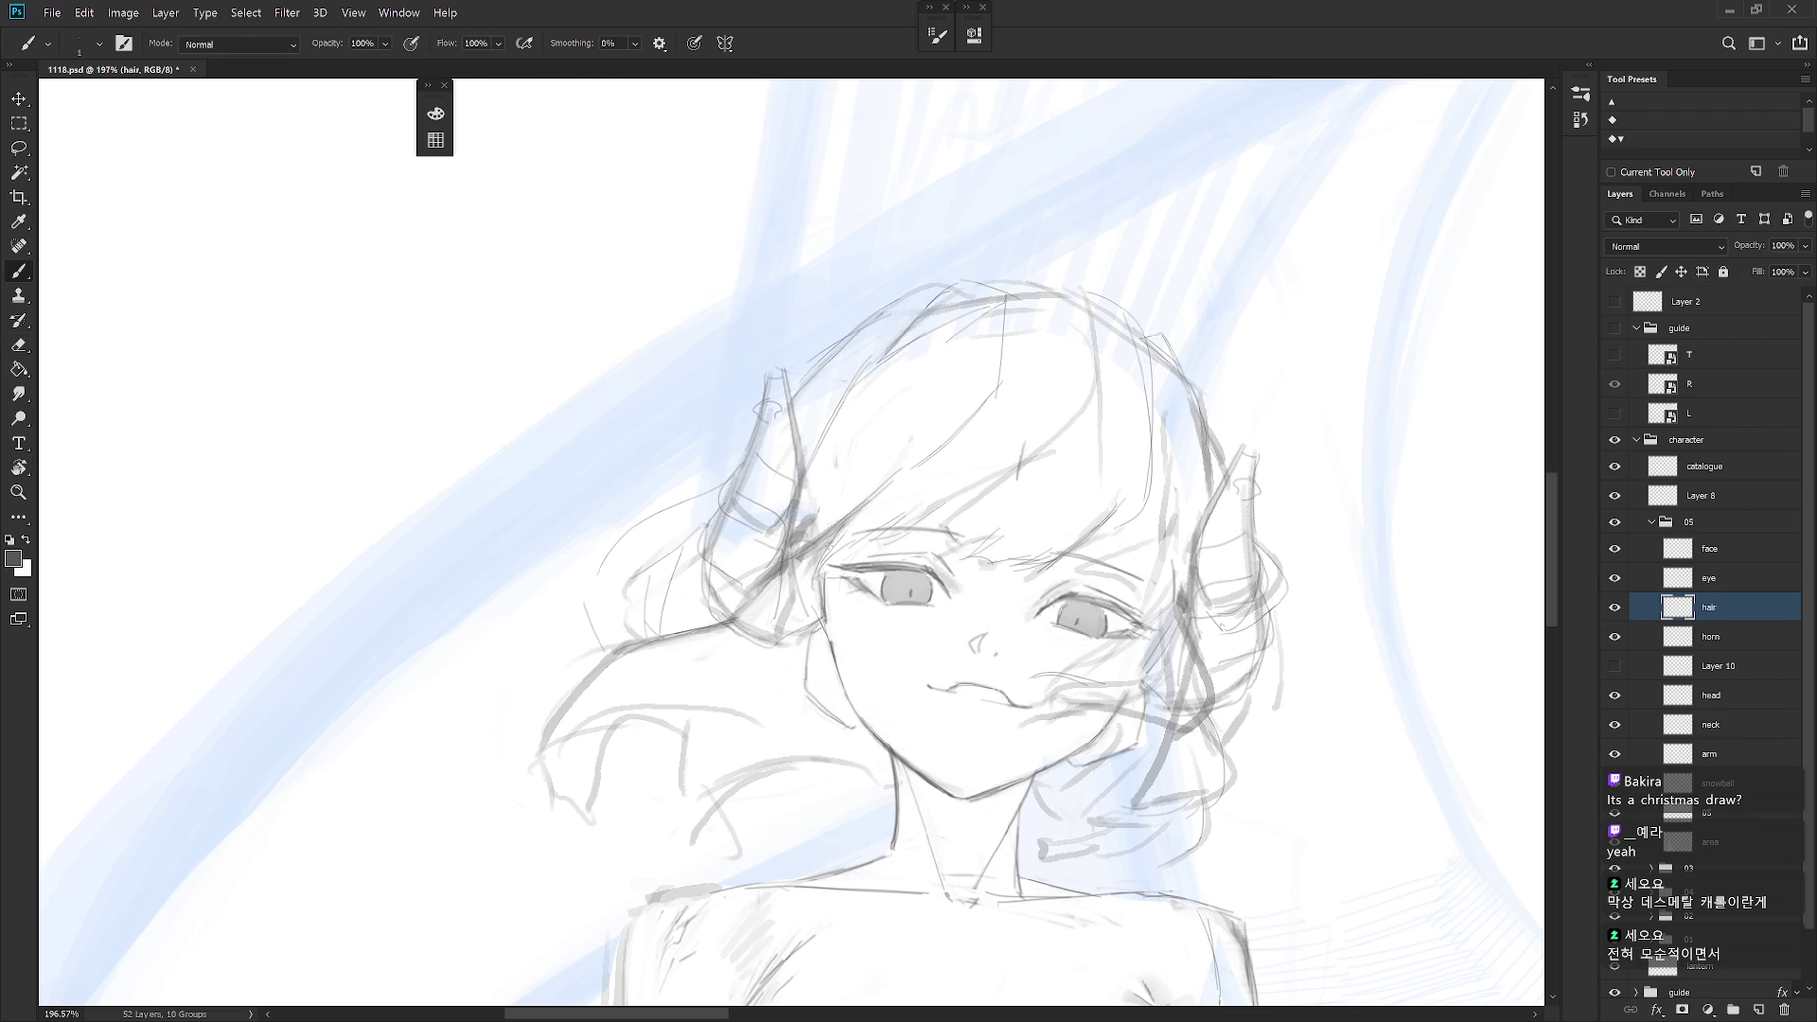
scroll(1068, 785, down, 5)
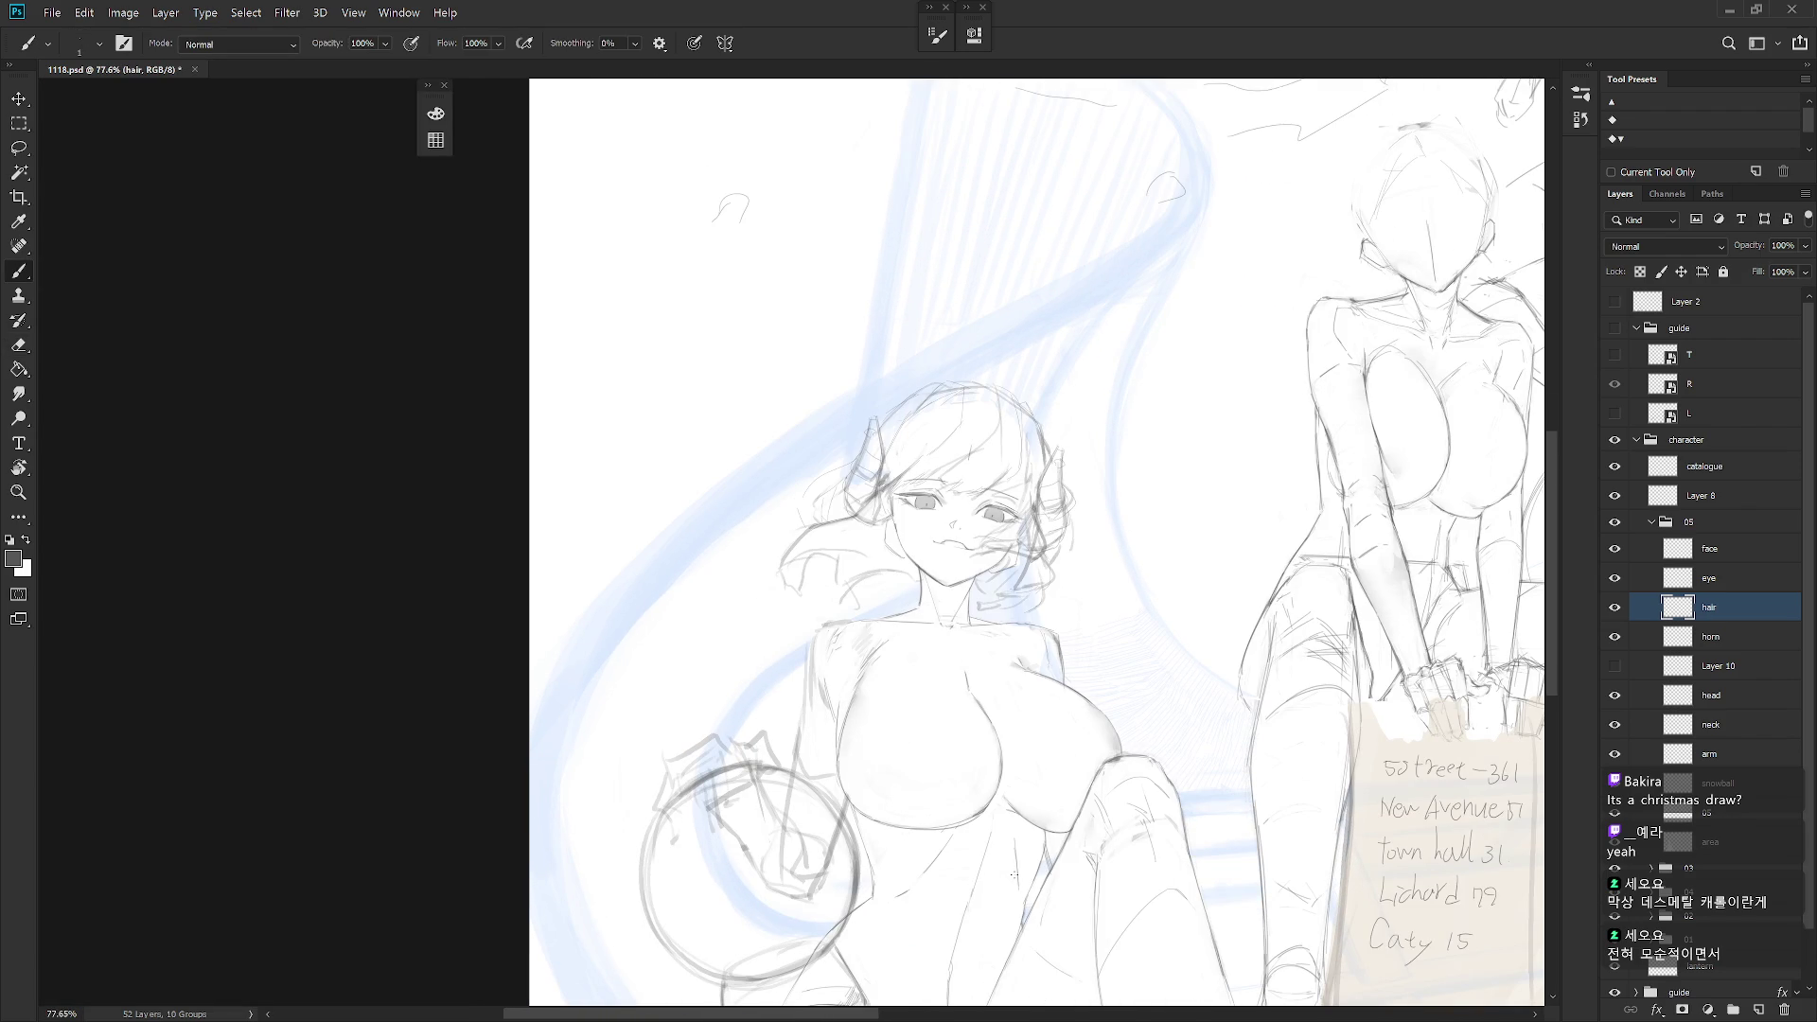
click(1737, 578)
scroll(932, 473, up, 5)
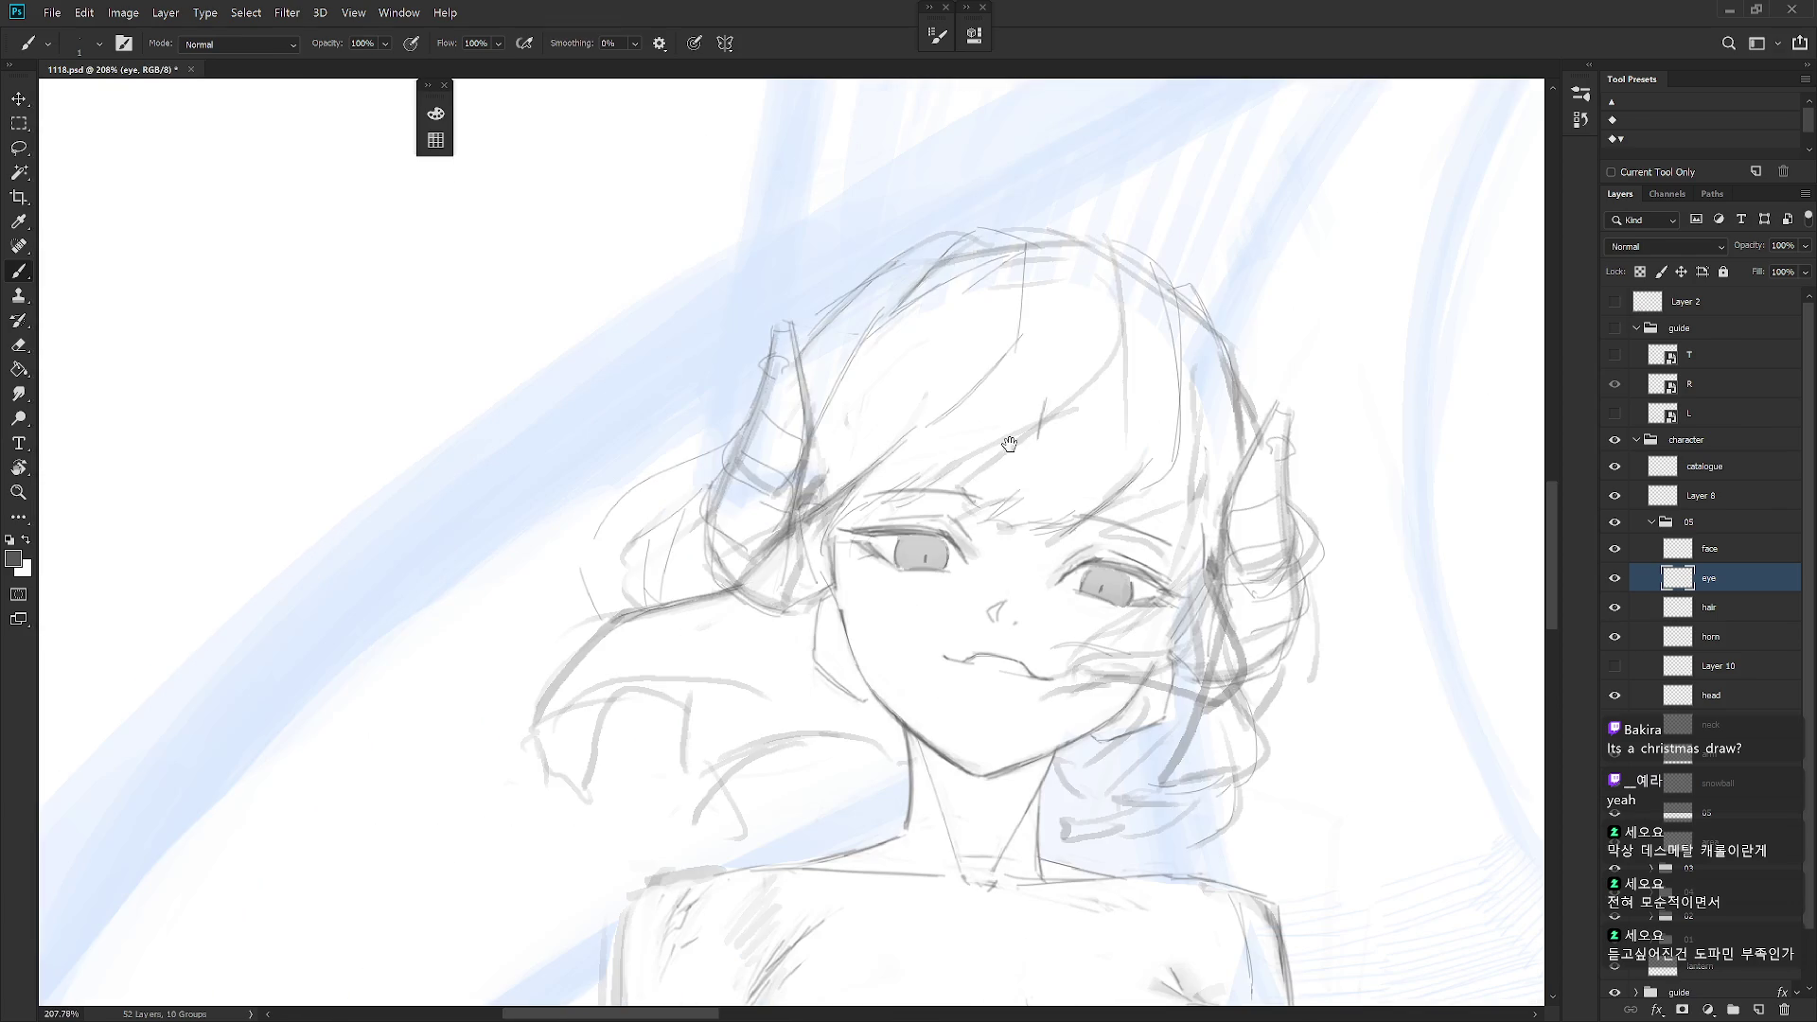
Lasso a small area of the right eye on the face layer, then return to the eye layer
key(l)
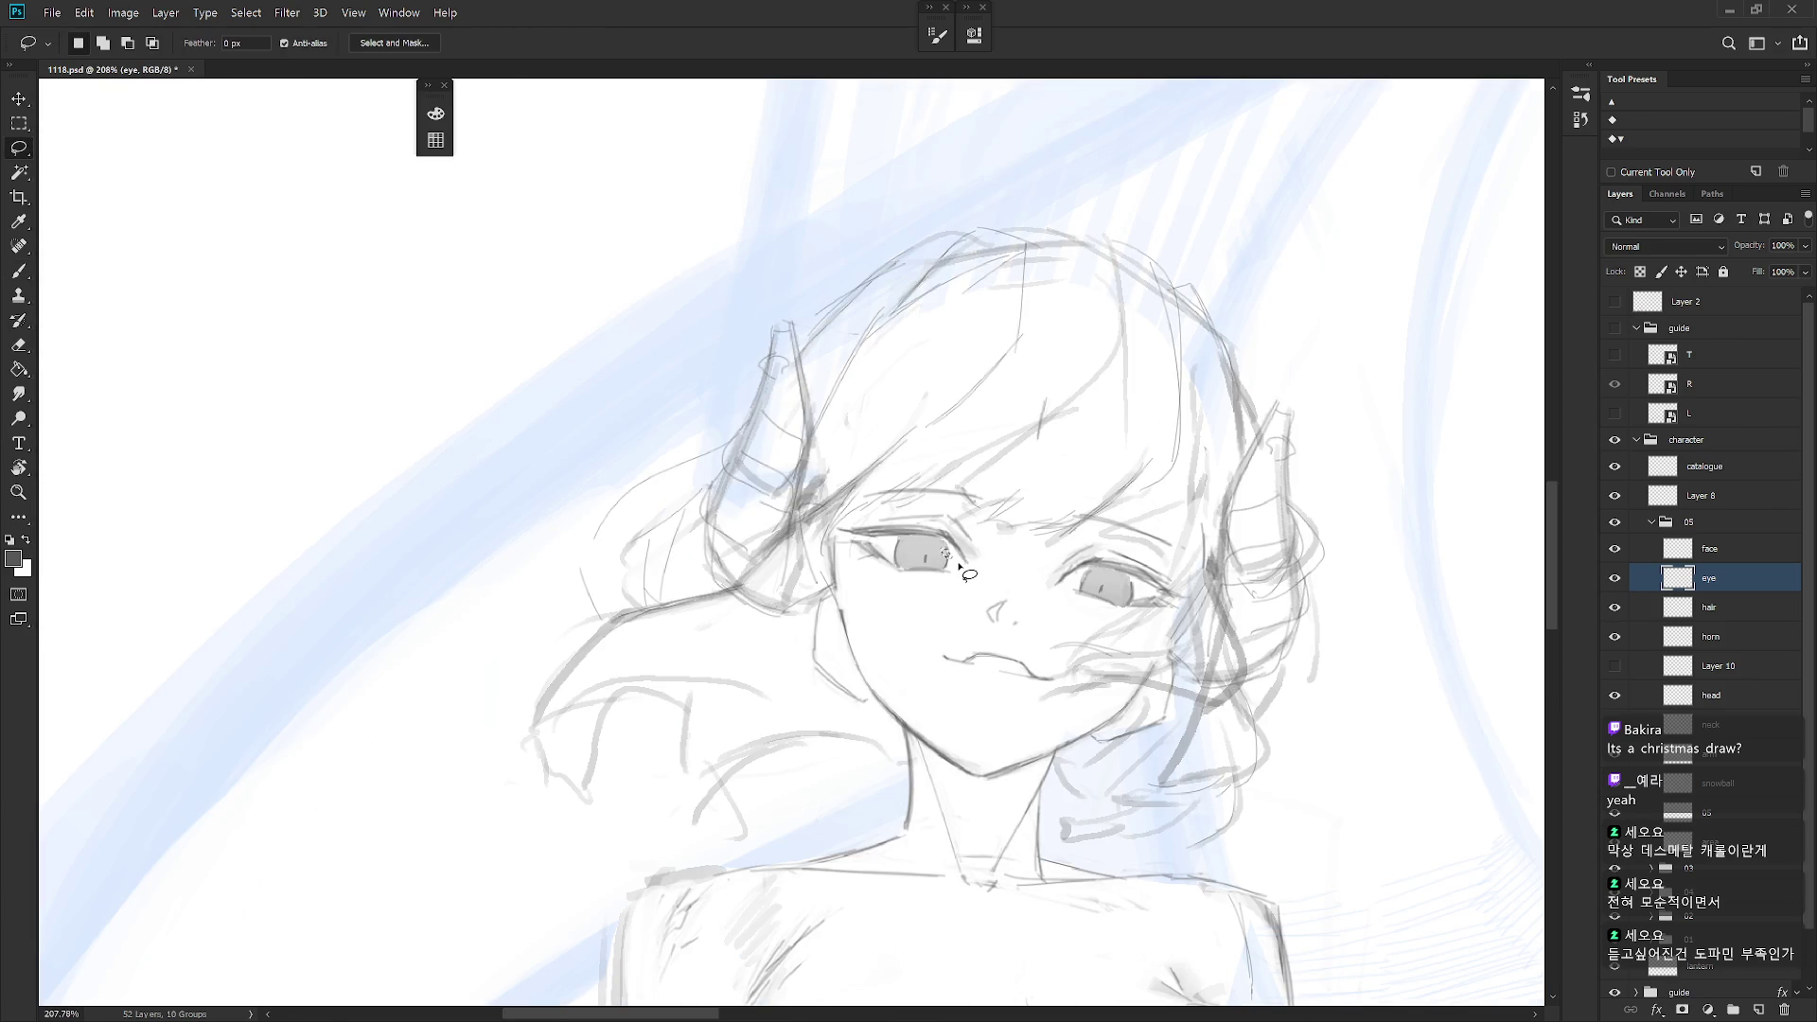
click(1720, 551)
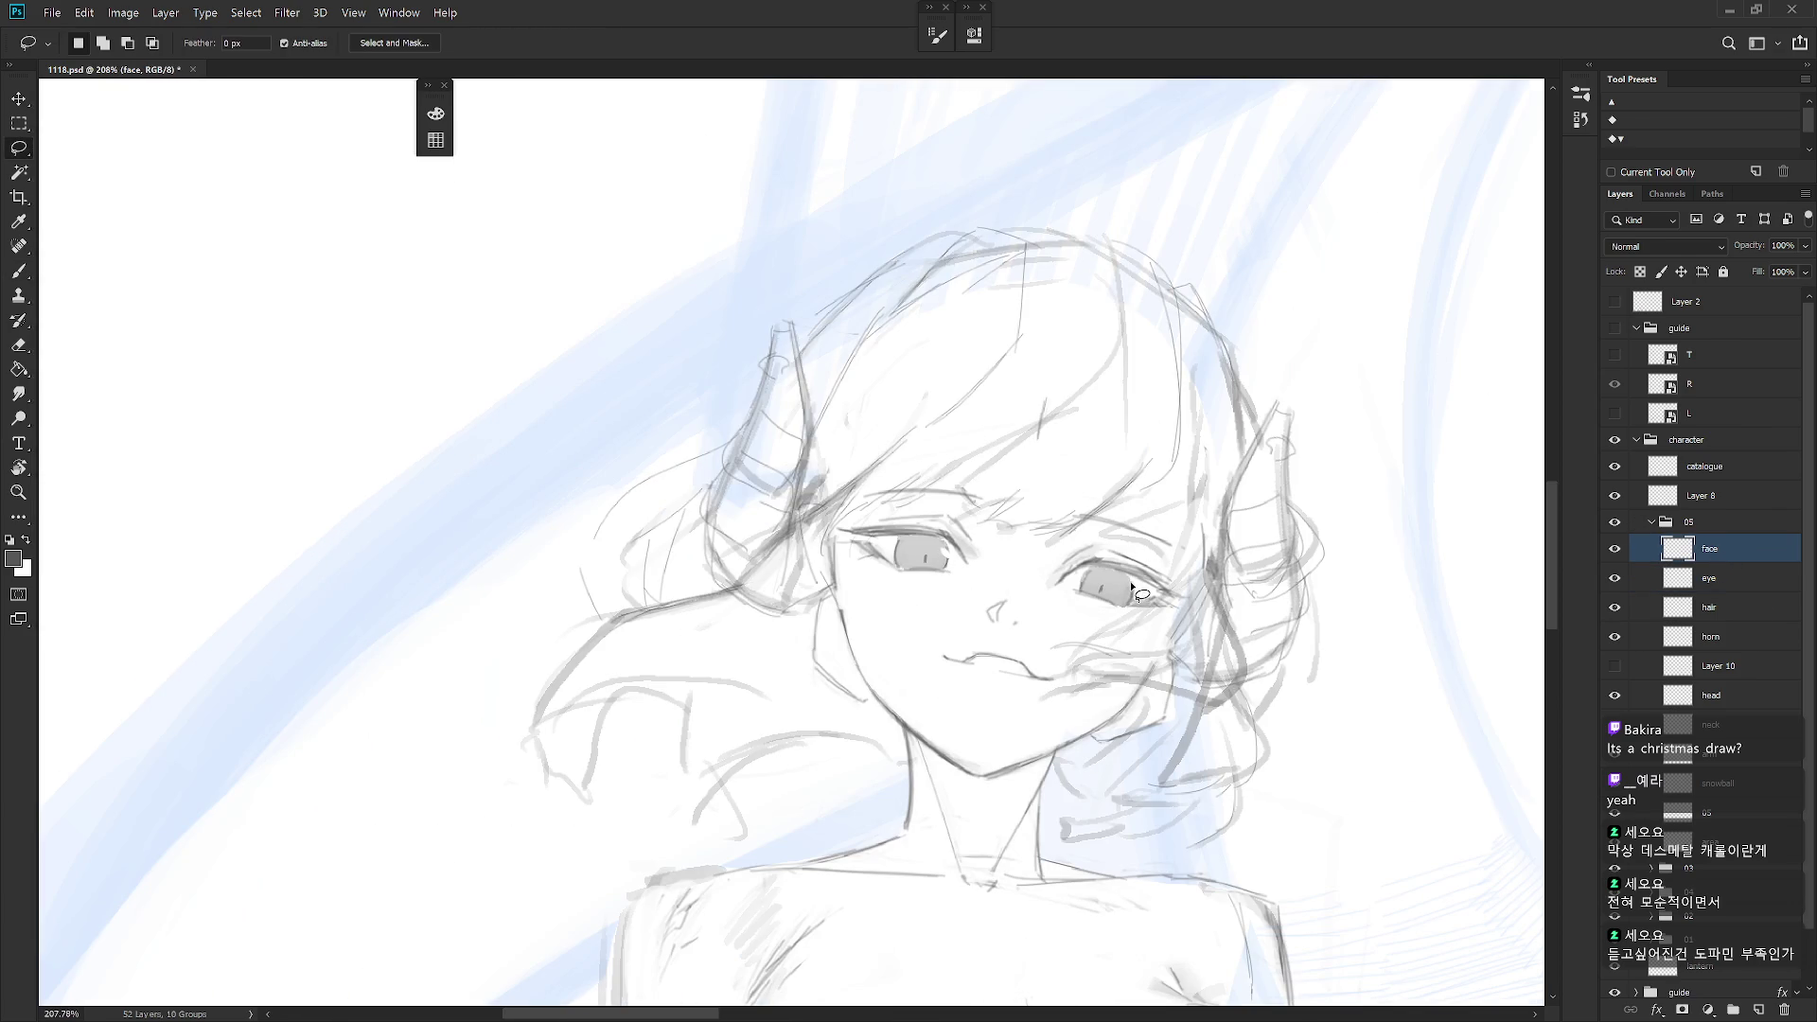
drag(1132, 584, 1135, 595)
key(b)
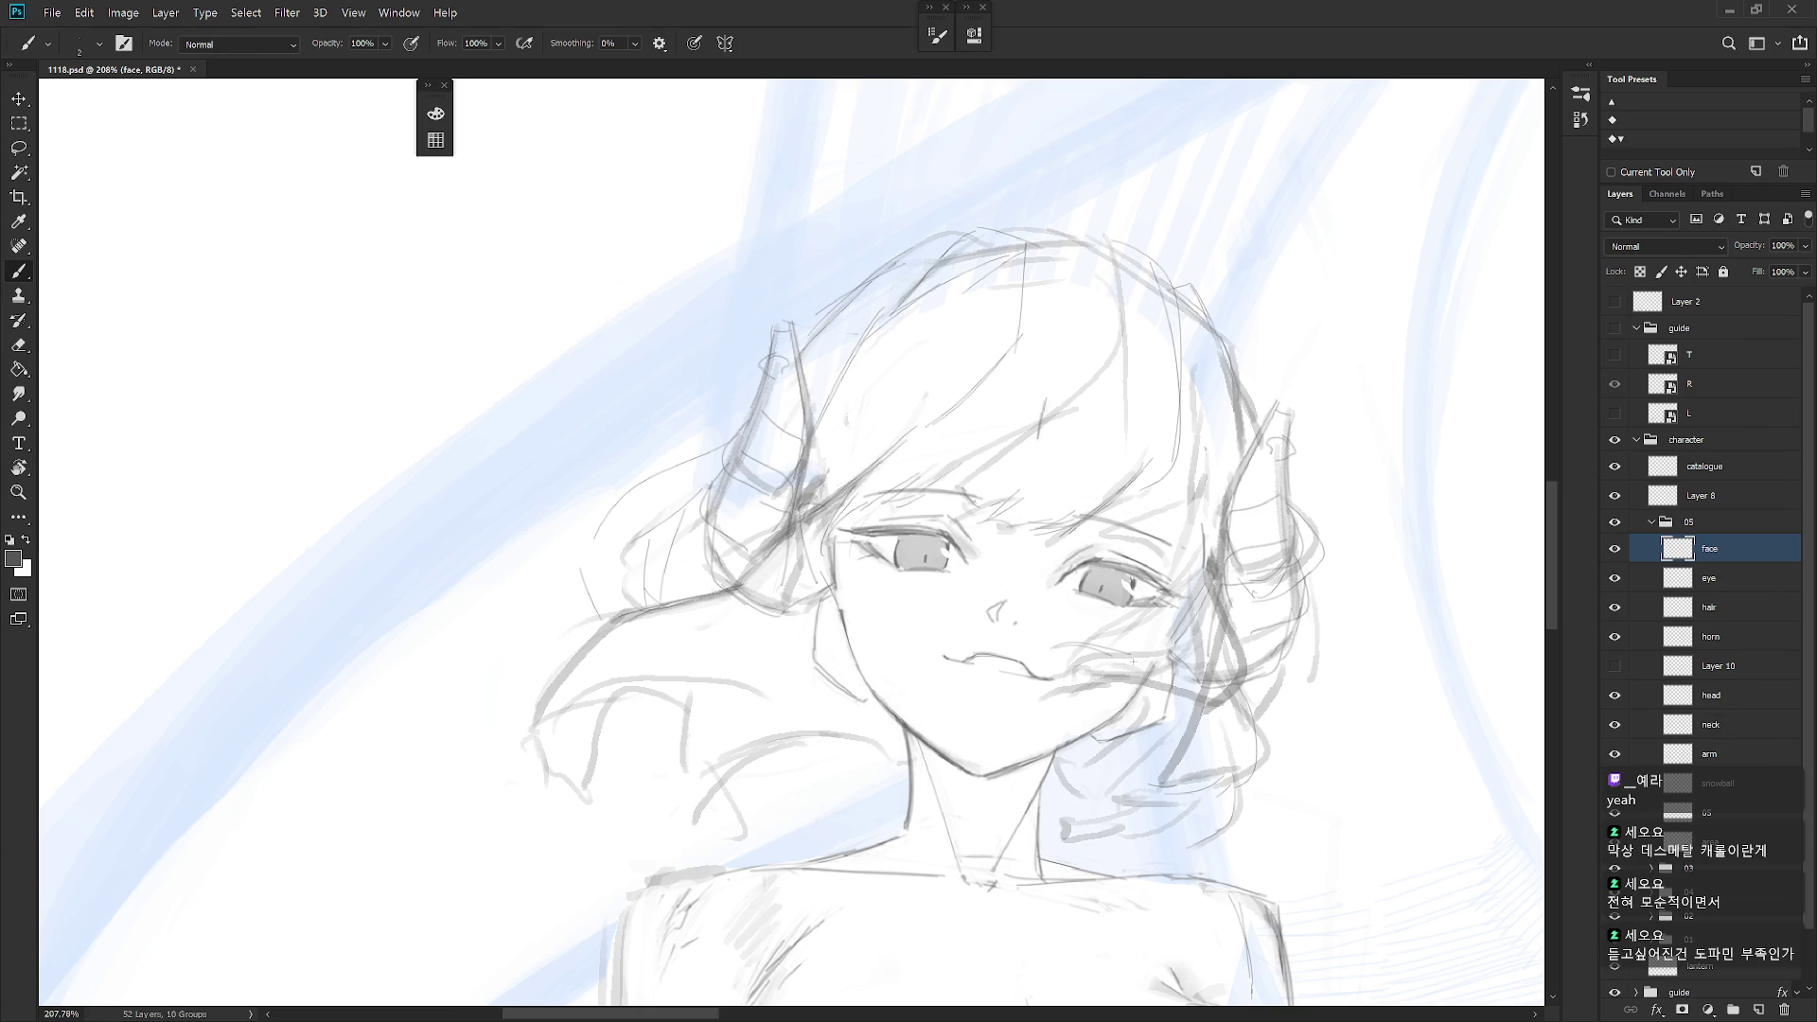
drag(1132, 815, 1325, 663)
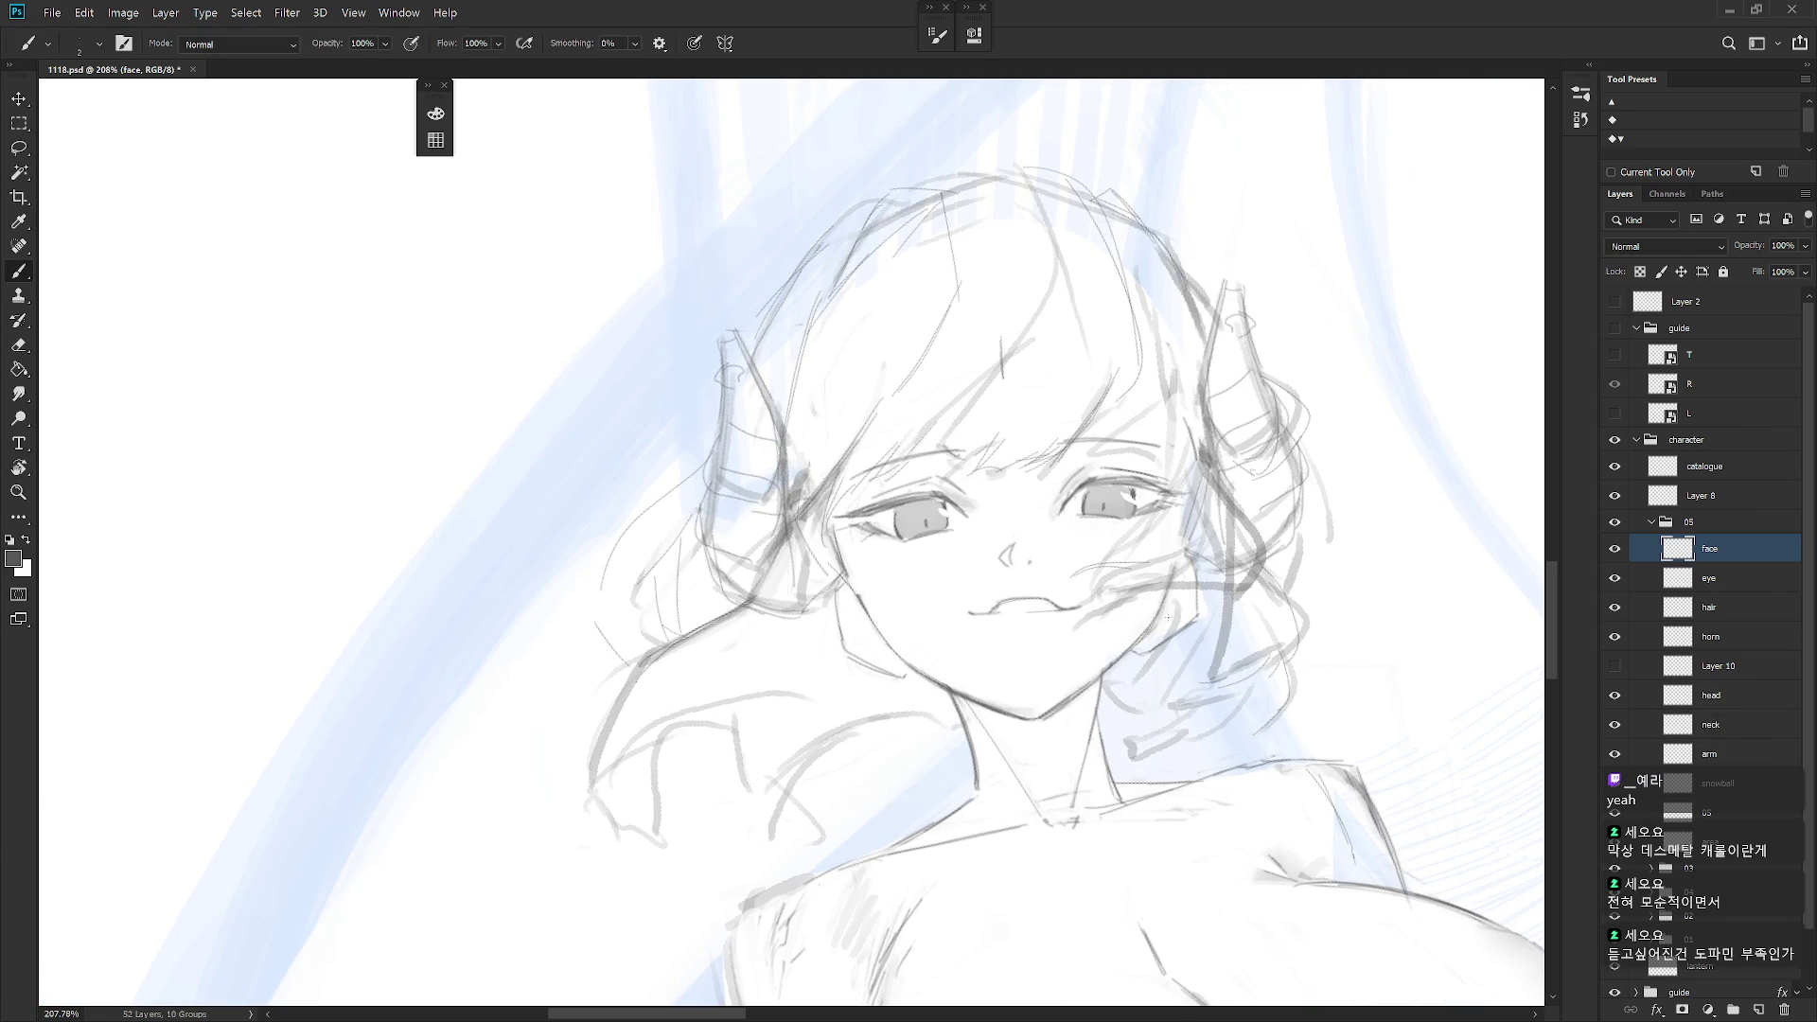
key(alt+bracketleft)
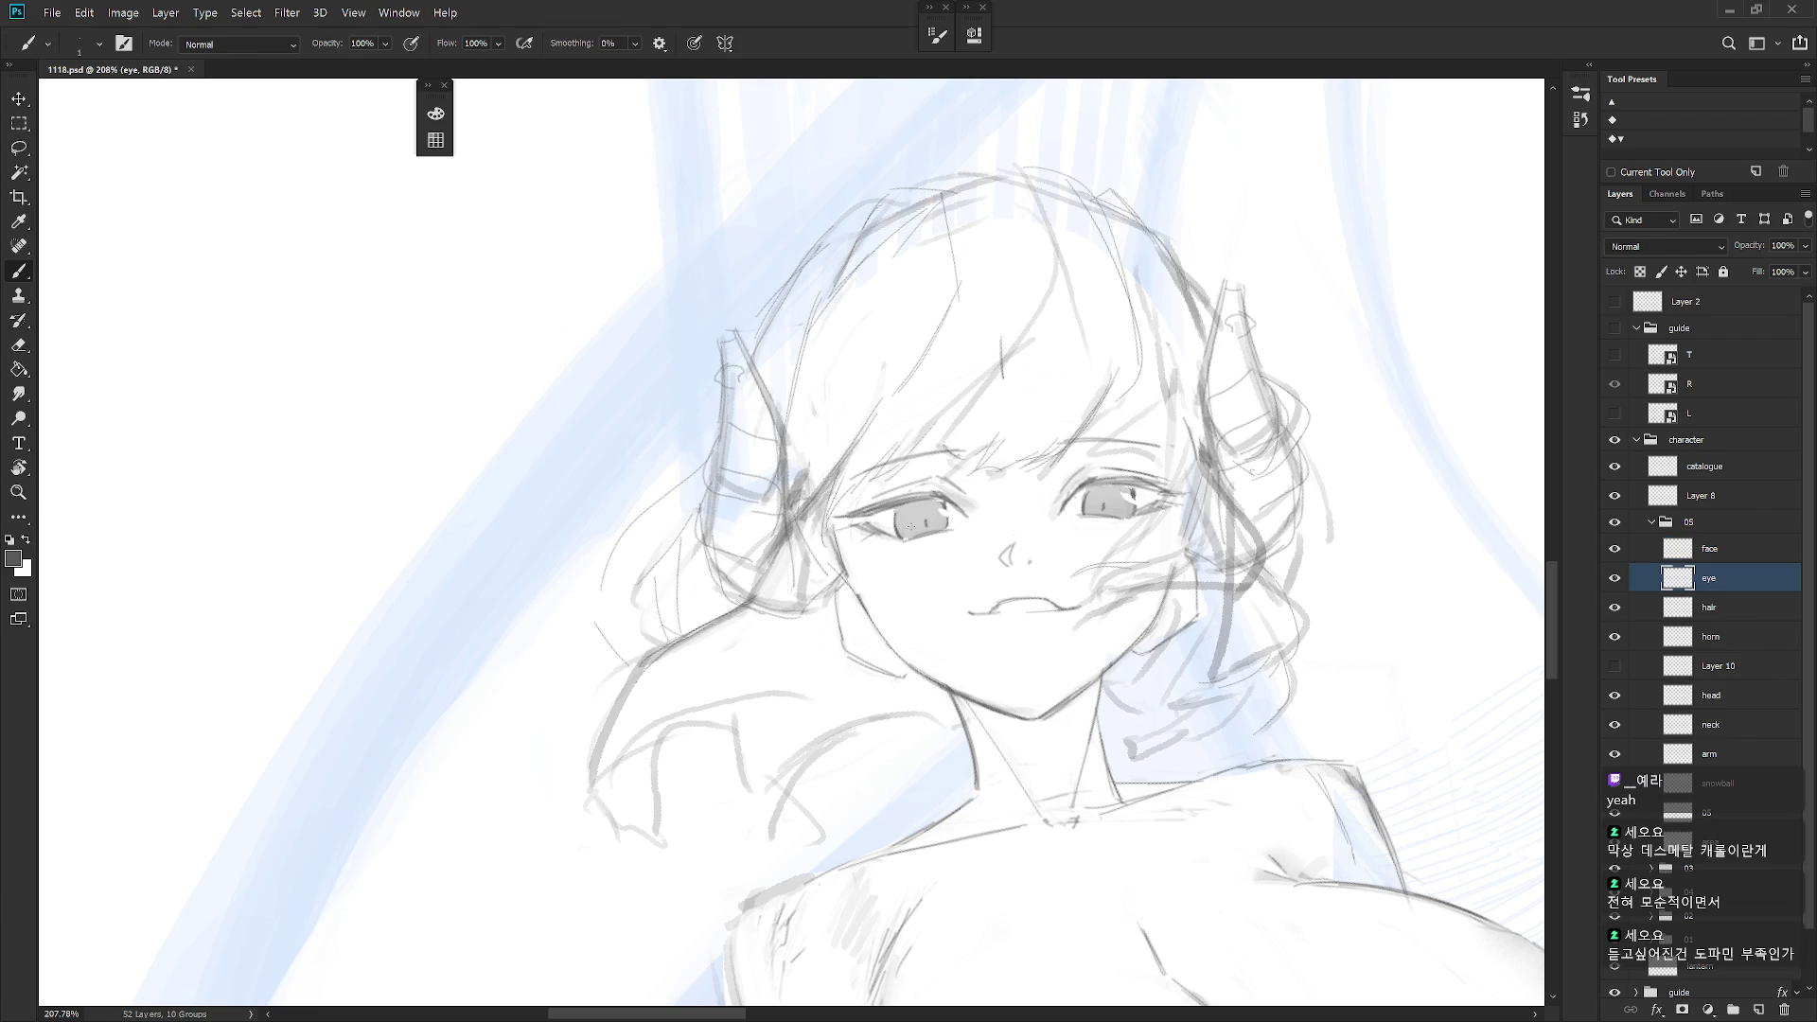
drag(910, 524, 916, 586)
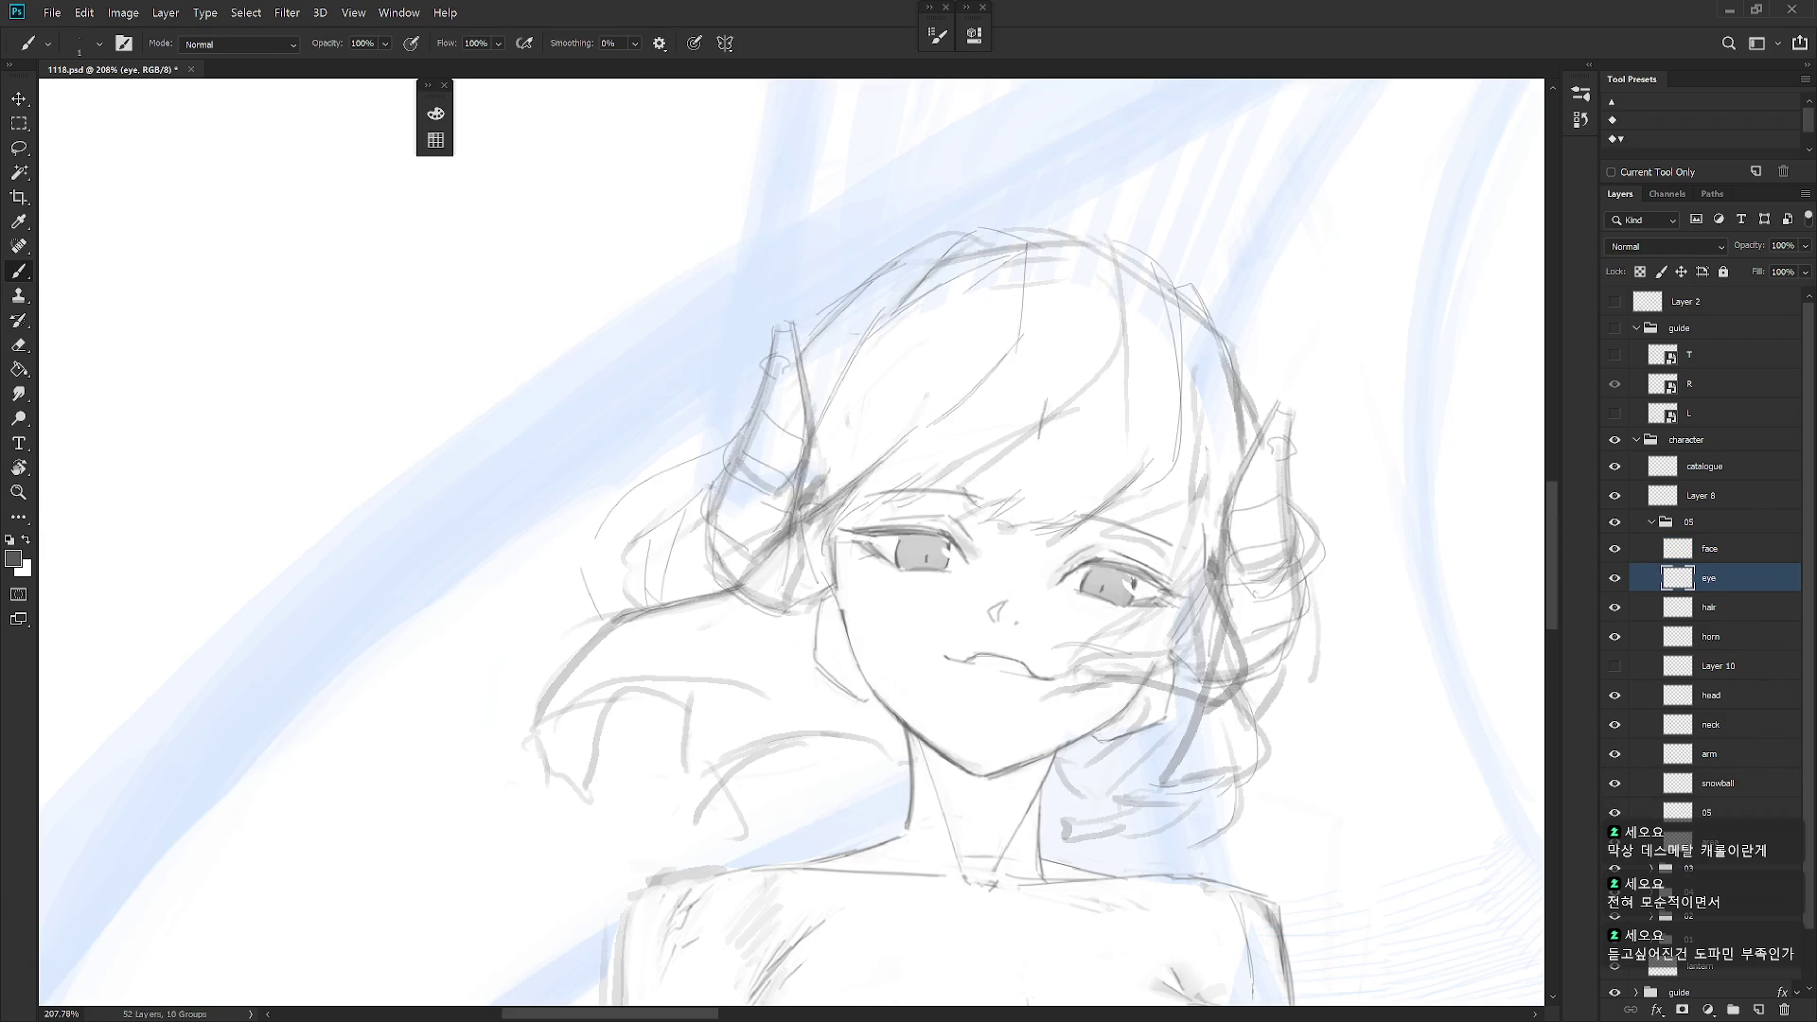
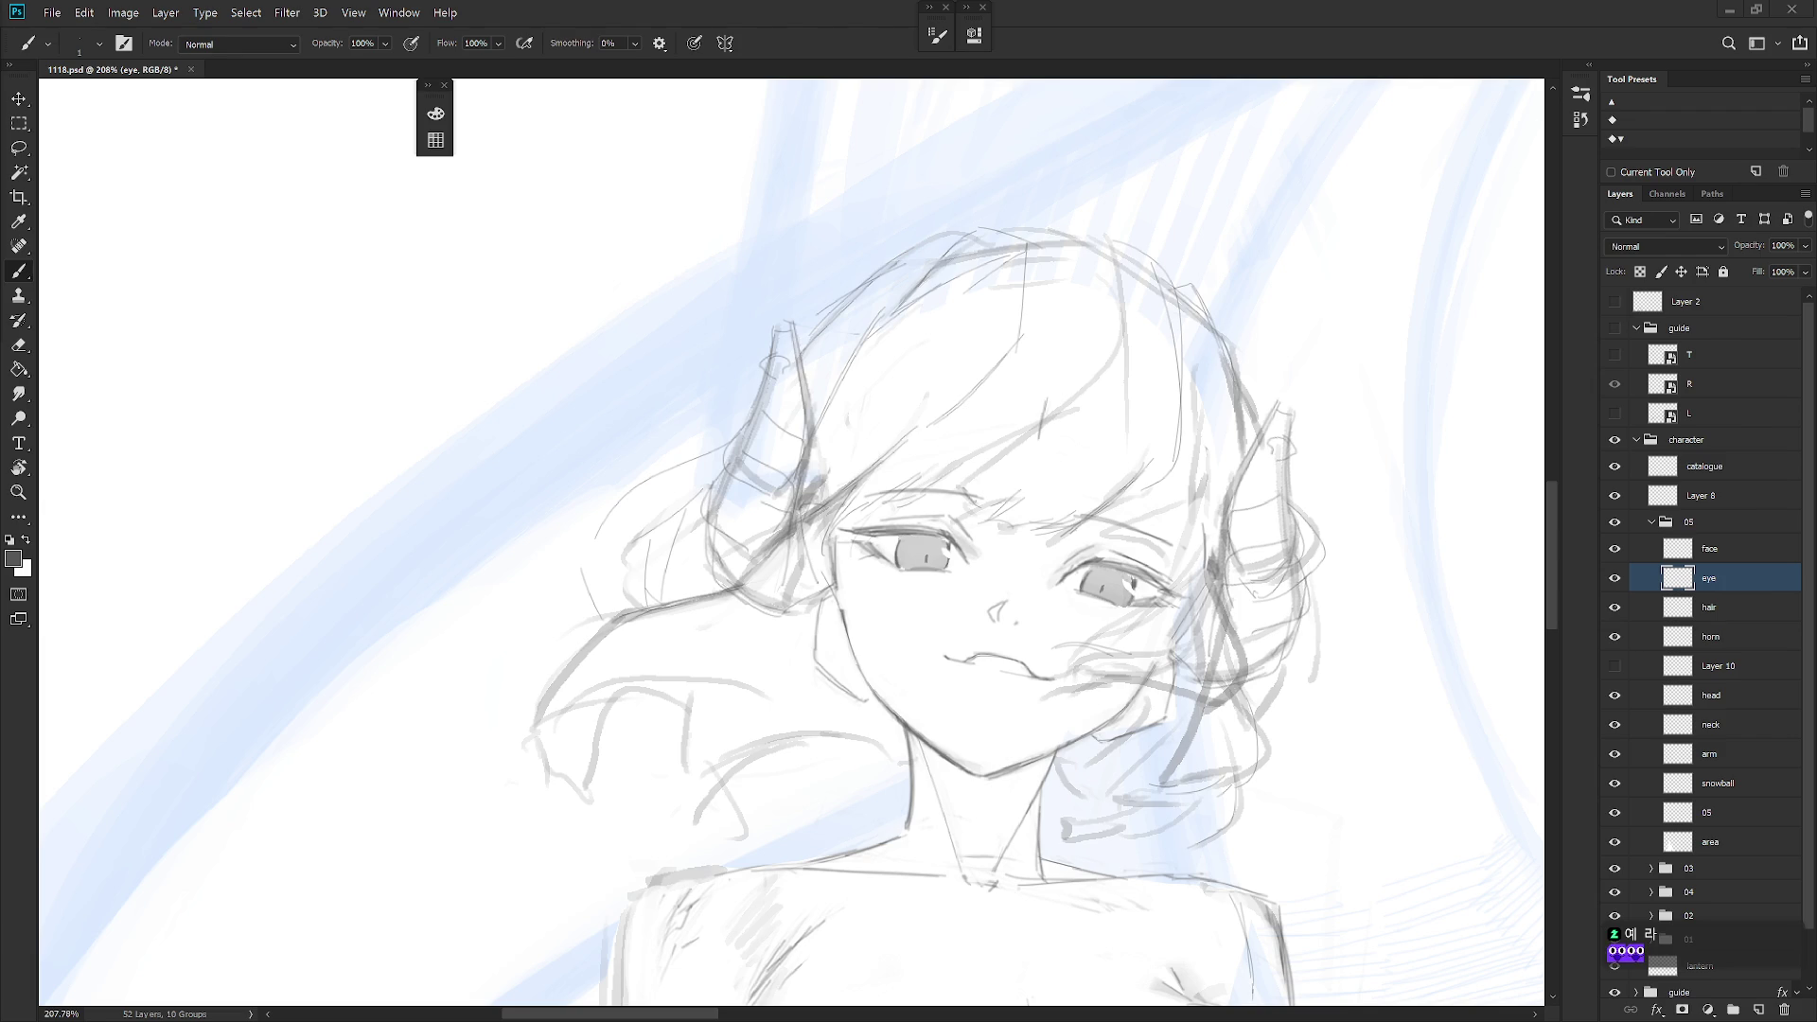
Add a small dark pencil stroke in the left iris on the eye layer
scroll(997, 542, up, 2)
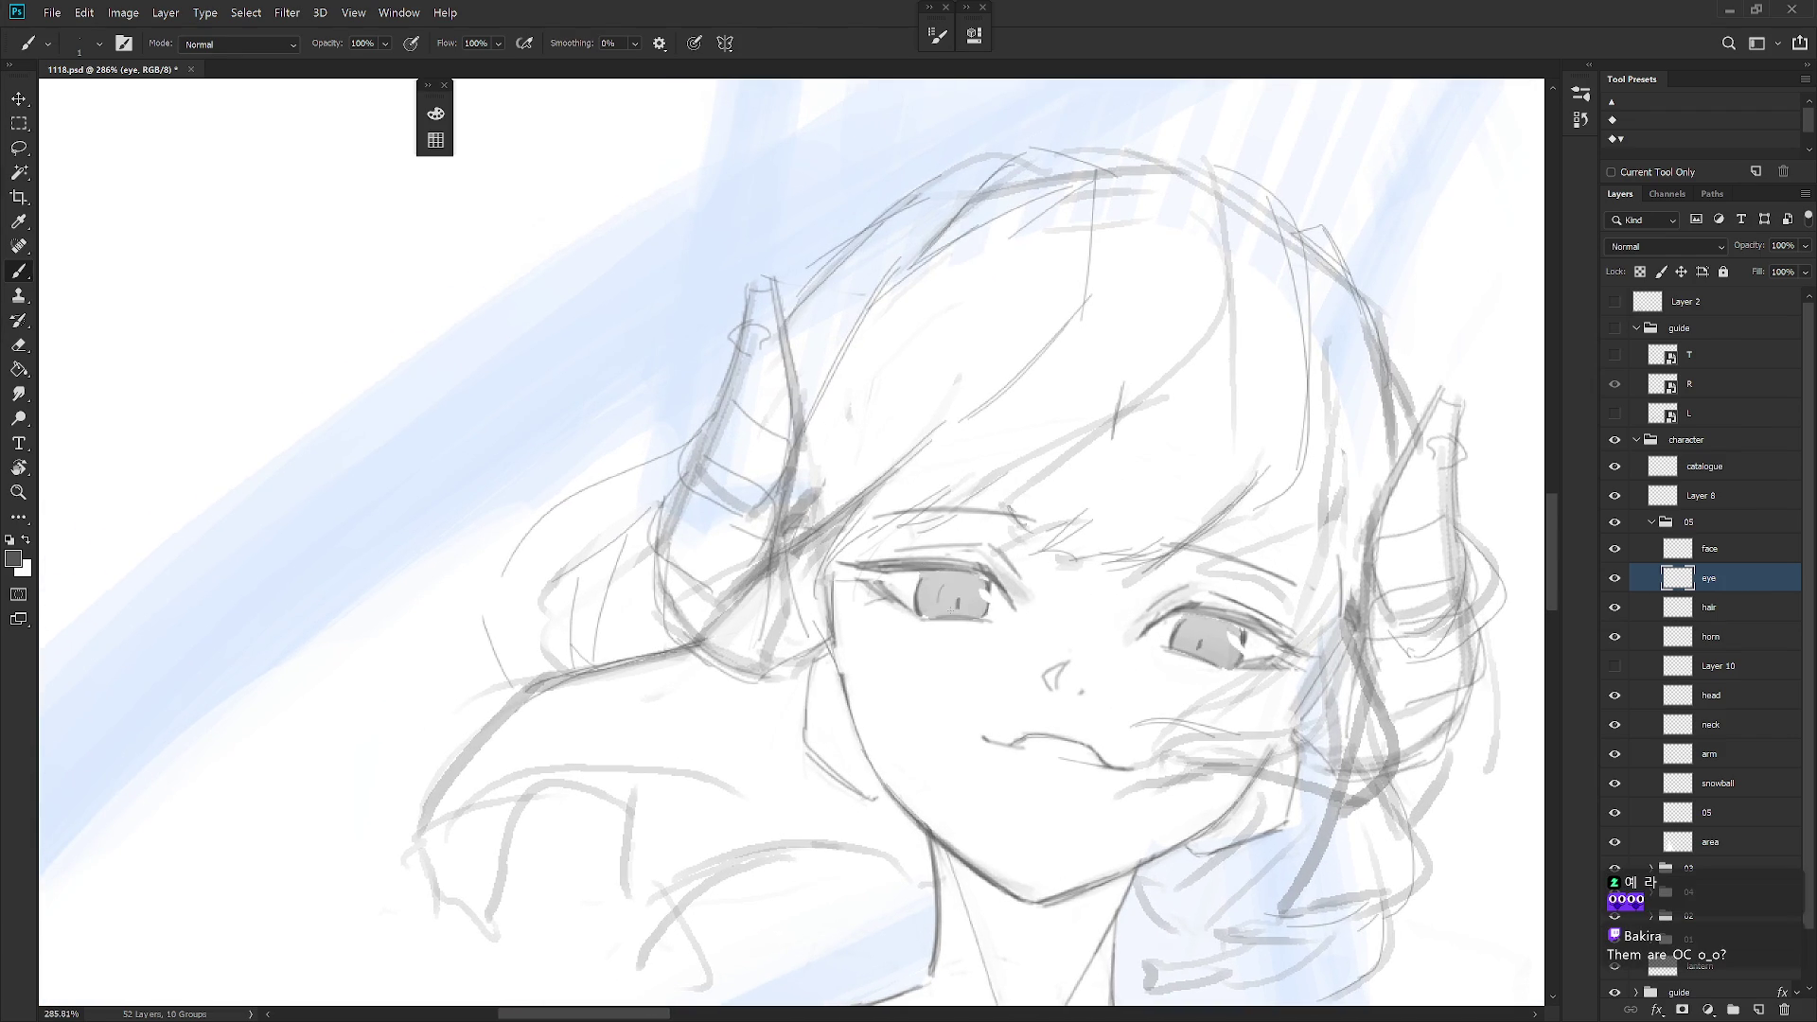
drag(944, 590, 941, 615)
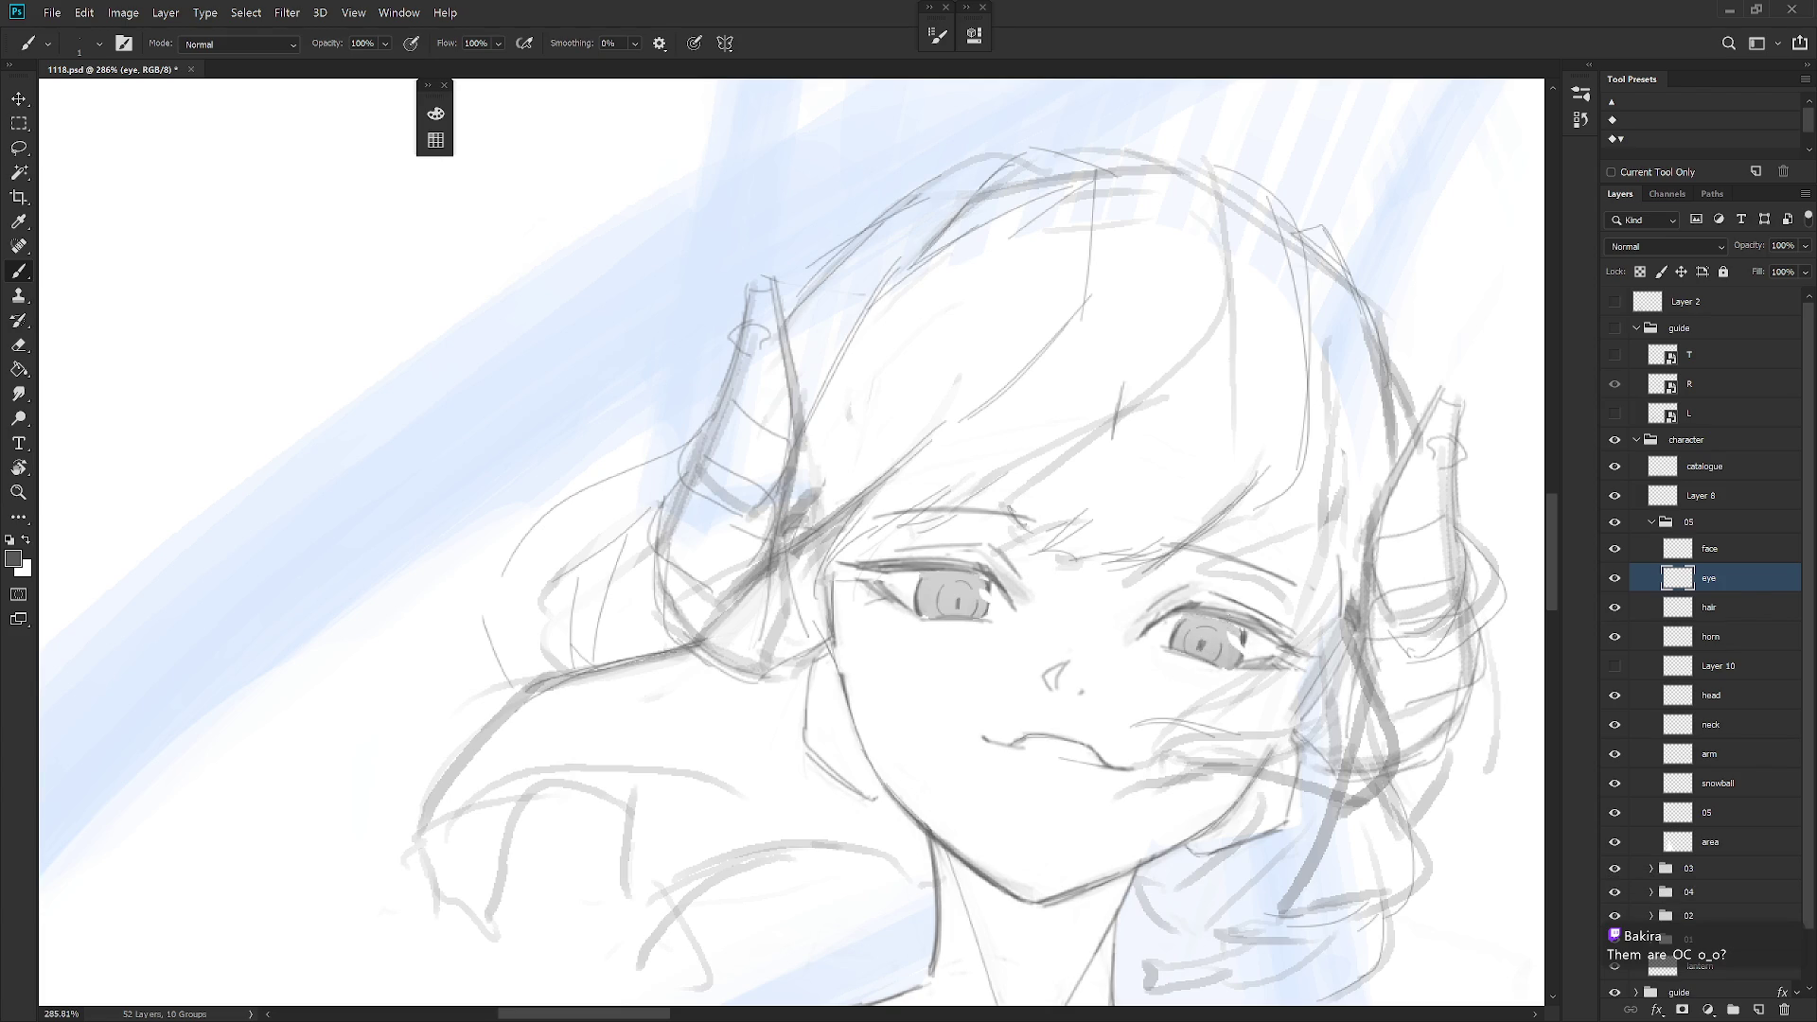
key(e)
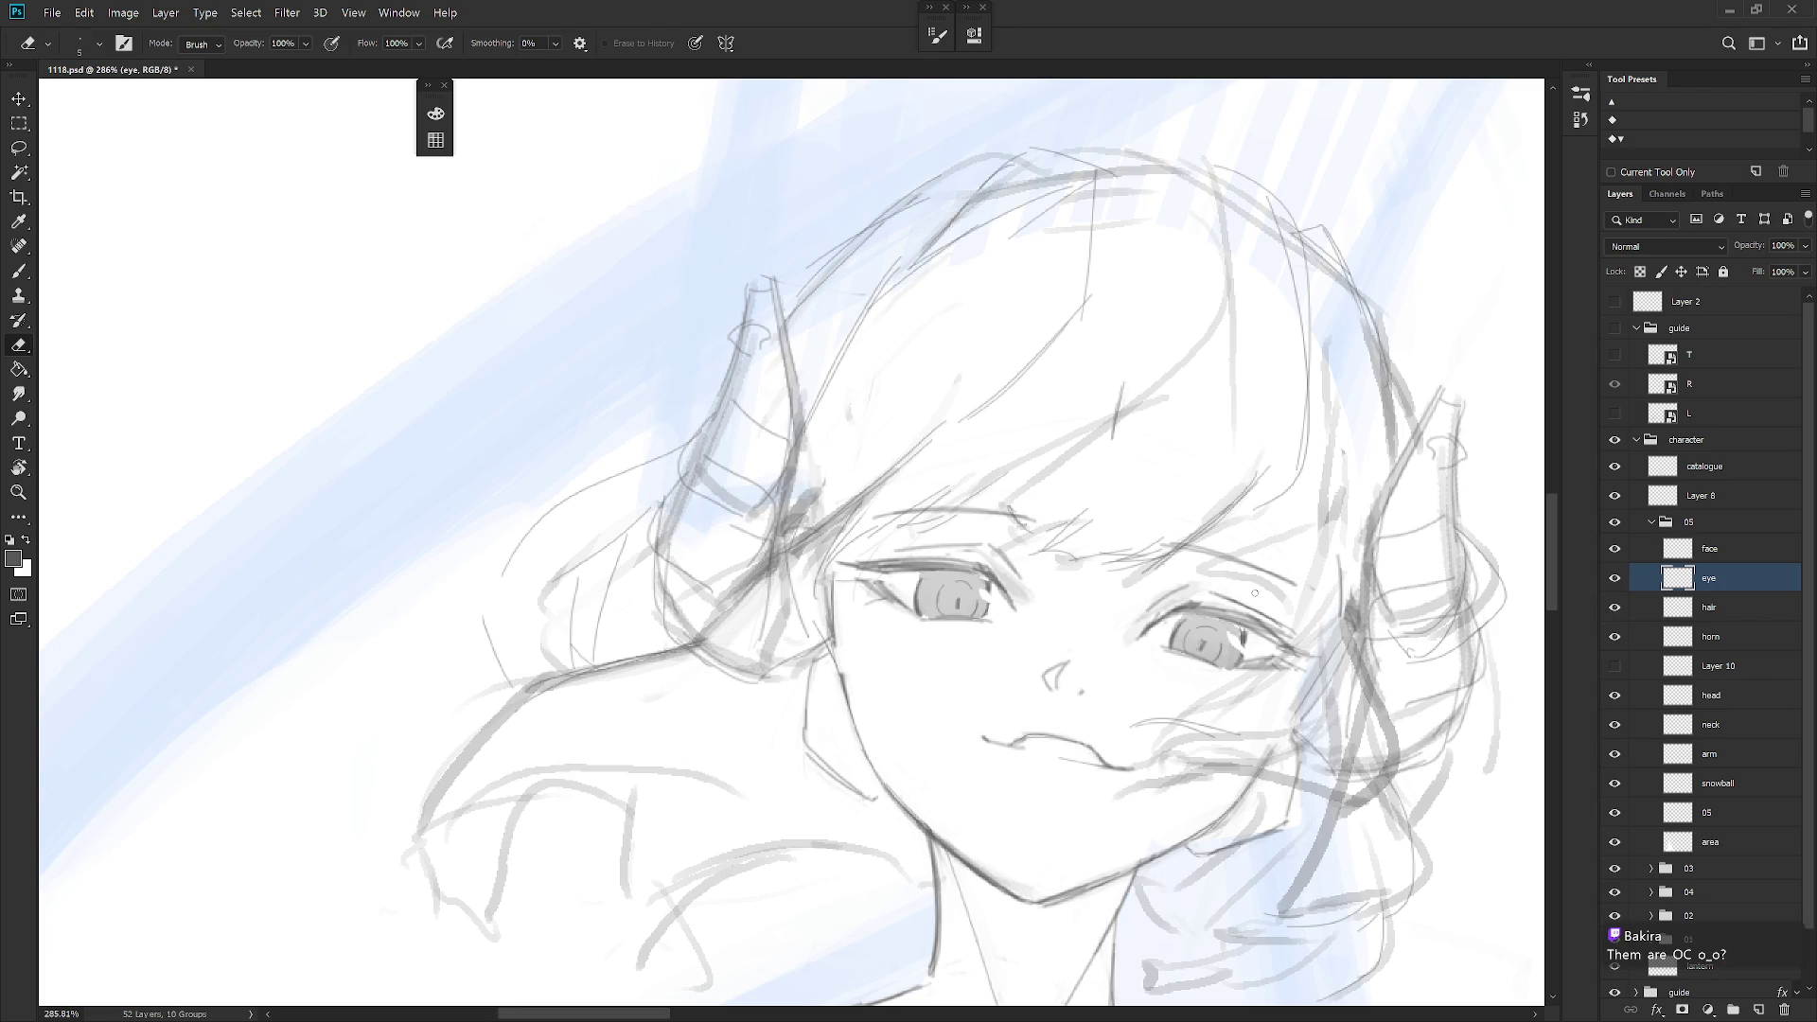
key(b)
scroll(1249, 643, down, 5)
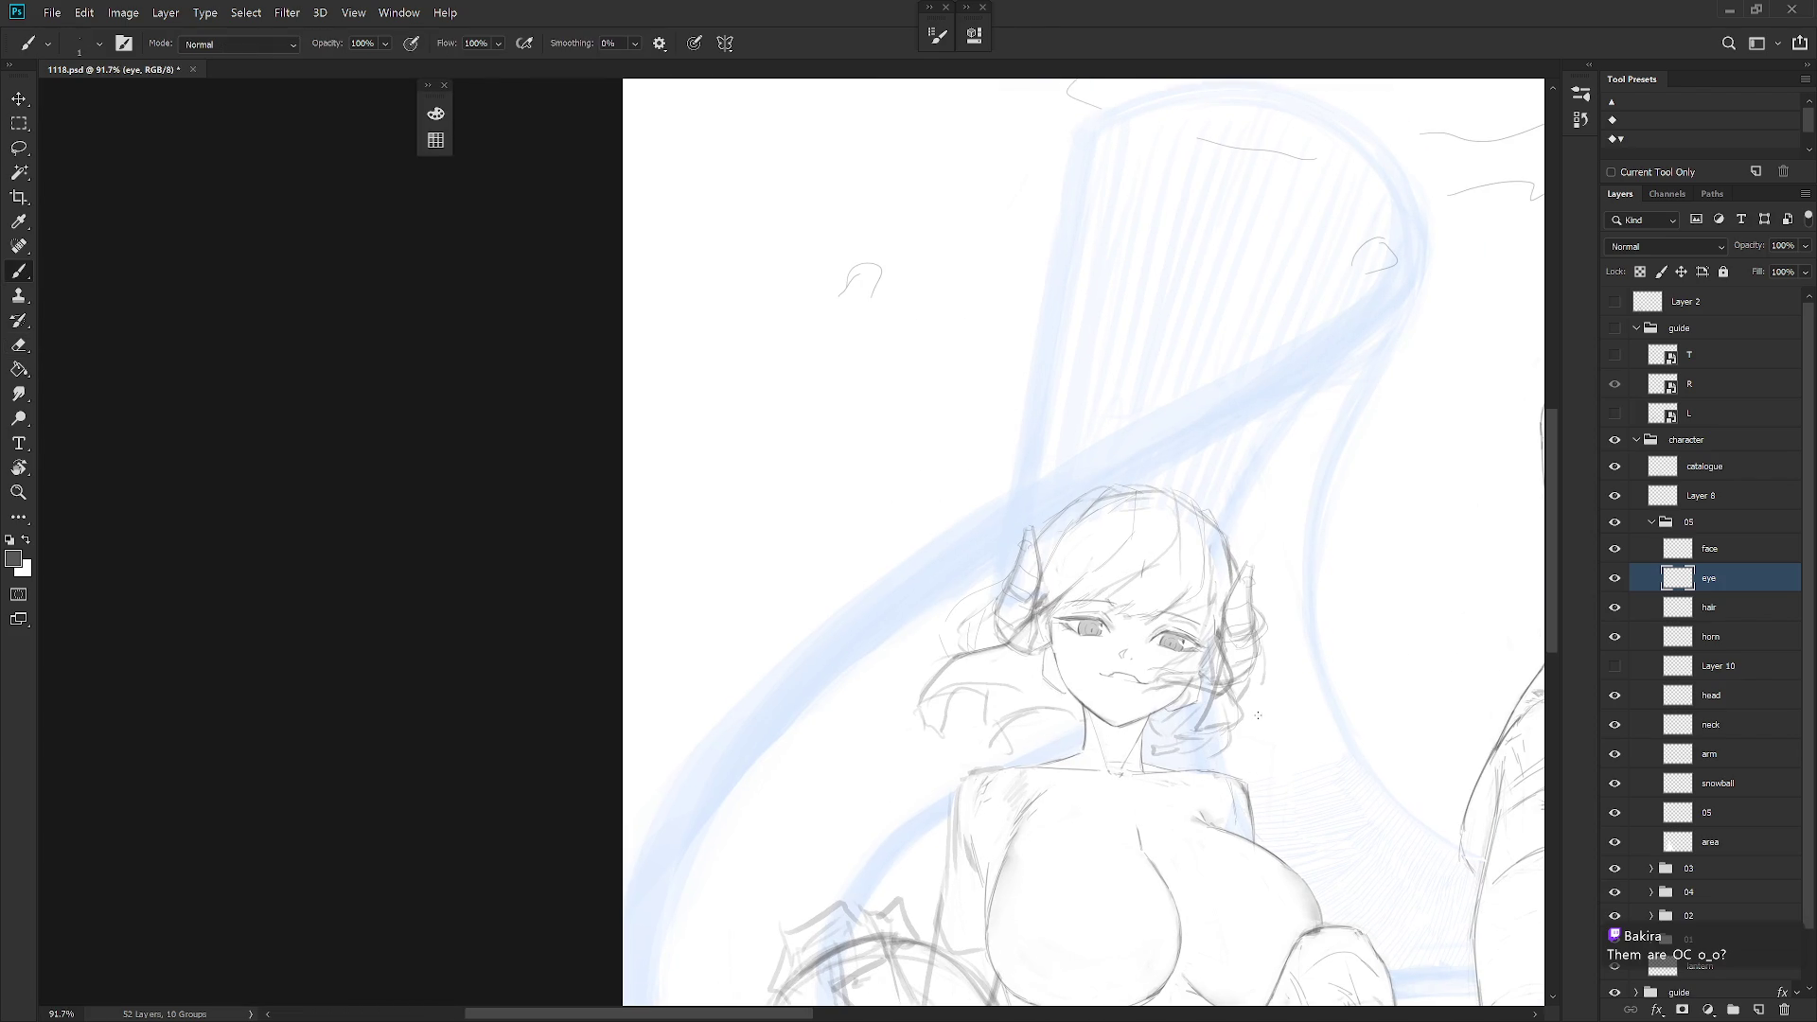
scroll(1121, 606, up, 3)
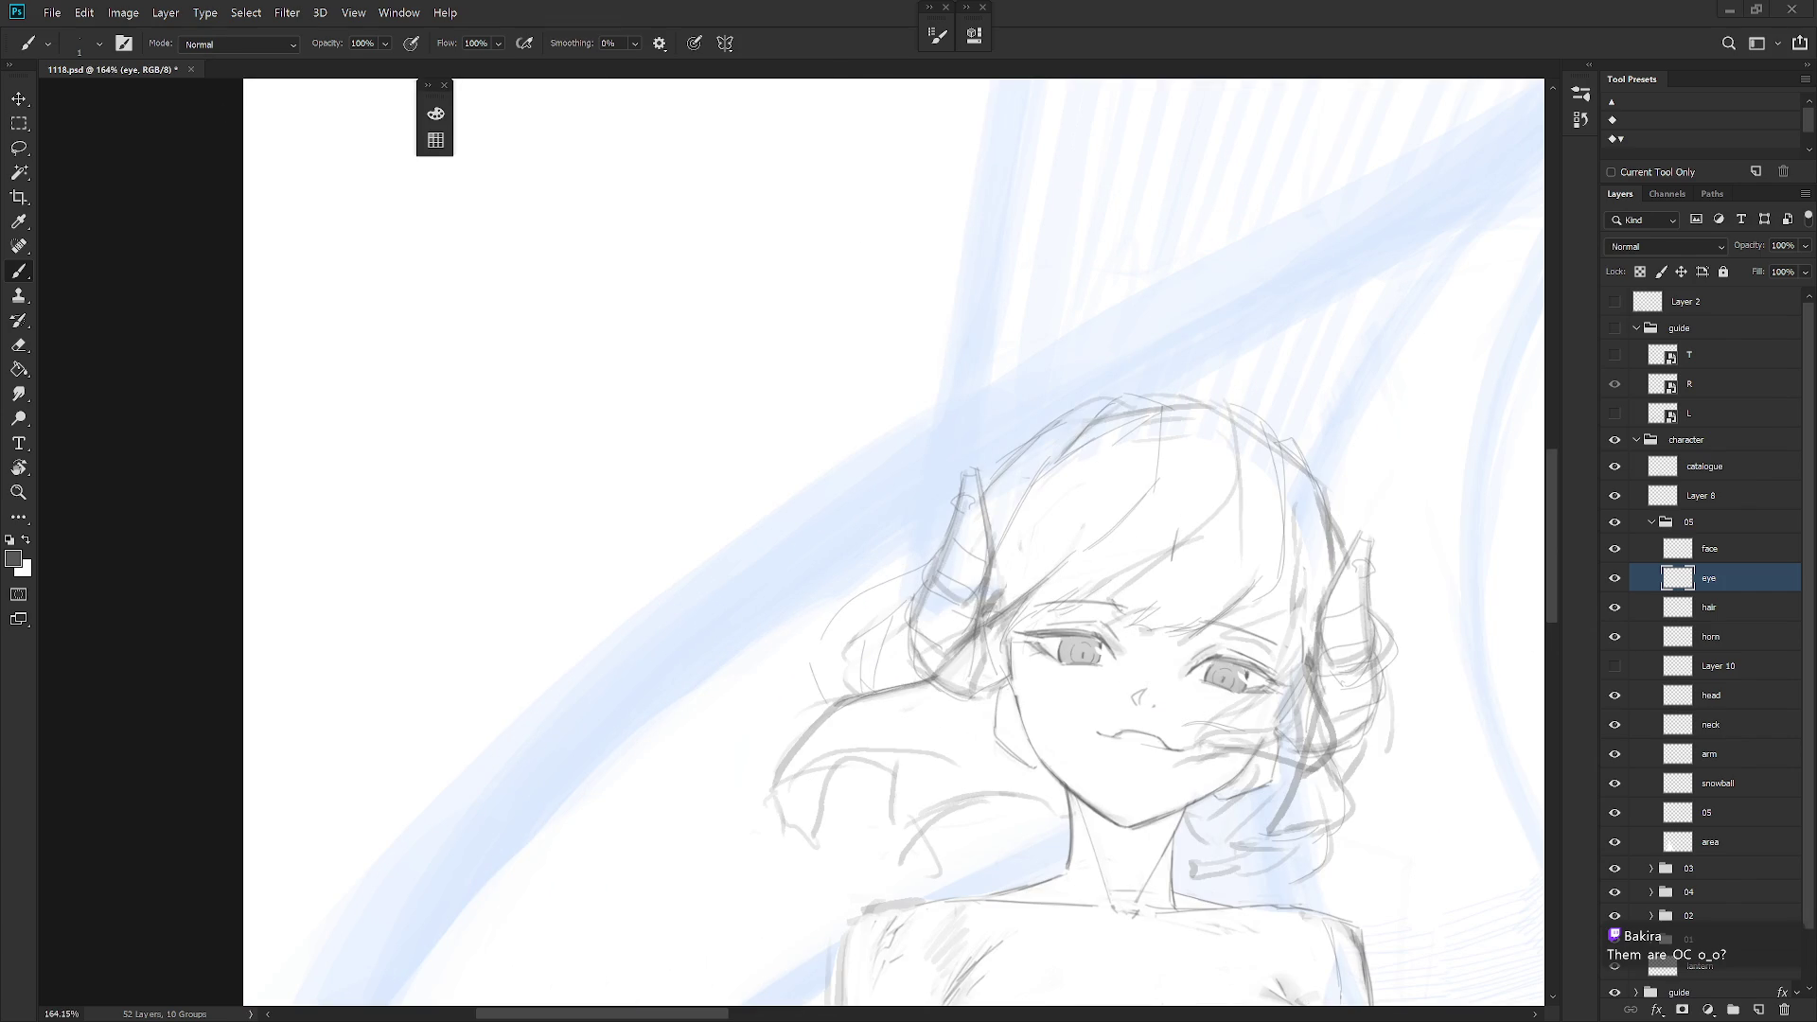
Tilt the view around the girl's face and make the face layer active
drag(1277, 568, 1229, 682)
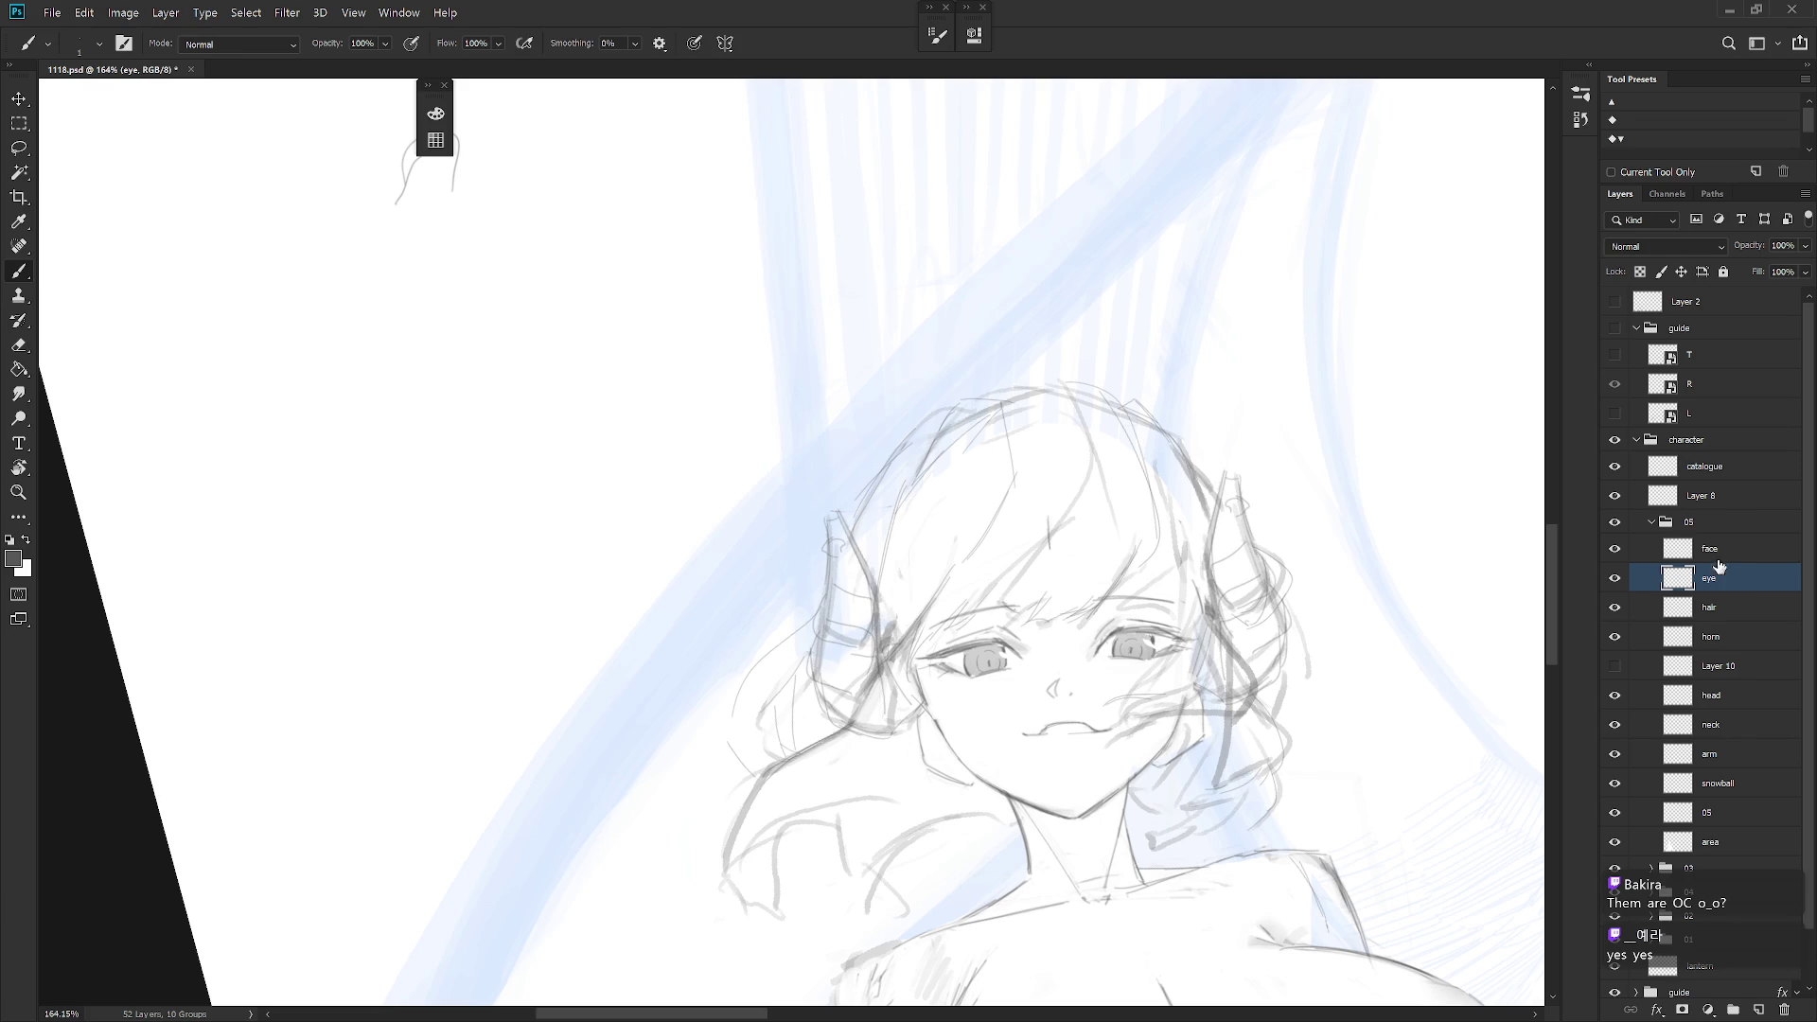
key(alt+bracketright)
scroll(1178, 644, up, 3)
drag(1111, 715, 1050, 852)
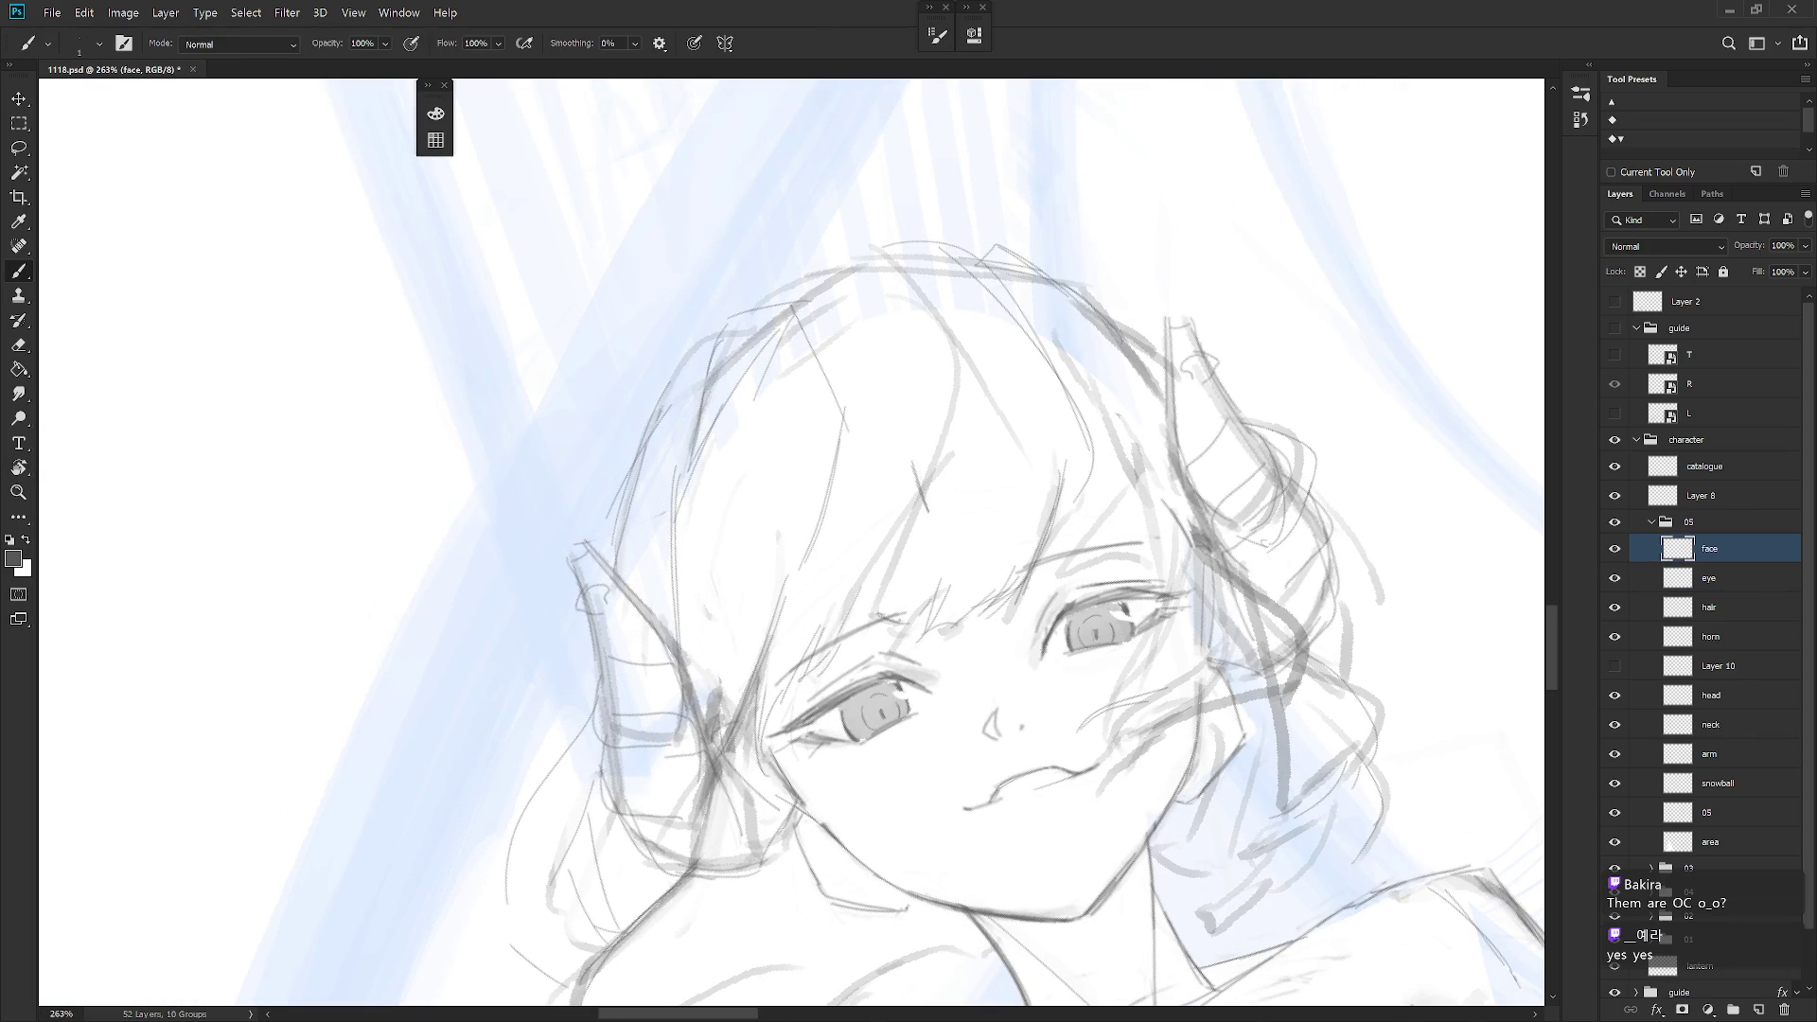
Brush a darker stroke along the right eye's upper eyelid and set the face upright
drag(1074, 603, 1175, 596)
drag(957, 682, 1053, 656)
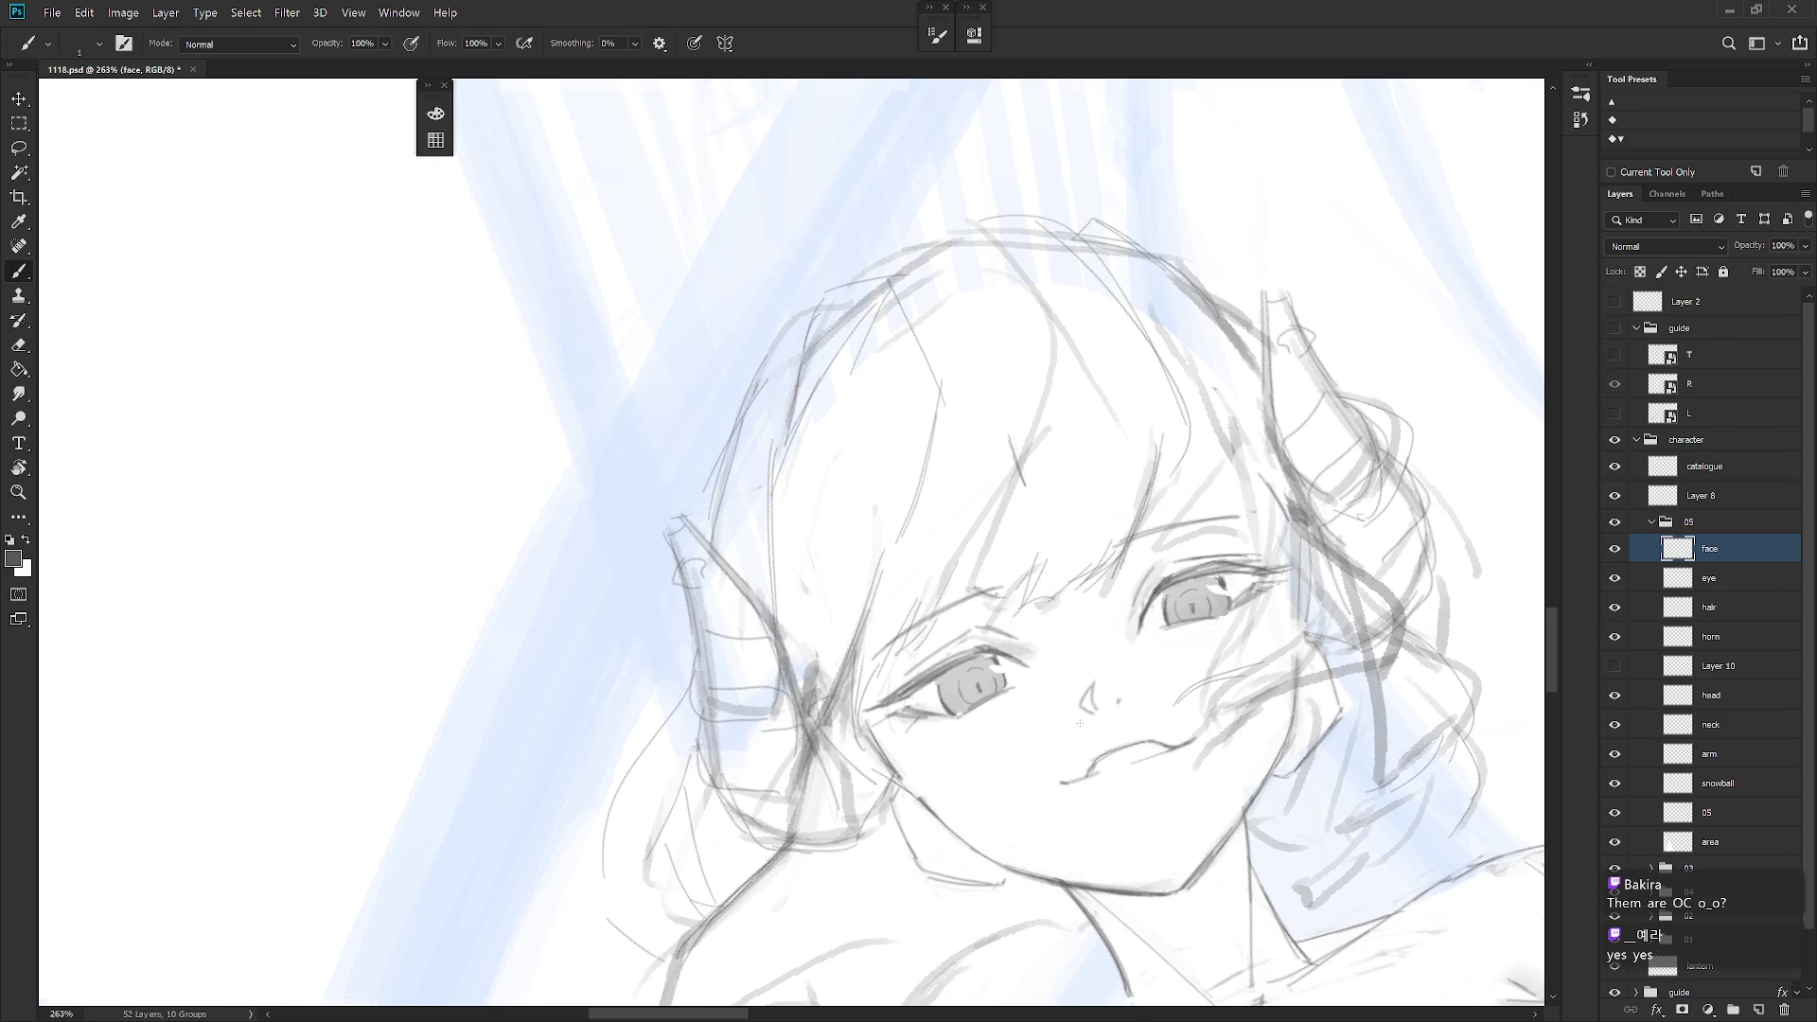
mouse_move(1080, 723)
mouse_down()
mouse_move(1032, 782)
mouse_move(1029, 686)
mouse_up()
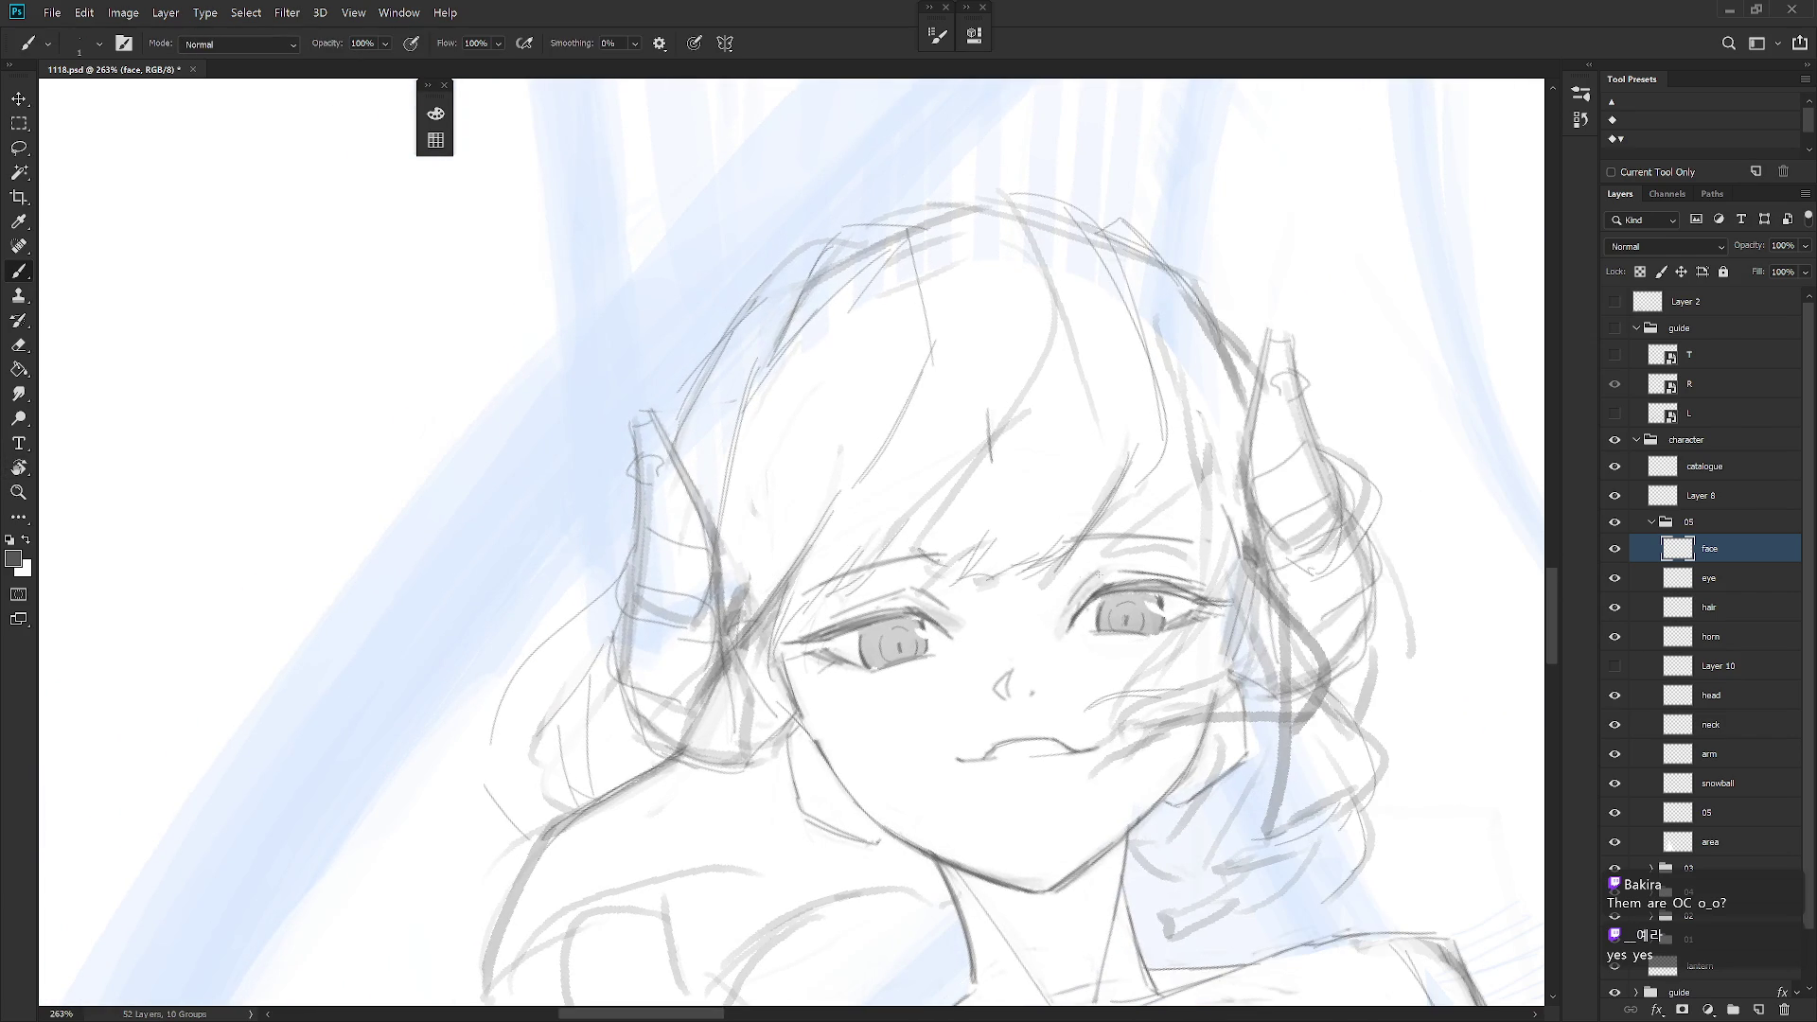
key(e)
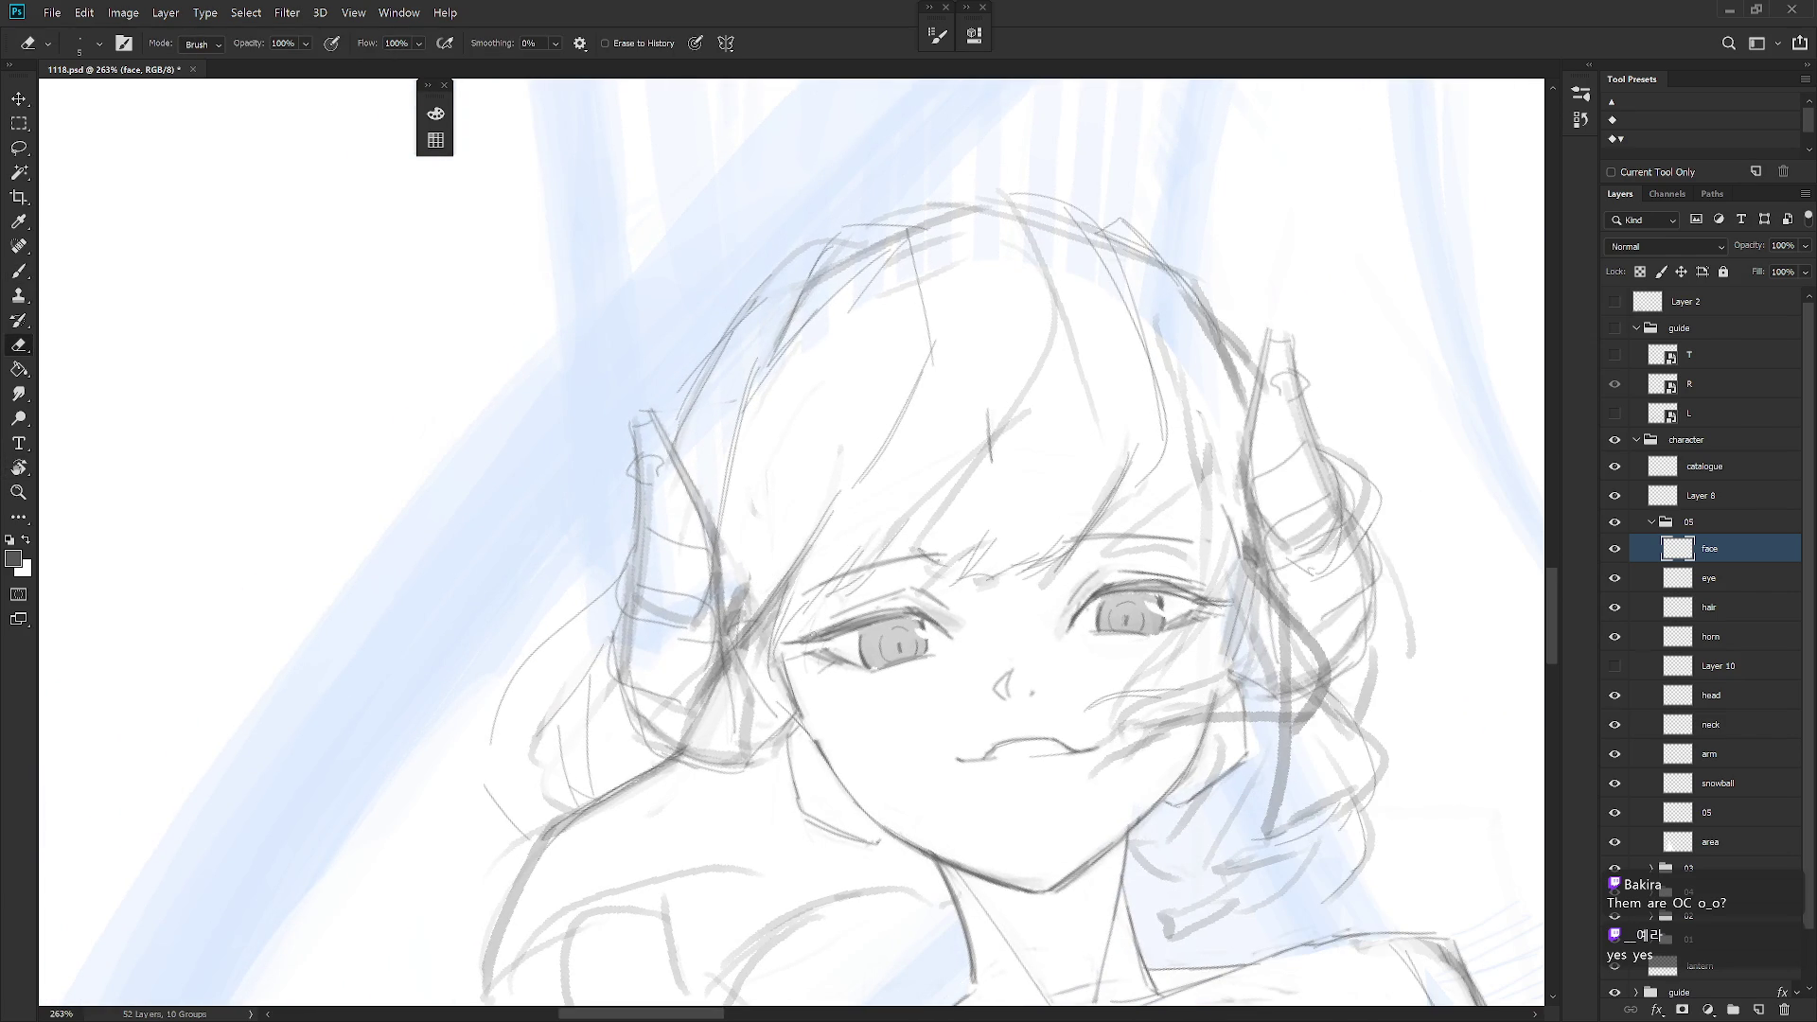
key(b)
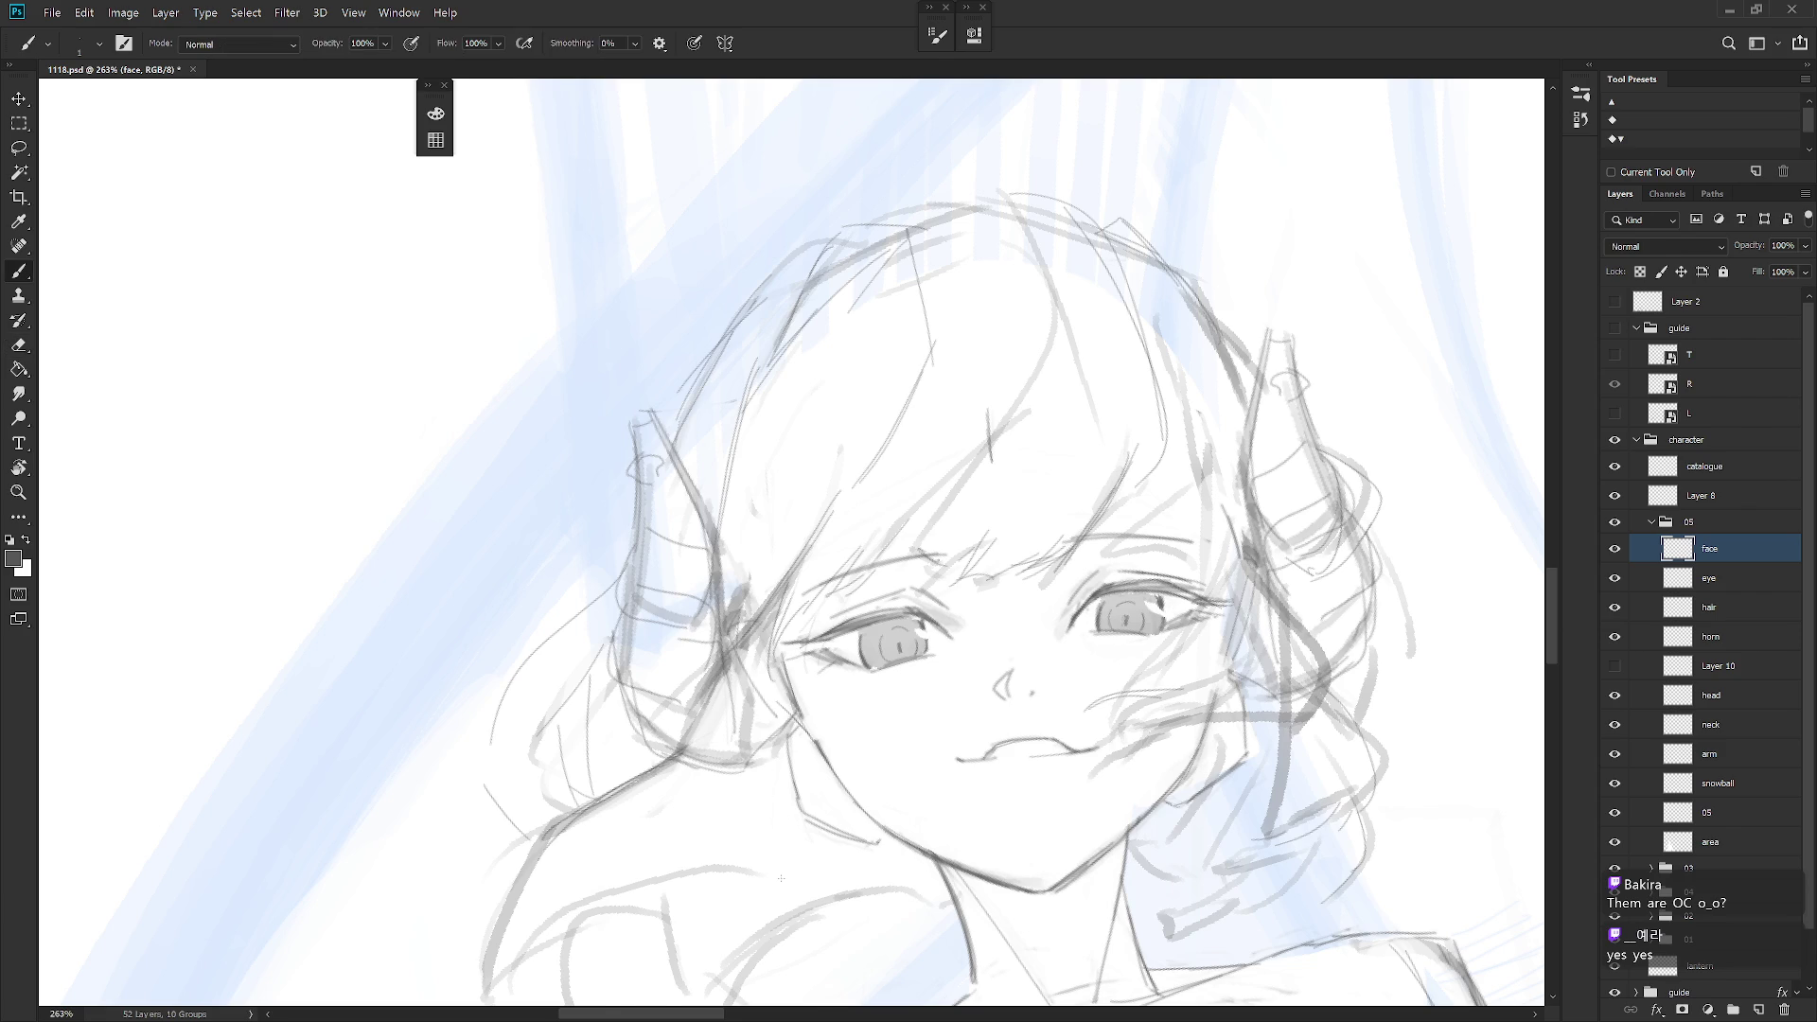
Pan and rotate the view around the girl's face, then pick the Lasso tool
scroll(780, 878, down, 5)
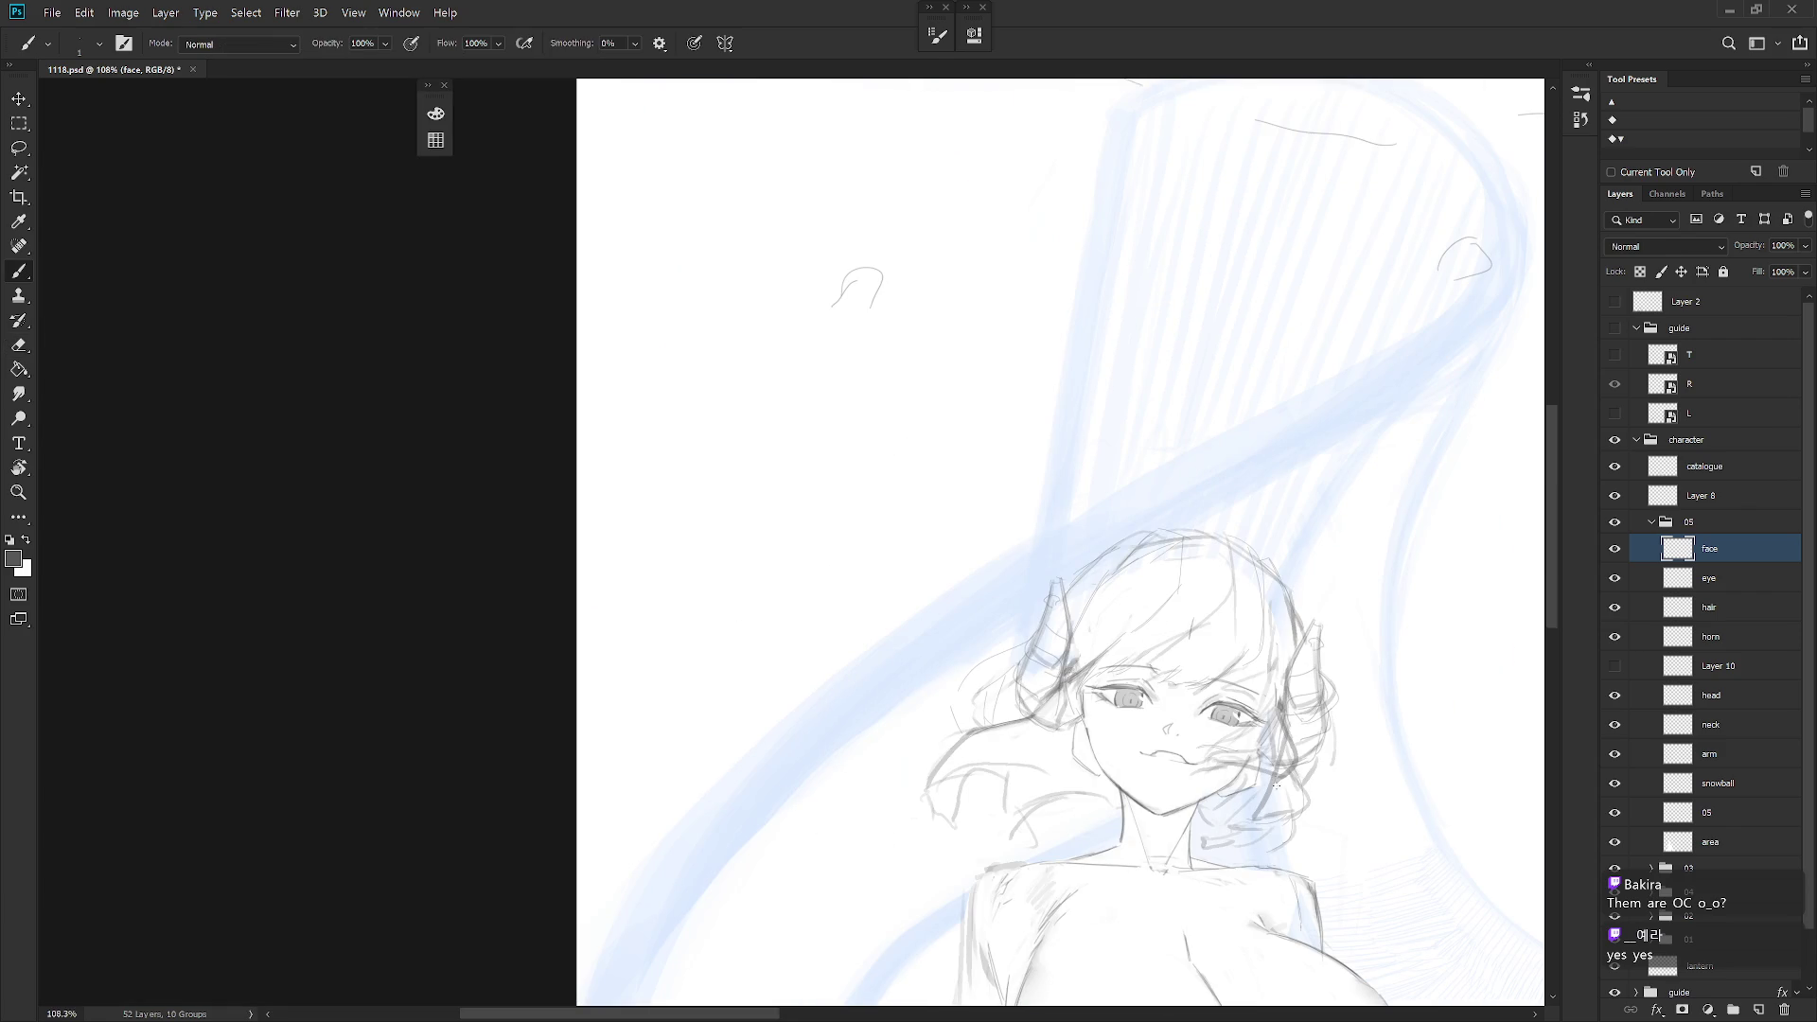
scroll(1268, 790, right, 2)
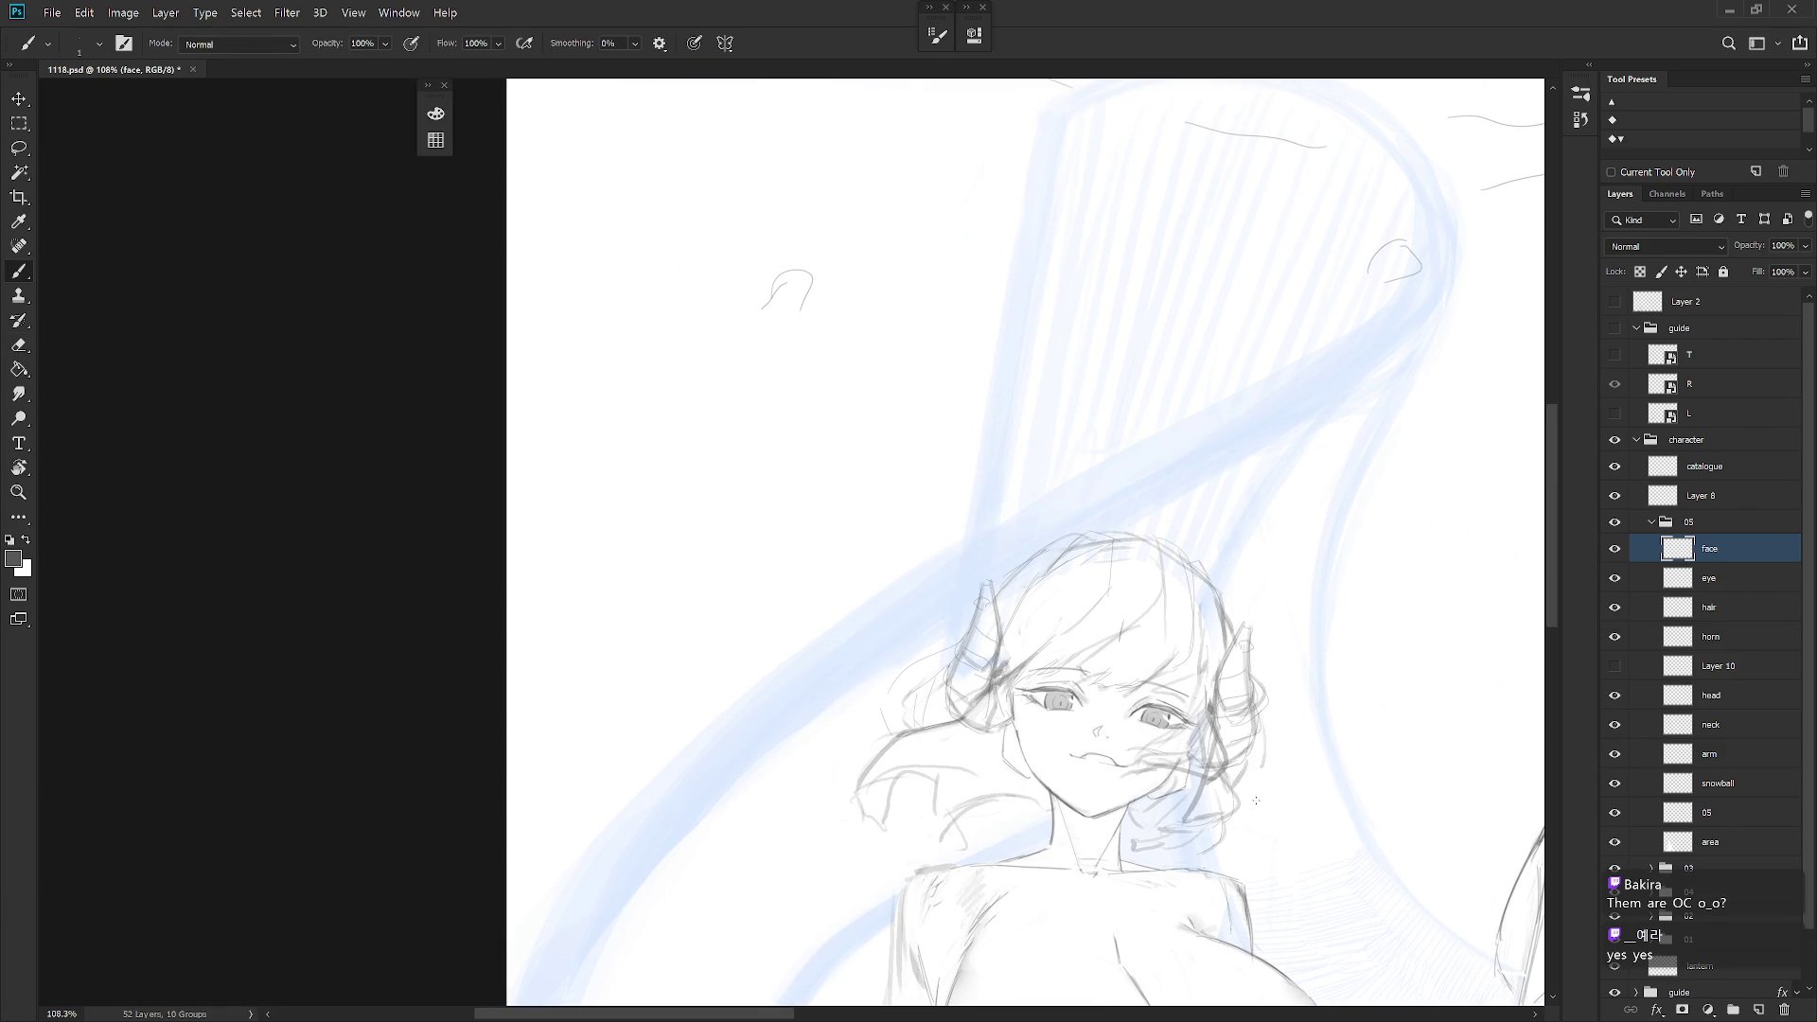
scroll(1254, 807, down, 3)
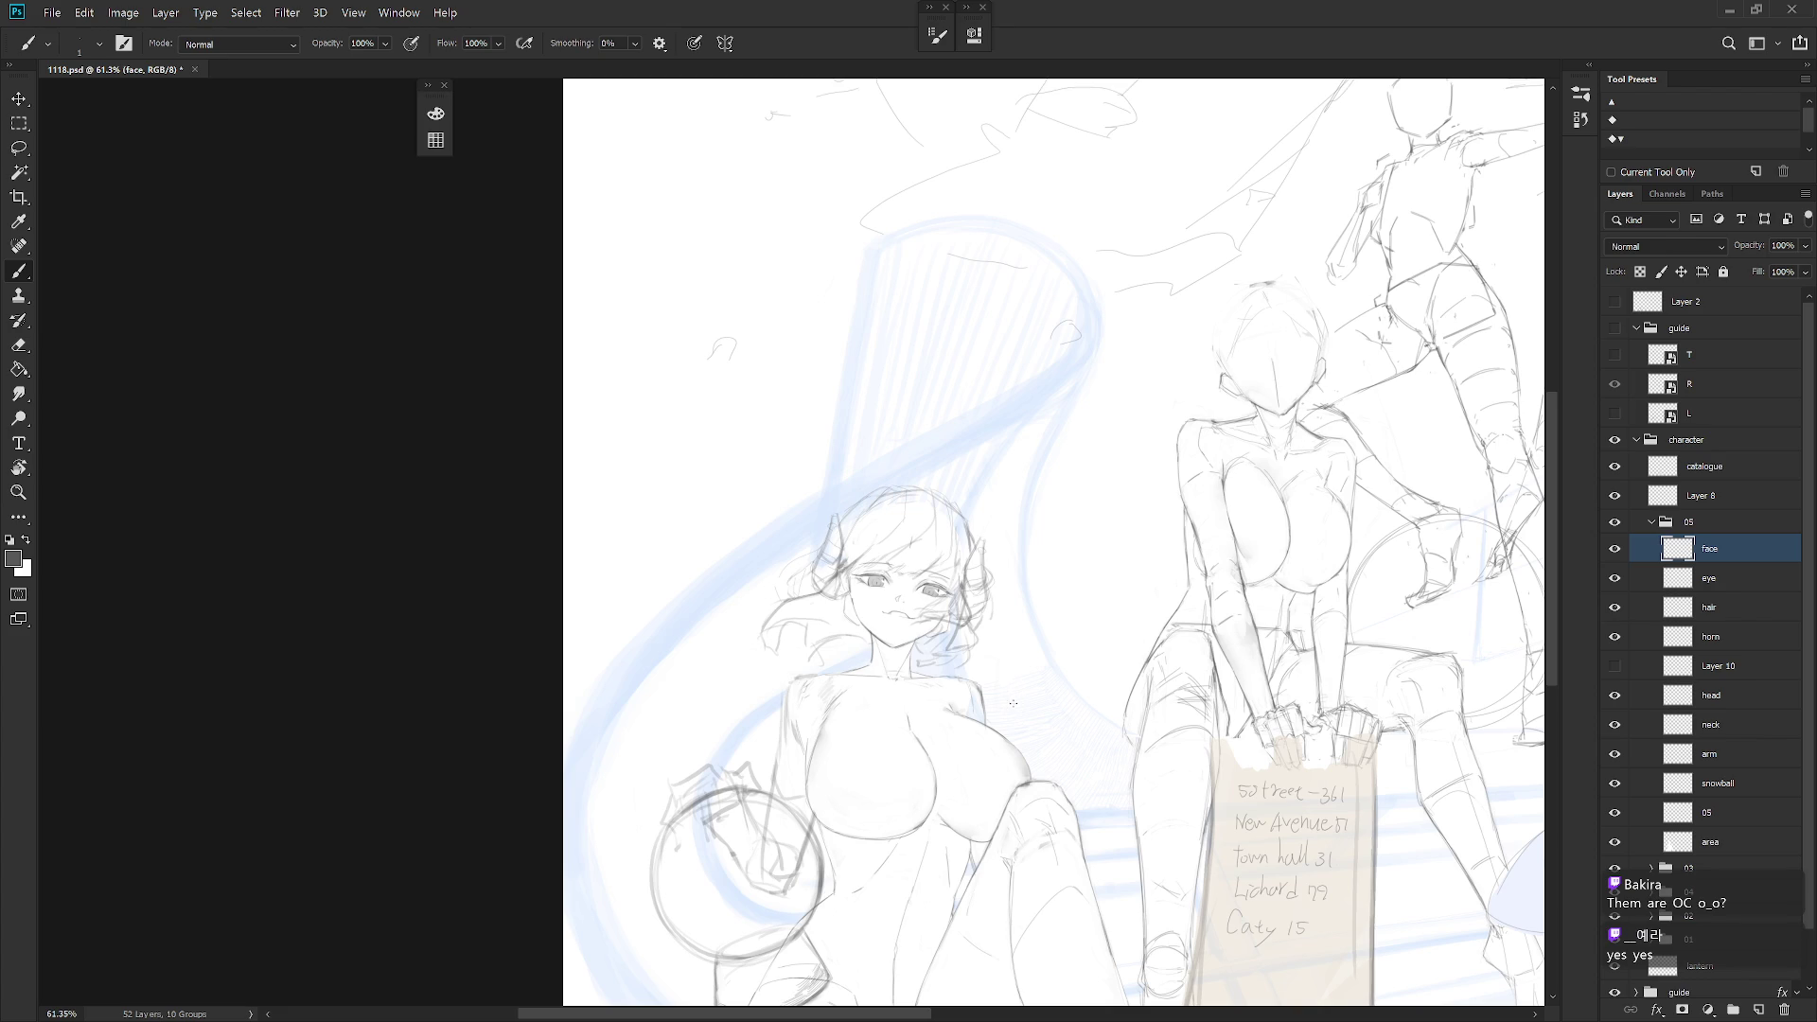
scroll(1007, 729, left, 3)
scroll(1008, 729, right, 5)
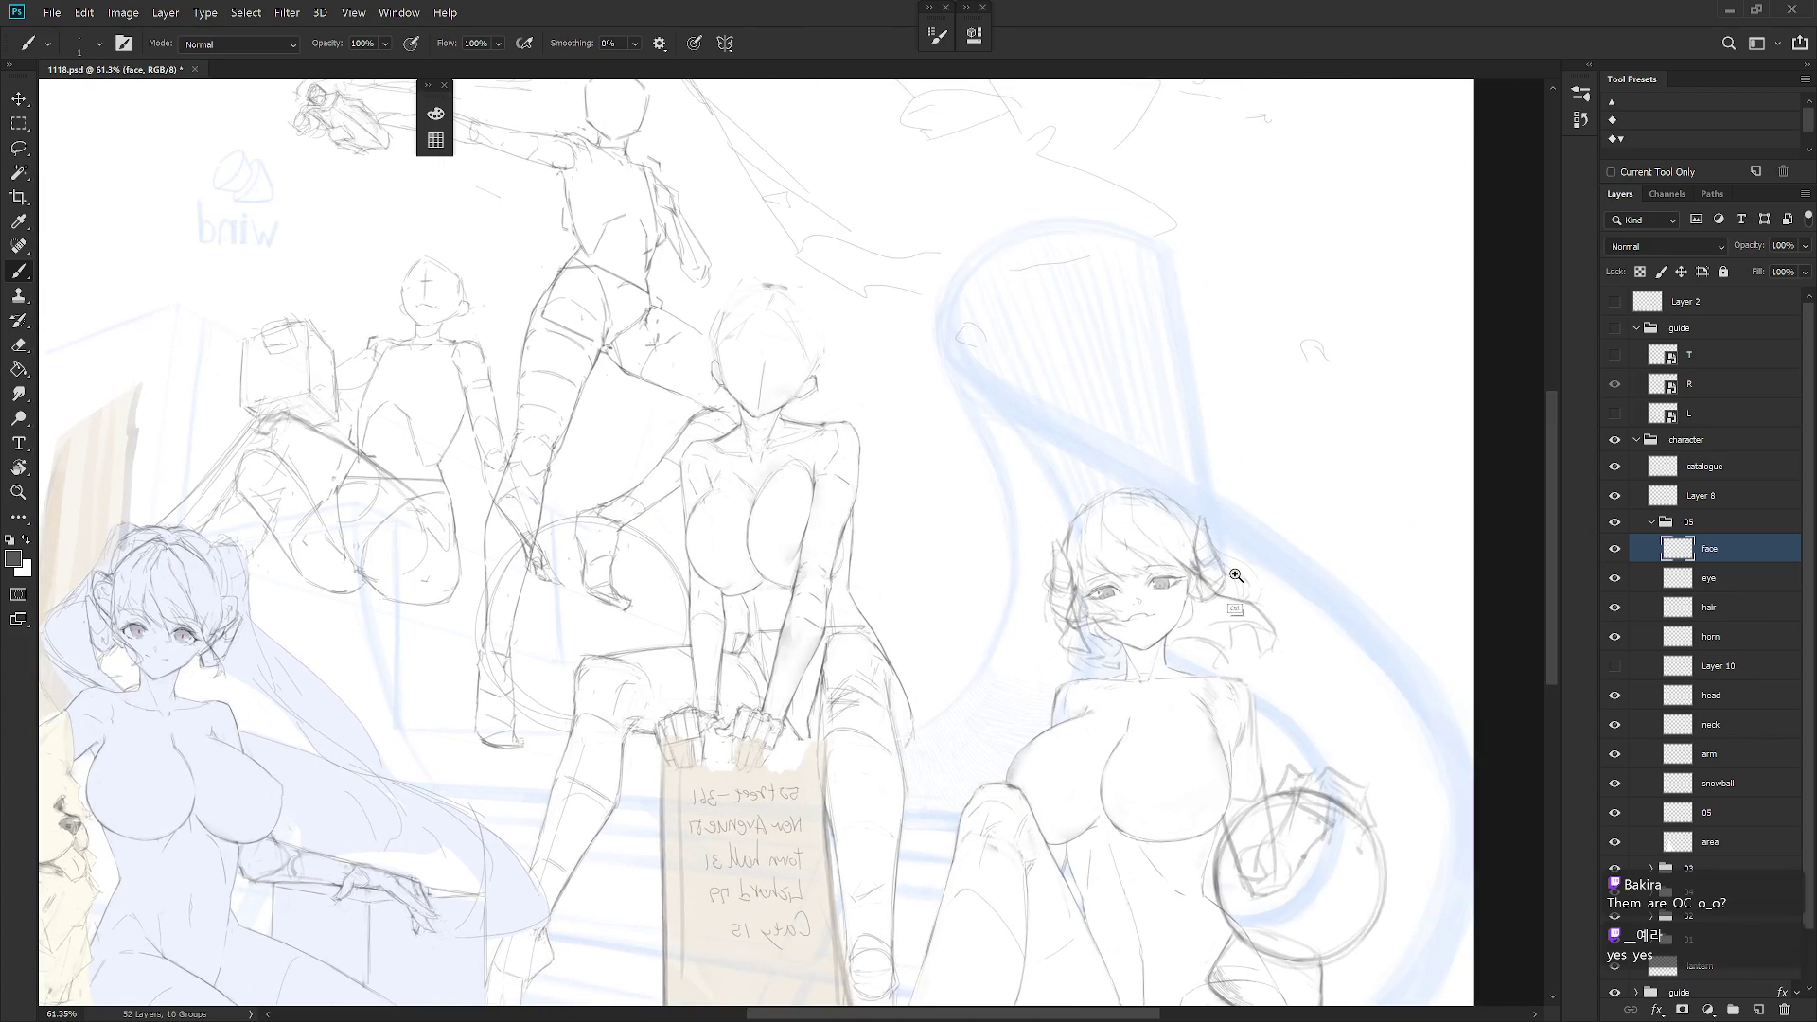
scroll(1291, 568, up, 5)
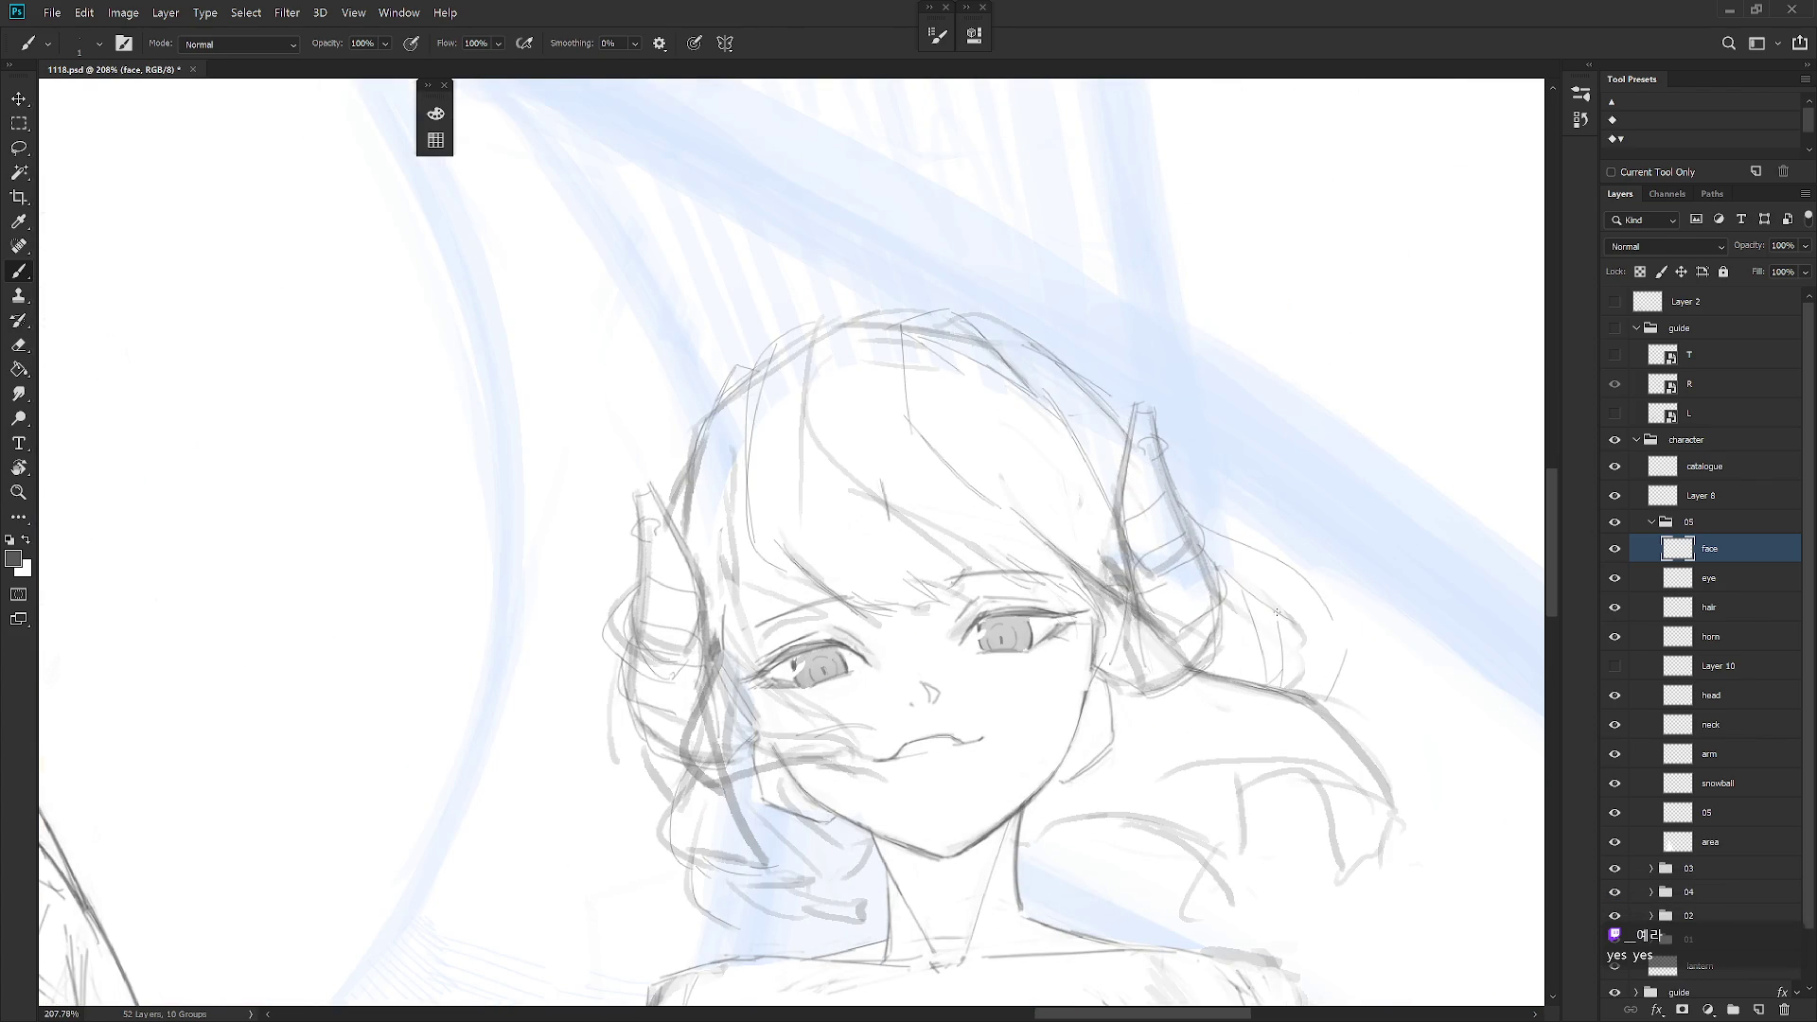
scroll(1277, 613, down, 1)
mouse_move(1277, 613)
mouse_down()
mouse_move(1066, 868)
mouse_move(1107, 797)
mouse_move(1143, 828)
mouse_up()
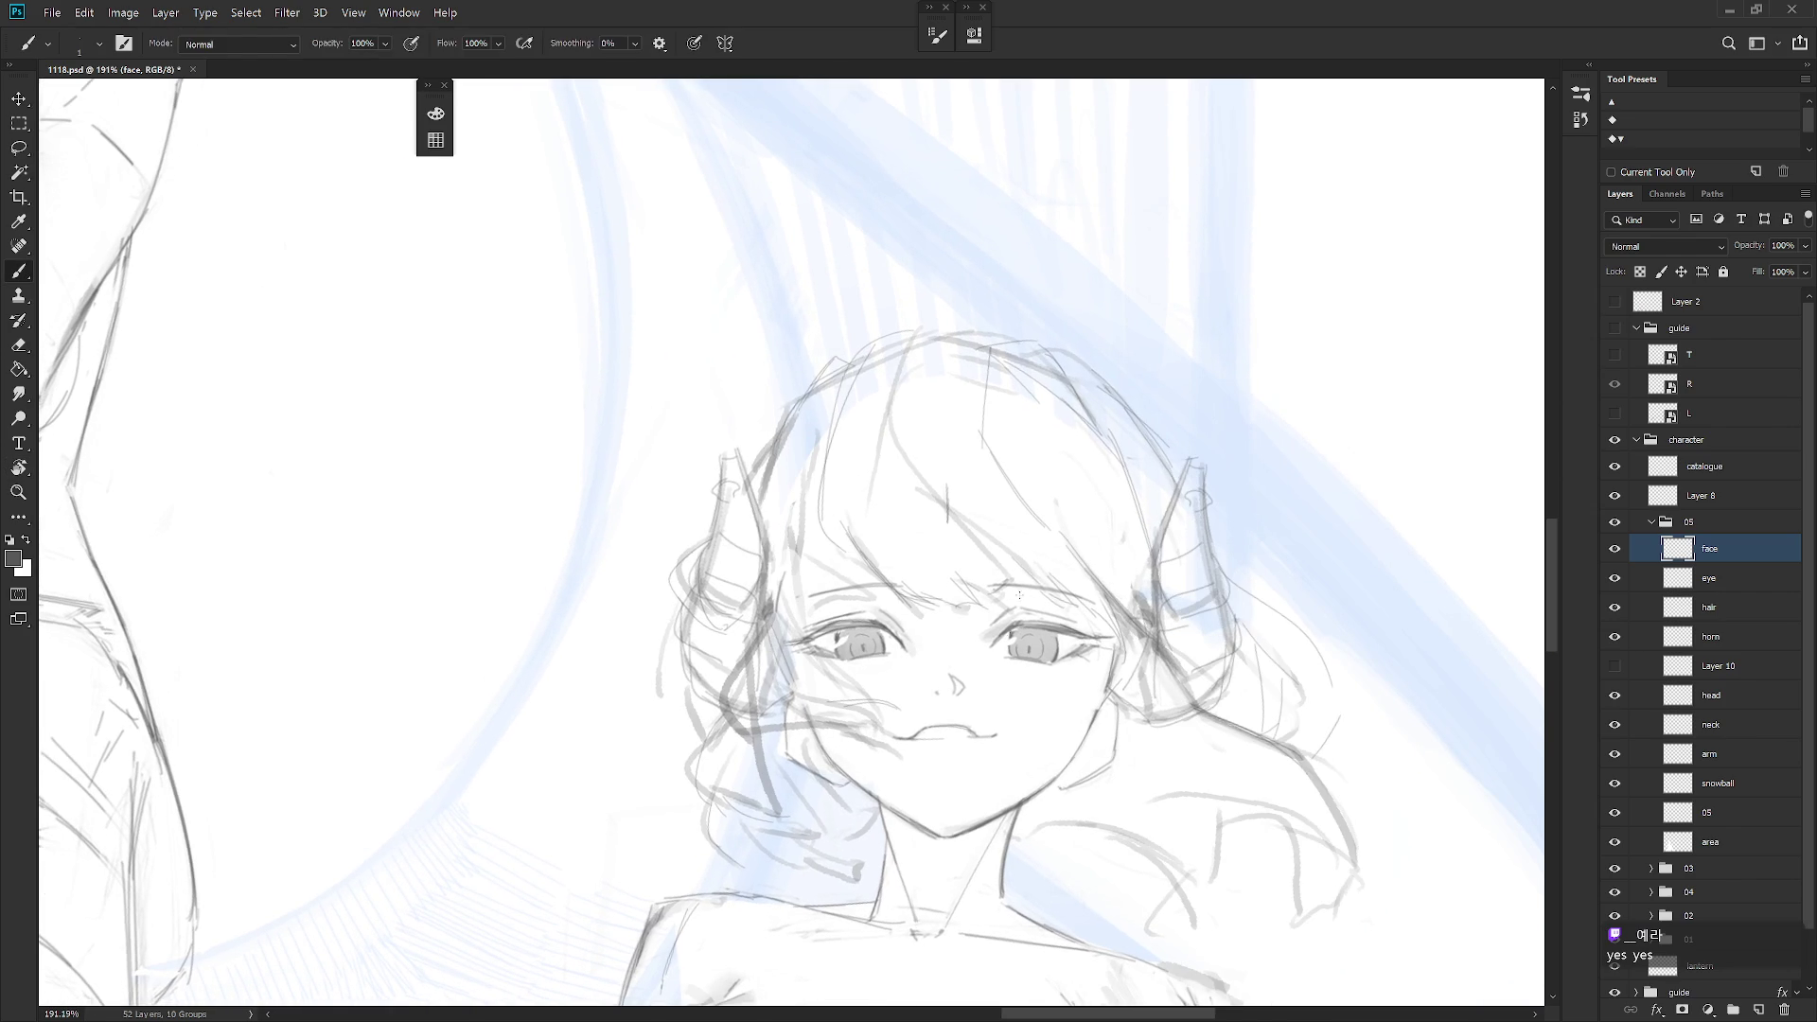
scroll(1020, 692, up, 2)
key(l)
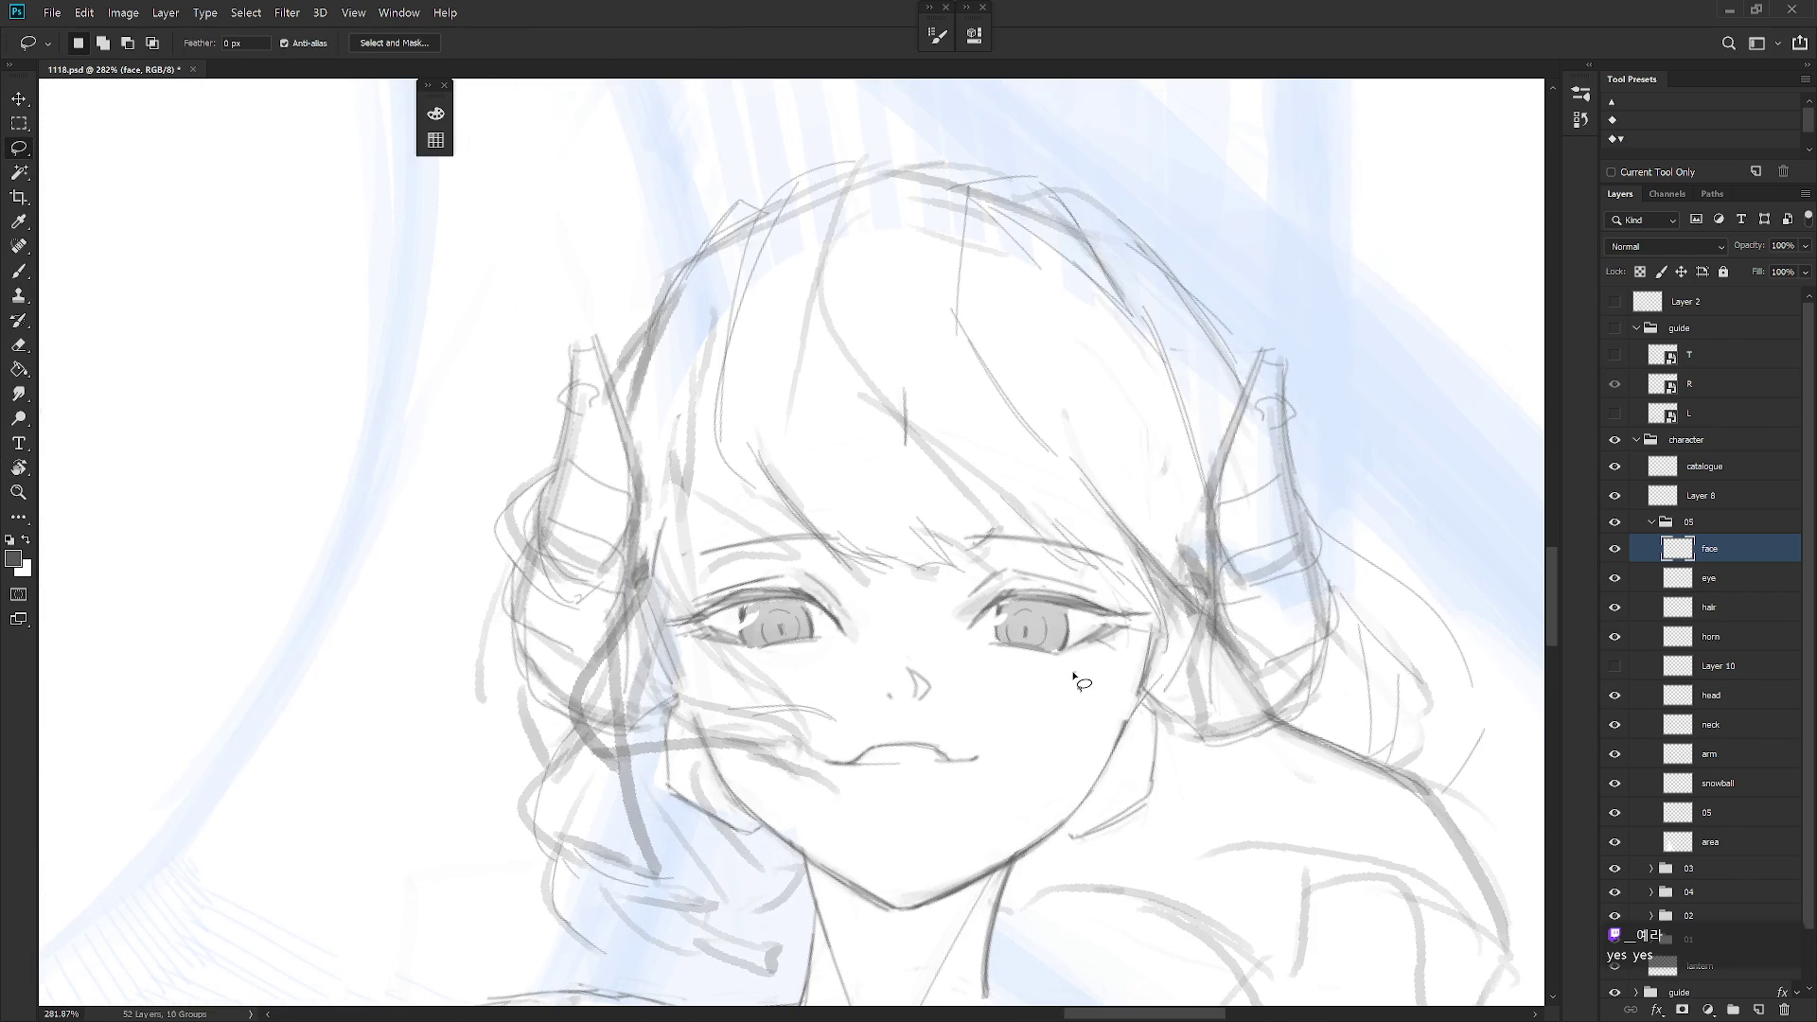
Hide the hair layer, then lasso and rotate the right eye to tilt it
click(1616, 605)
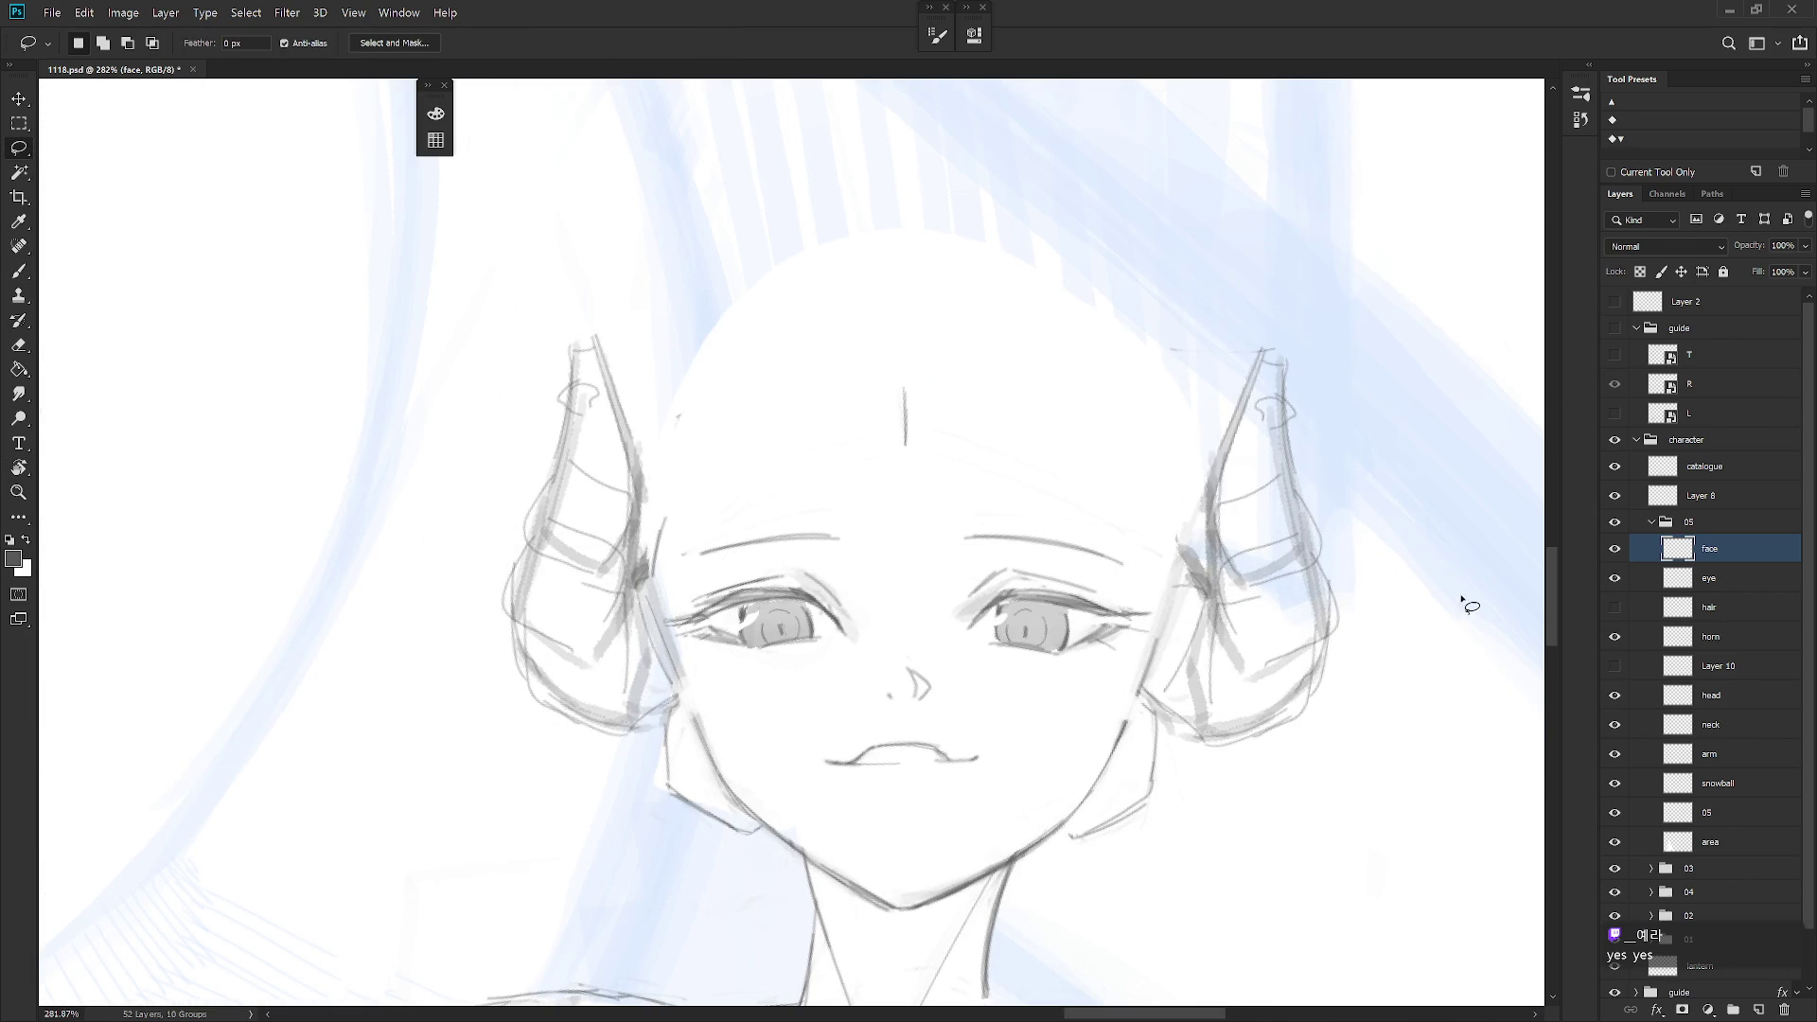
mouse_move(1072, 677)
mouse_down()
mouse_move(1124, 668)
mouse_move(1149, 624)
mouse_move(1034, 568)
mouse_move(1059, 661)
mouse_up()
key(ctrl+t)
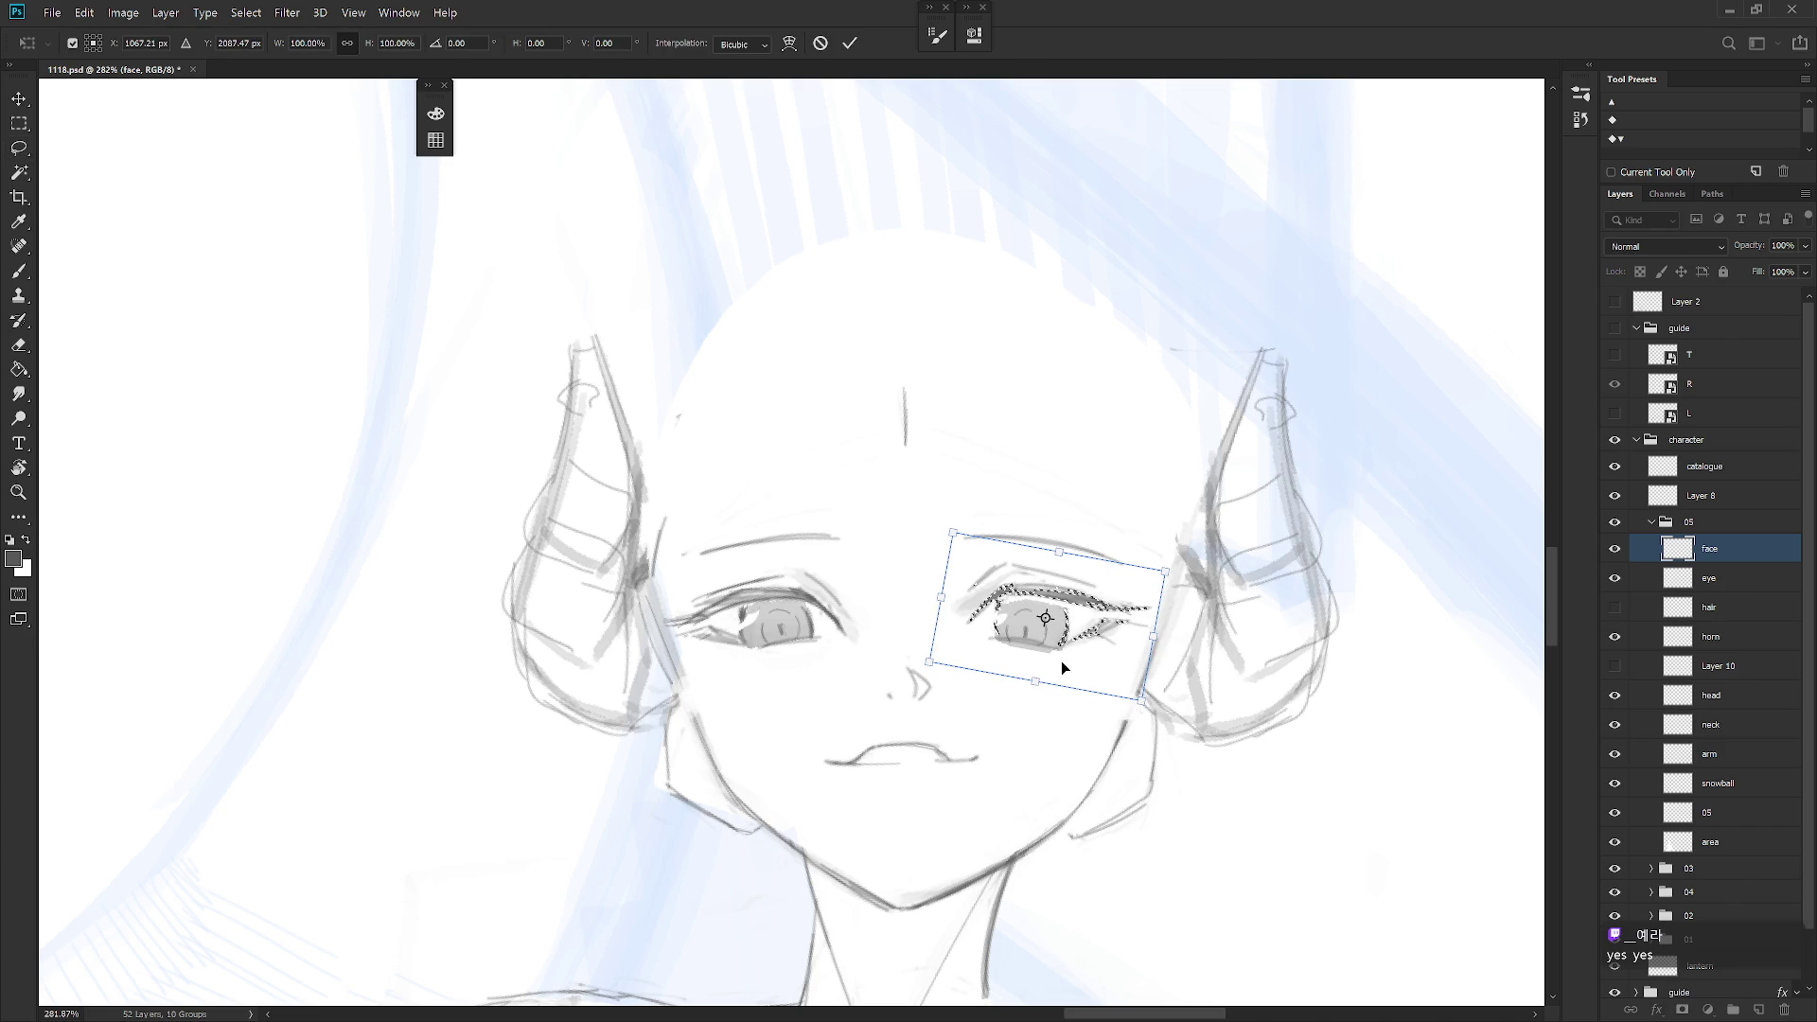
key(Return)
key(ctrl+d)
On the eye layer, nudge the right eye 4 px down, then show the hair again
key(alt+bracketleft)
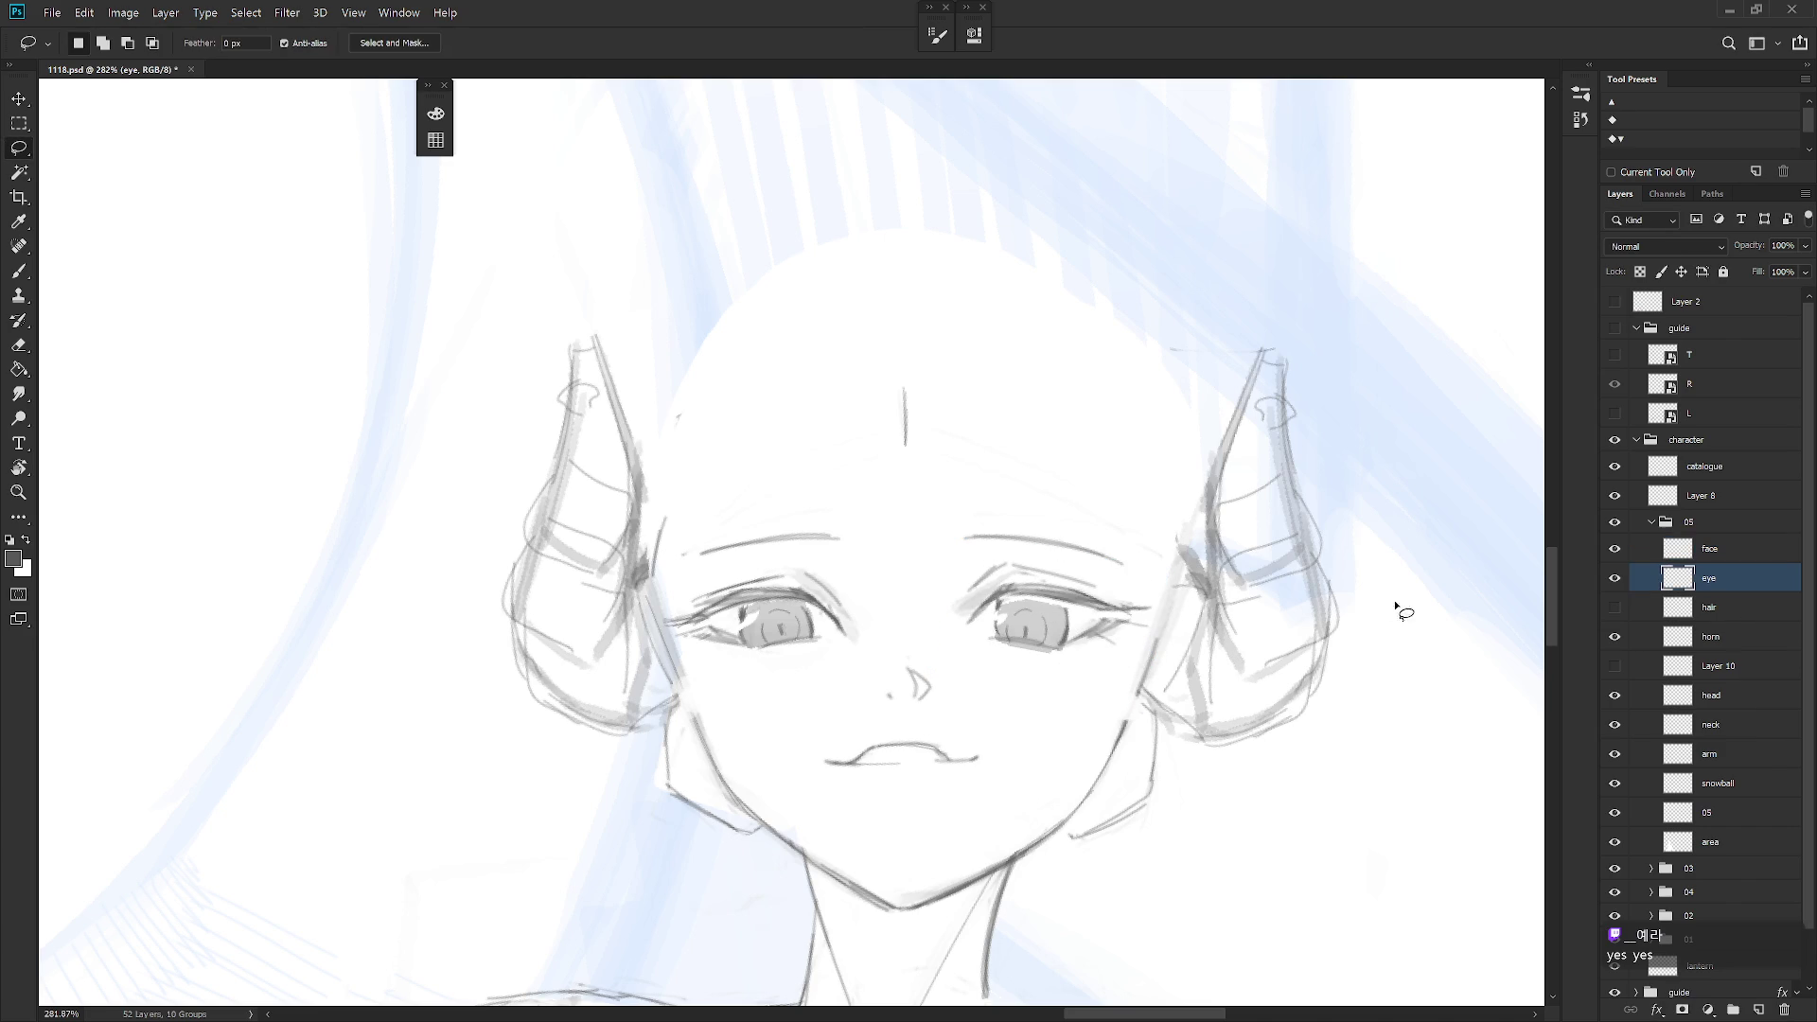
mouse_move(1029, 700)
mouse_down()
mouse_move(1053, 569)
mouse_move(1028, 698)
mouse_move(1055, 653)
mouse_up()
key(ctrl+t)
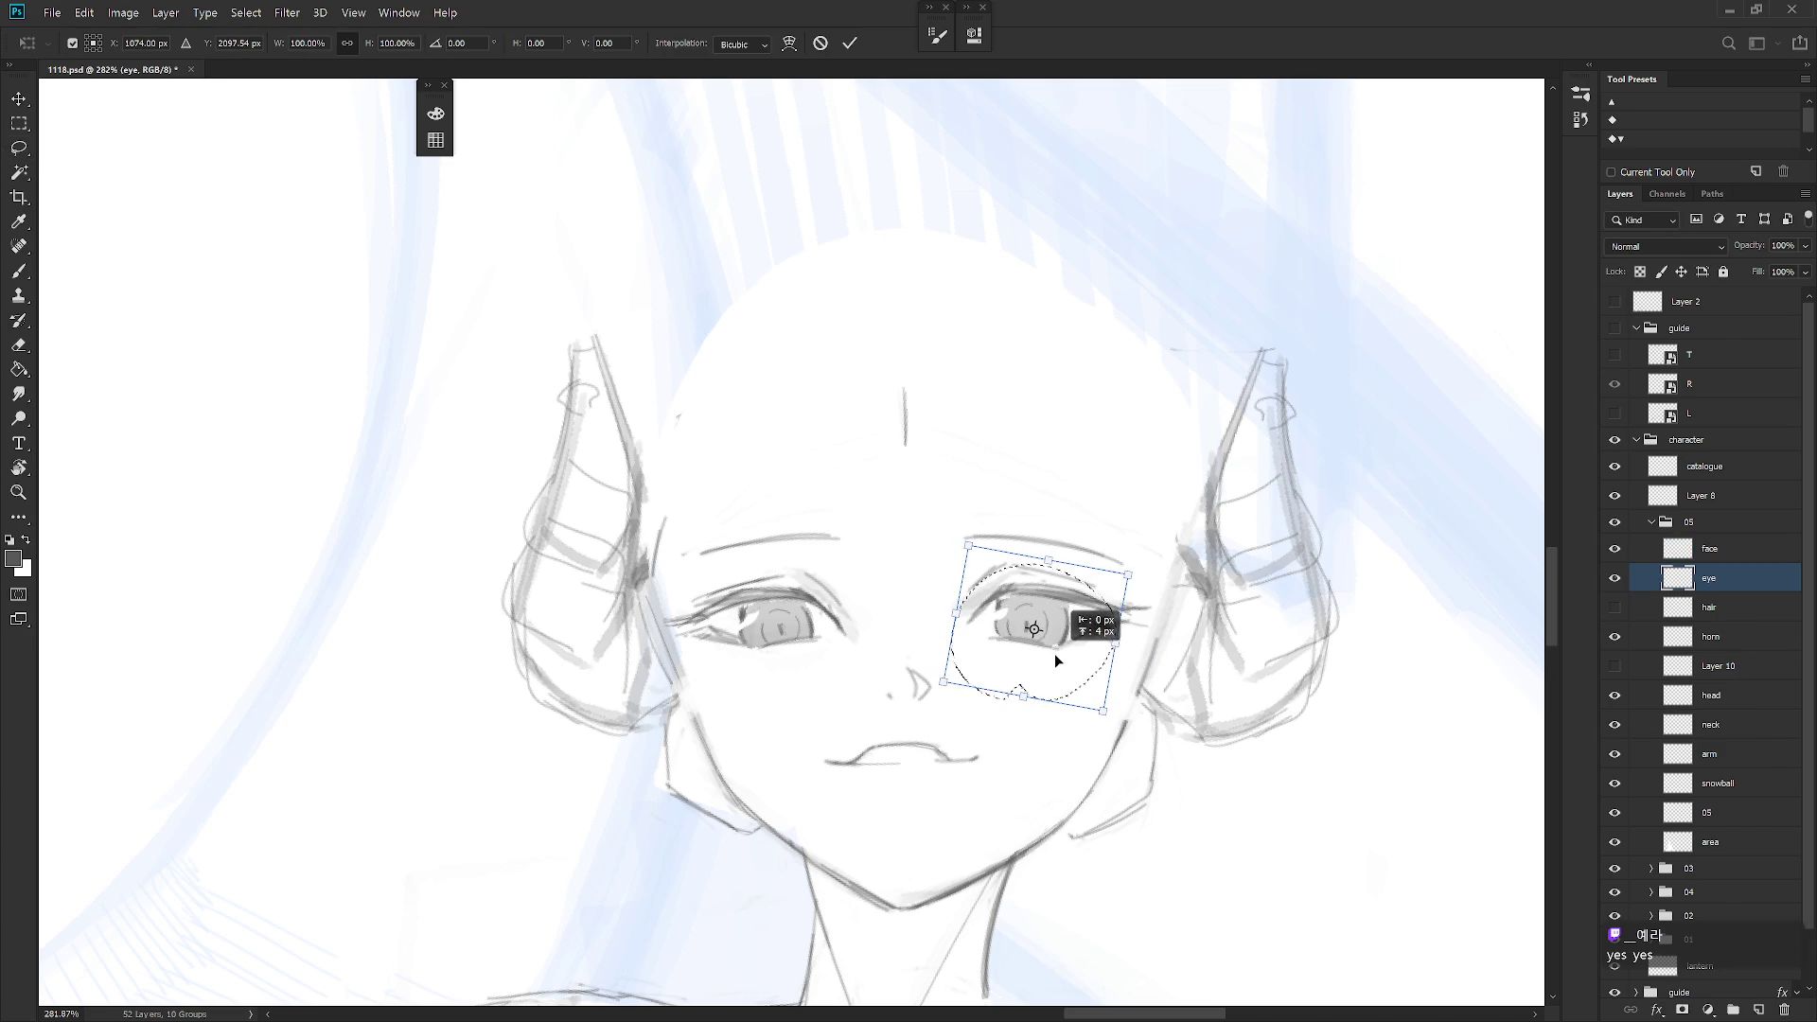
key(Return)
key(ctrl+d)
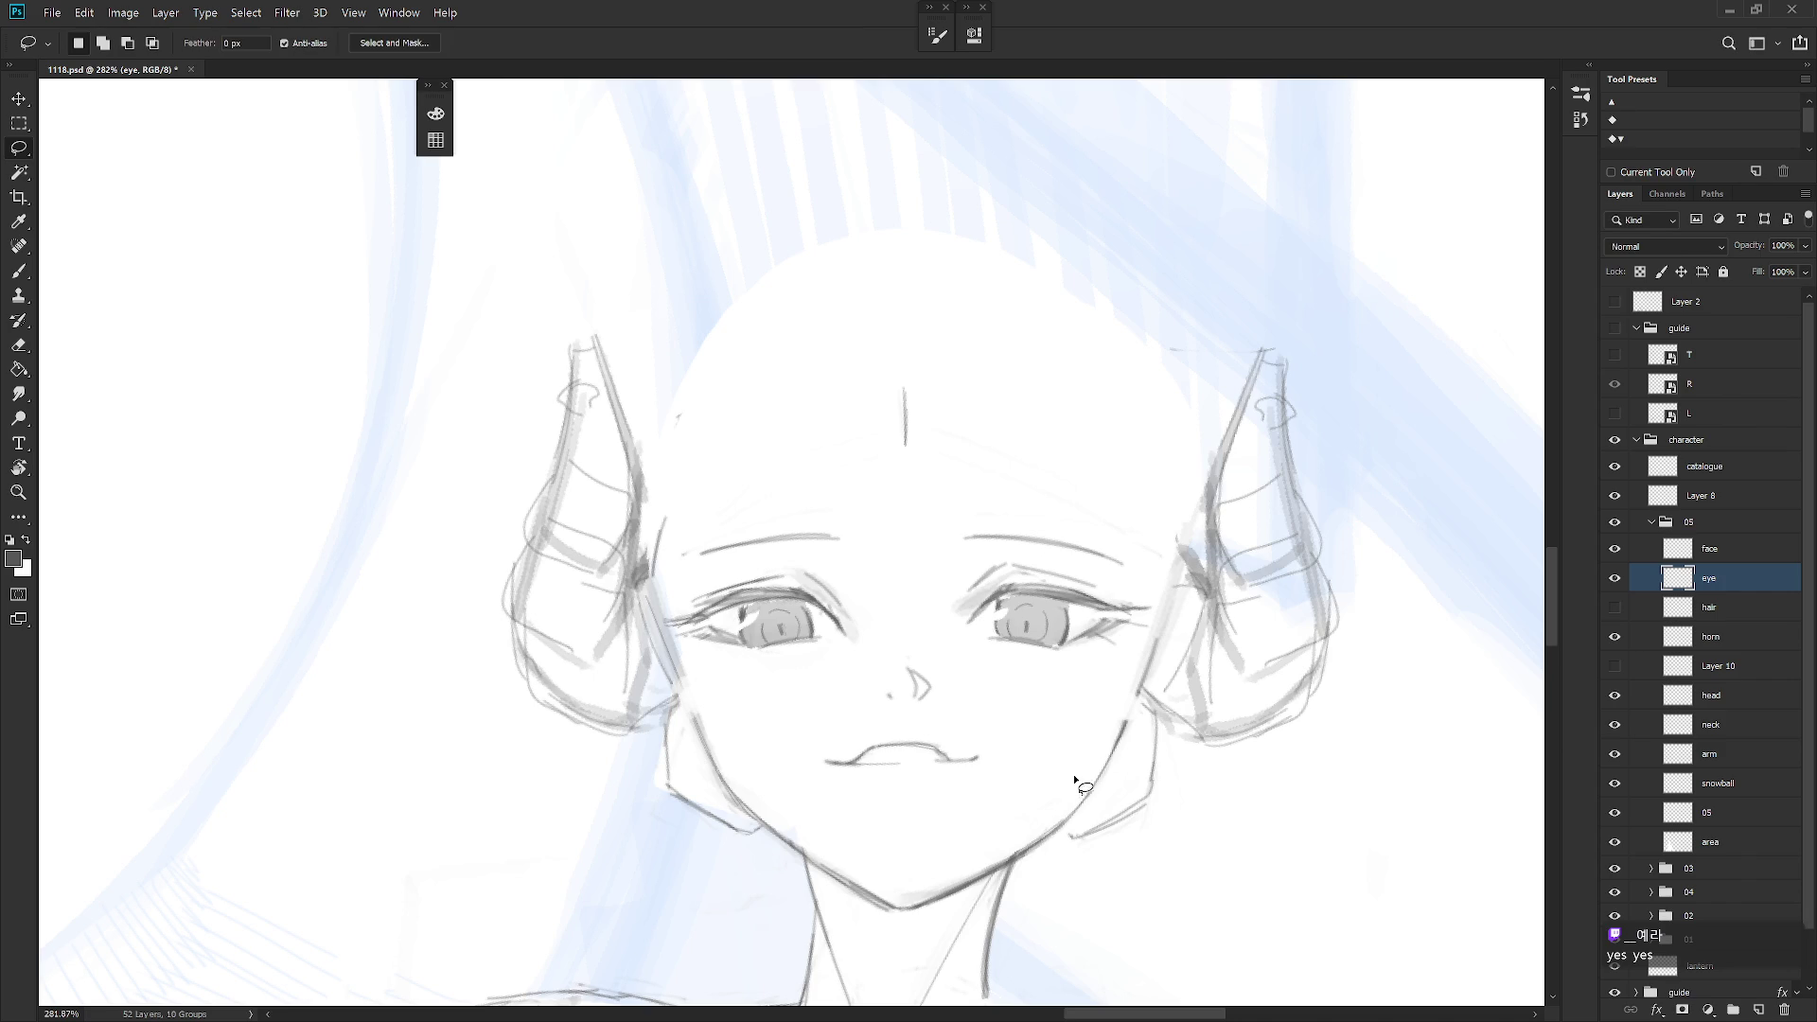
scroll(1078, 783, down, 5)
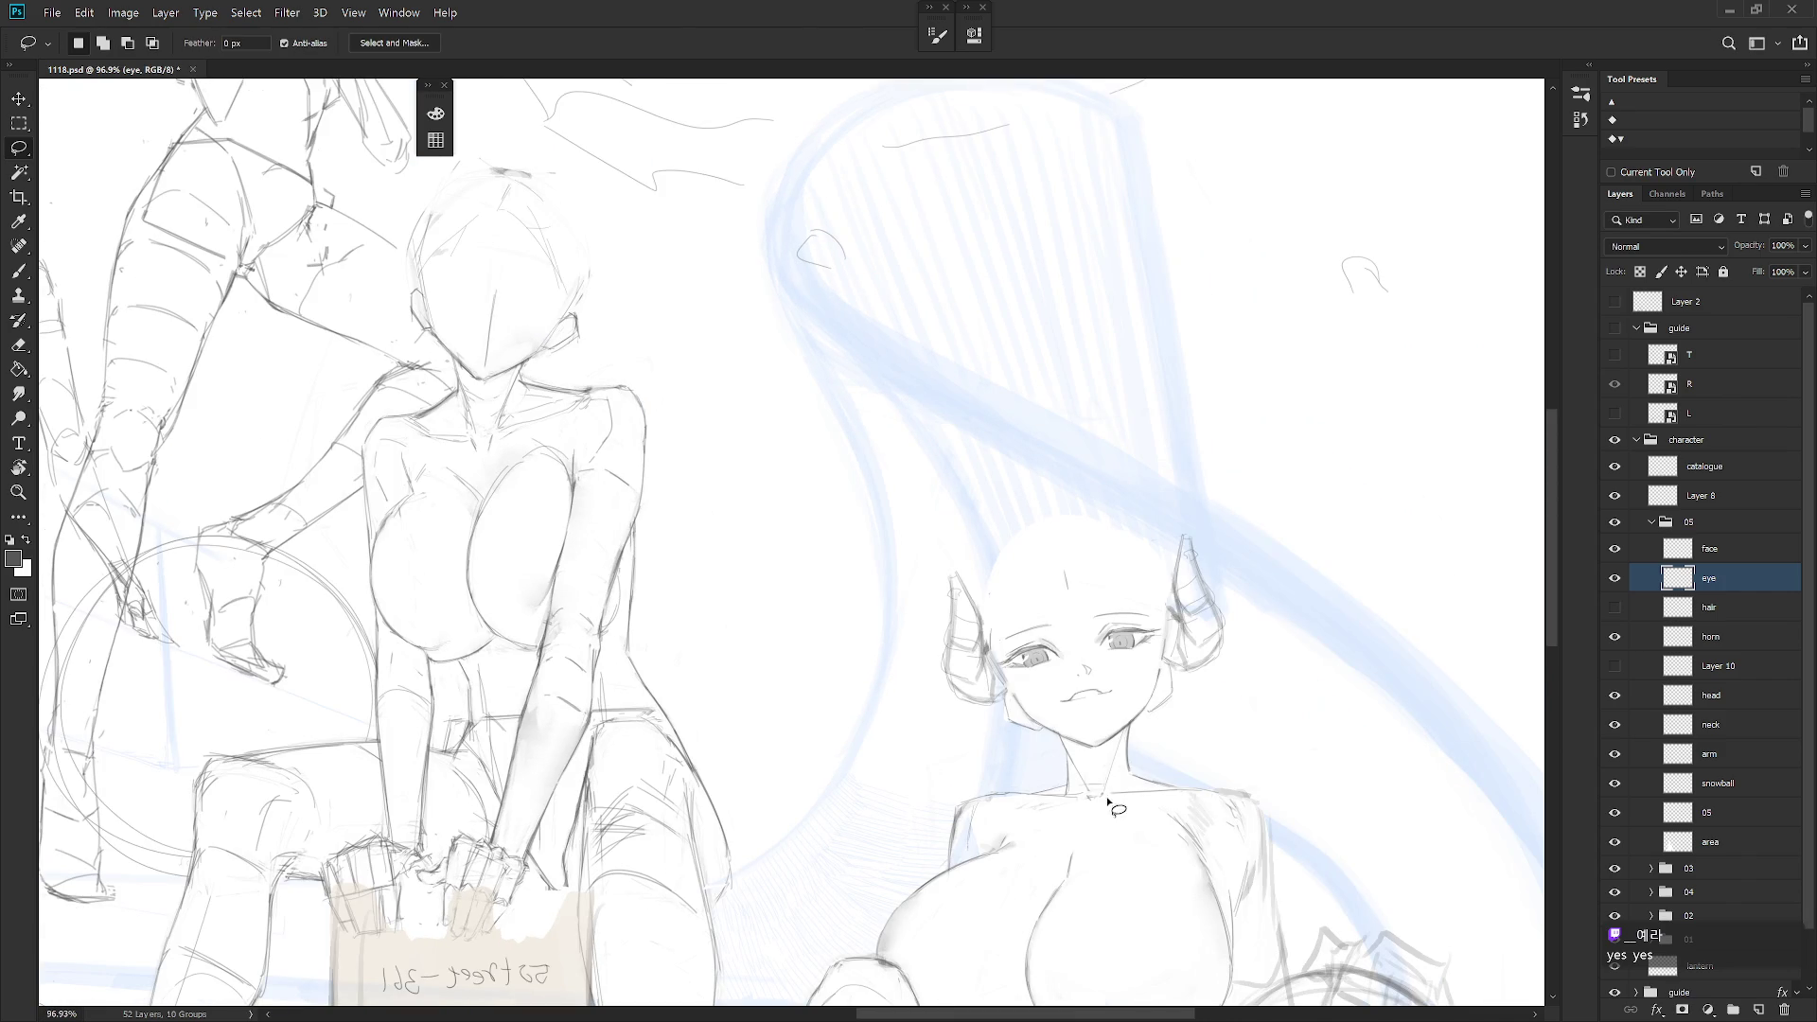
click(1615, 608)
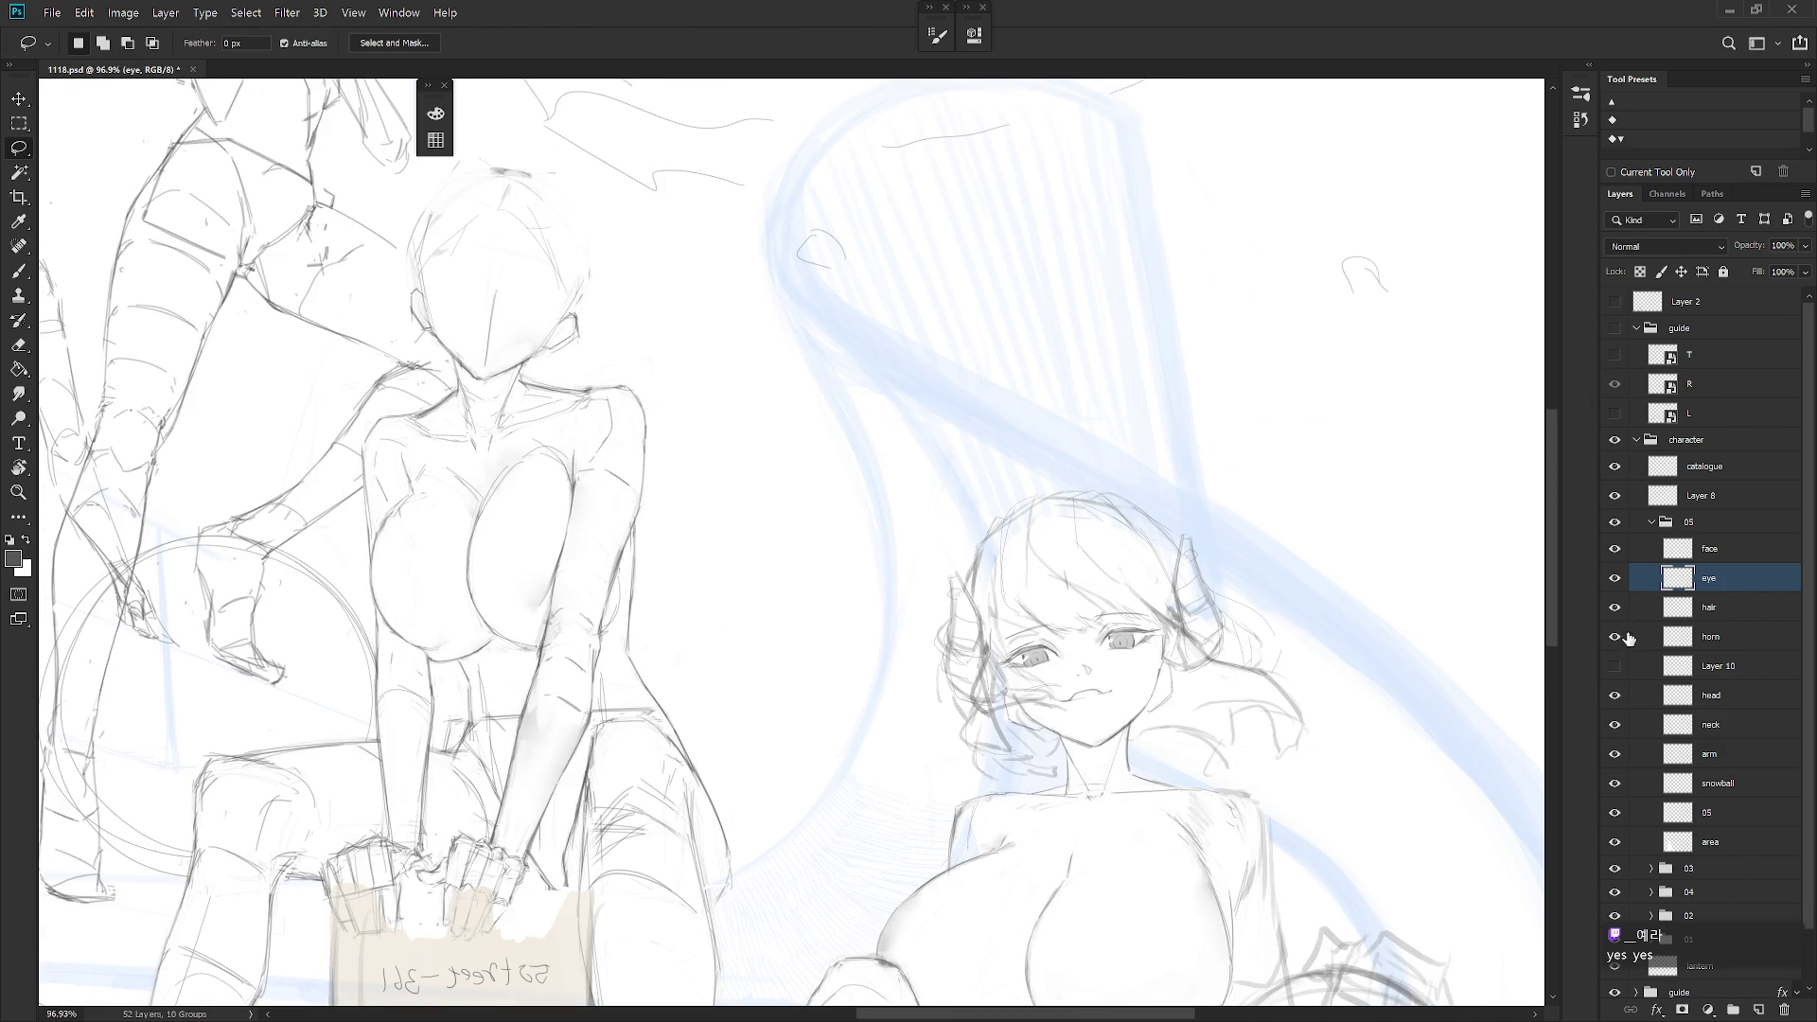
scroll(1159, 781, down, 3)
Delete the unused Layer 10, verifying the deletion in the History panel
key(b)
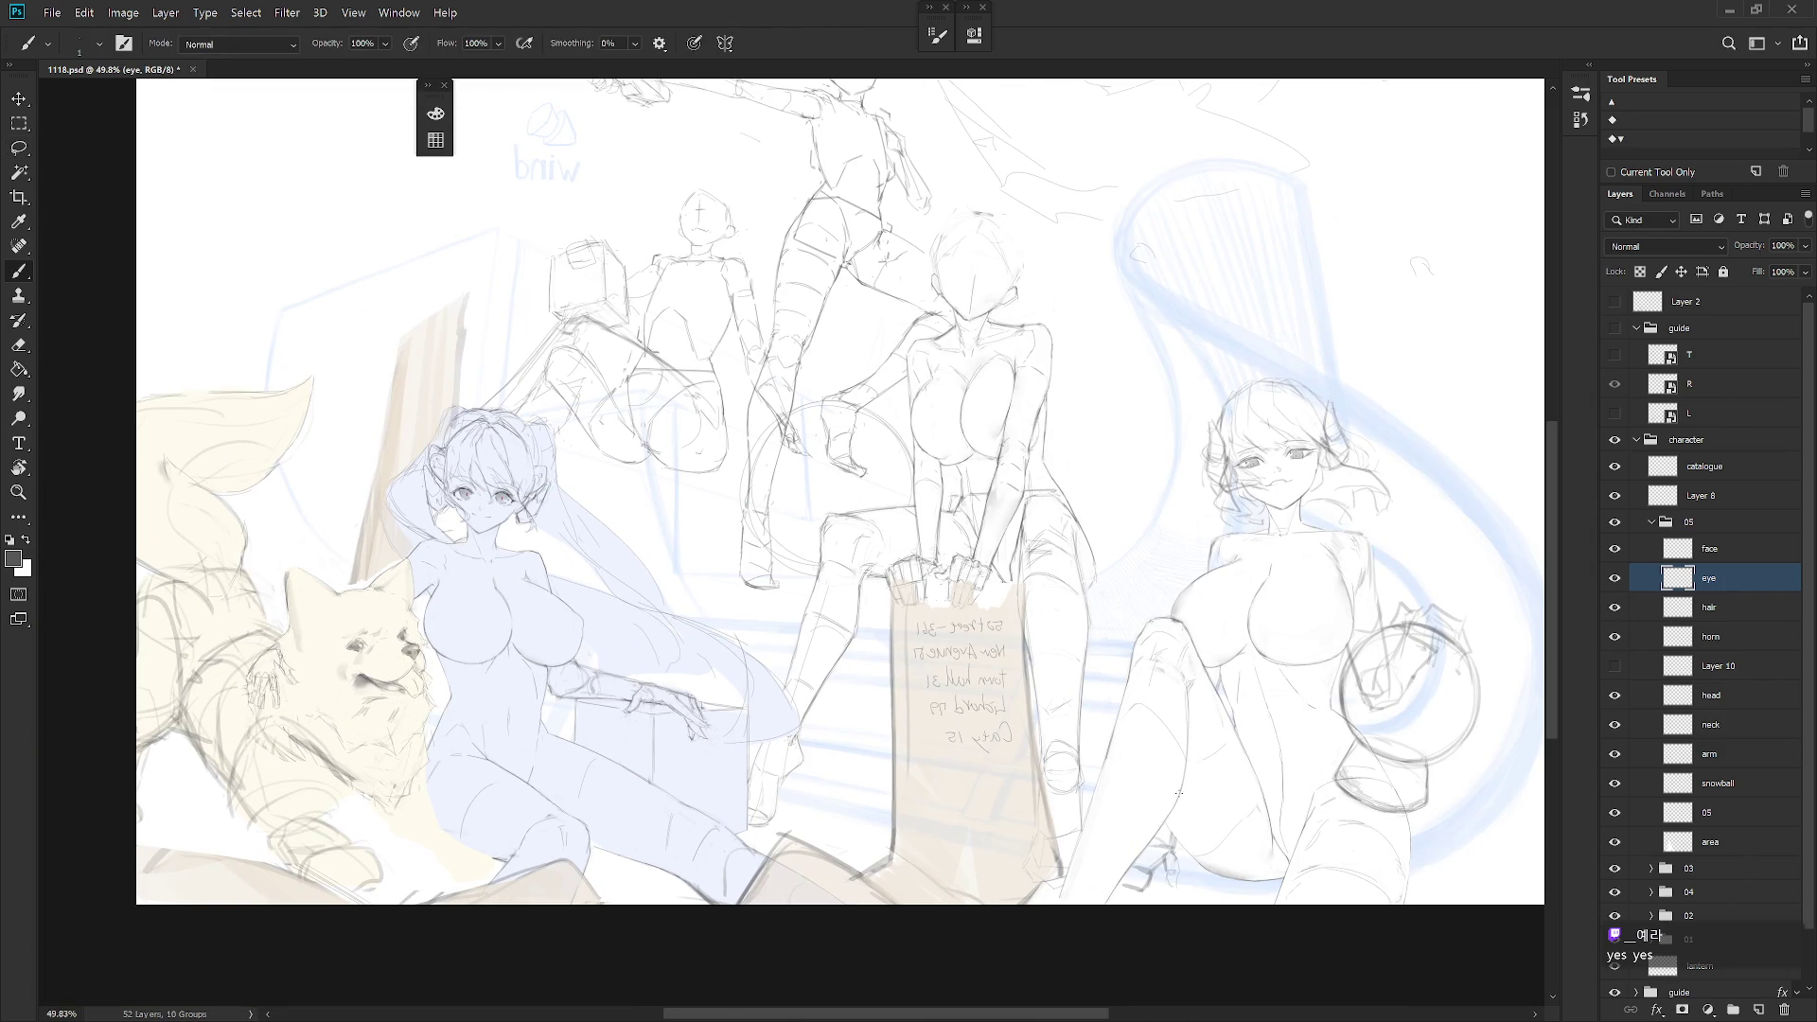
drag(1249, 824, 1187, 864)
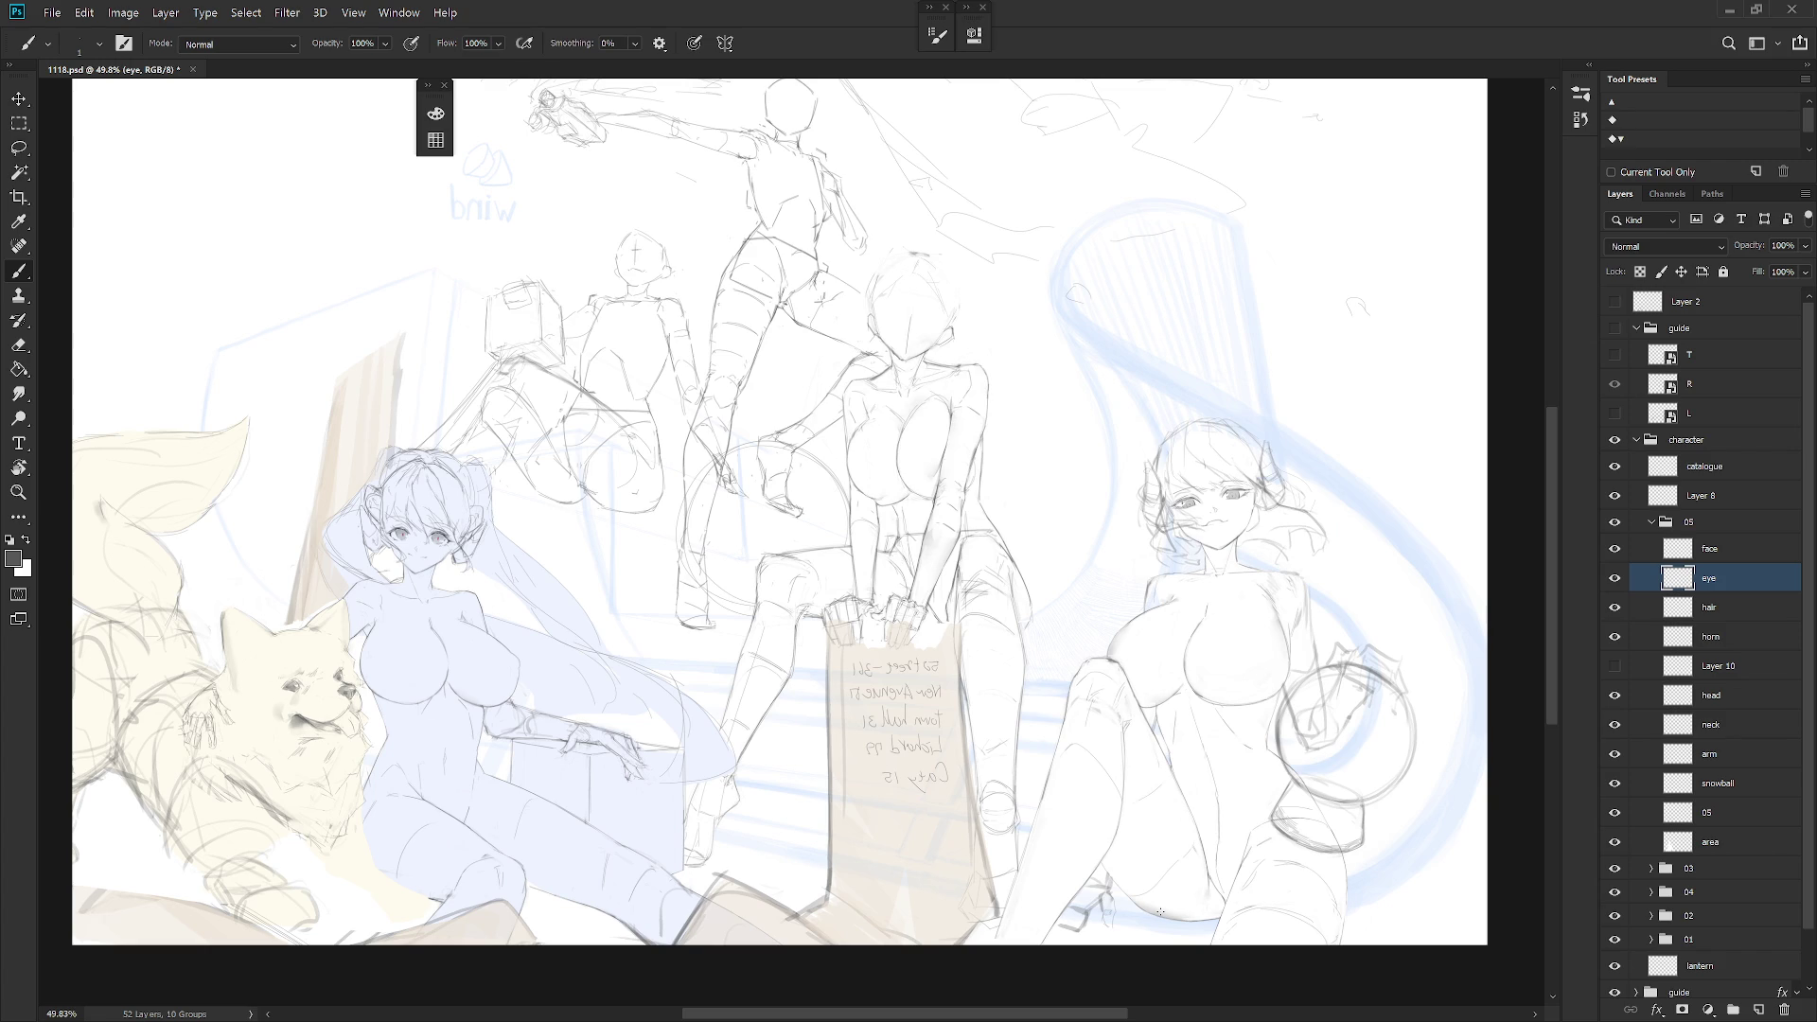
click(1731, 473)
click(1717, 540)
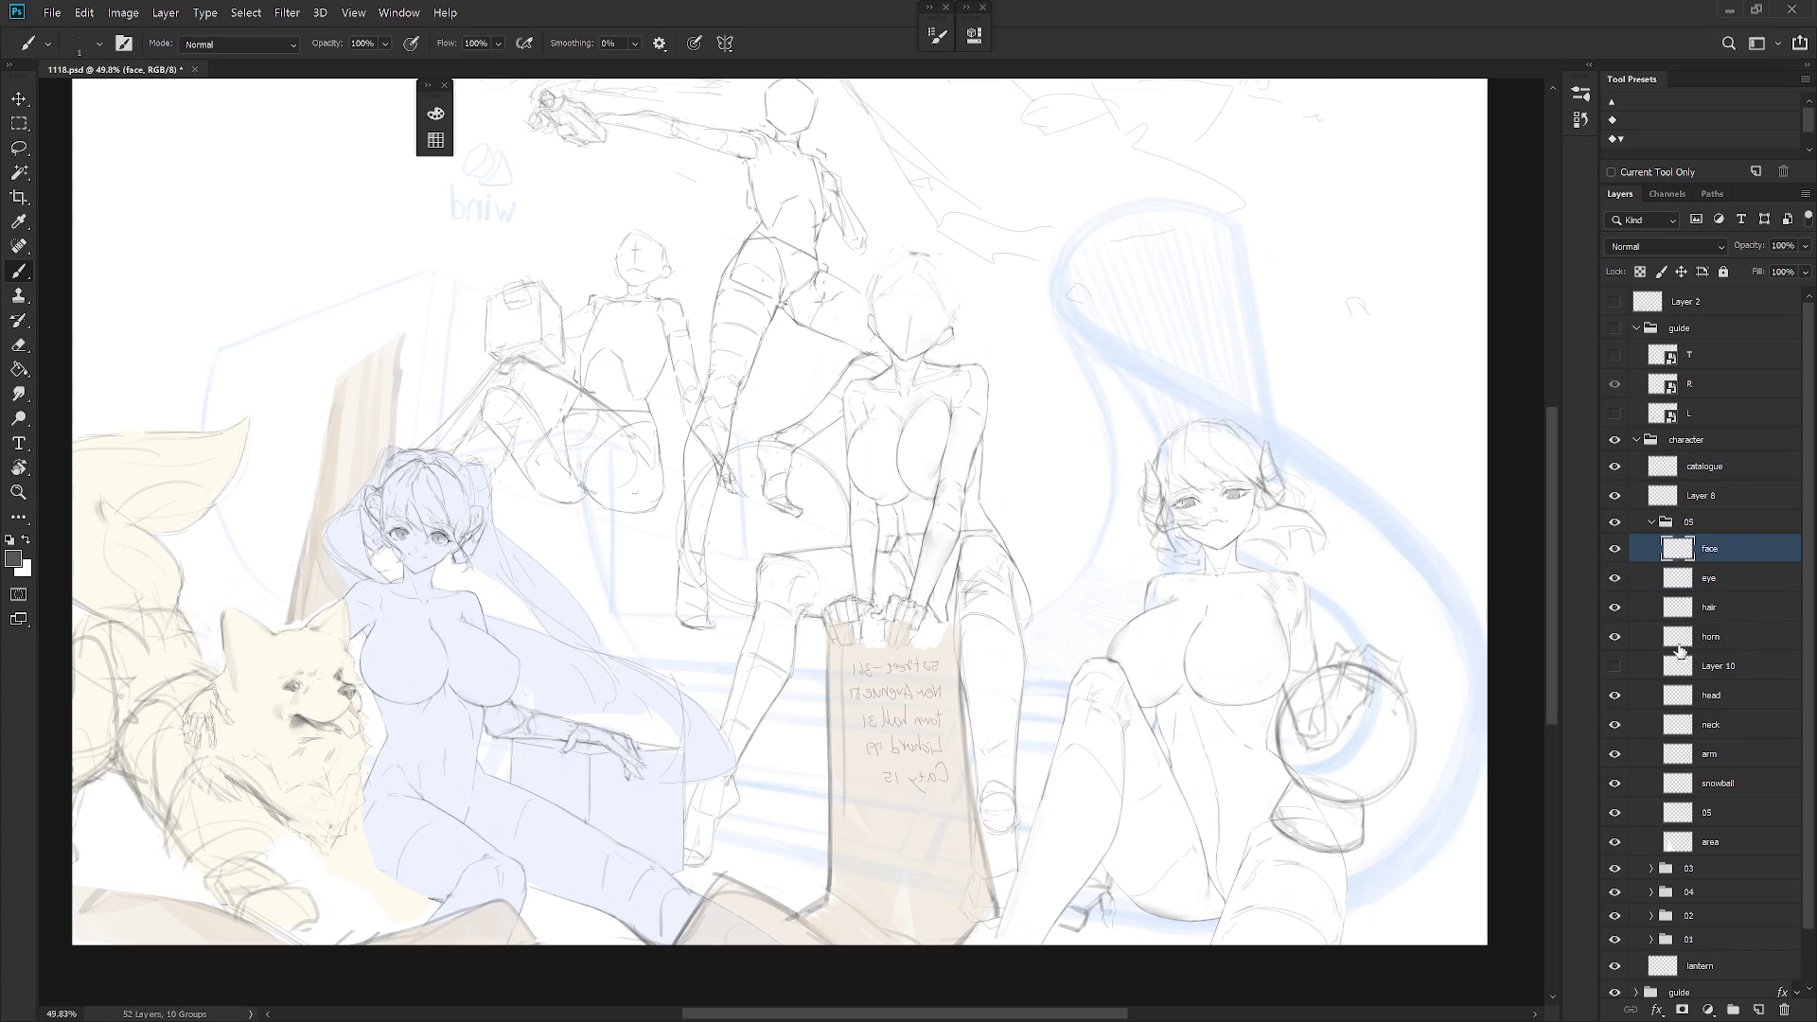
click(1614, 665)
double_click(1726, 665)
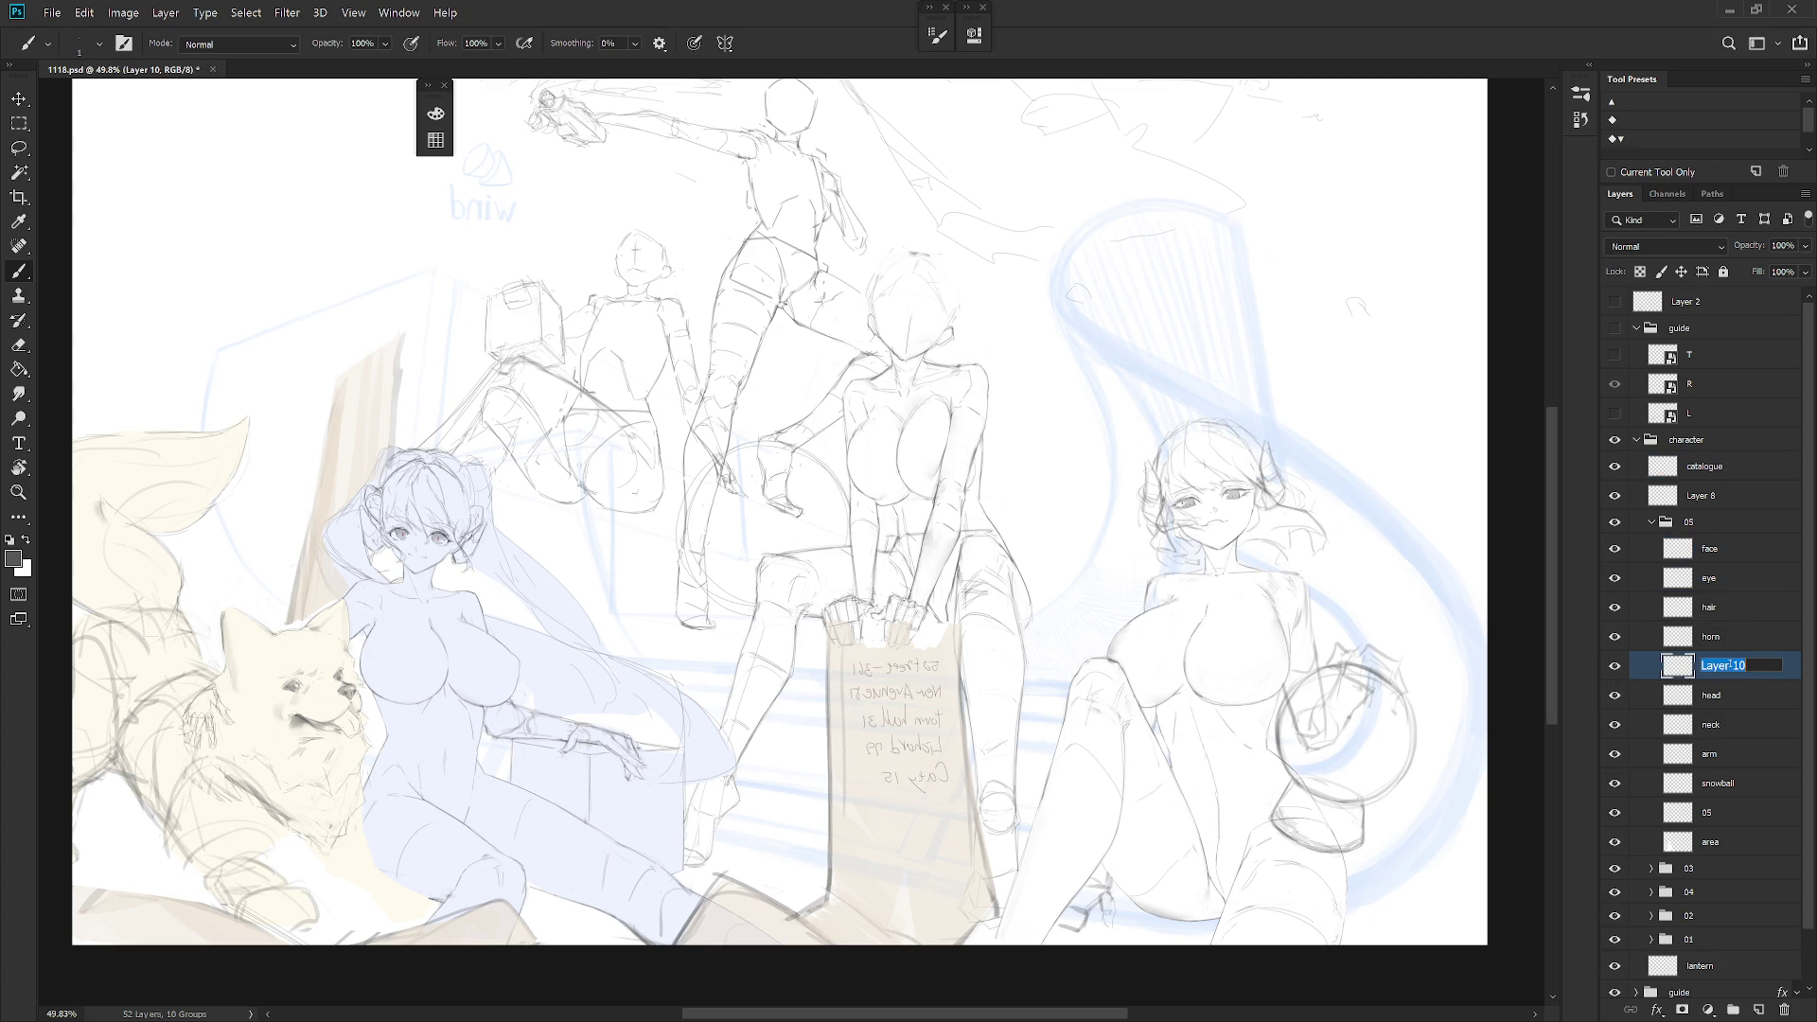
key(Escape)
key(Delete)
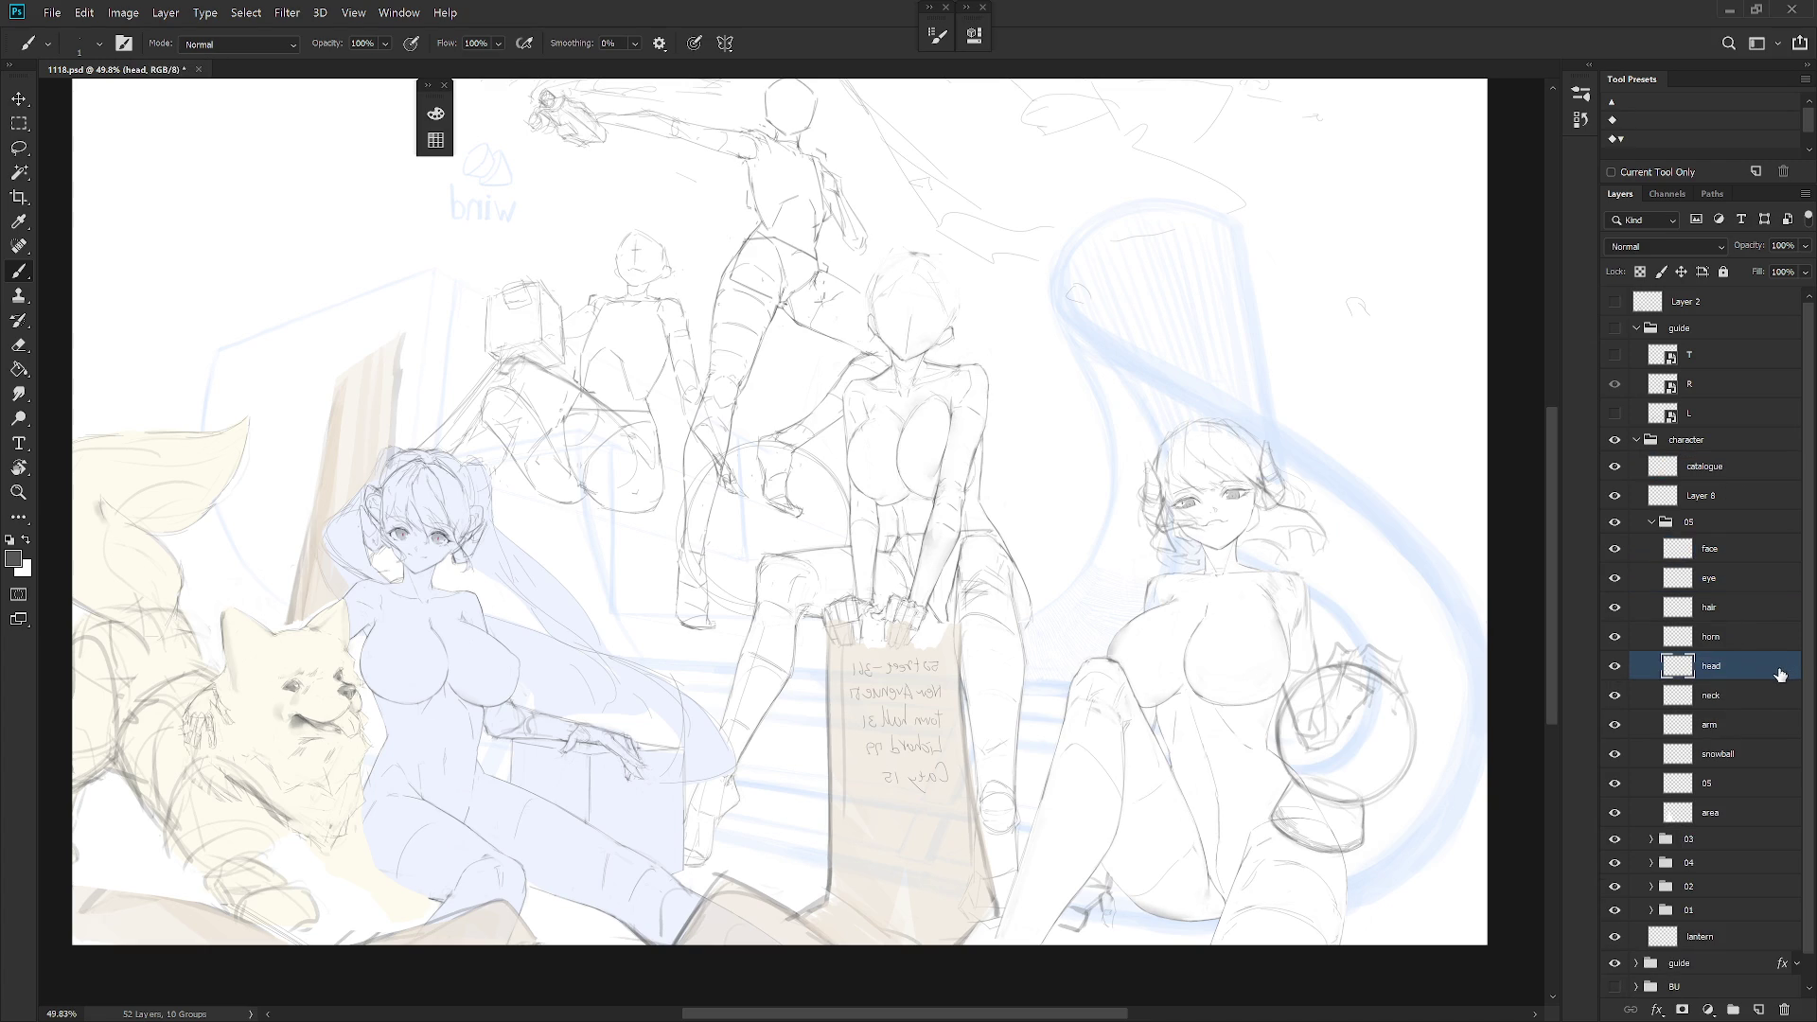
key(ctrl+z)
click(1581, 93)
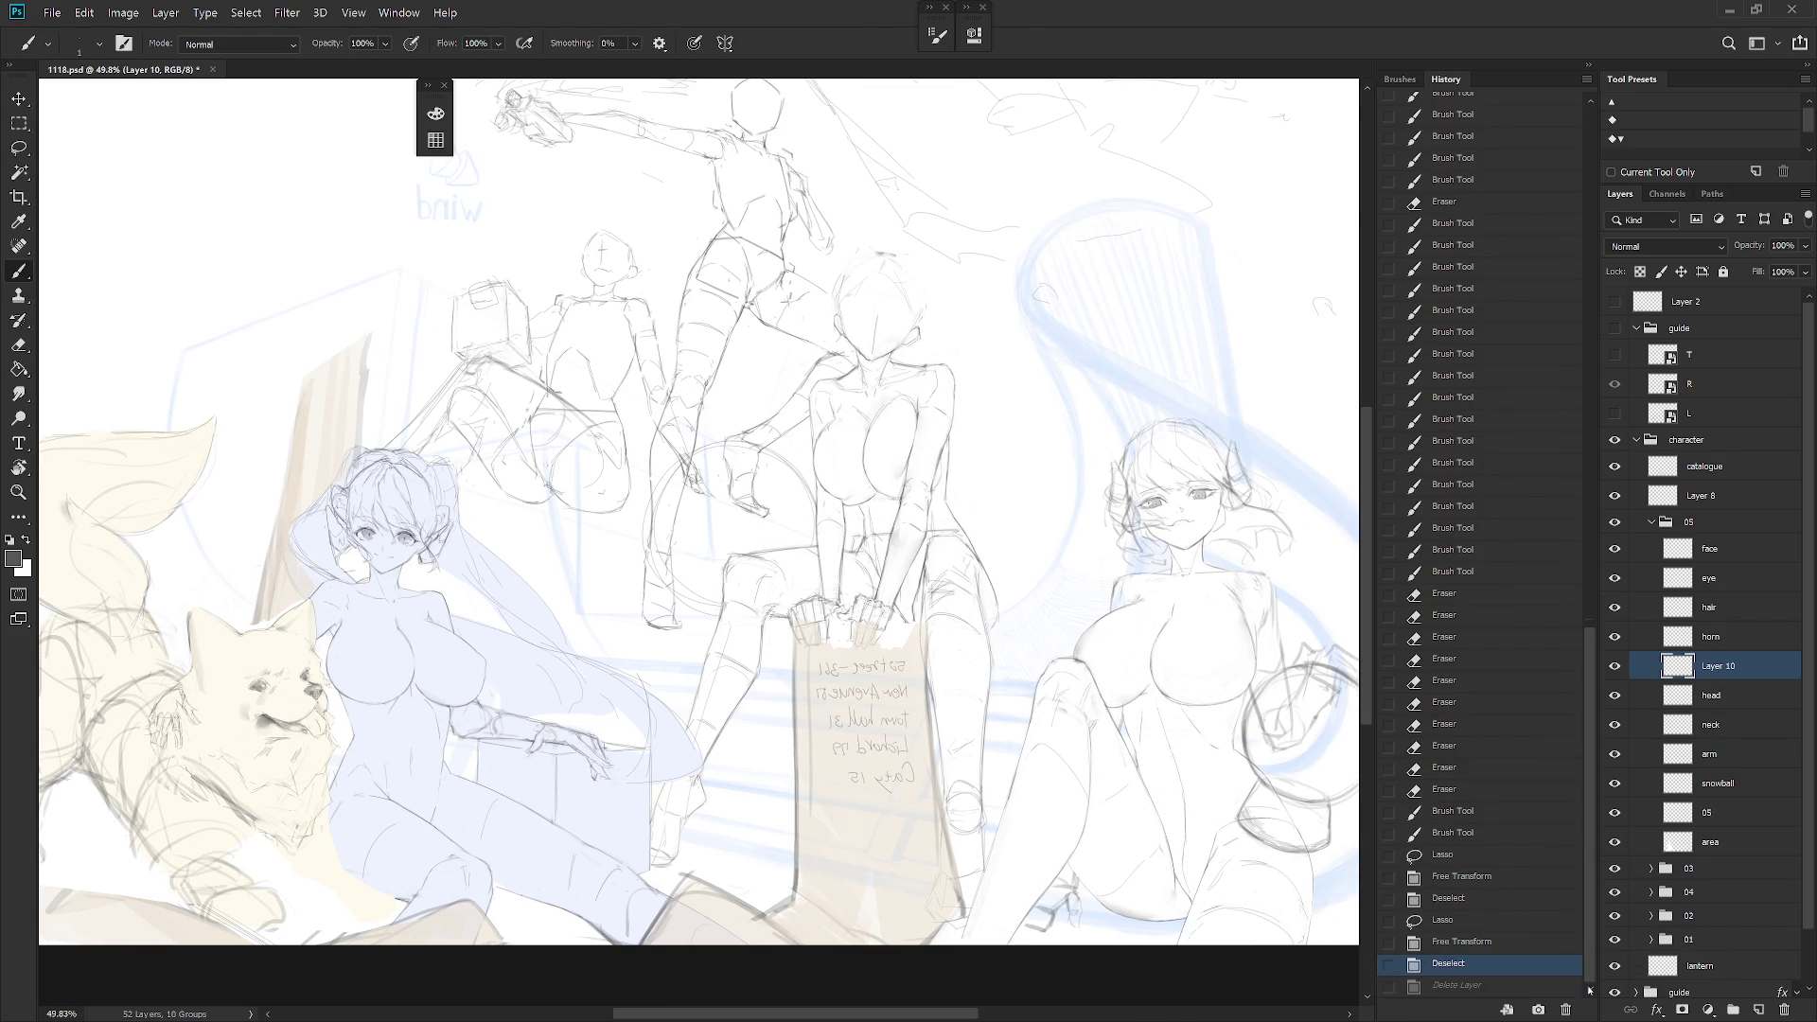
key(ctrl+shift+z)
click(1580, 94)
Add a new empty layer directly above the face layer and take the Pencil
scroll(946, 520, up, 3)
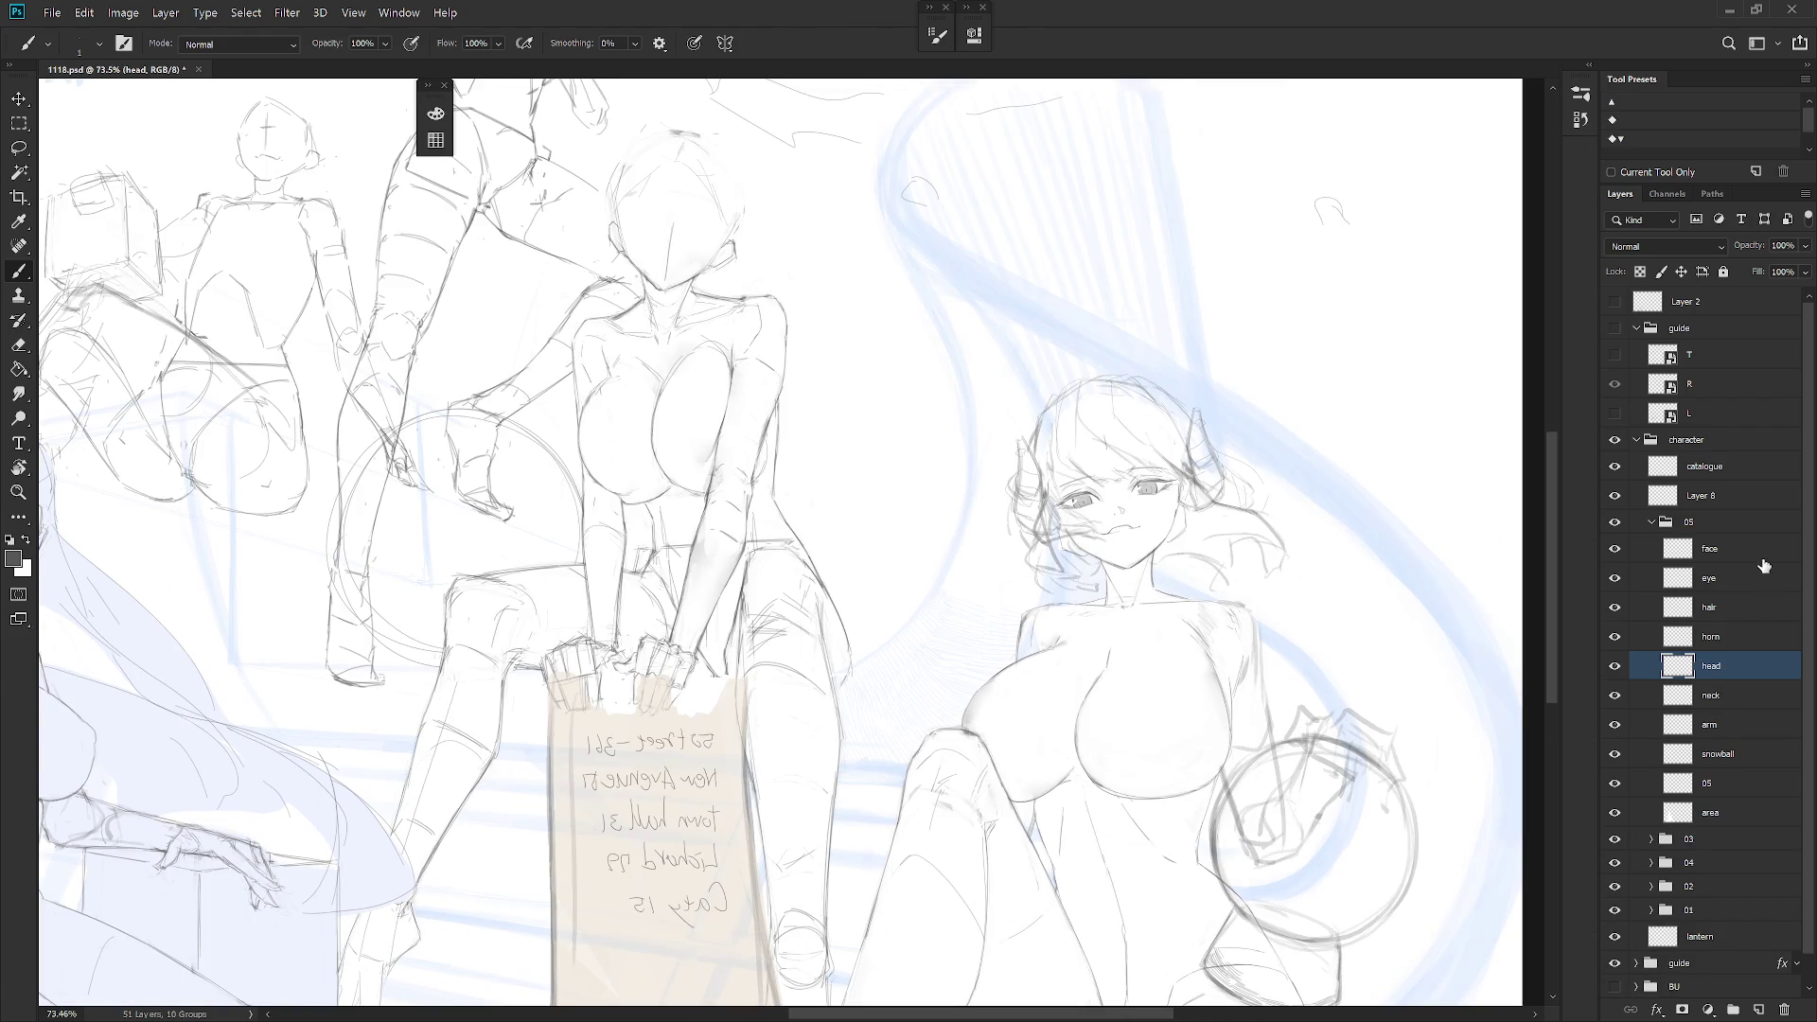
click(1763, 554)
key(ctrl+shift+n)
key(Return)
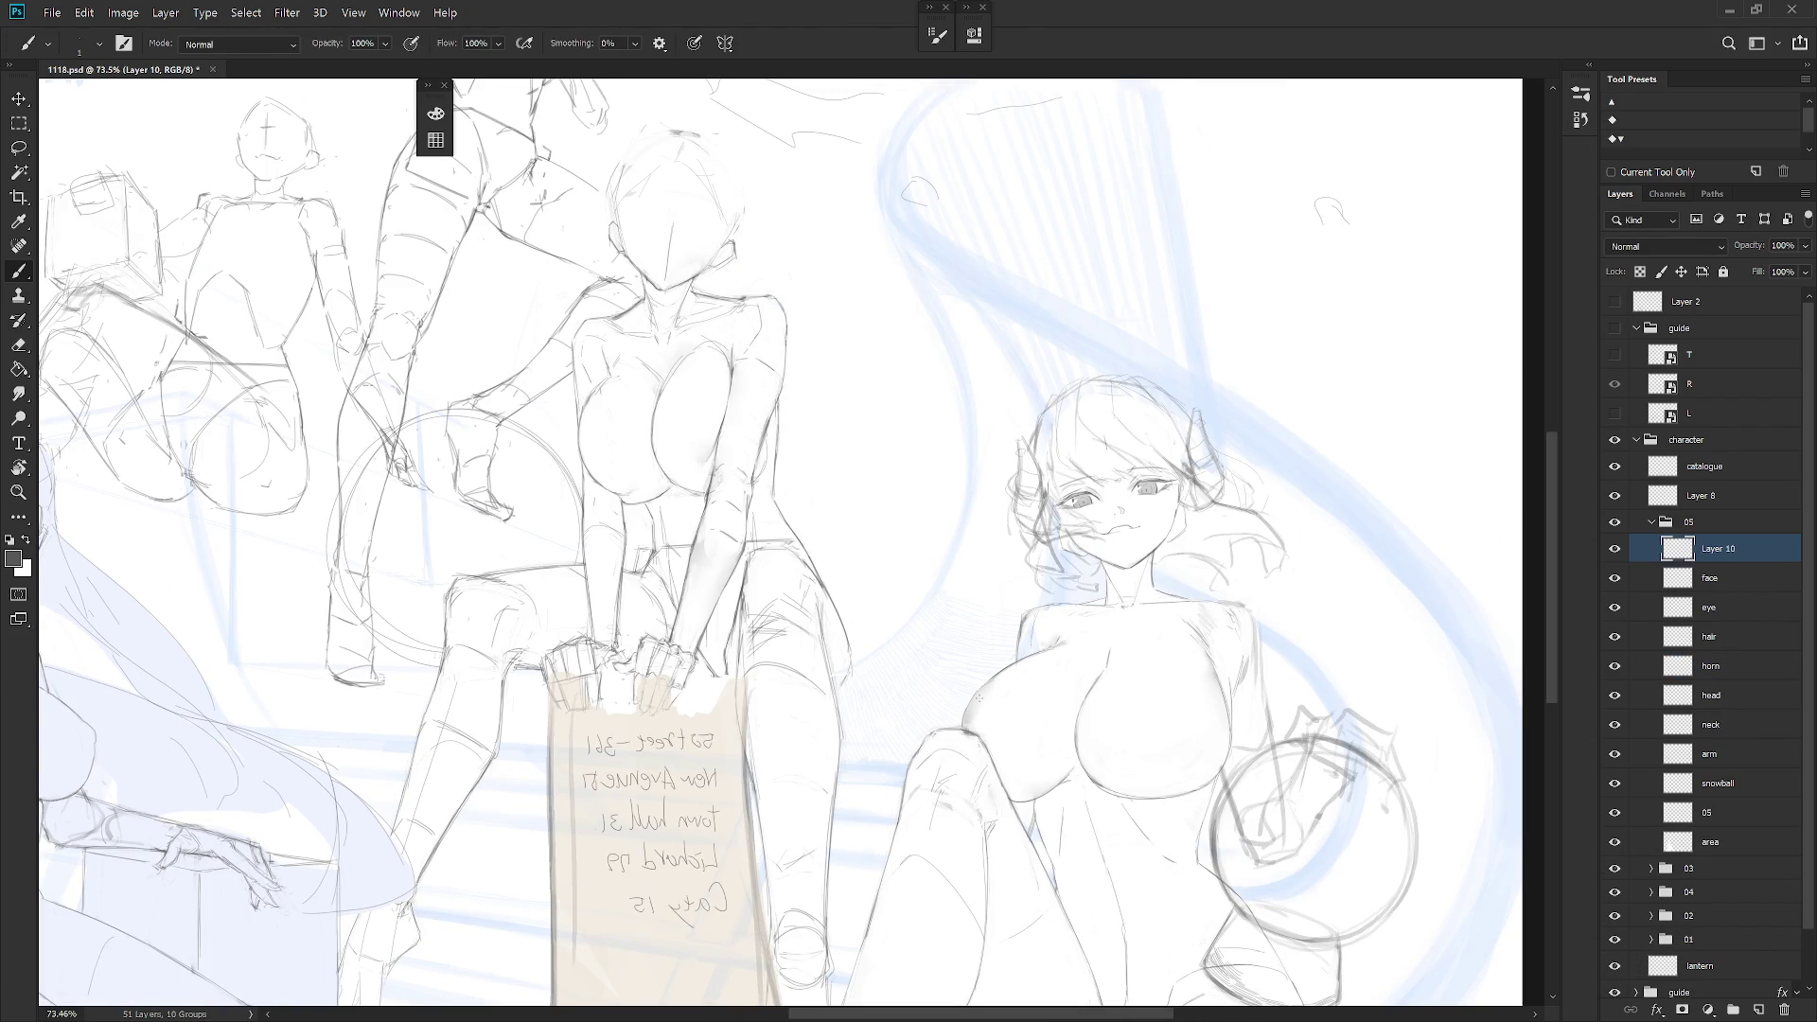
key(shift+b)
Try the bodice's top edge and a diagonal torso line, removing the misplaced strokes
mouse_move(973, 716)
mouse_down()
mouse_move(957, 712)
mouse_move(1006, 717)
mouse_move(990, 713)
mouse_move(1001, 742)
mouse_move(1075, 813)
mouse_move(1113, 723)
mouse_up()
key(ctrl+z)
key(ctrl+z)
key(ctrl+z)
mouse_move(1079, 809)
mouse_down()
mouse_move(1132, 723)
mouse_move(1230, 711)
mouse_up()
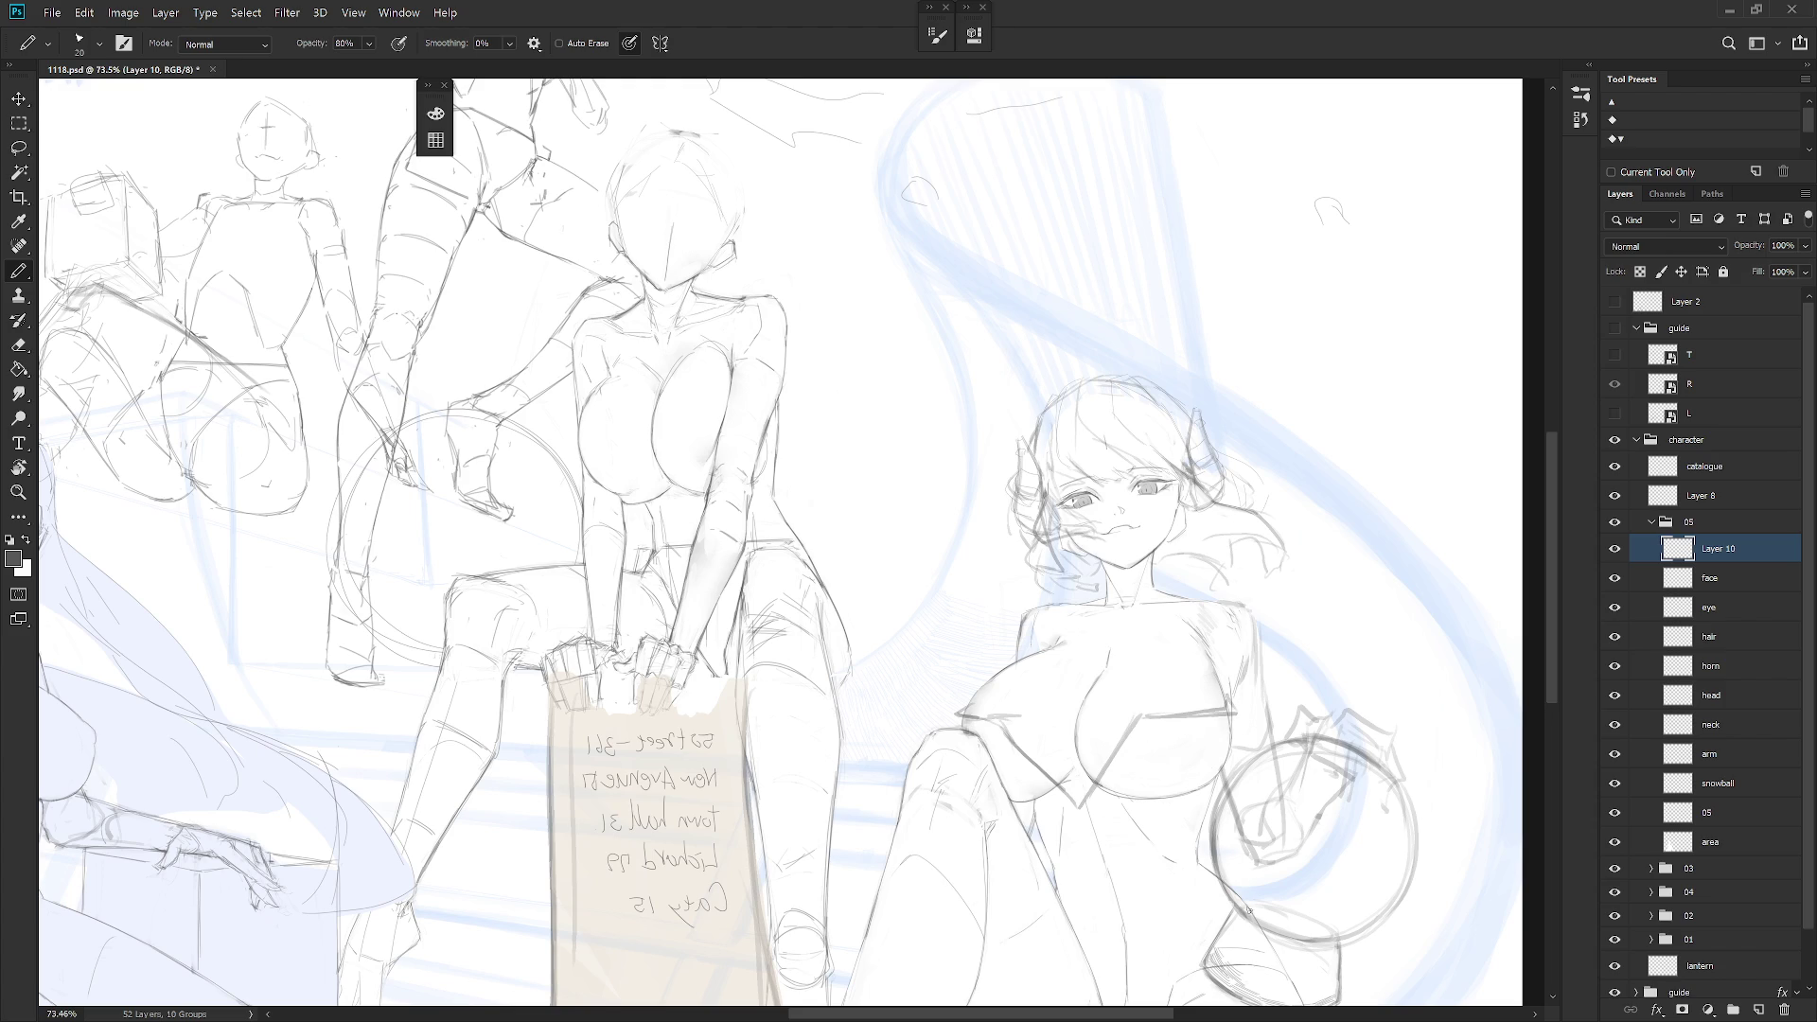
drag(1114, 795, 1125, 752)
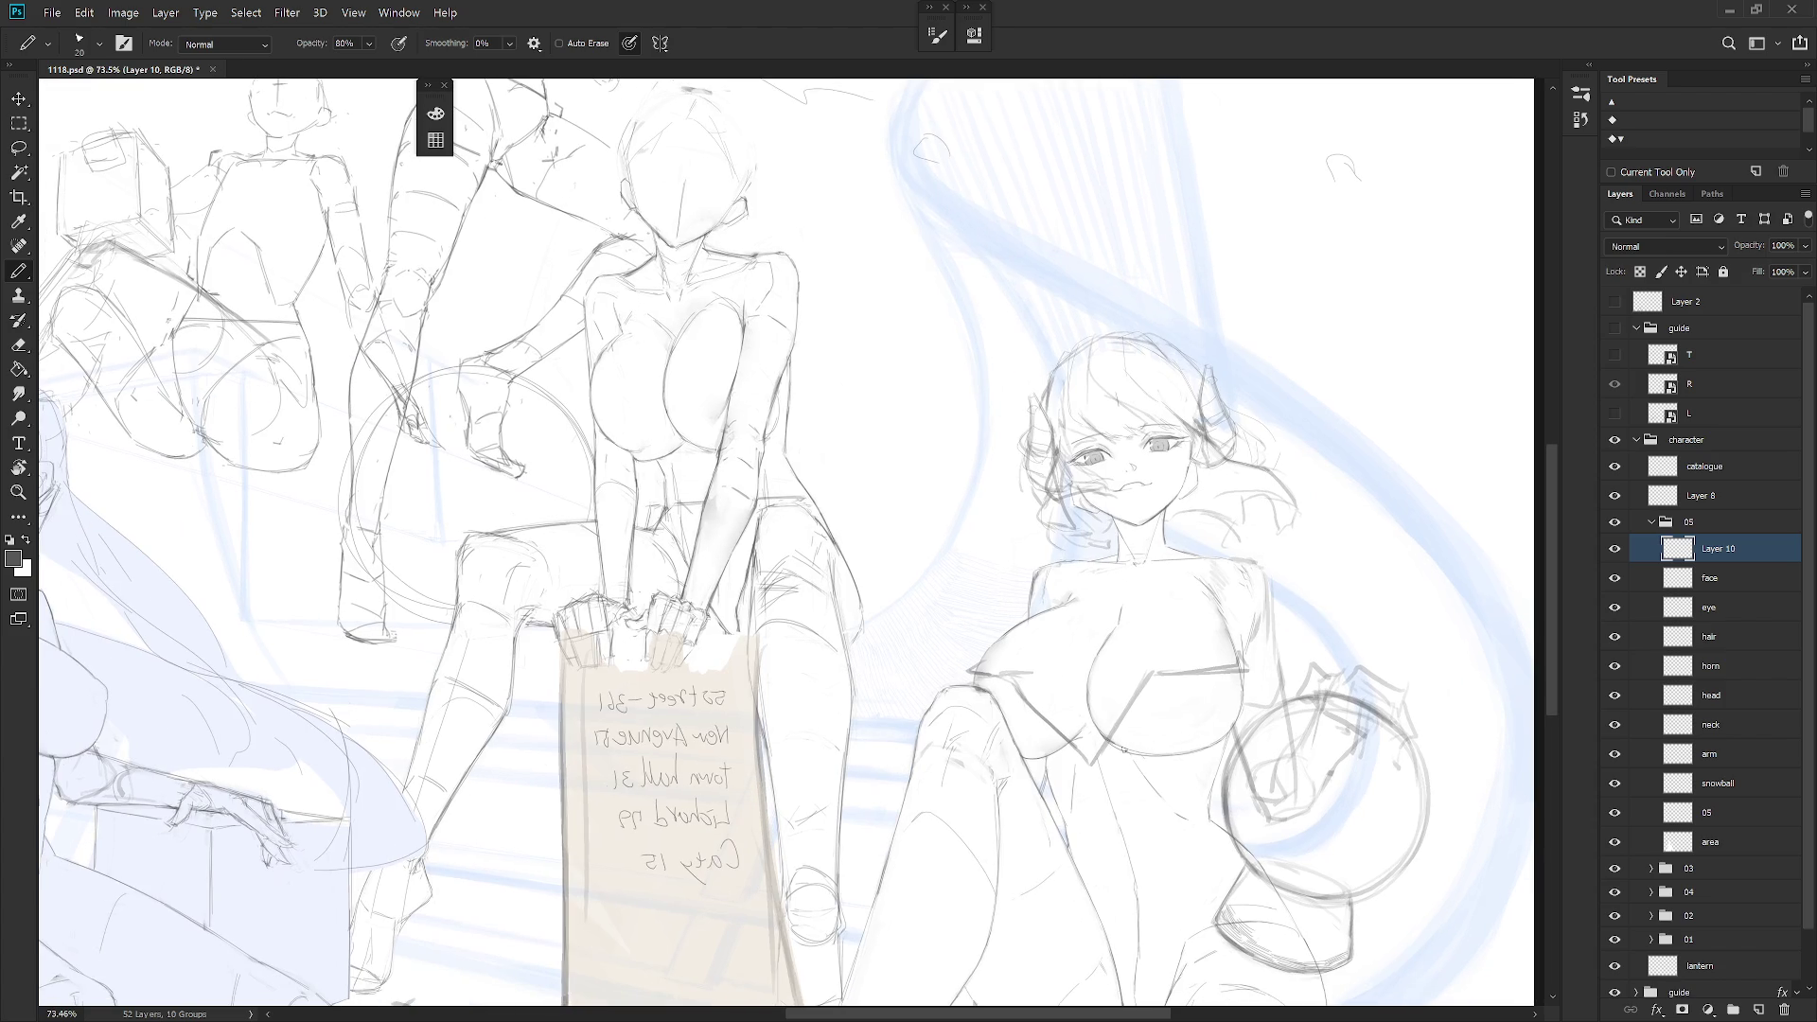
key(l)
mouse_move(1150, 667)
mouse_down()
mouse_move(1097, 785)
mouse_move(1140, 762)
mouse_move(1150, 672)
mouse_up()
key(Delete)
mouse_move(1040, 698)
mouse_down()
mouse_move(1122, 762)
mouse_move(1087, 705)
mouse_move(1076, 737)
mouse_up()
key(ctrl+d)
key(b)
key(ctrl+z)
Enlarge the eraser and check the brush size settings
key(e)
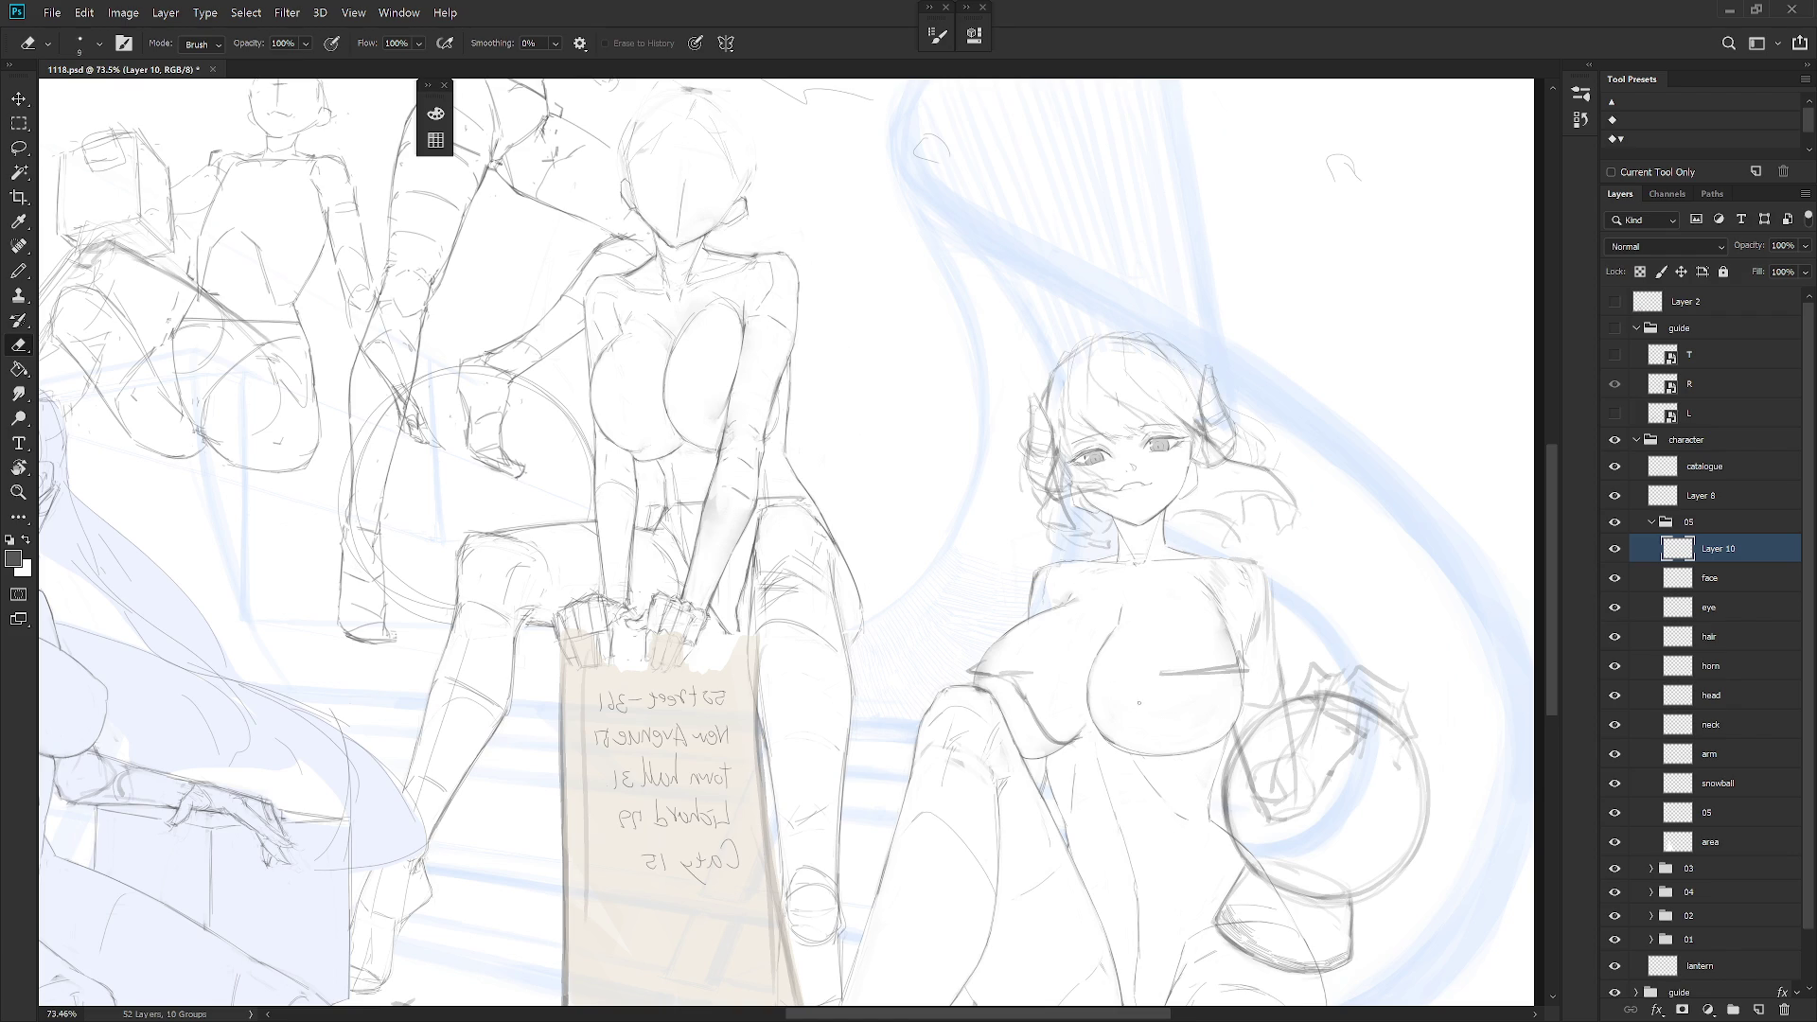
key(bracketright)
key(bracketright)
key(bracketright)
right_click(1138, 702)
key(Escape)
key(b)
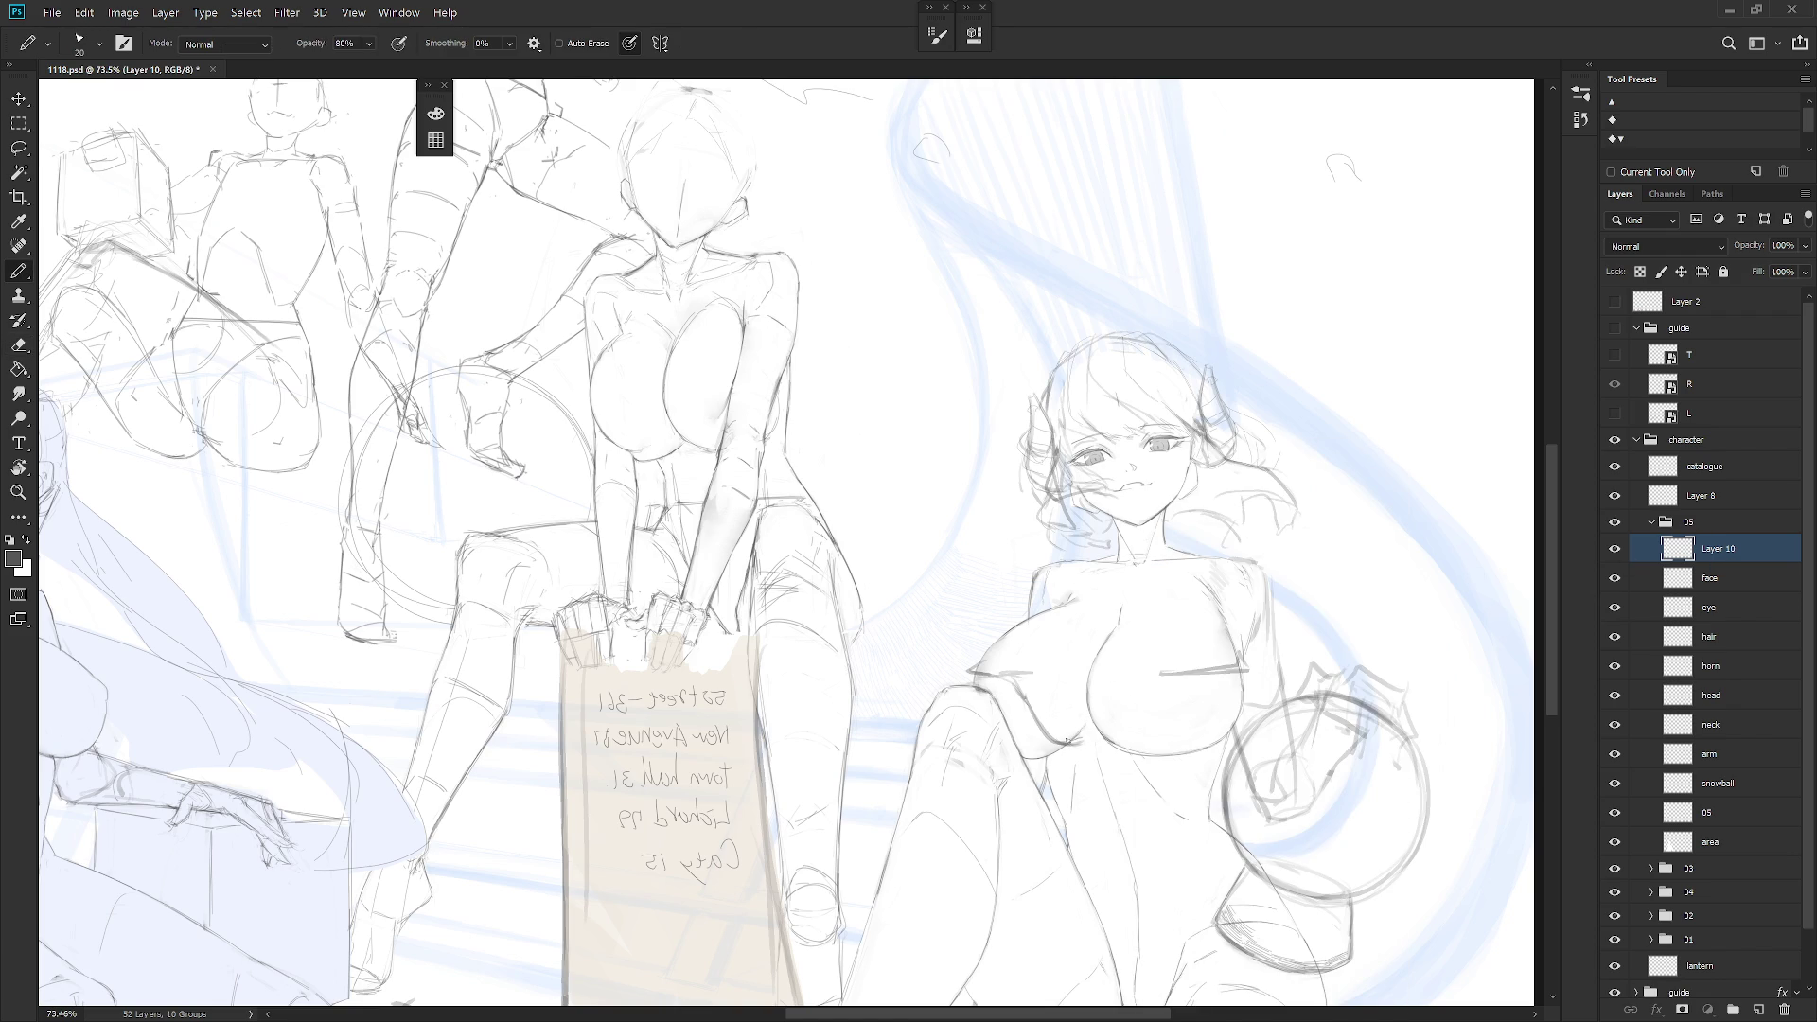
Draw the underbust line and a vertical line from the chest band, extending the band
mouse_move(1067, 741)
mouse_down()
mouse_move(1090, 741)
mouse_move(1044, 736)
mouse_move(1121, 749)
mouse_up()
drag(1161, 668, 1153, 746)
mouse_move(1098, 741)
mouse_down()
mouse_move(1145, 749)
mouse_move(1160, 674)
mouse_move(1132, 752)
mouse_up()
key(e)
key(b)
mouse_move(1168, 678)
mouse_down()
mouse_move(1134, 676)
mouse_move(1223, 671)
mouse_up()
drag(1051, 704, 1135, 710)
key(ctrl+z)
Redraw the band's lower edge and rework the crossed lacing strokes below the chest
drag(1008, 694, 1134, 711)
key(ctrl+z)
mouse_move(1010, 694)
mouse_down()
mouse_move(1147, 711)
mouse_move(1169, 682)
mouse_up()
key(ctrl+z)
mouse_move(1022, 723)
mouse_down()
mouse_move(1155, 685)
mouse_move(1127, 690)
mouse_up()
mouse_move(1034, 730)
mouse_down()
mouse_move(1116, 742)
mouse_move(1149, 726)
mouse_move(1102, 746)
mouse_move(1138, 740)
mouse_move(1144, 711)
mouse_move(1138, 728)
mouse_move(1104, 719)
mouse_up()
key(ctrl+z)
key(ctrl+z)
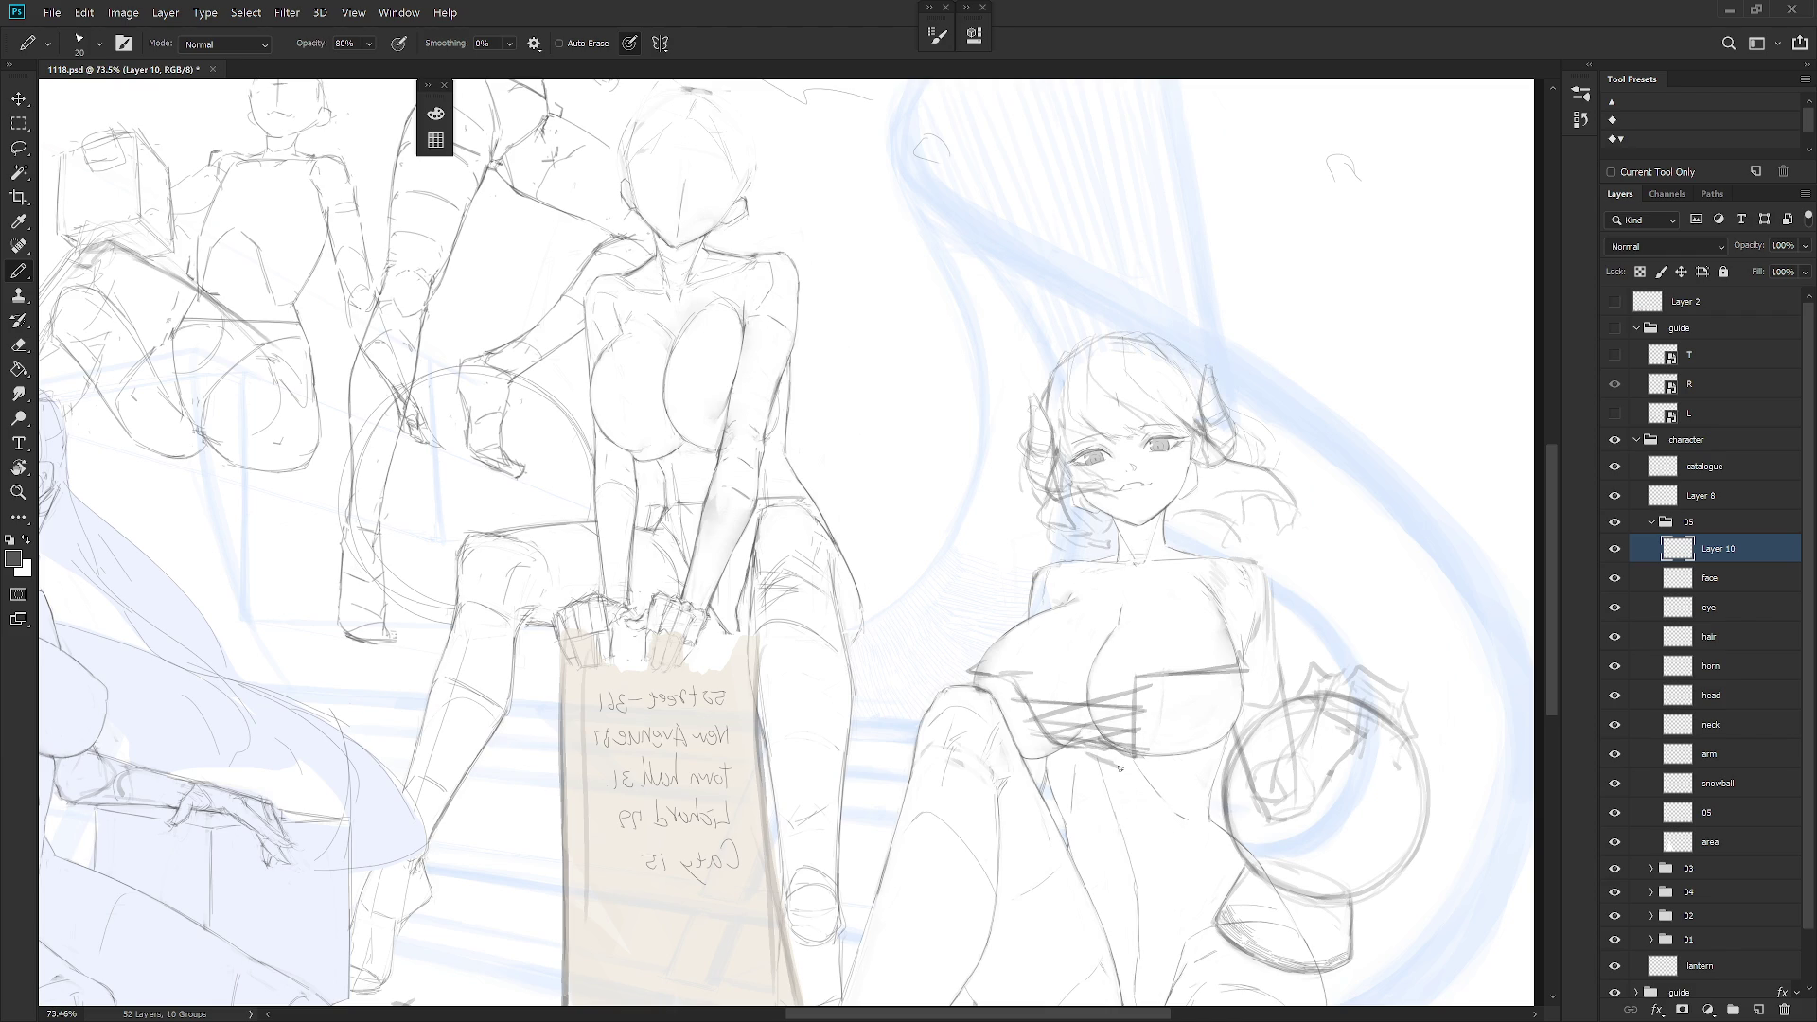
drag(1090, 757, 1107, 770)
key(ctrl+z)
mouse_move(1085, 766)
mouse_down()
mouse_move(1097, 791)
mouse_move(1105, 763)
mouse_move(1105, 800)
mouse_up()
key(ctrl+z)
scroll(1150, 660, down, 3)
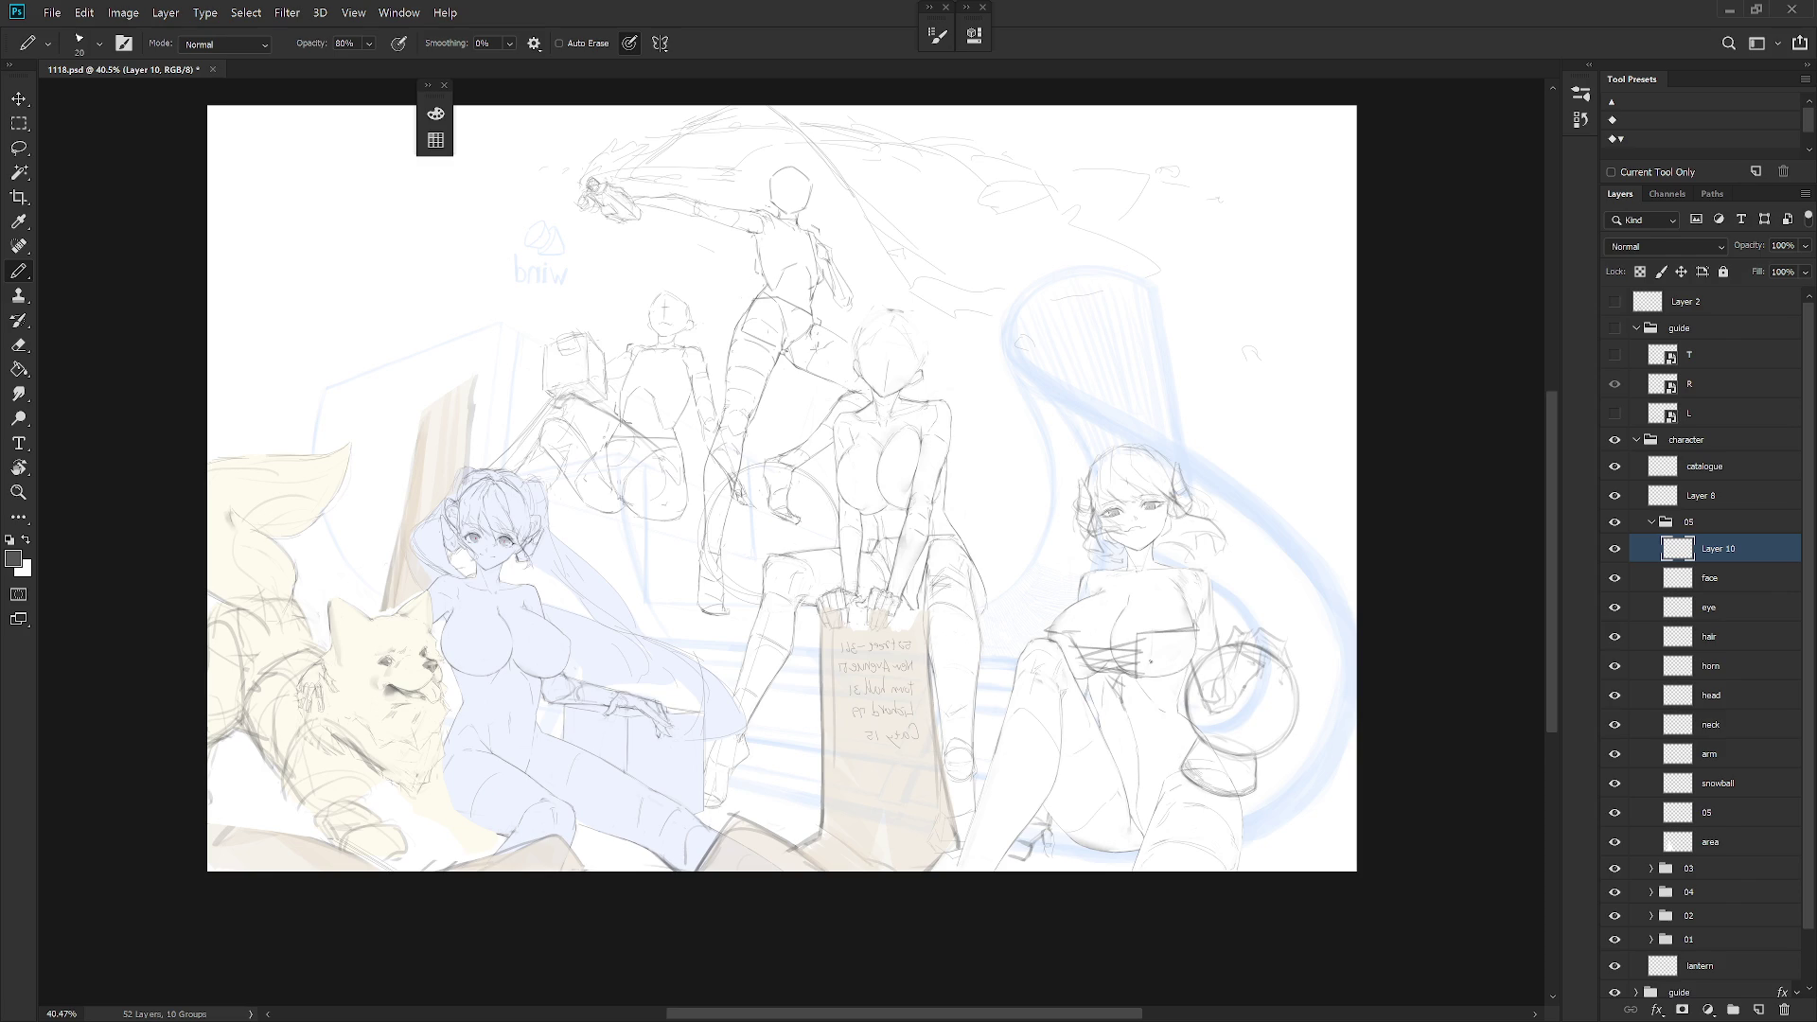
Mirror the canvas view horizontally and bring the horned girl into view
key(ctrl+minus)
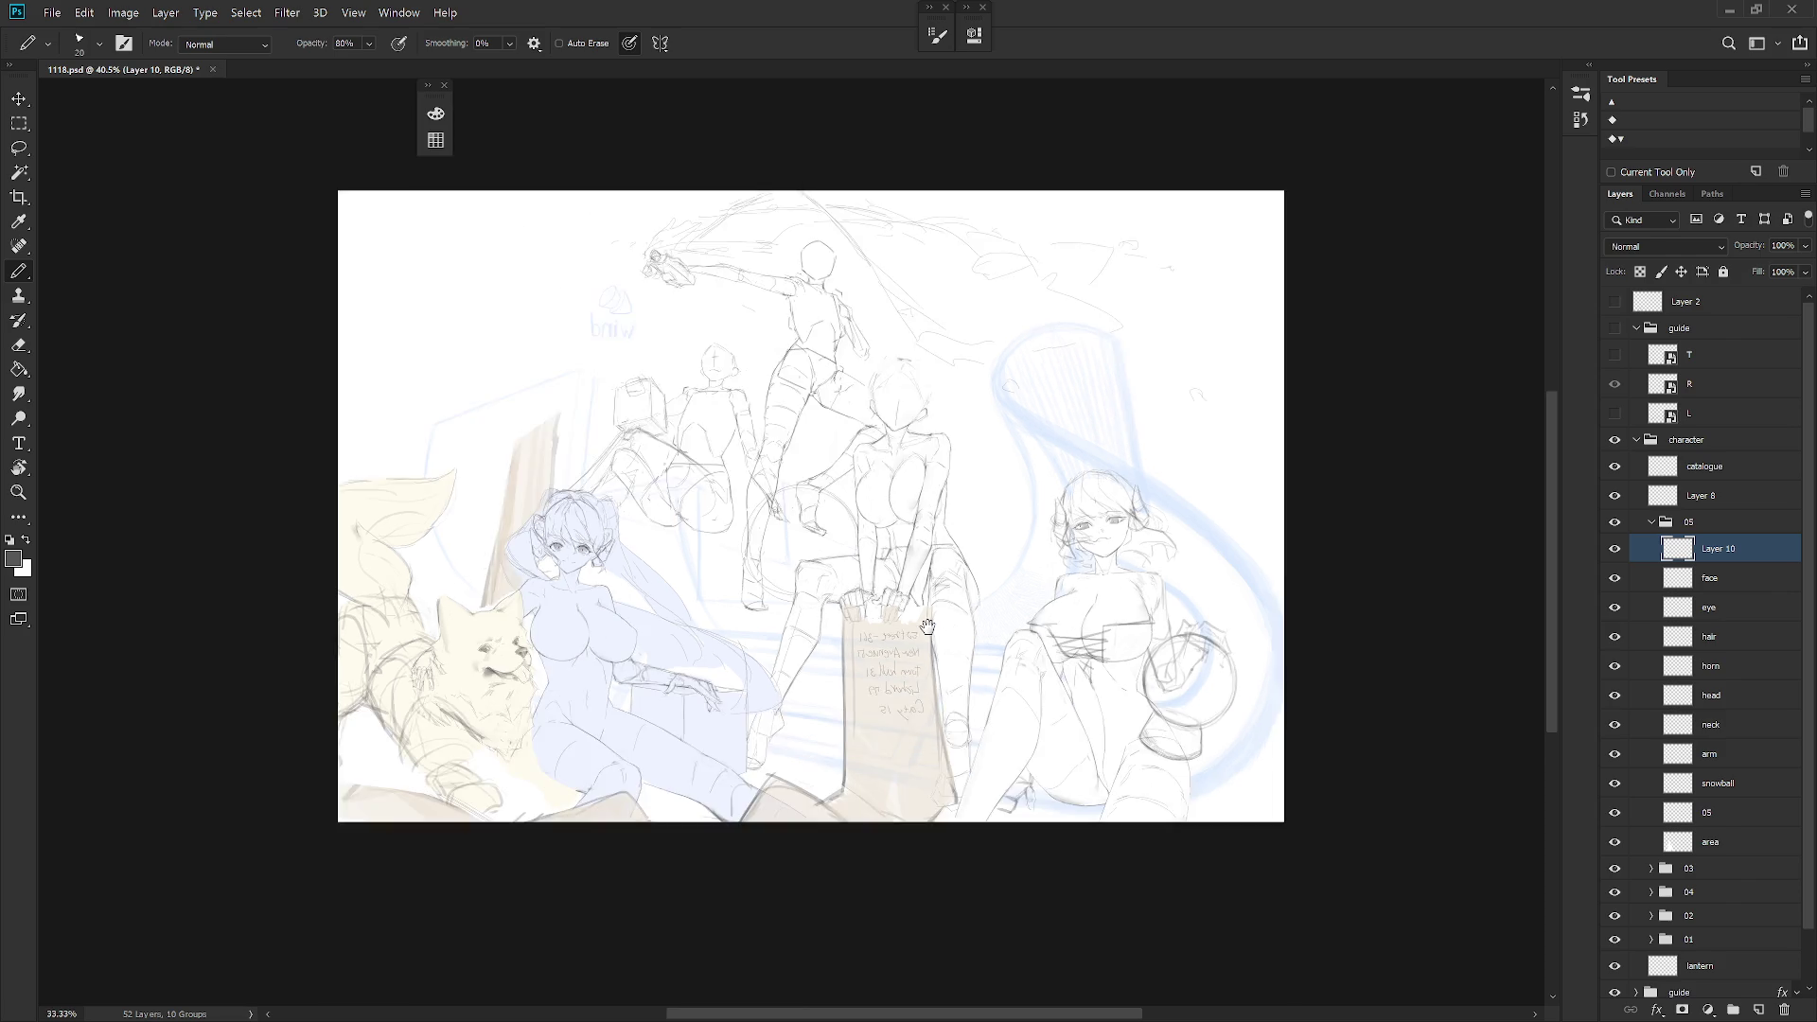
mouse_move(871, 720)
mouse_down()
mouse_move(1049, 793)
mouse_move(1279, 793)
mouse_up()
key(shift+h)
scroll(918, 719, up, 5)
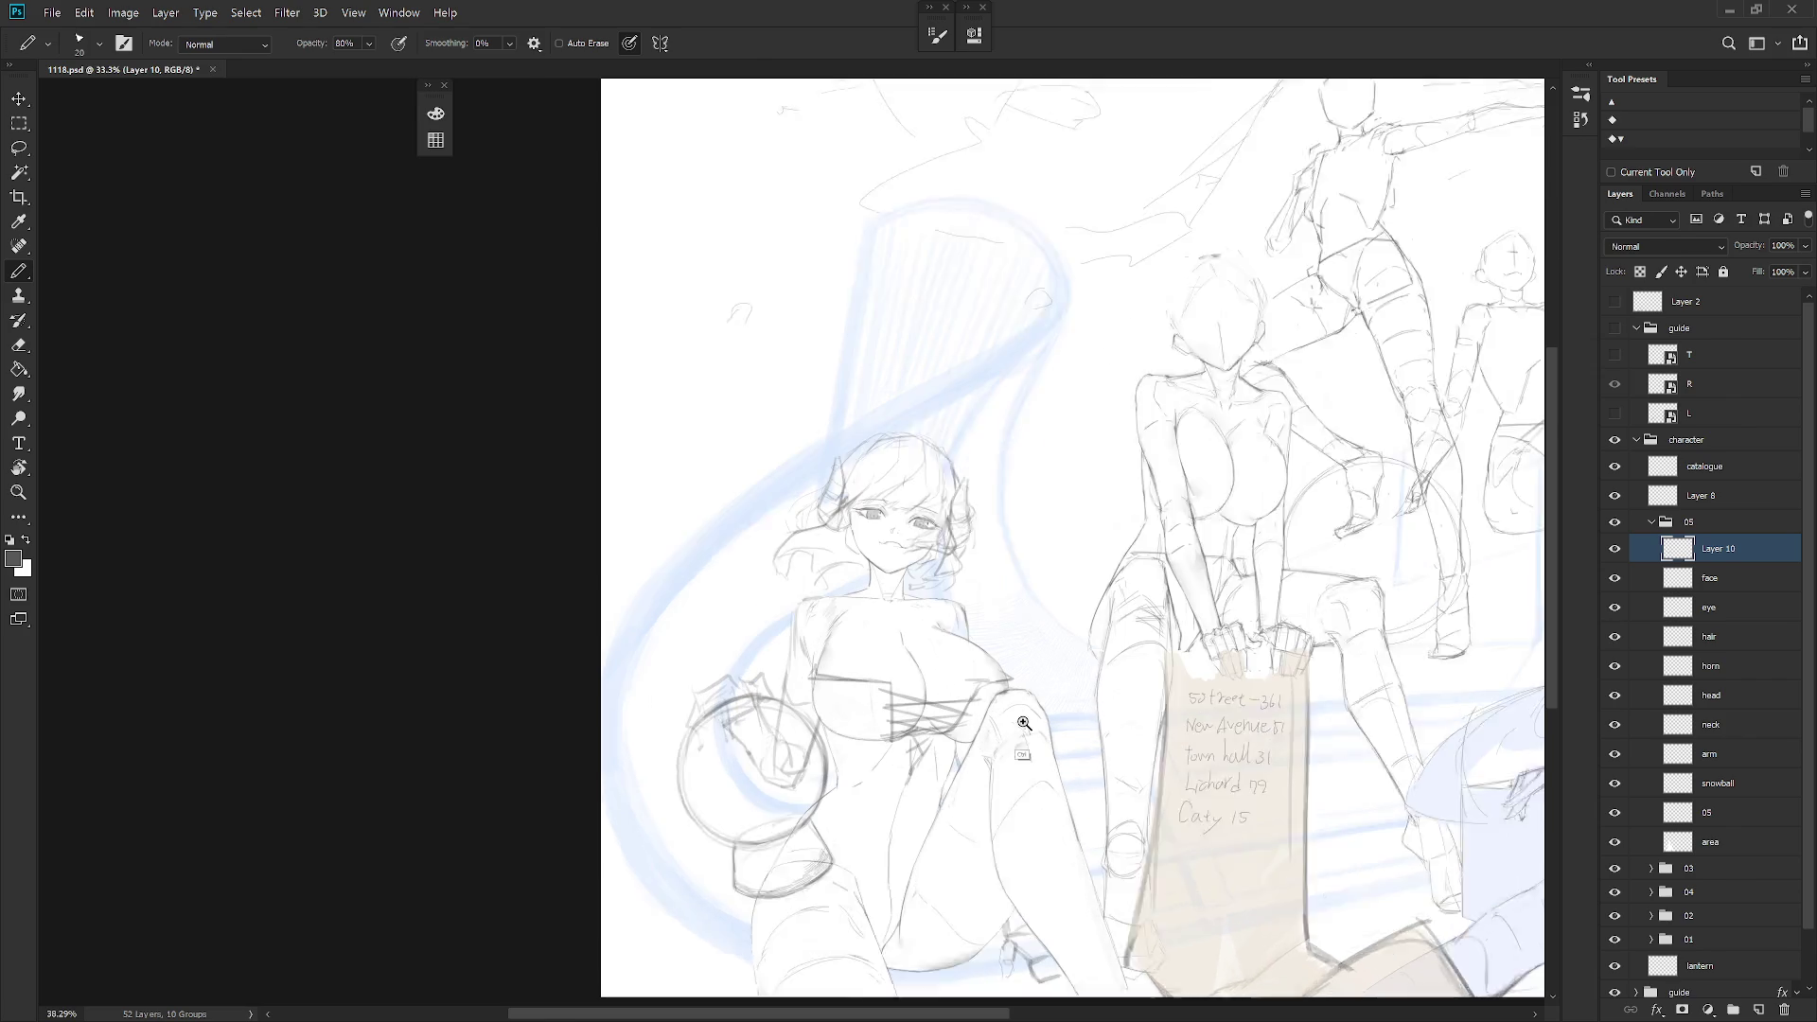
drag(994, 841, 1034, 816)
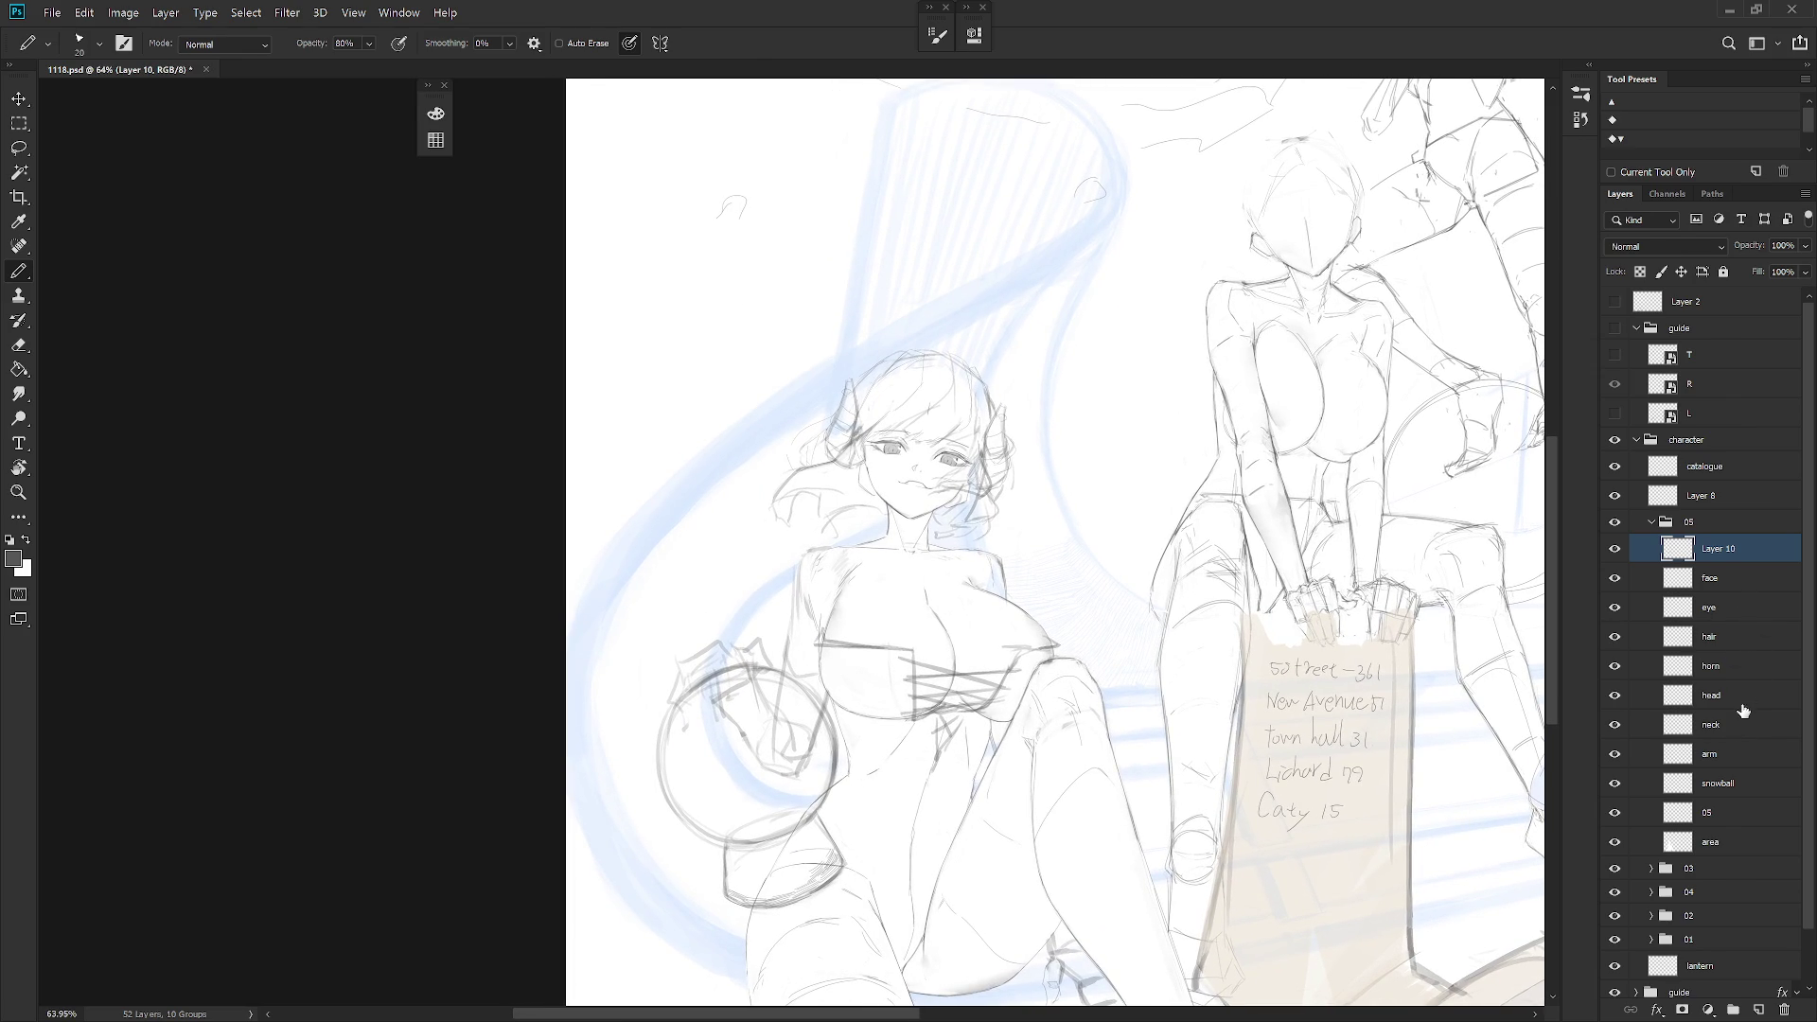
Select the arm then the 05 layer, enlarging the eraser to 80 and toggling Brush/Eraser
click(1735, 749)
scroll(834, 558, up, 3)
key(e)
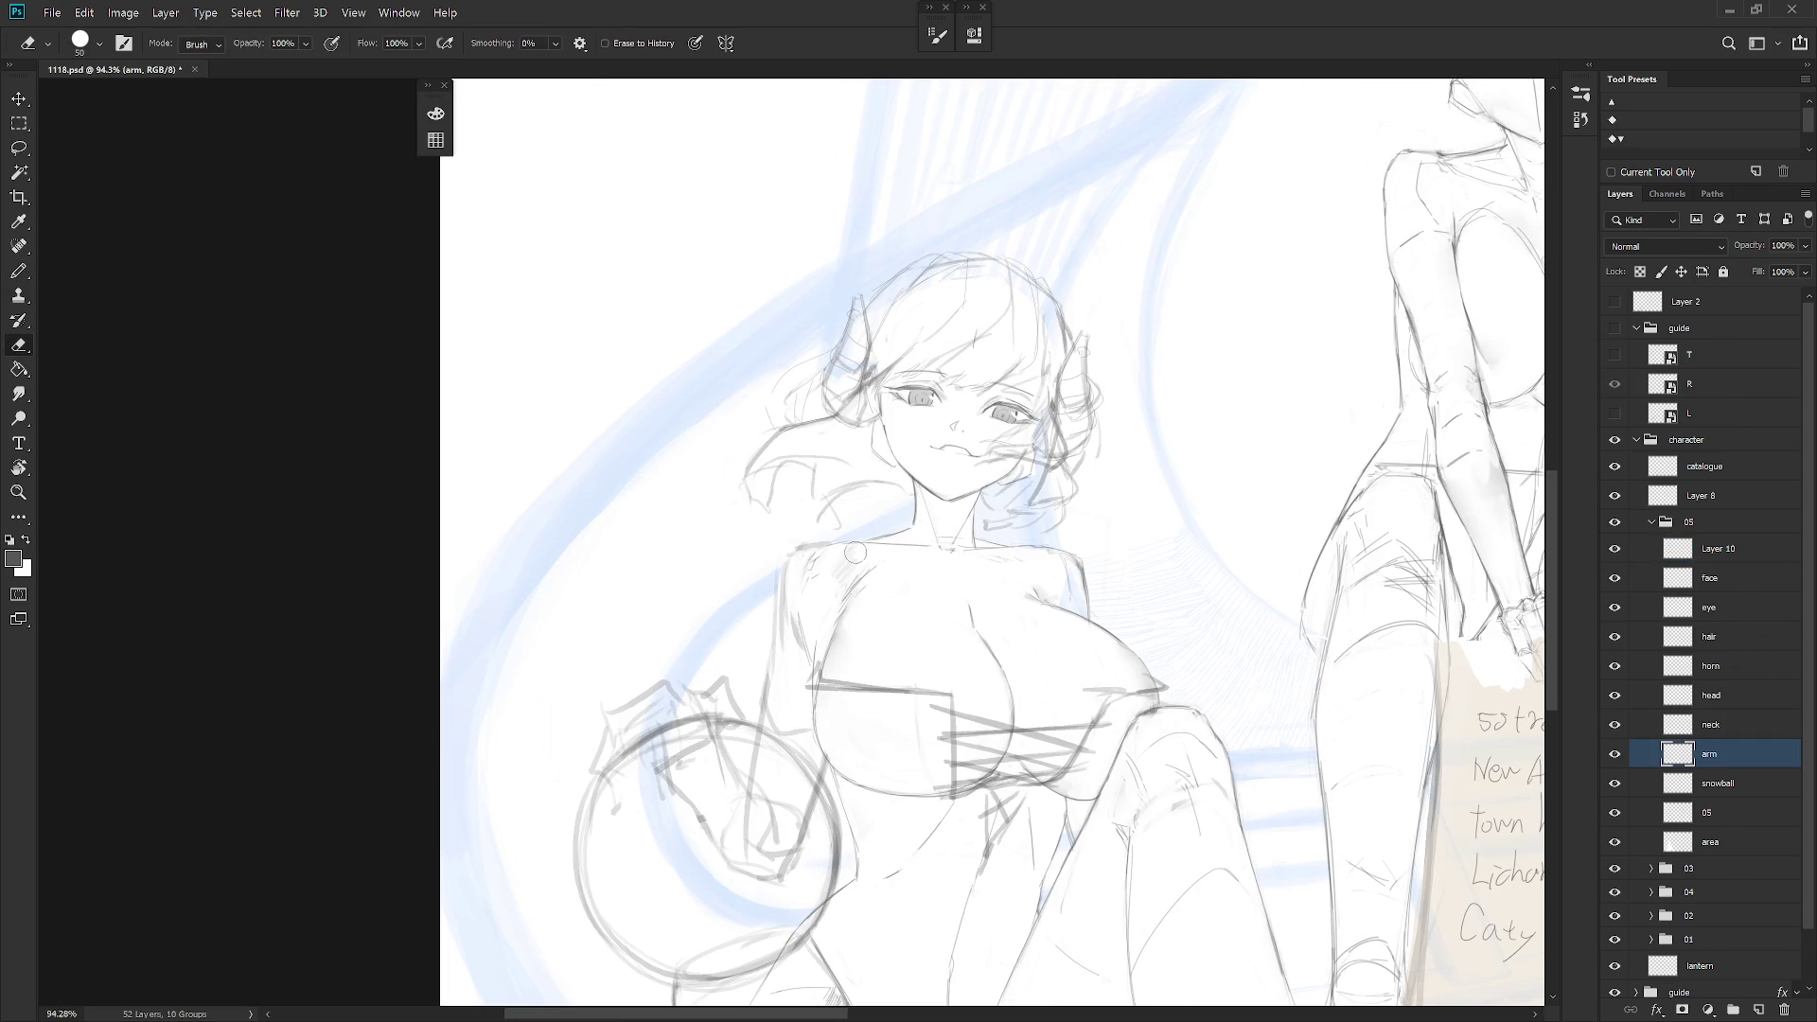
click(1730, 814)
key(bracketright)
key(bracketright)
key(bracketright)
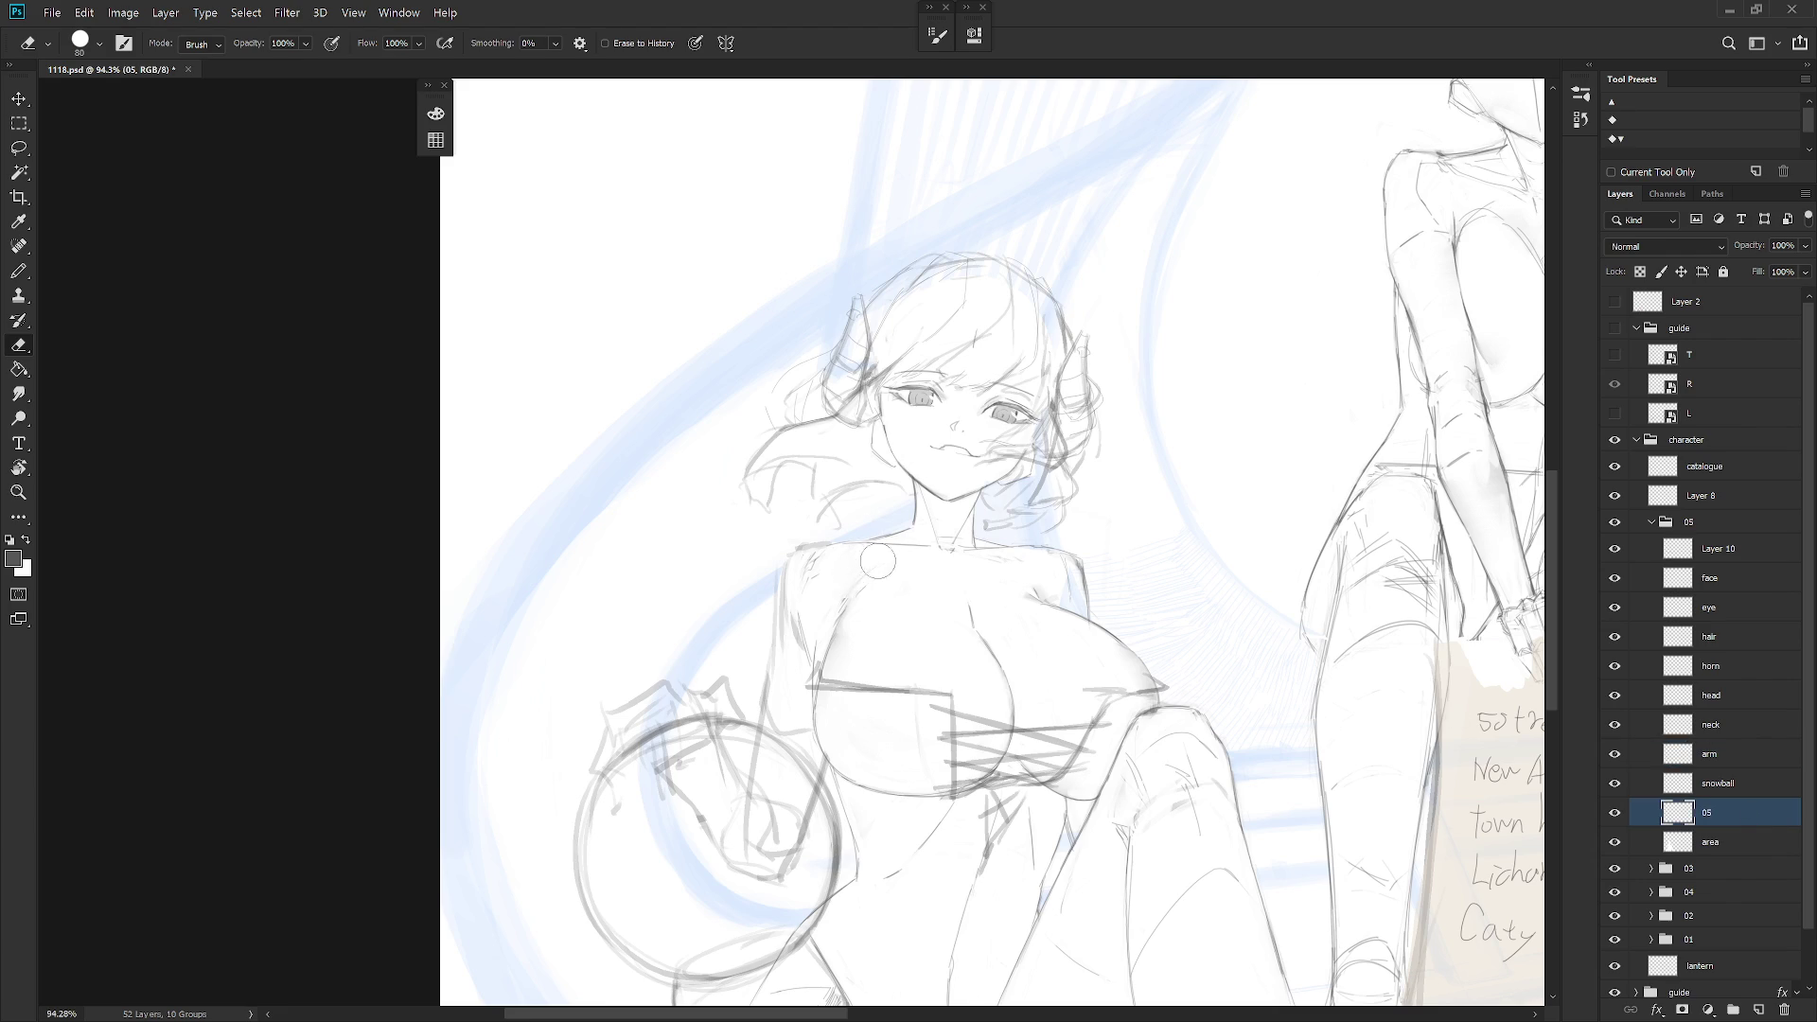
key(b)
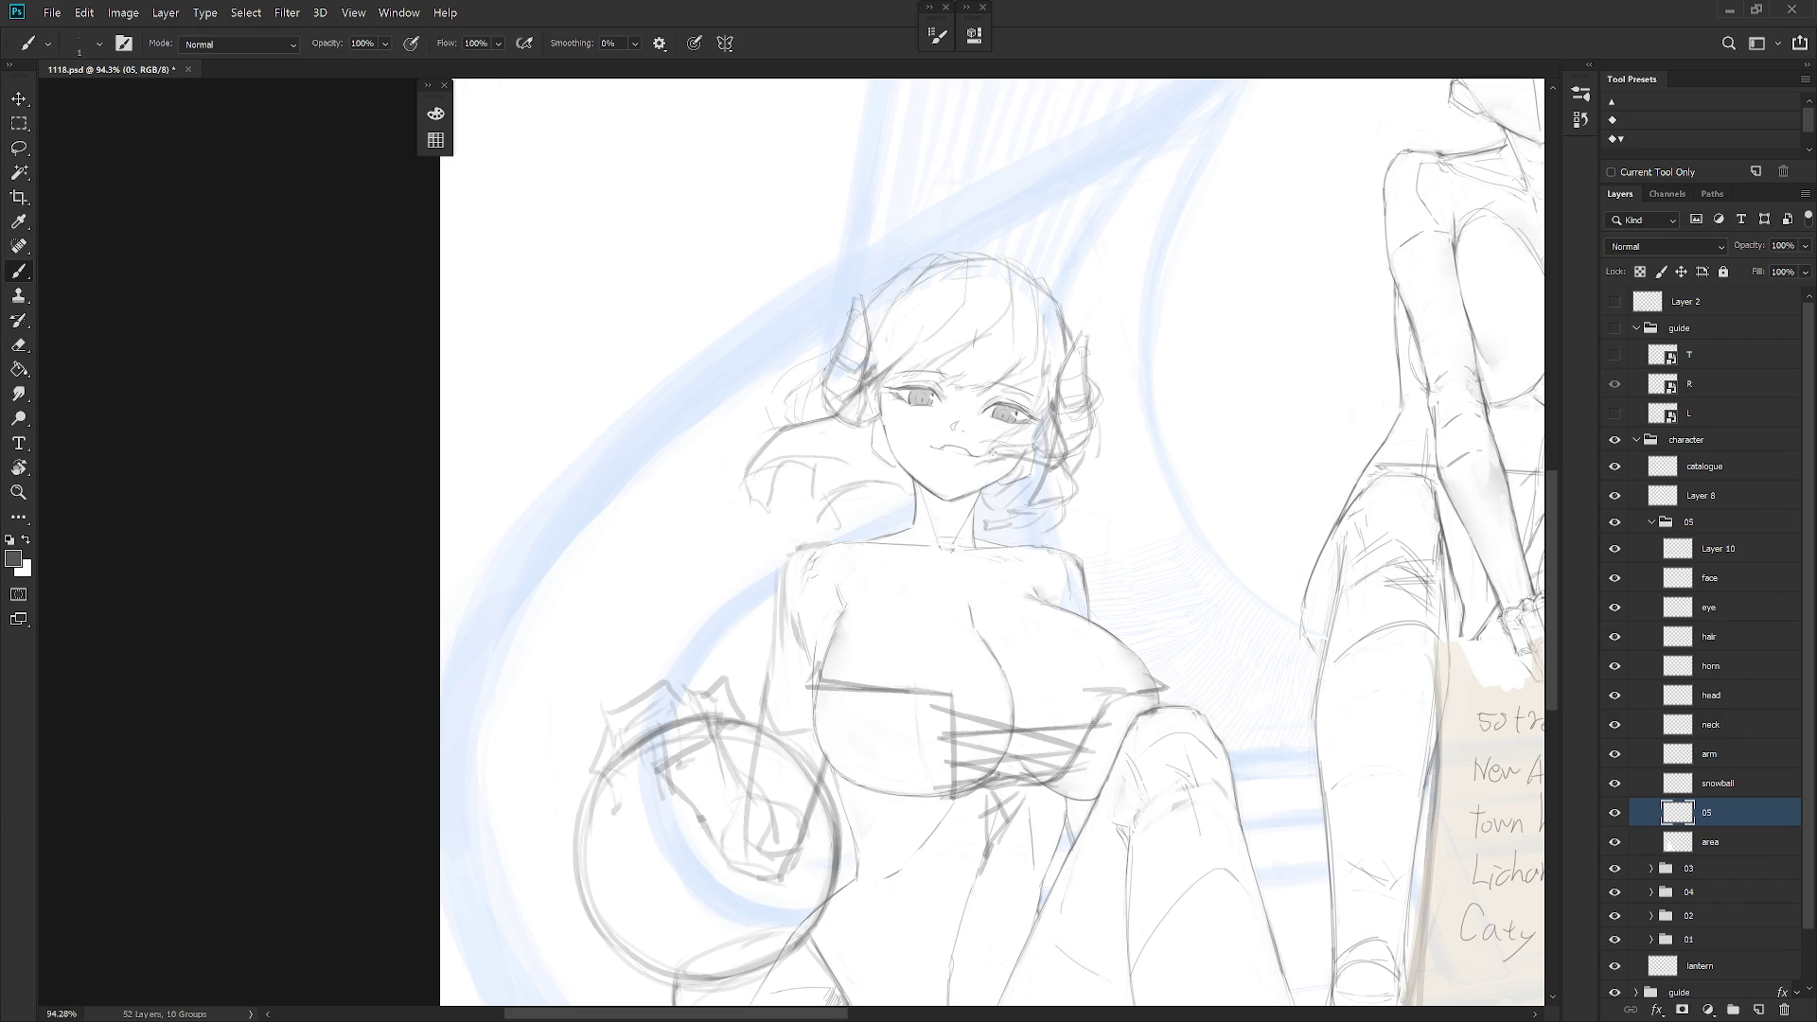
key(e)
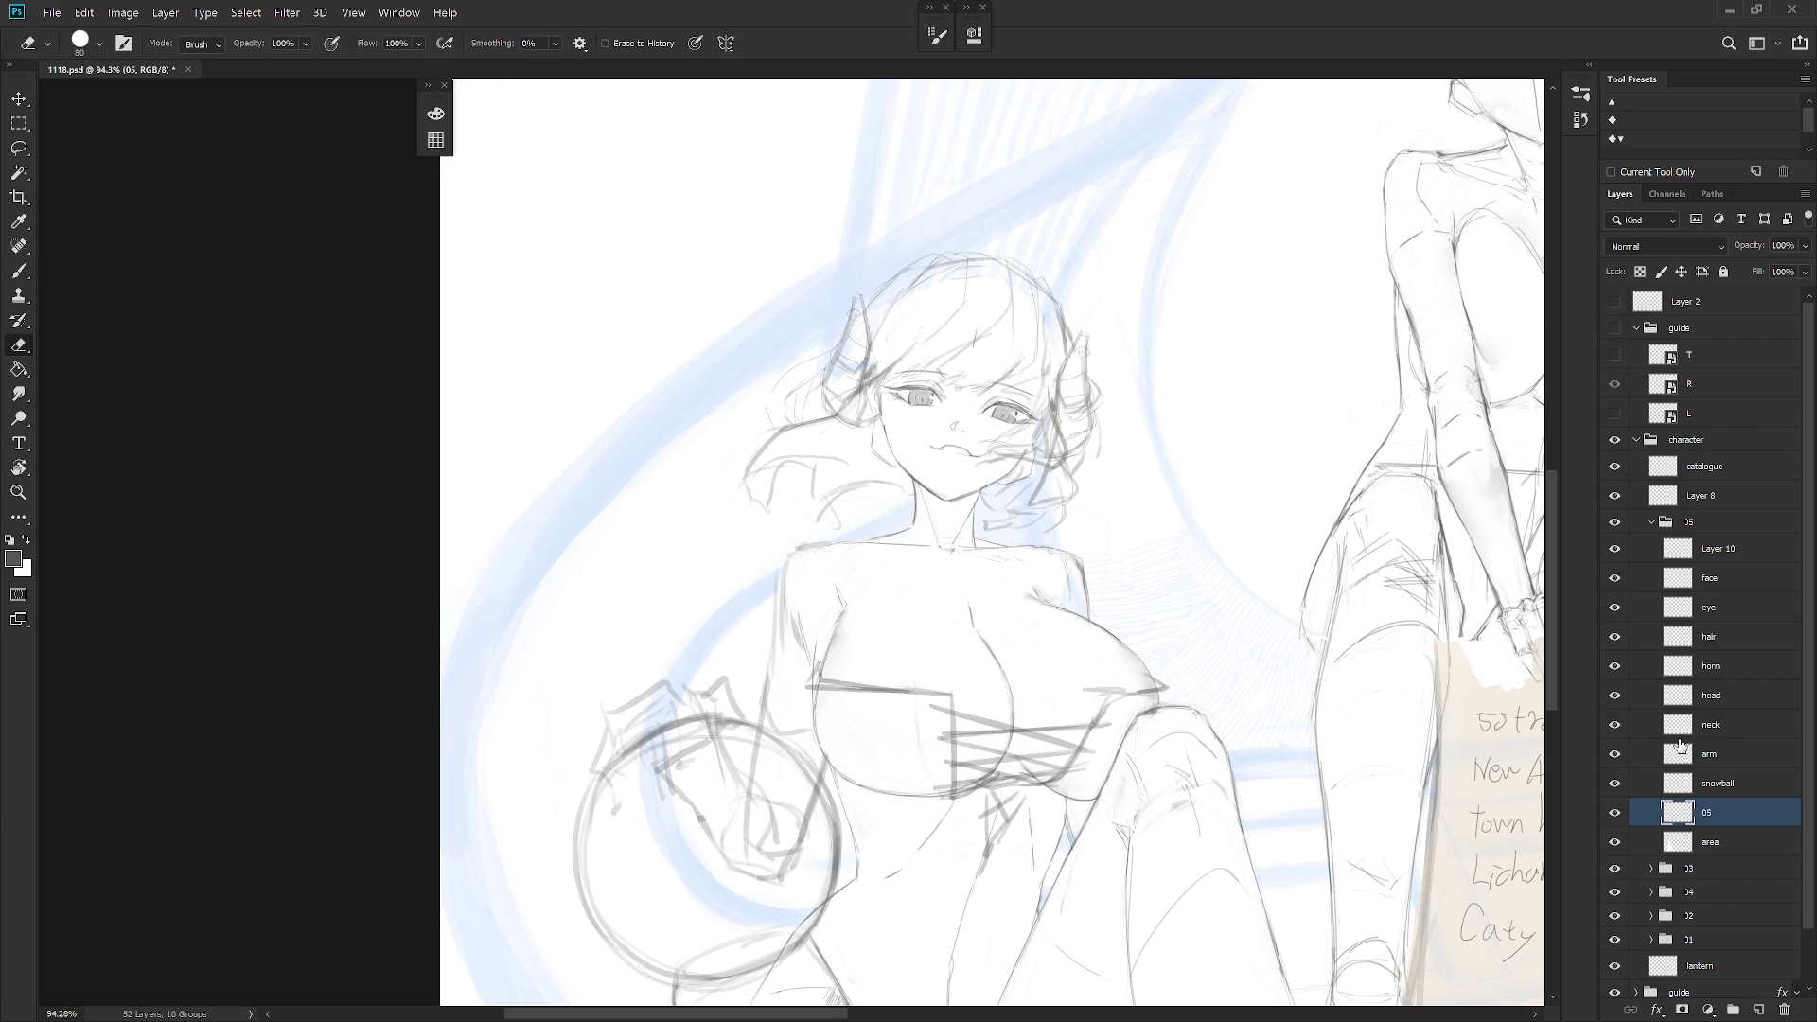
scroll(1073, 423, down, 2)
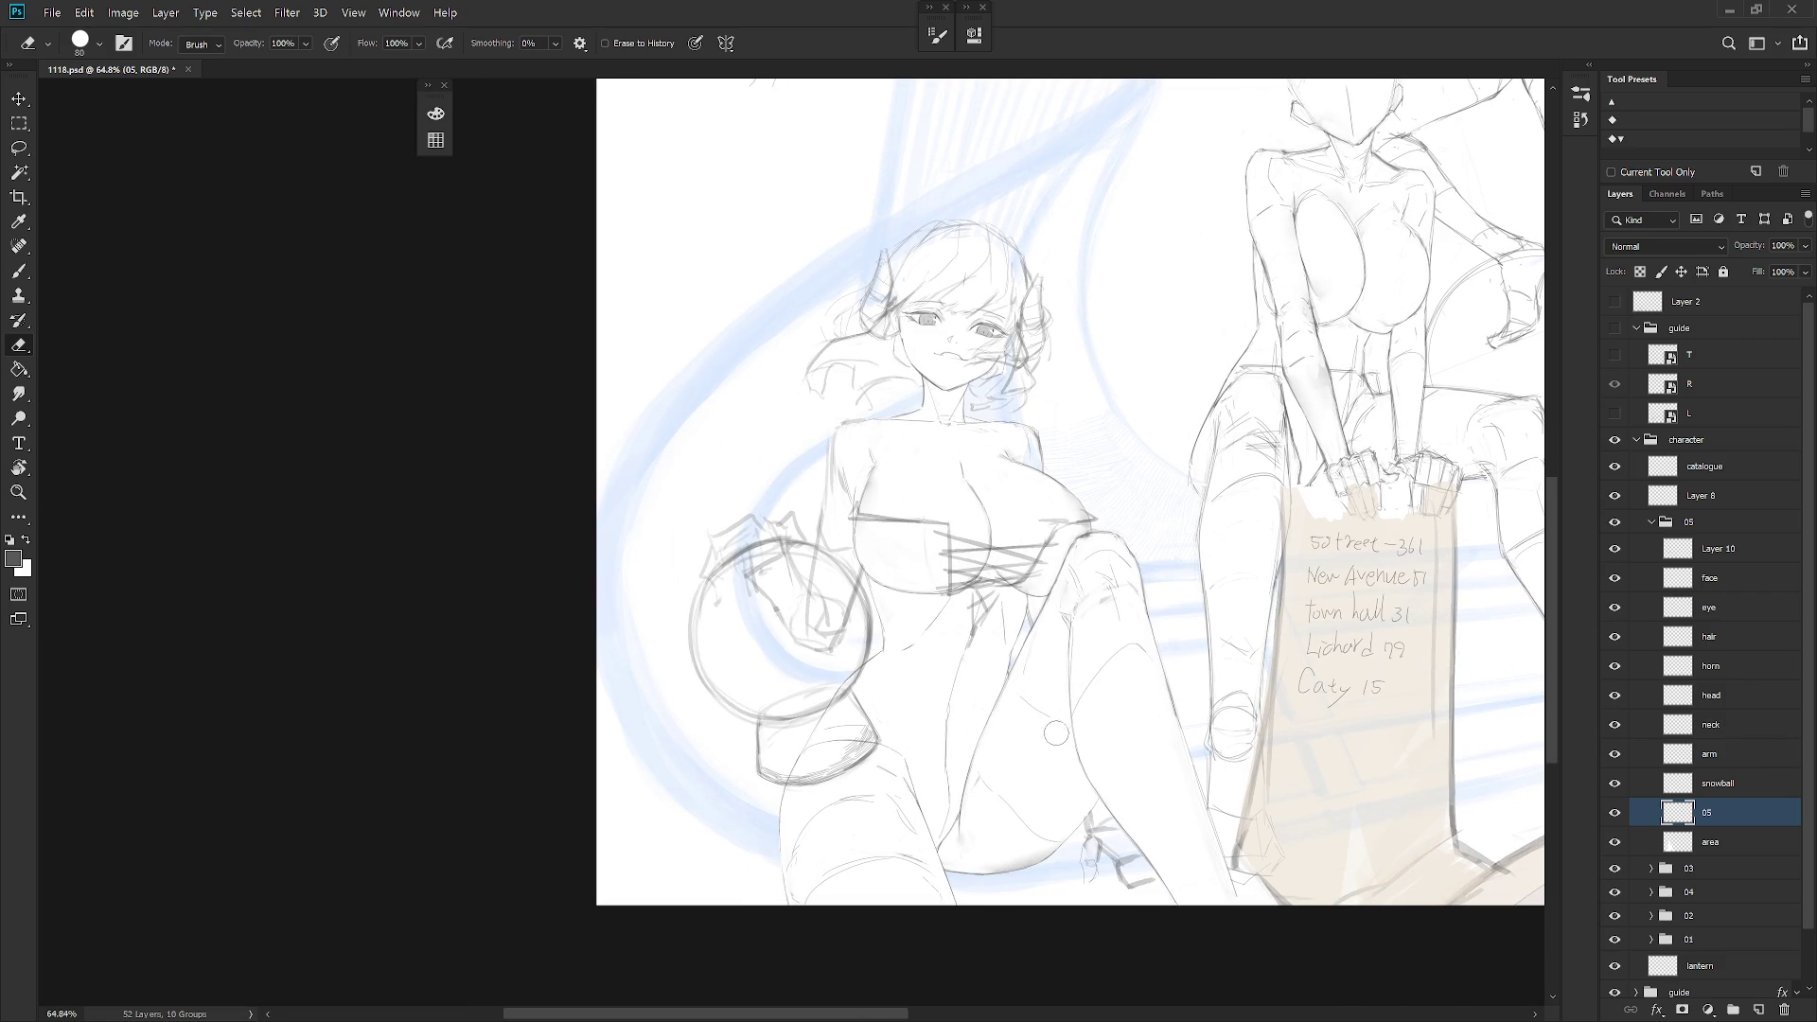
drag(1109, 683, 1066, 805)
scroll(1131, 851, down, 2)
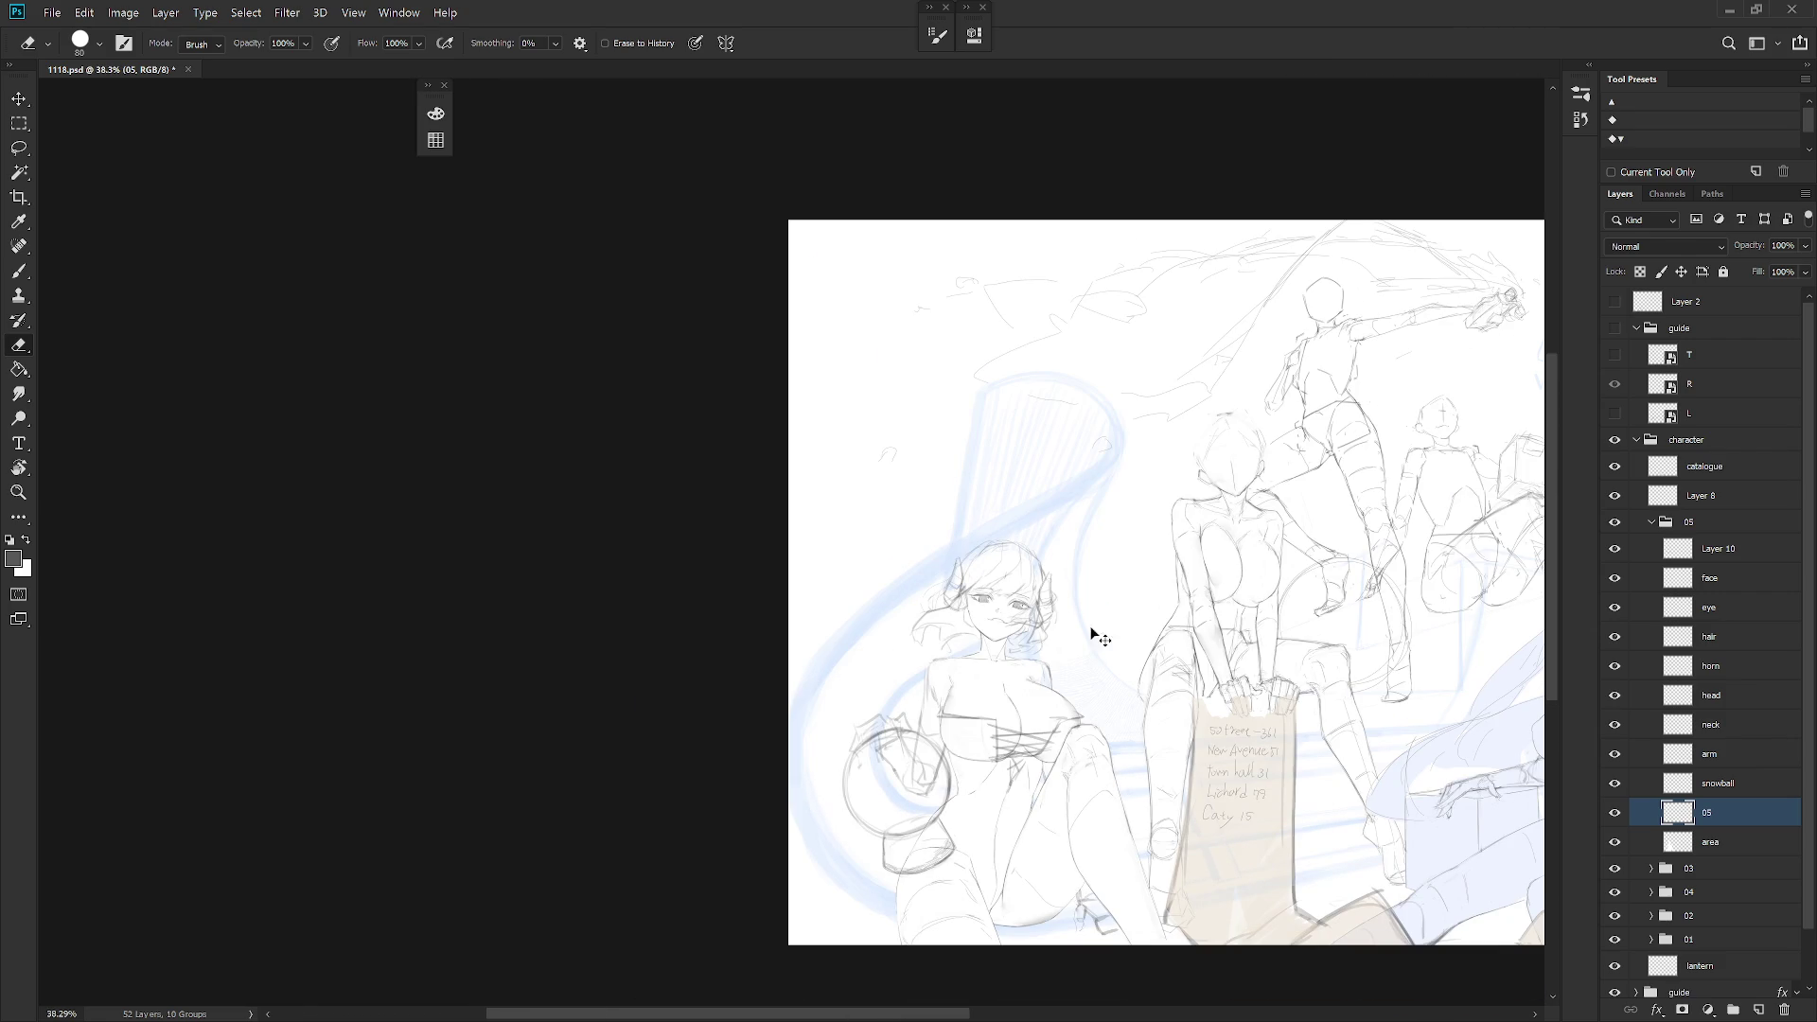
scroll(1025, 616, up, 4)
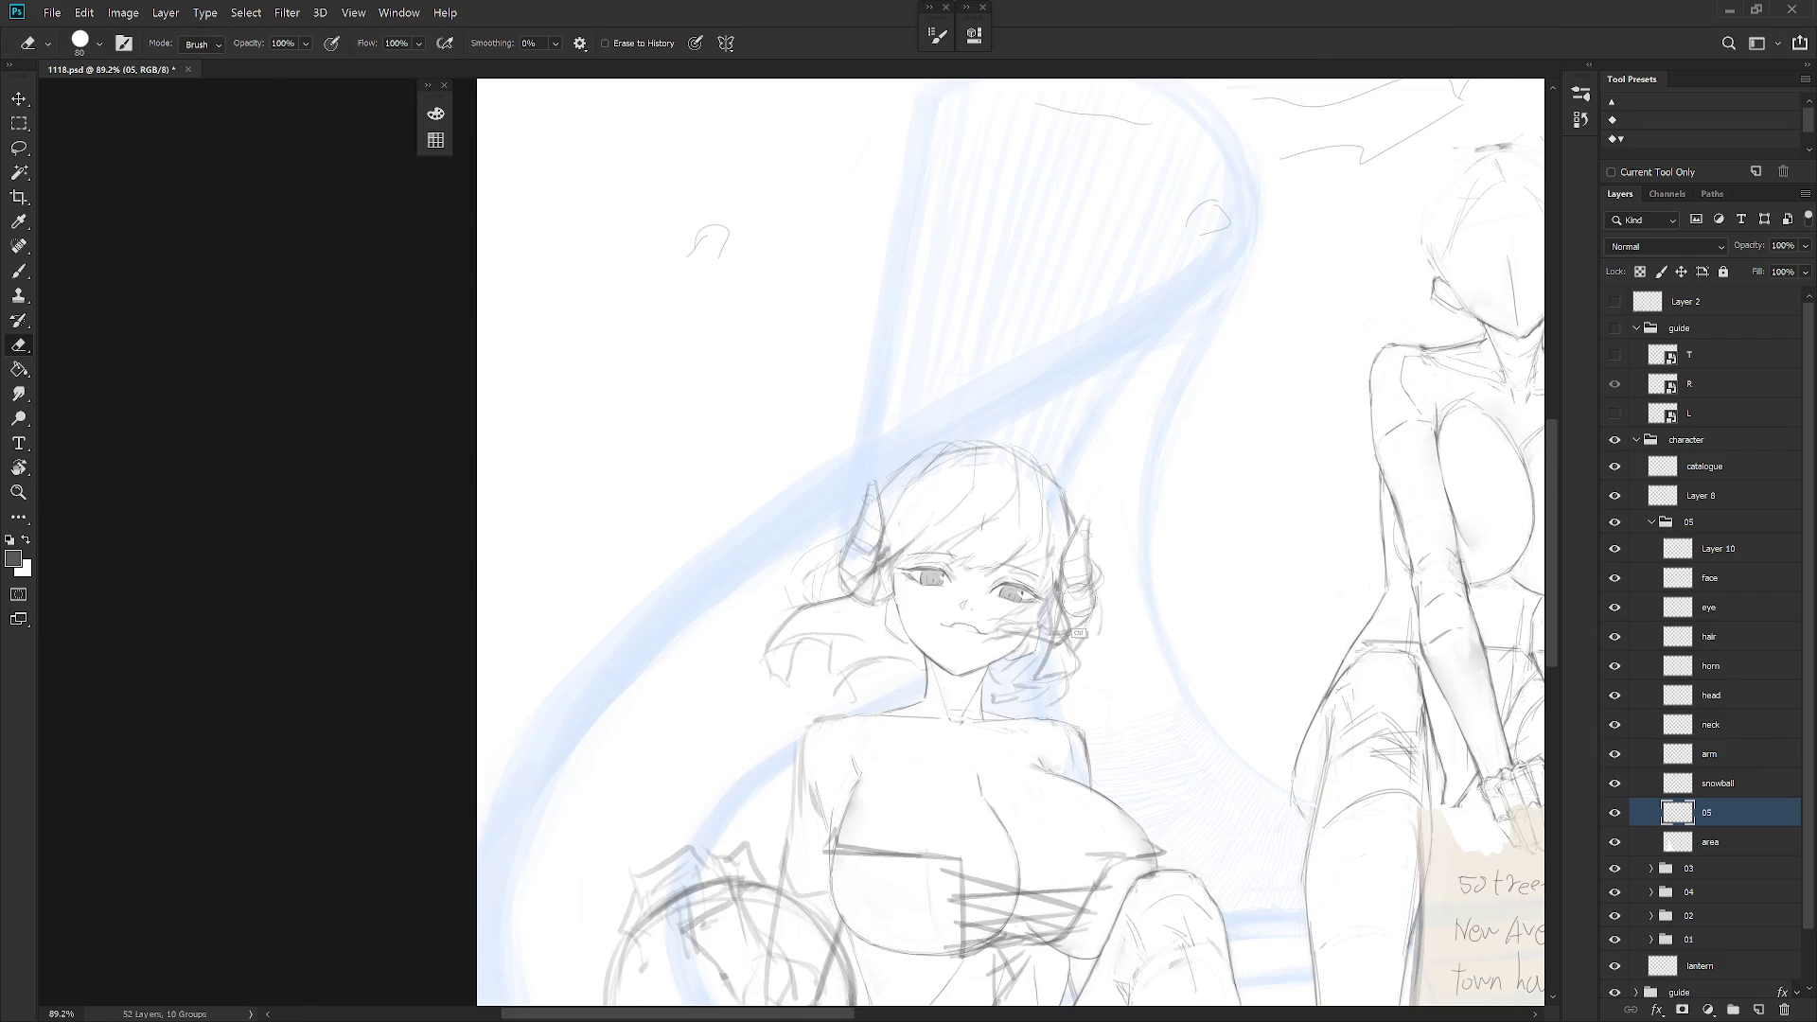
Select the face, eye, hair, horn and head layers and scale them together to 96.75%
click(1732, 578)
ctrl+click(1734, 615)
ctrl+click(1736, 637)
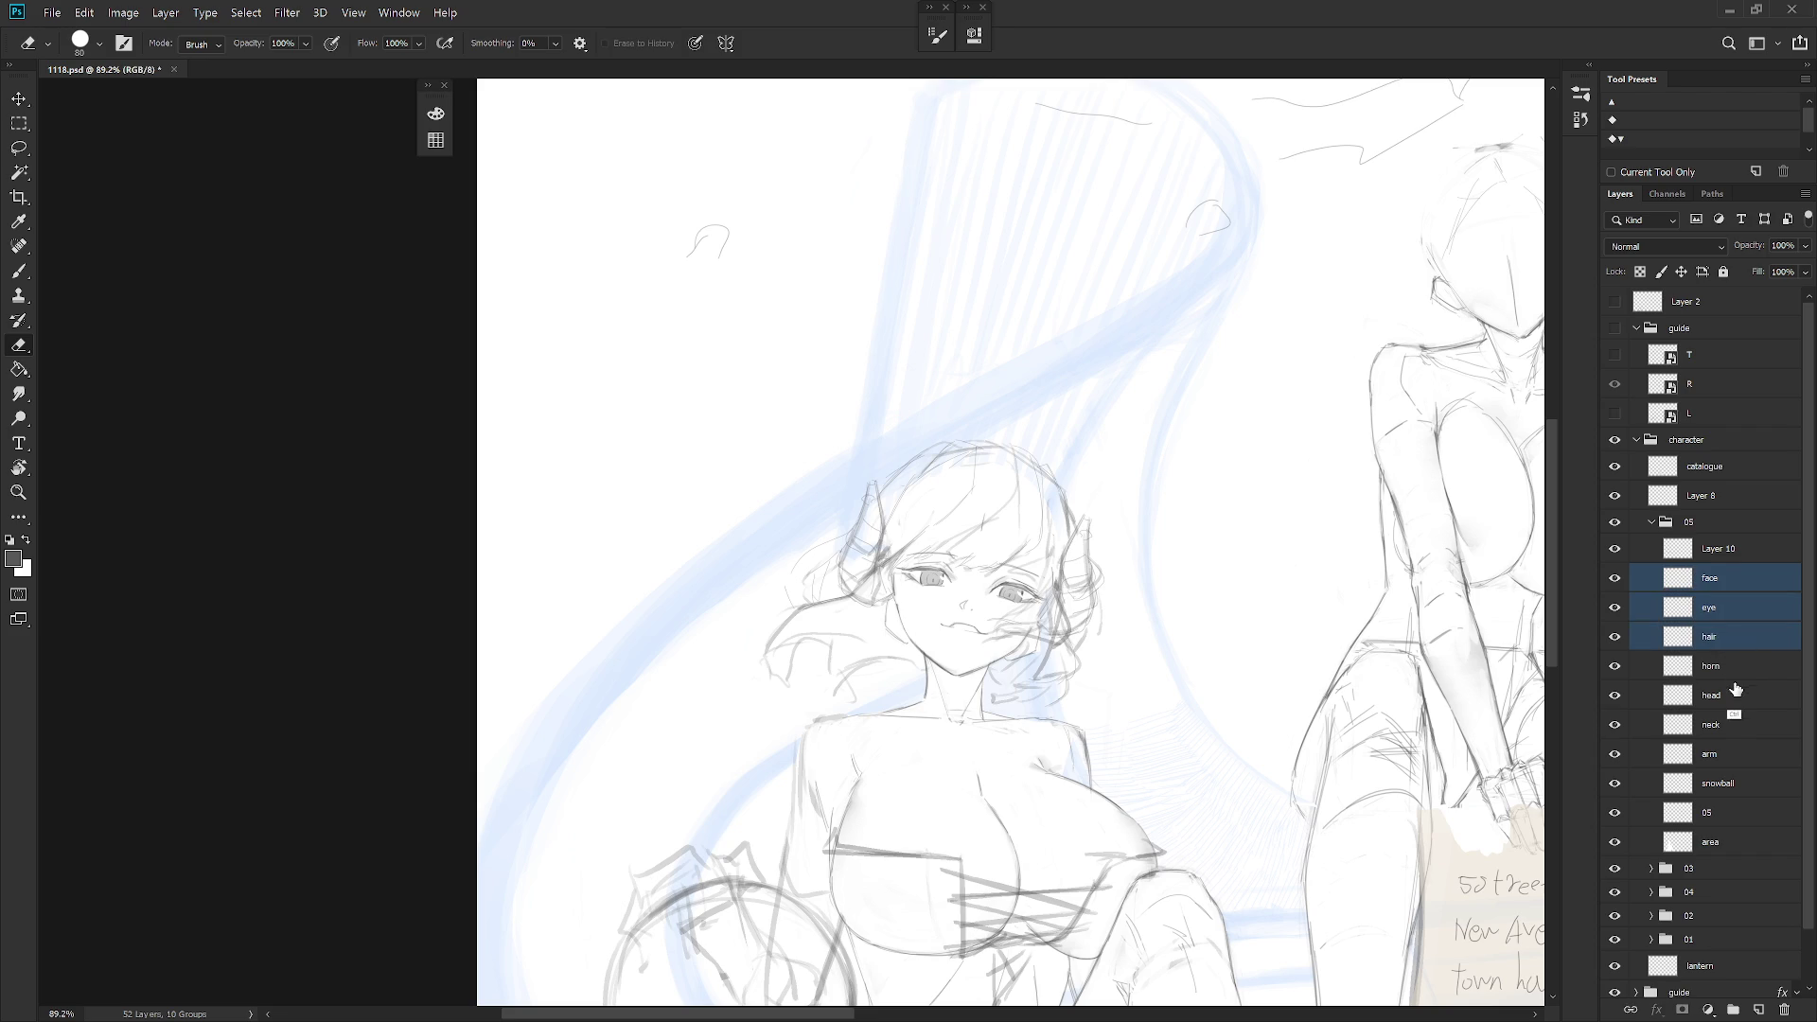
ctrl+click(1738, 667)
ctrl+click(1733, 700)
key(ctrl+t)
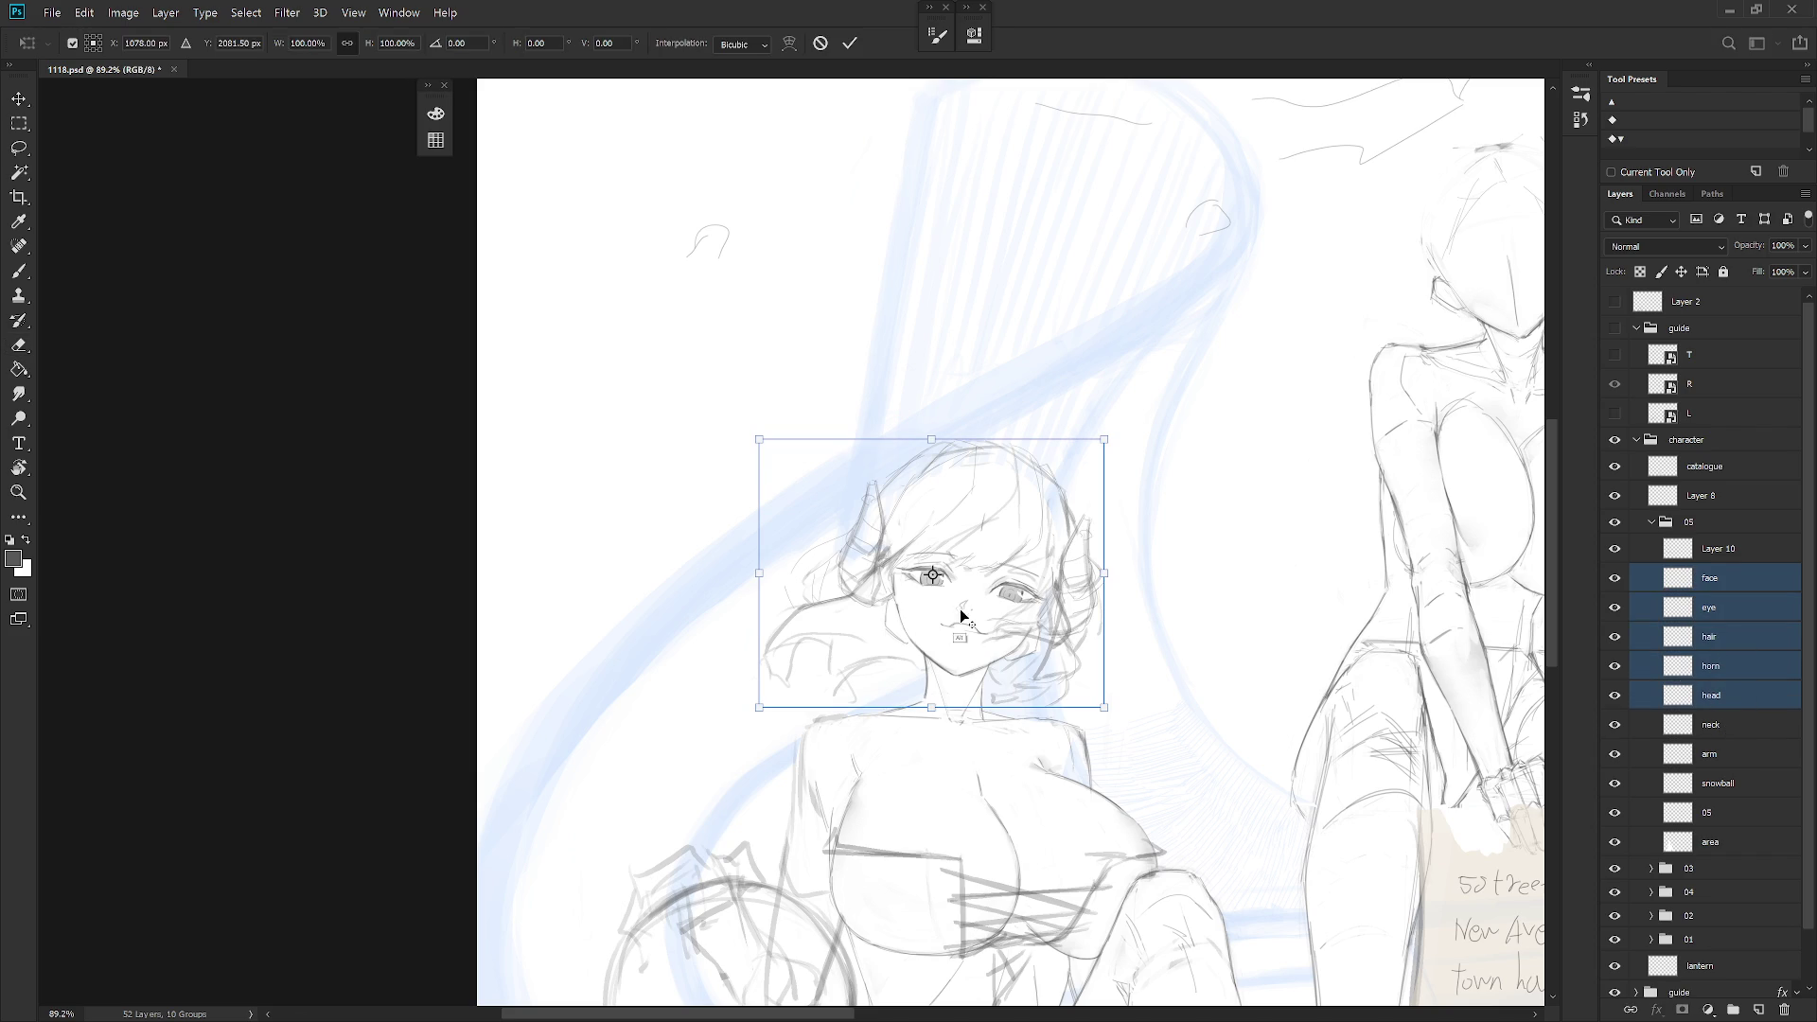
drag(1103, 440, 1105, 441)
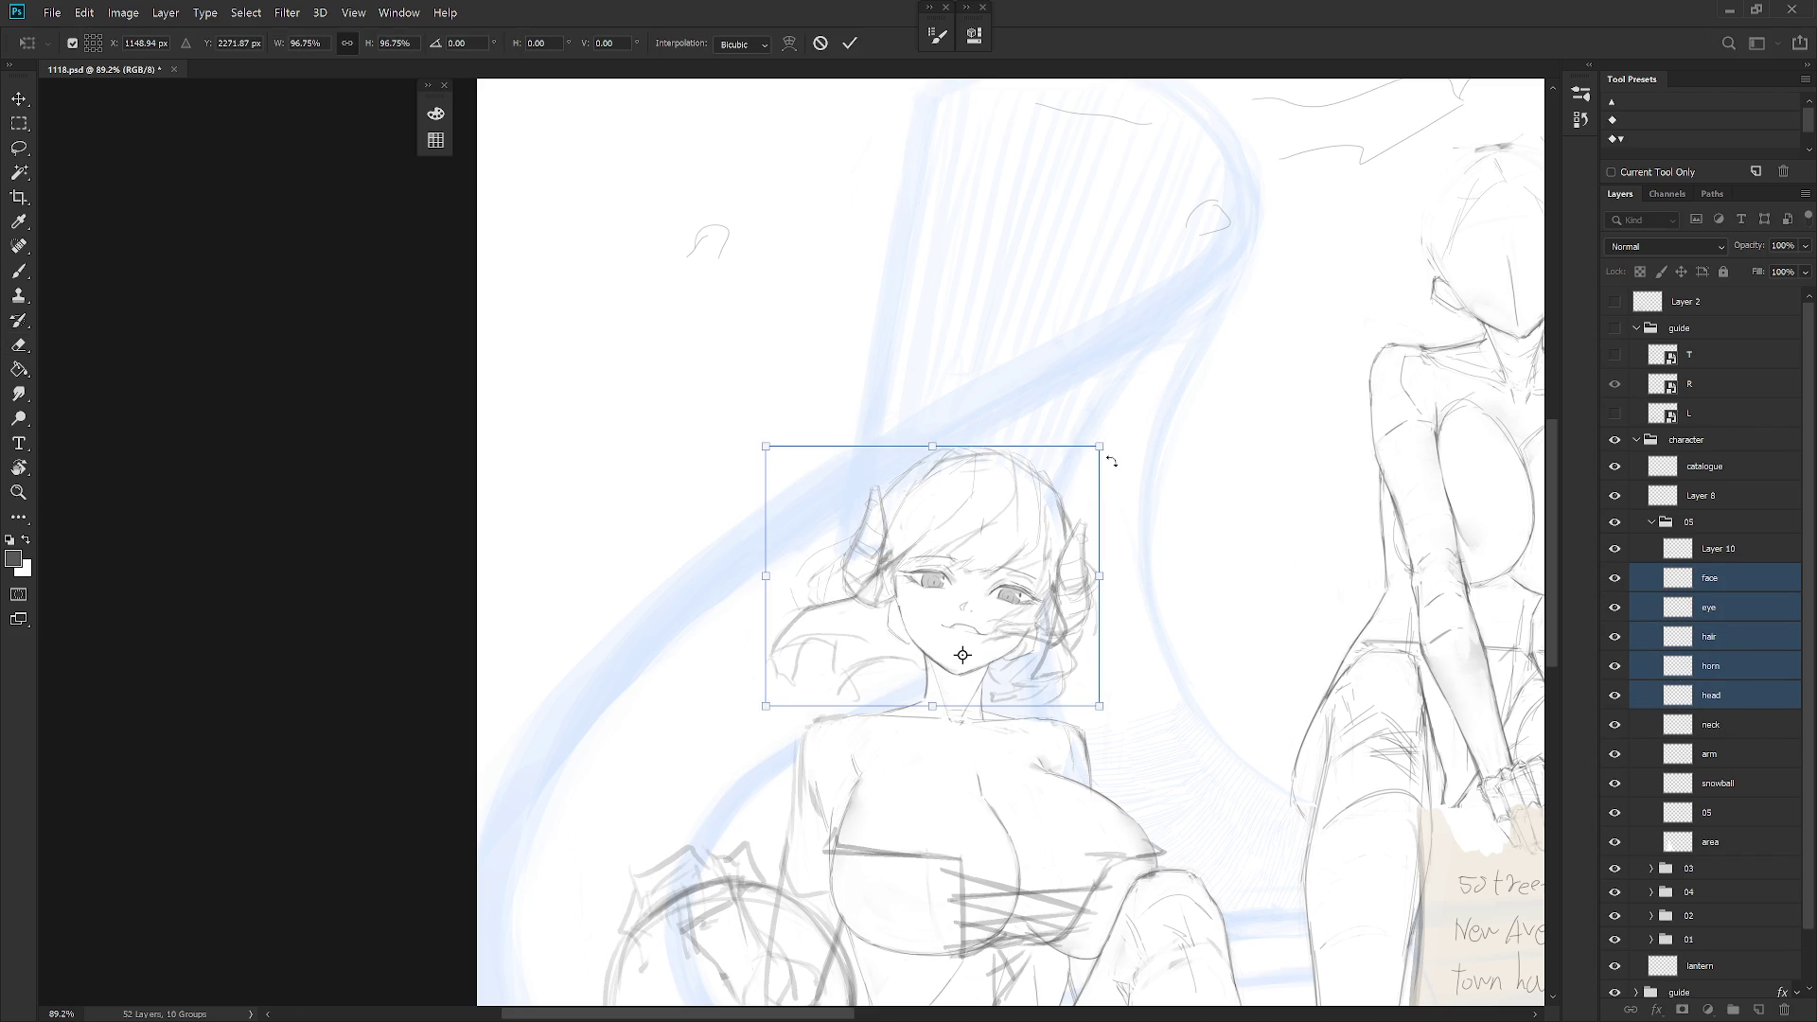
key(Return)
scroll(1107, 649, down, 5)
key(b)
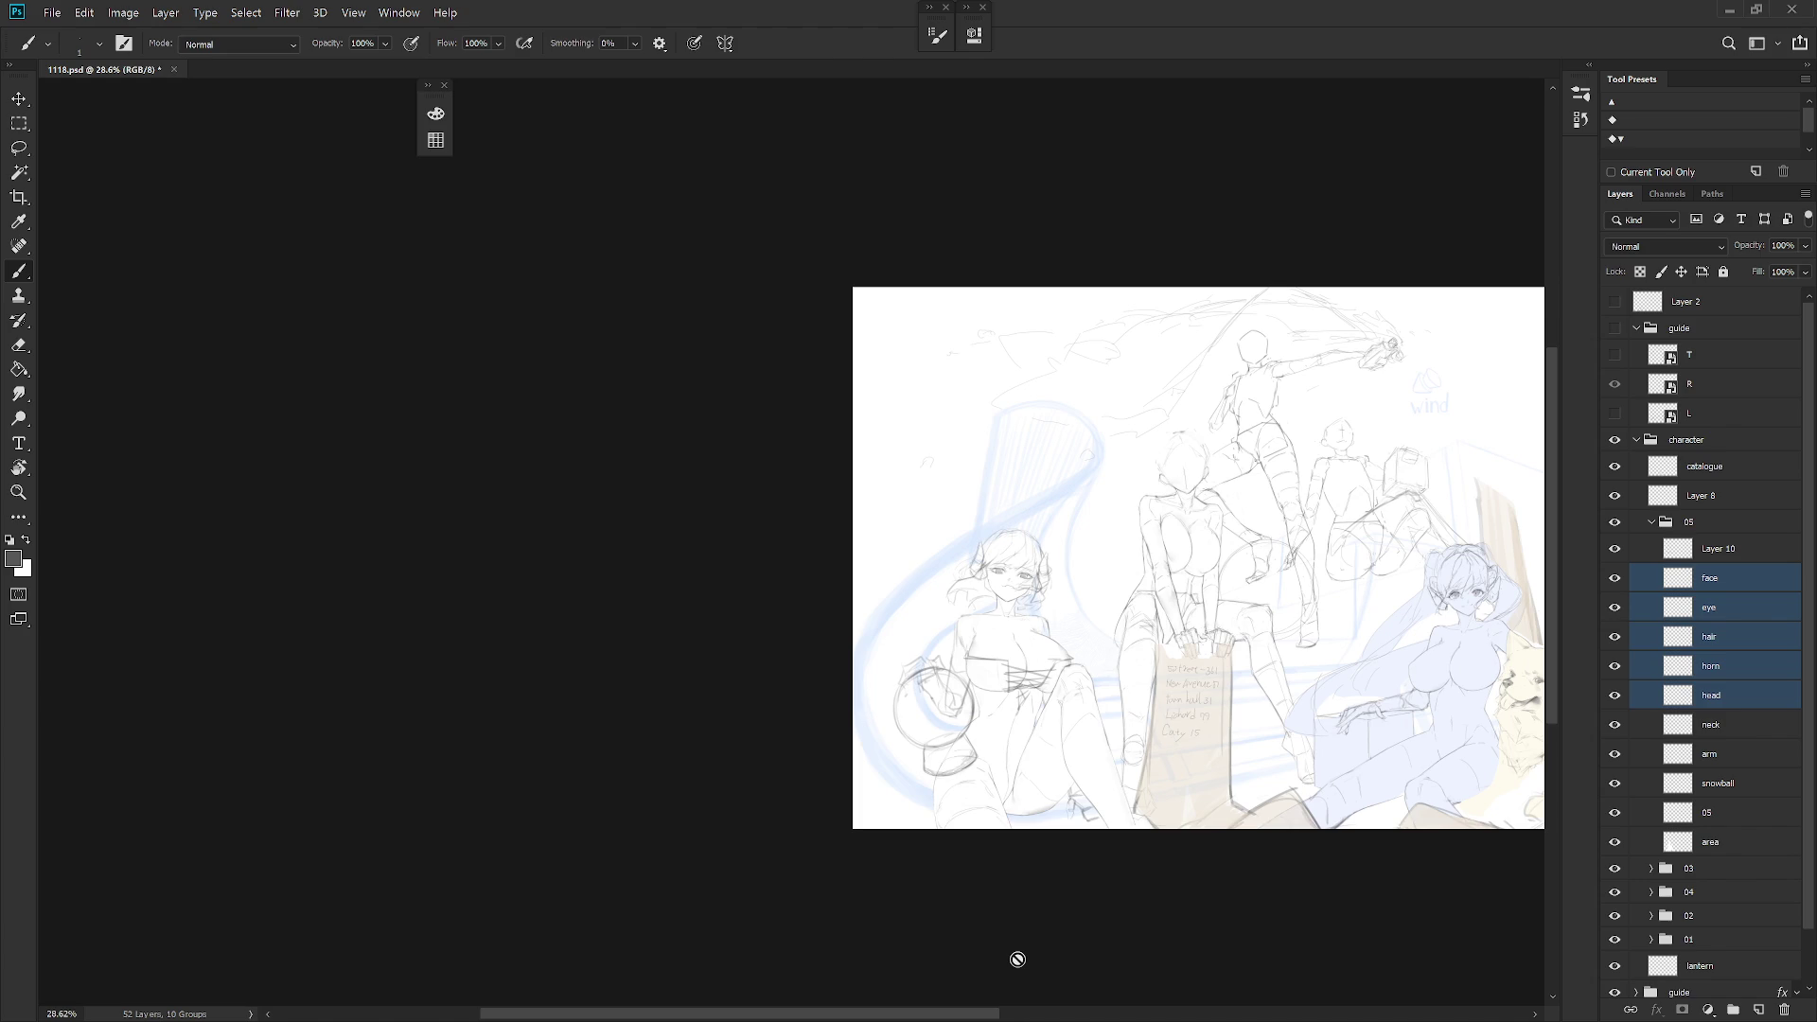
click(1743, 581)
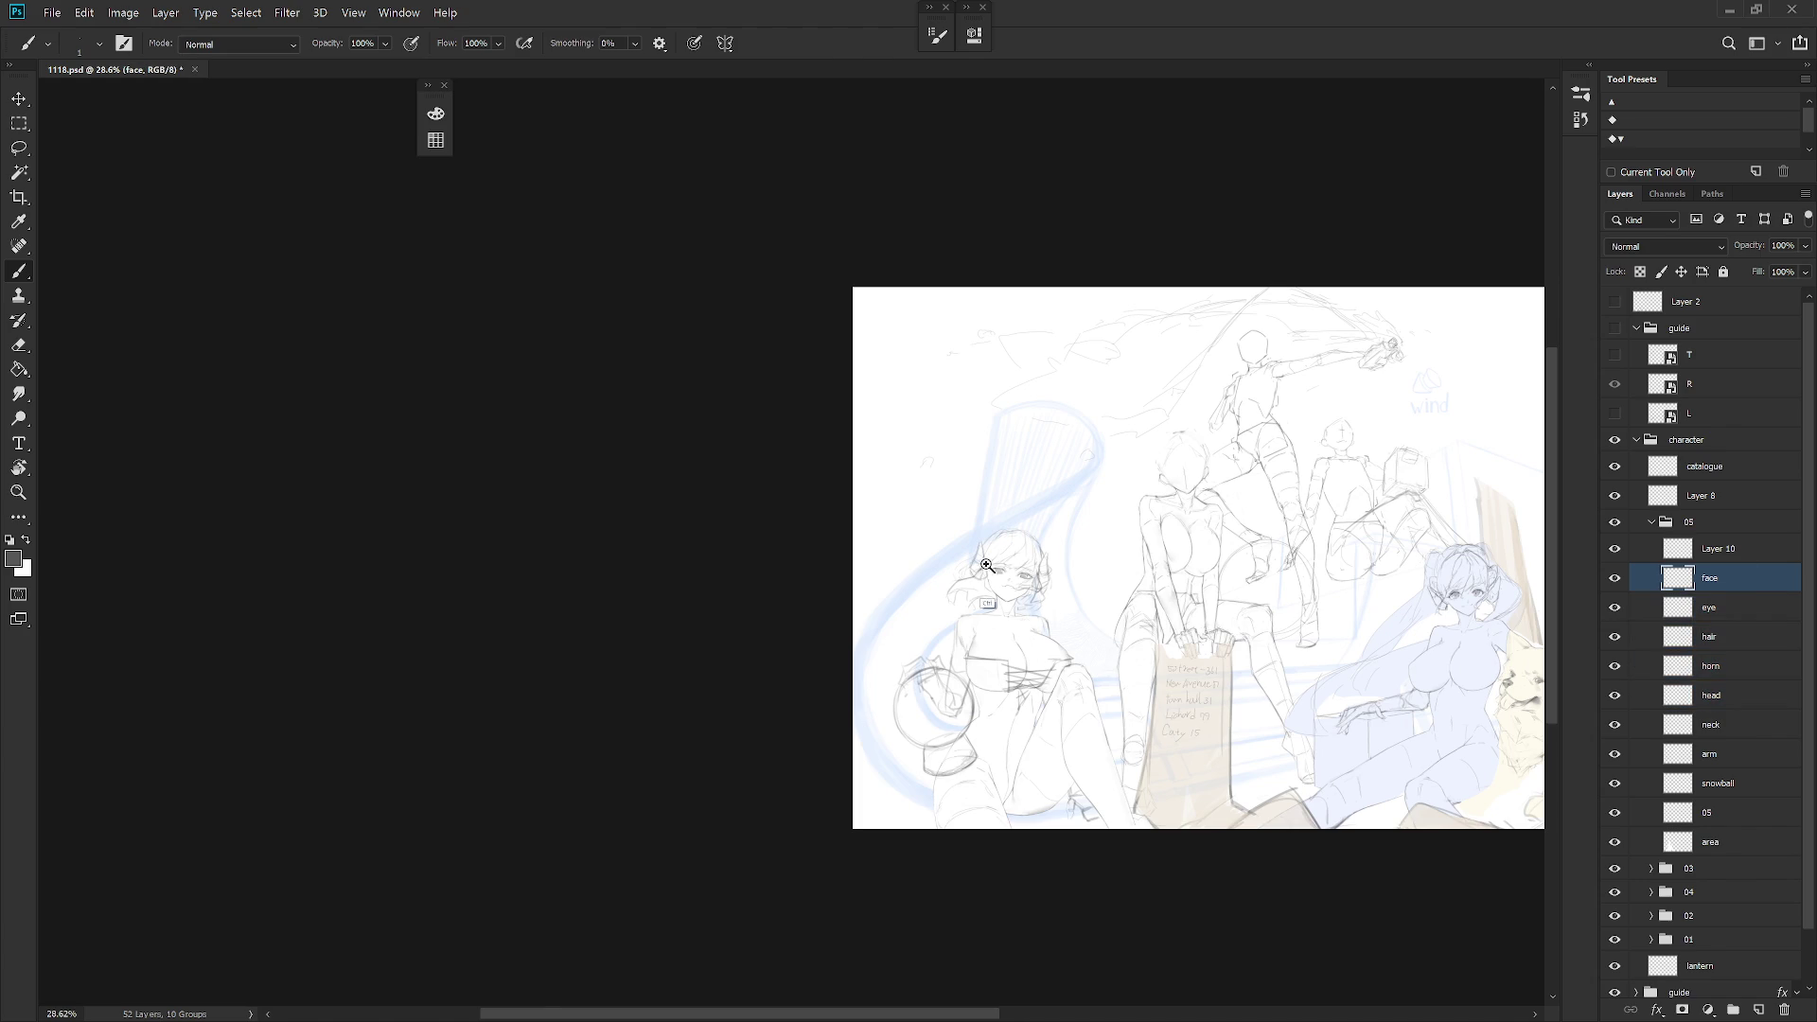
scroll(988, 591, up, 6)
drag(1169, 746, 1052, 749)
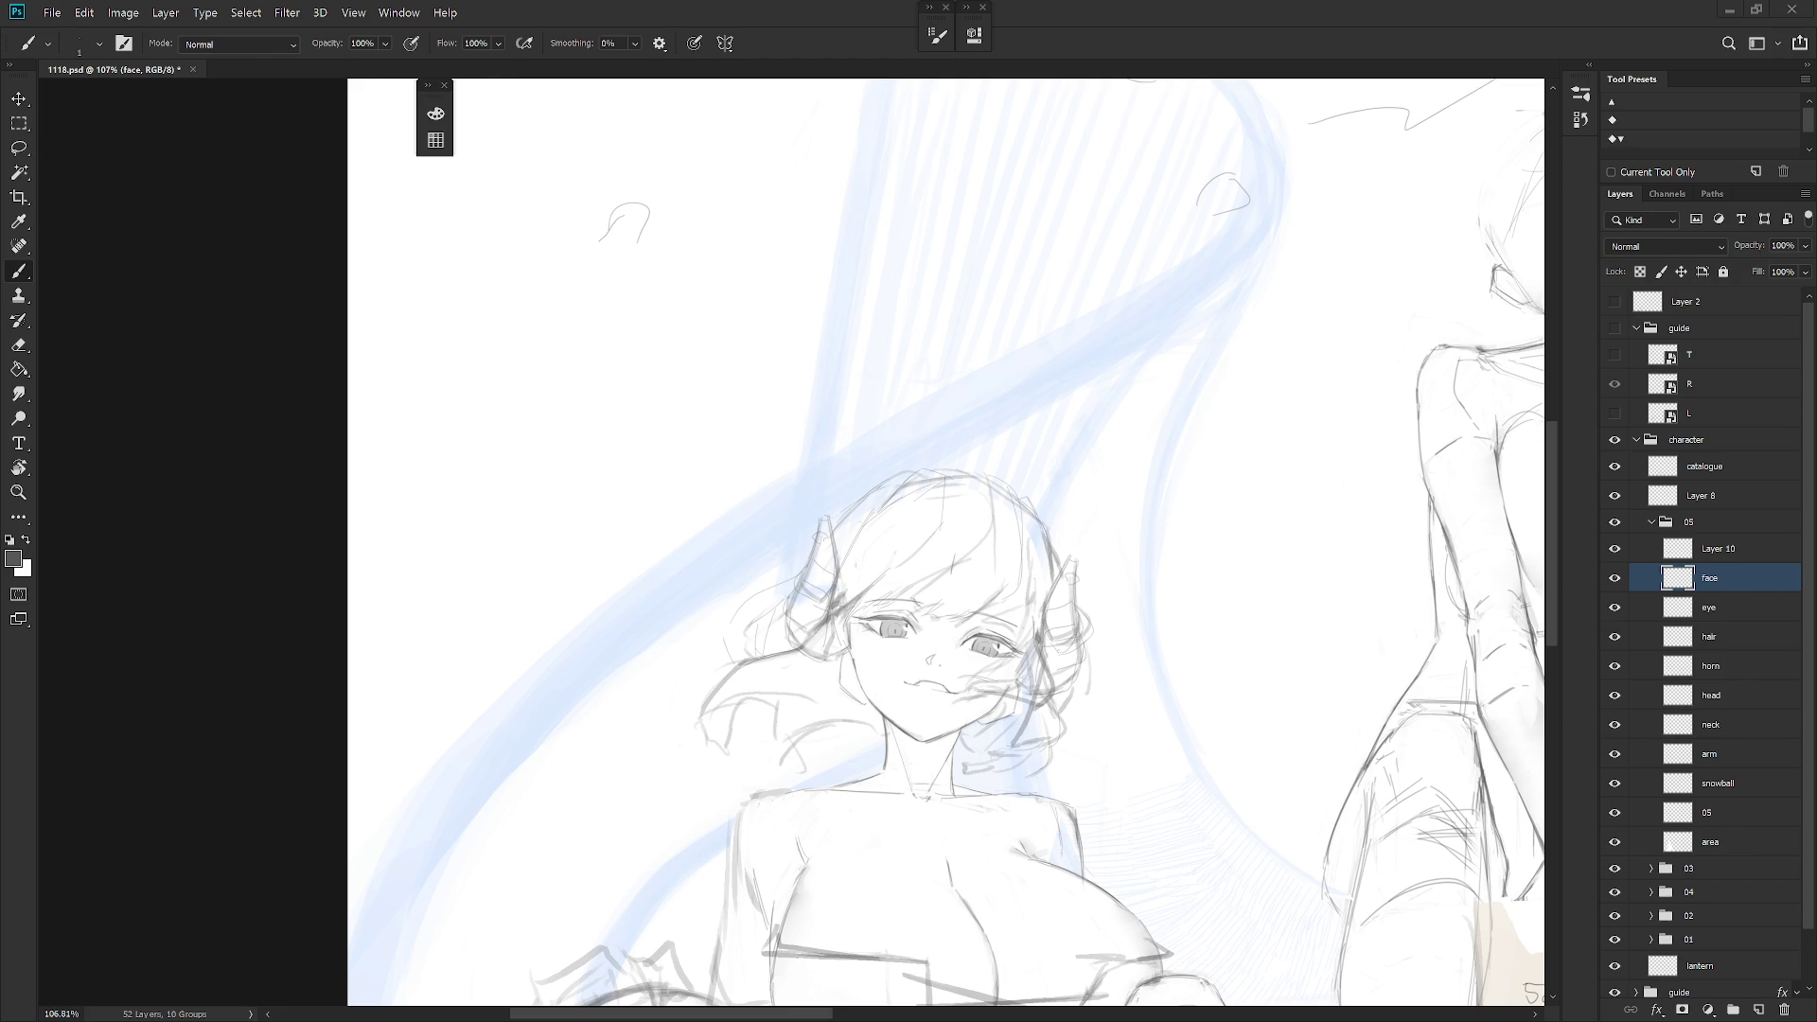
scroll(949, 587, down, 5)
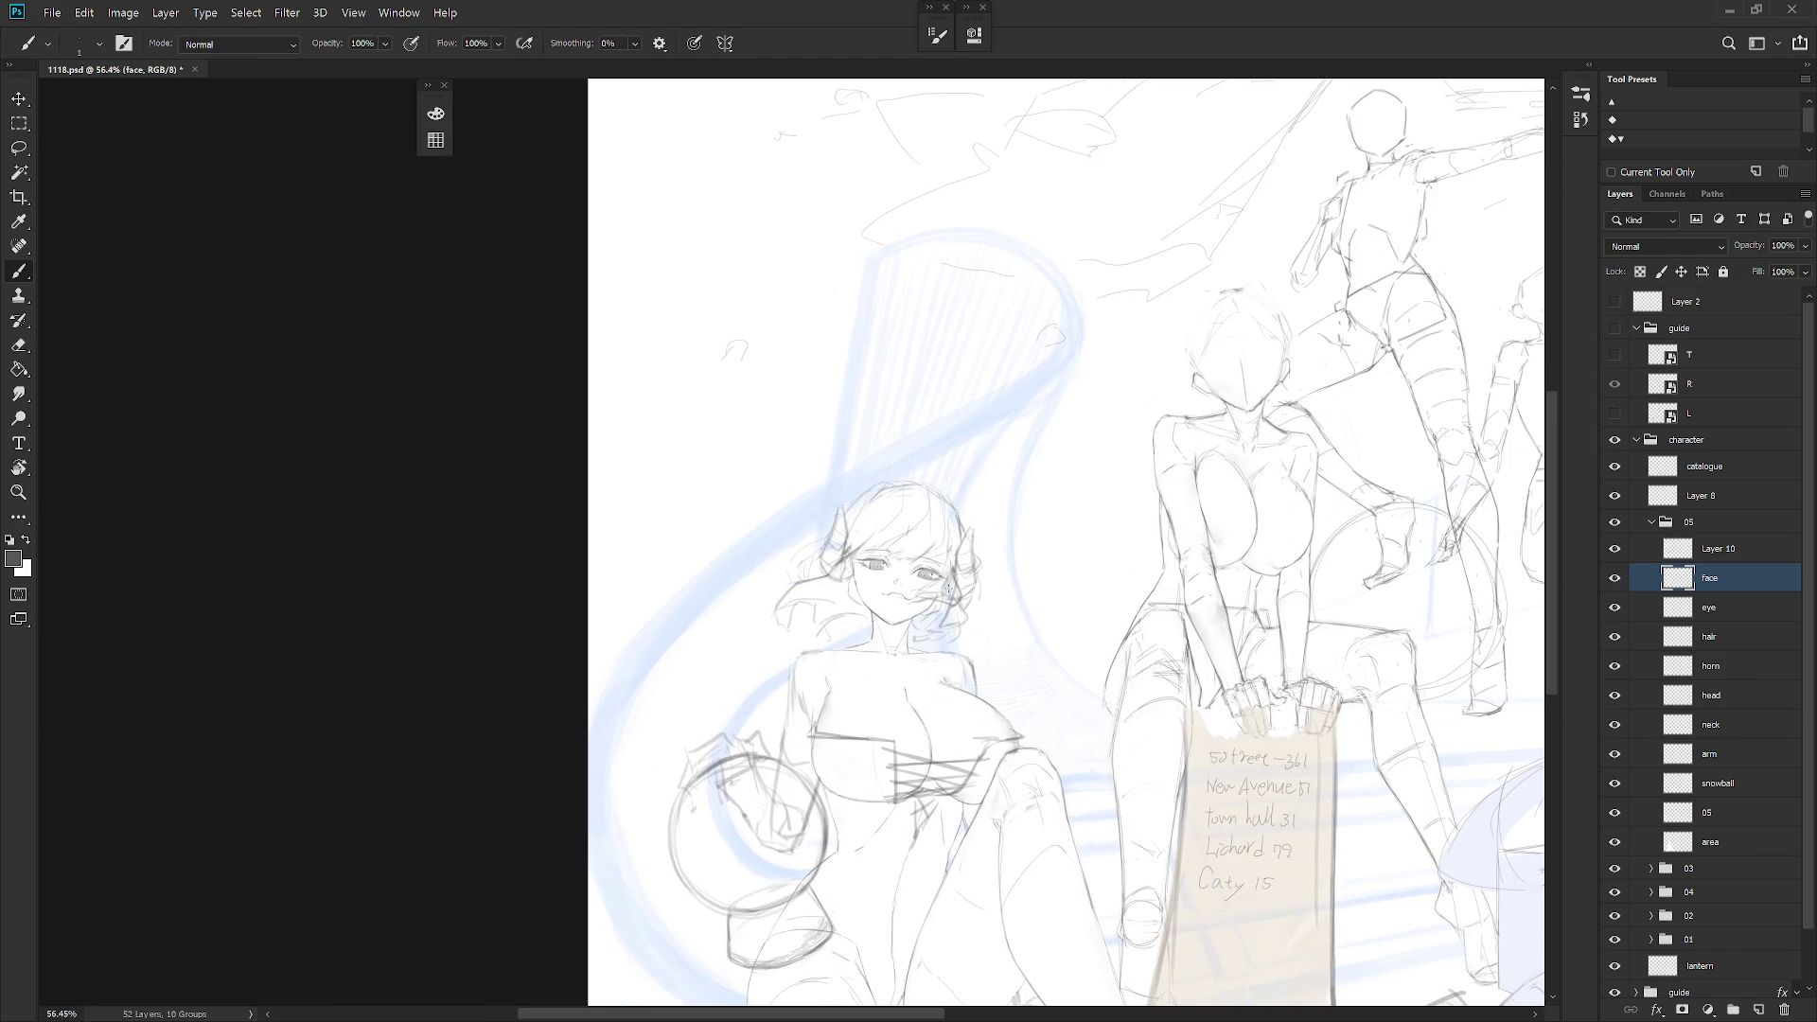
scroll(949, 587, down, 2)
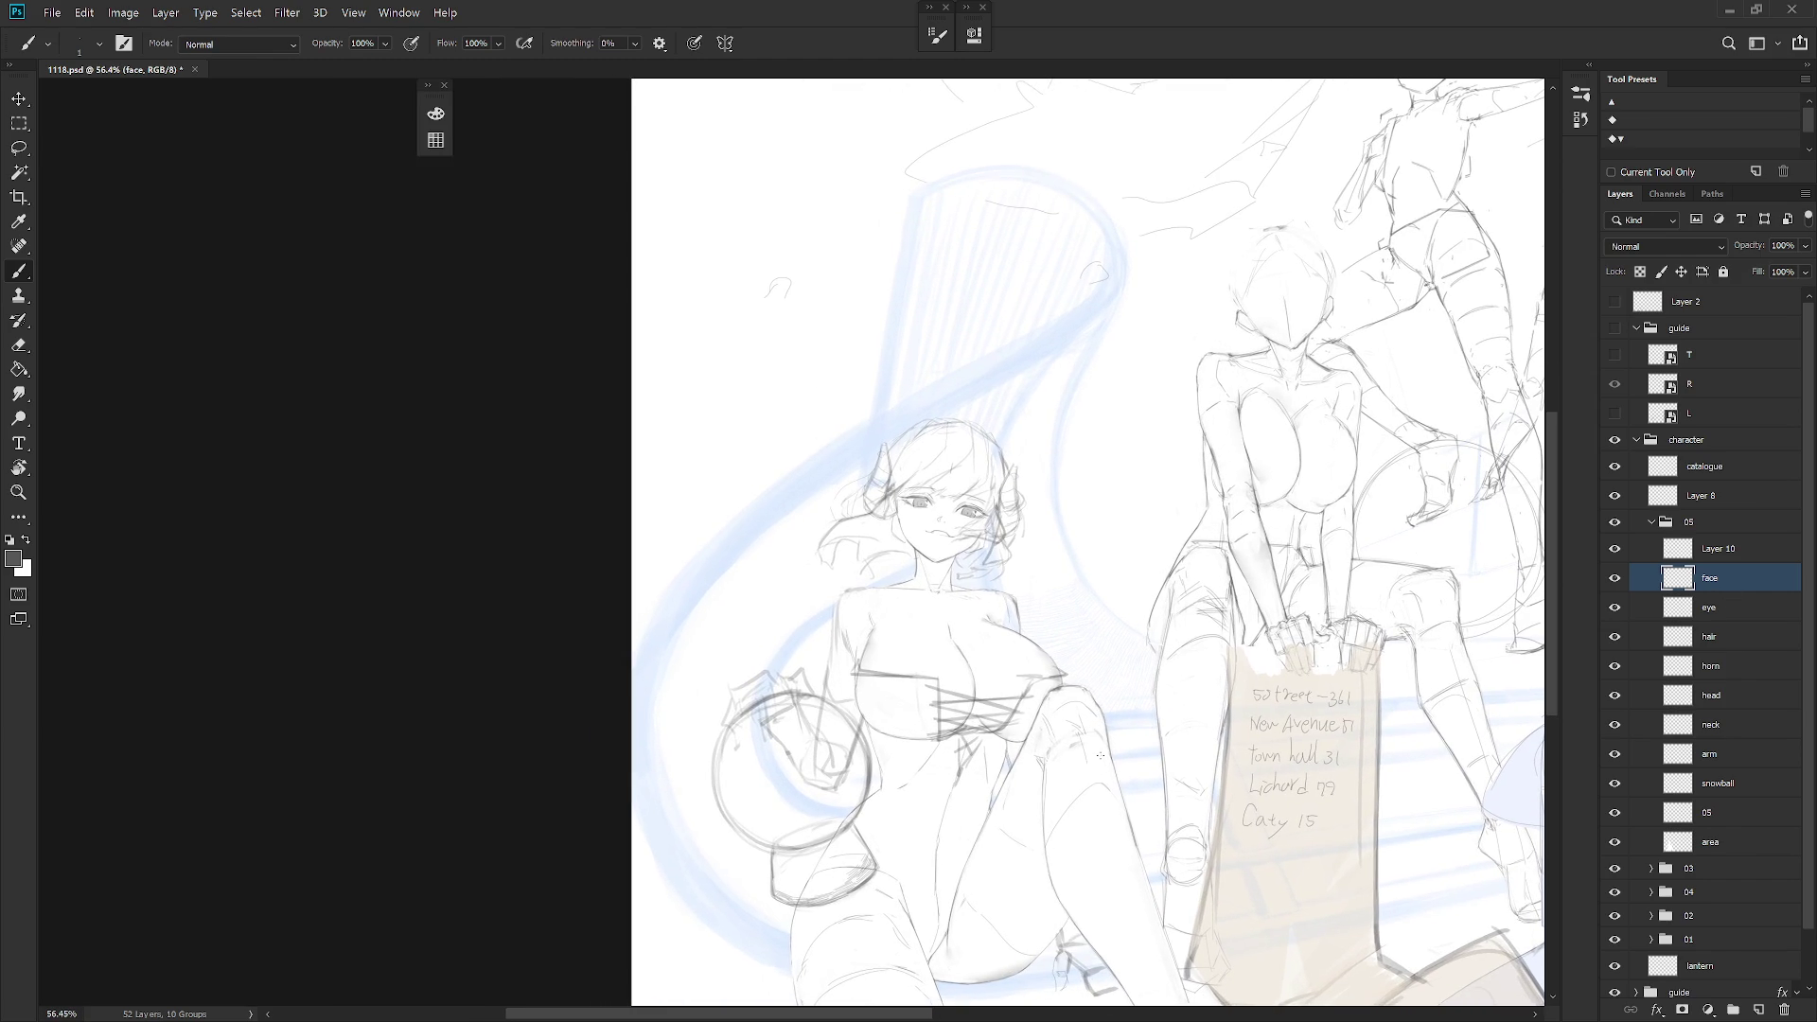
scroll(883, 642, up, 3)
key(shift+b)
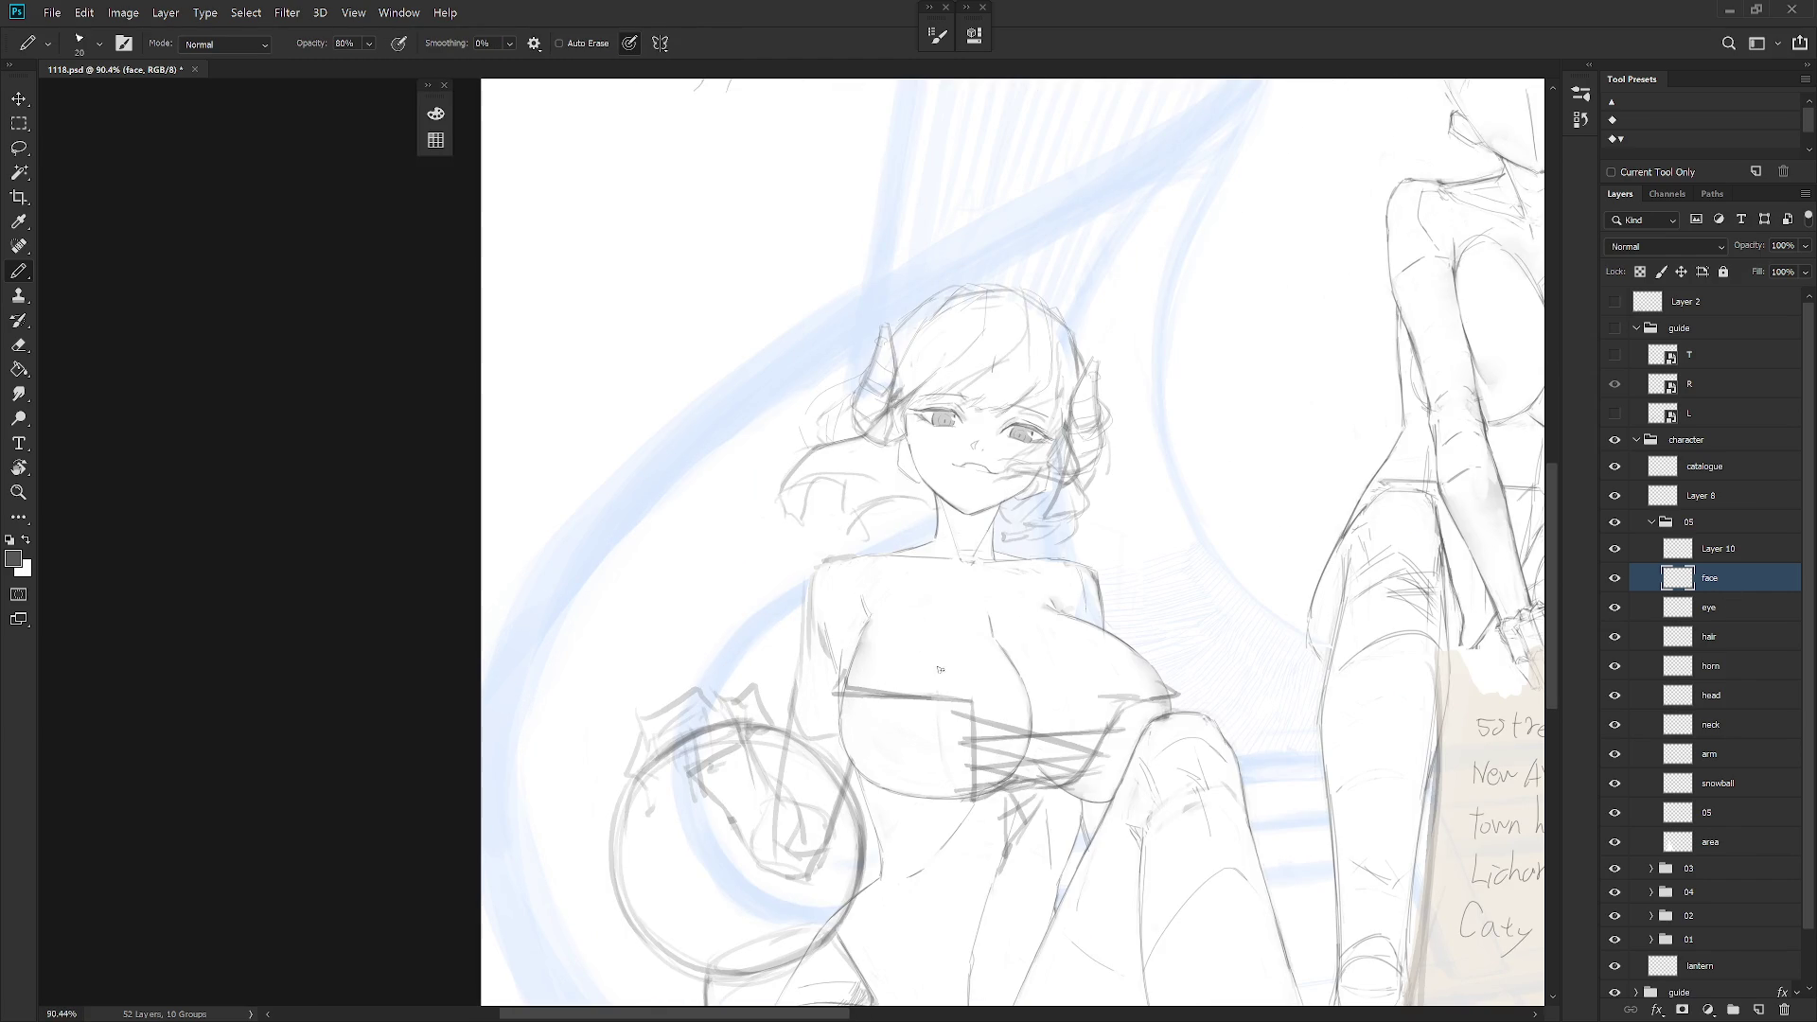
Make Layer 10 active and redraw the bodice's chest line
click(1744, 551)
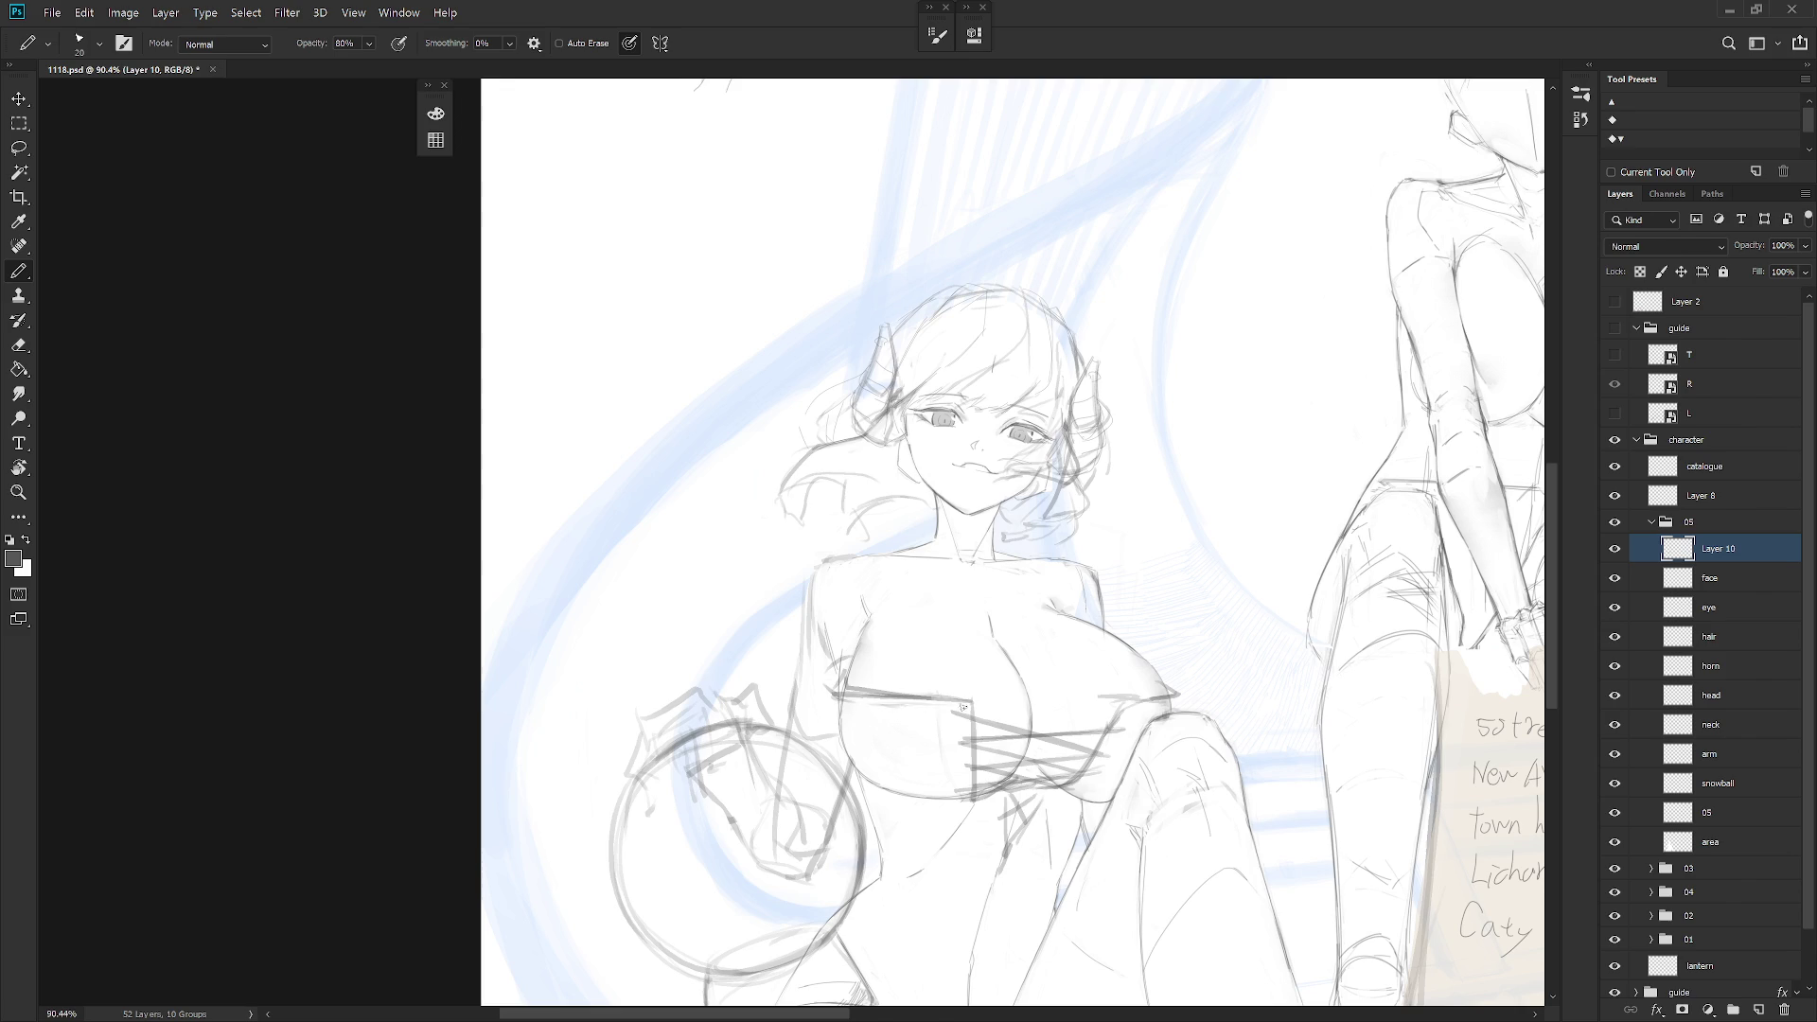
mouse_move(977, 696)
mouse_down()
mouse_move(871, 696)
mouse_move(968, 686)
mouse_up()
key(ctrl+z)
Erase stray strokes by the right chest line and draw the left underside chest curve
key(e)
mouse_move(1122, 708)
mouse_down()
mouse_move(1134, 693)
mouse_move(1112, 724)
mouse_move(1141, 698)
mouse_up()
key(b)
key(e)
key(b)
key(e)
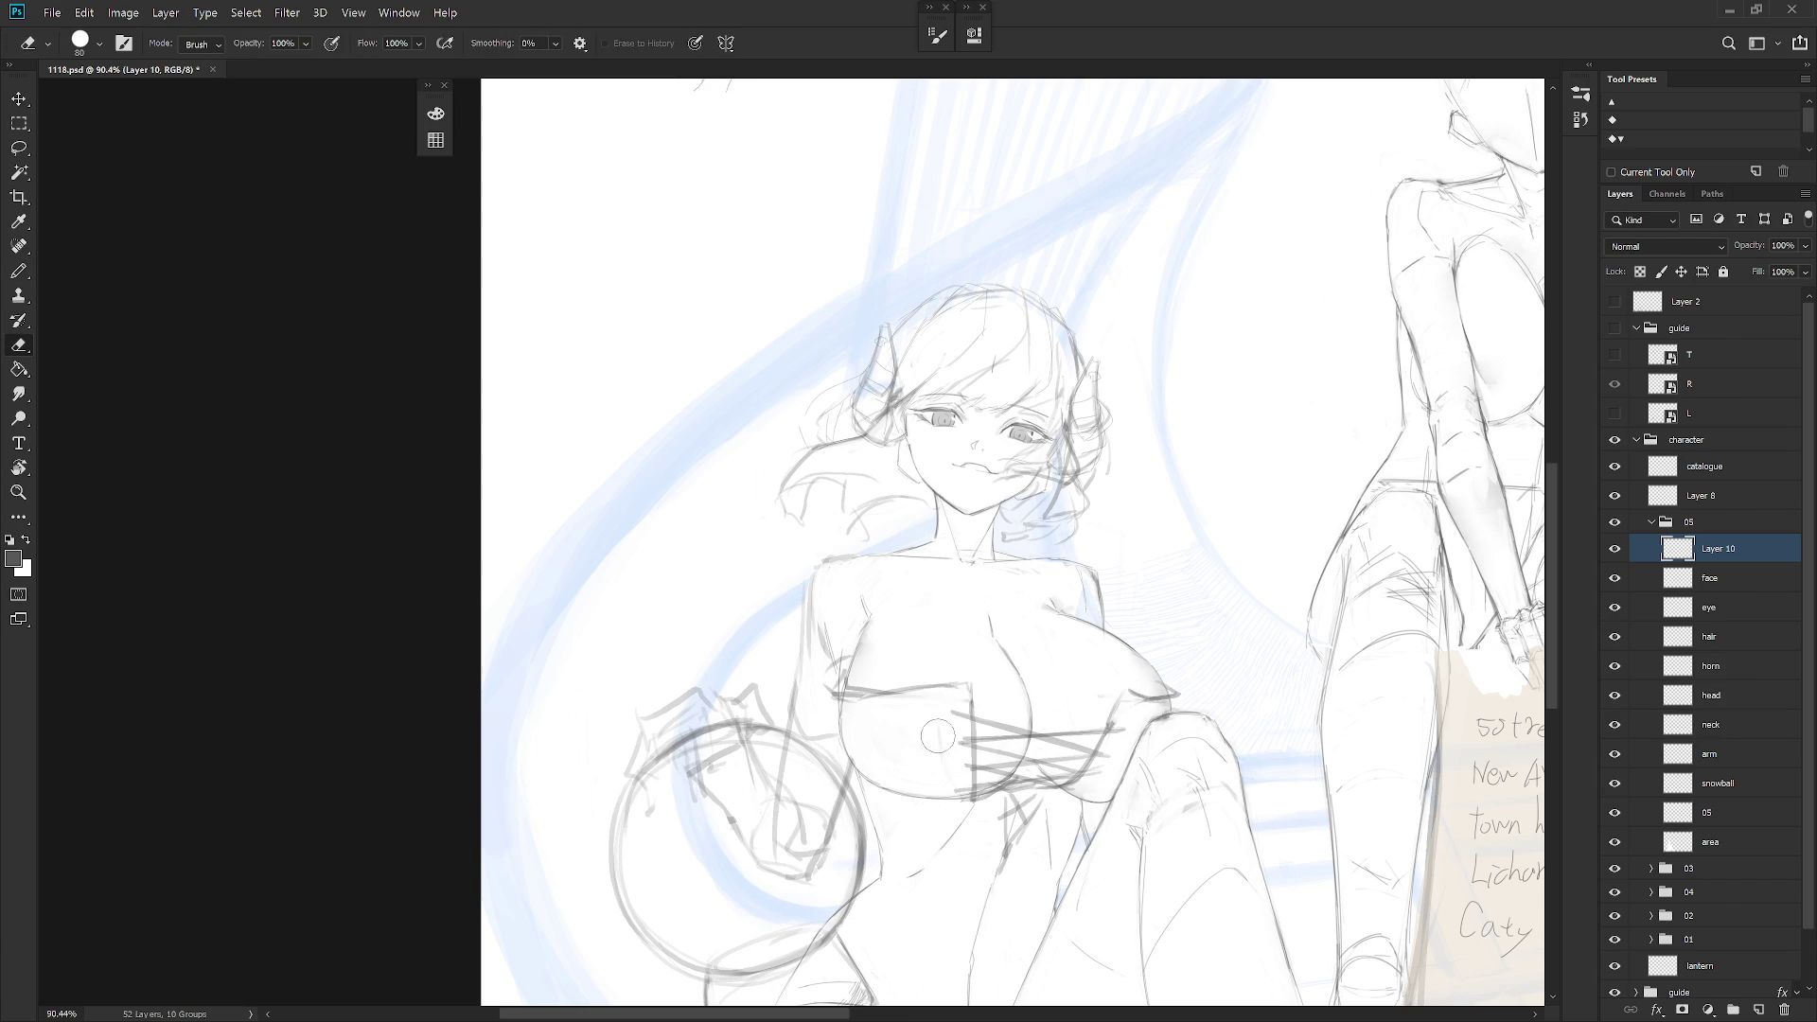
key(b)
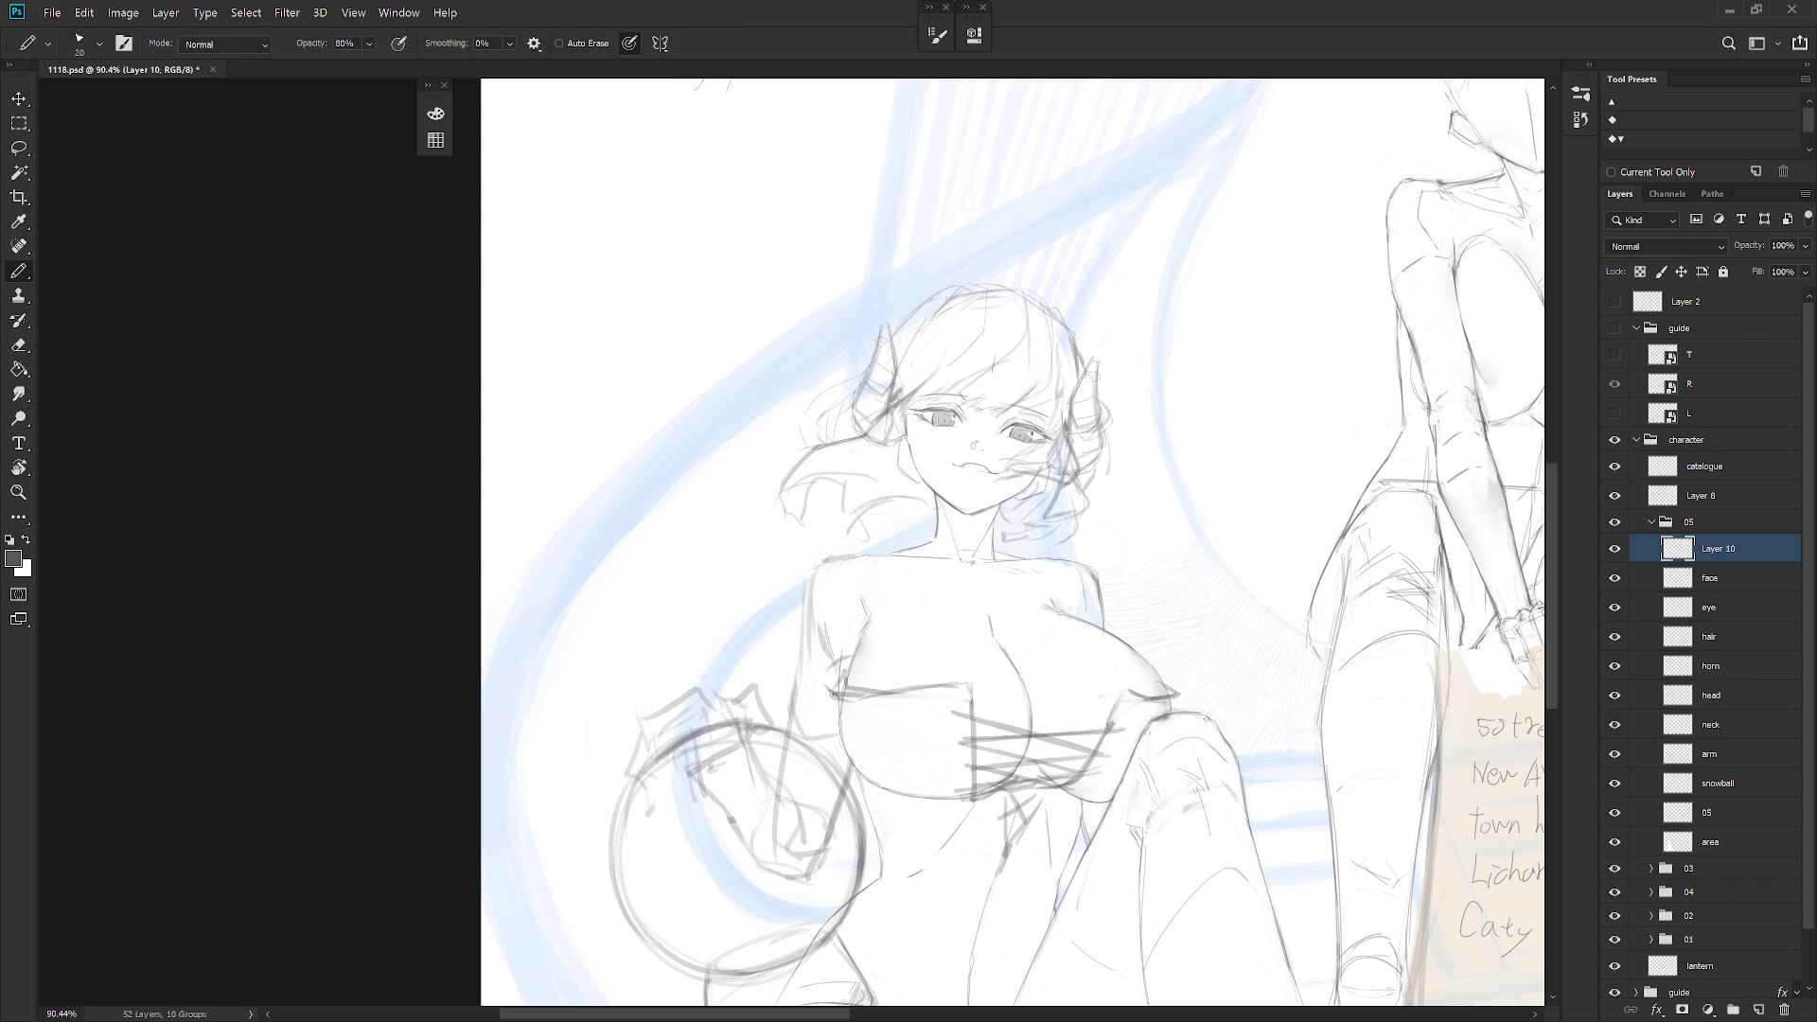
drag(863, 711, 873, 778)
scroll(1135, 711, down, 4)
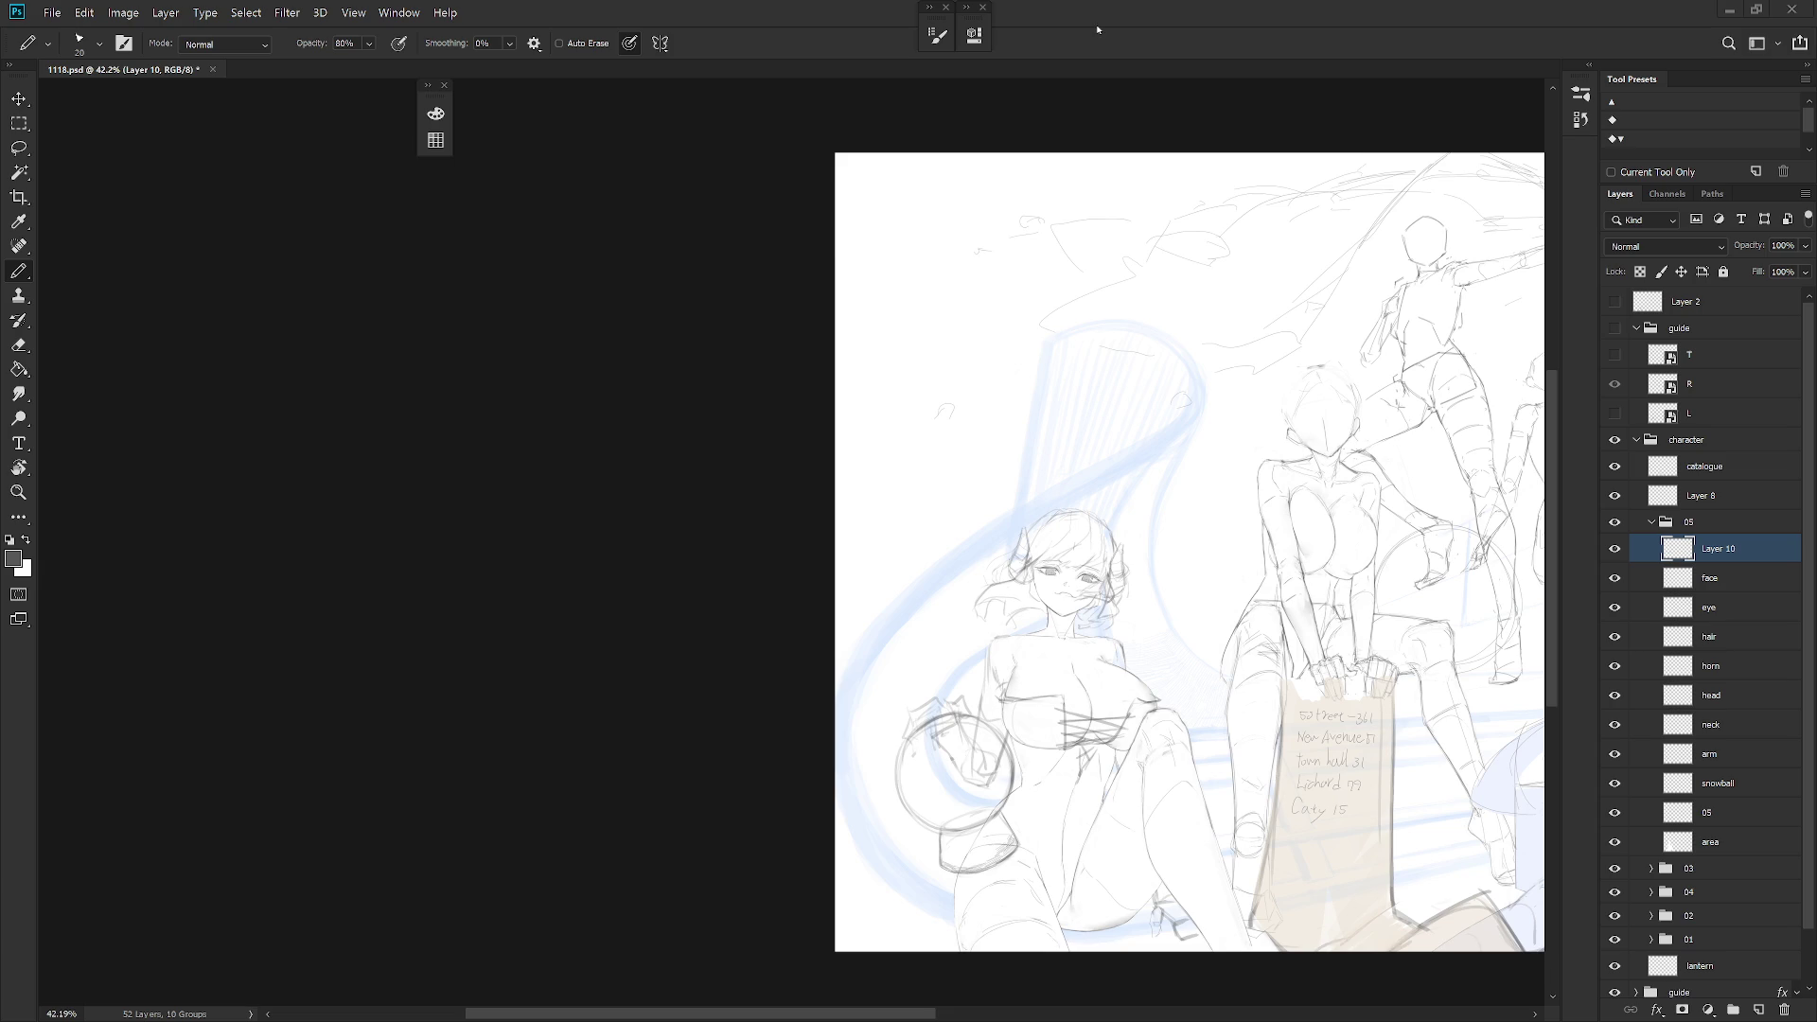
Undo the accidental stroke, then open the 1117.psd reference and close it
drag(1079, 221, 660, 245)
key(ctrl+z)
scroll(1019, 260, right, 5)
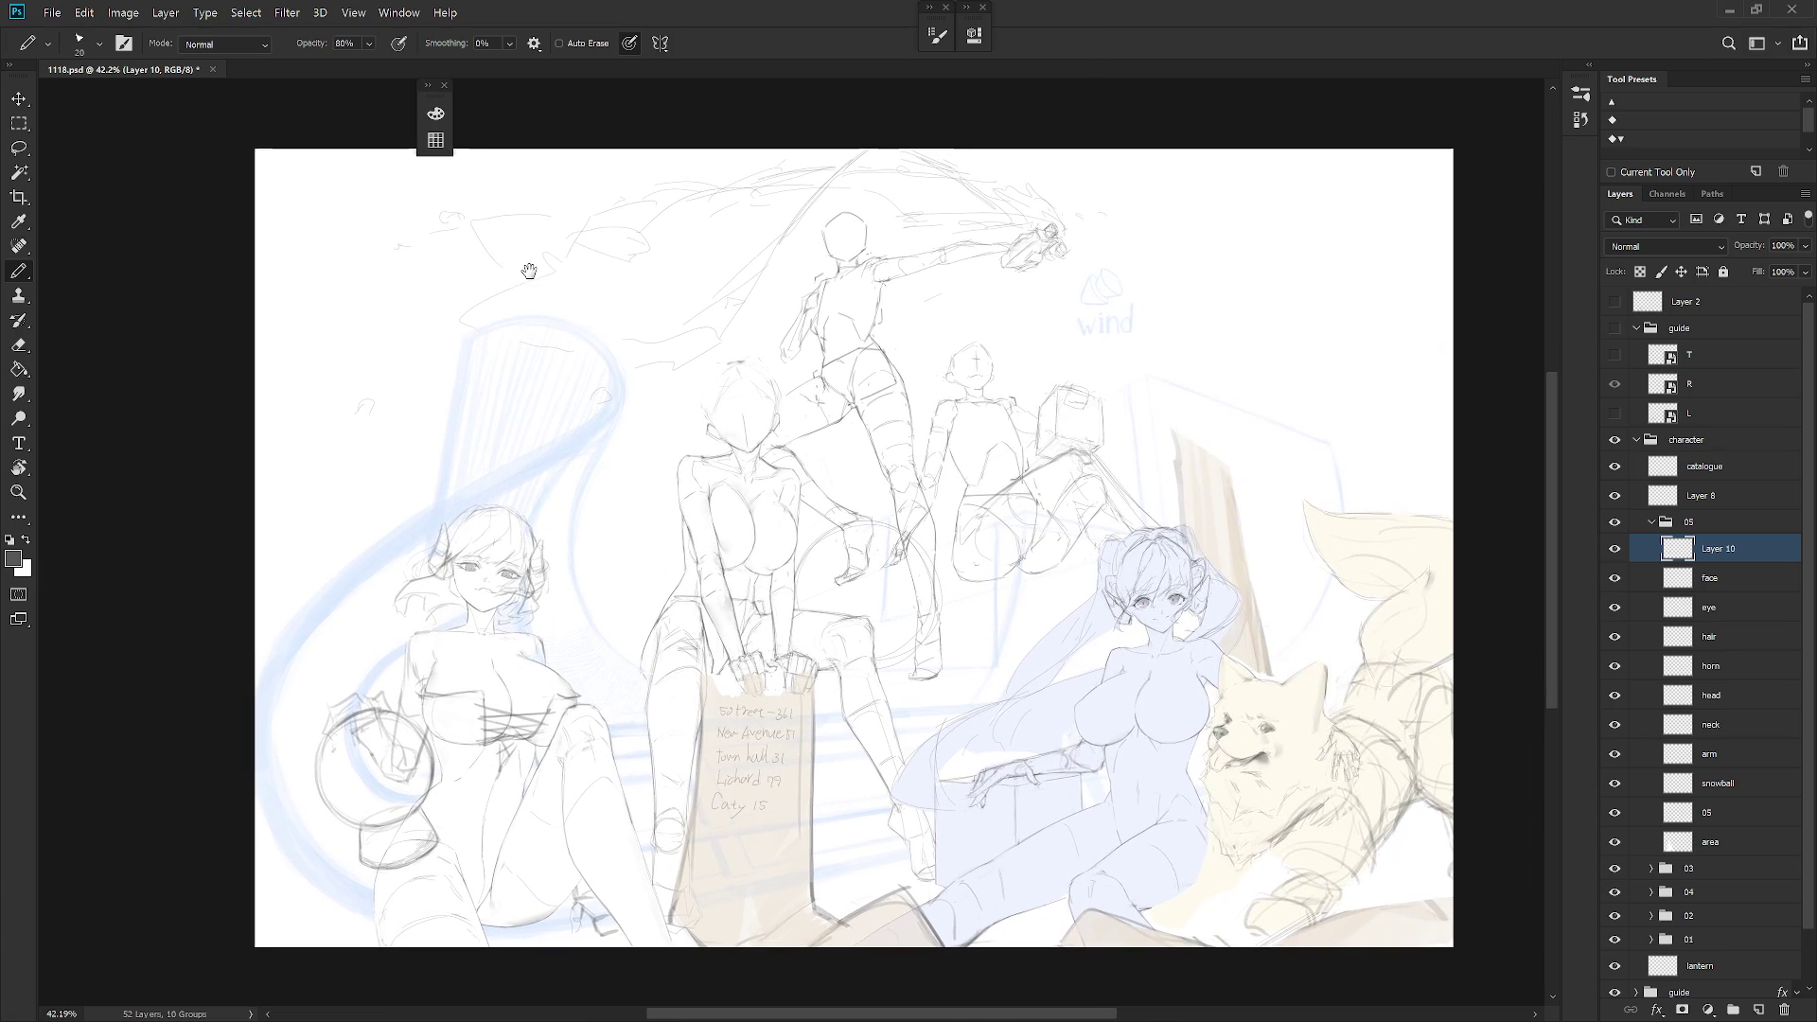
key(ctrl+o)
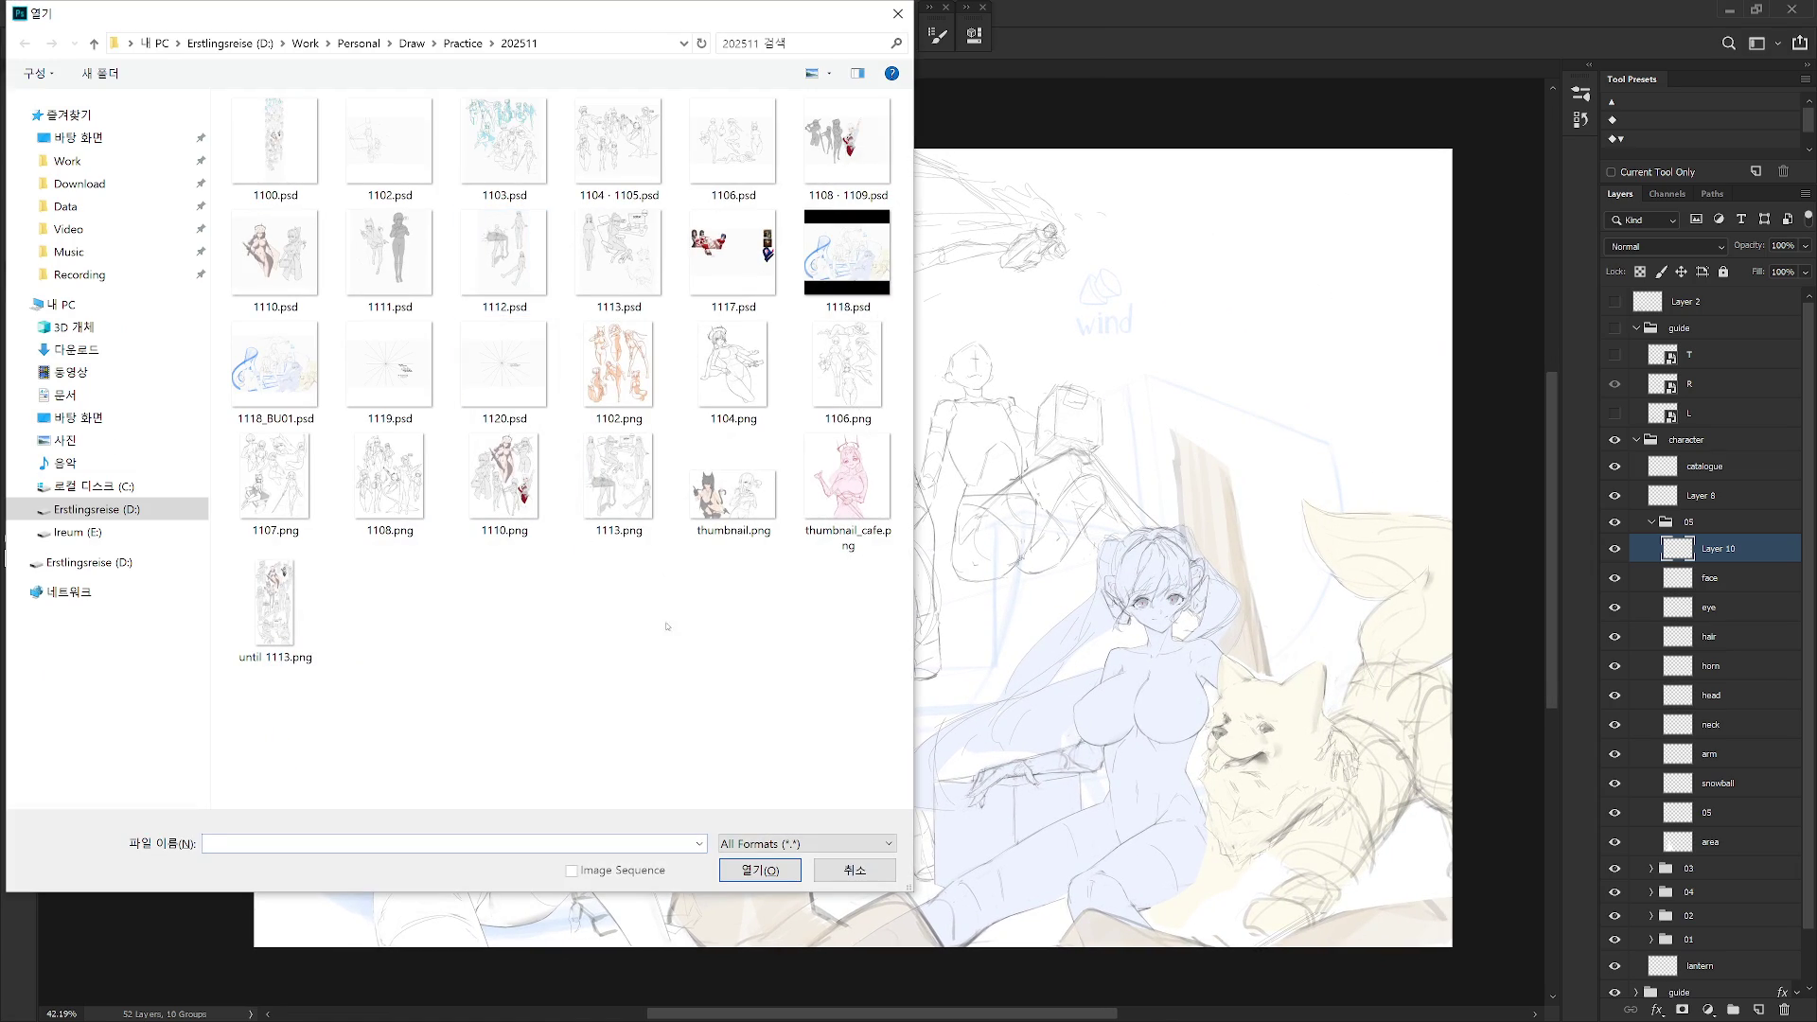
double_click(734, 260)
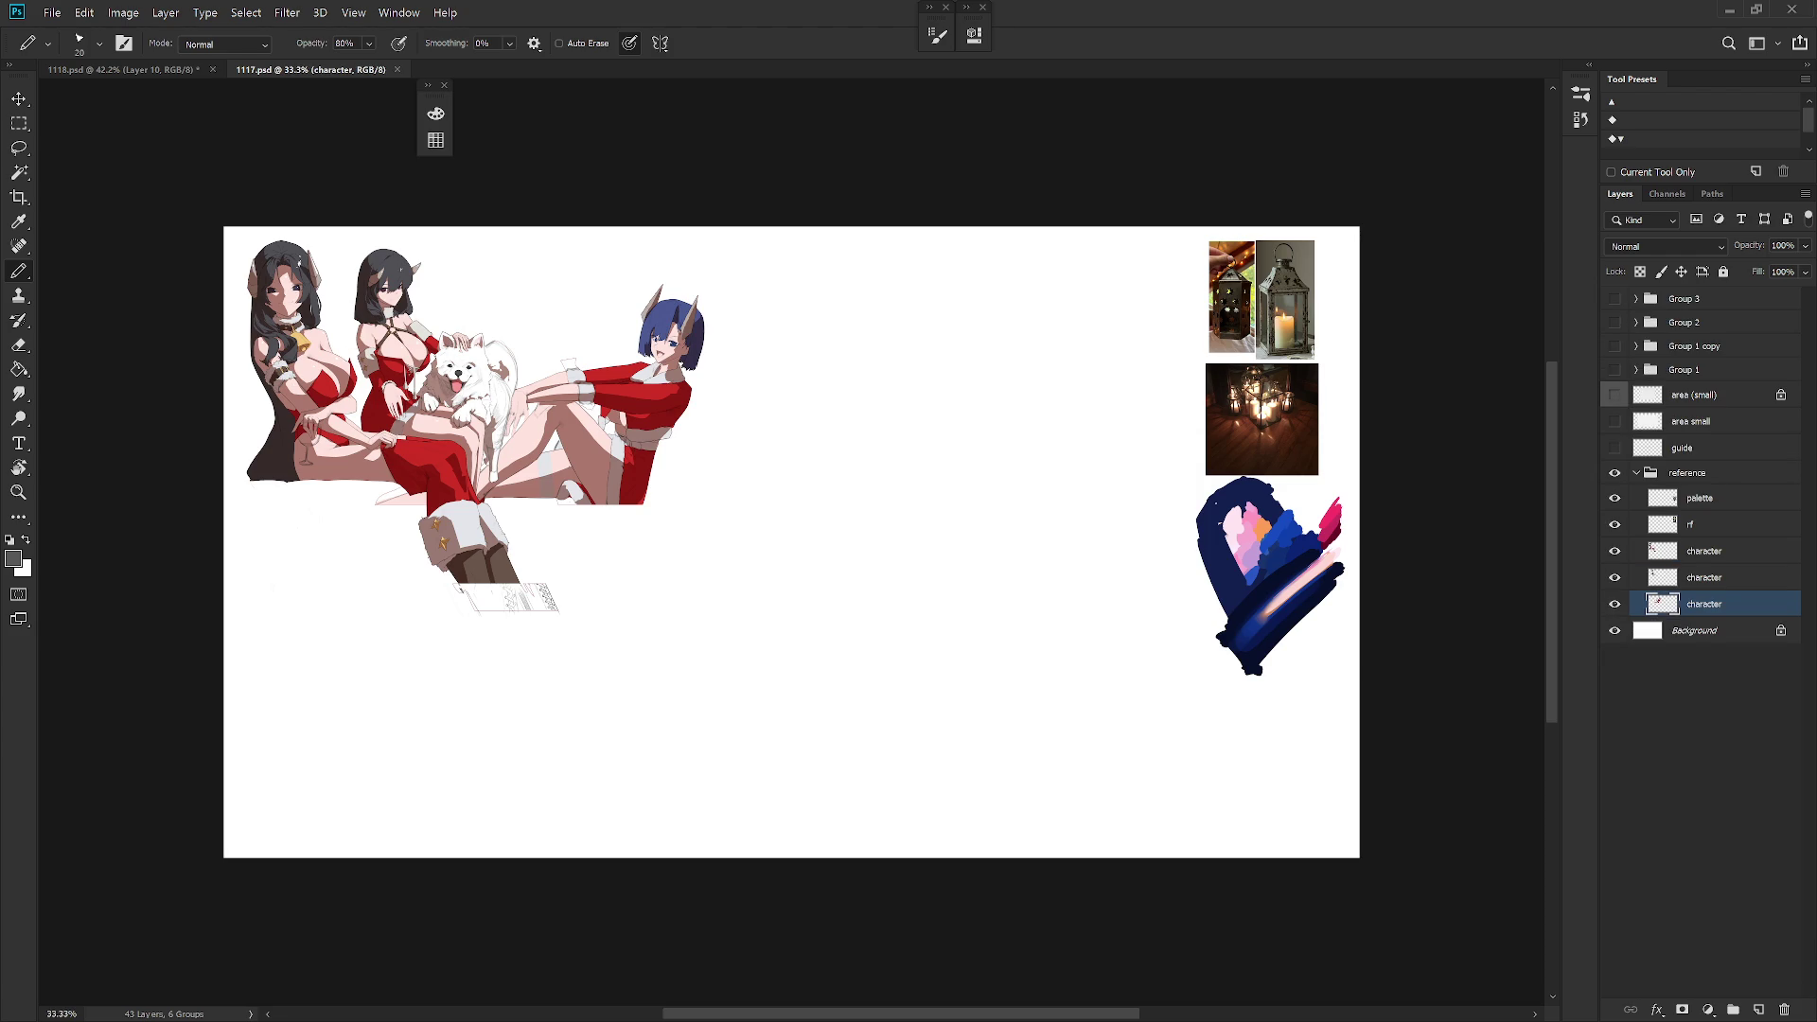
click(397, 69)
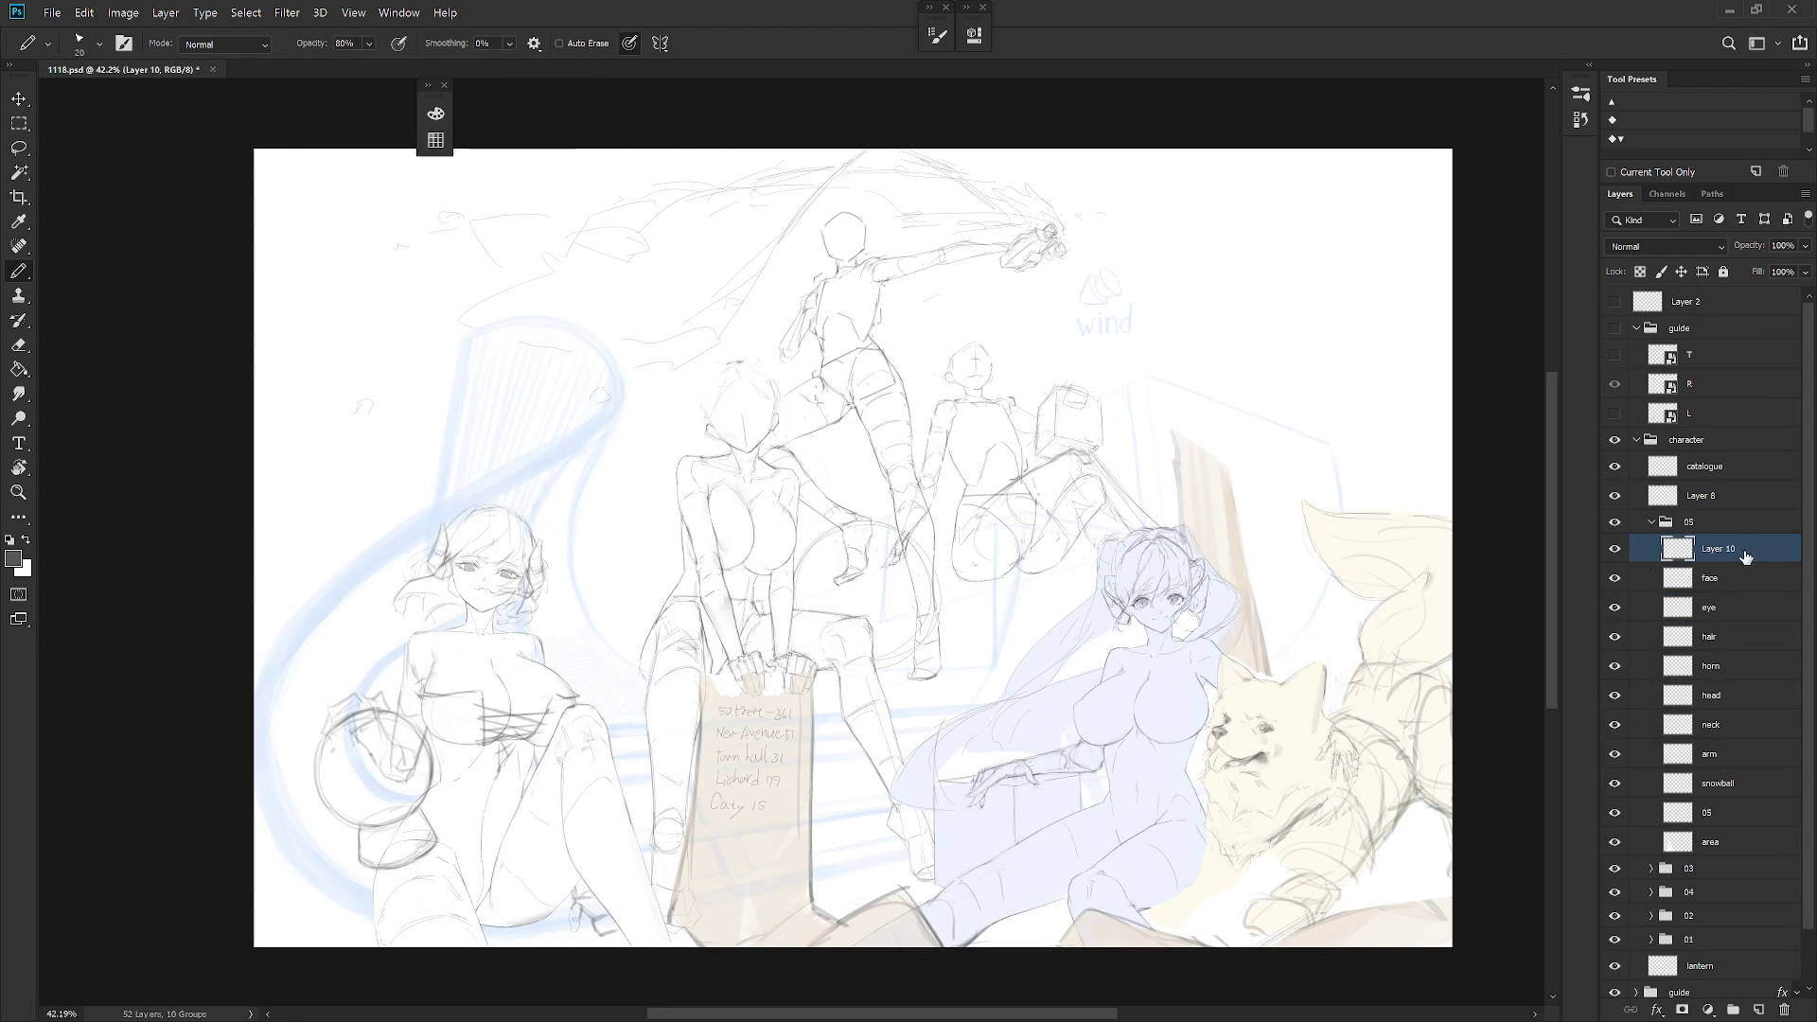
Raise the pencil size to 35 and zoom in on the horned girl
drag(395, 659, 738, 606)
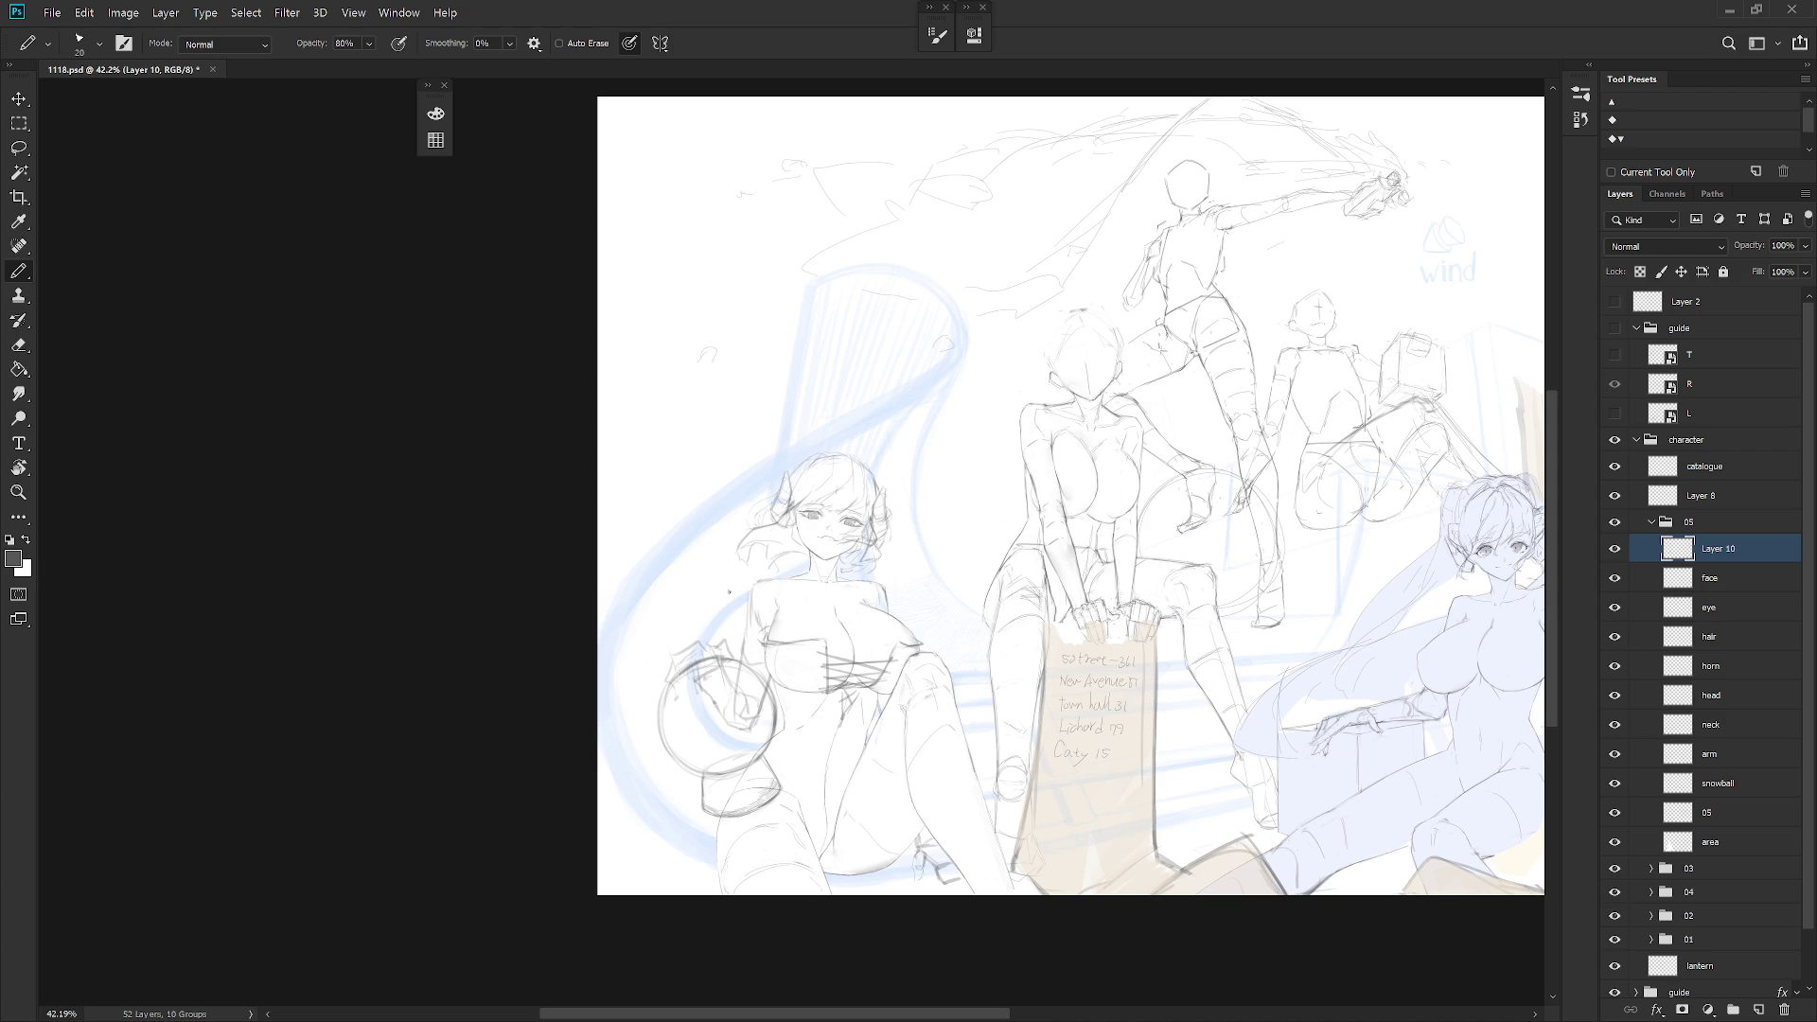
key(bracketright)
scroll(1002, 762, up, 3)
scroll(1032, 753, down, 5)
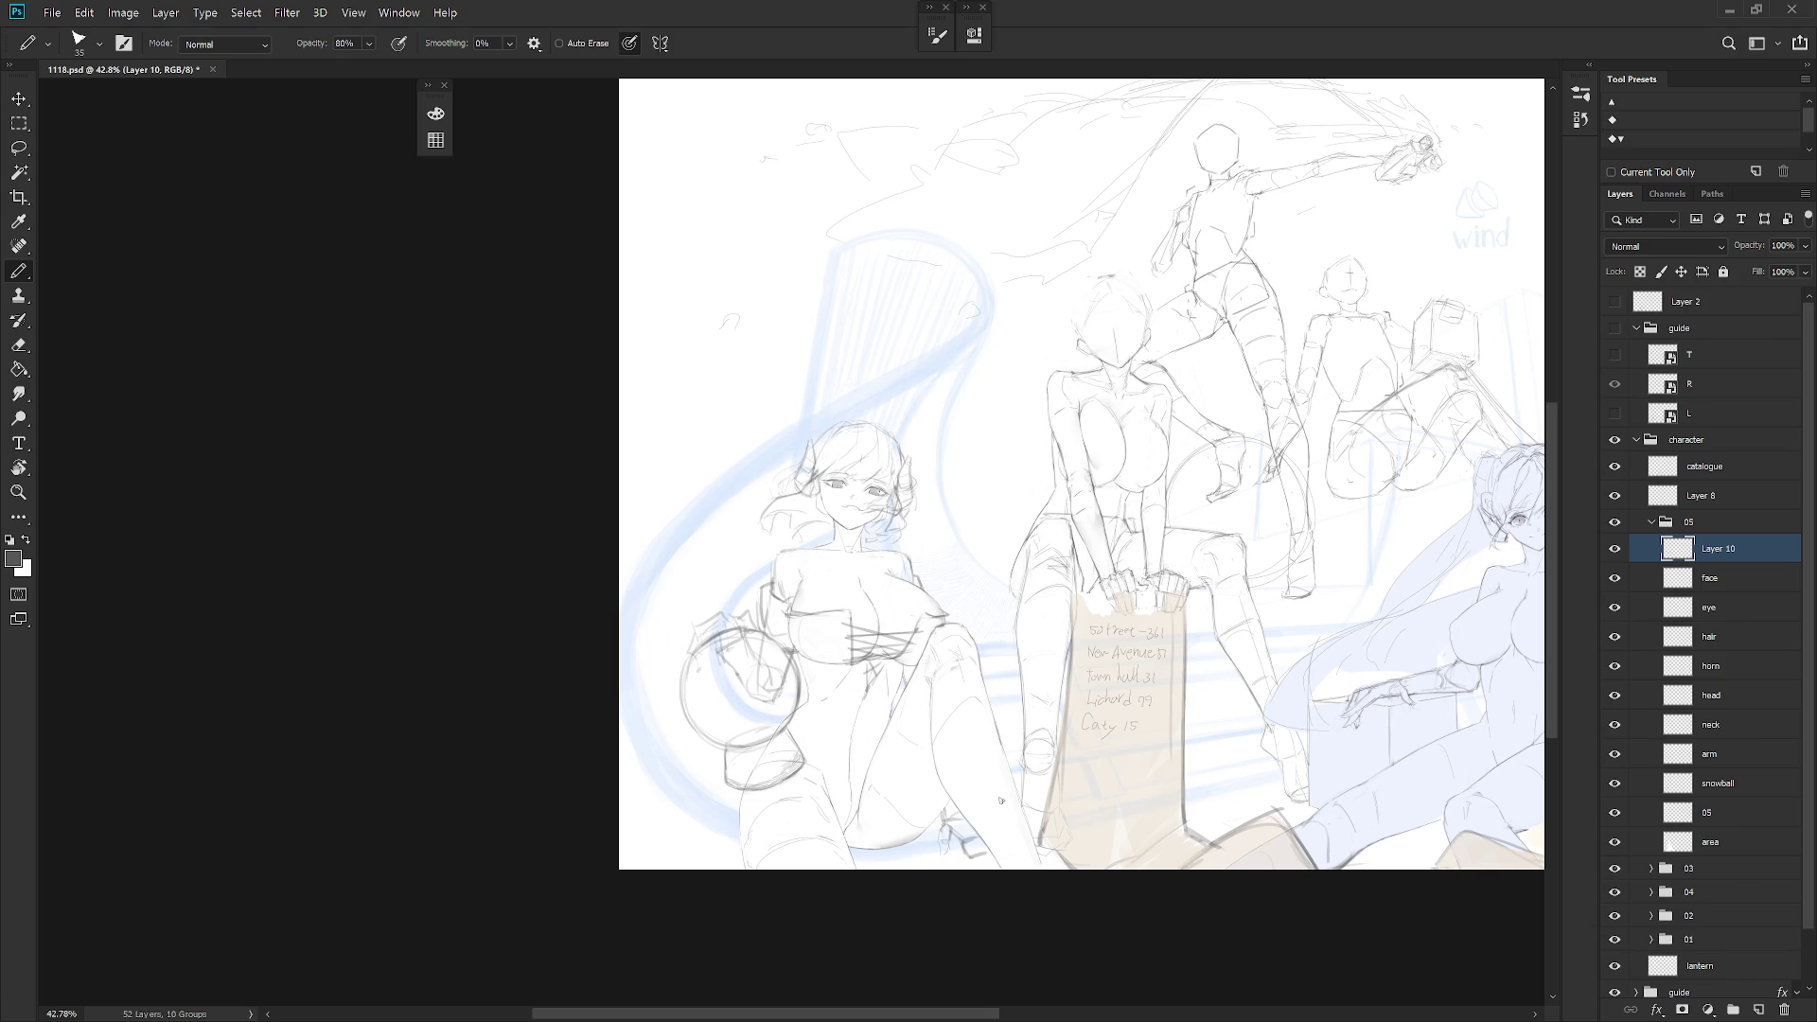
scroll(833, 525, up, 7)
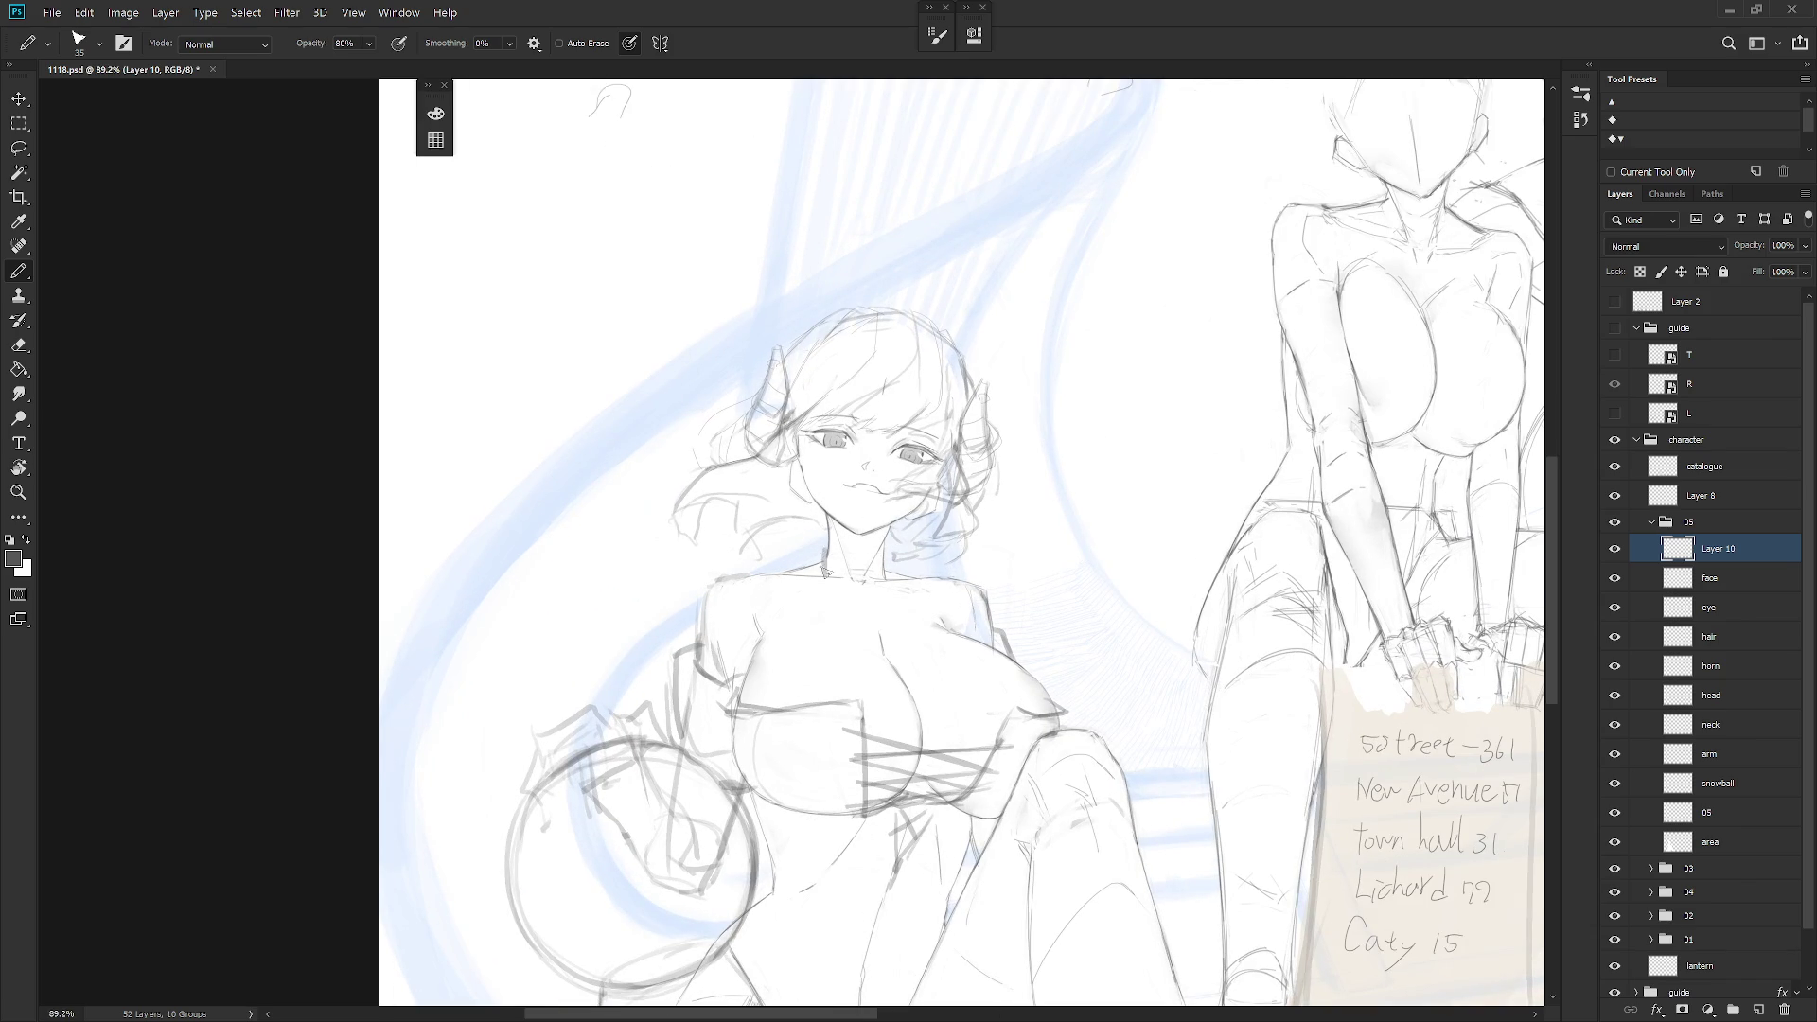
Draw the choker line across the neck and open 1117.psd as a reference
drag(820, 546, 891, 549)
key(ctrl+o)
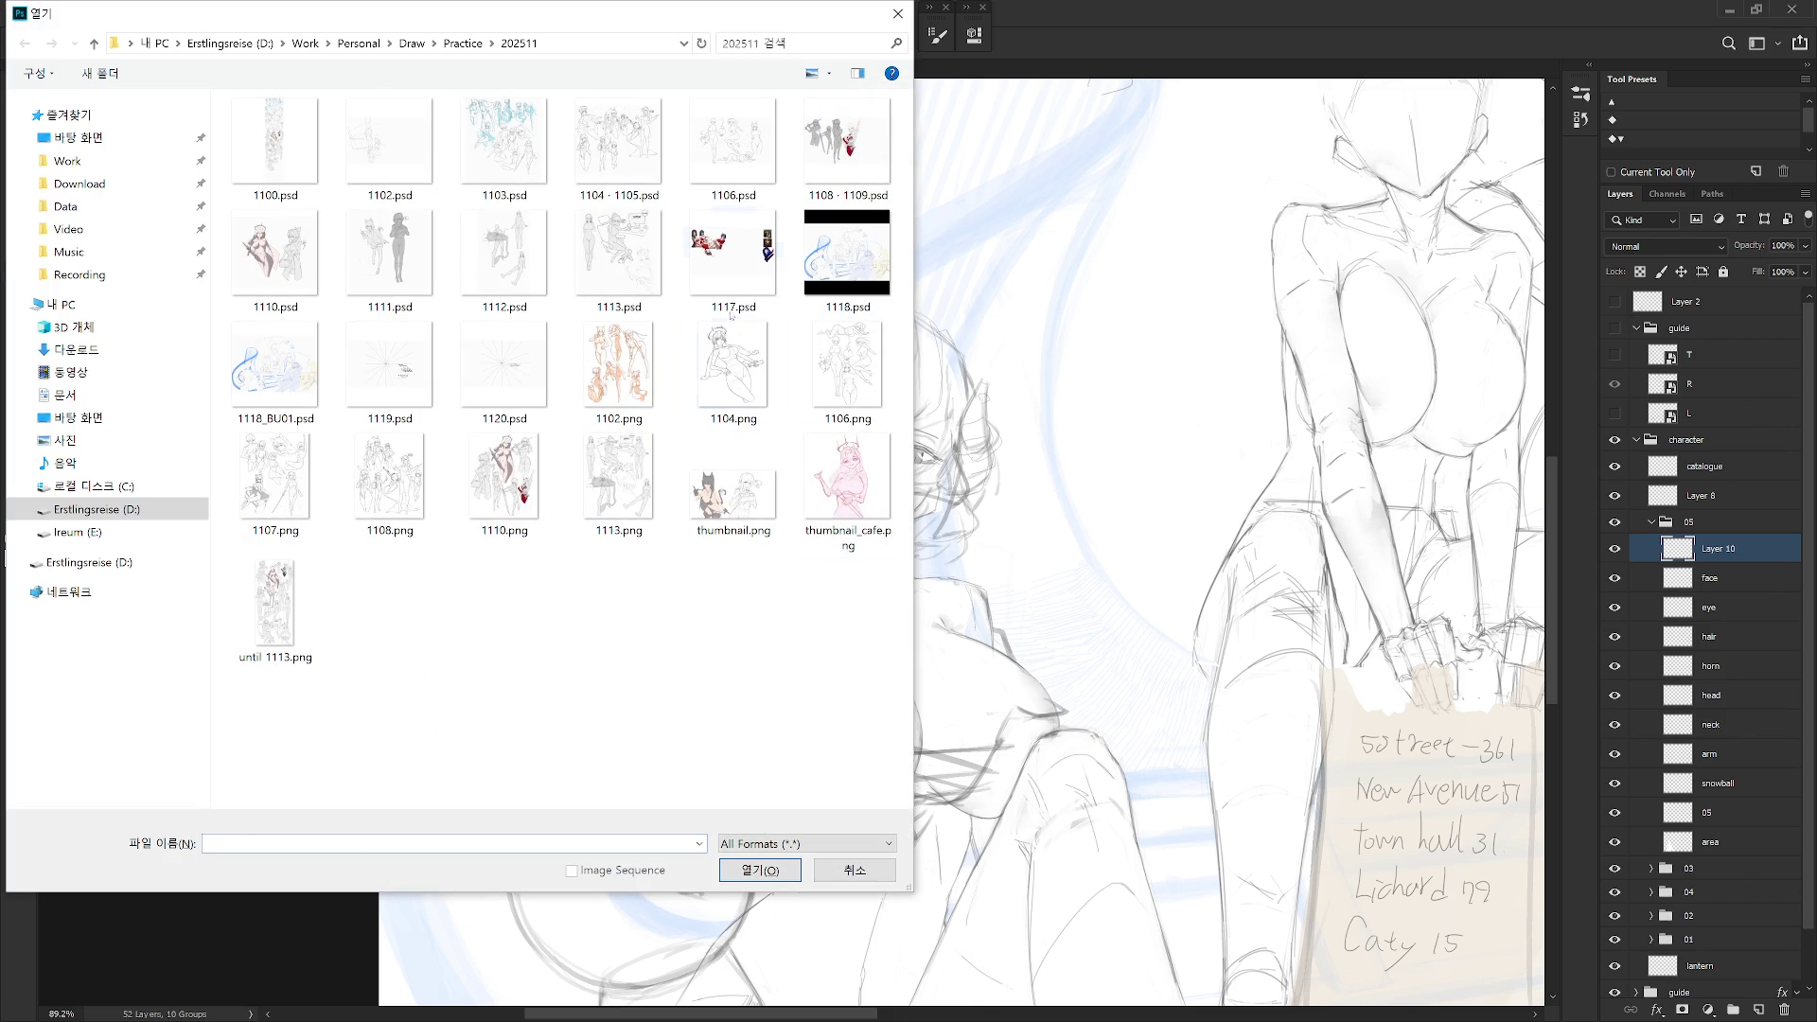
double_click(729, 315)
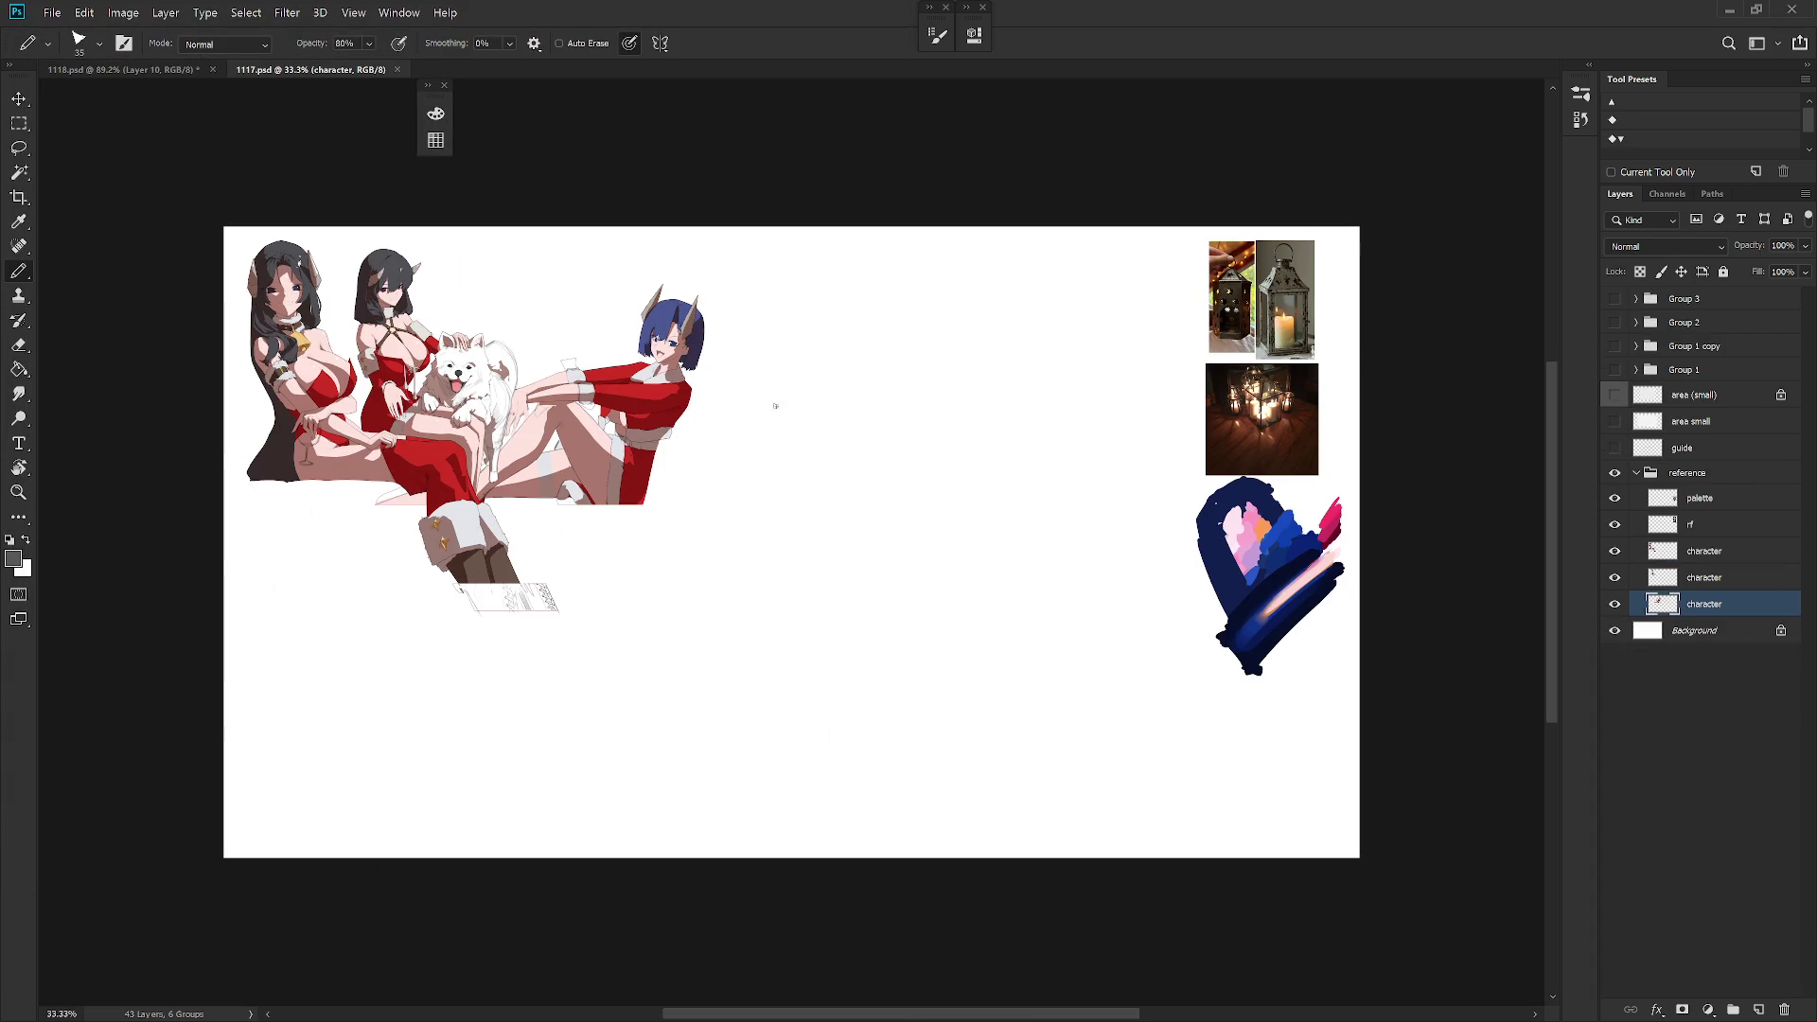
click(140, 71)
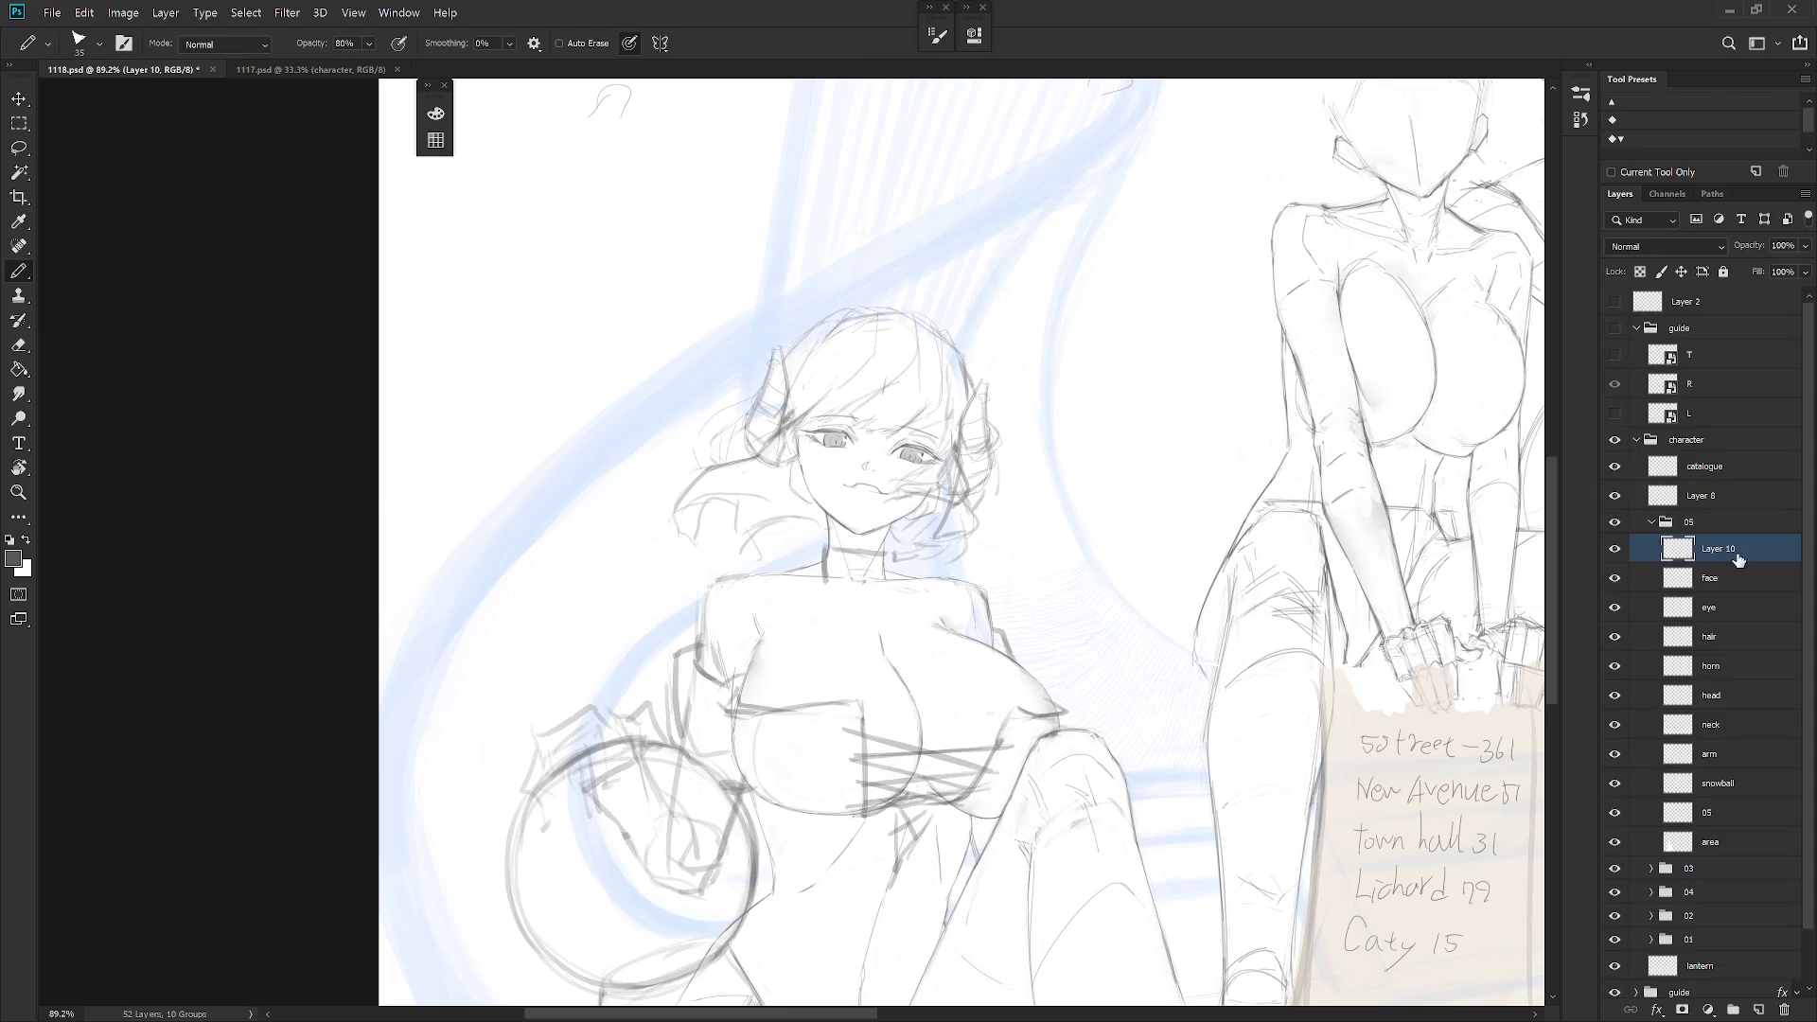
Sketch the banded high collar and redraw the zipper longer down the chest
mouse_move(814, 535)
mouse_down()
mouse_move(819, 575)
mouse_move(847, 534)
mouse_move(889, 541)
mouse_up()
drag(885, 541, 892, 579)
drag(874, 566, 888, 661)
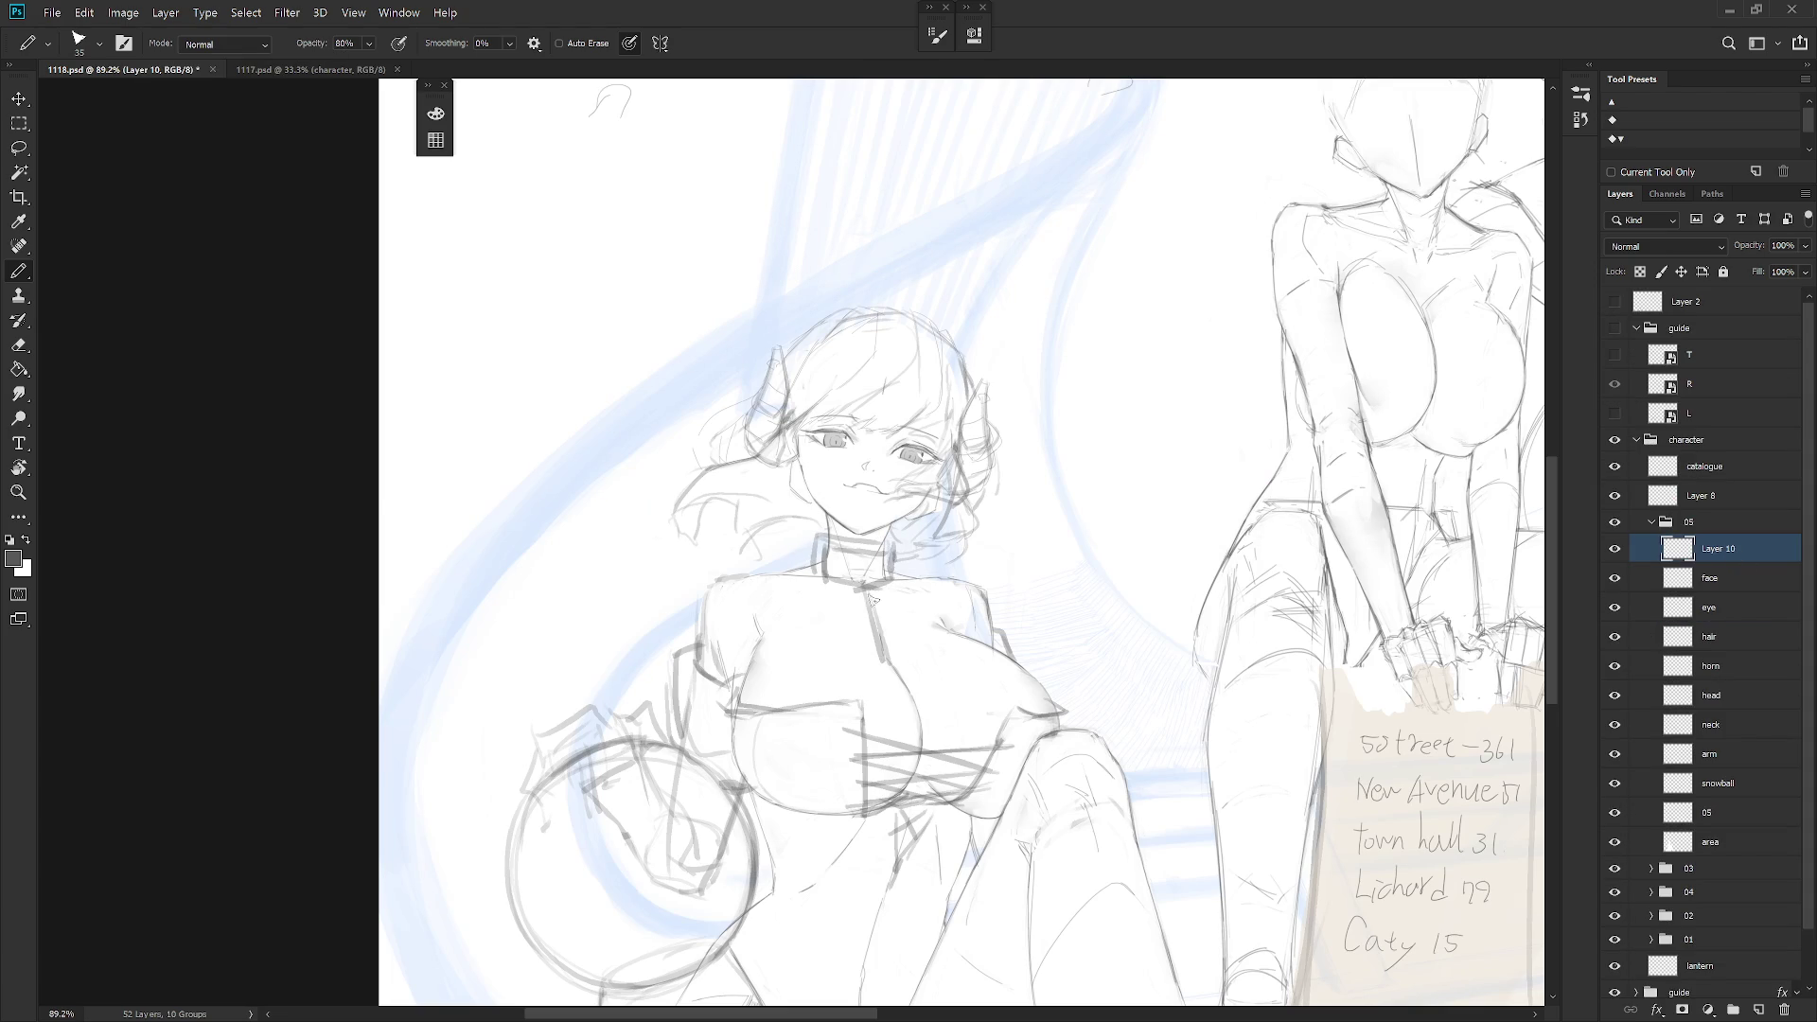
key(ctrl+z)
drag(861, 580, 901, 673)
drag(872, 611, 897, 673)
Draw a ring pendant on the collar with harness straps running left and right
key(ctrl+Tab)
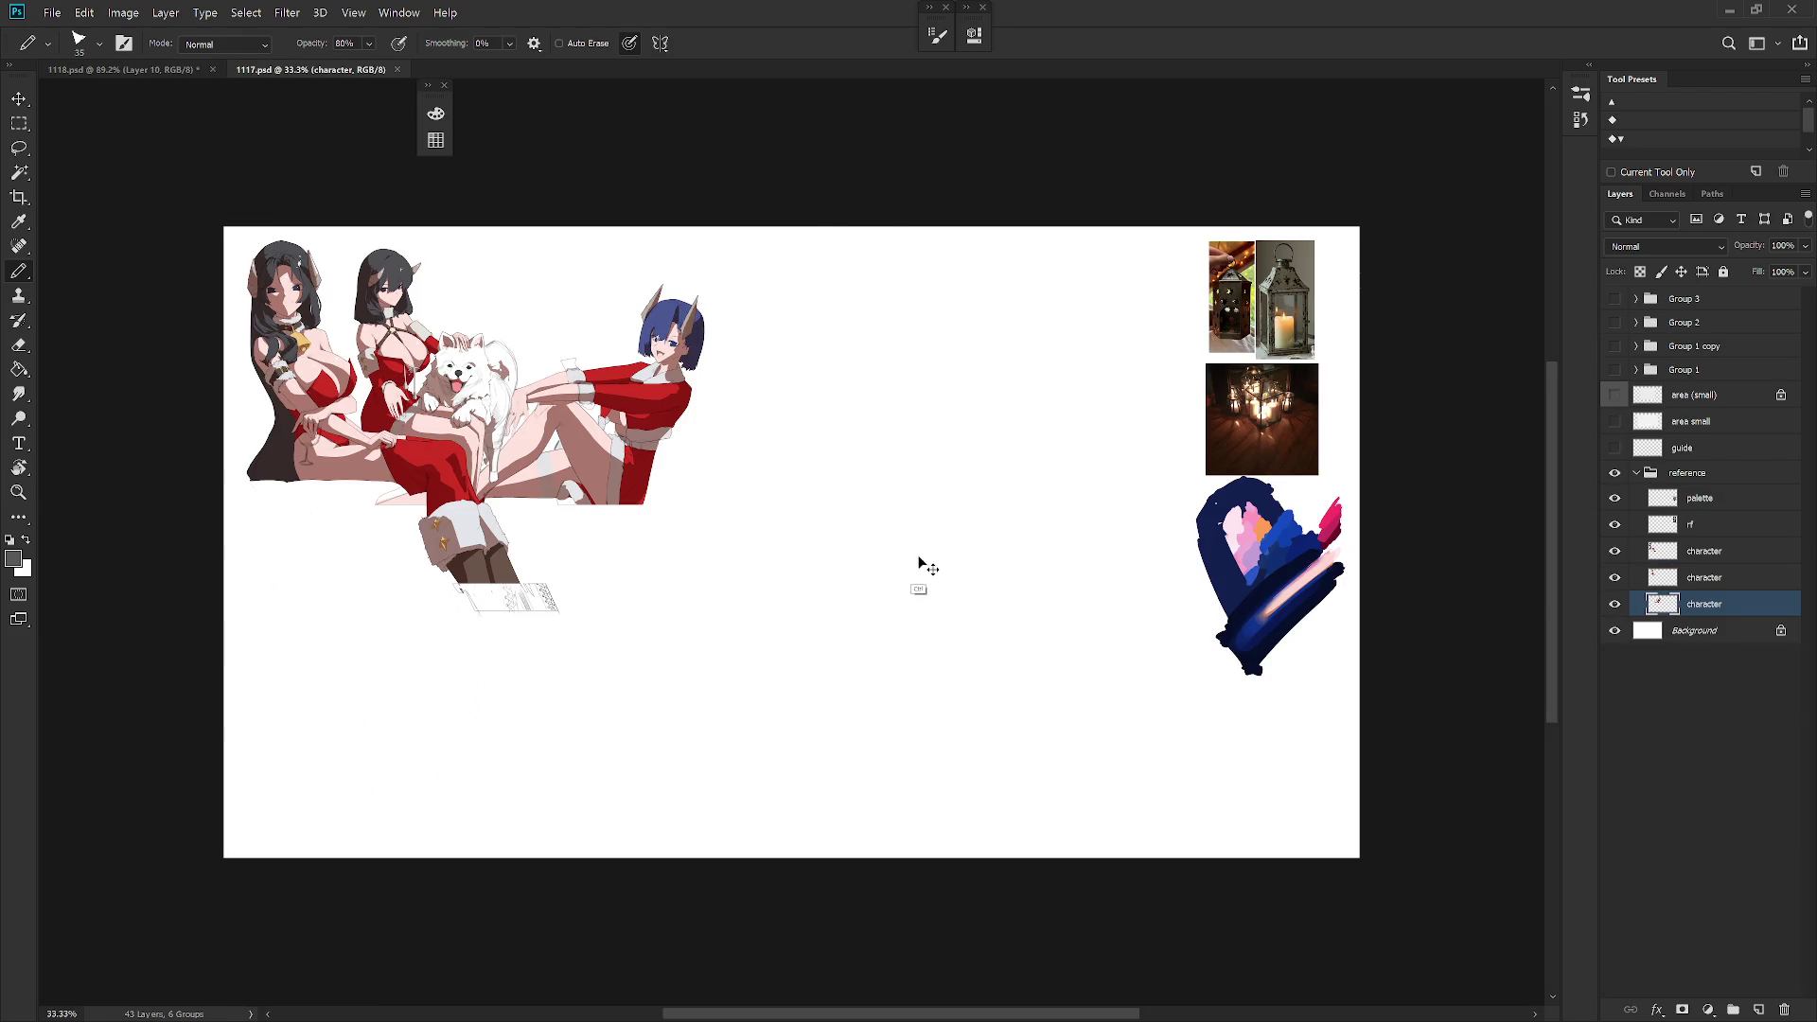
key(ctrl+Tab)
key(ctrl+Tab)
key(ctrl+Tab)
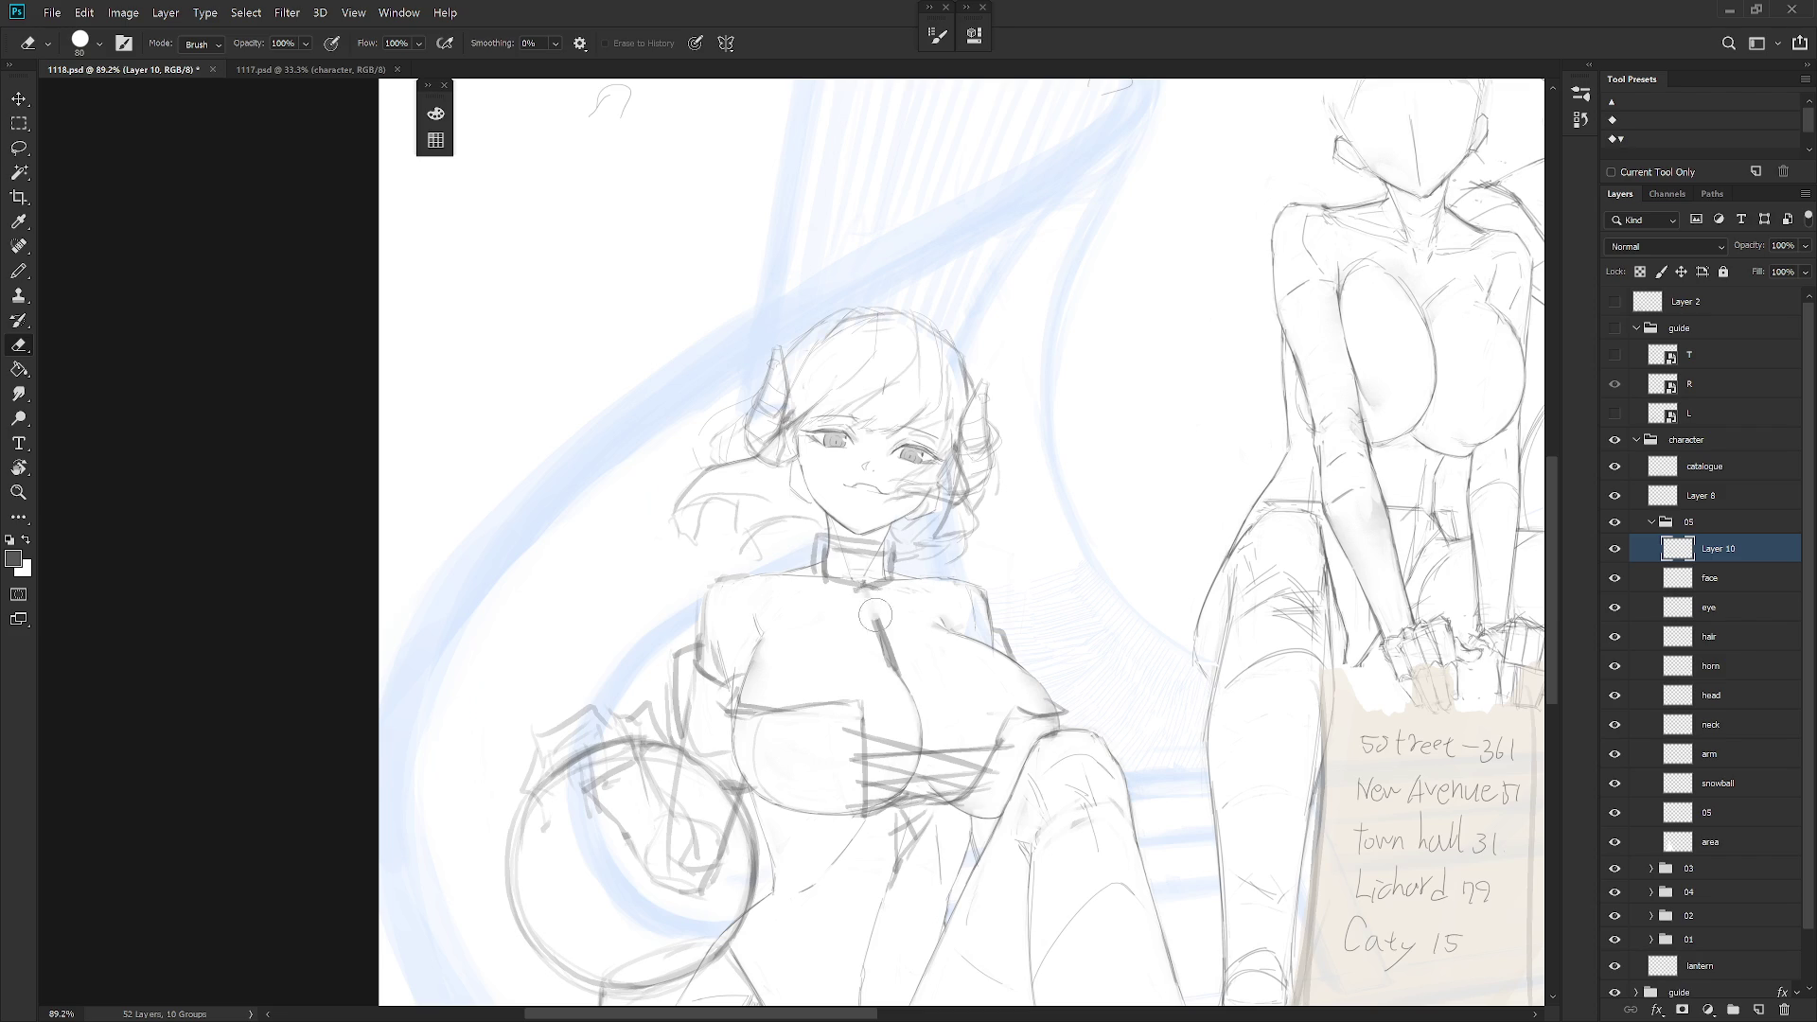
drag(862, 616, 878, 615)
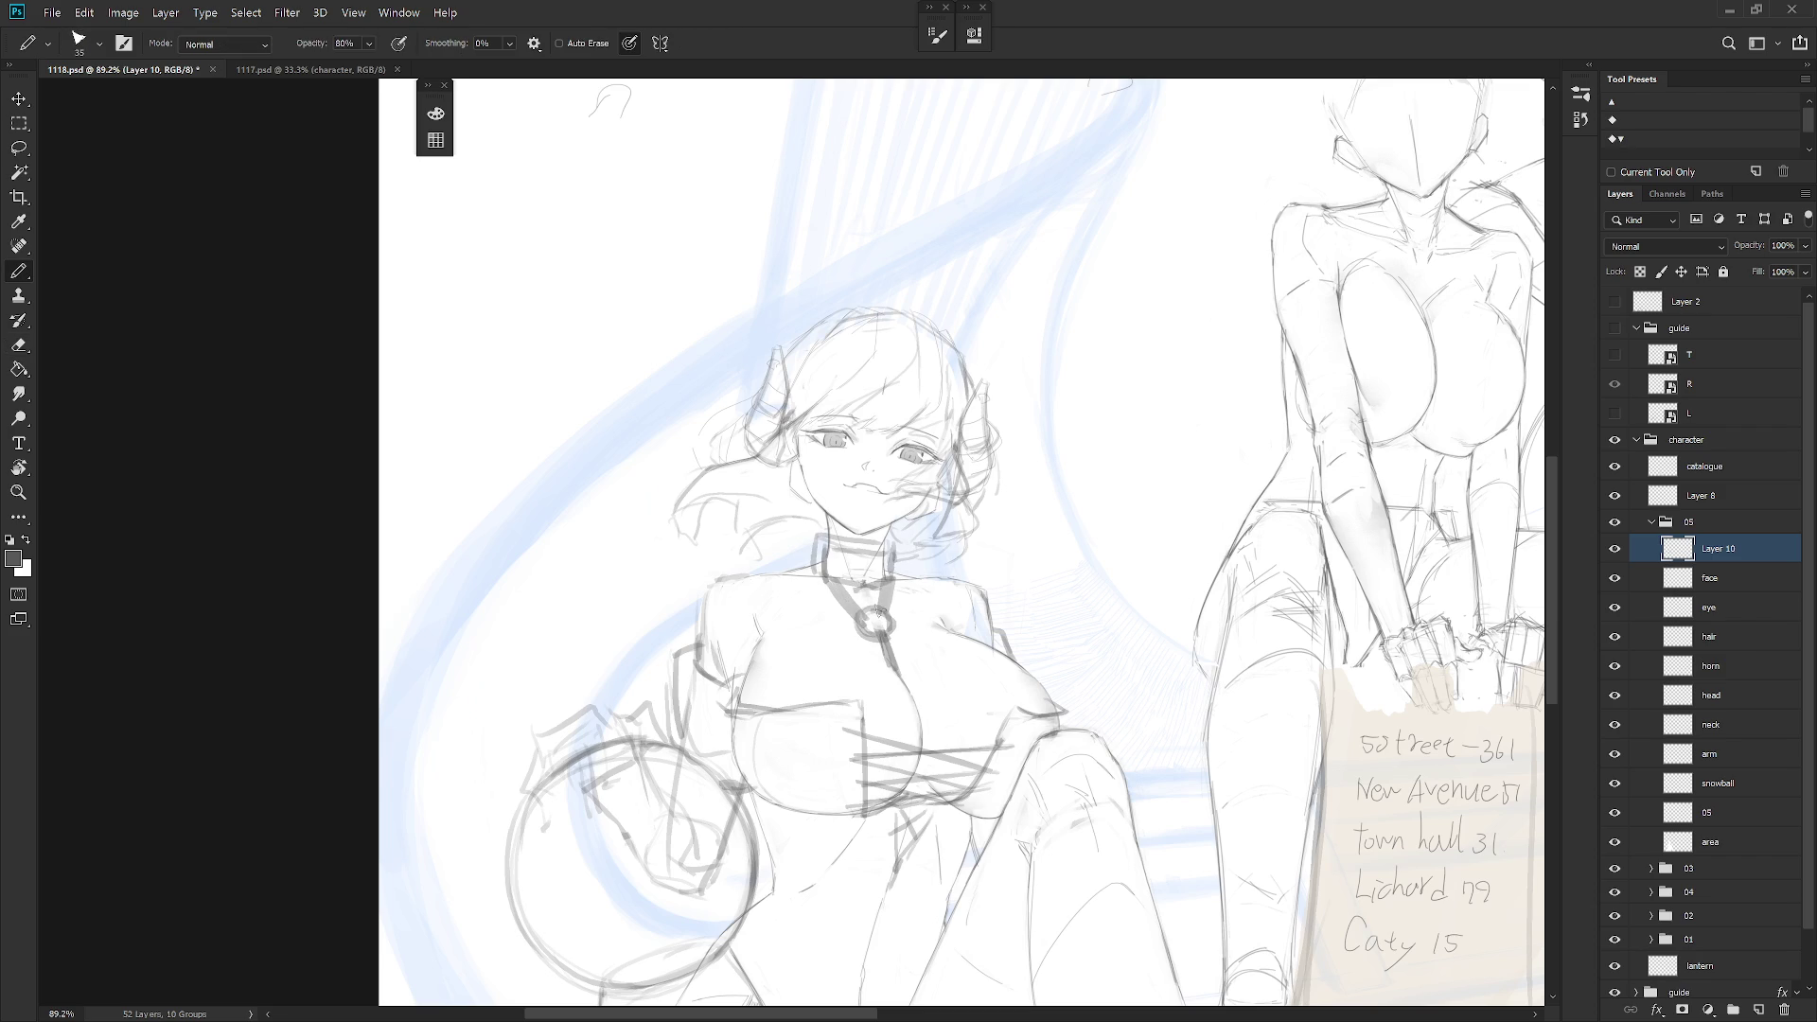
mouse_move(752, 657)
mouse_down()
mouse_move(863, 619)
mouse_move(748, 663)
mouse_up()
mouse_move(933, 625)
mouse_down()
mouse_move(880, 624)
mouse_move(950, 623)
mouse_up()
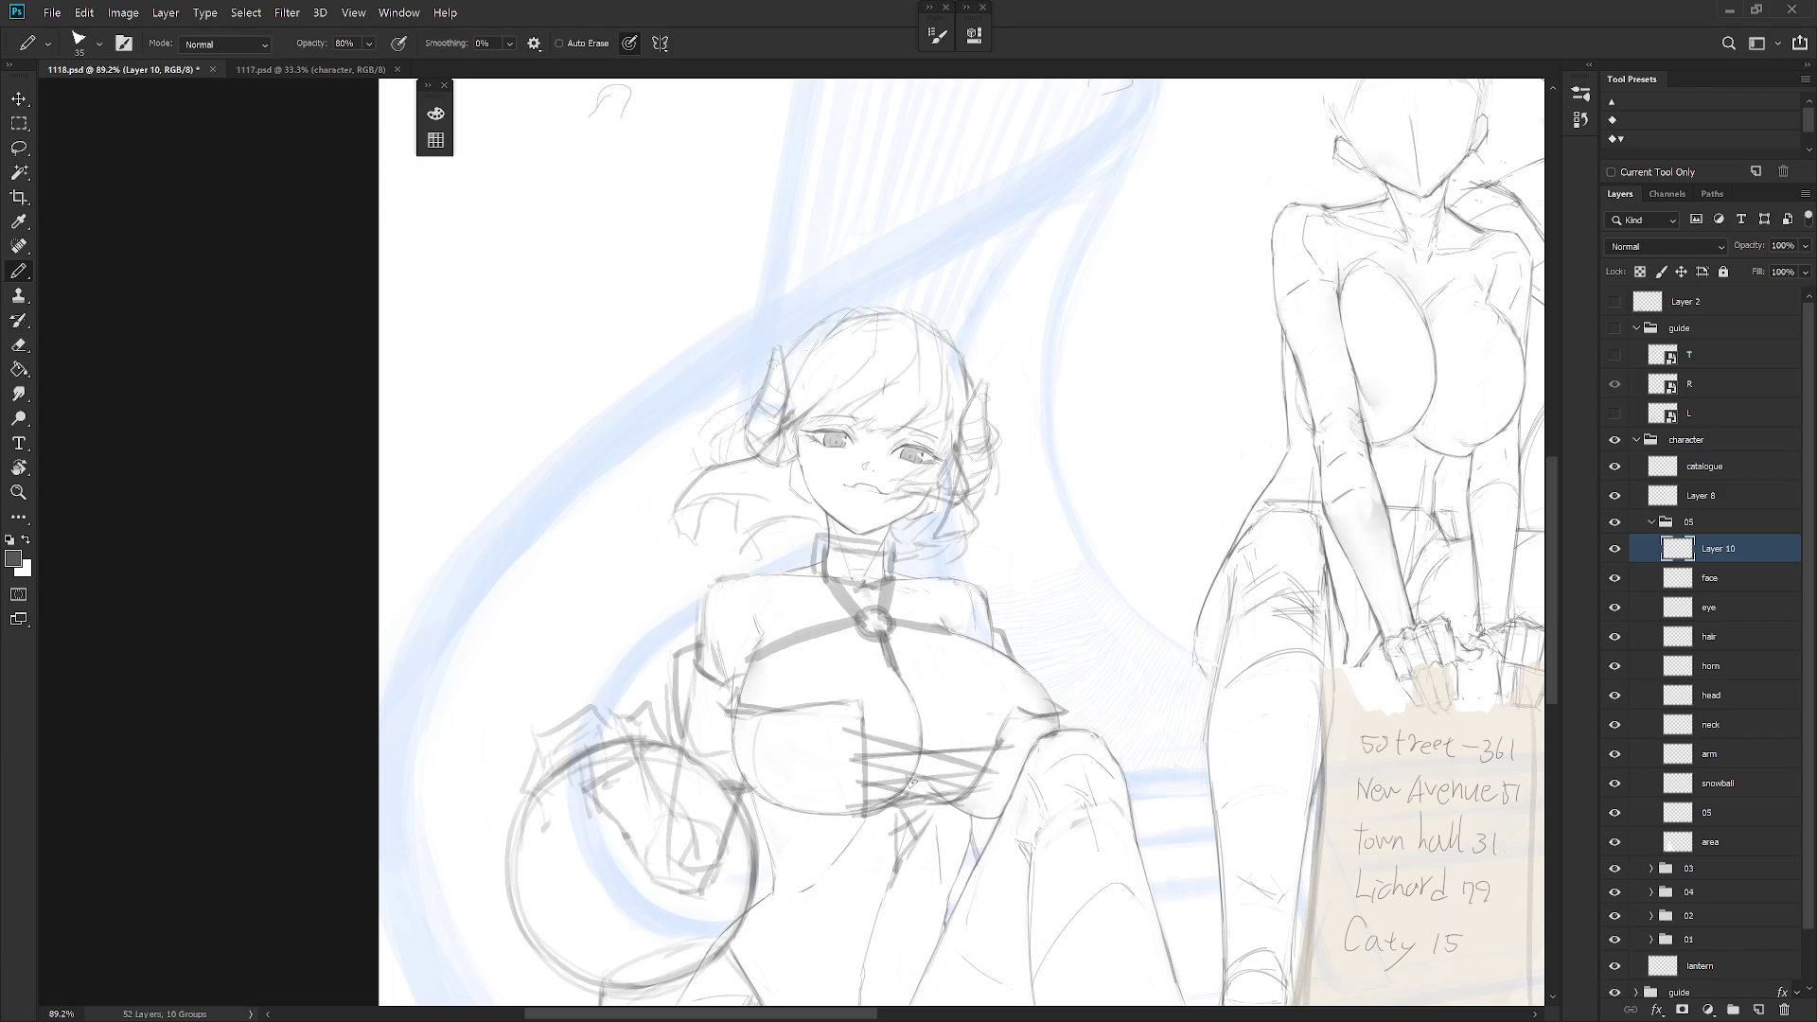
scroll(1081, 758, down, 5)
Hide Layer 10's outfit lines and make layer 05 the active layer
click(1614, 548)
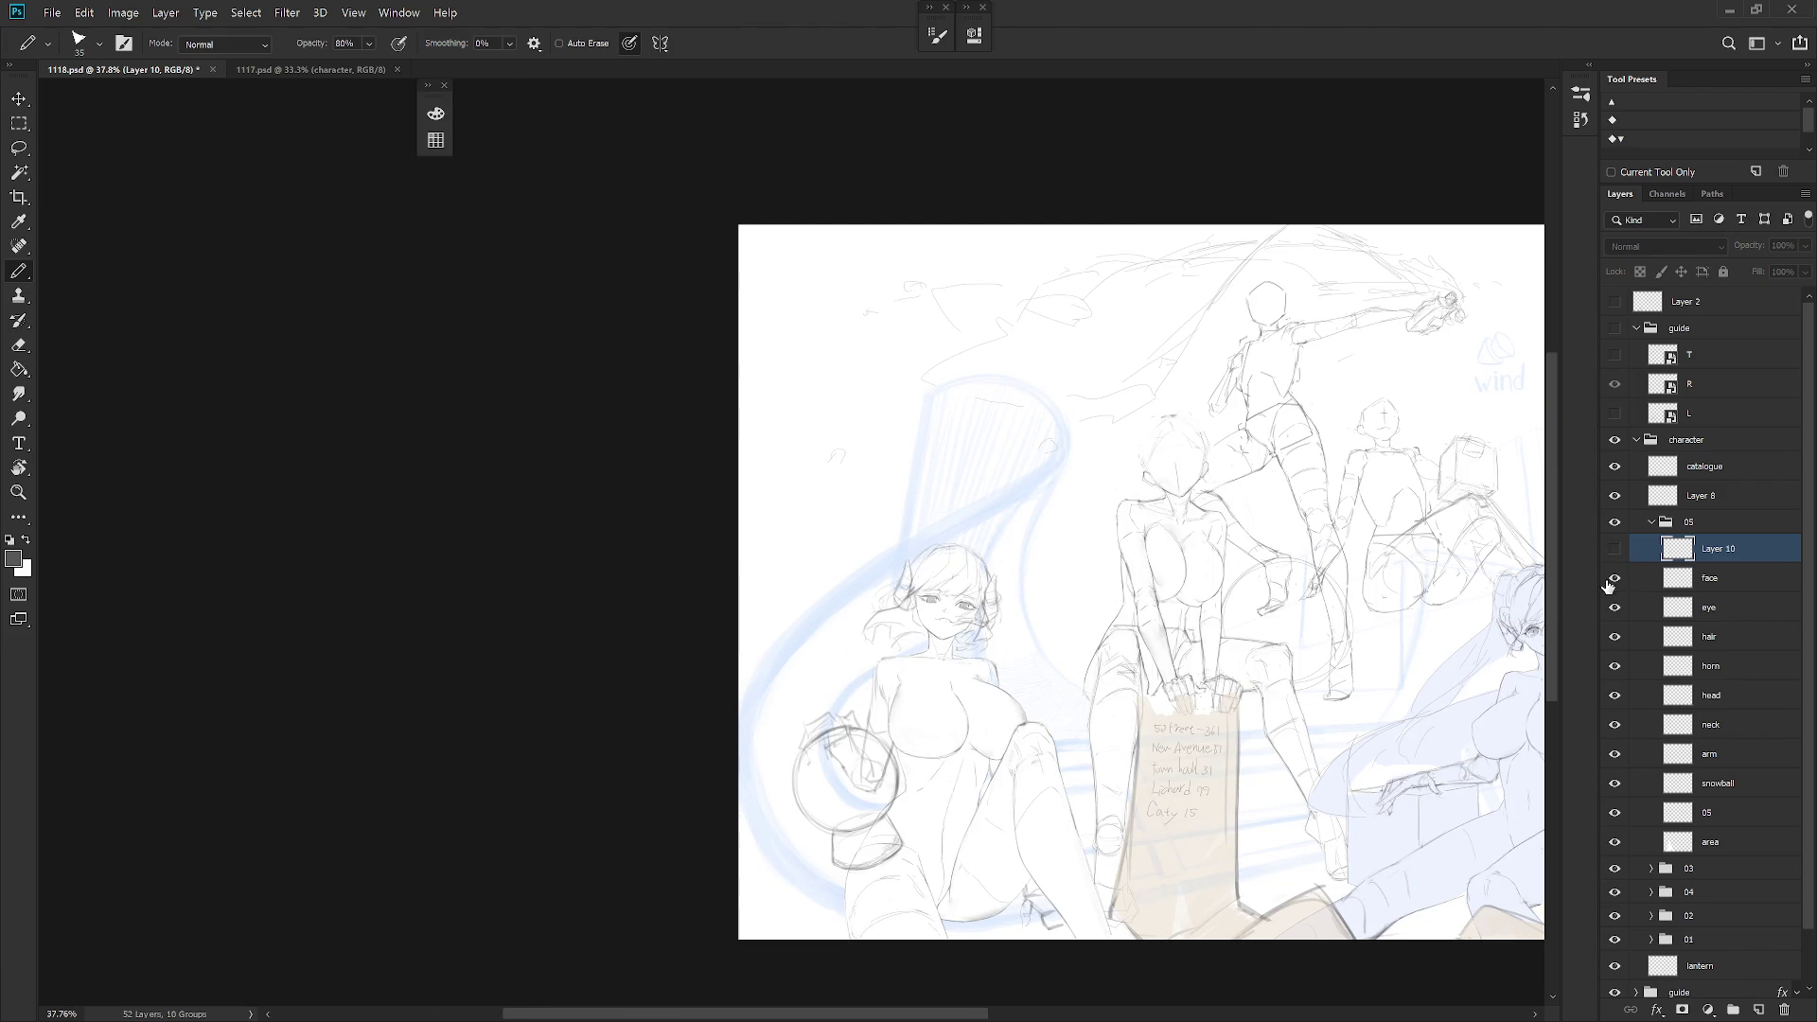
scroll(1028, 716, up, 2)
scroll(1027, 716, up, 1)
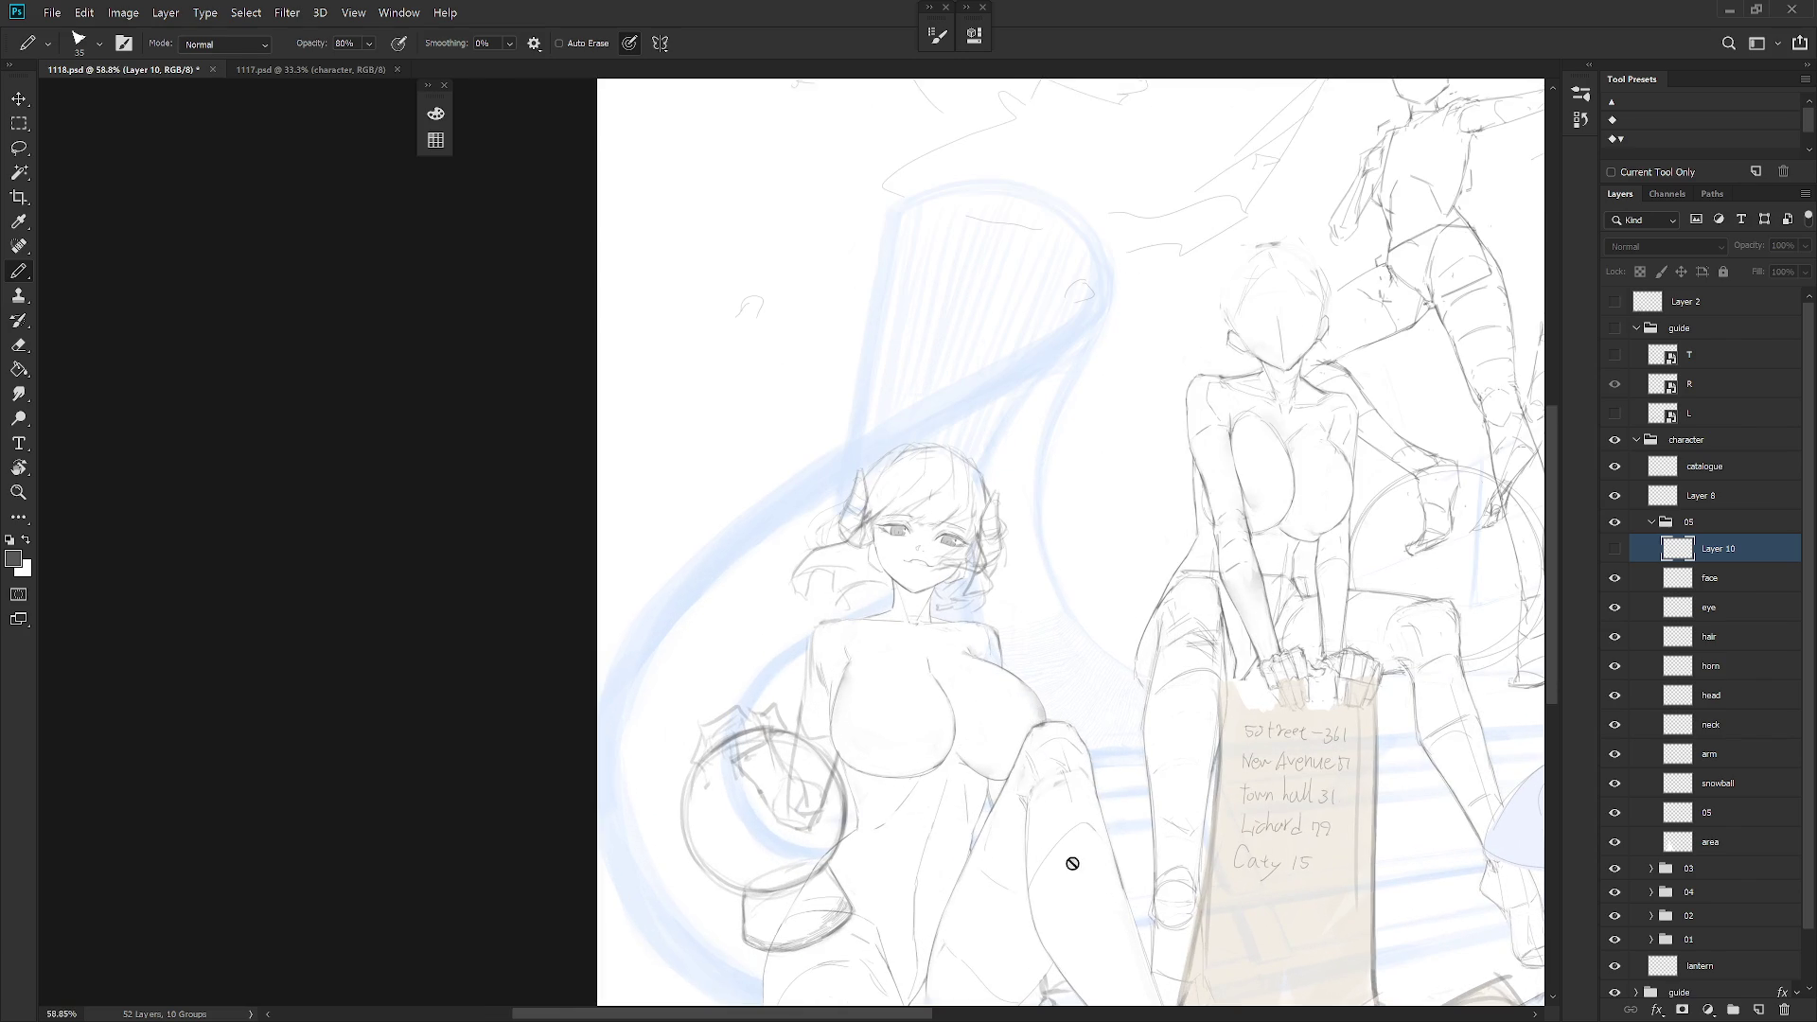
click(1722, 814)
Lasso the left breast outline and narrow it to about 91% width from the left edge
key(l)
scroll(998, 748, up, 1)
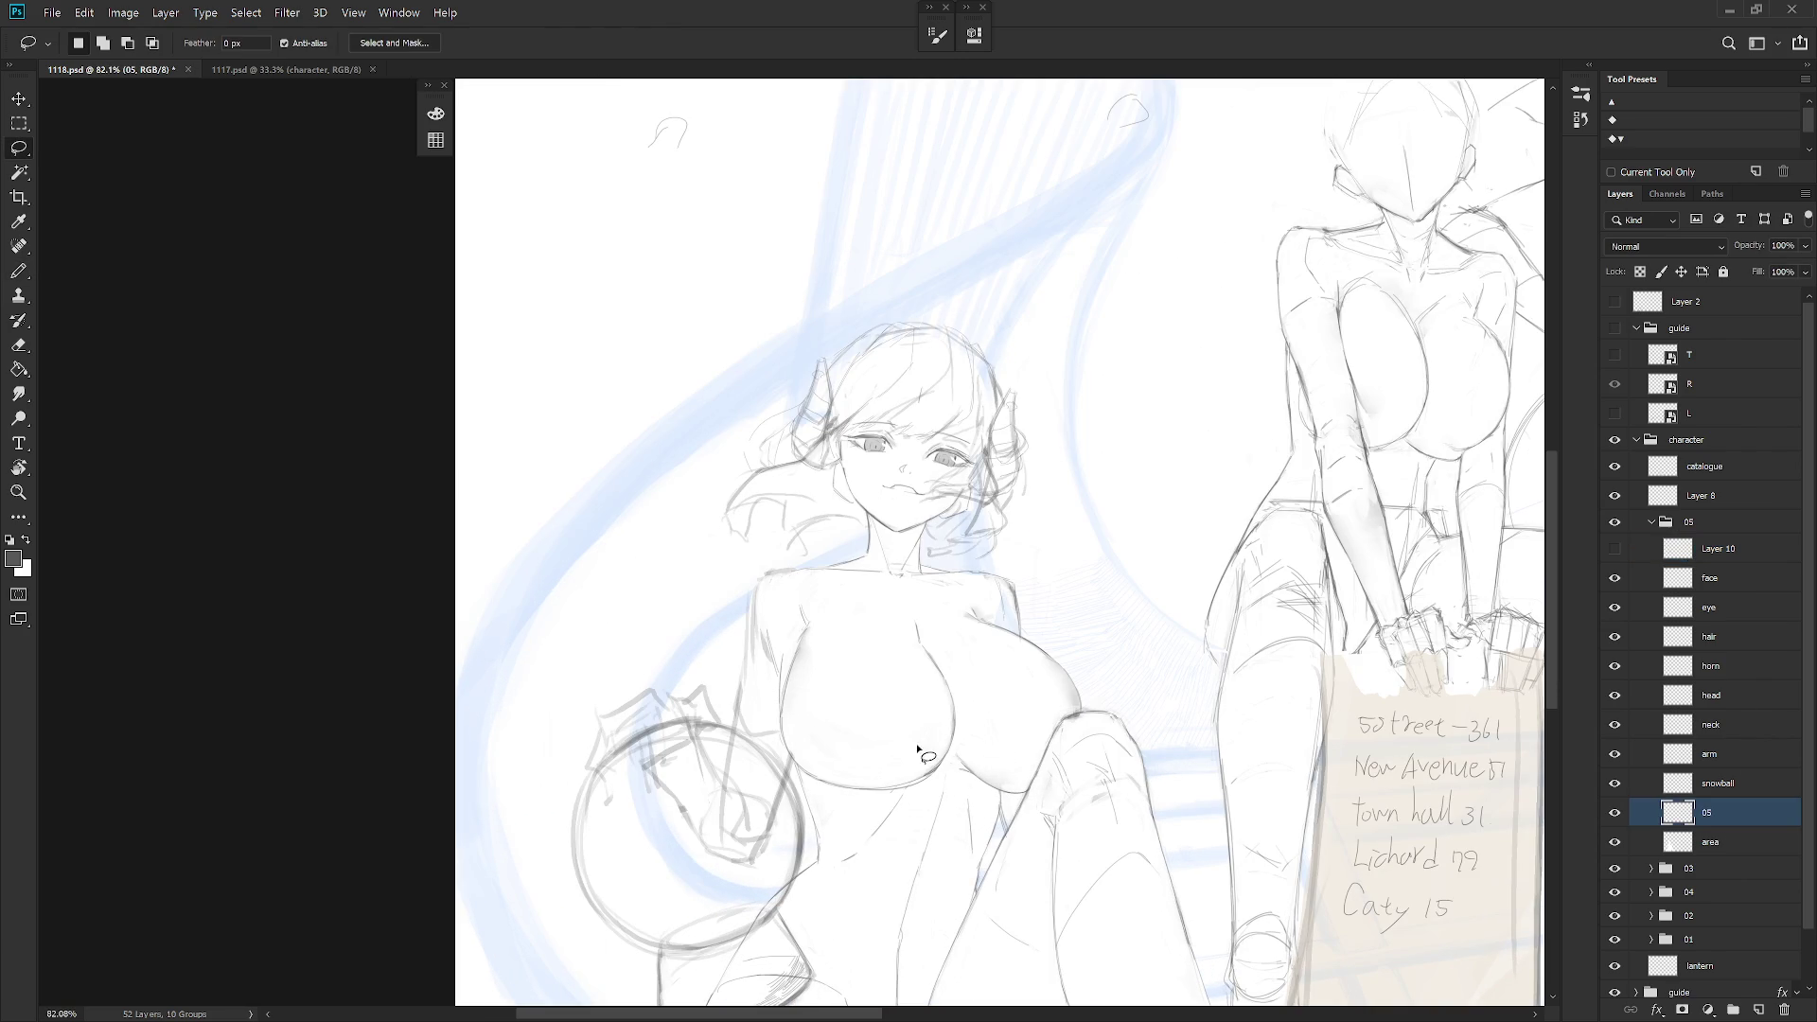
mouse_move(923, 774)
mouse_down()
mouse_move(894, 795)
mouse_move(970, 752)
mouse_move(925, 608)
mouse_move(932, 767)
mouse_move(860, 787)
mouse_move(943, 761)
mouse_up()
key(ctrl+t)
drag(915, 698, 856, 698)
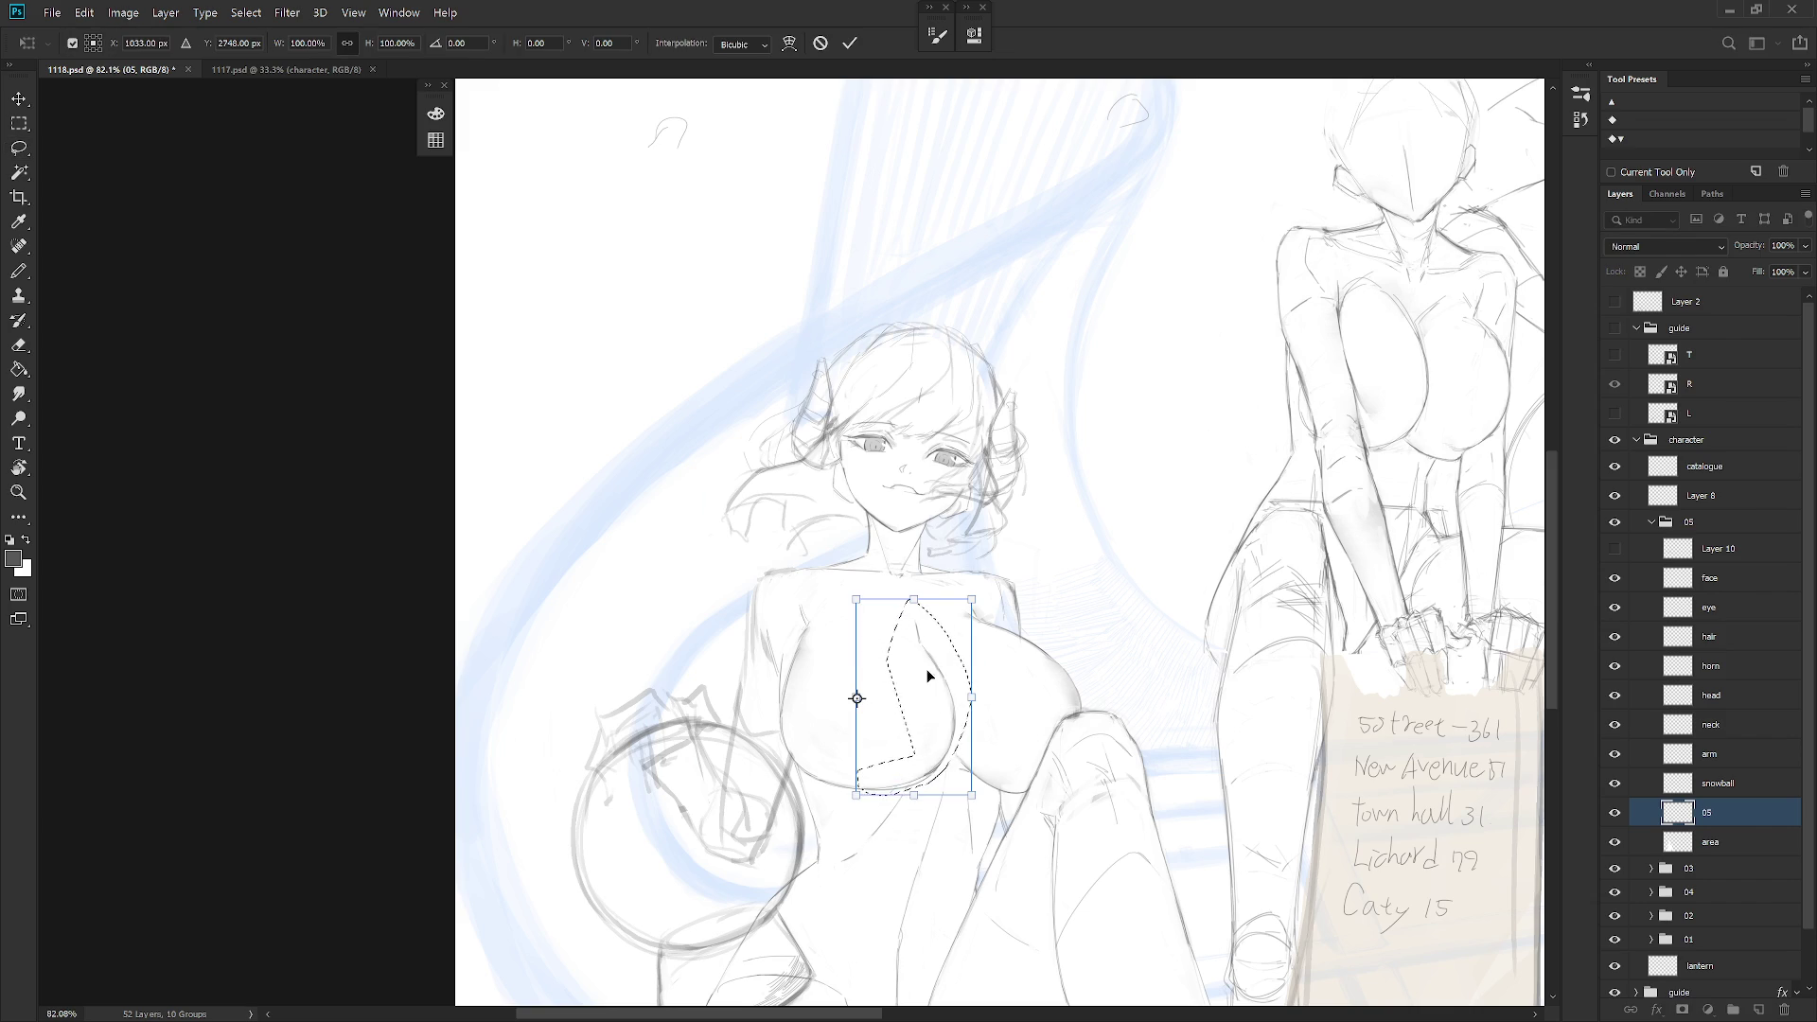
drag(981, 697, 966, 696)
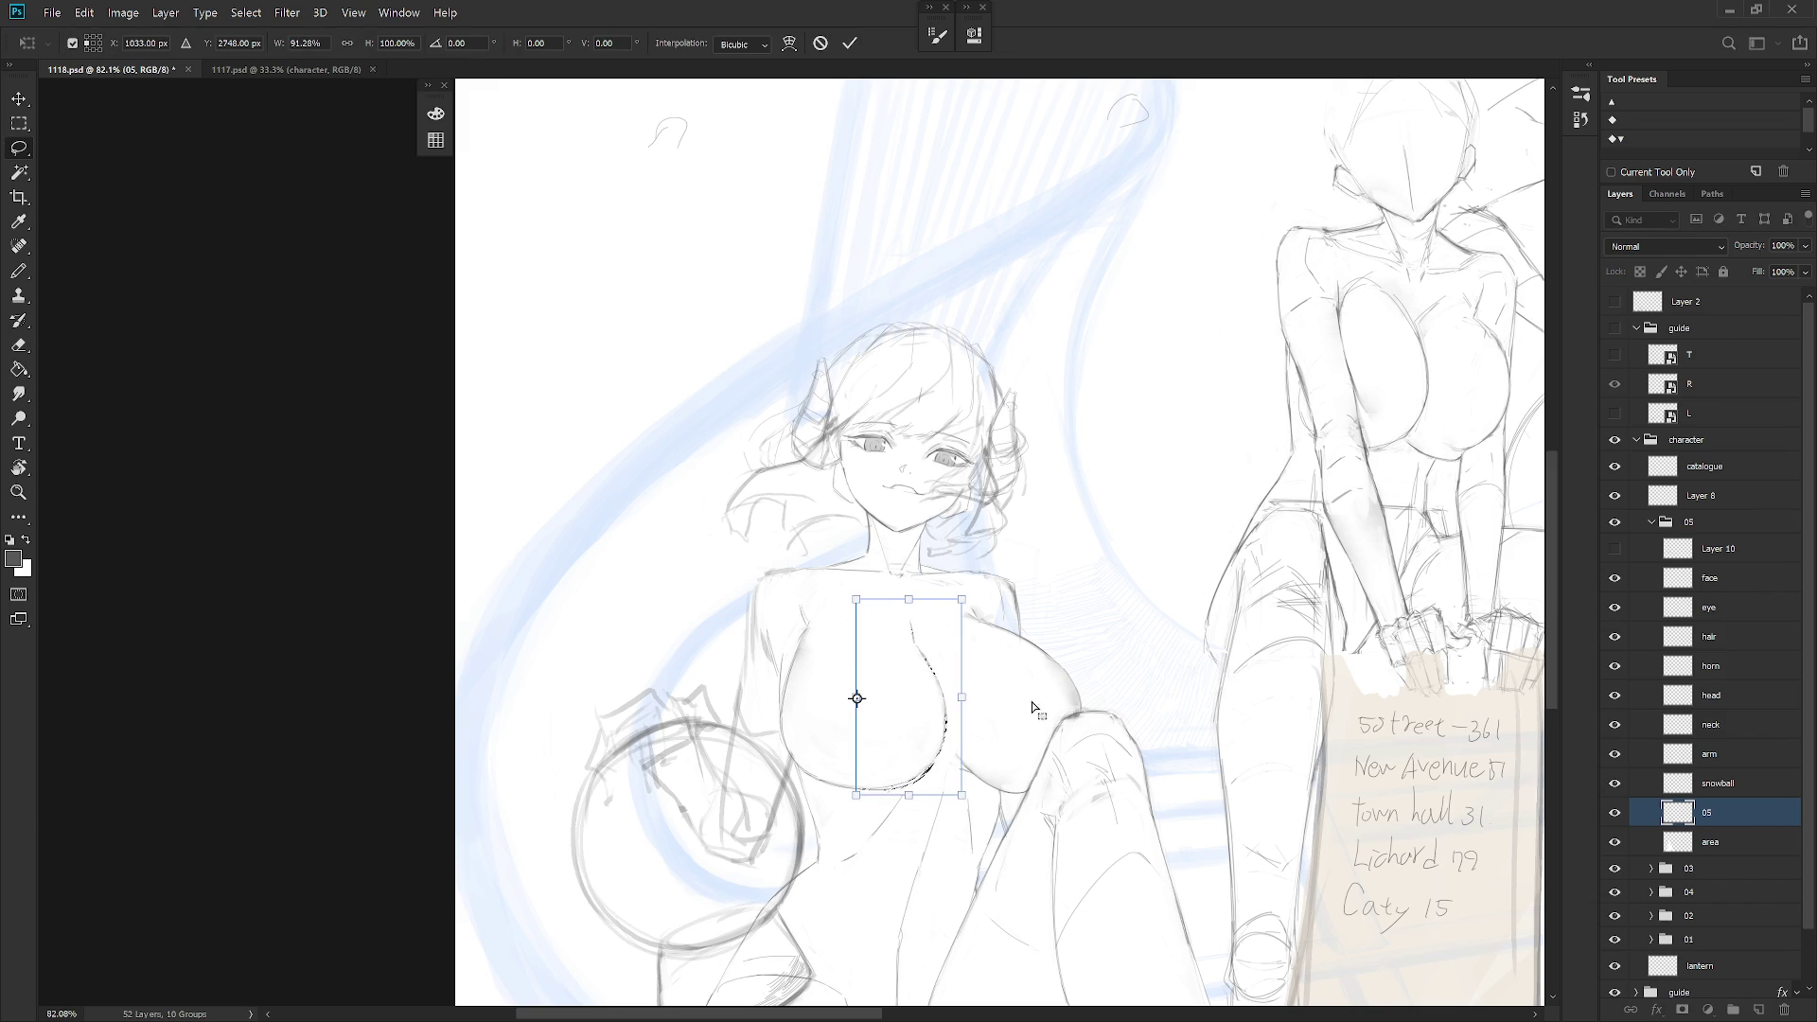
key(Return)
key(ctrl+d)
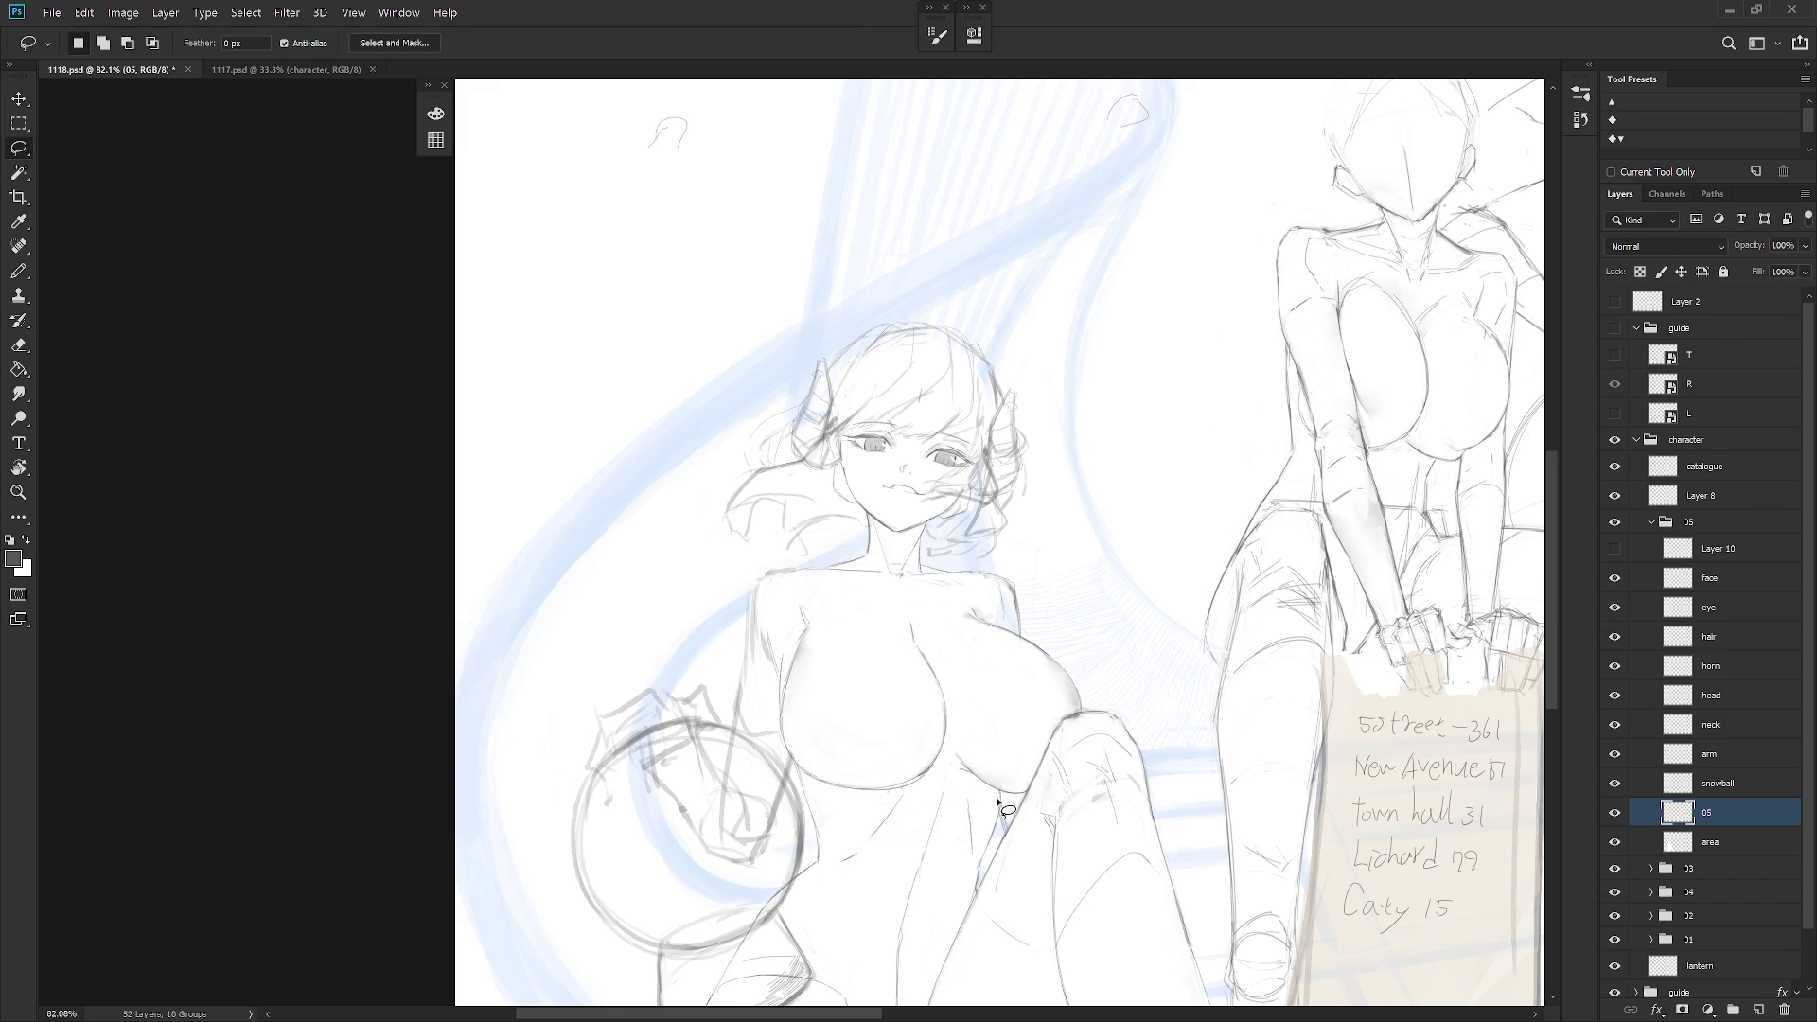
Show and select Layer 10, then narrow the laced bodice lacing to 94.88%
click(1614, 549)
click(1694, 550)
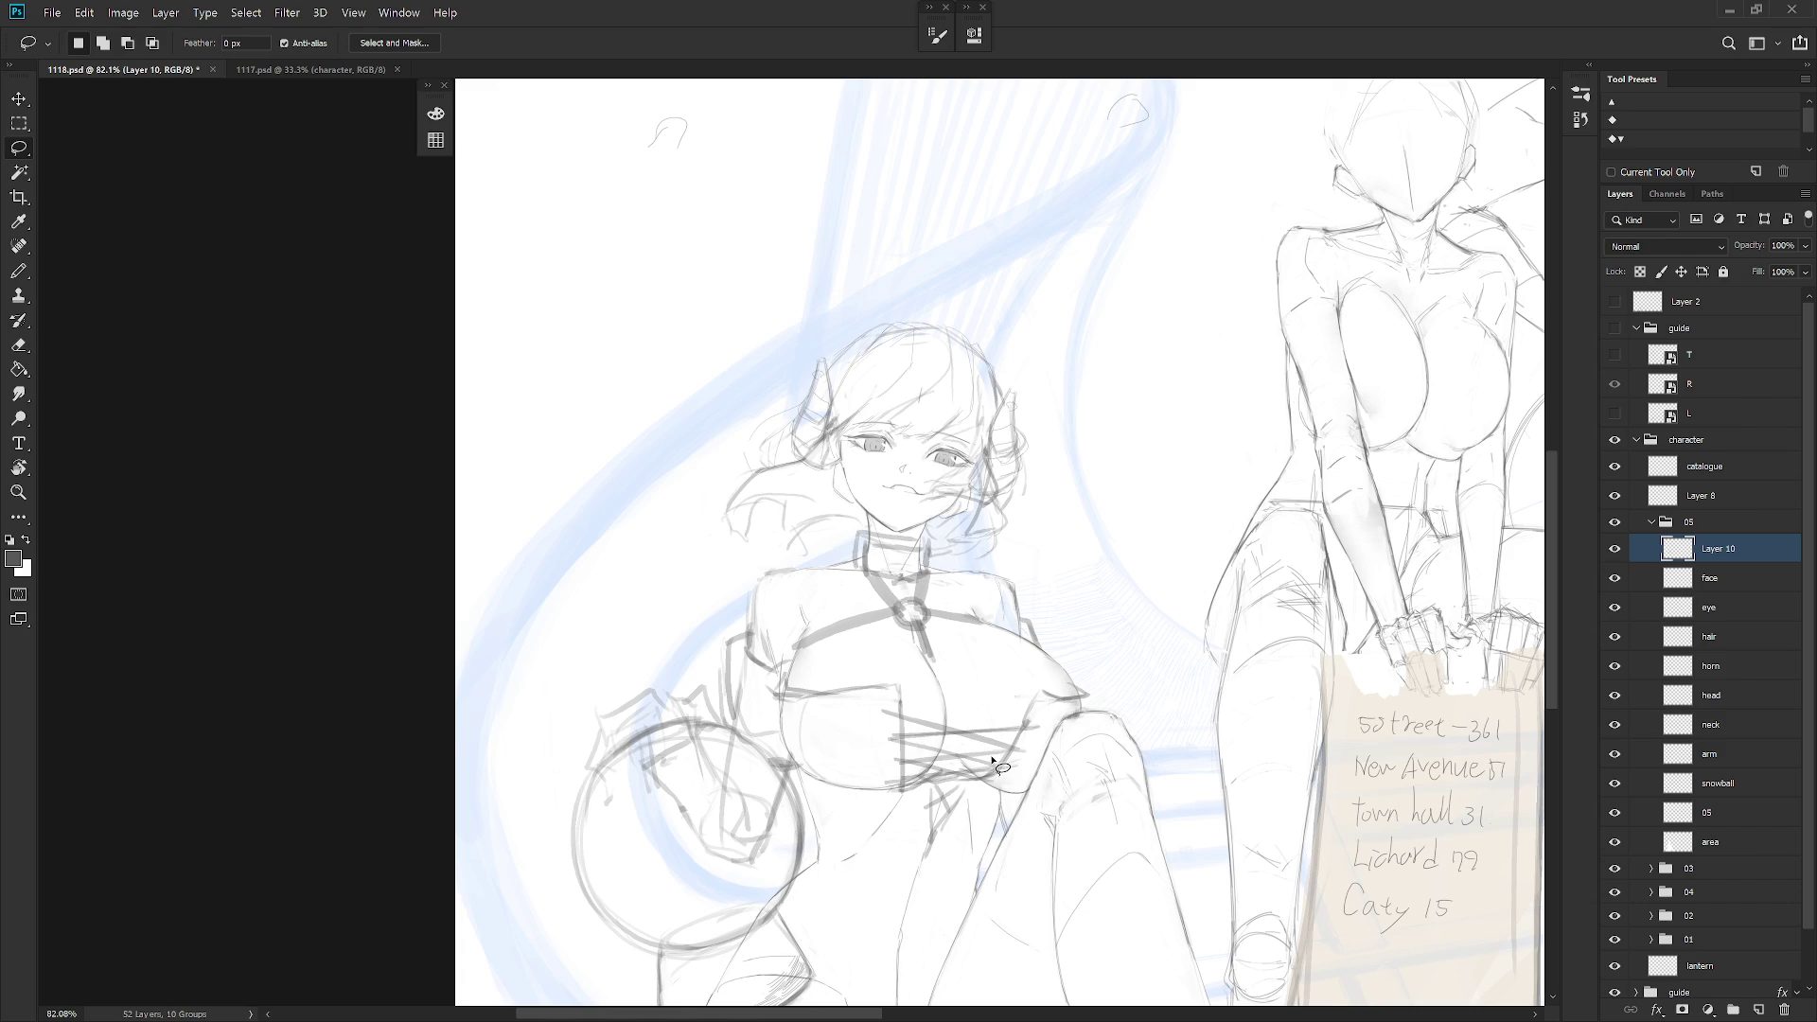
mouse_move(974, 787)
mouse_down()
mouse_move(1043, 742)
mouse_move(1044, 698)
mouse_move(899, 695)
mouse_move(890, 809)
mouse_move(972, 791)
mouse_up()
key(ctrl+t)
drag(1045, 740, 1037, 741)
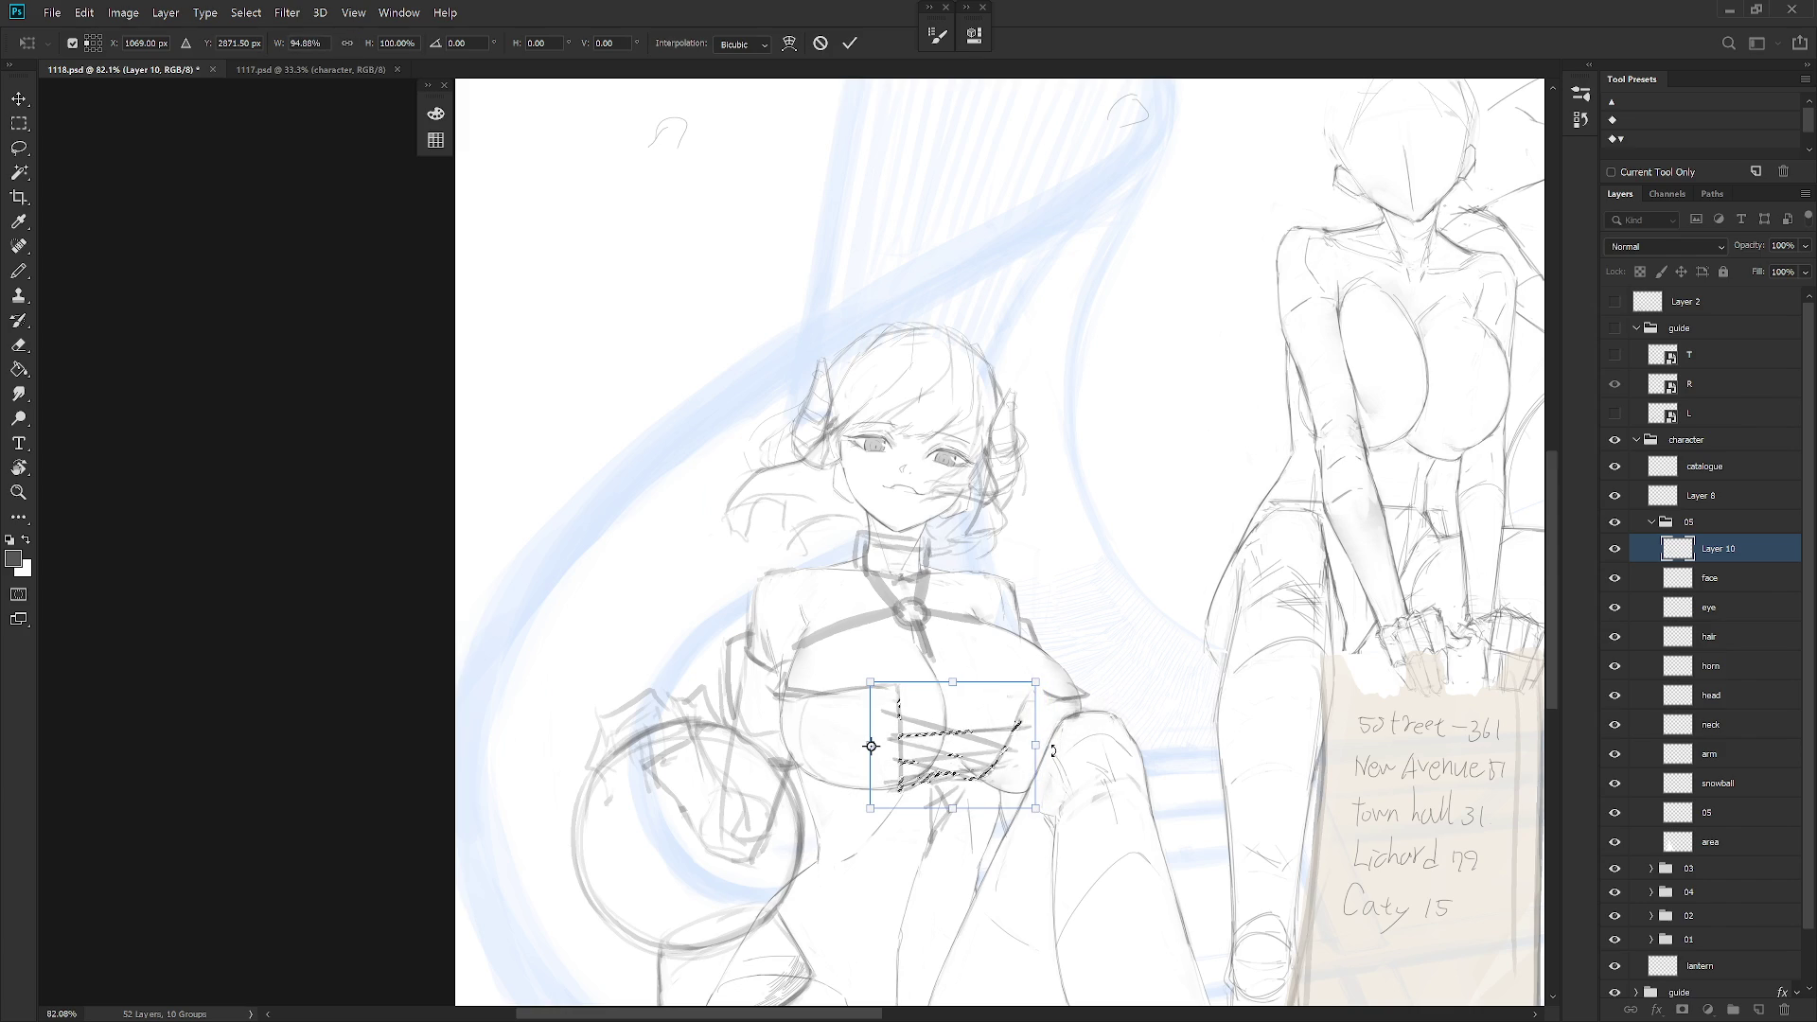
key(Return)
key(ctrl+d)
key(b)
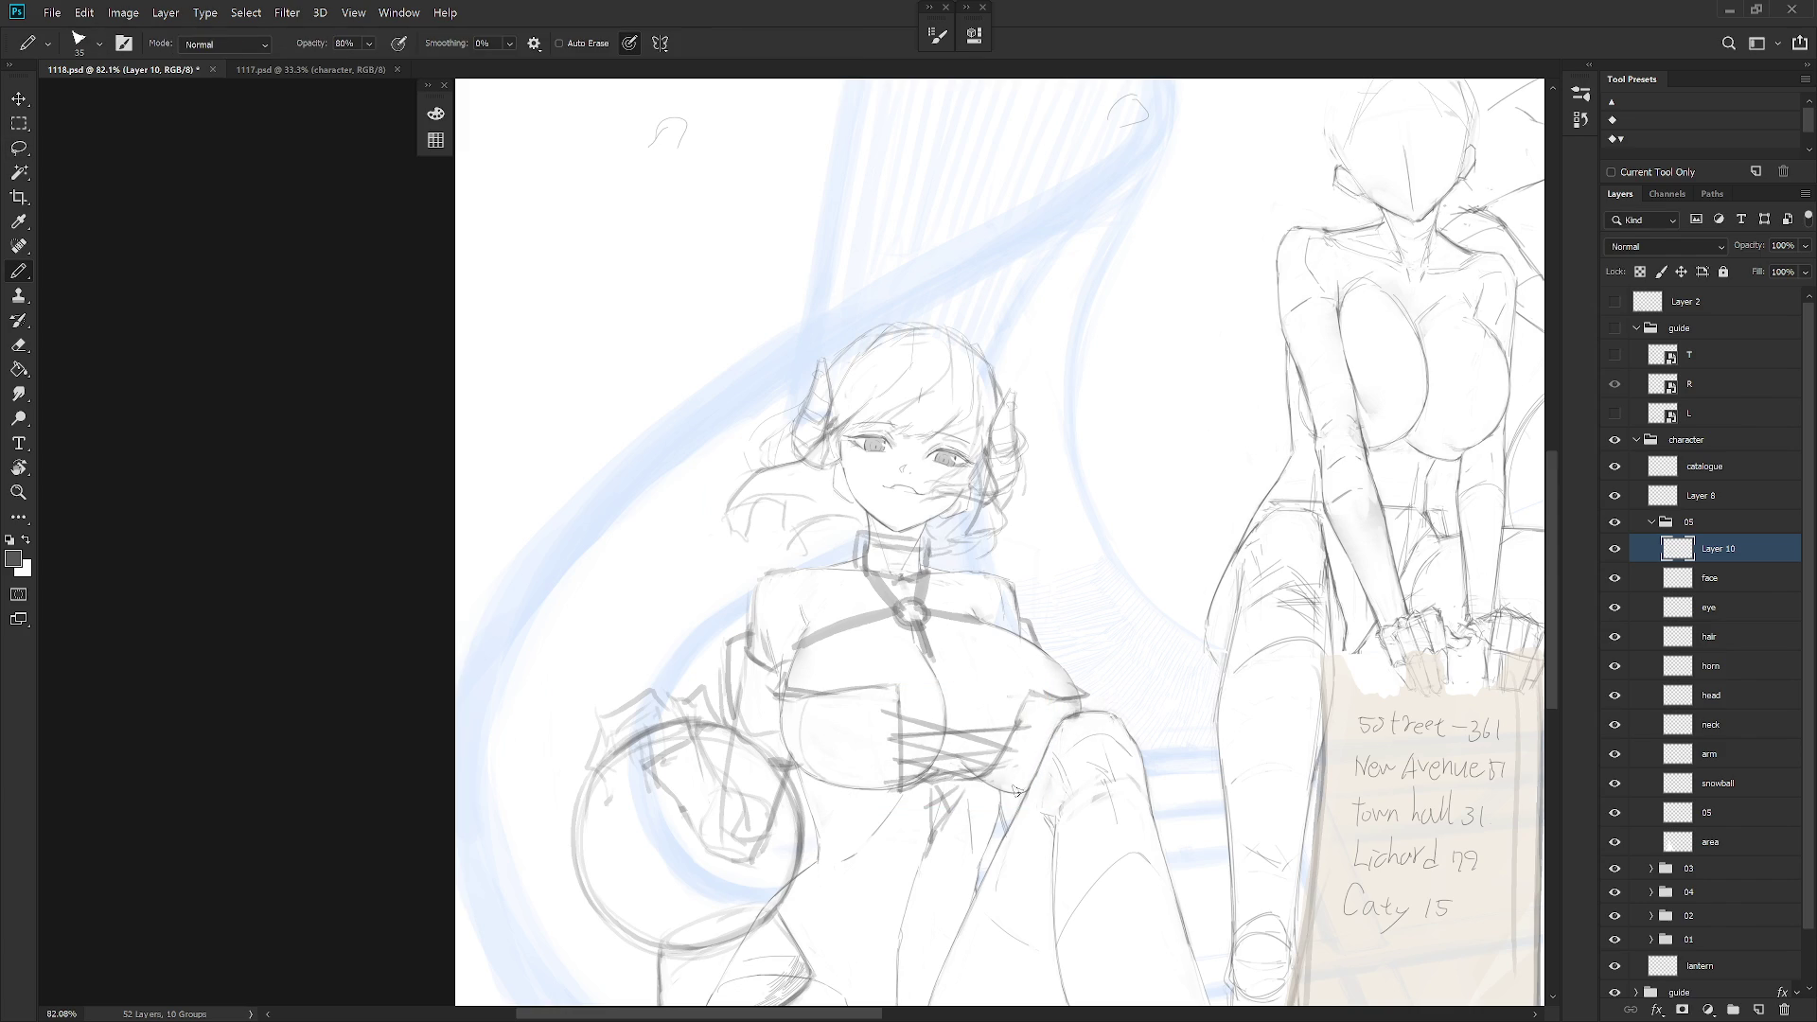
Lasso the chest ring pendant and move it slightly upward
key(l)
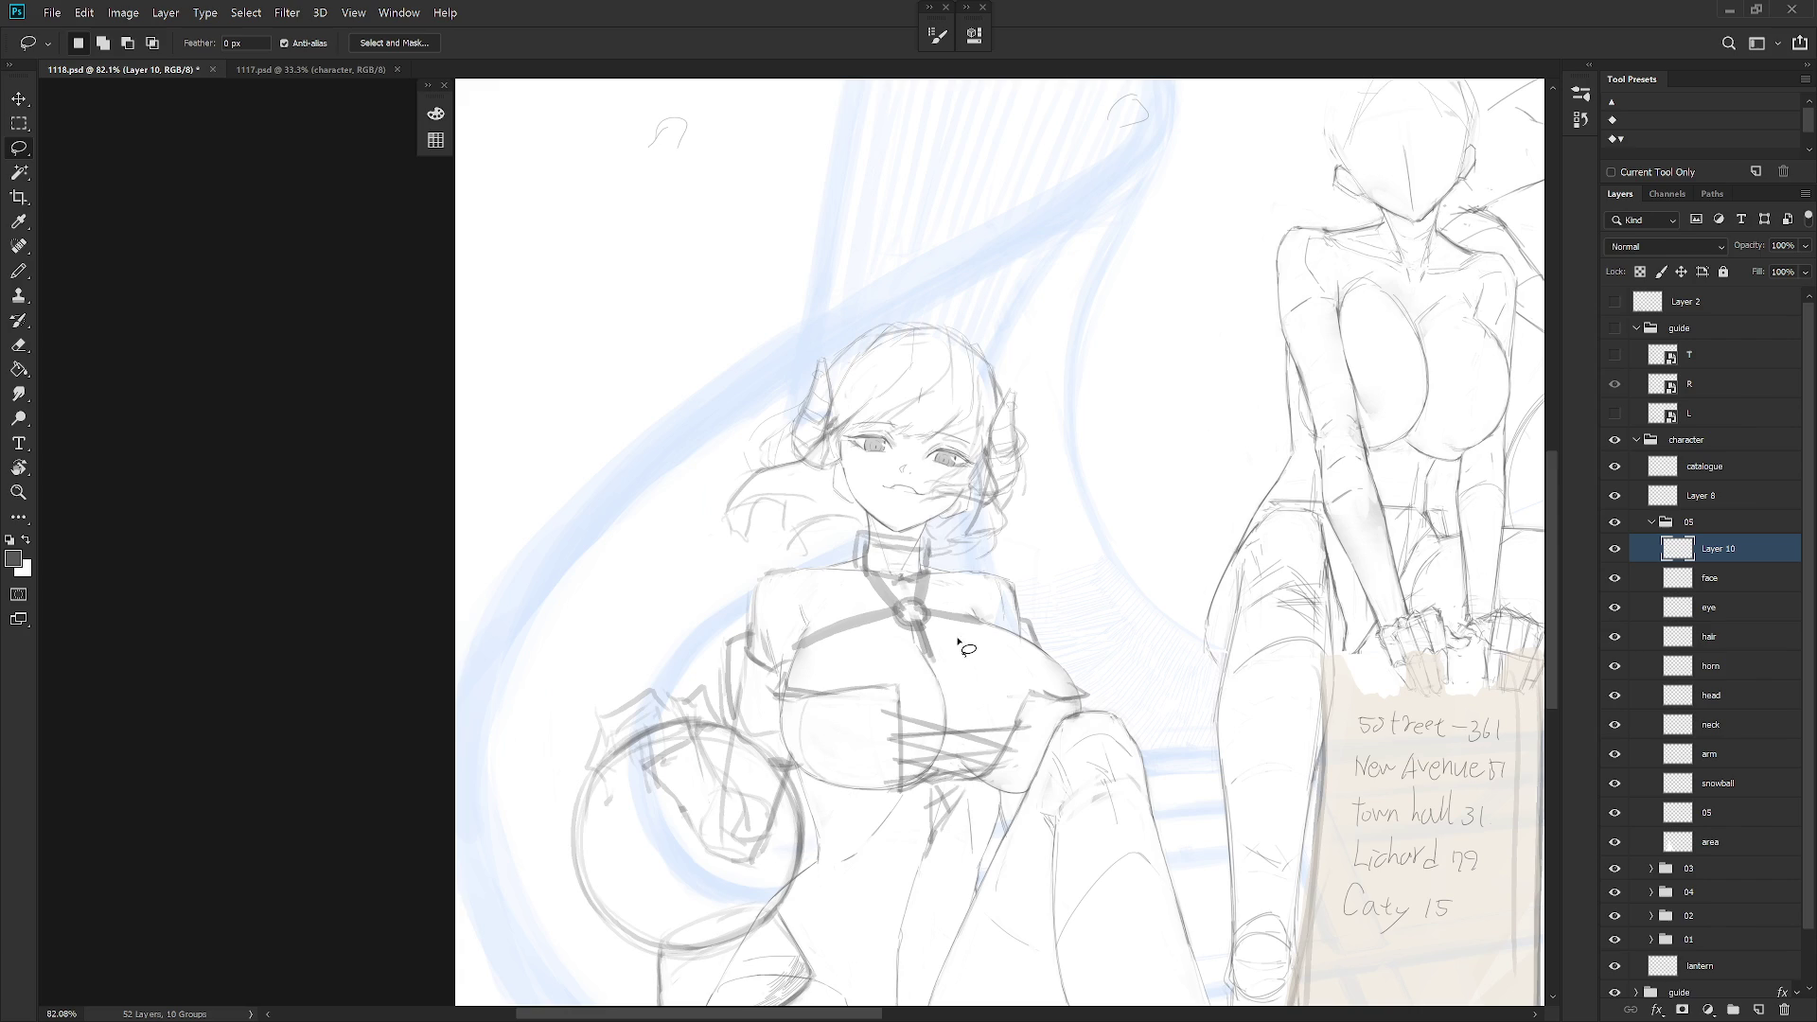
mouse_move(936, 671)
mouse_down()
mouse_move(916, 594)
mouse_move(850, 648)
mouse_move(936, 682)
mouse_up()
key(ctrl+t)
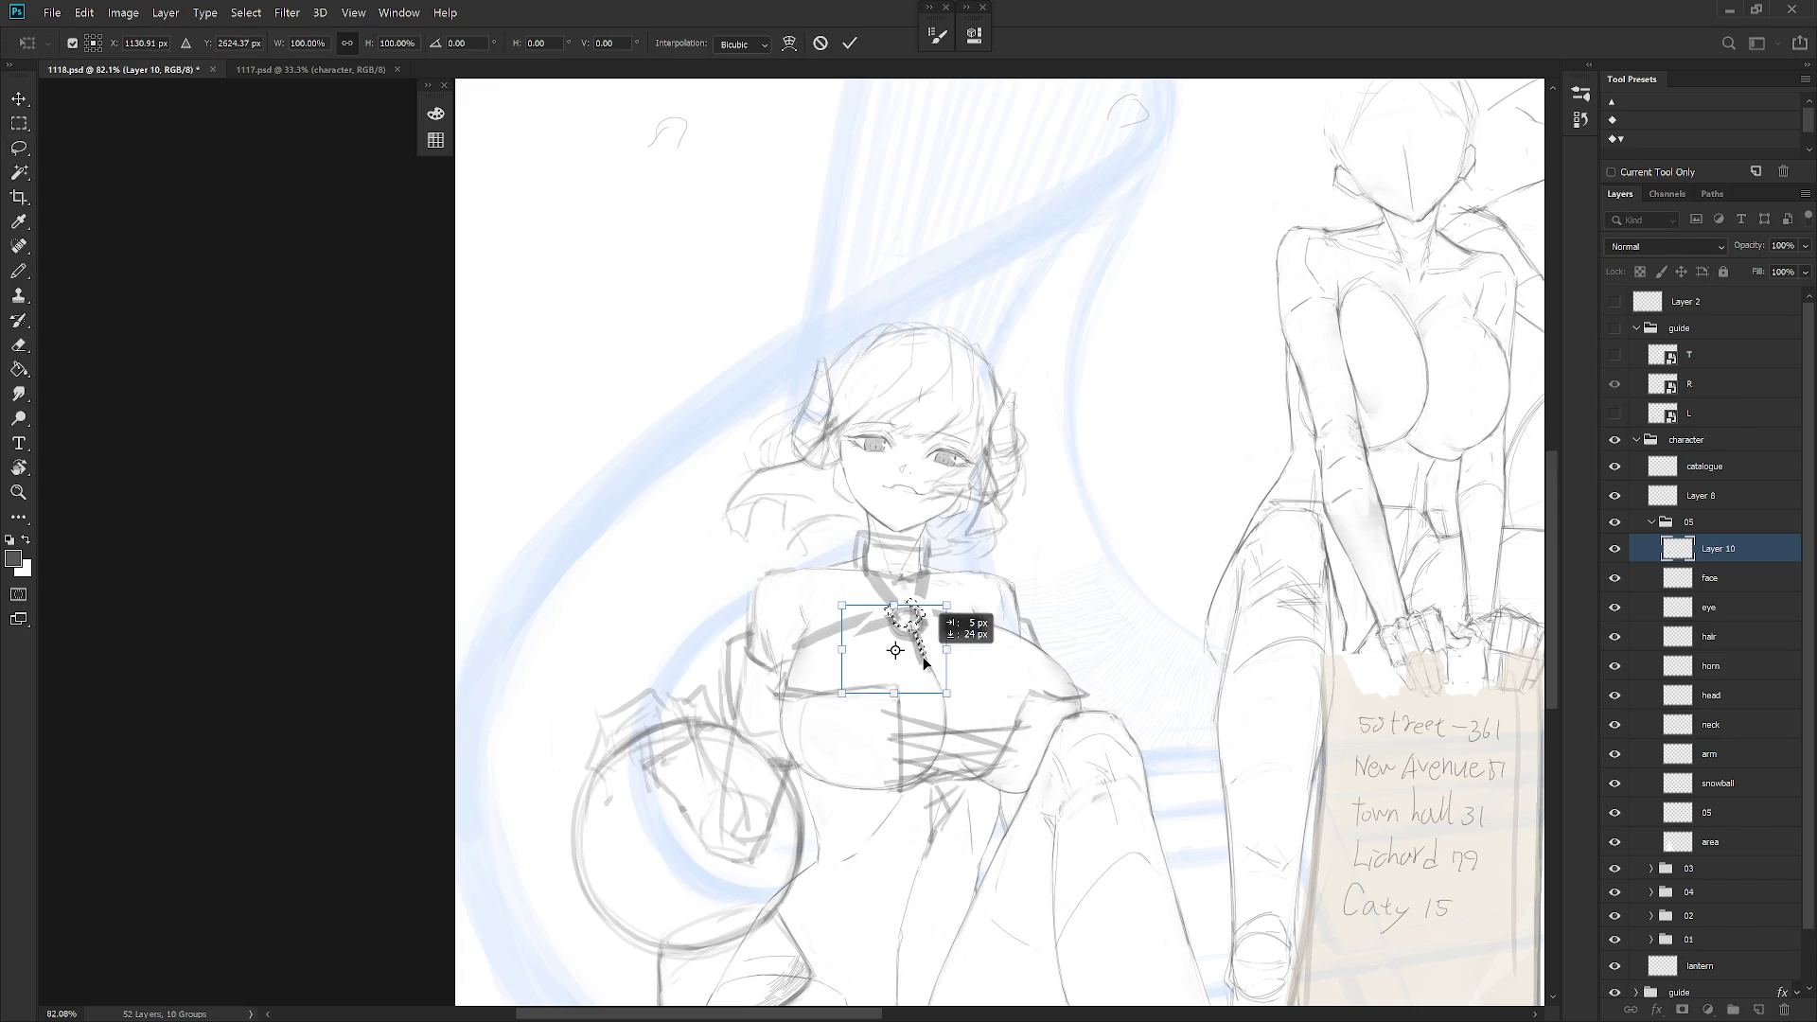
drag(922, 653, 918, 637)
key(Return)
key(l)
key(ctrl+d)
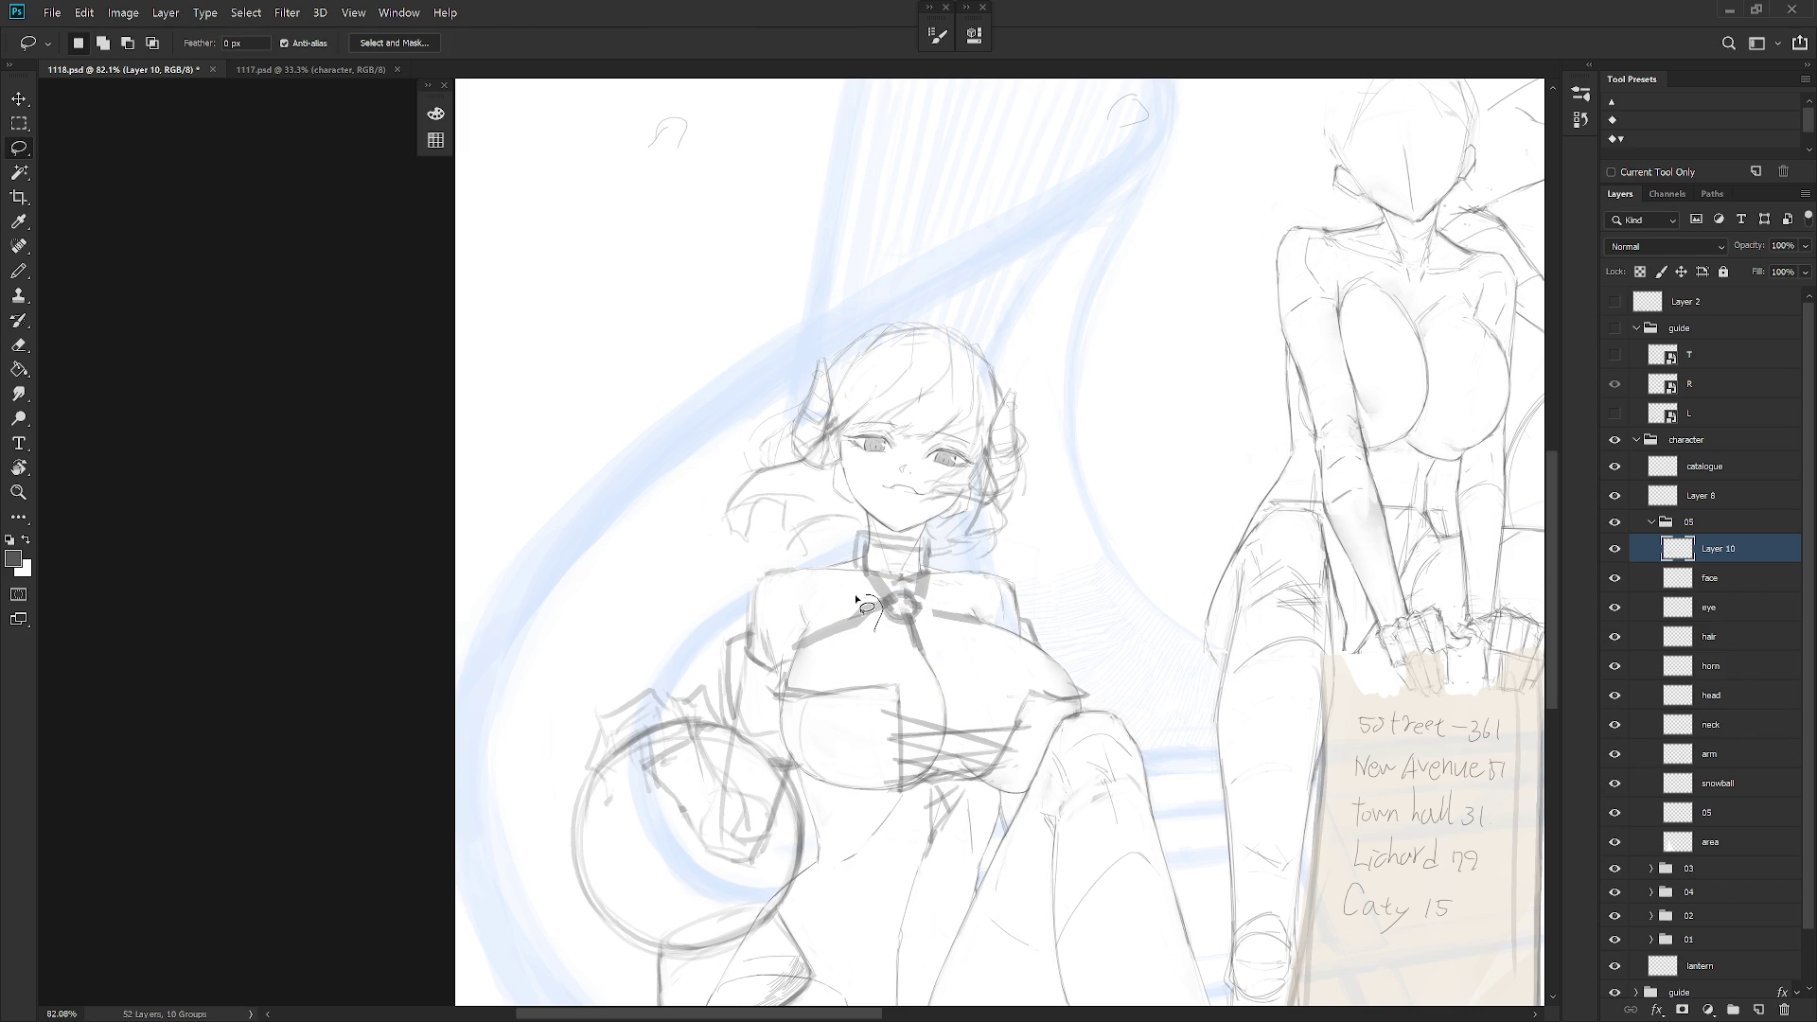
Switch over to the 1117.psd coloured reference
key(b)
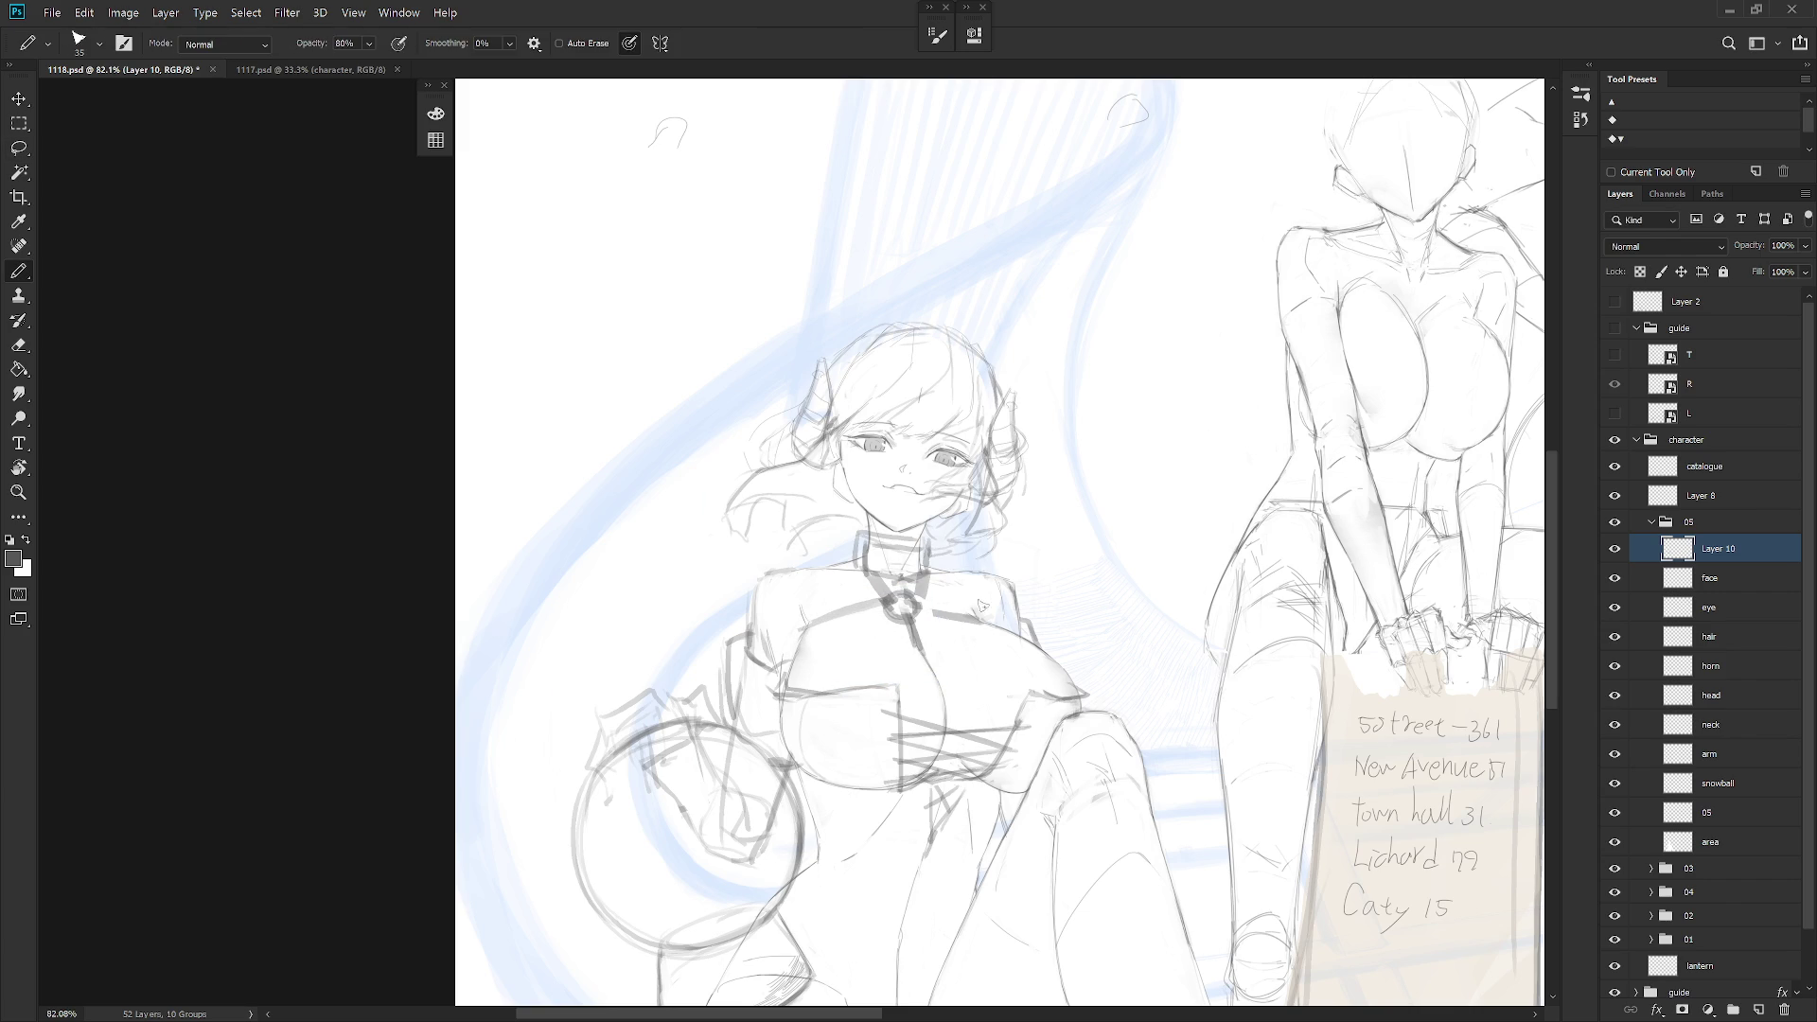
key(e)
key(b)
key(ctrl+Tab)
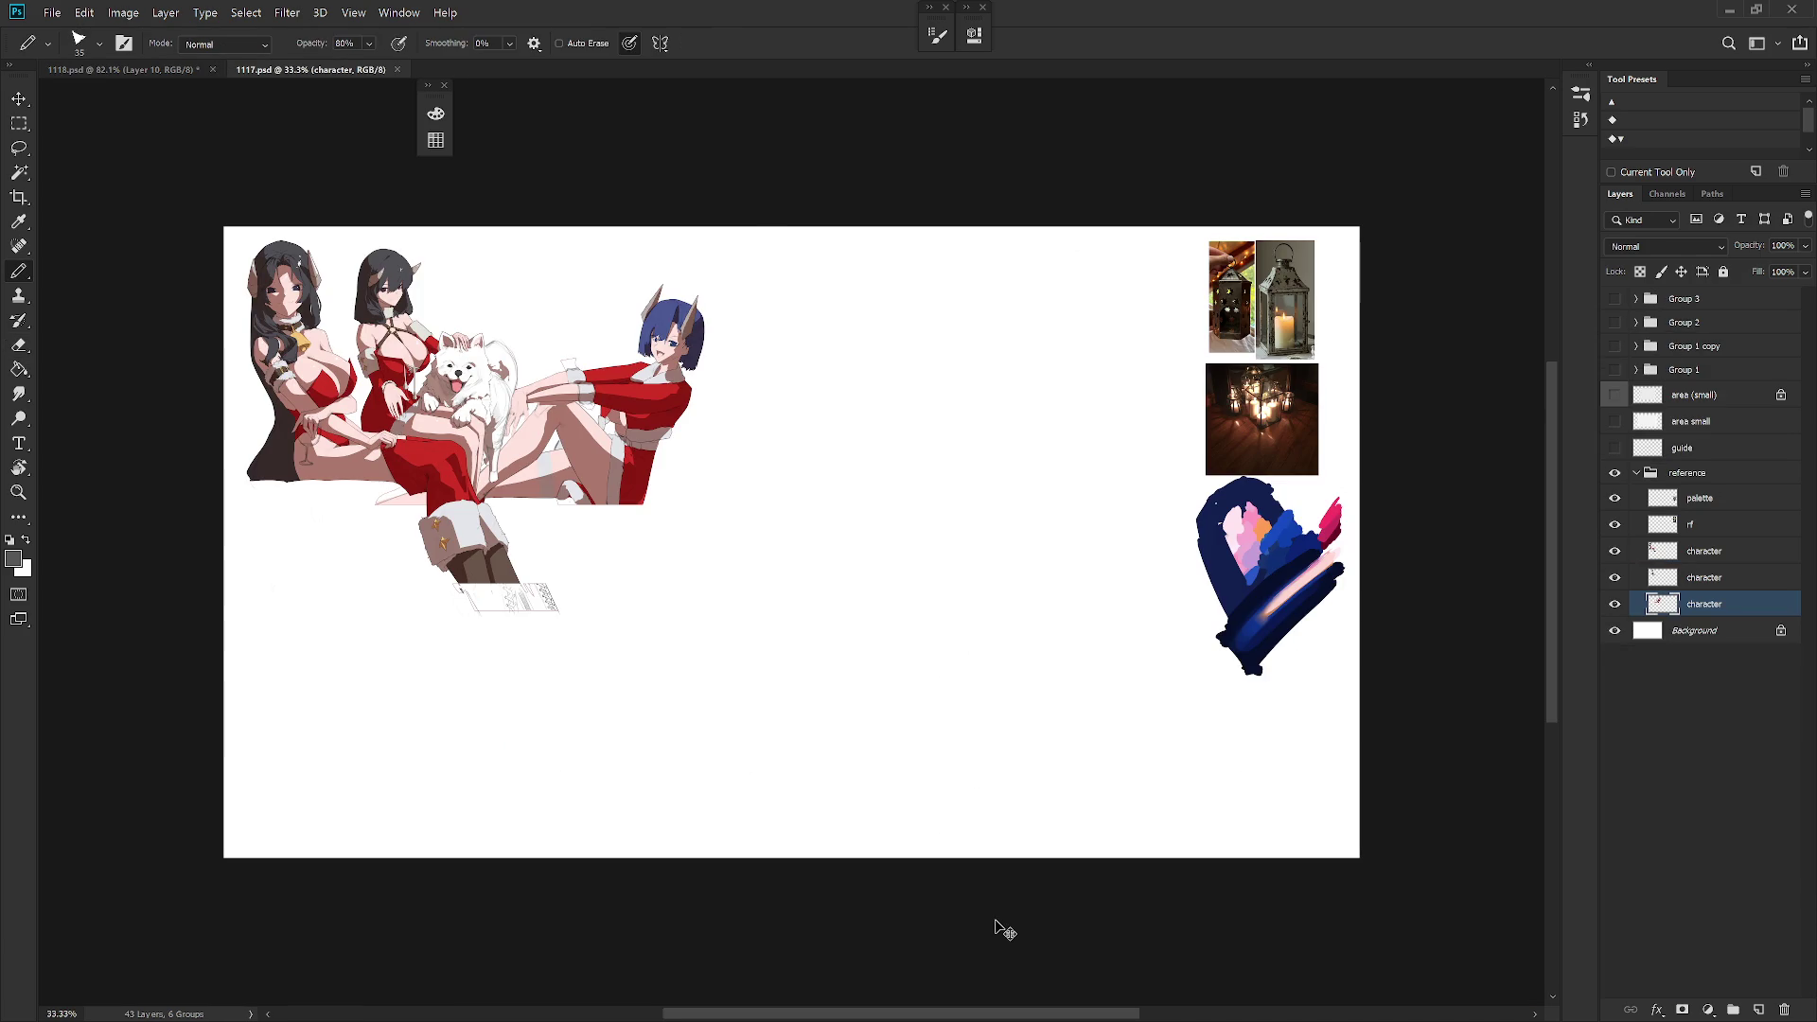
Compare with 1117.psd and select the chest strap area beside the ring
key(ctrl+Tab)
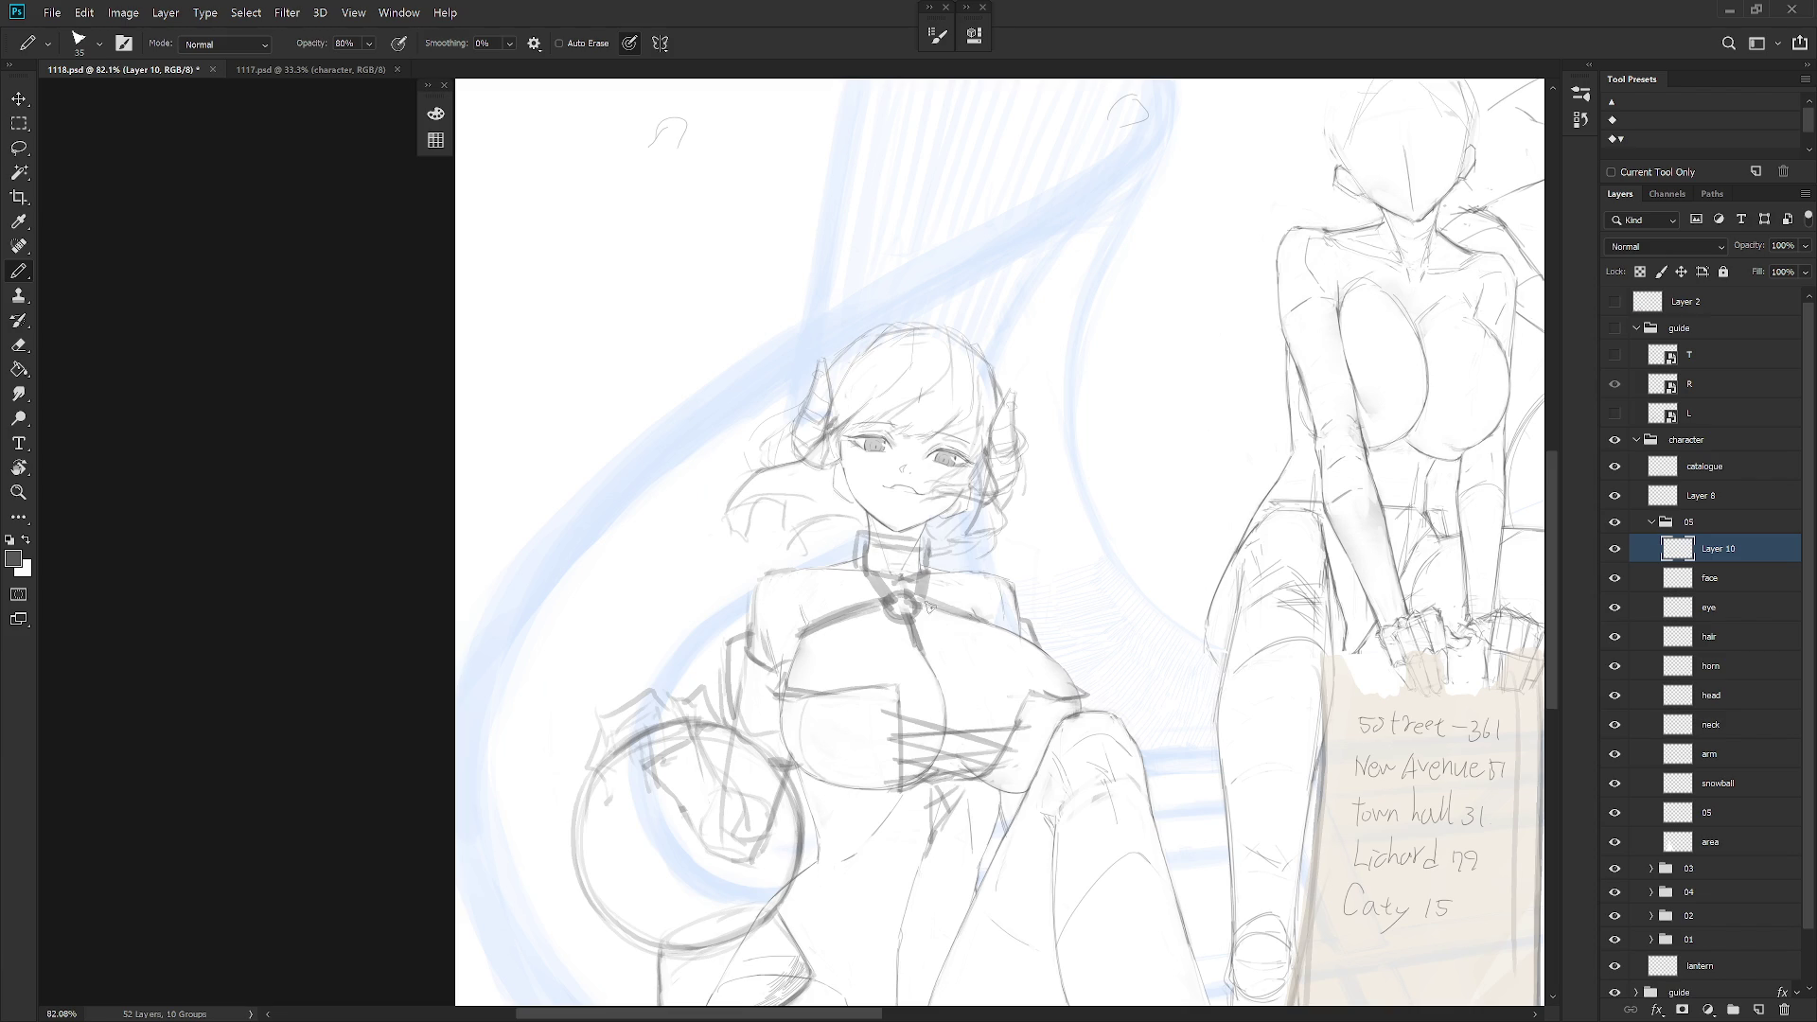
key(ctrl+Tab)
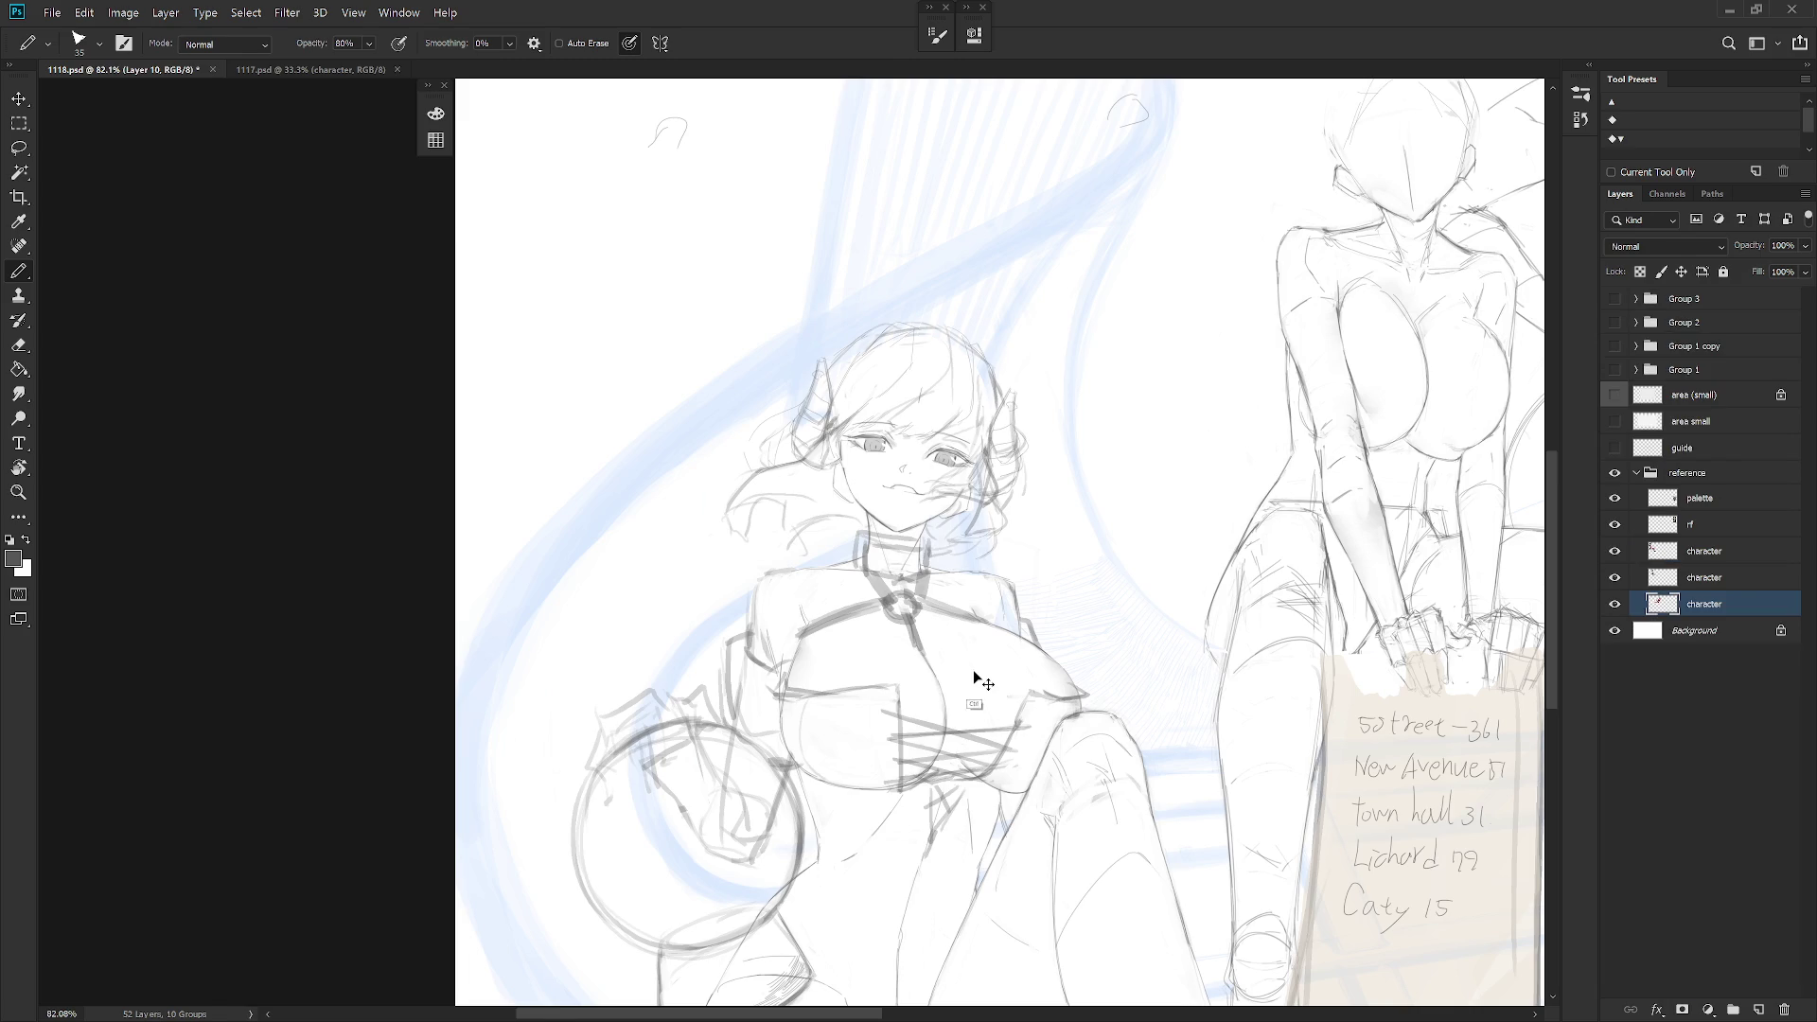
key(ctrl+Tab)
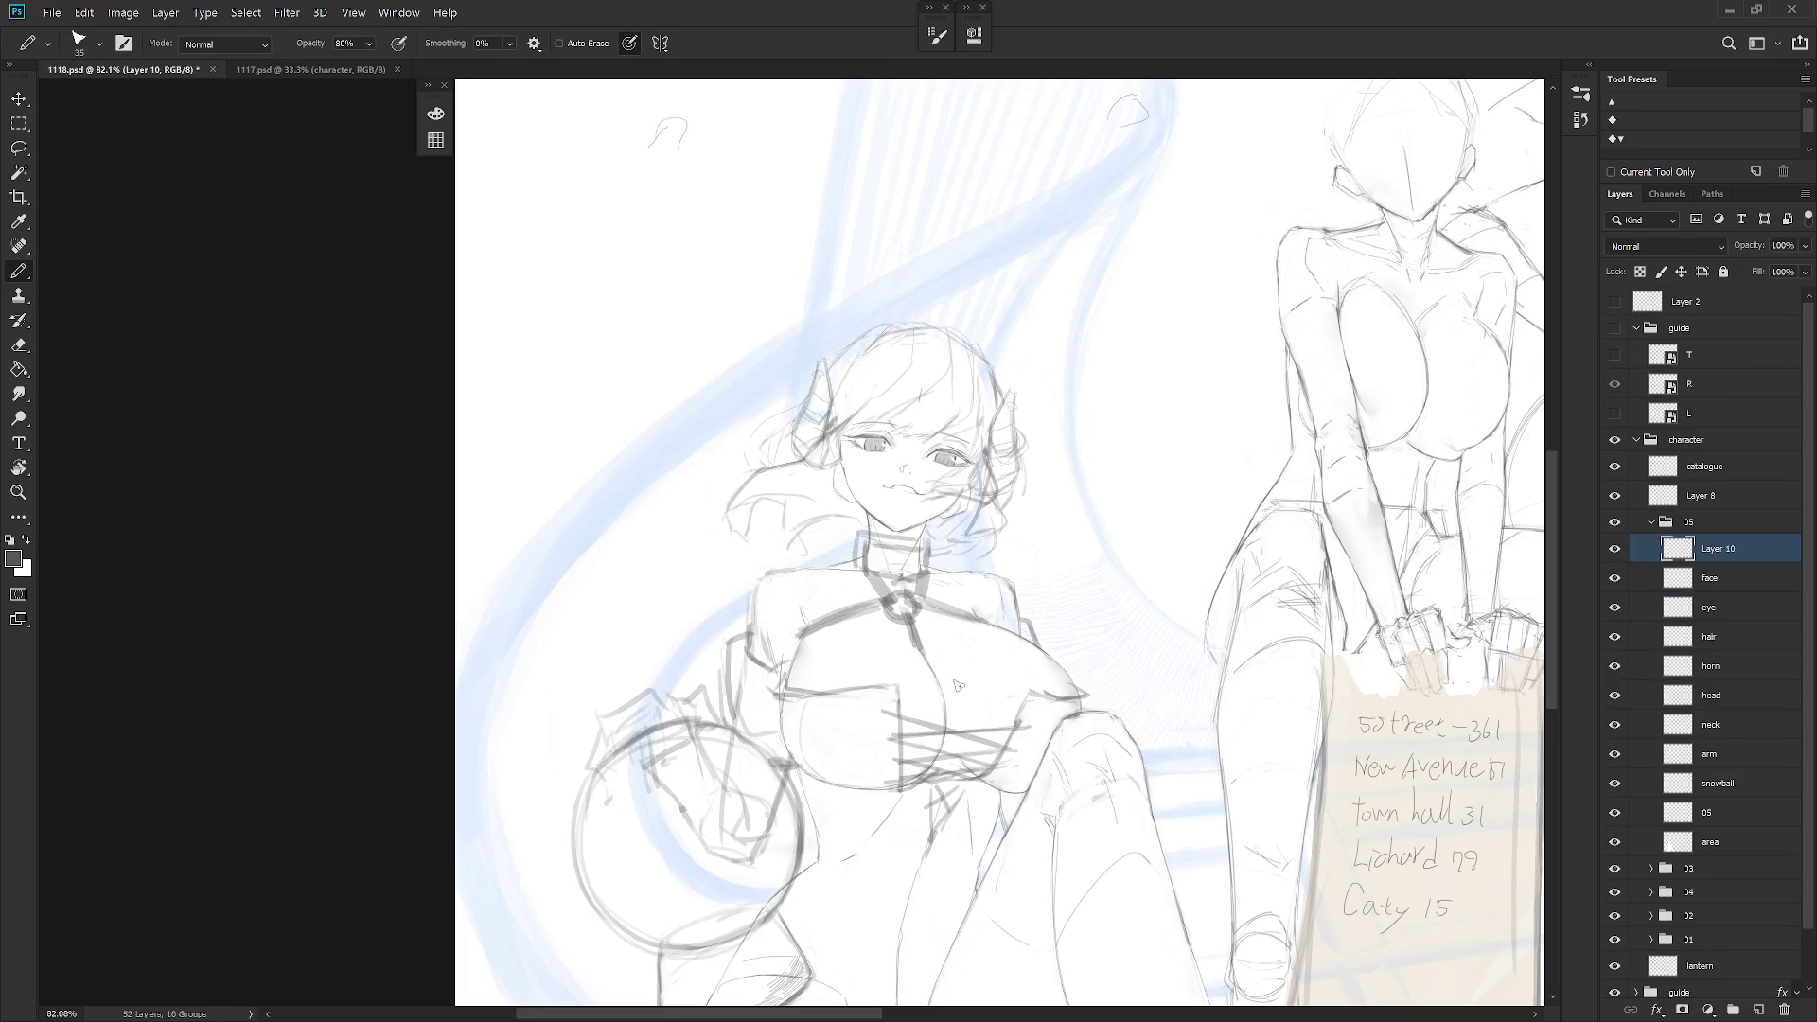
key(l)
mouse_move(795, 639)
mouse_down()
mouse_move(879, 600)
mouse_move(851, 634)
mouse_move(879, 606)
mouse_move(967, 631)
mouse_move(1017, 614)
mouse_move(927, 602)
mouse_move(976, 623)
mouse_up()
key(b)
key(l)
key(b)
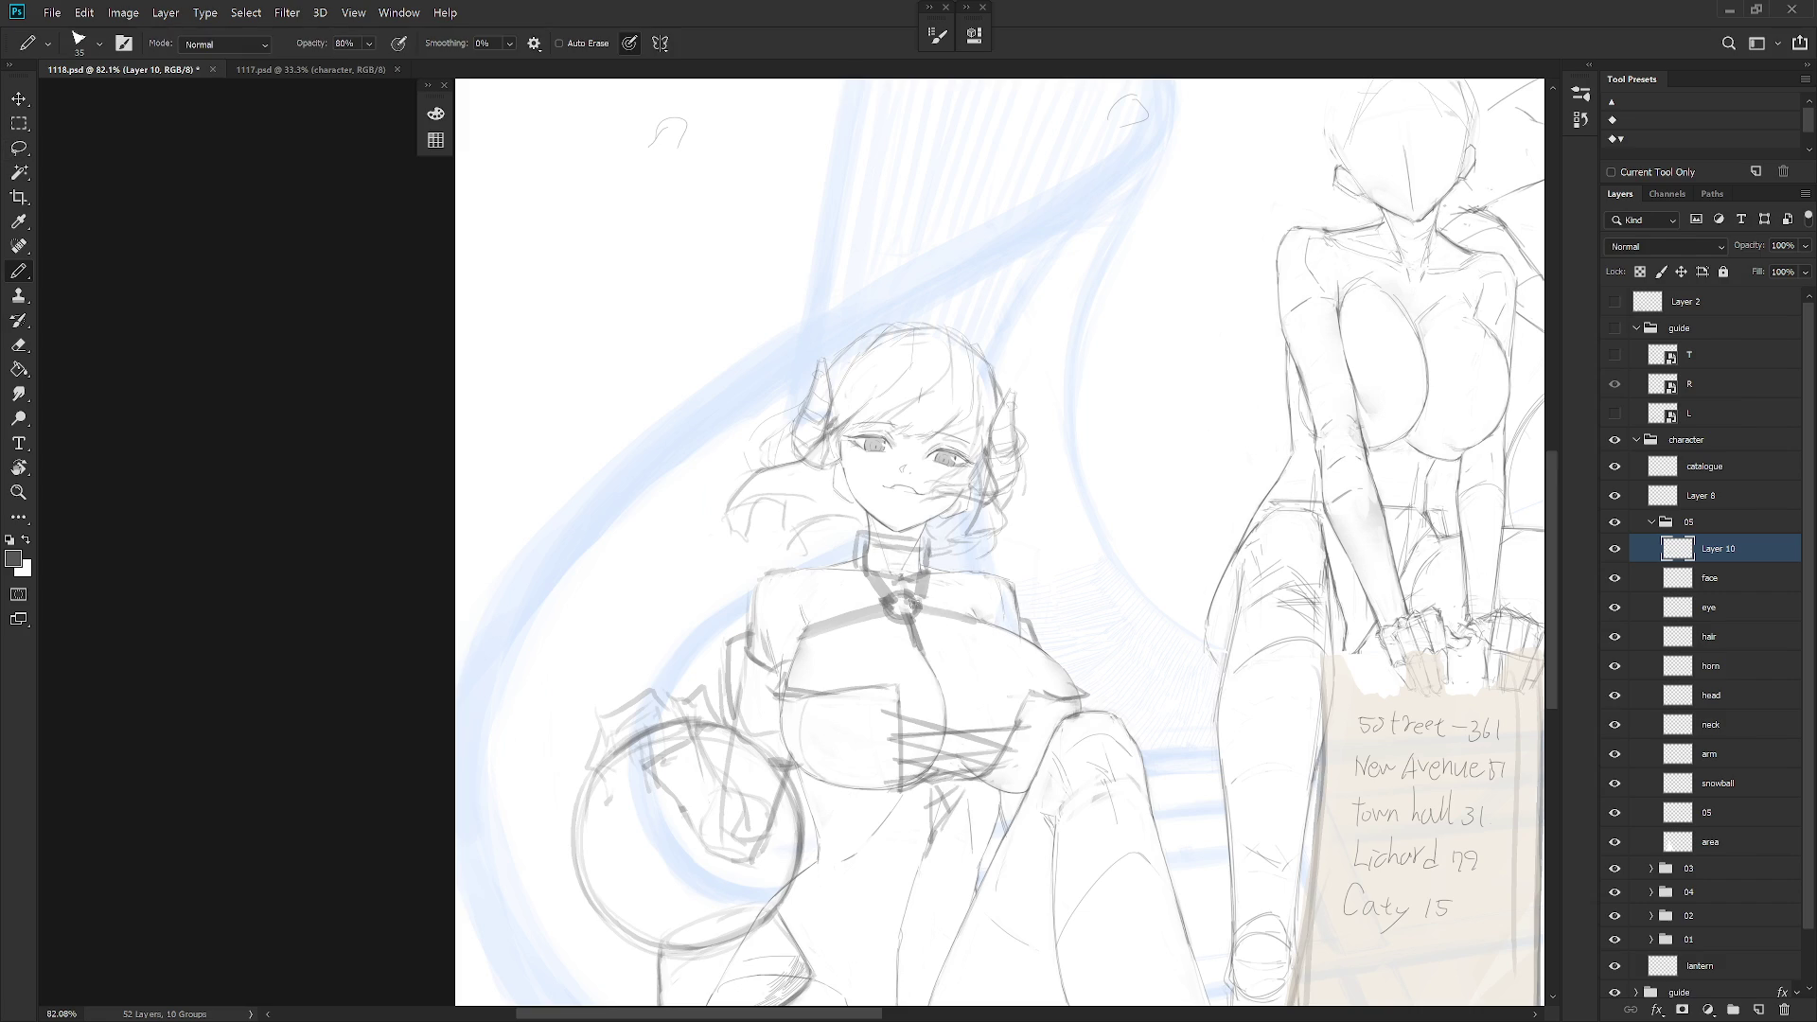
Erase stray strokes by the ring and draw a taller collar outline at the neck
key(e)
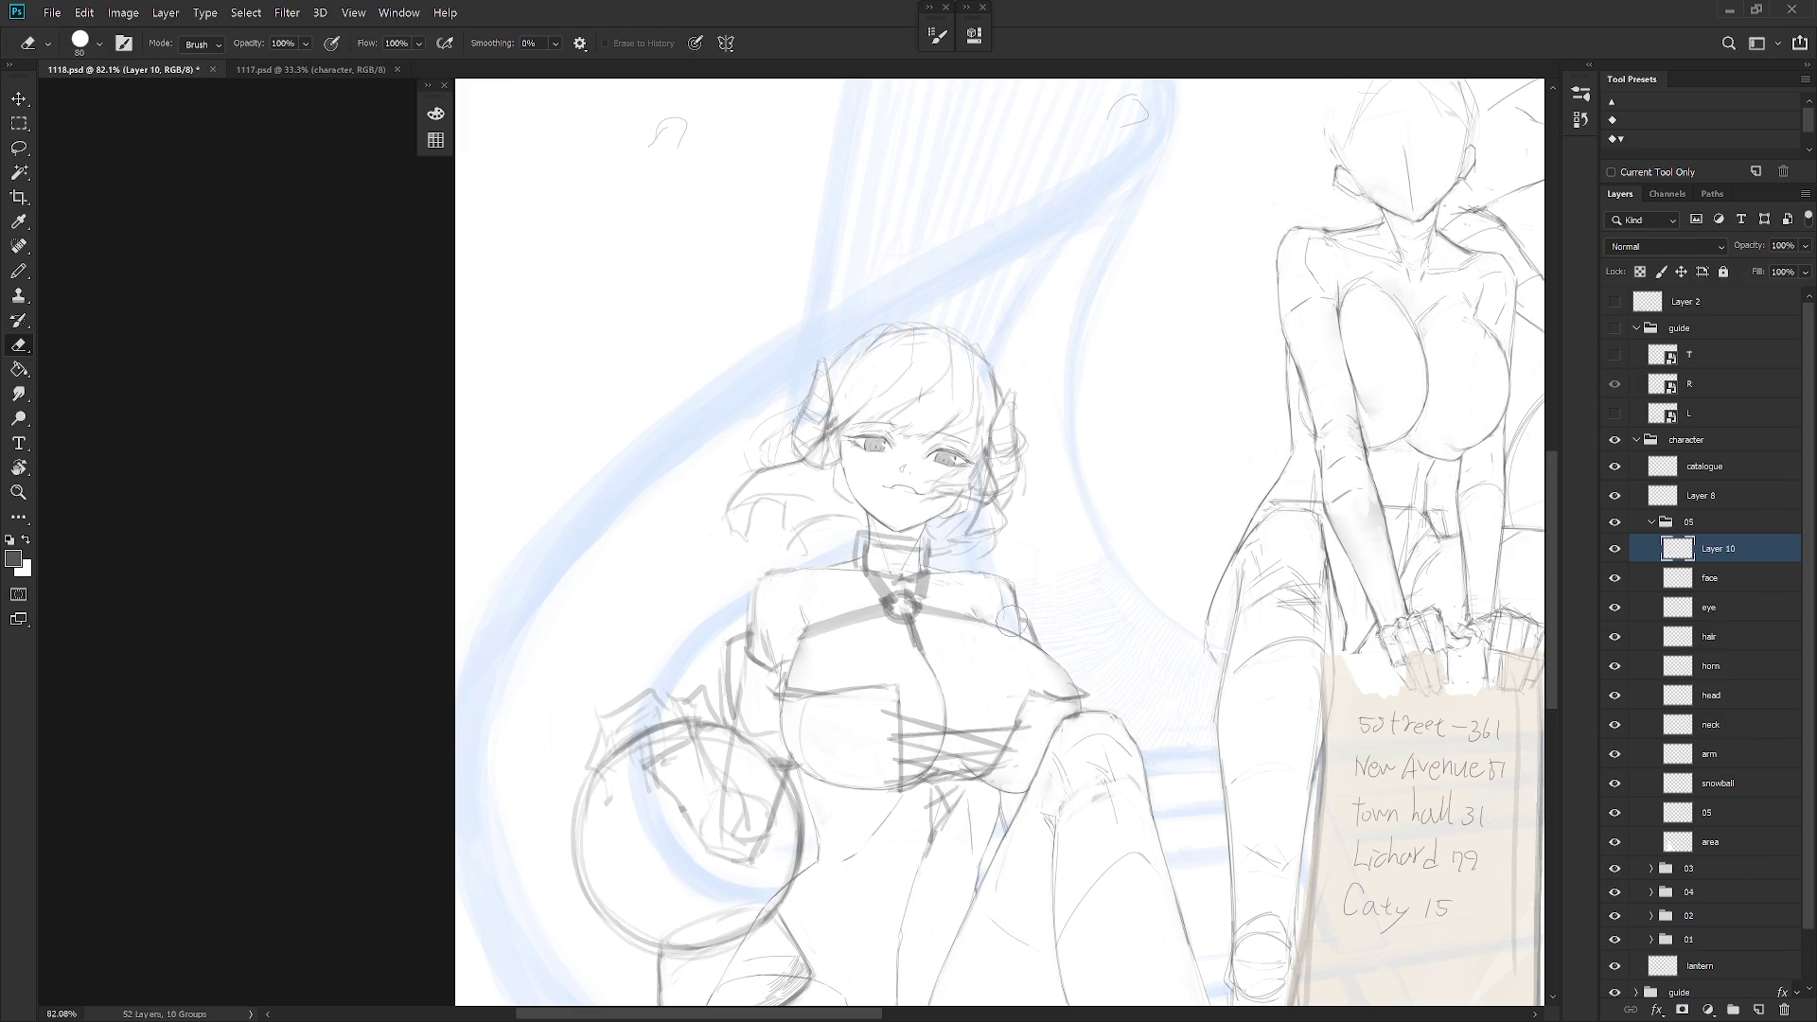
drag(927, 579, 870, 548)
key(b)
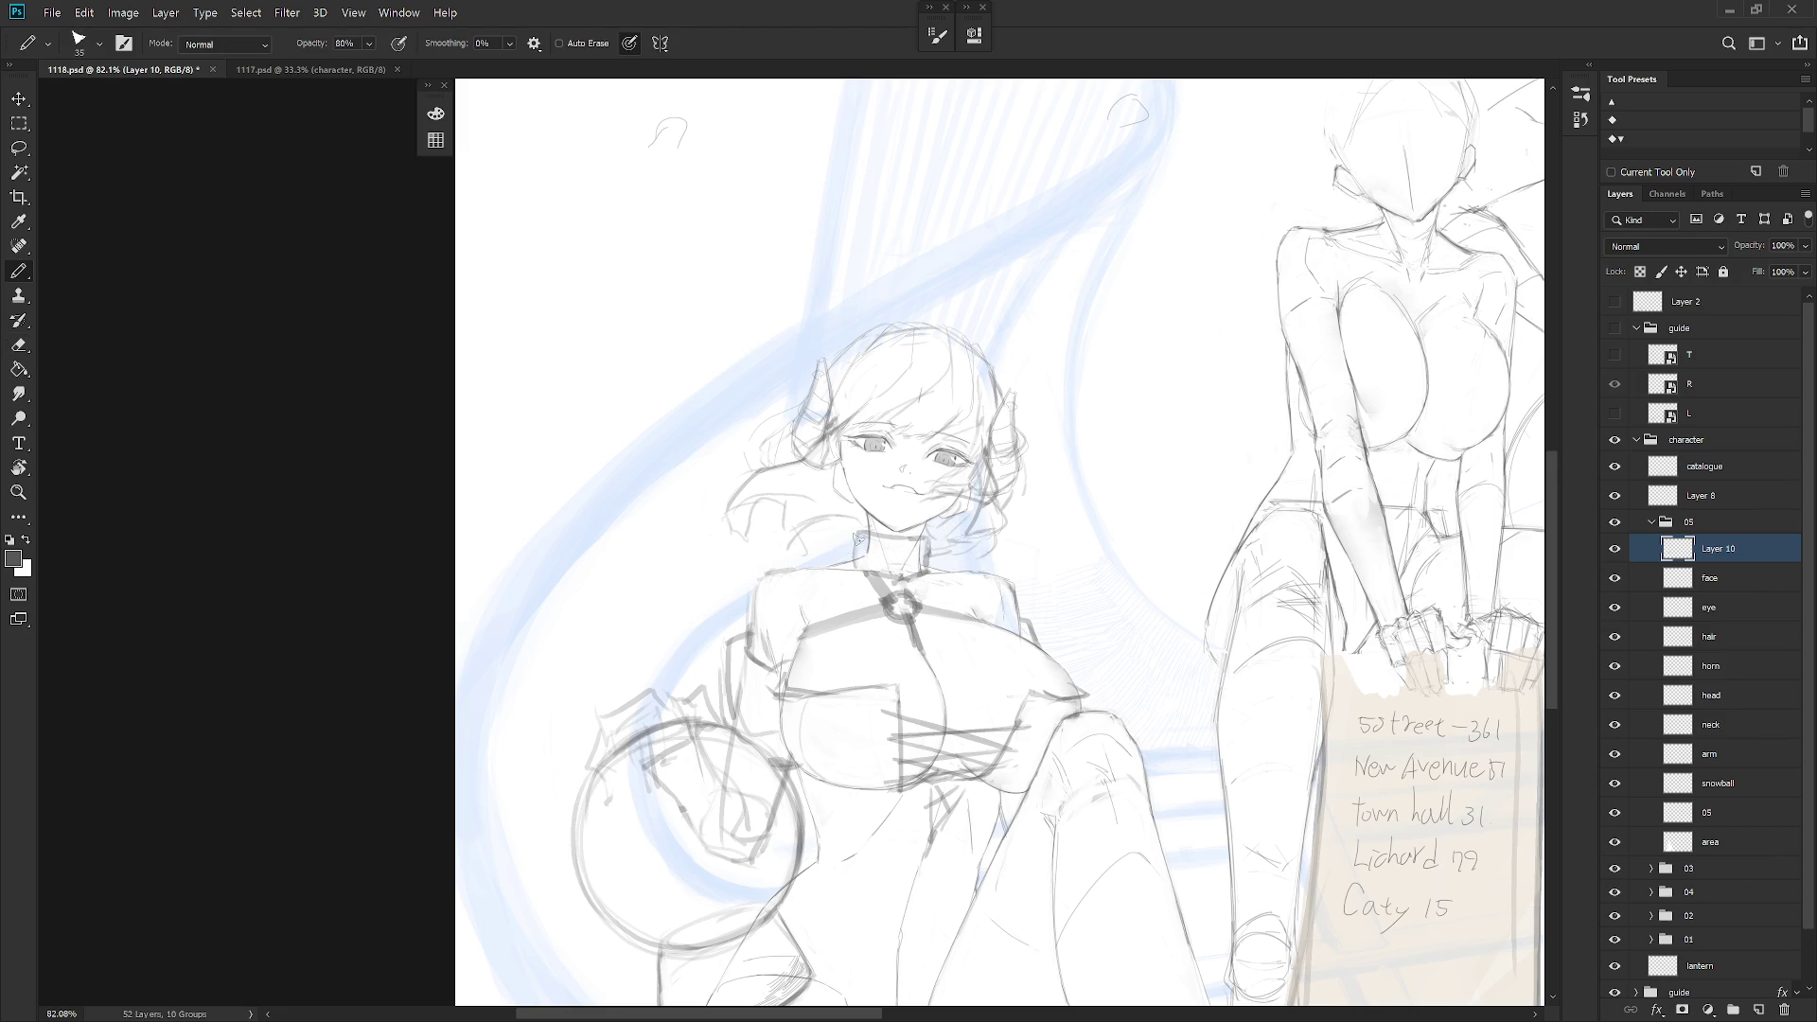
mouse_move(858, 534)
mouse_down()
mouse_move(854, 560)
mouse_move(853, 526)
mouse_move(923, 530)
mouse_up()
mouse_move(885, 584)
mouse_down()
mouse_move(857, 567)
mouse_move(880, 605)
mouse_move(856, 568)
mouse_move(895, 596)
mouse_up()
key(e)
key(b)
key(e)
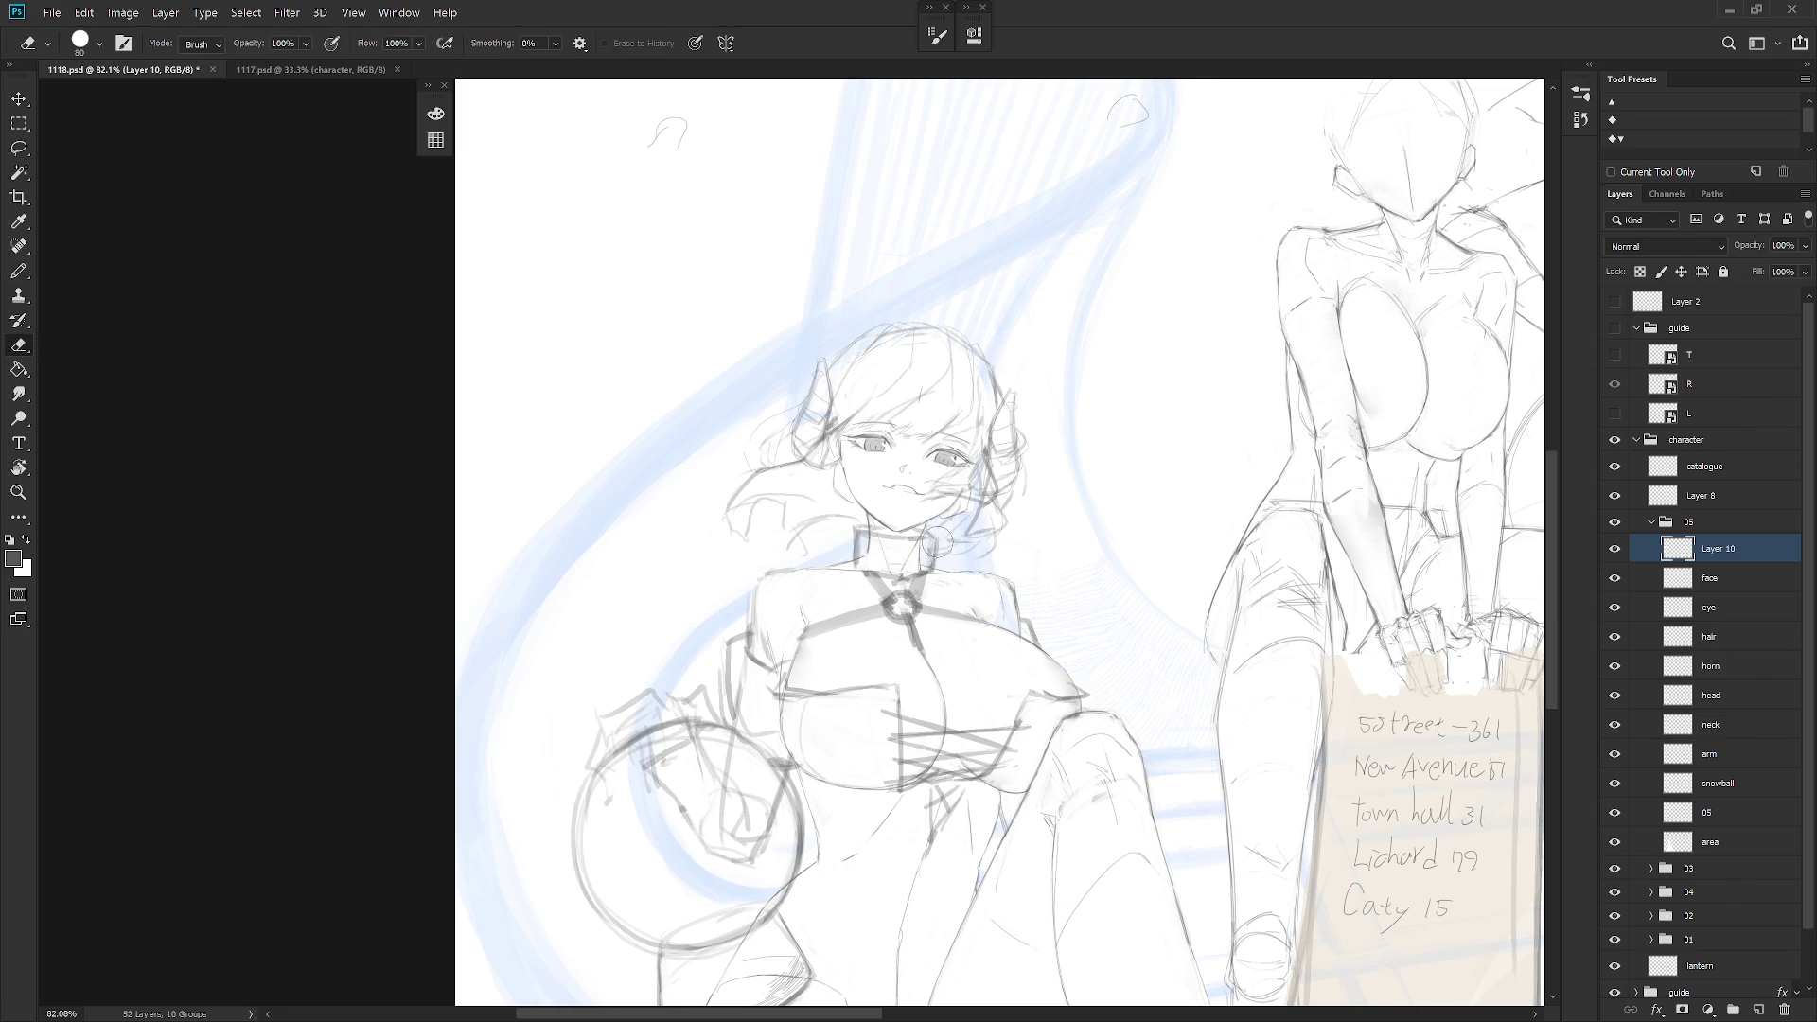
scroll(946, 568, down, 8)
scroll(987, 678, up, 6)
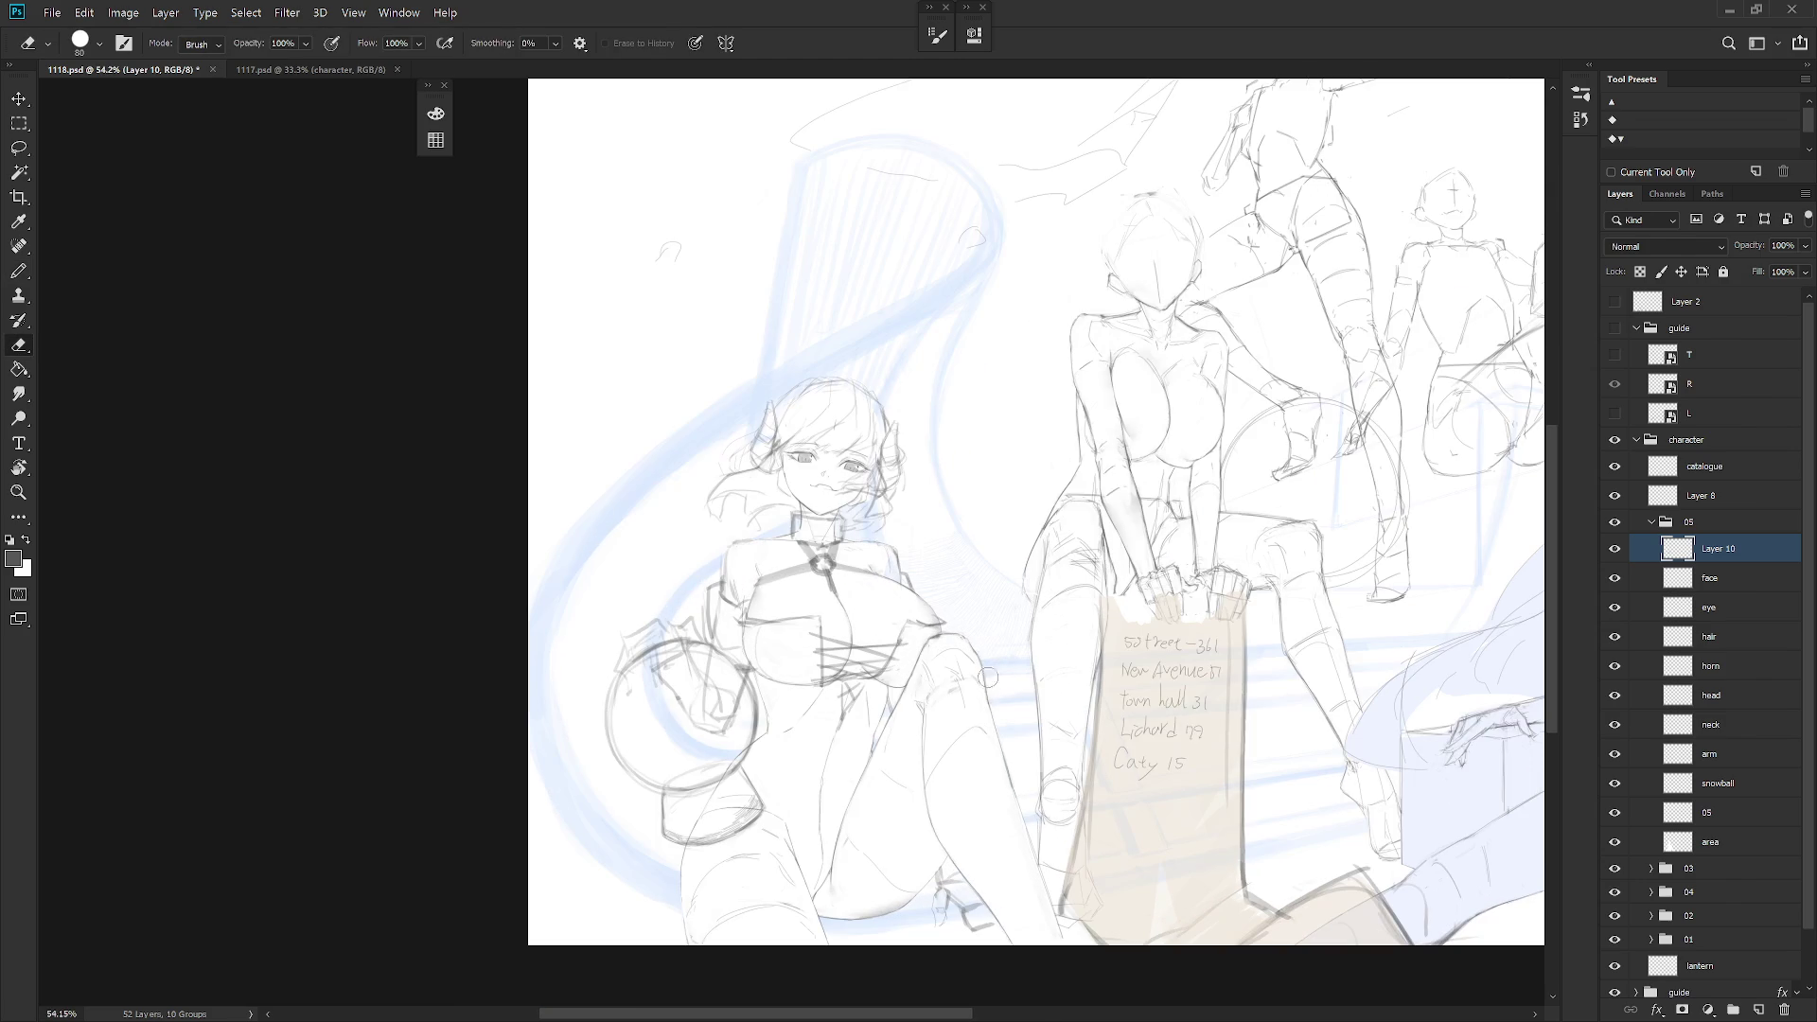
key(b)
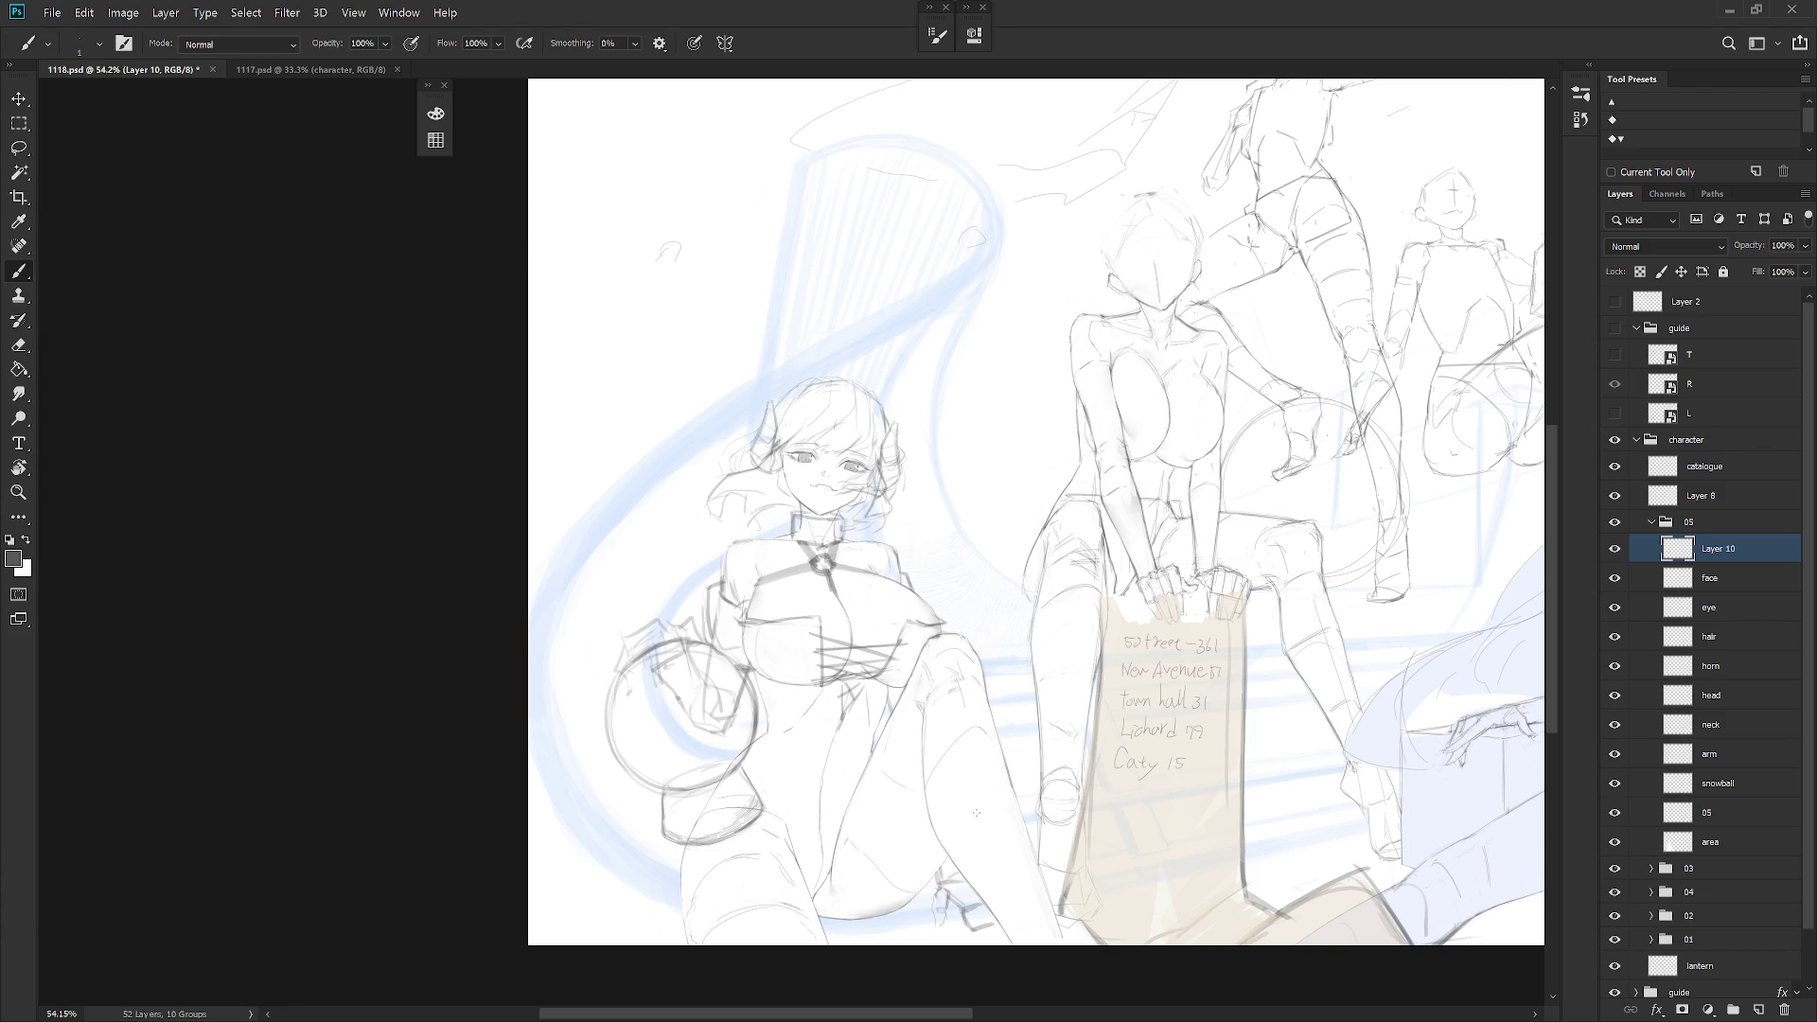
key(ctrl+Tab)
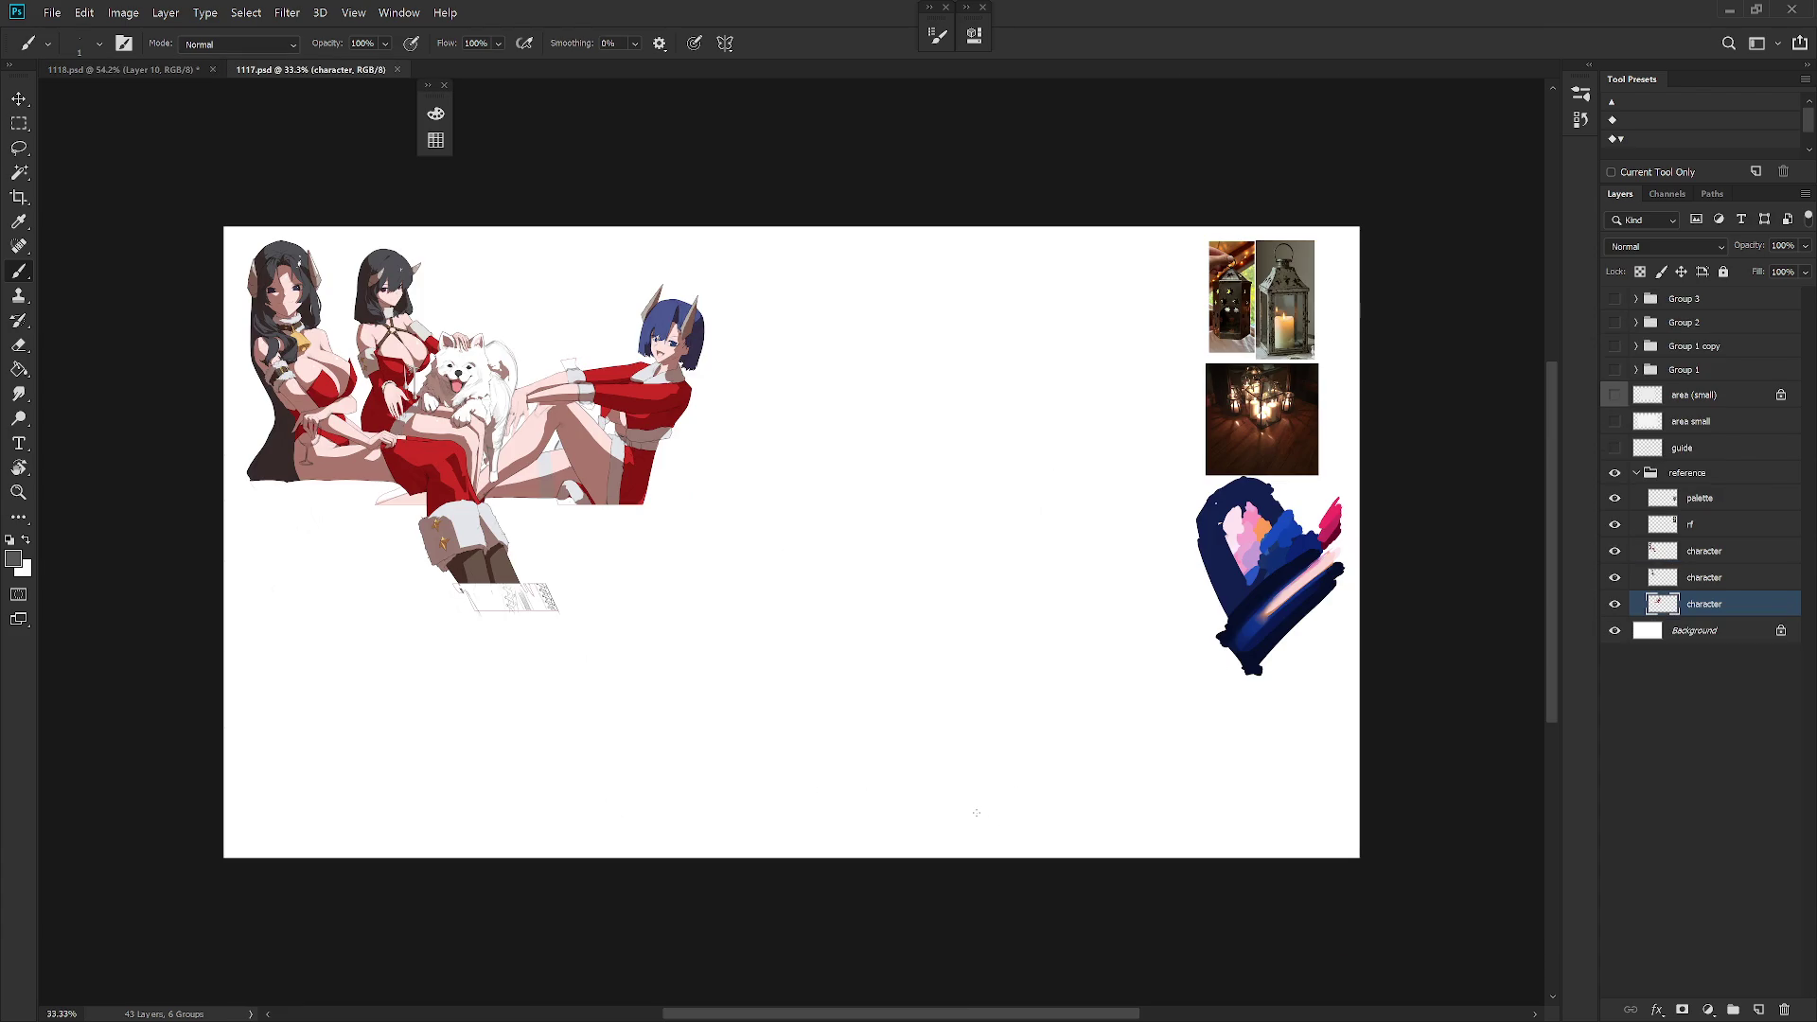
key(ctrl+Tab)
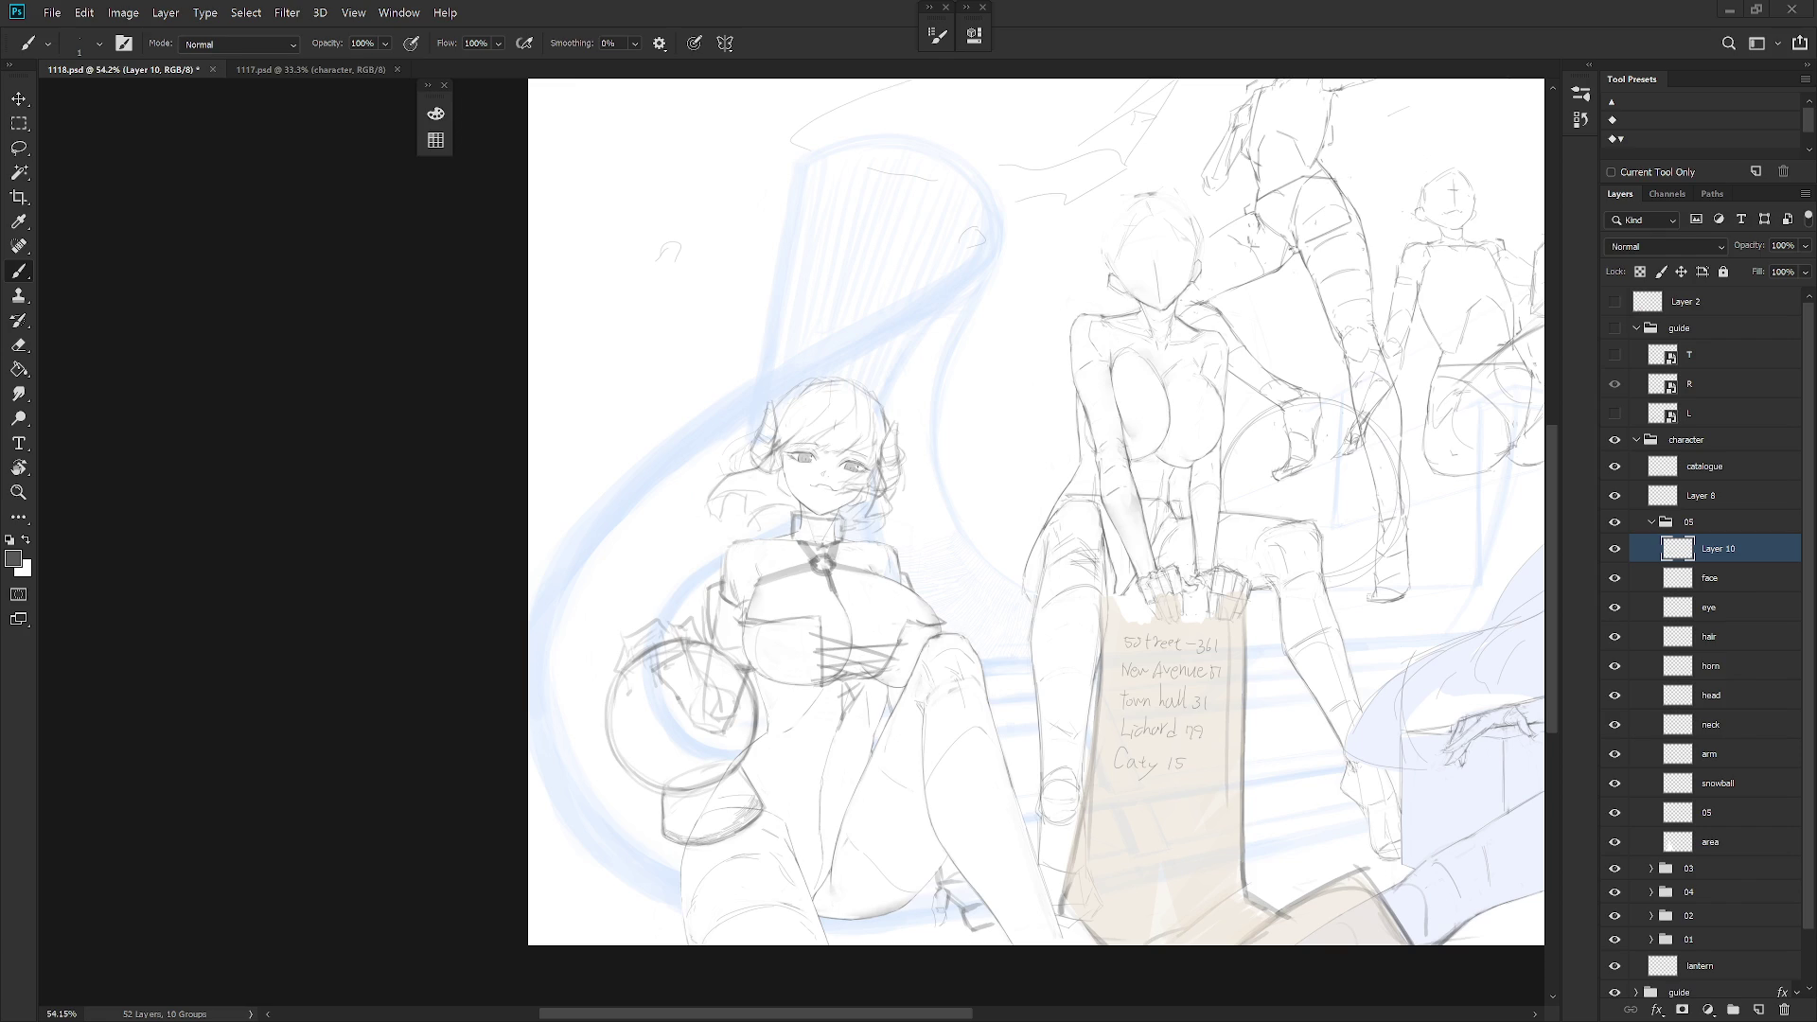
Zoom in on the torso and pencil a V-shaped point below the chest
ctrl+click(1018, 675)
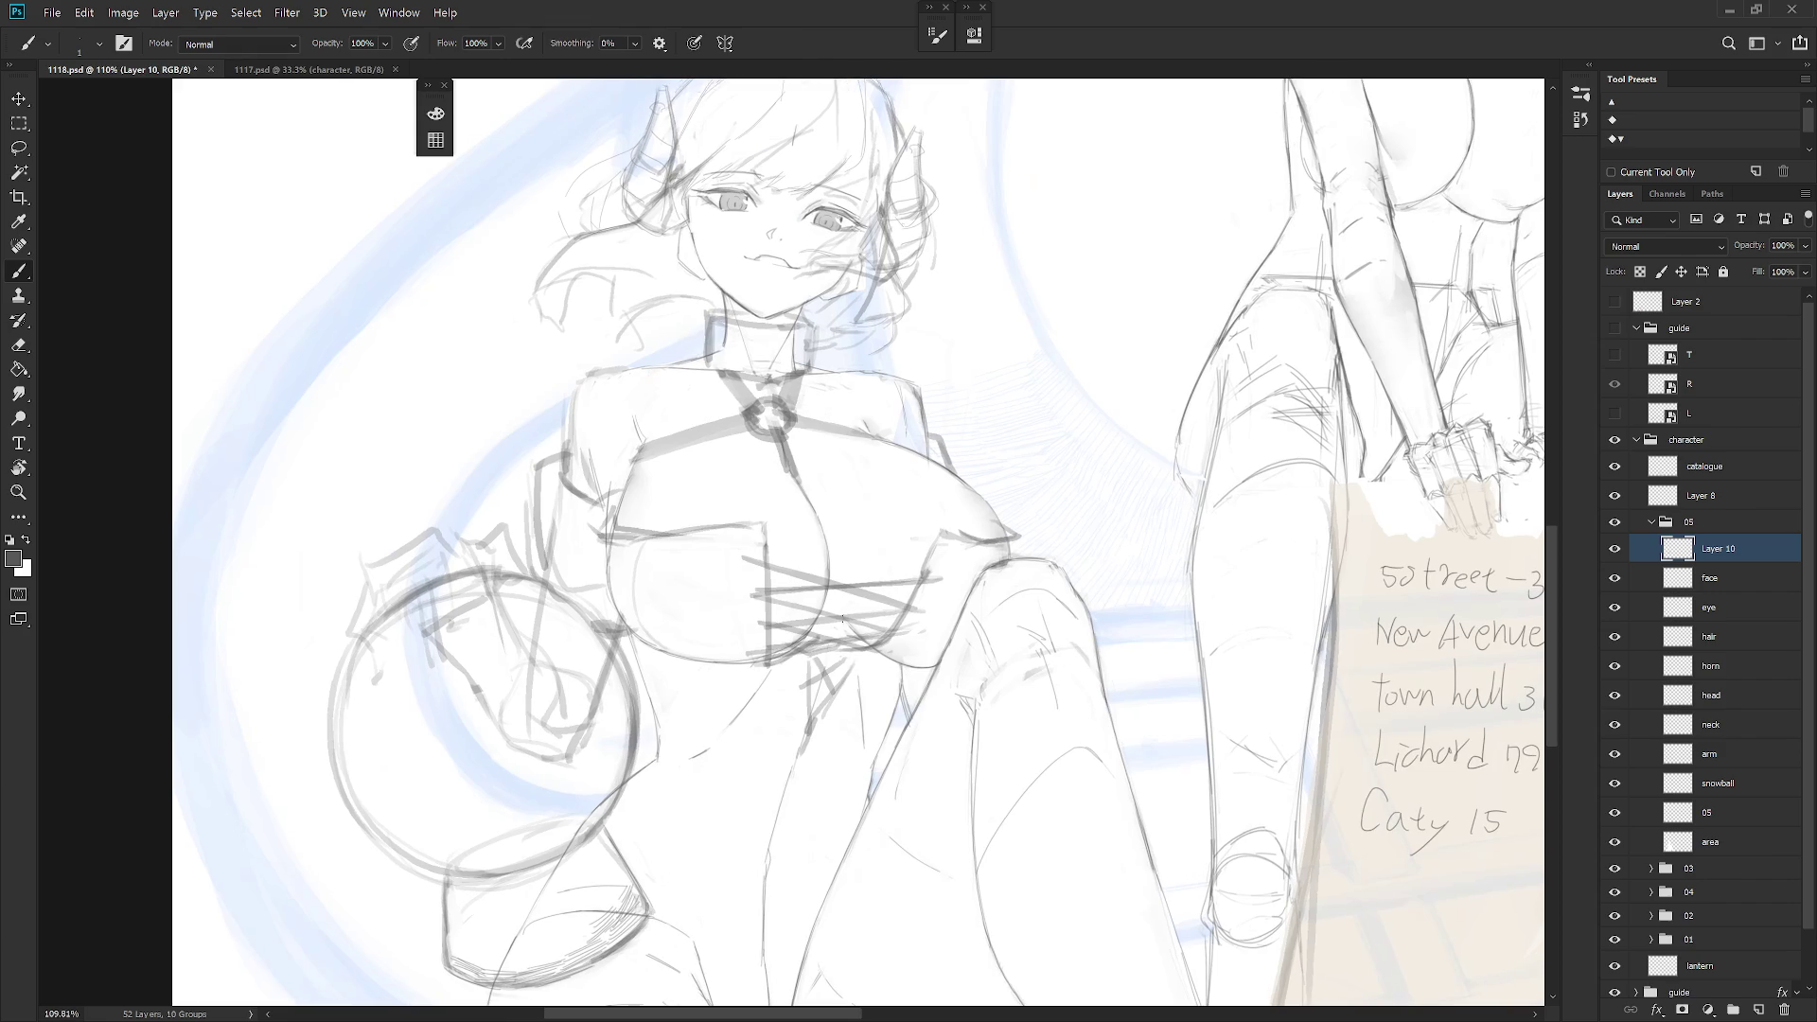
key(shift+b)
drag(821, 598, 812, 716)
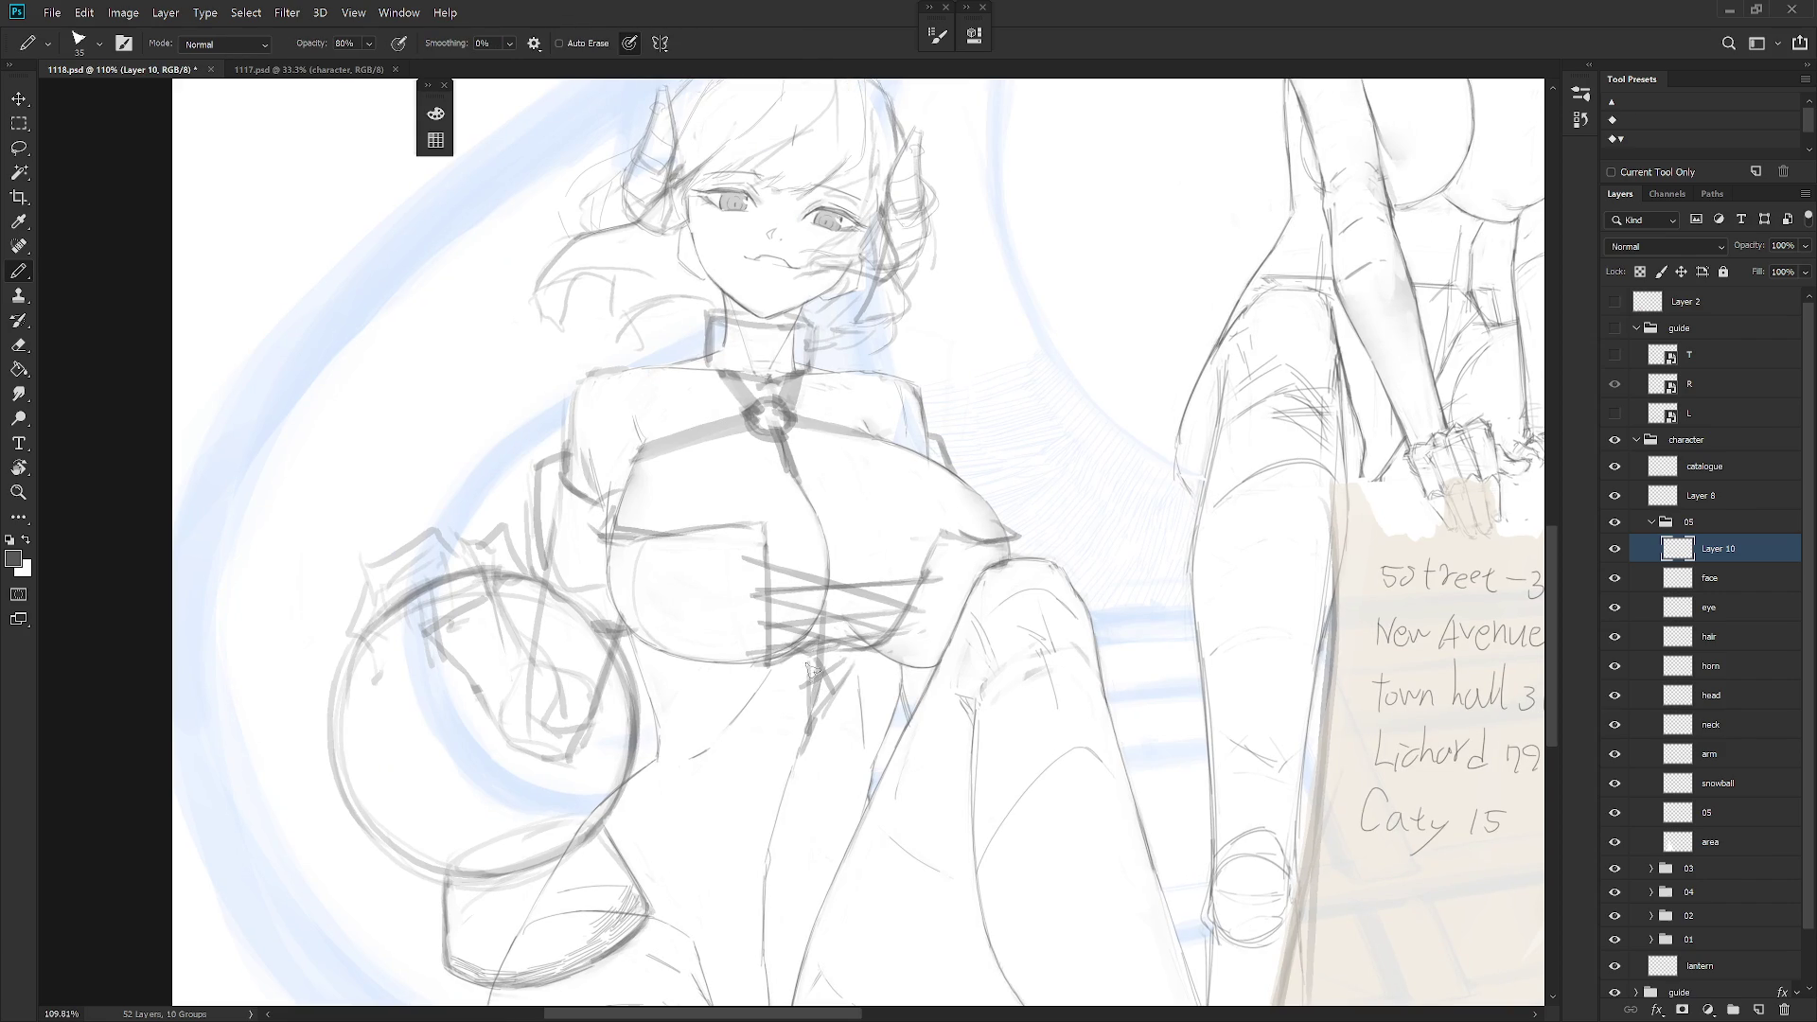
key(ctrl+z)
key(e)
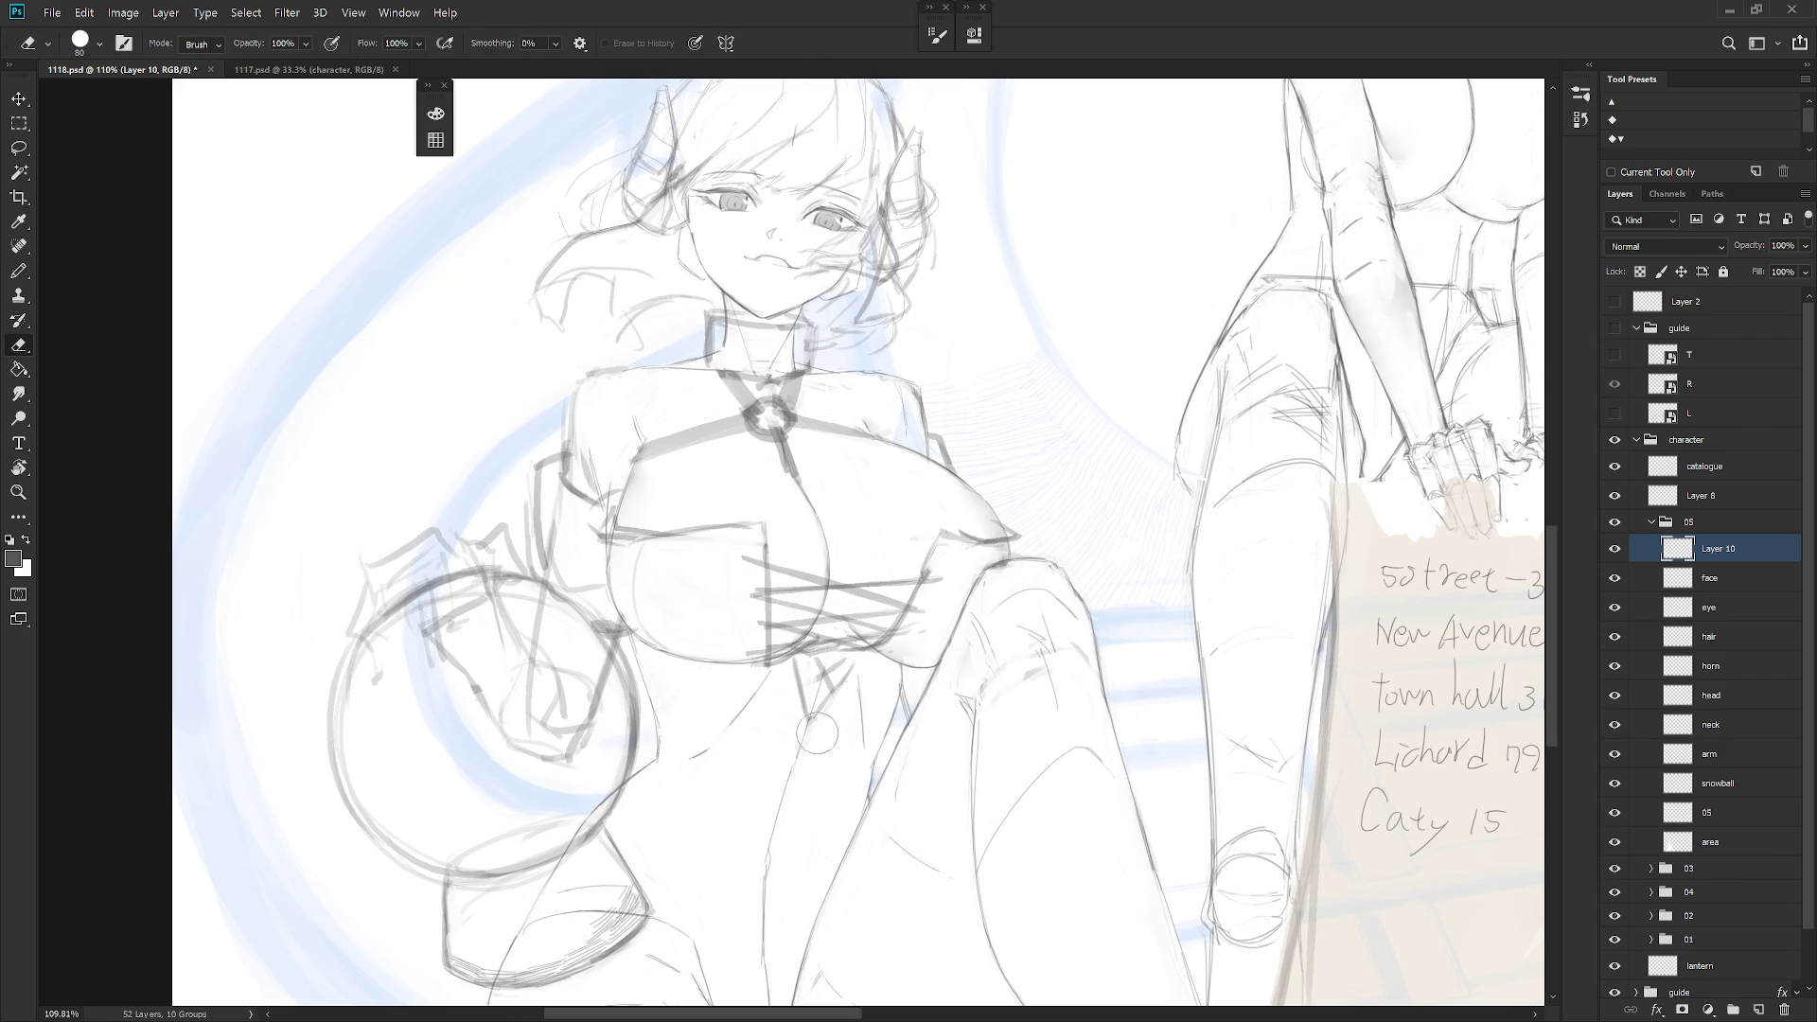
key(b)
key(e)
key(b)
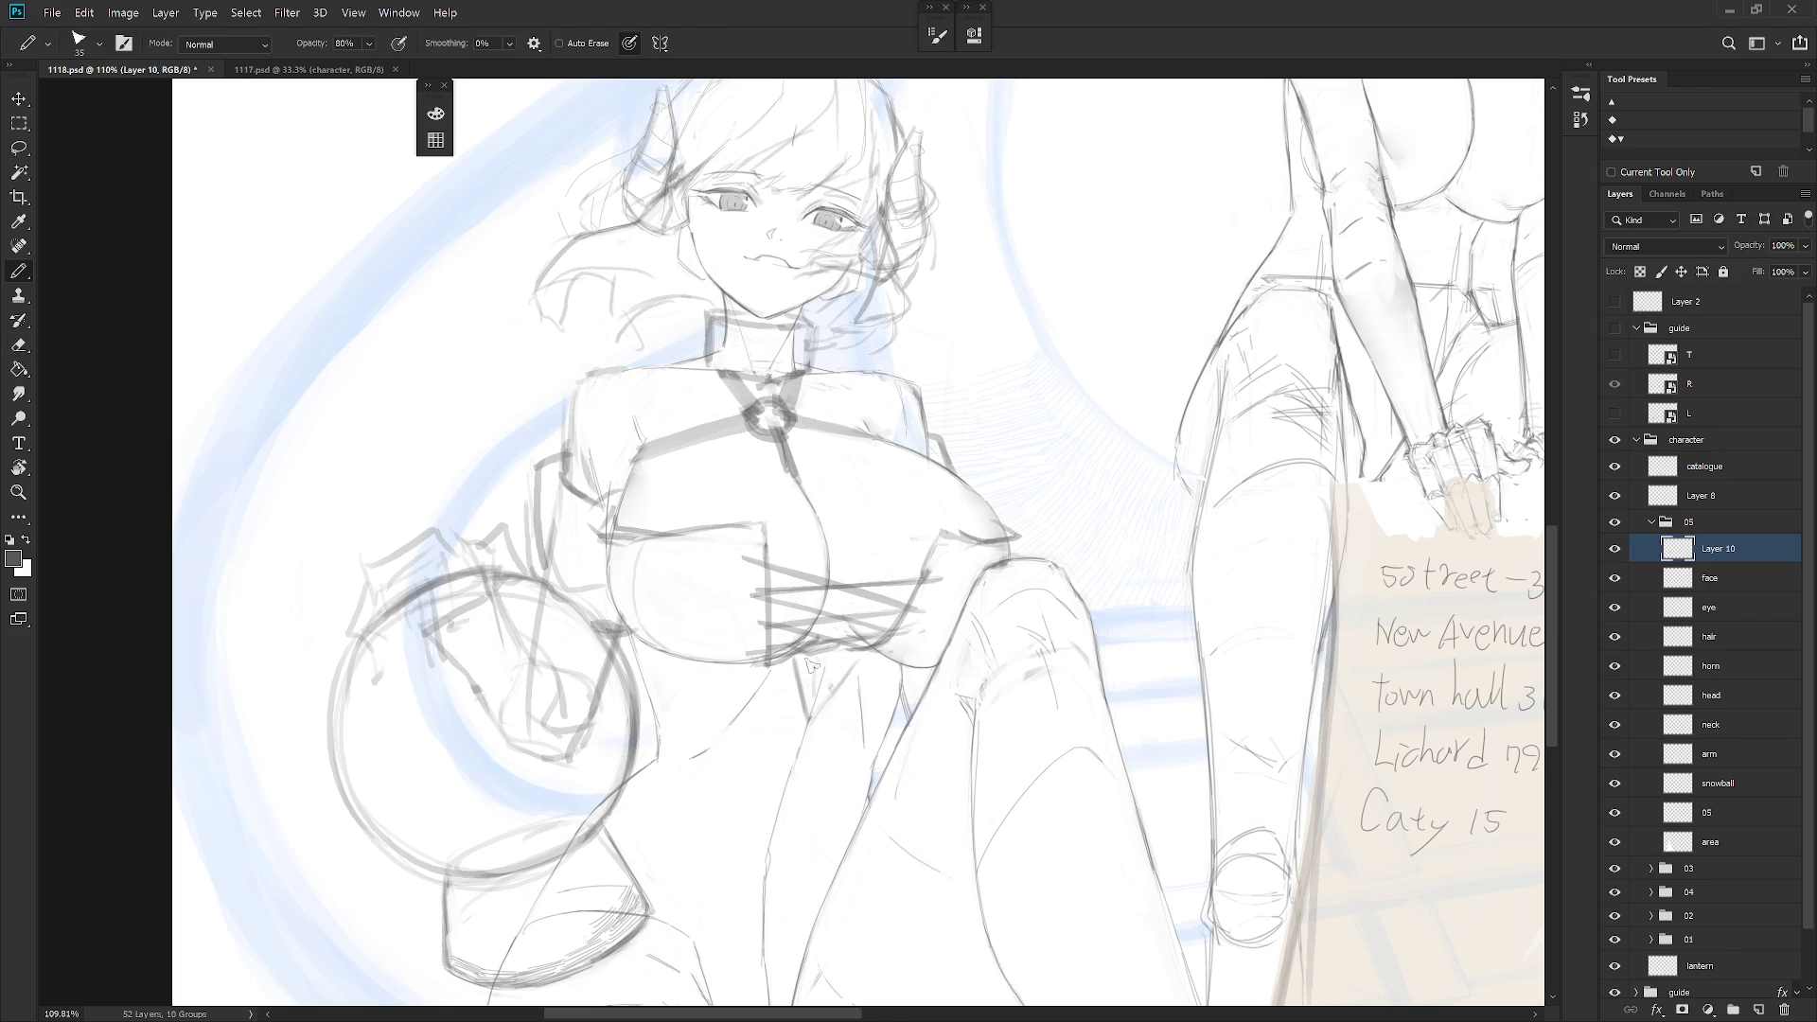
mouse_move(820, 656)
mouse_down()
mouse_move(813, 715)
mouse_move(823, 655)
mouse_up()
Erase the stray strokes around the V and zoom back out to the whole scene
key(e)
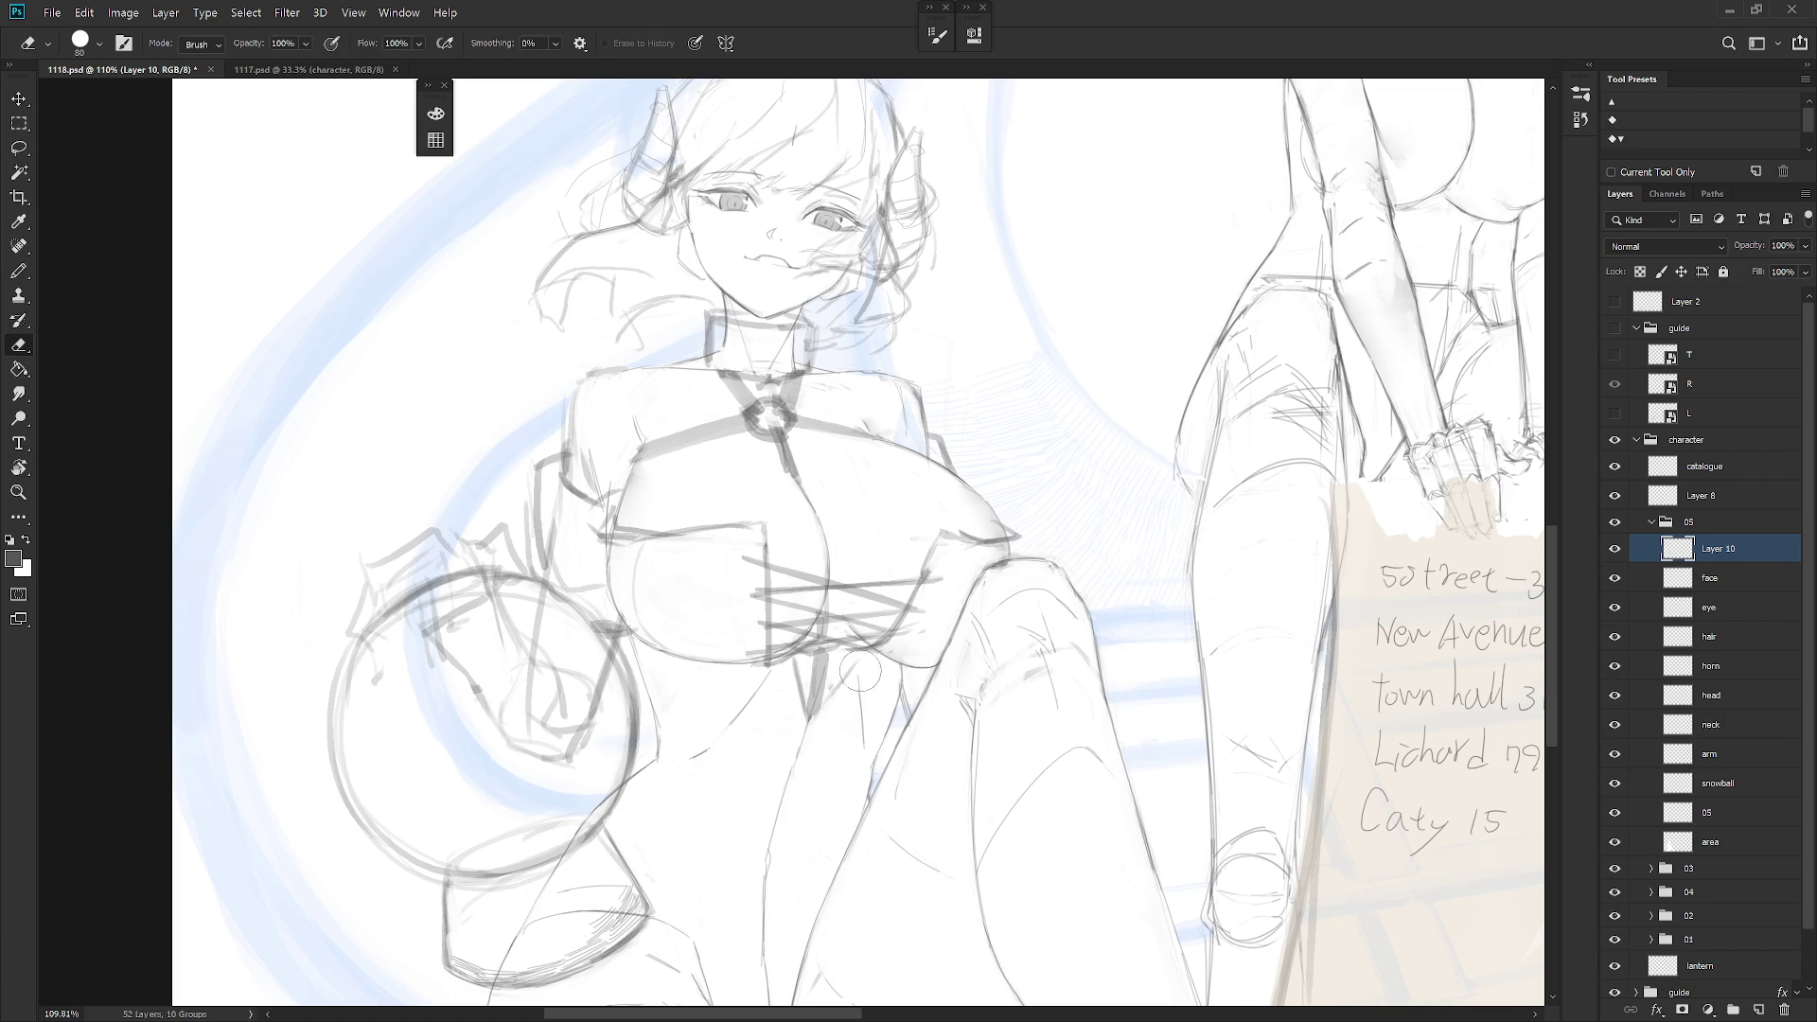
key(b)
key(e)
drag(805, 720, 793, 657)
key(b)
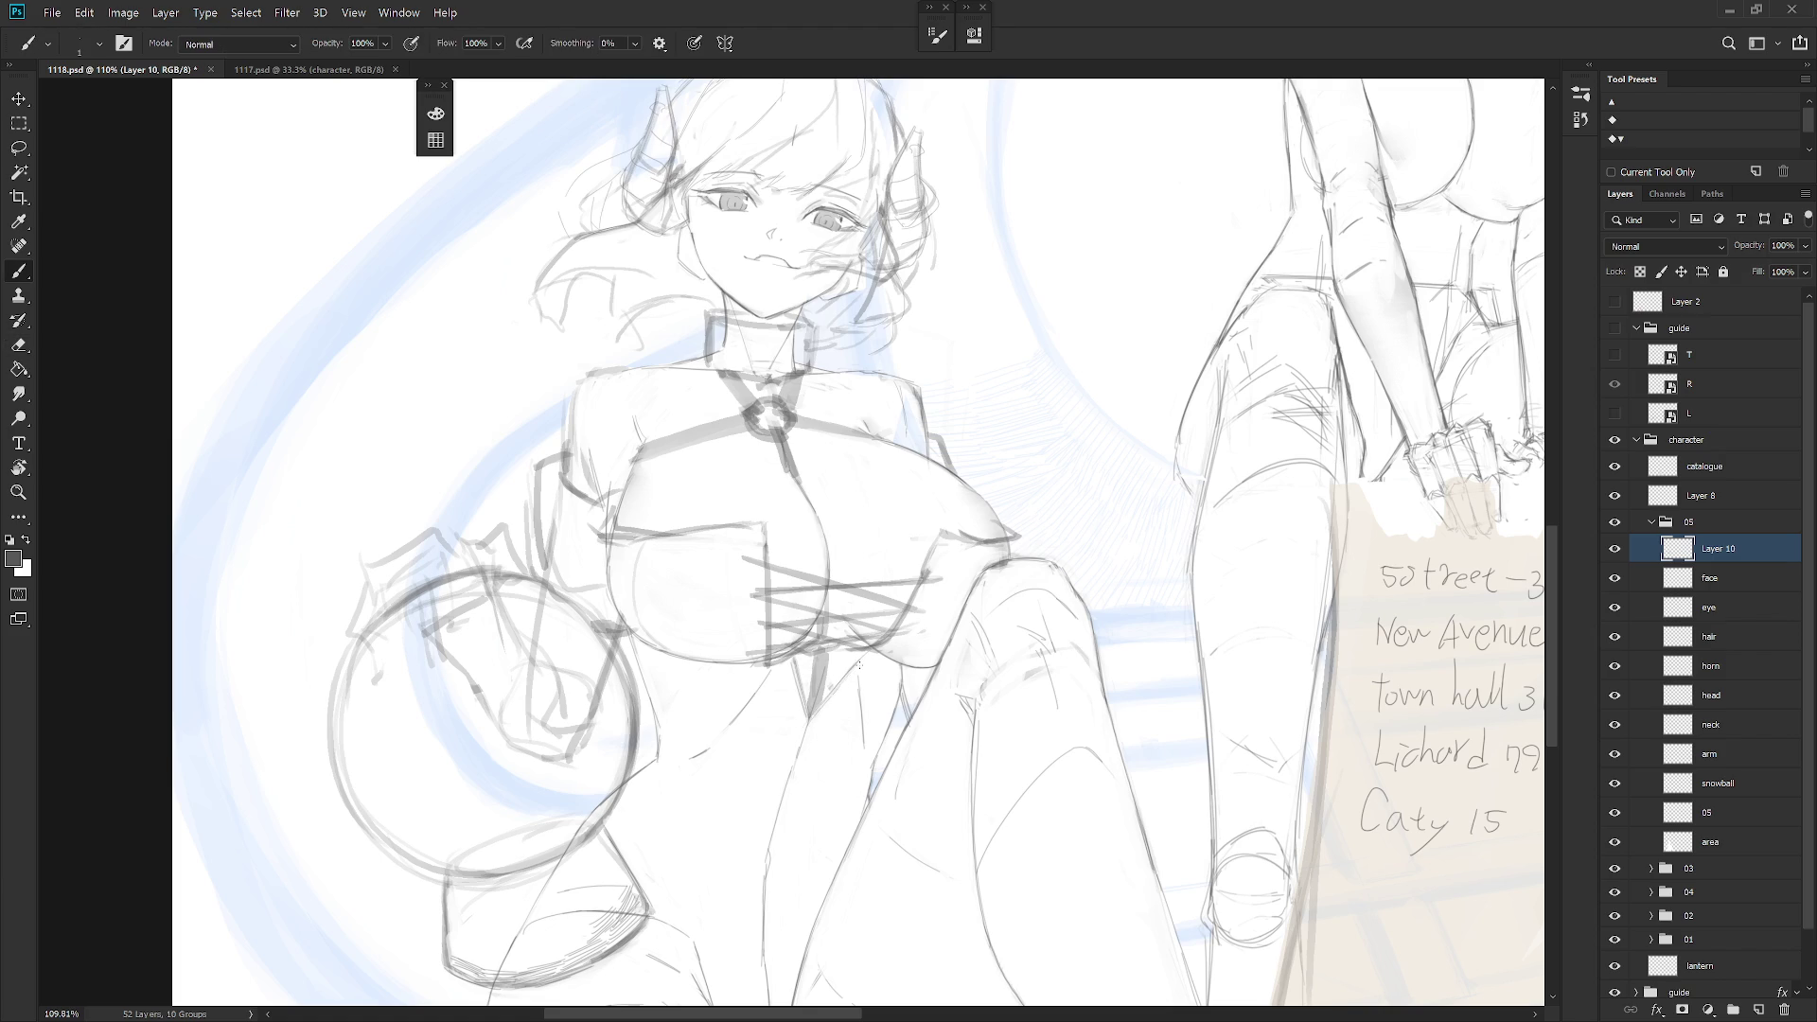
drag(923, 658, 856, 734)
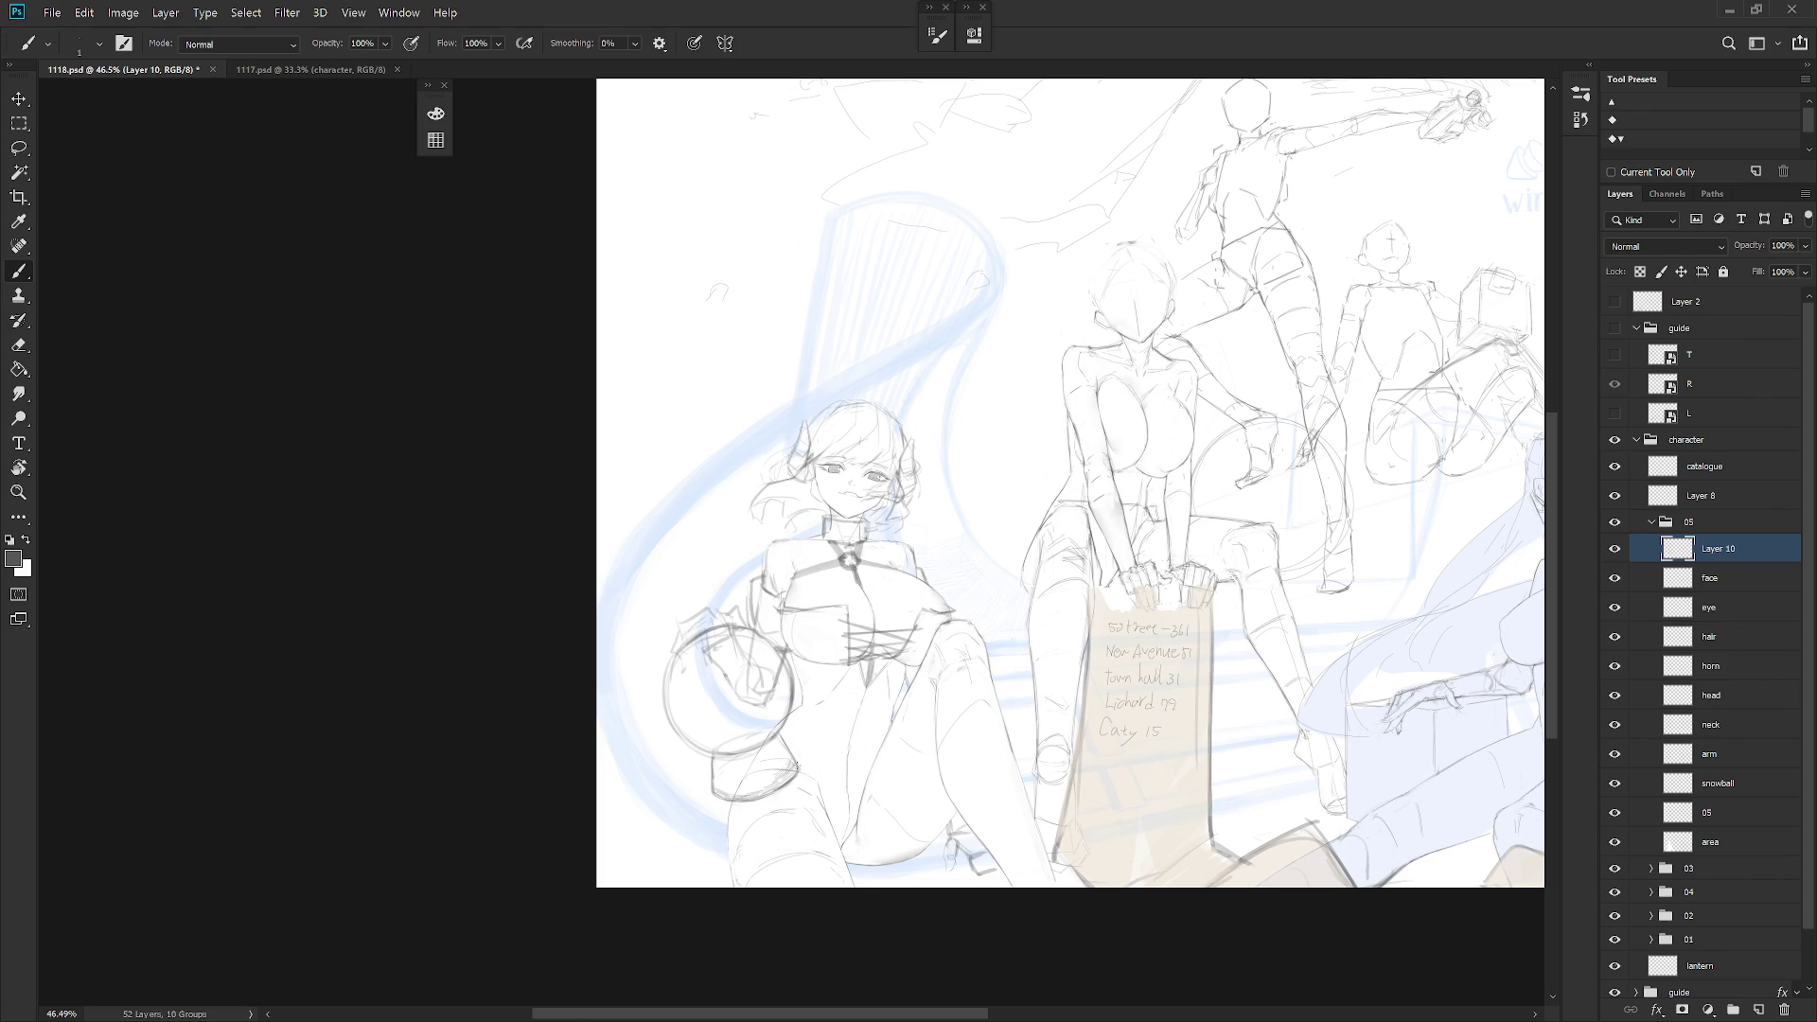
Pencil strokes across, along the left edge and along the bottom of the girl's thigh
key(shift+b)
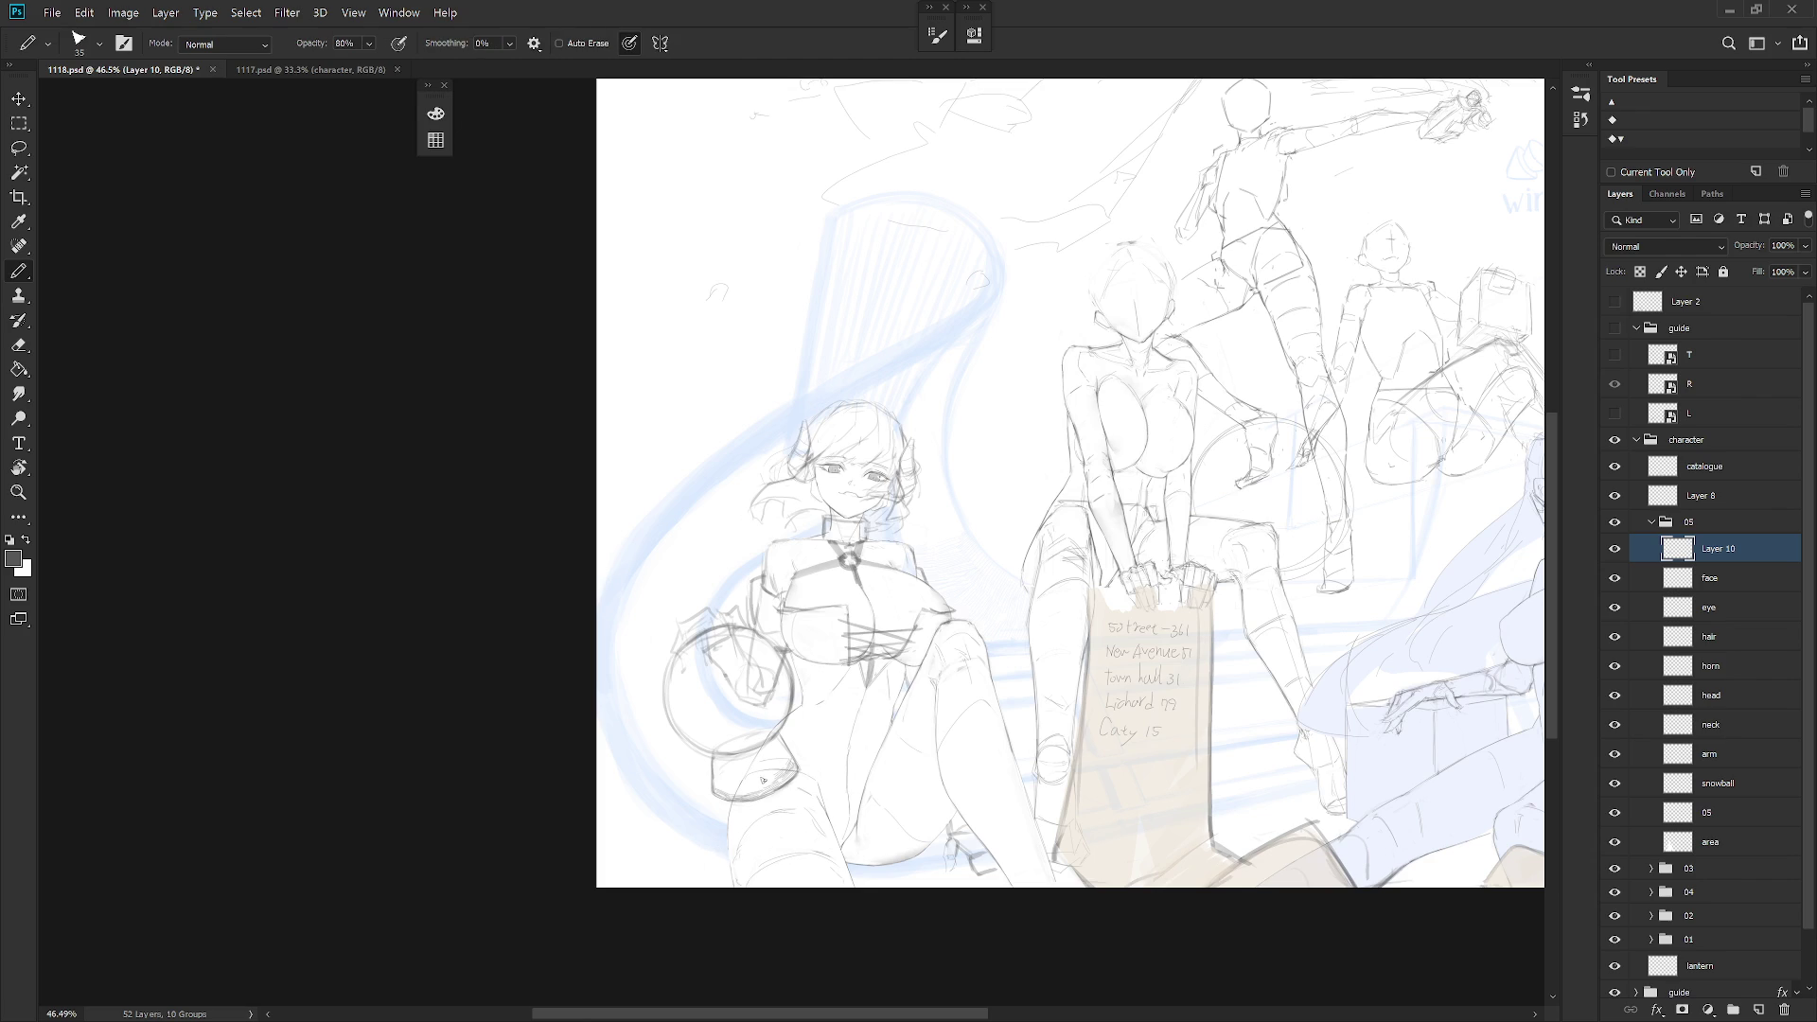
drag(721, 846, 818, 813)
mouse_move(868, 755)
mouse_down()
mouse_move(845, 804)
mouse_move(865, 840)
mouse_up()
drag(734, 803, 717, 854)
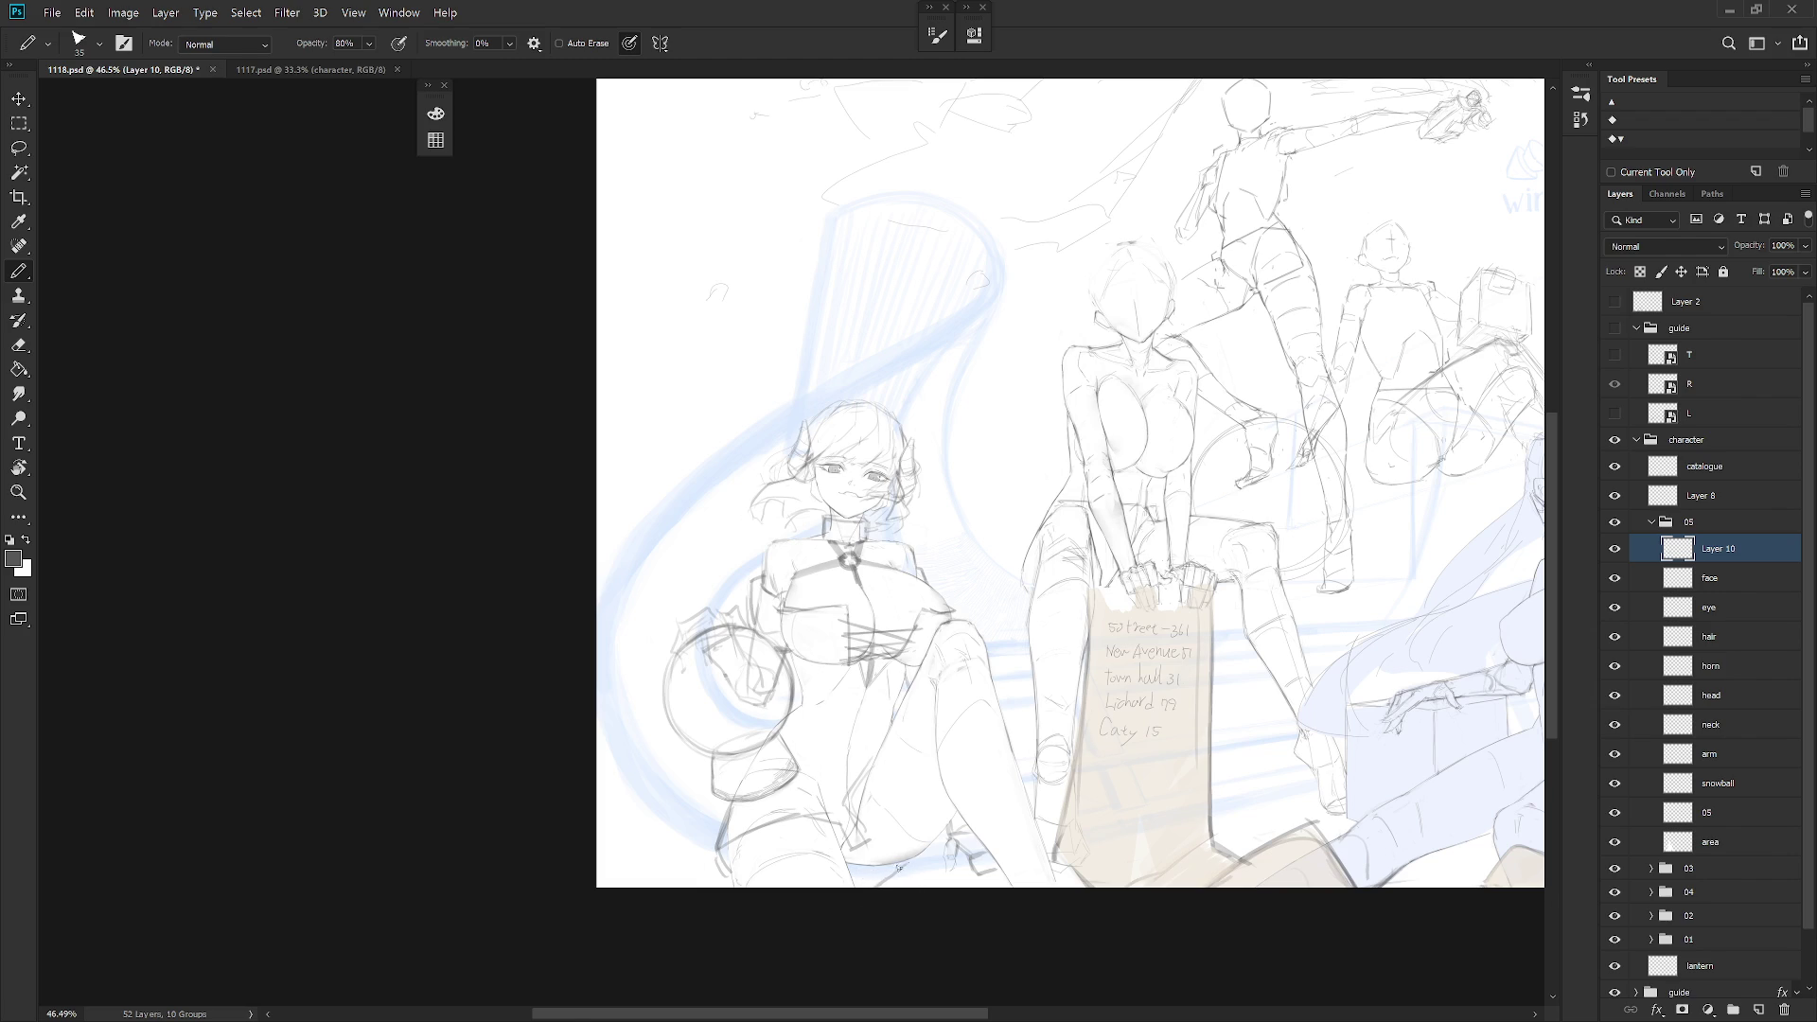
drag(892, 873, 927, 880)
drag(947, 875, 944, 851)
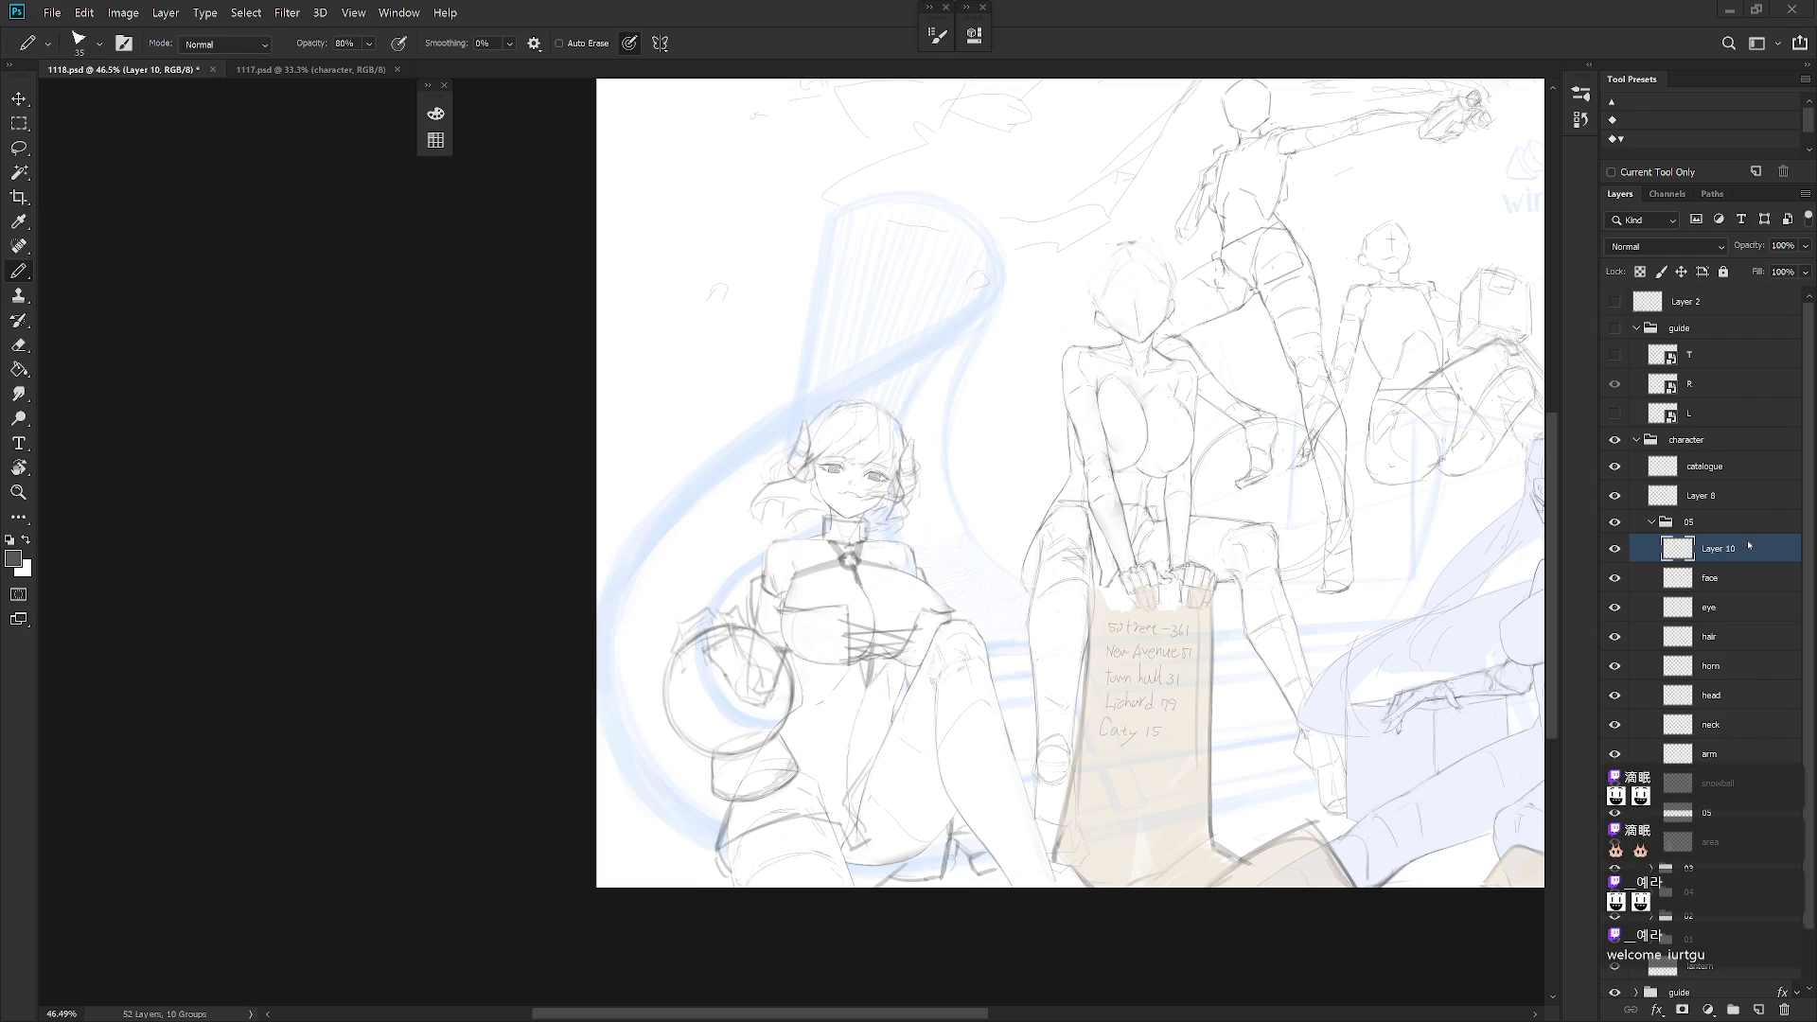
scroll(874, 683, up, 3)
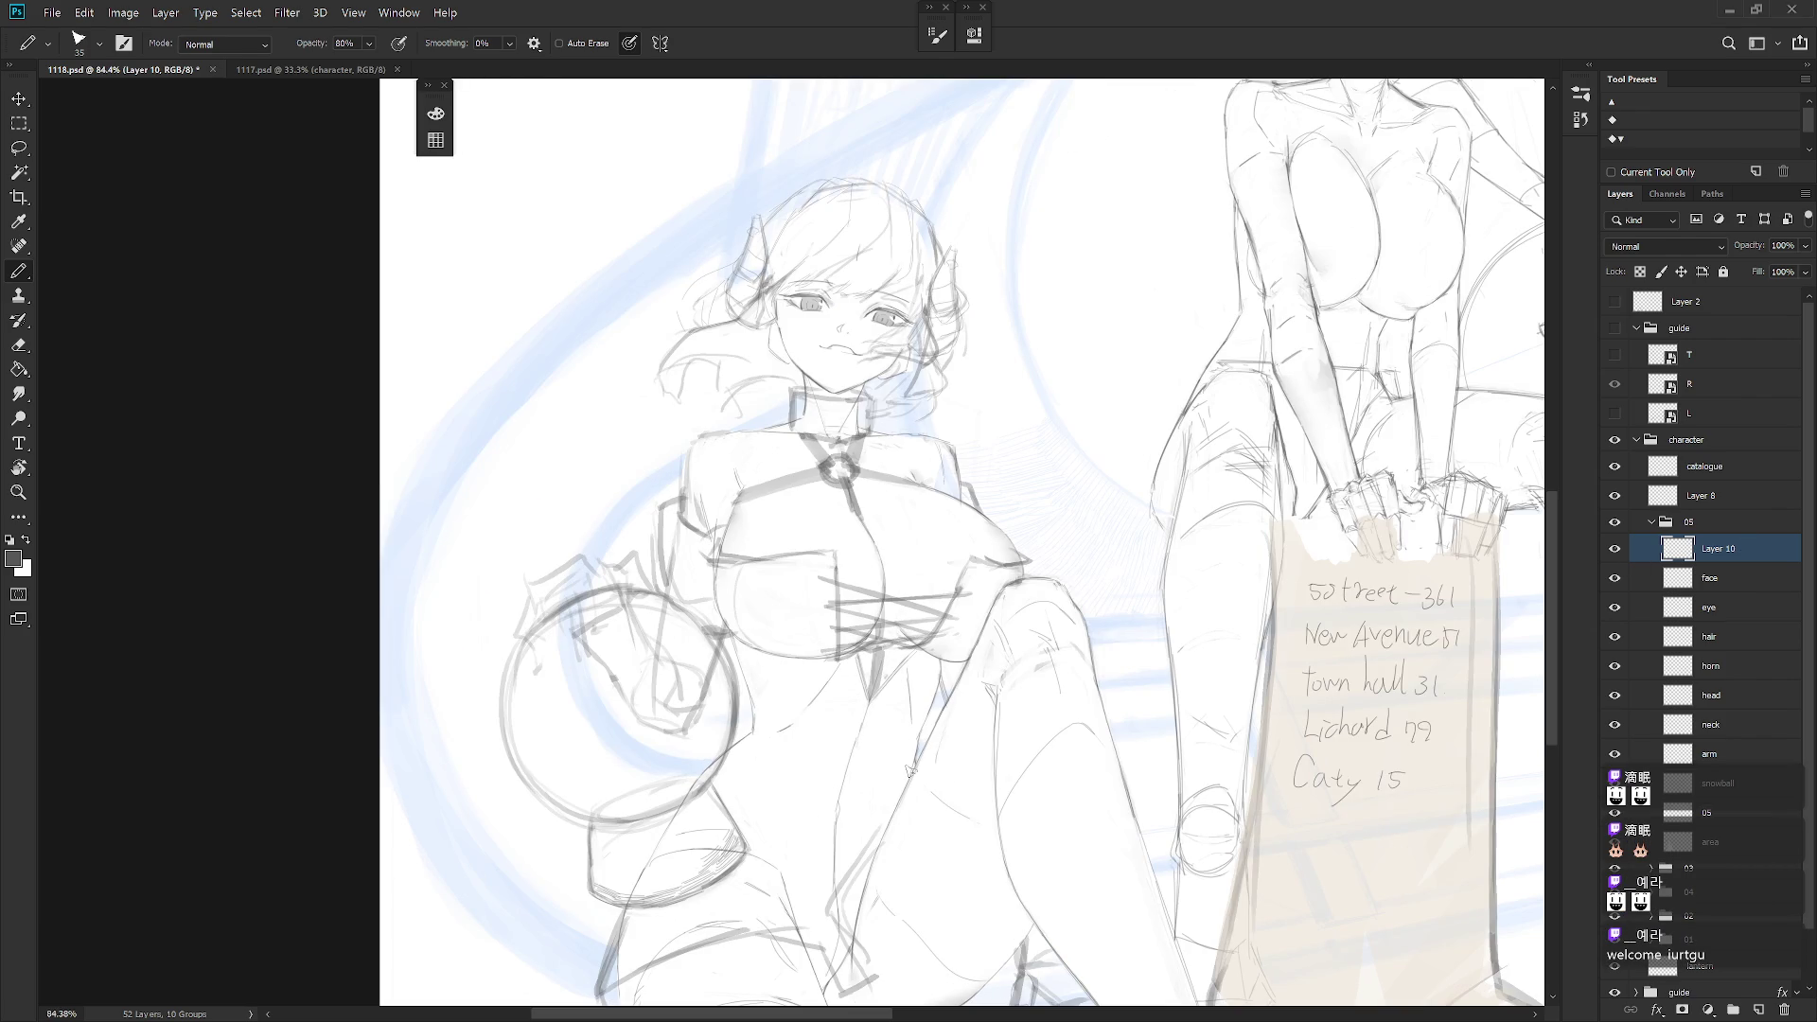